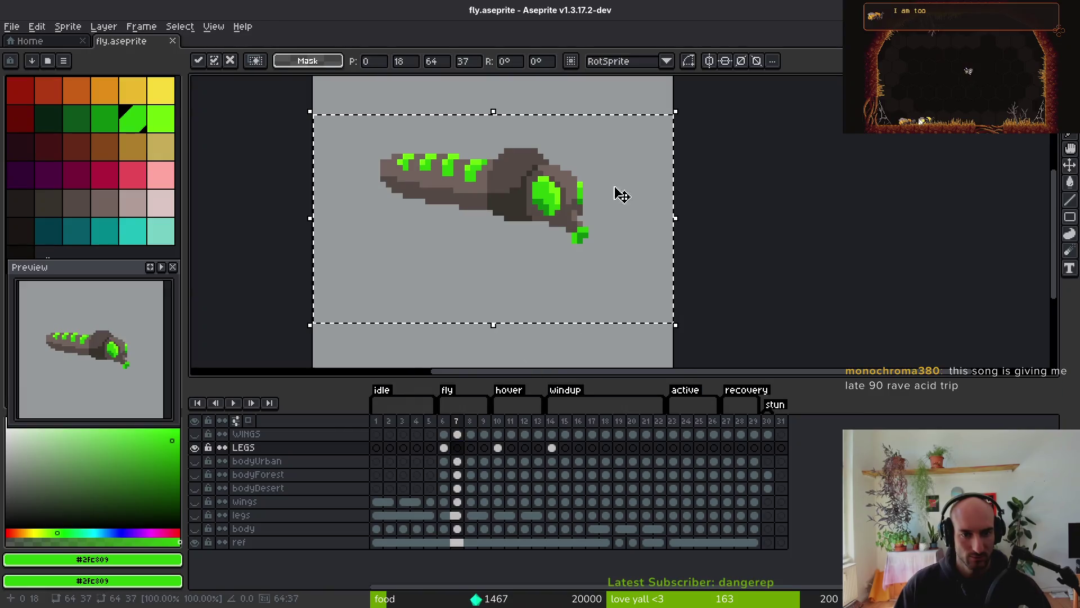
# Paste the fly into LEGS frame 7, then select and transform the region around its eye
pyautogui.press('Return')
pyautogui.scroll(4, 563, 179)
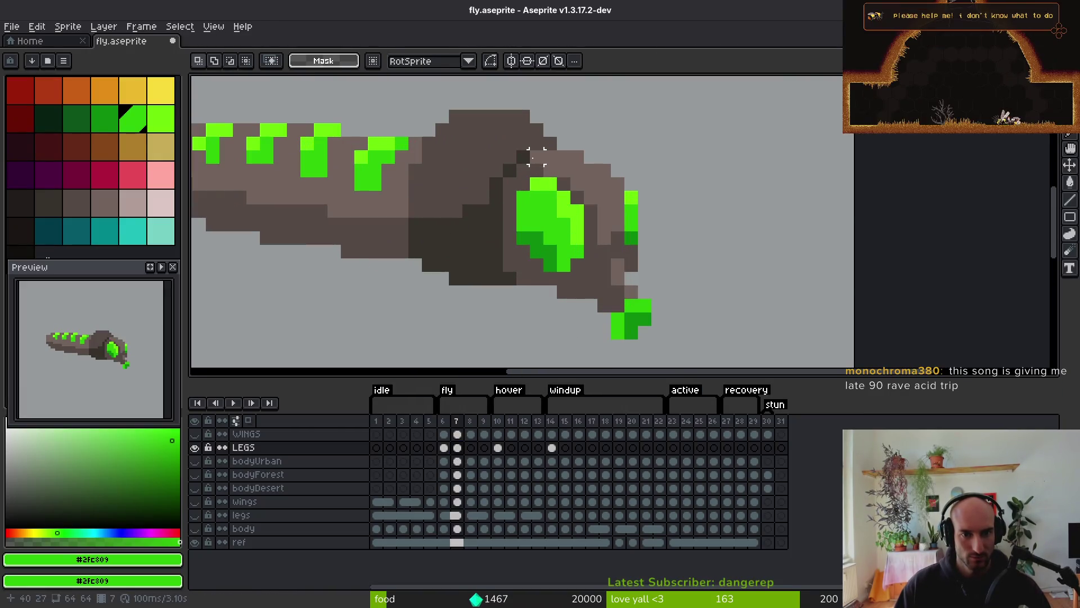
pyautogui.moveTo(526, 86); pyautogui.dragTo(718, 360)
pyautogui.scroll(1, 583, 207)
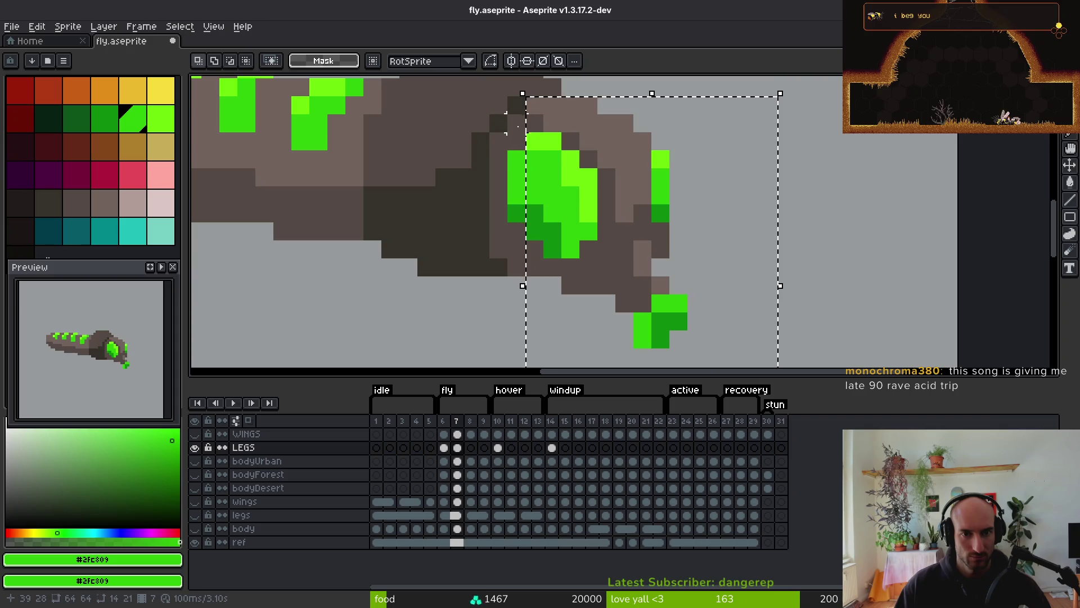
pyautogui.moveTo(517, 126); pyautogui.dragTo(498, 281)
pyautogui.scroll(-2, 601, 183)
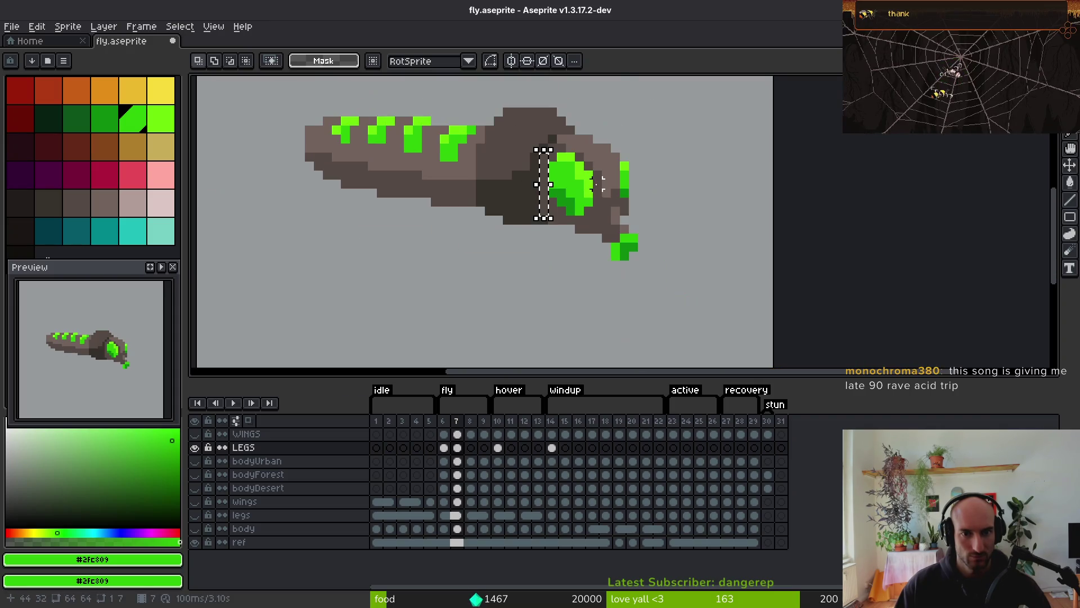
pyautogui.scroll(2, 553, 150)
pyautogui.scroll(-4, 581, 172)
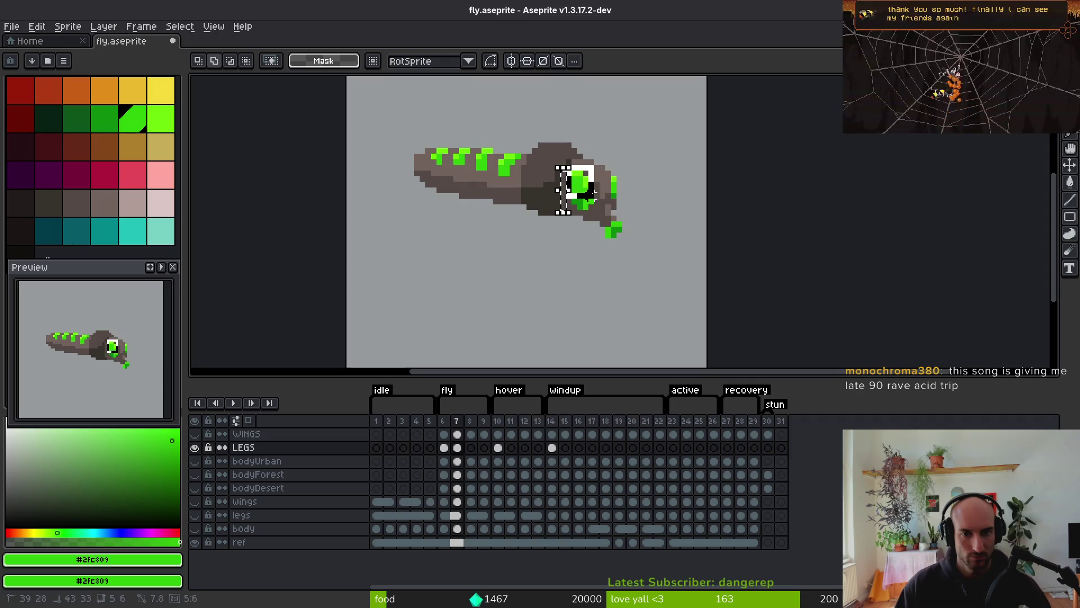
pyautogui.moveTo(567, 168); pyautogui.dragTo(643, 242)
pyautogui.scroll(3, 611, 176)
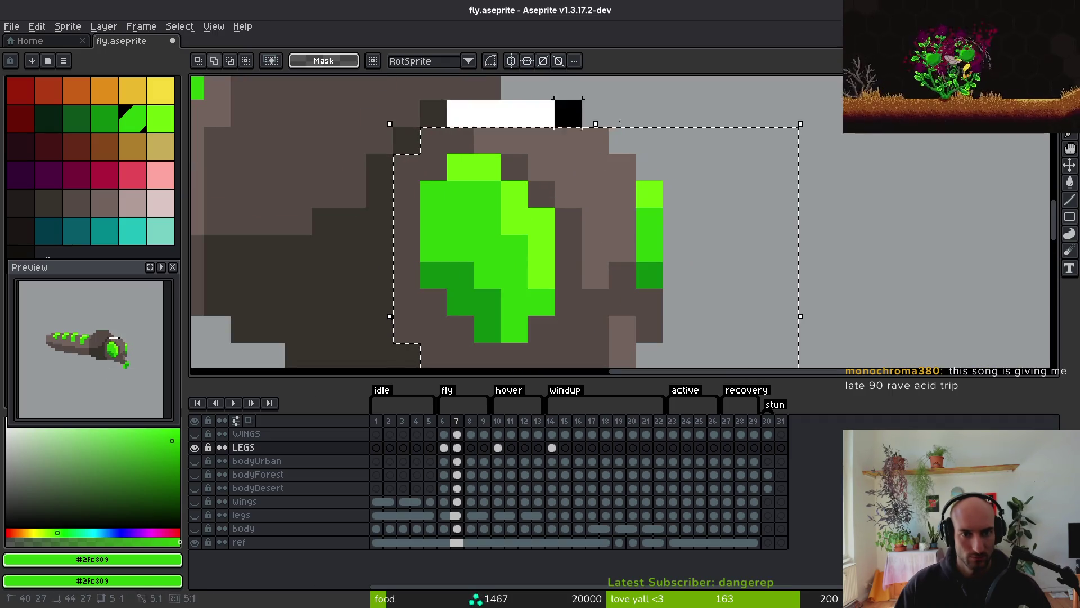
pyautogui.scroll(-3, 651, 205)
pyautogui.click(651, 204)
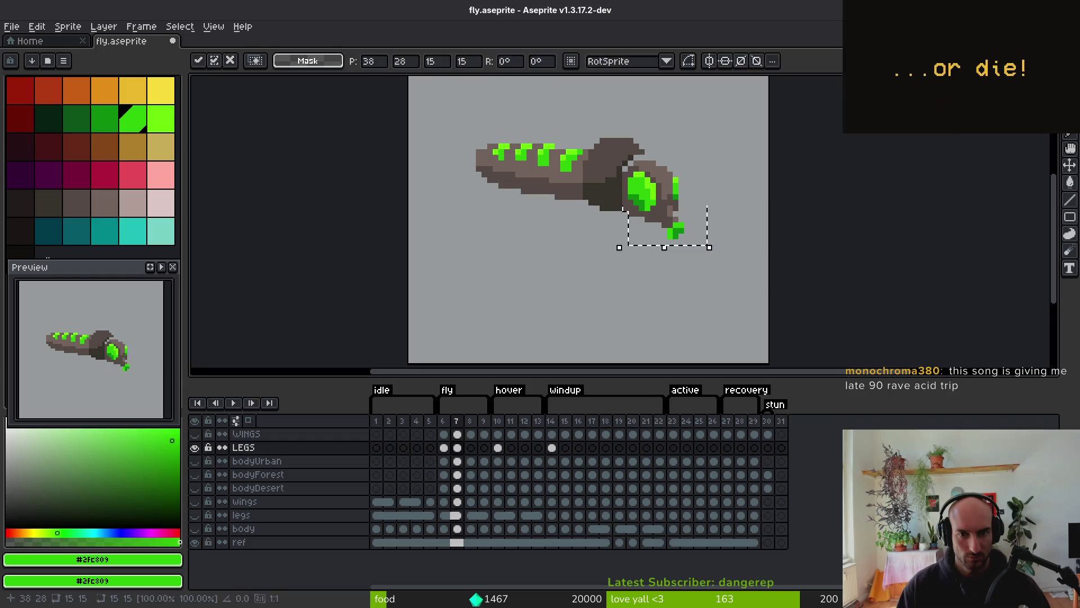
pyautogui.press('Return')
# Repaint the head pixels around the eye in dark, shadow and mid-brown with the Pencil
pyautogui.scroll(3, 682, 164)
pyautogui.press('f')
pyautogui.keyDown('alt'); pyautogui.click(566, 159); pyautogui.keyUp('alt')
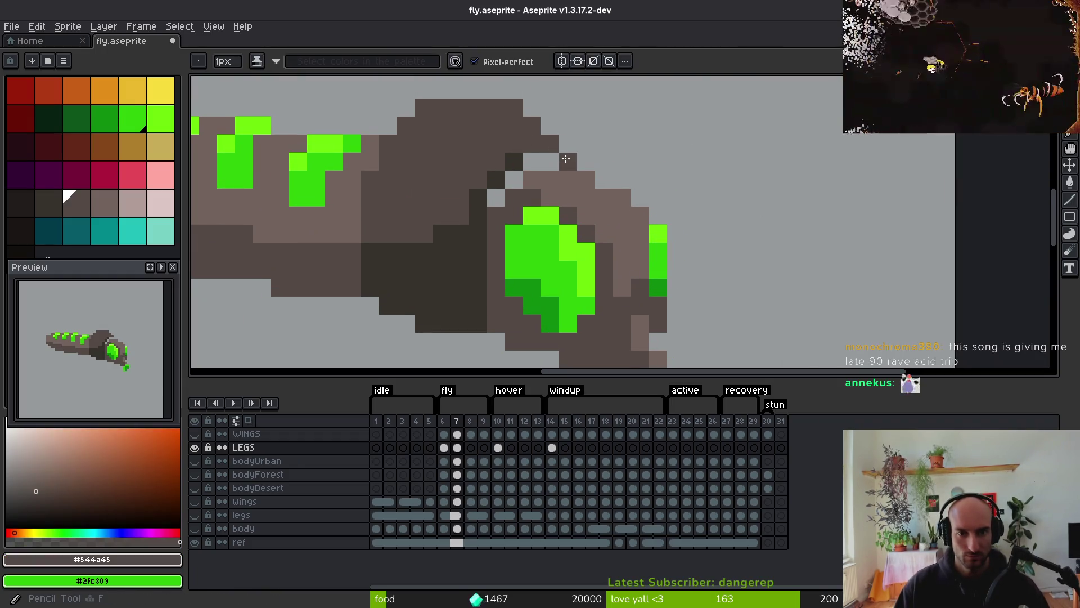
pyautogui.moveTo(566, 159); pyautogui.dragTo(551, 161)
pyautogui.keyDown('alt'); pyautogui.click(515, 162); pyautogui.keyUp('alt')
pyautogui.click(534, 163)
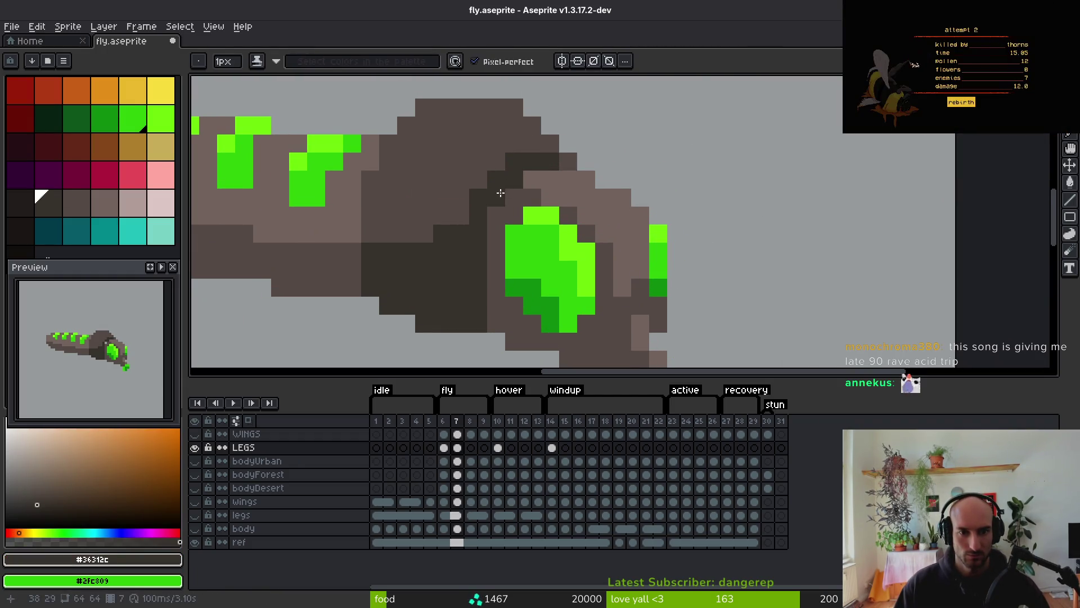
pyautogui.click(490, 176)
pyautogui.keyDown('alt'); pyautogui.click(498, 163); pyautogui.keyUp('alt')
pyautogui.click(515, 157)
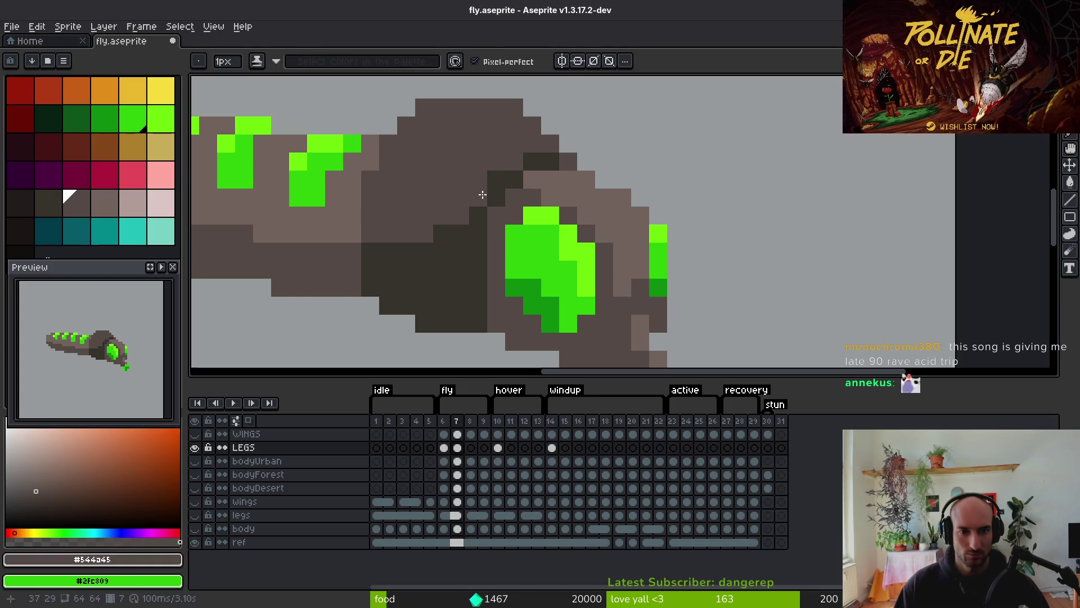
pyautogui.scroll(-4, 586, 198)
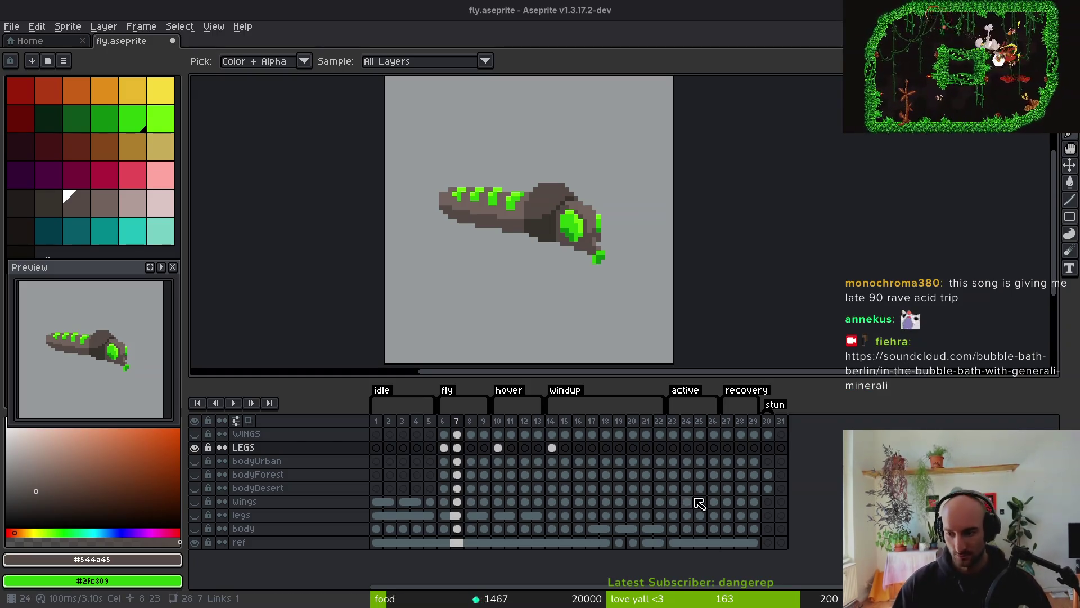
# Lasso the fly's rear body segment on frame 7 and nudge it down one pixel
pyautogui.click(670, 275)
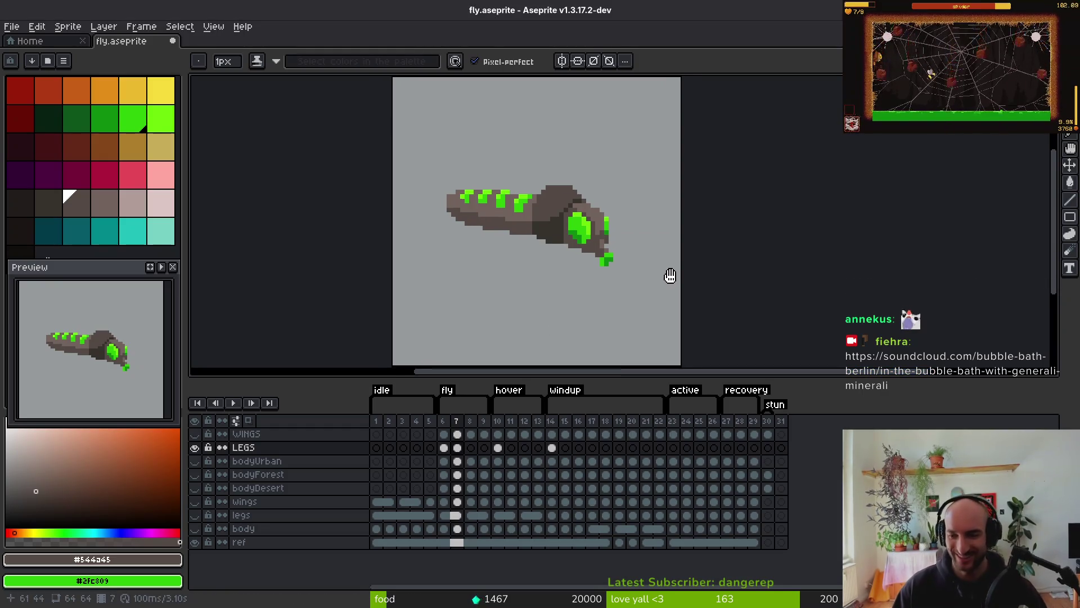
pyautogui.scroll(2, 490, 247)
pyautogui.press('alt')
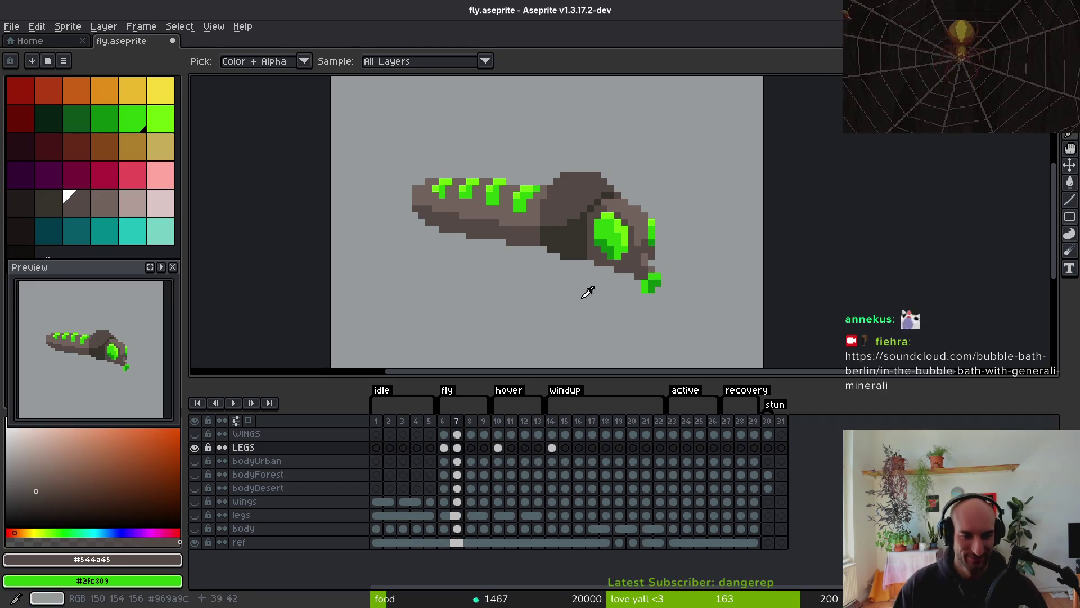
pyautogui.scroll(3, 473, 214)
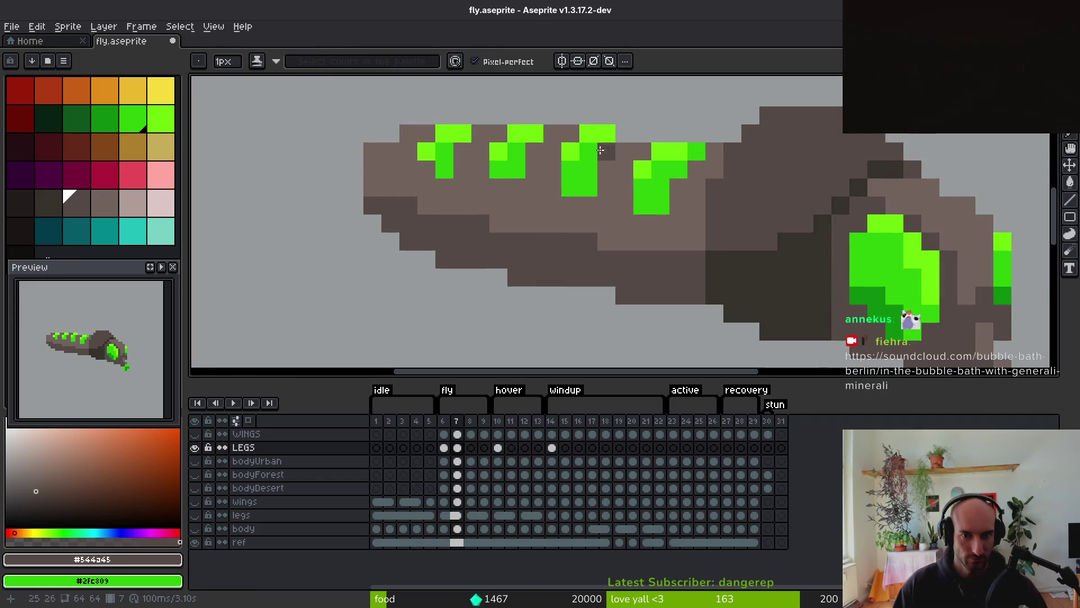
pyautogui.scroll(-3, 601, 150)
pyautogui.hotkey('shift', 'w')
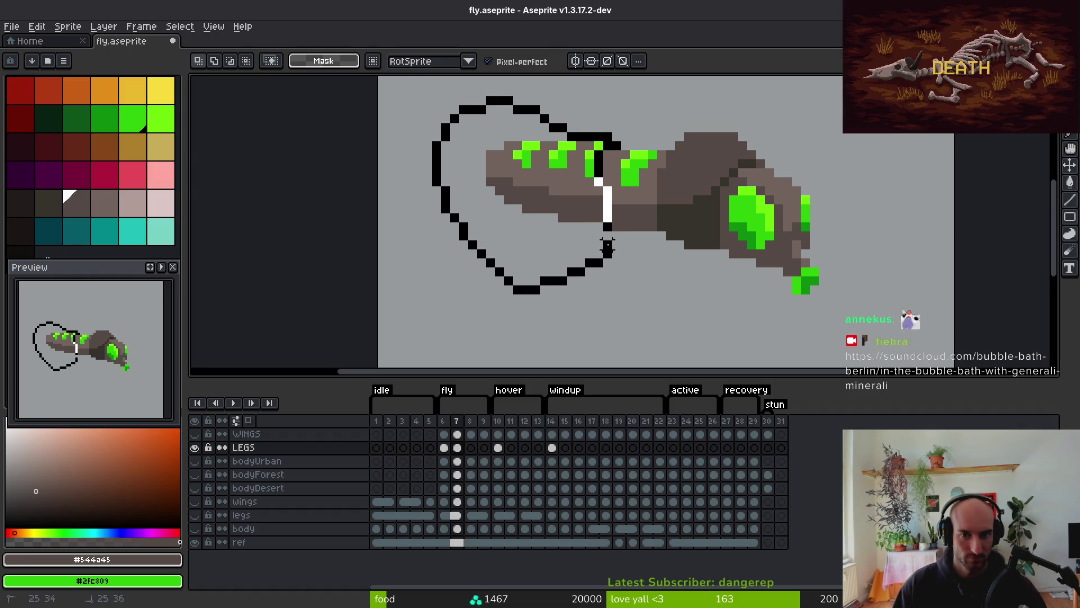
pyautogui.moveTo(607, 246); pyautogui.dragTo(599, 276)
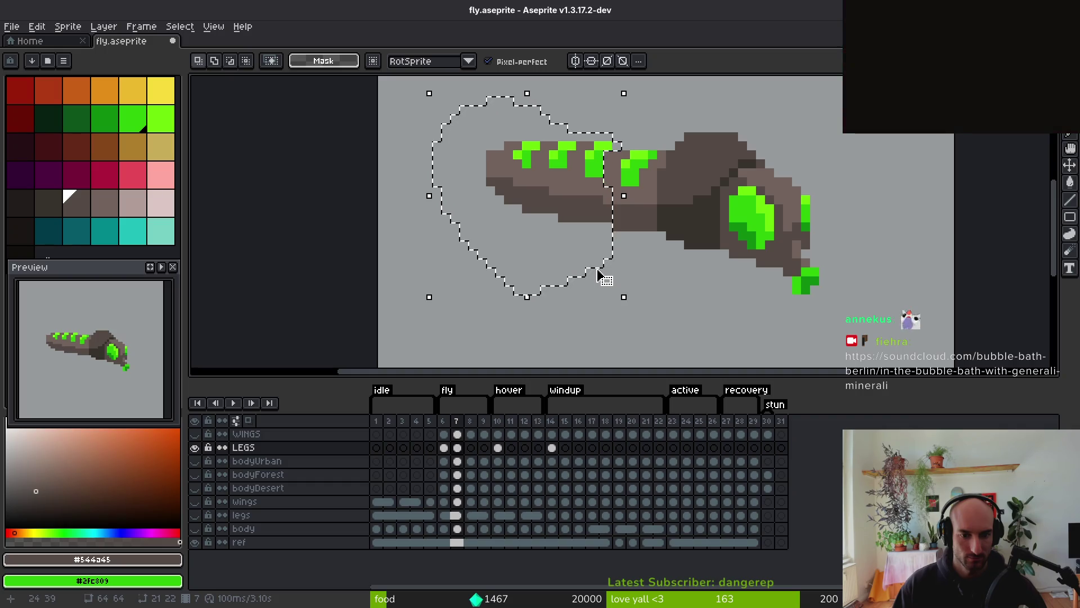
pyautogui.press('Down')
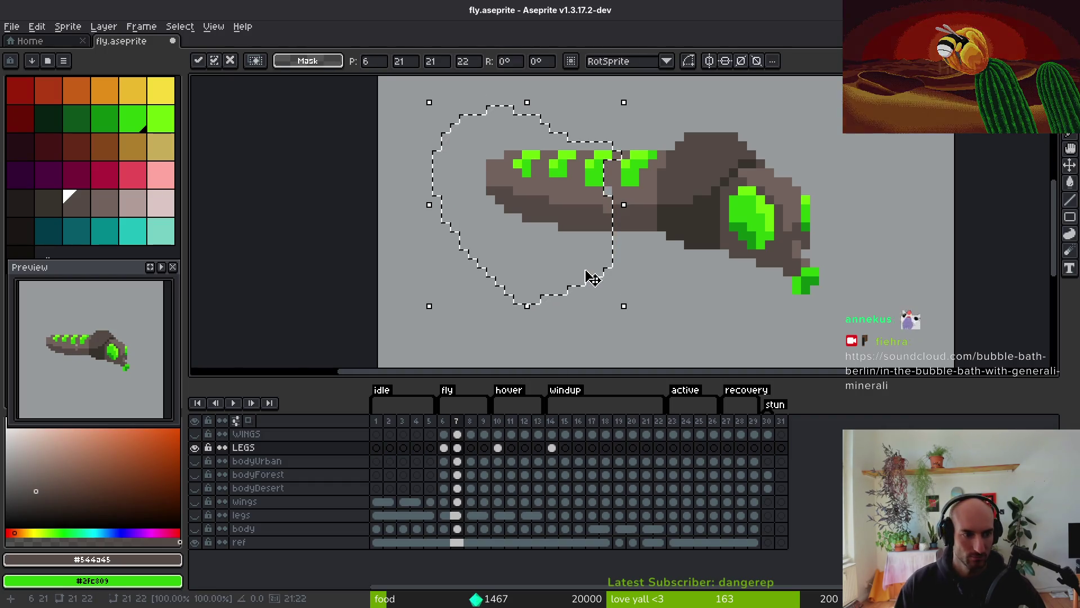
pyautogui.press('i')
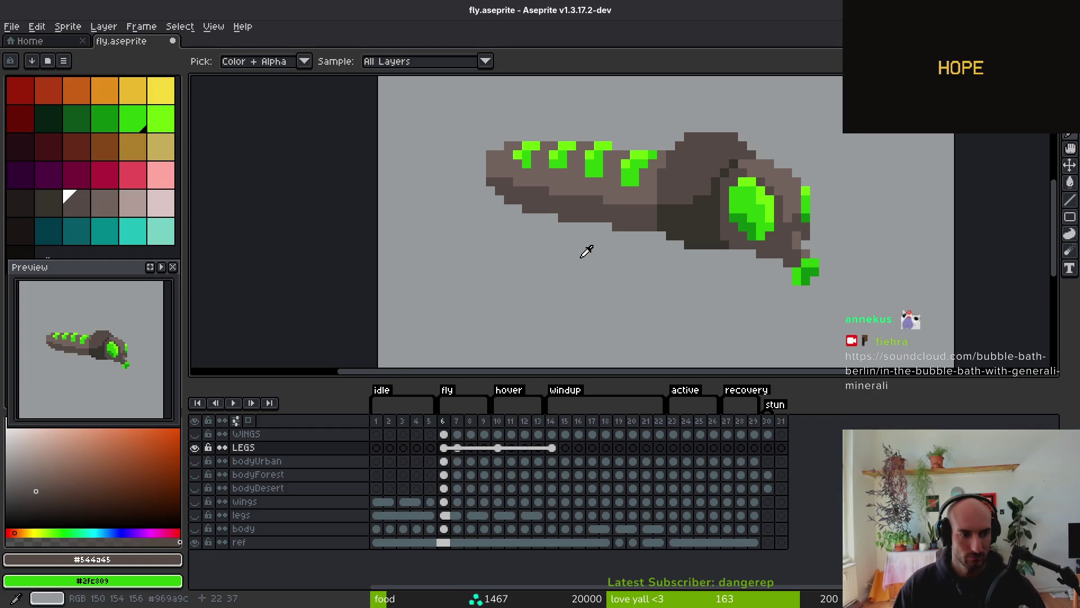
# Compare frame 7 against frame 6 and save fly.aseprite
pyautogui.press('Left')
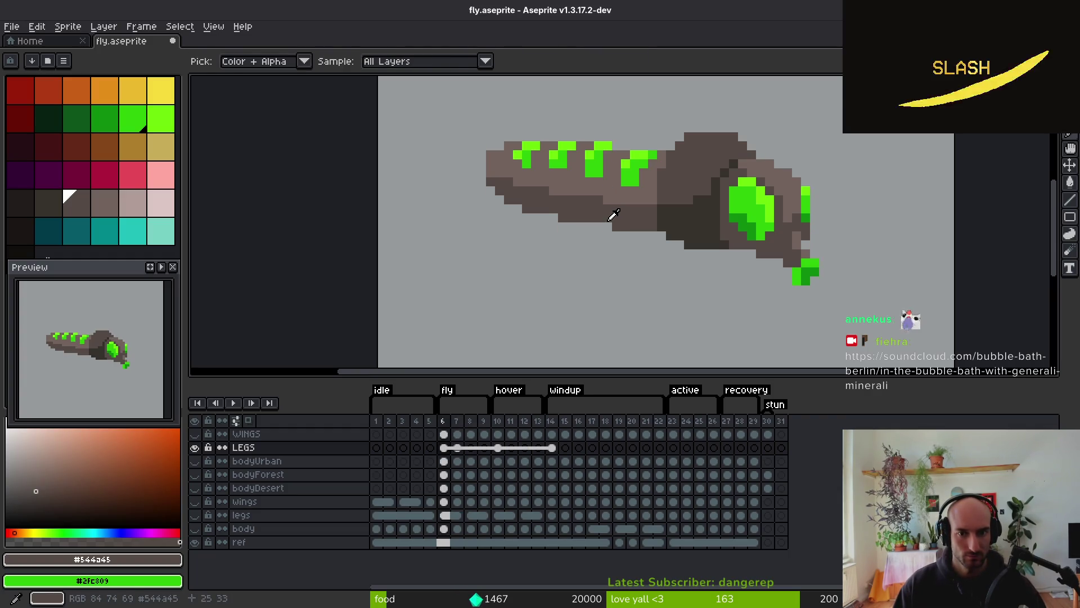
pyautogui.press('q')
pyautogui.press('Right')
pyautogui.hotkey('ctrl', 's')
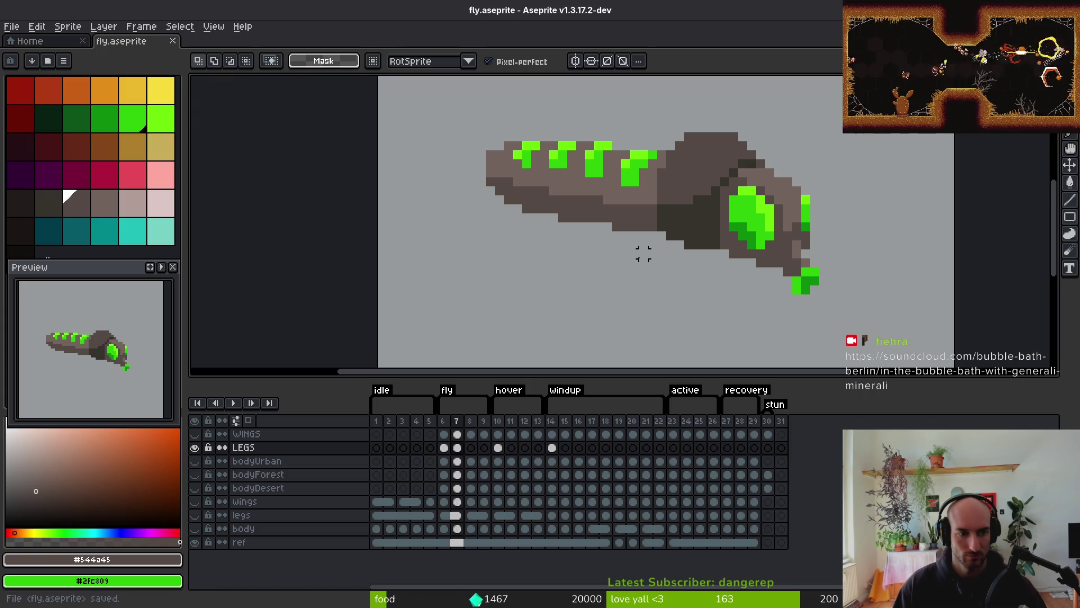
pyautogui.press('i')
pyautogui.press('Left')
pyautogui.press('Right')
pyautogui.press('Right')
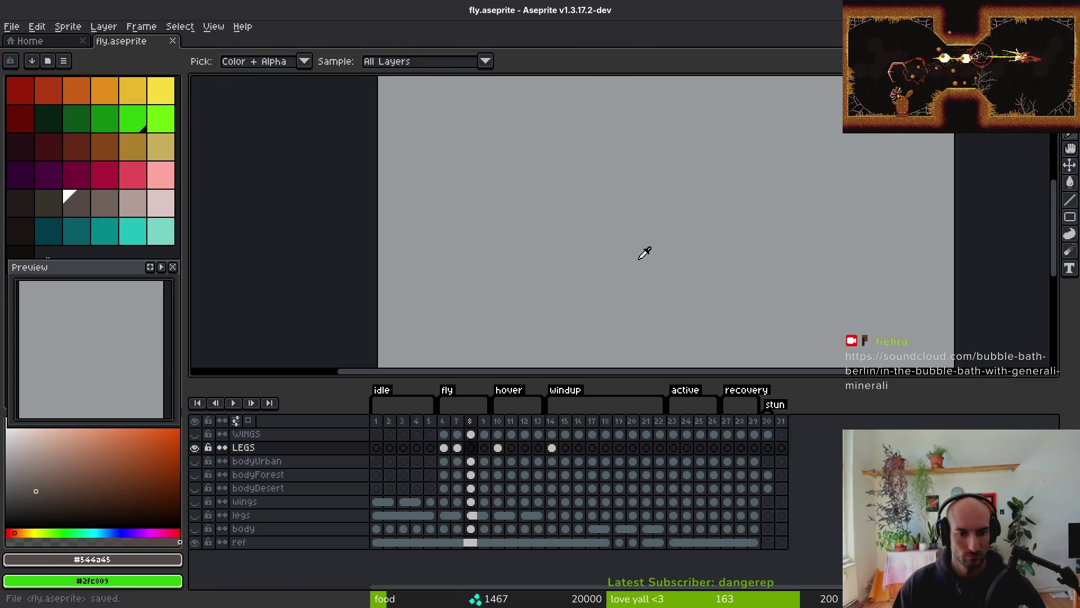
# Copy the LEGS frame 7 cel into frame 8 and save the file
pyautogui.press('Left')
pyautogui.click(457, 447)
pyautogui.moveTo(450, 451); pyautogui.dragTo(471, 447)
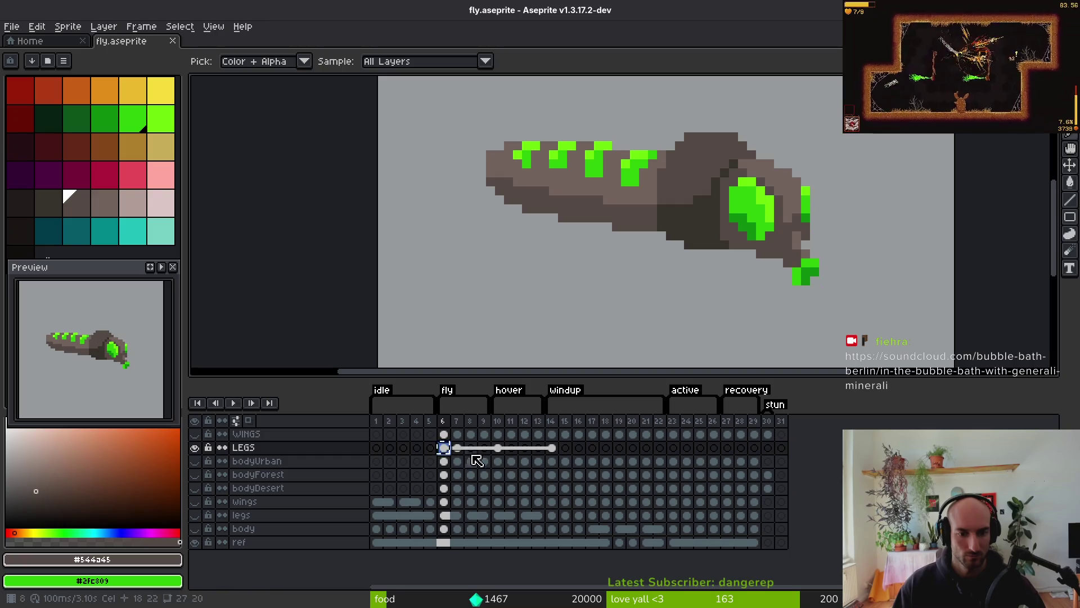
pyautogui.press('m')
pyautogui.hotkey('ctrl', 'a')
pyautogui.hotkey('ctrl', 'd')
pyautogui.hotkey('ctrl', 's')
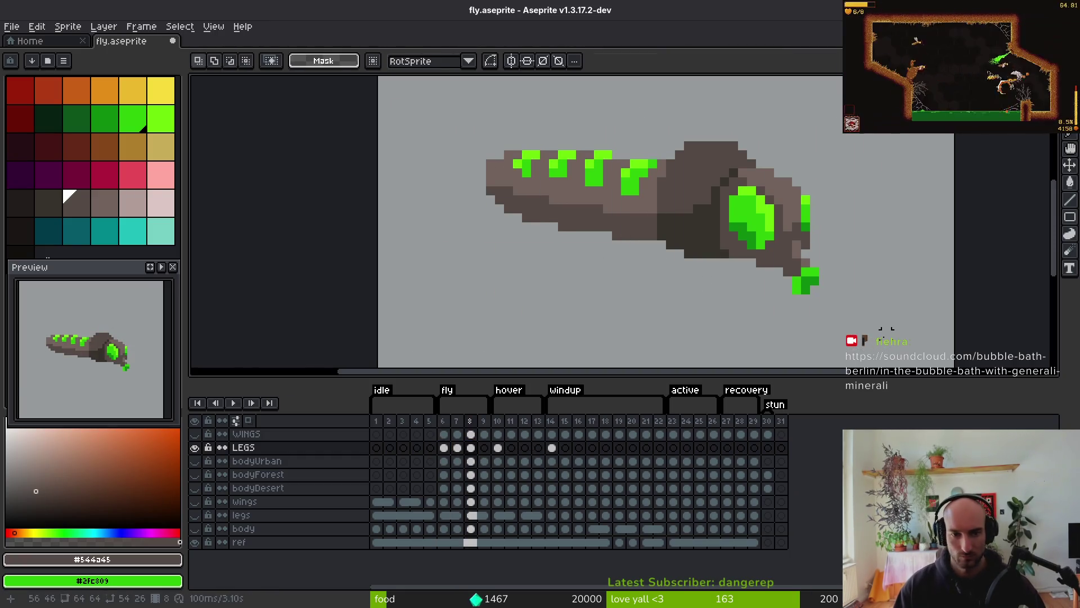
# Review the LEGS cels on frames 6–9, trying a box selection on the fly's body
pyautogui.click(463, 449)
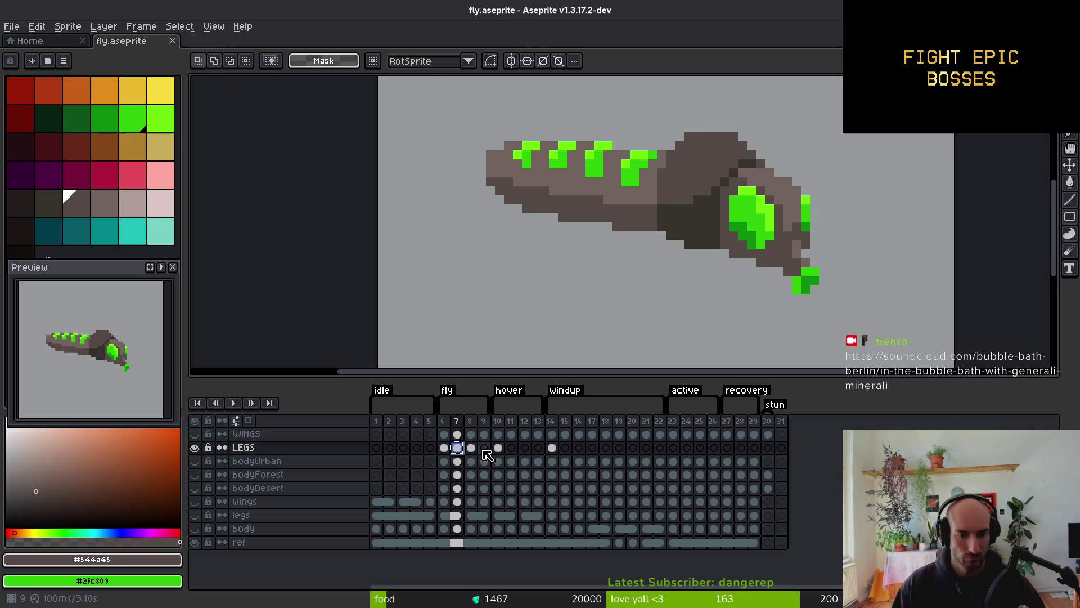
pyautogui.click(475, 449)
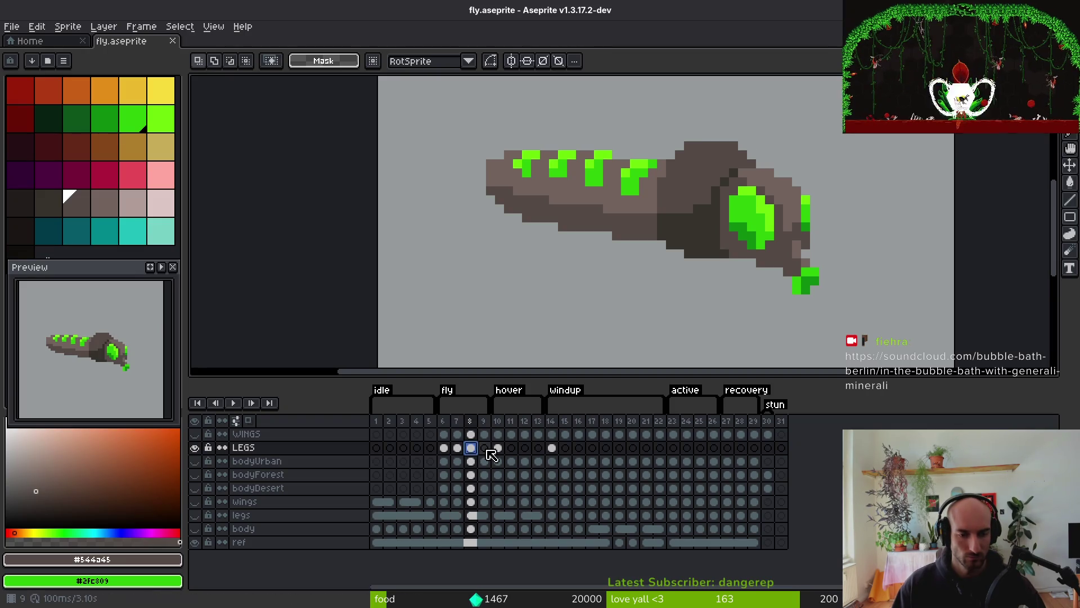
pyautogui.click(484, 448)
pyautogui.click(444, 448)
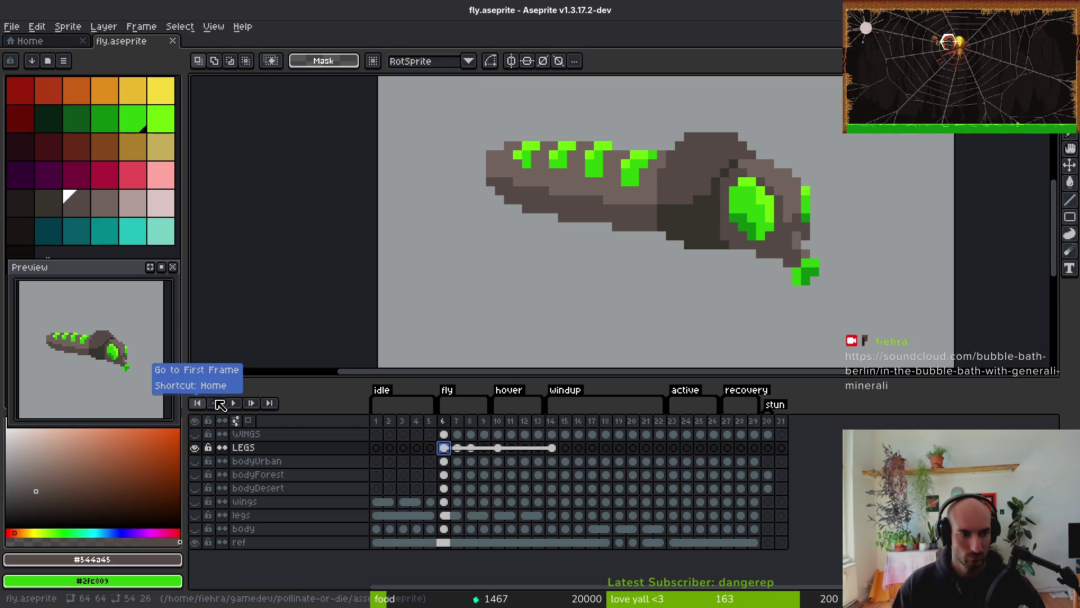
pyautogui.keyDown('alt'); pyautogui.scroll(-2, 684, 256); pyautogui.keyUp('alt')
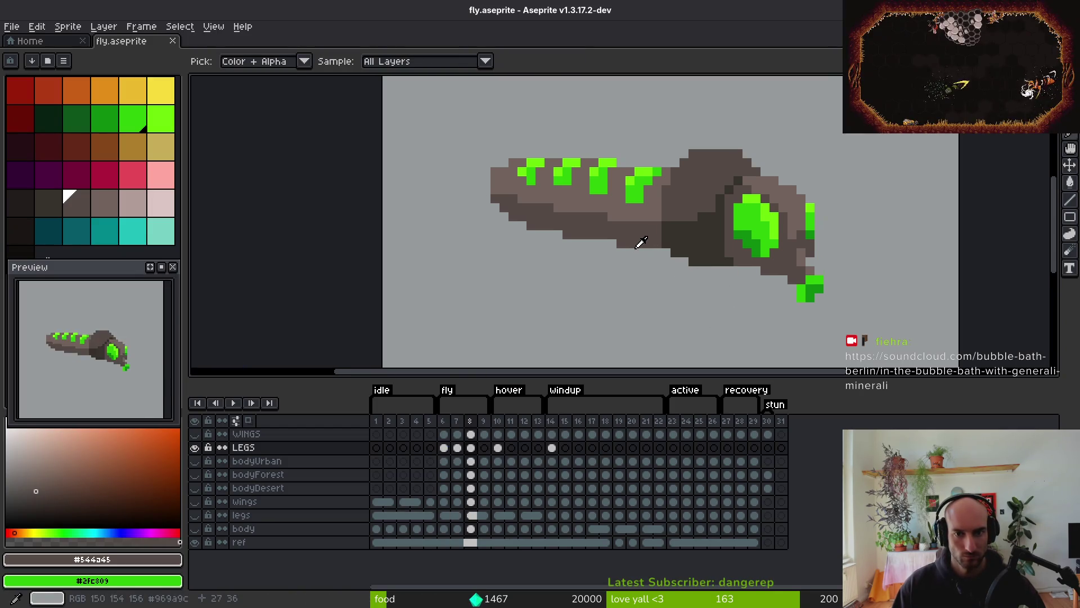
pyautogui.moveTo(437, 122)
pyautogui.mouseDown()
pyautogui.moveTo(540, 248)
pyautogui.moveTo(581, 276)
pyautogui.mouseUp()
pyautogui.hotkey('ctrl', 'd')
pyautogui.press('f')
pyautogui.scroll(2, 577, 256)
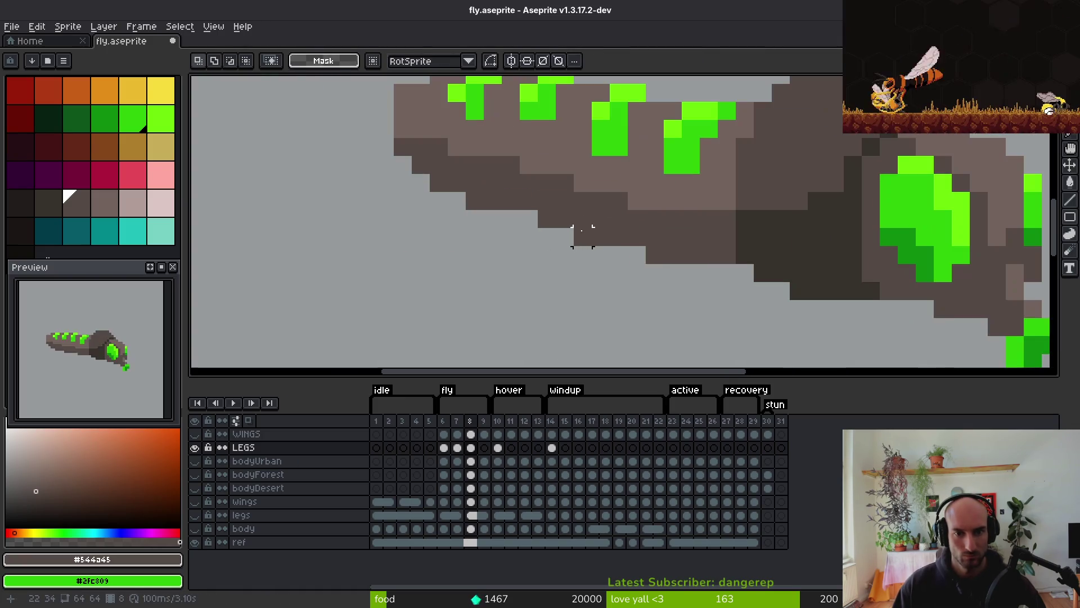
pyautogui.scroll(-4, 520, 213)
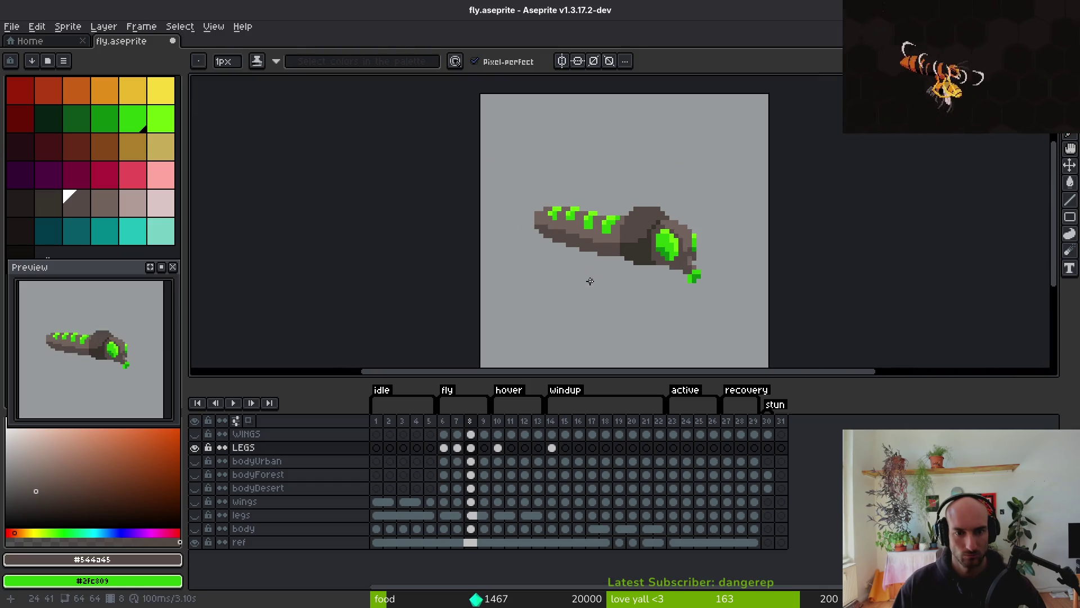
pyautogui.scroll(3, 570, 221)
pyautogui.scroll(-2, 573, 203)
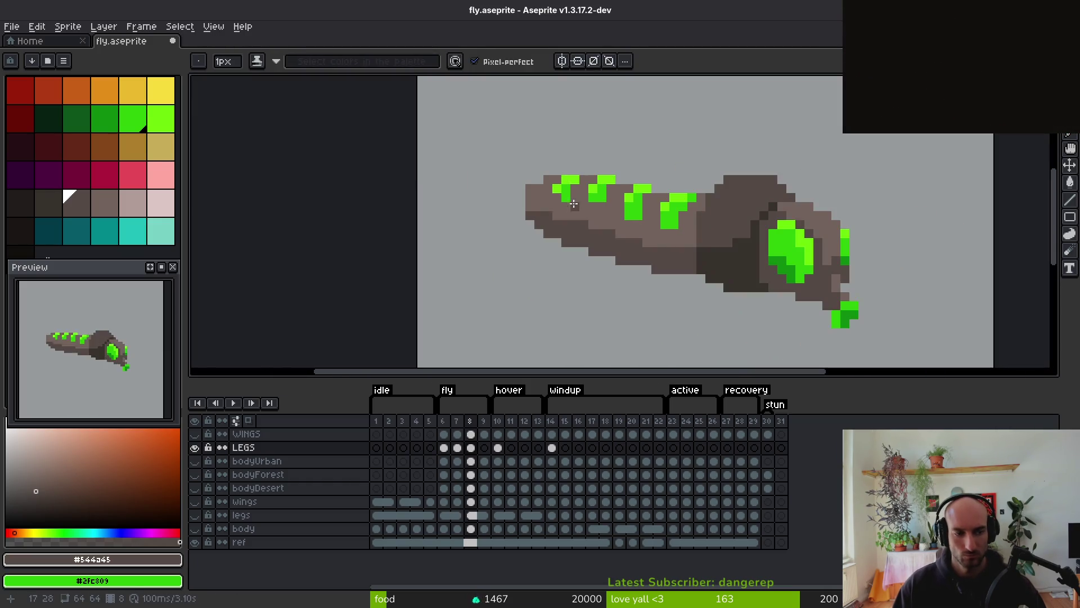
# Step between frames 6, 7 and 8 to compare the fly's poses
pyautogui.press('Left')
pyautogui.press('Left')
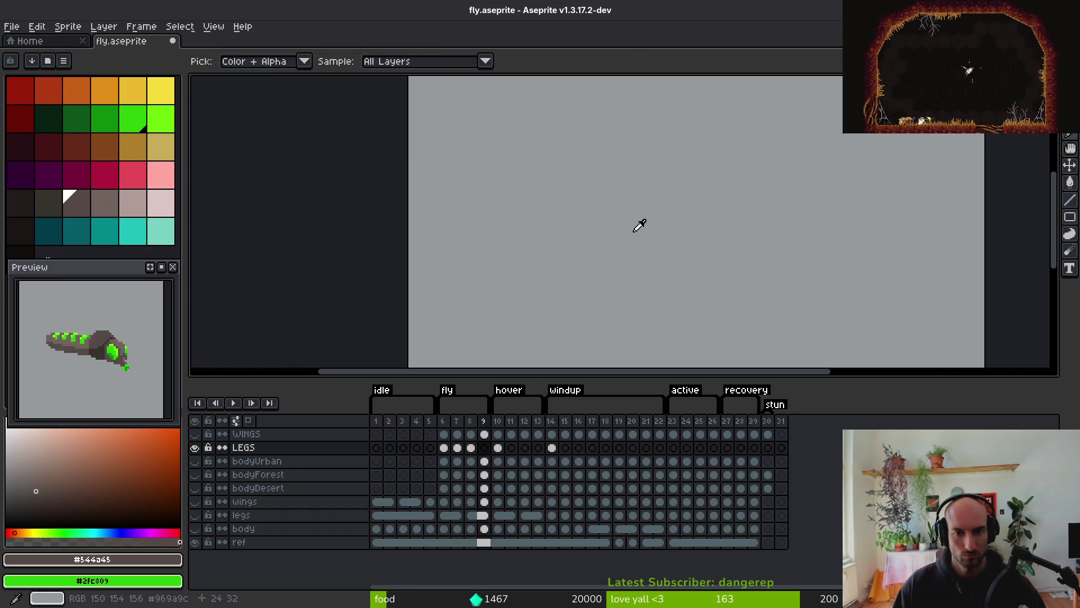
pyautogui.press('Right')
pyautogui.press('Right')
pyautogui.press('Right')
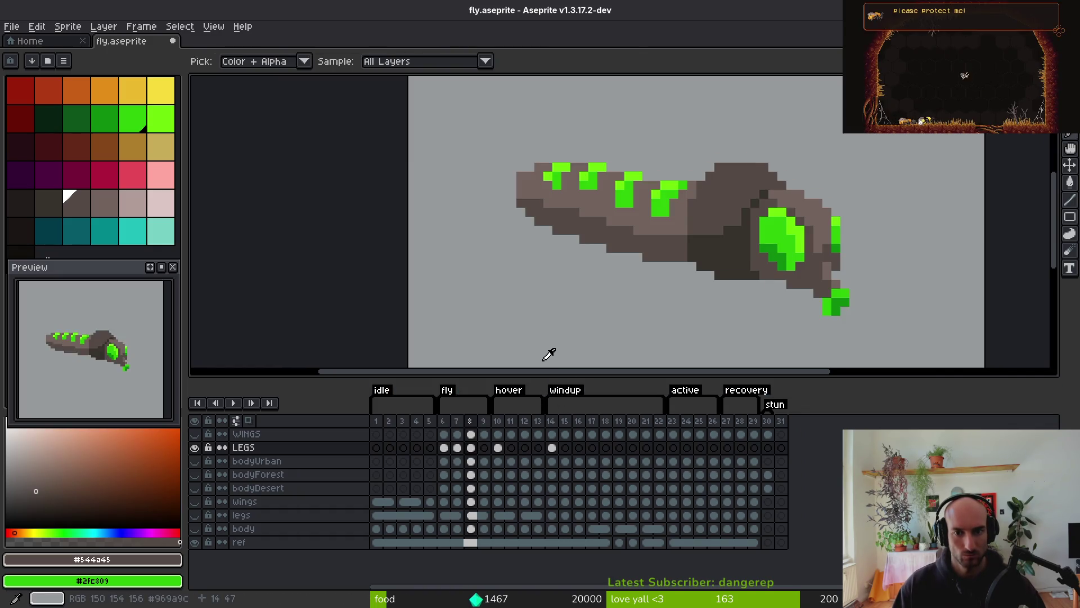
pyautogui.press('Left')
pyautogui.press('Left')
pyautogui.press('Left')
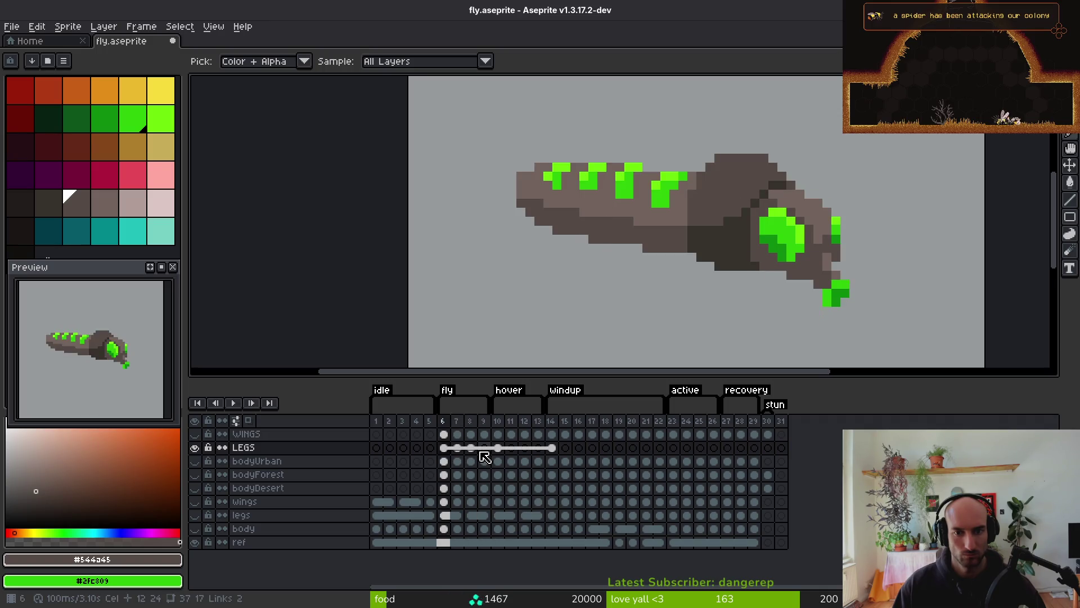
pyautogui.press('Right')
pyautogui.press('Right')
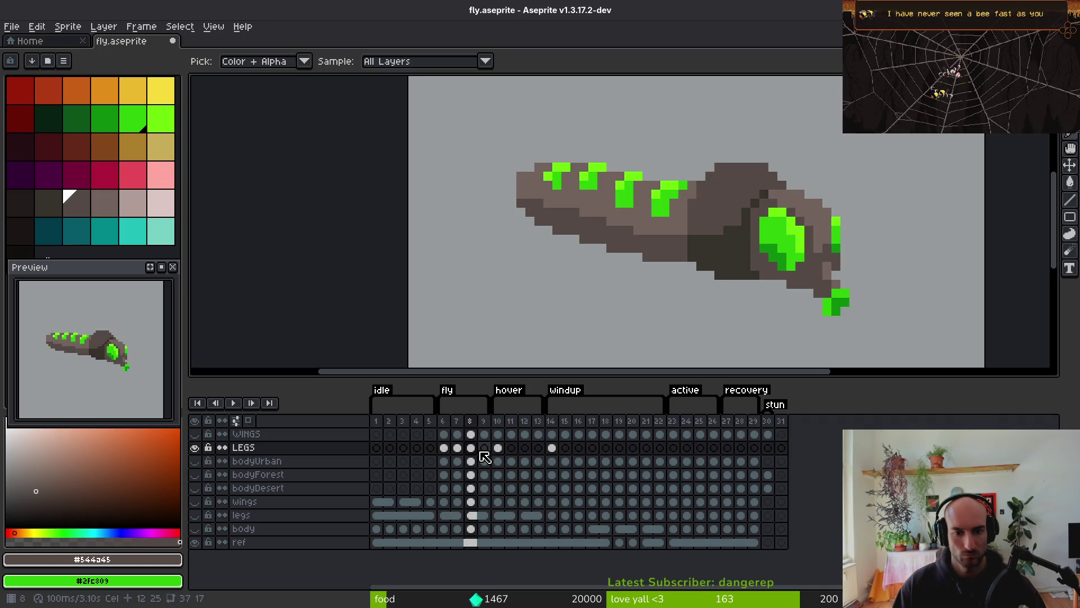
pyautogui.click(446, 450)
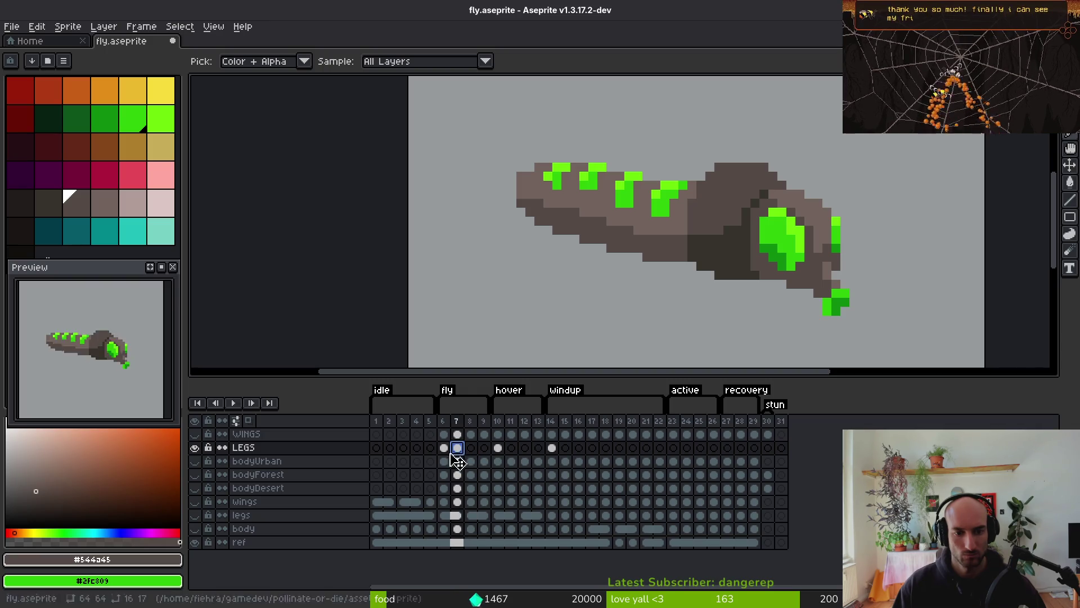
pyautogui.press('Right')
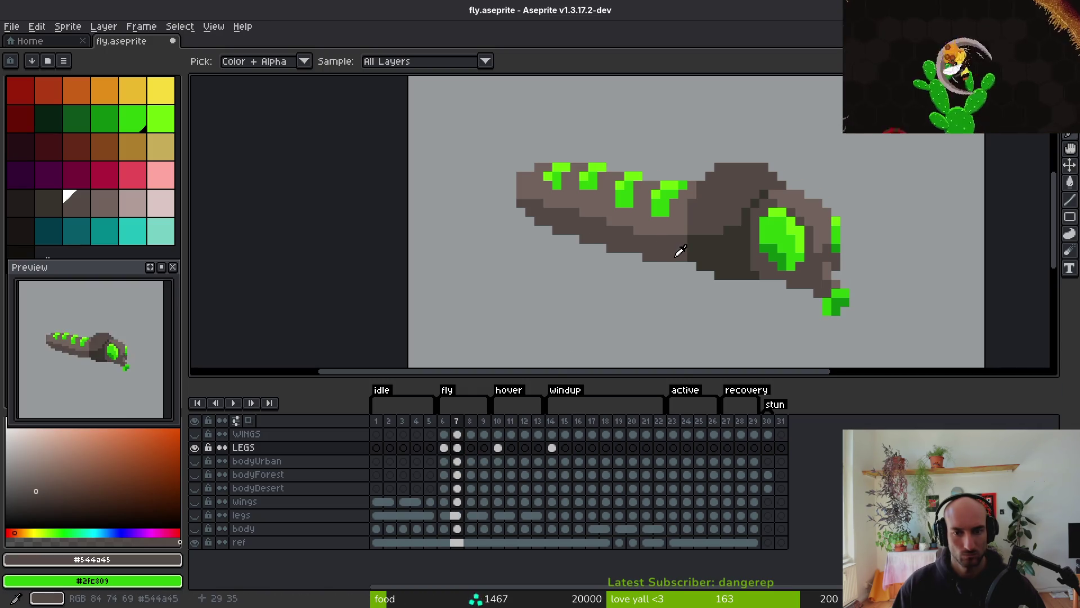
pyautogui.click(470, 447)
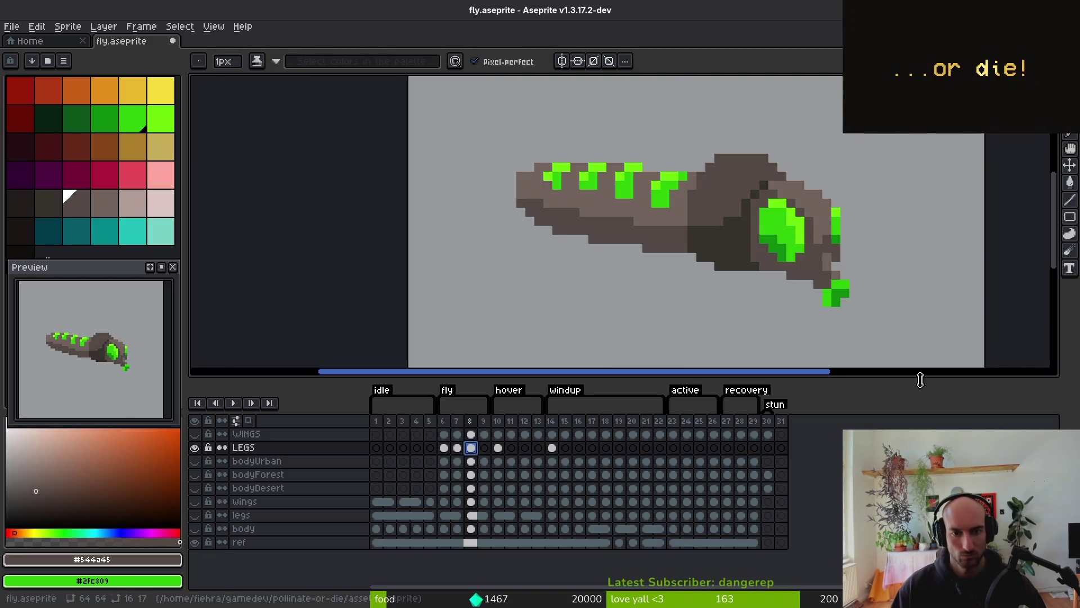
# Marquee the whole fly on frame 8 and move it down one pixel
pyautogui.press('m')
pyautogui.moveTo(470, 82); pyautogui.dragTo(934, 355)
pyautogui.press('Down')
pyautogui.press('Return')
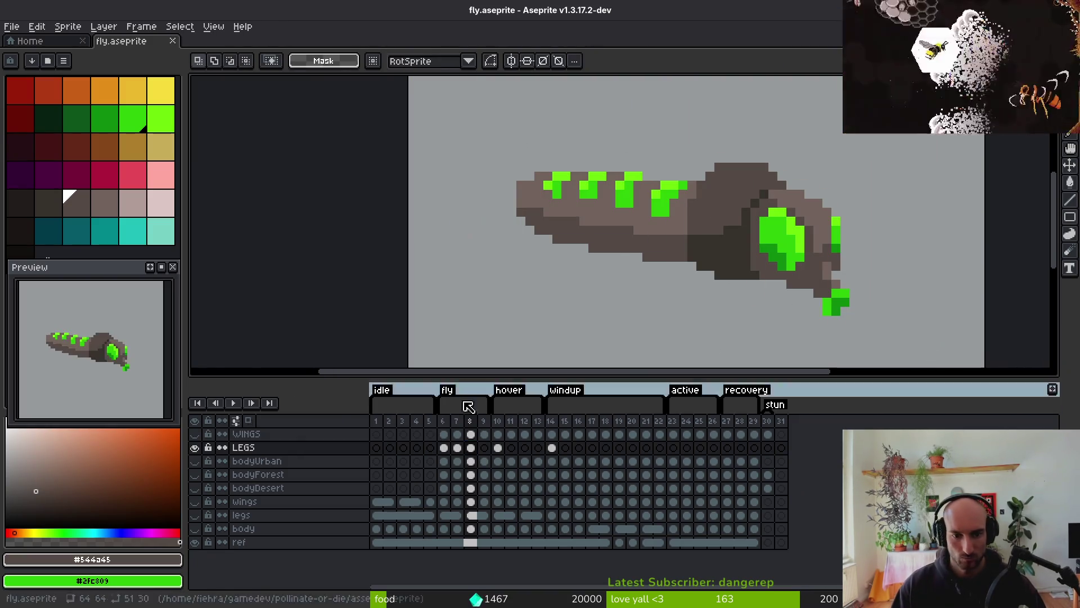
# Select the fly's head on frame 9 and try nudging it up, then cancel
pyautogui.click(484, 447)
pyautogui.moveTo(701, 184)
pyautogui.mouseDown()
pyautogui.moveTo(650, 149)
pyautogui.moveTo(816, 313)
pyautogui.mouseUp()
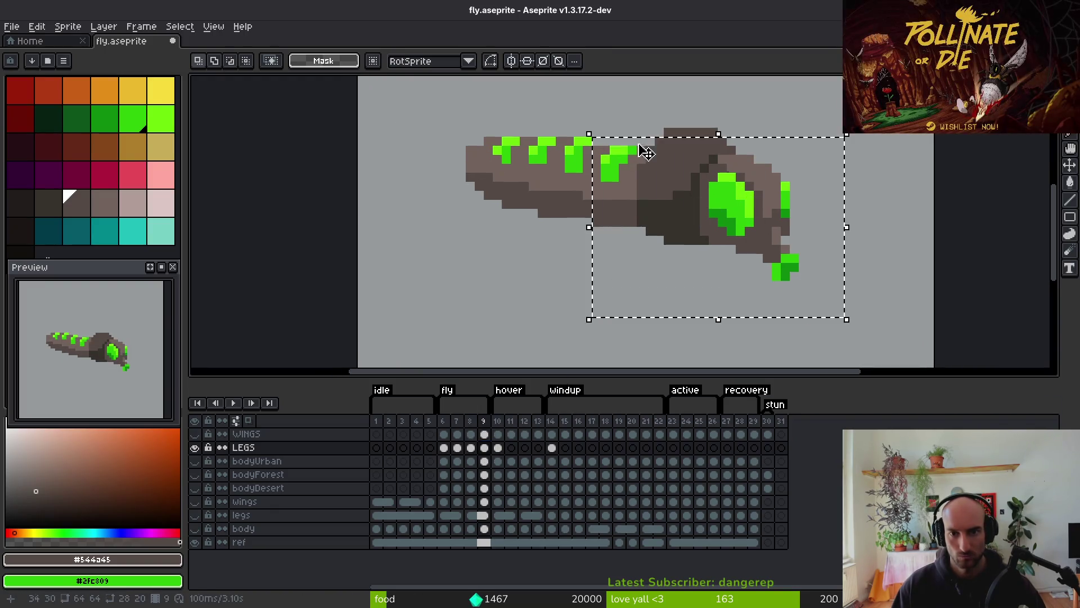
pyautogui.moveTo(625, 98); pyautogui.dragTo(763, 167)
pyautogui.press('Up')
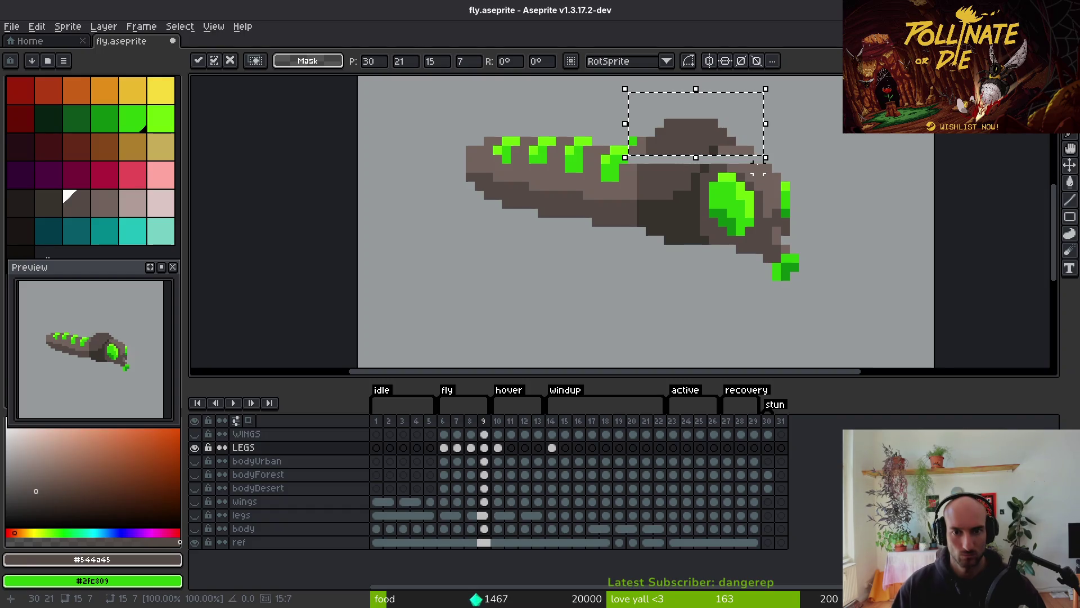
pyautogui.press('Escape')
# Select a larger head area on frame 9 and move it up one pixel
pyautogui.moveTo(589, 96); pyautogui.dragTo(878, 337)
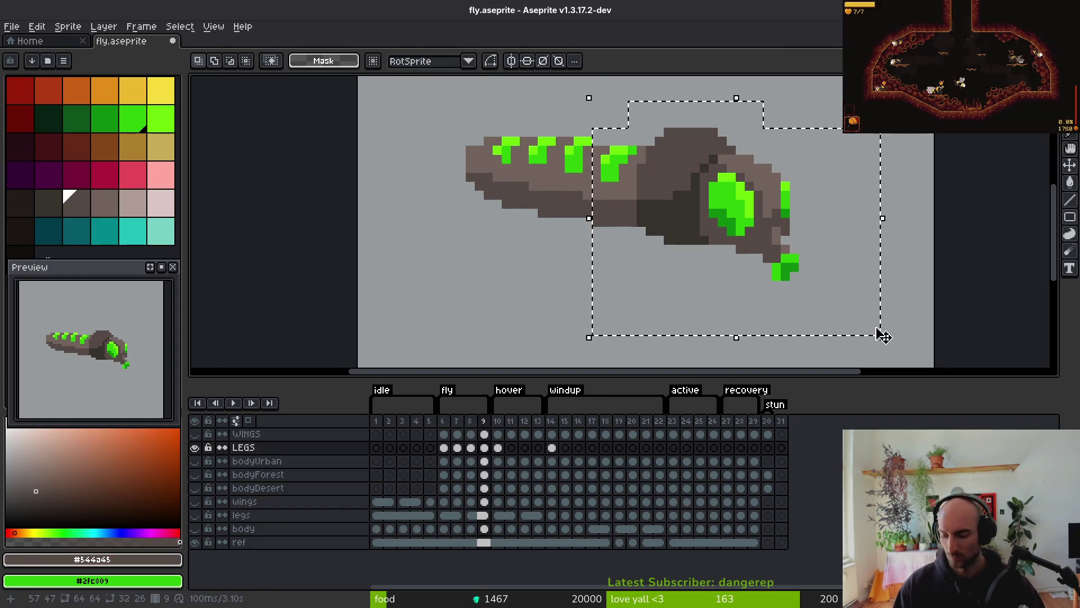
pyautogui.press('Up')
pyautogui.hotkey('ctrl', 'd')
pyautogui.scroll(2, 641, 281)
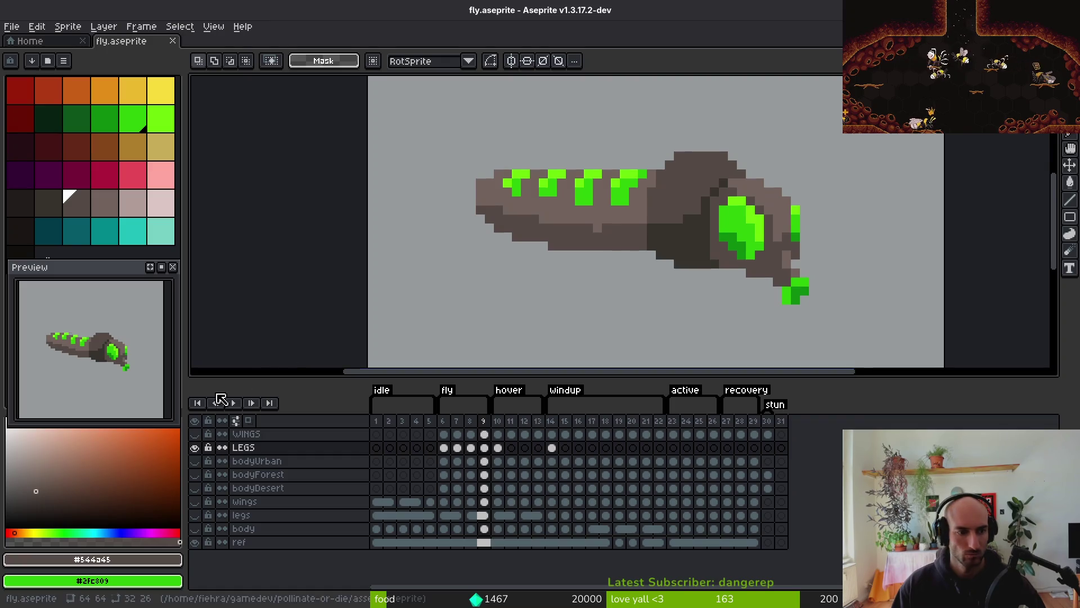
pyautogui.scroll(2, 111, 378)
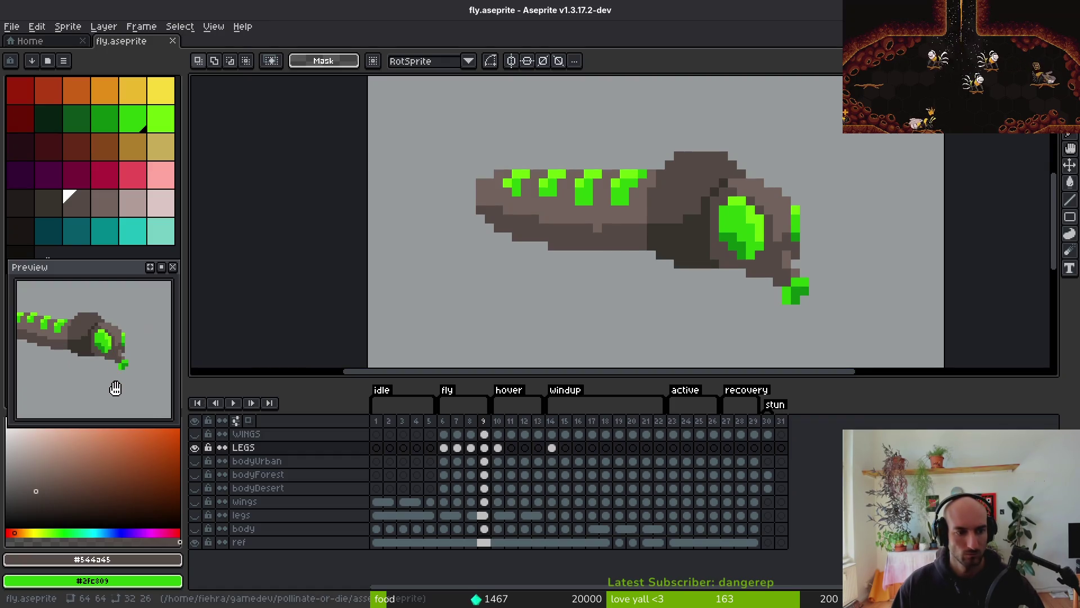
pyautogui.scroll(2, 759, 270)
pyautogui.press('b')
pyautogui.scroll(-4, 816, 273)
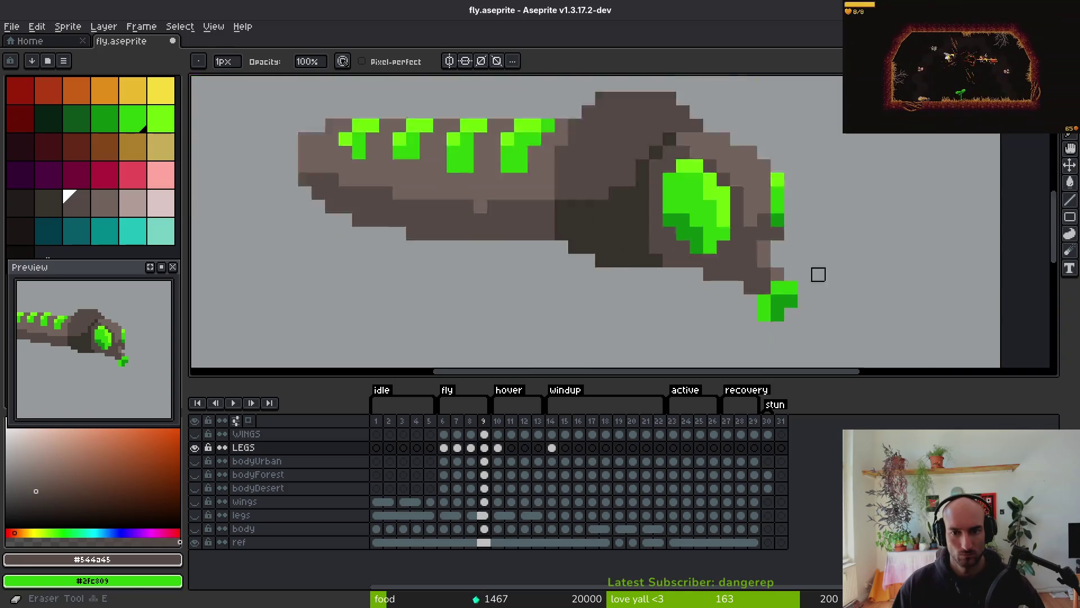
pyautogui.hotkey('alt', 'Tab')
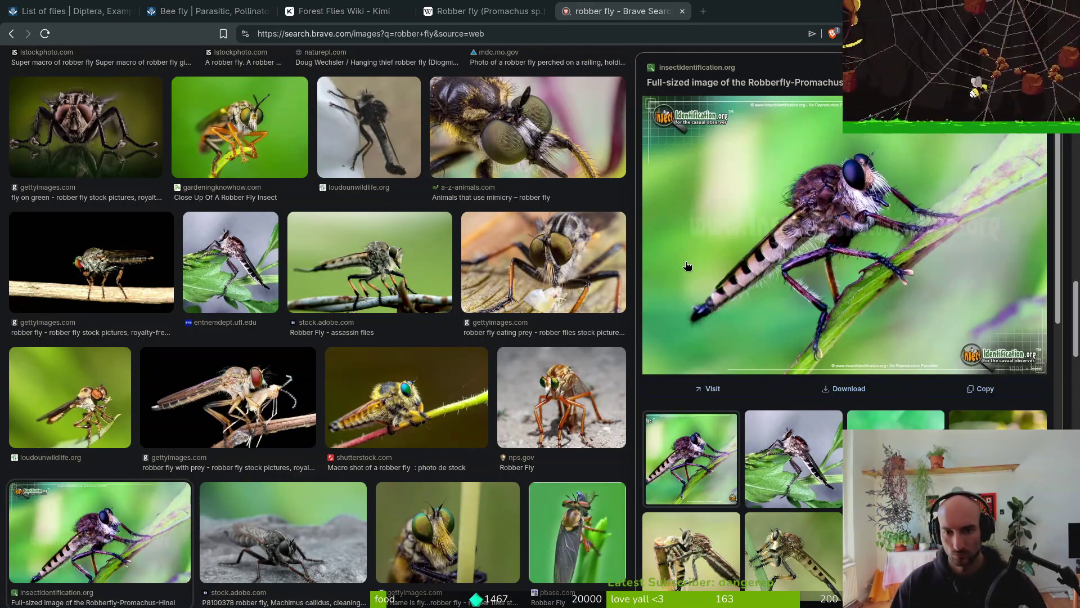
pyautogui.hotkey('alt', 'Tab')
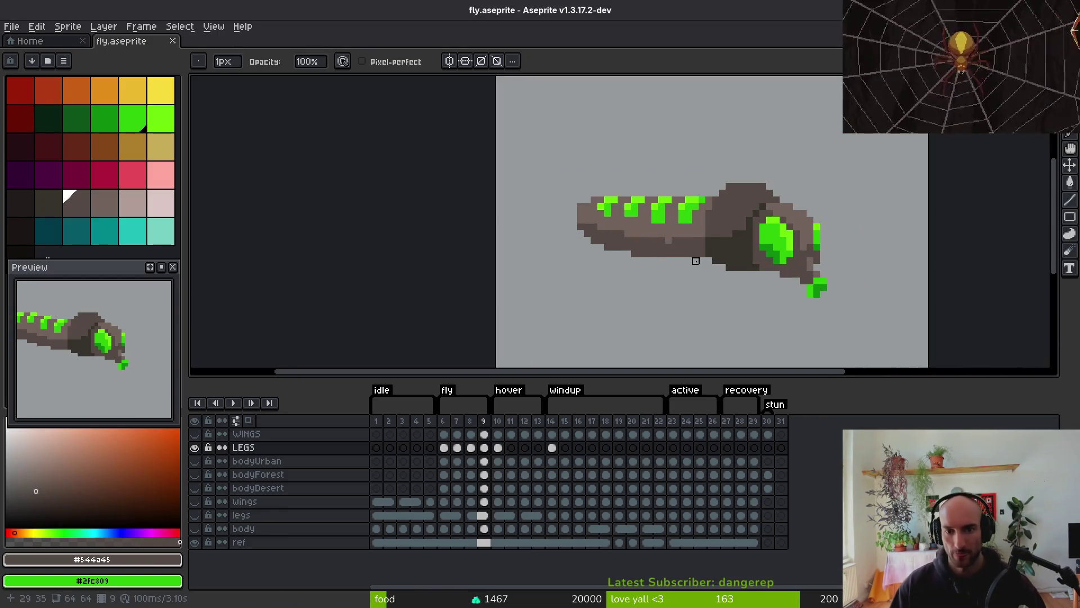
# Sample the light body brown #71625d and select LEGS frames 6–9 in the timeline
pyautogui.scroll(2, 696, 262)
pyautogui.keyDown('alt'); pyautogui.click(675, 197); pyautogui.keyUp('alt')
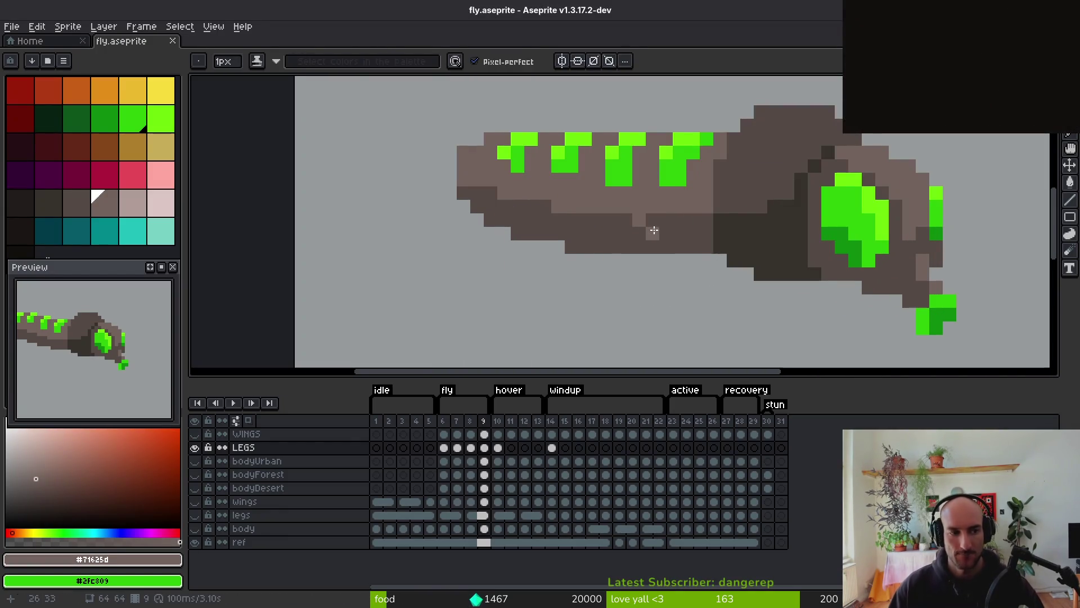
pyautogui.hscroll(-1, 654, 230)
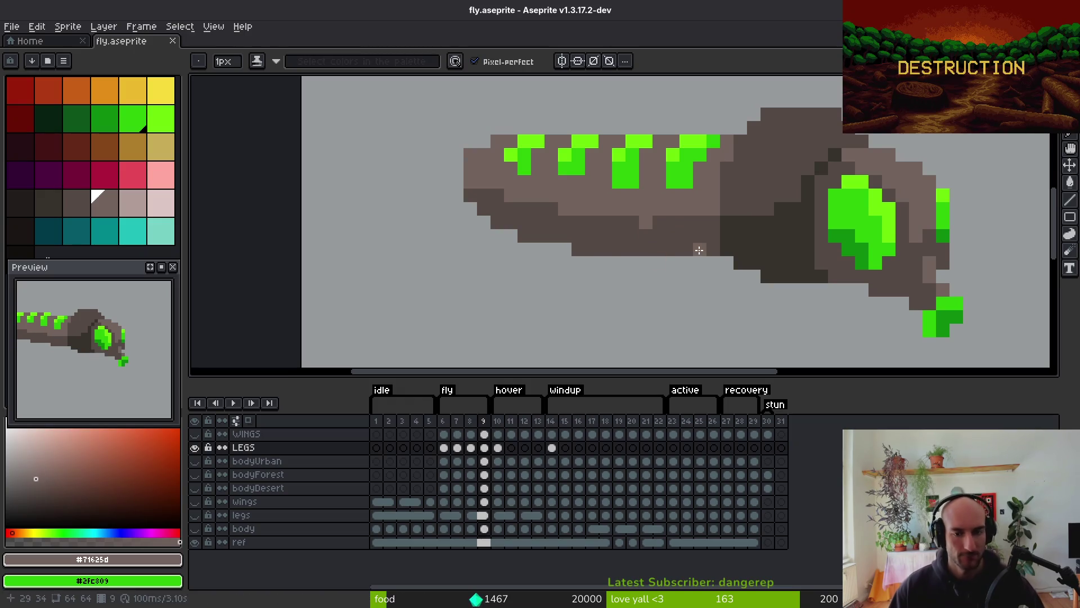
pyautogui.scroll(-4, 699, 250)
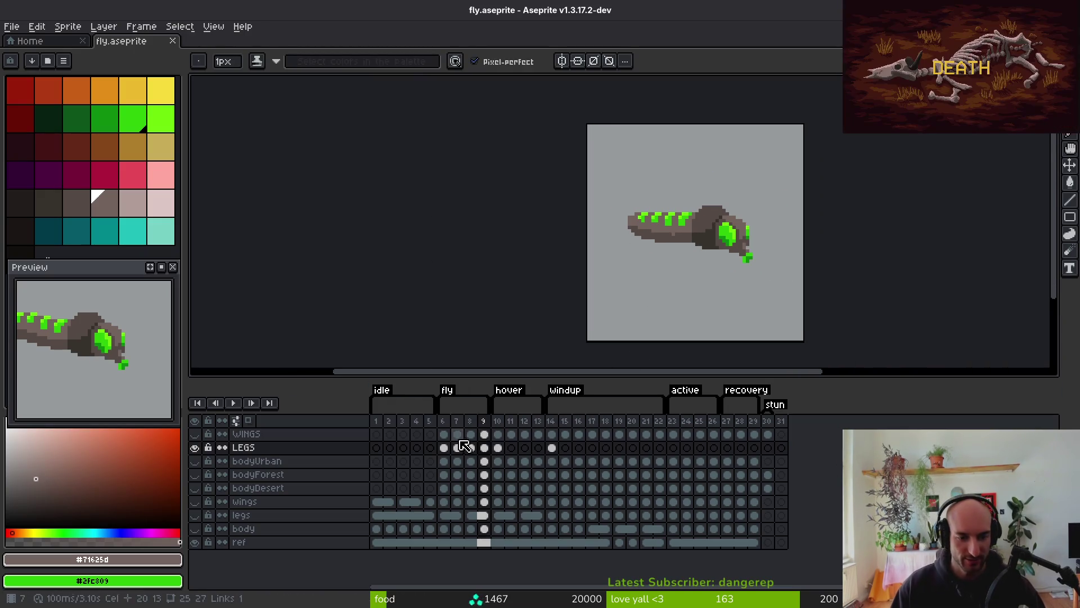
pyautogui.moveTo(444, 447); pyautogui.dragTo(499, 449)
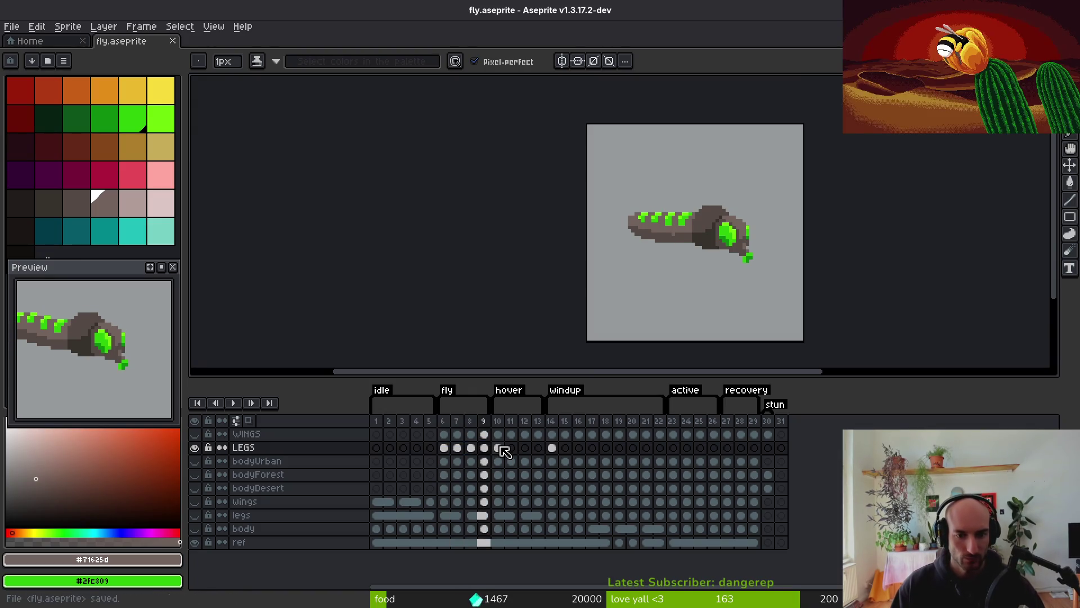
# Check the frame 10 bodyUrban and bodyForest cels, then hide the LEGS layer
pyautogui.click(498, 462)
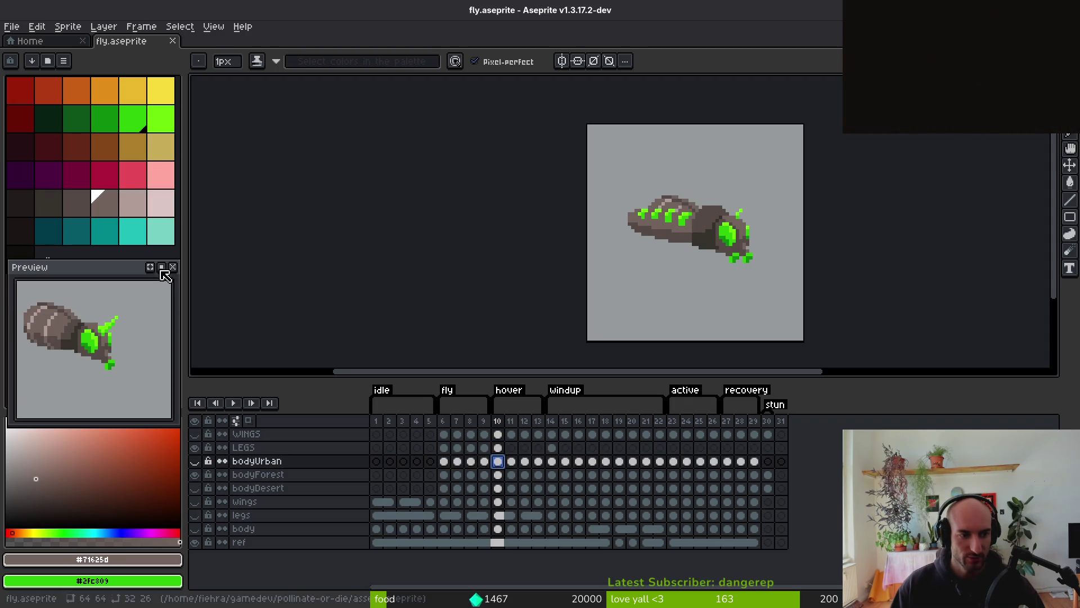
pyautogui.click(504, 476)
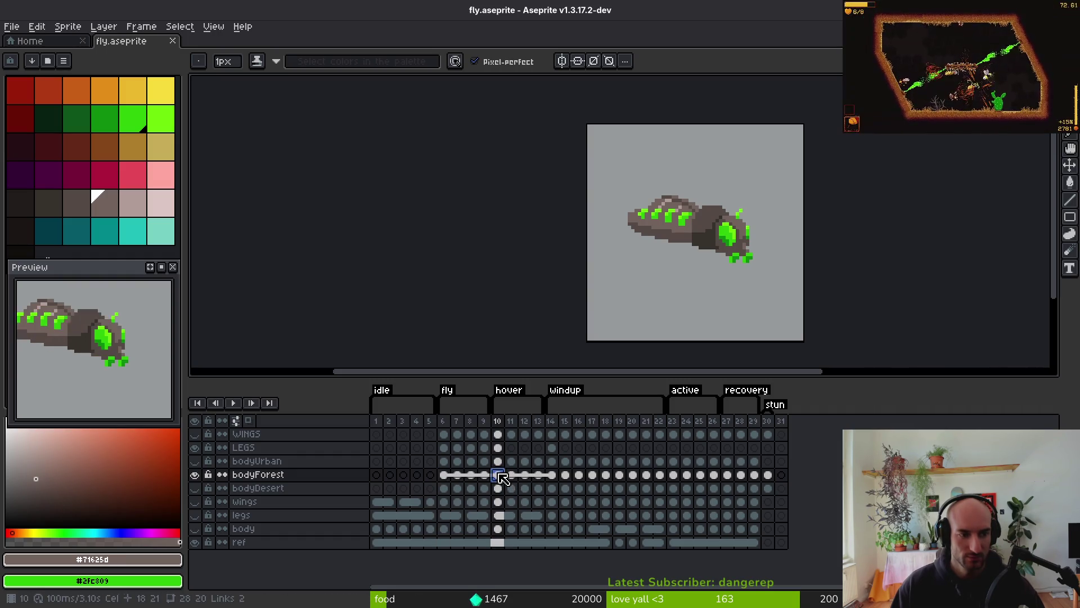
pyautogui.click(196, 449)
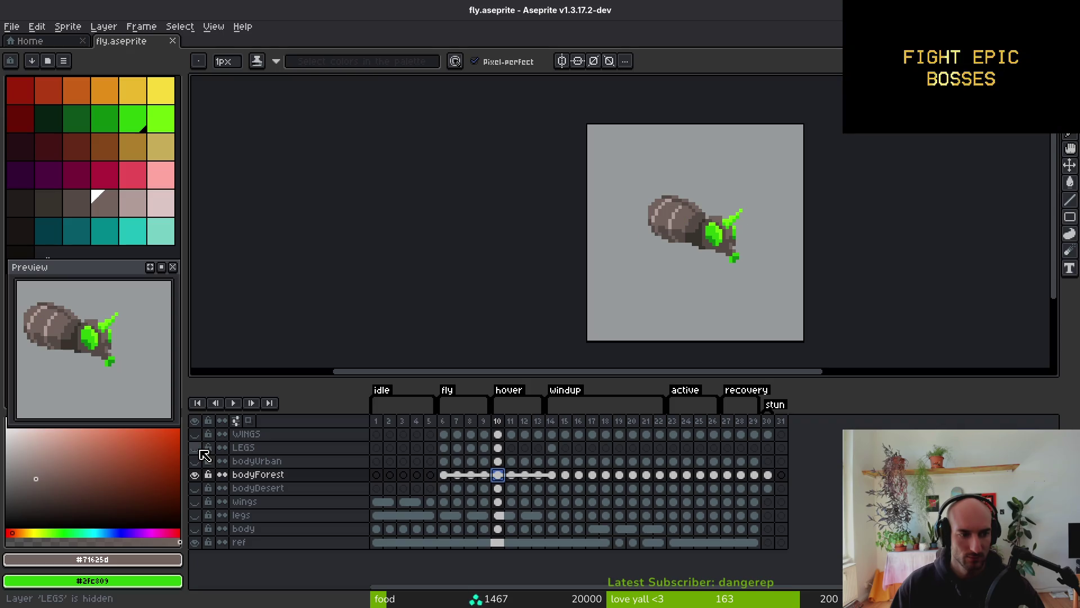
# Step through bodyForest frames 5–9, ending on the LEGS frame 7 cel
pyautogui.click(445, 478)
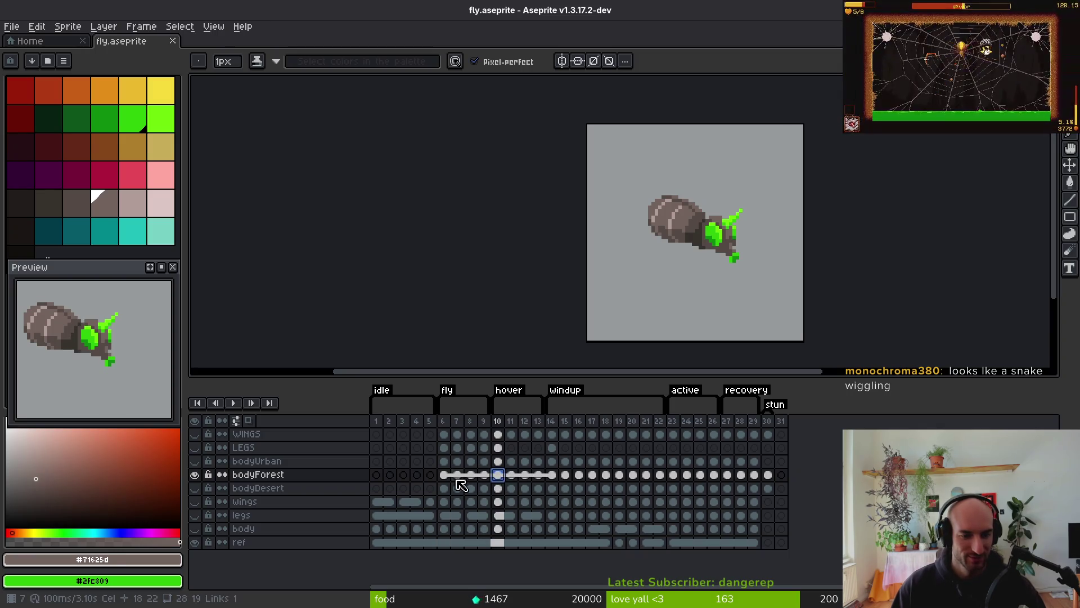
pyautogui.click(438, 476)
pyautogui.click(443, 476)
pyautogui.click(457, 476)
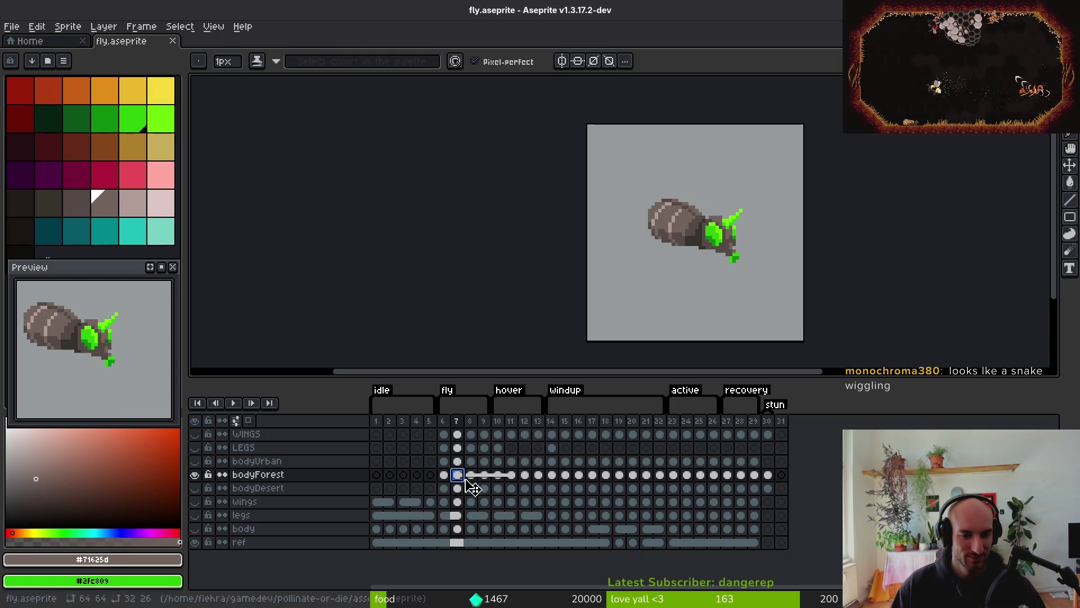
pyautogui.click(471, 477)
pyautogui.click(484, 477)
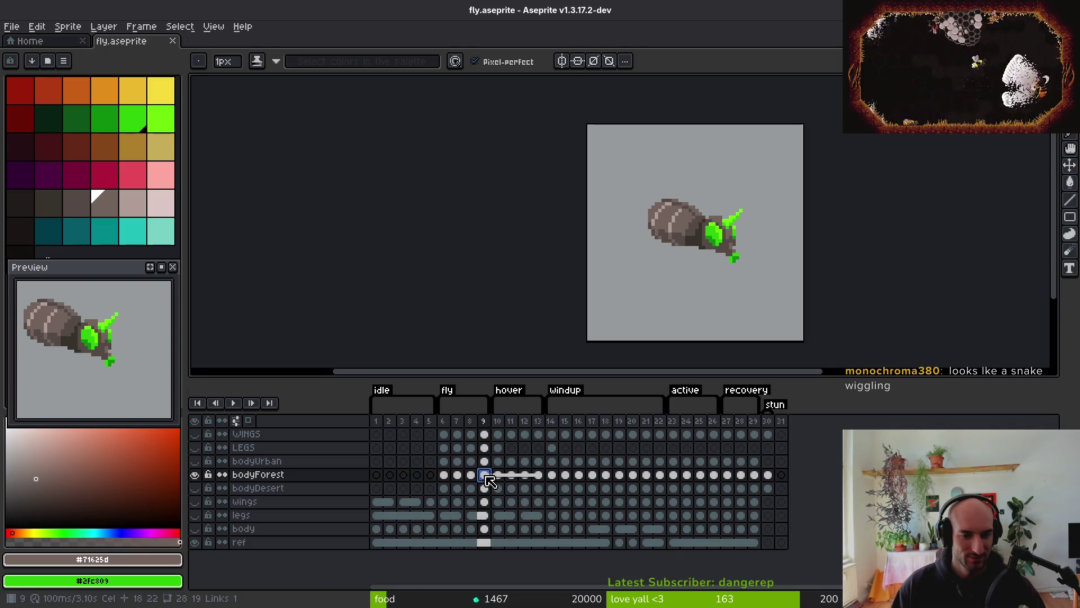
pyautogui.click(457, 448)
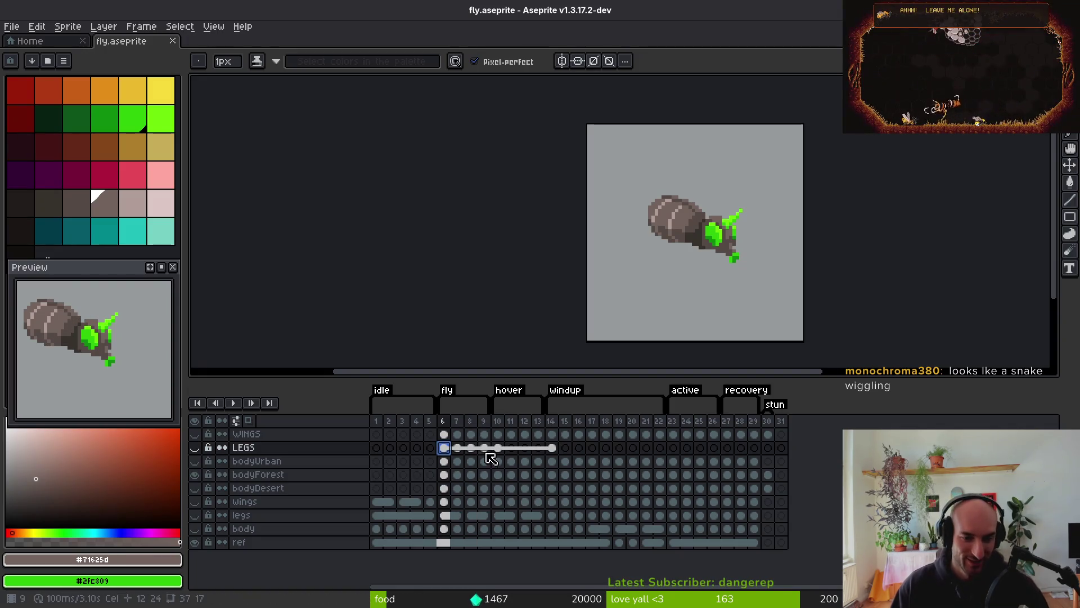
# Link LEGS cels 7–11, shift them two frames later, duplicate into frame 14, and save
pyautogui.keyDown('shift'); pyautogui.click(506, 451); pyautogui.keyUp('shift')
pyautogui.rightClick(510, 451)
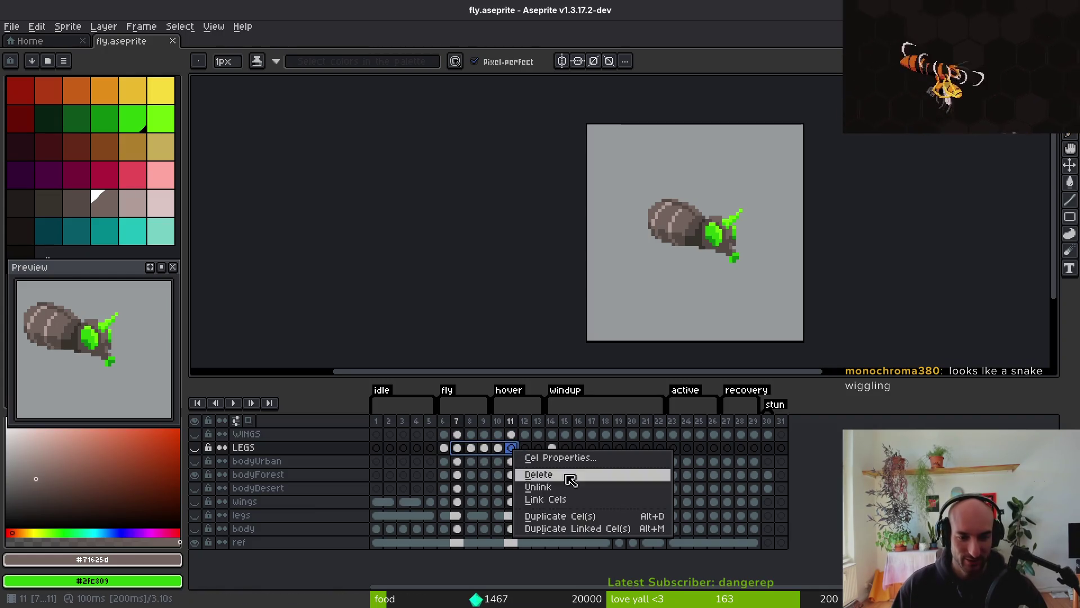
pyautogui.click(571, 501)
pyautogui.moveTo(485, 456); pyautogui.dragTo(508, 448)
pyautogui.rightClick(524, 448)
pyautogui.click(558, 498)
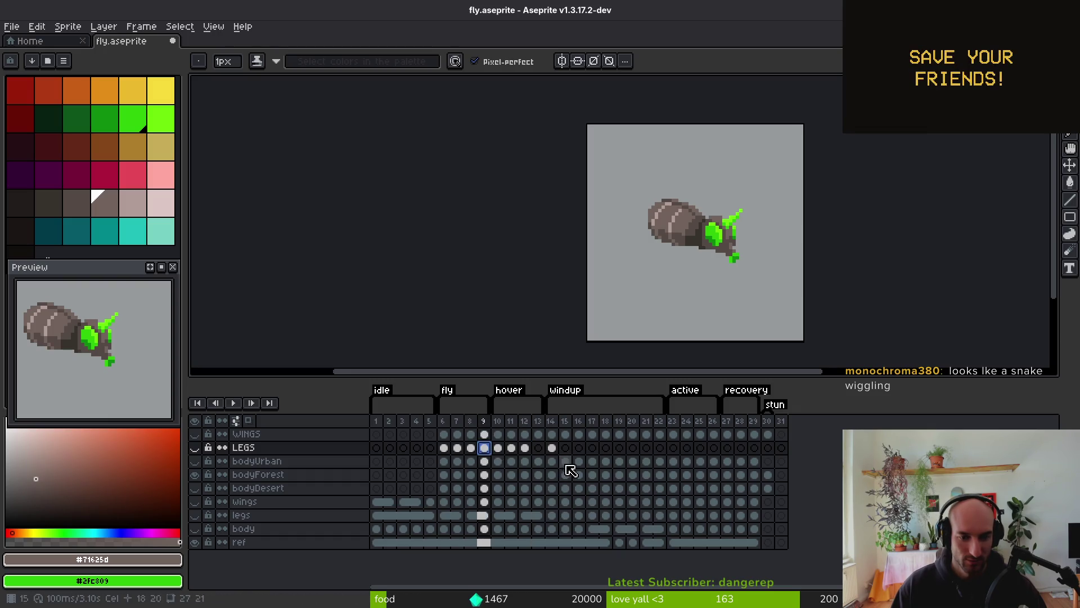
pyautogui.rightClick(538, 448)
pyautogui.click(601, 516)
pyautogui.hotkey('ctrl', 's')
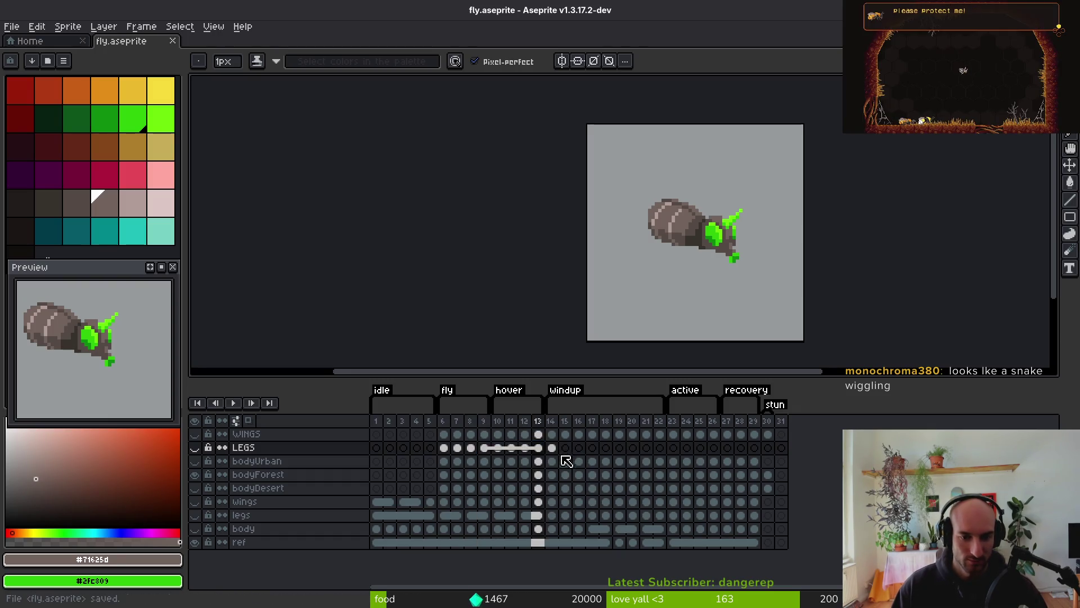
# Flip between frames 13 and 14, show the LEGS layer, and go to frame 15
pyautogui.click(553, 448)
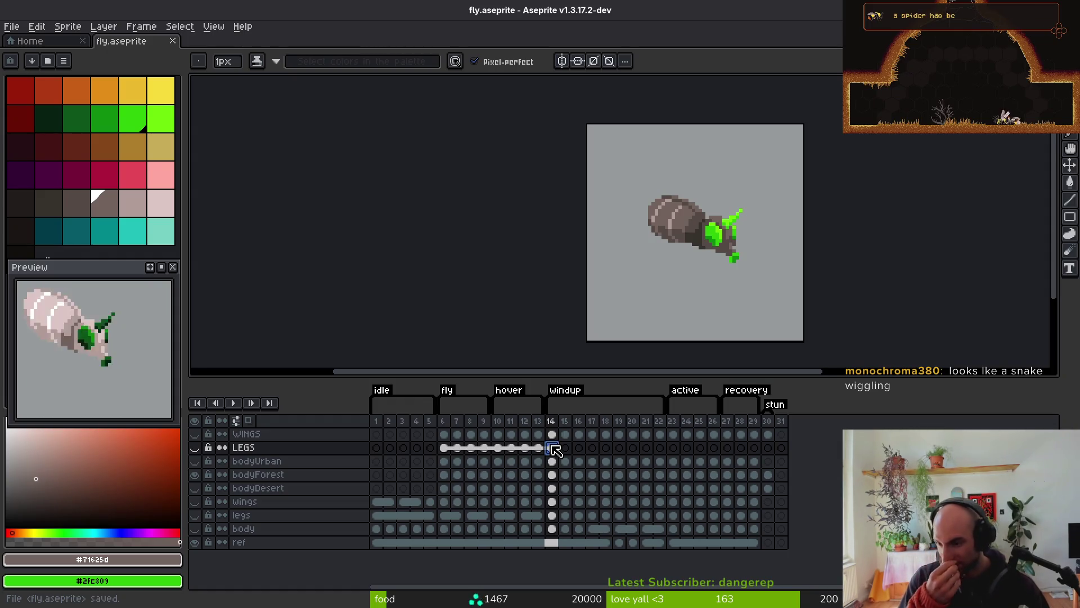
pyautogui.press('Left')
pyautogui.press('Right')
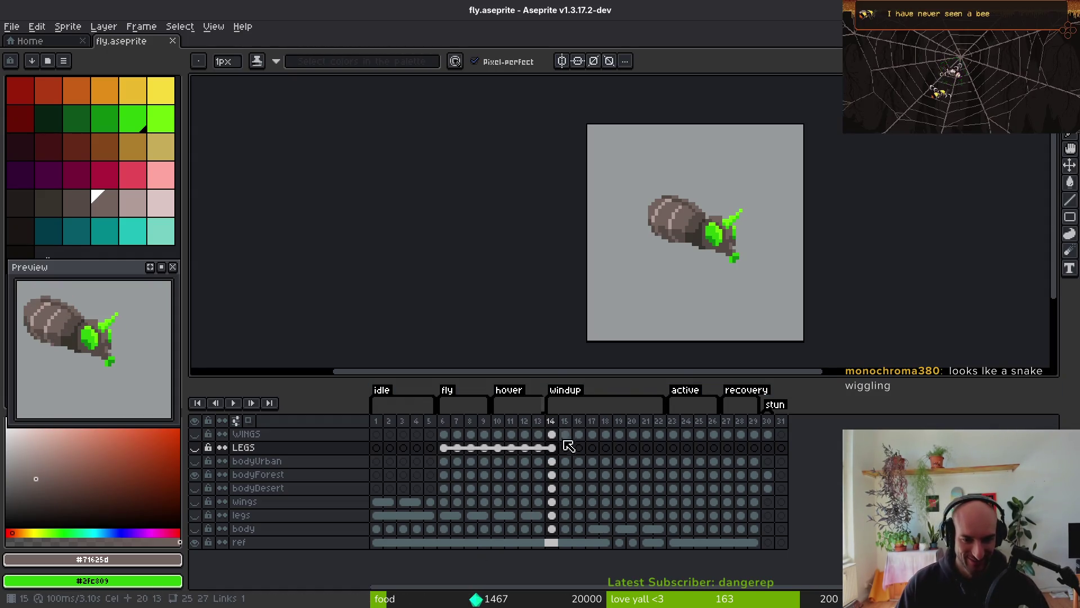
pyautogui.press('Left')
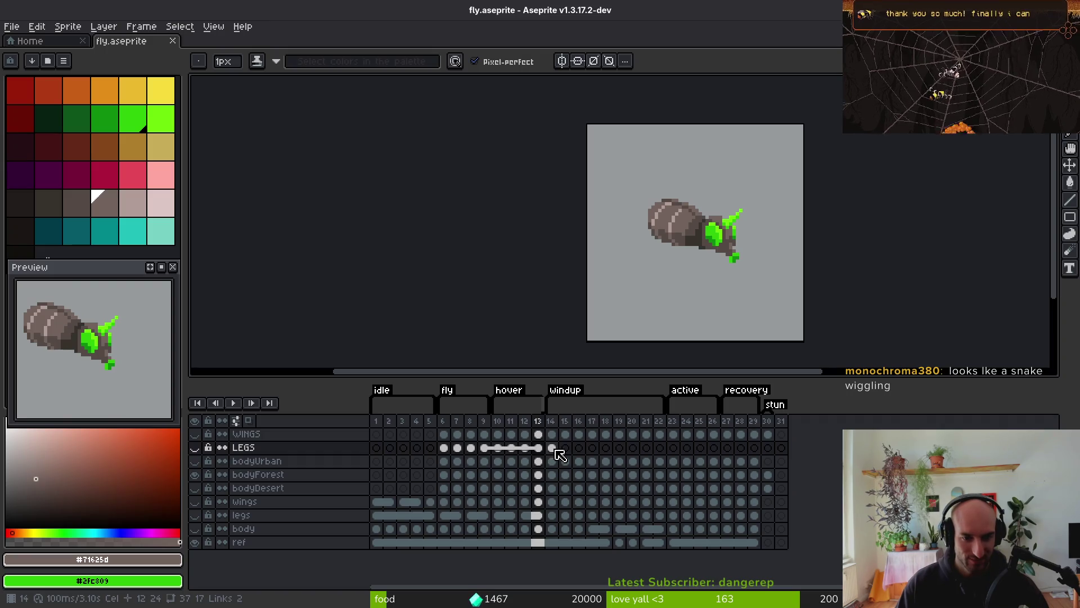
pyautogui.click(195, 447)
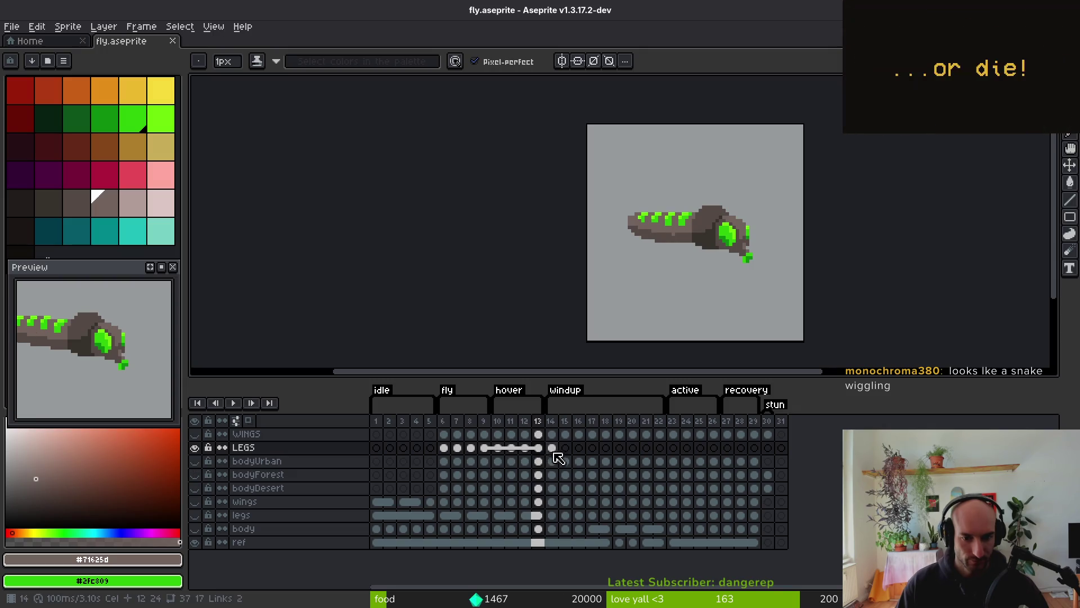
pyautogui.click(565, 448)
pyautogui.press('i')
# Compare neighbouring windup frames with the bodyForest layer shown and then hidden
pyautogui.click(194, 475)
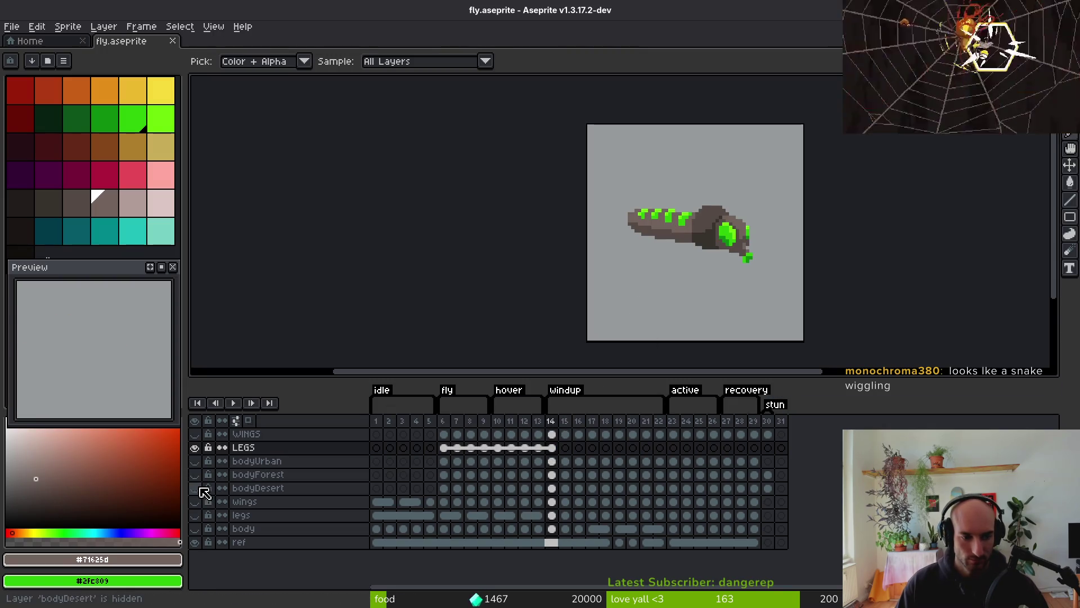
pyautogui.press('Right')
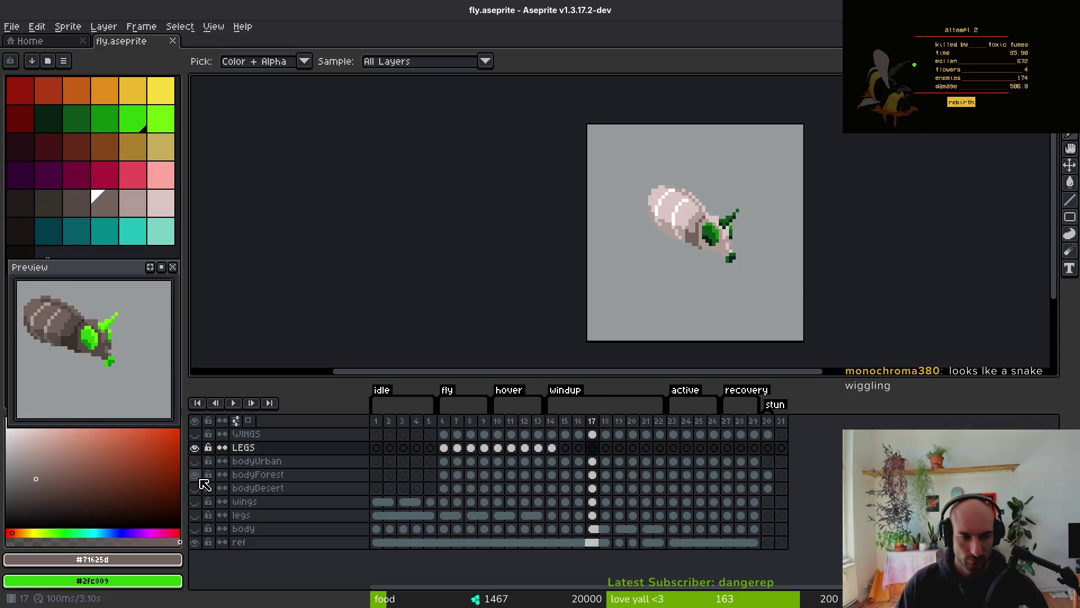
pyautogui.click(195, 475)
pyautogui.press('Left')
pyautogui.press('Left')
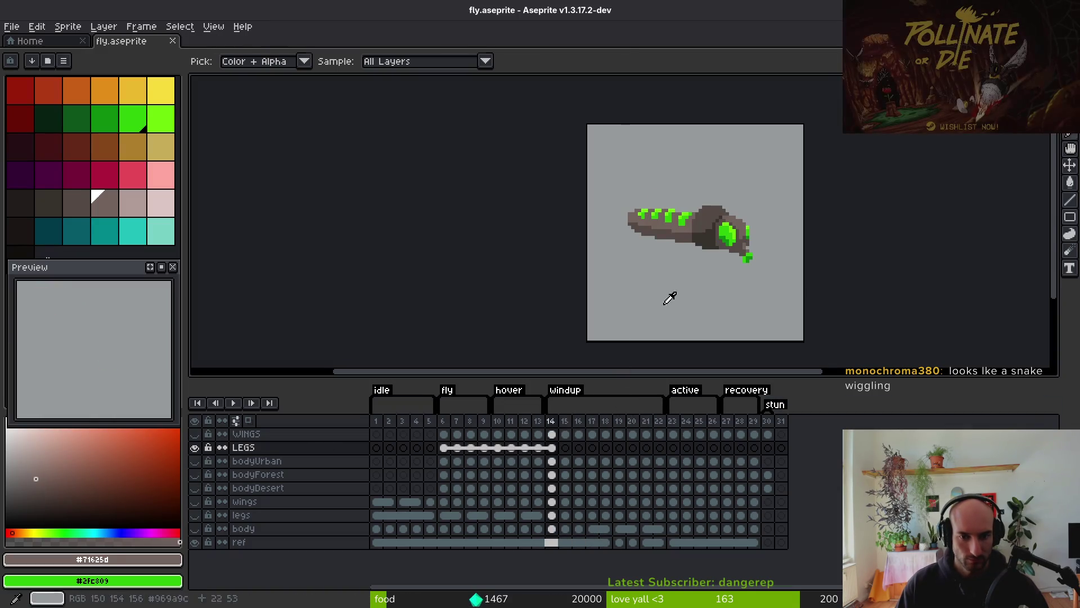
pyautogui.press('Right')
pyautogui.press('Left')
pyautogui.press('b')
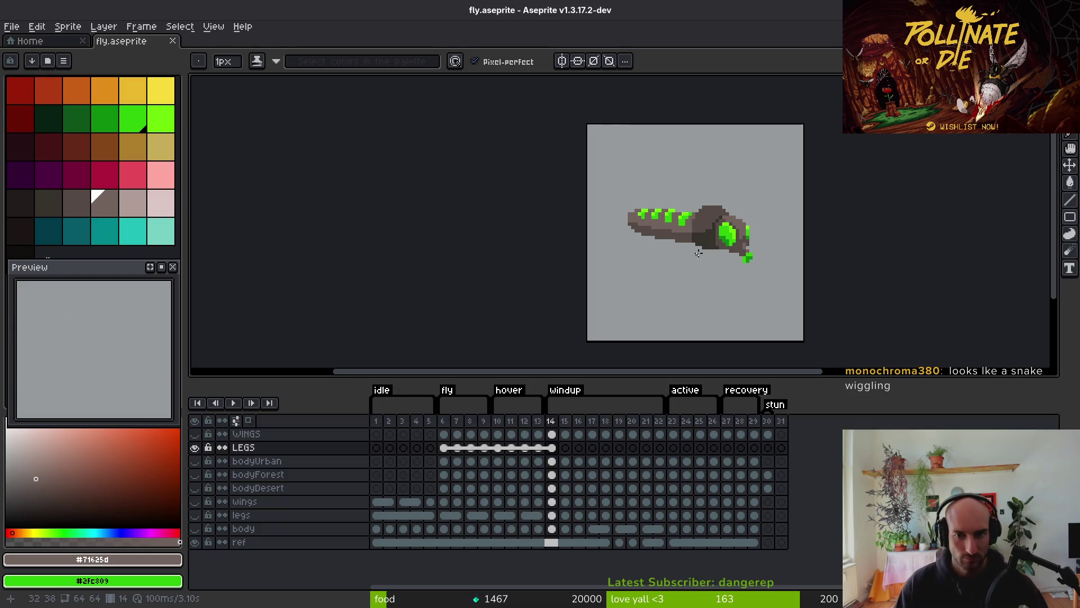
pyautogui.scroll(2, 698, 253)
# On windup frame 15, marquee-select the fly's rear body section
pyautogui.click(565, 447)
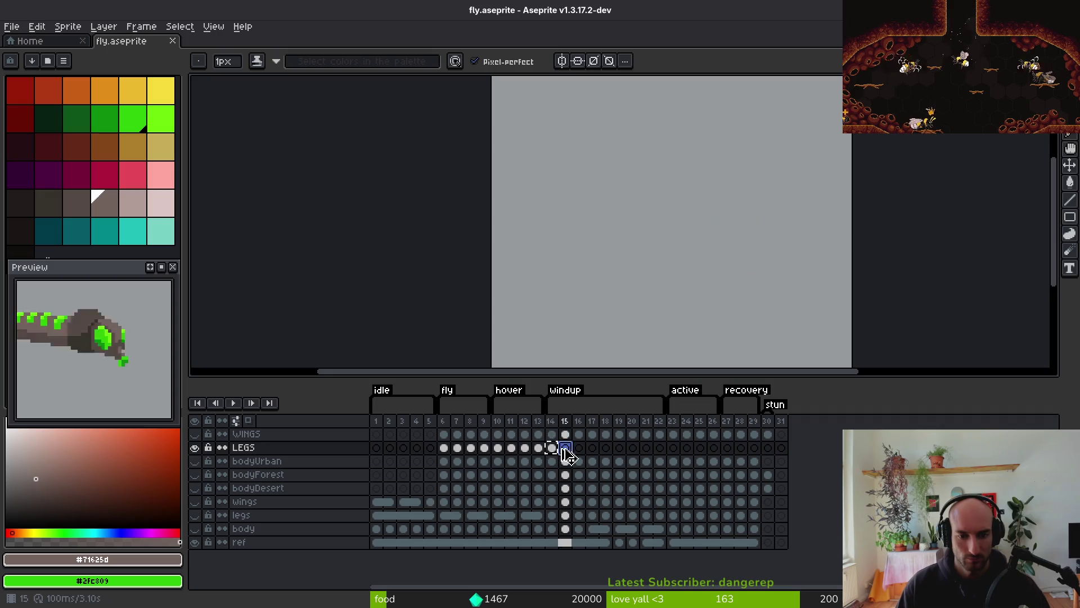
pyautogui.press('m')
pyautogui.moveTo(509, 120)
pyautogui.mouseDown()
pyautogui.moveTo(767, 294)
pyautogui.moveTo(844, 332)
pyautogui.mouseUp()
pyautogui.hotkey('ctrl', 'd')
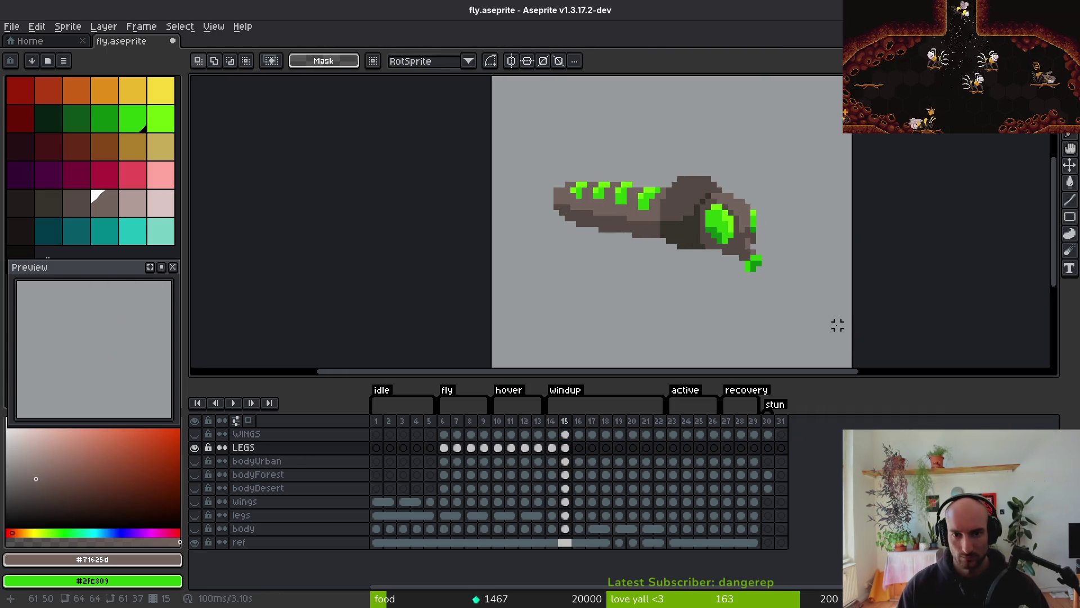
pyautogui.scroll(2, 591, 202)
pyautogui.moveTo(459, 99)
pyautogui.mouseDown()
pyautogui.moveTo(569, 236)
pyautogui.moveTo(711, 279)
pyautogui.moveTo(683, 268)
pyautogui.mouseUp()
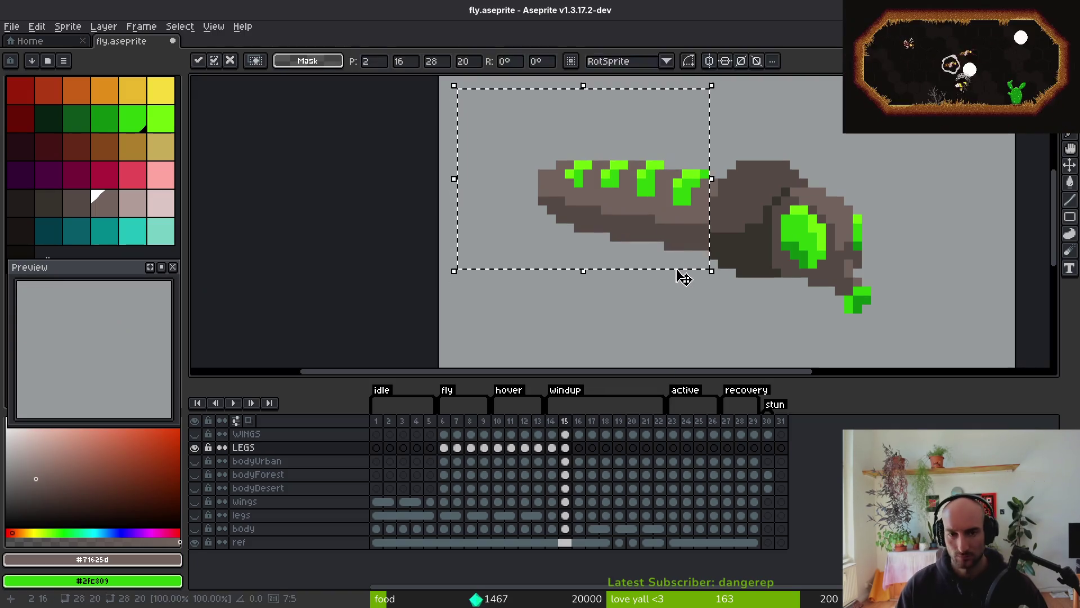
pyautogui.hotkey('ctrl', 'd')
# Nudge the selected tail end of the body upward one pixel, twice
pyautogui.moveTo(470, 146); pyautogui.dragTo(666, 282)
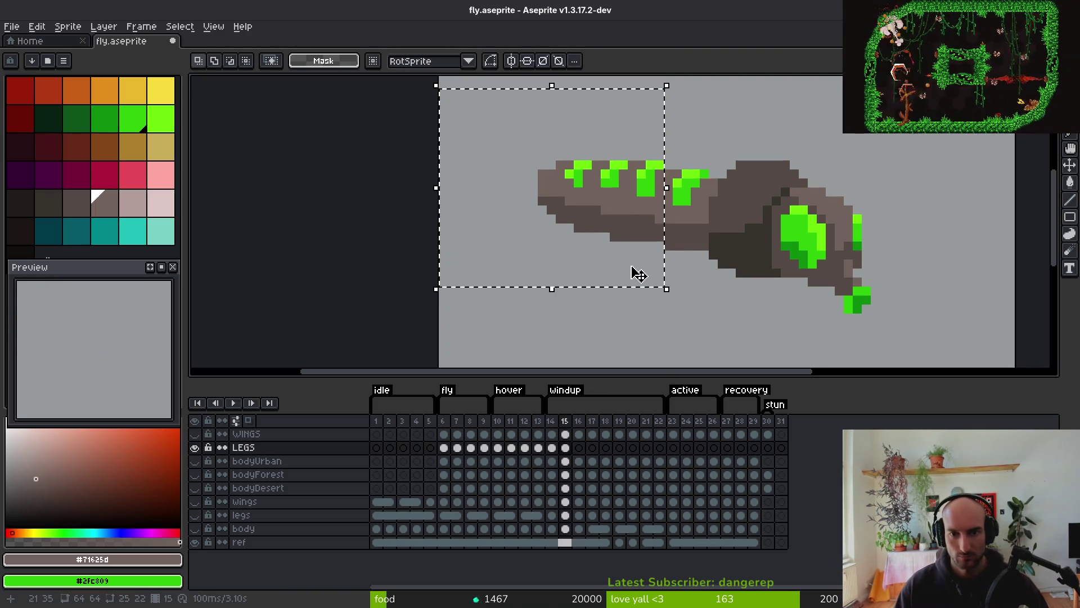
pyautogui.press('Up')
pyautogui.hotkey('ctrl', 'd')
pyautogui.moveTo(497, 101); pyautogui.dragTo(627, 243)
pyautogui.press('Up')
pyautogui.hotkey('ctrl', 'd')
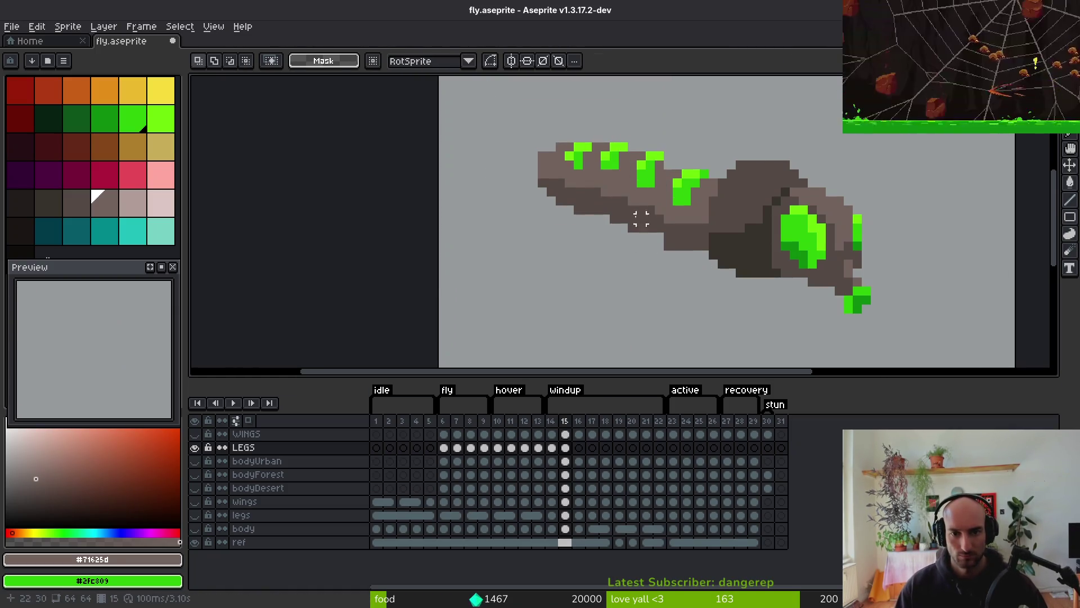
# Touch up the bent body with darker grey pencil pixels and save fly.aseprite
pyautogui.press('f')
pyautogui.press('[')
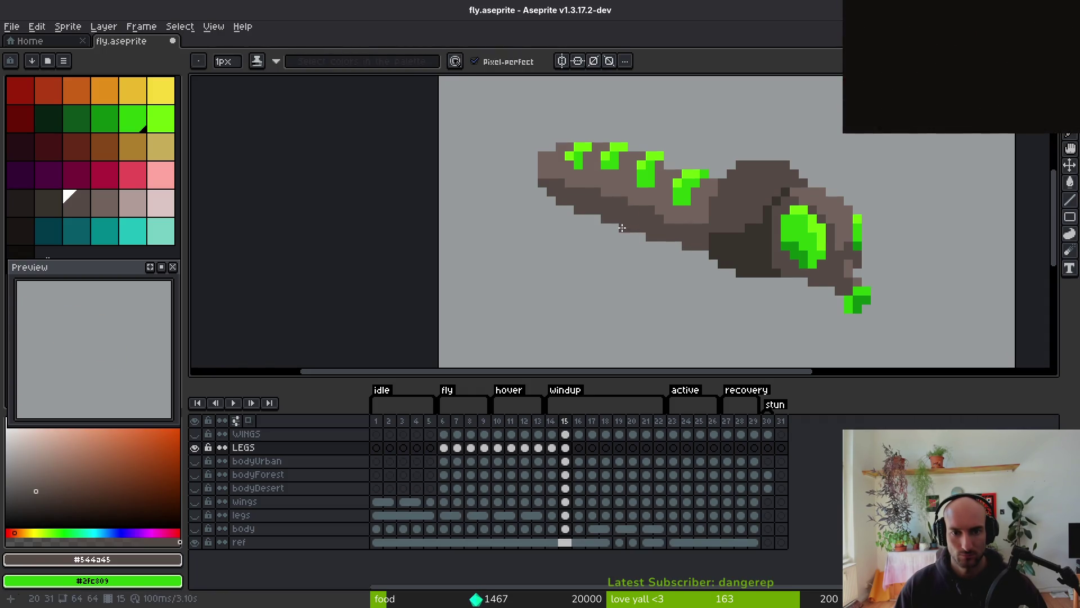
pyautogui.scroll(-2, 677, 282)
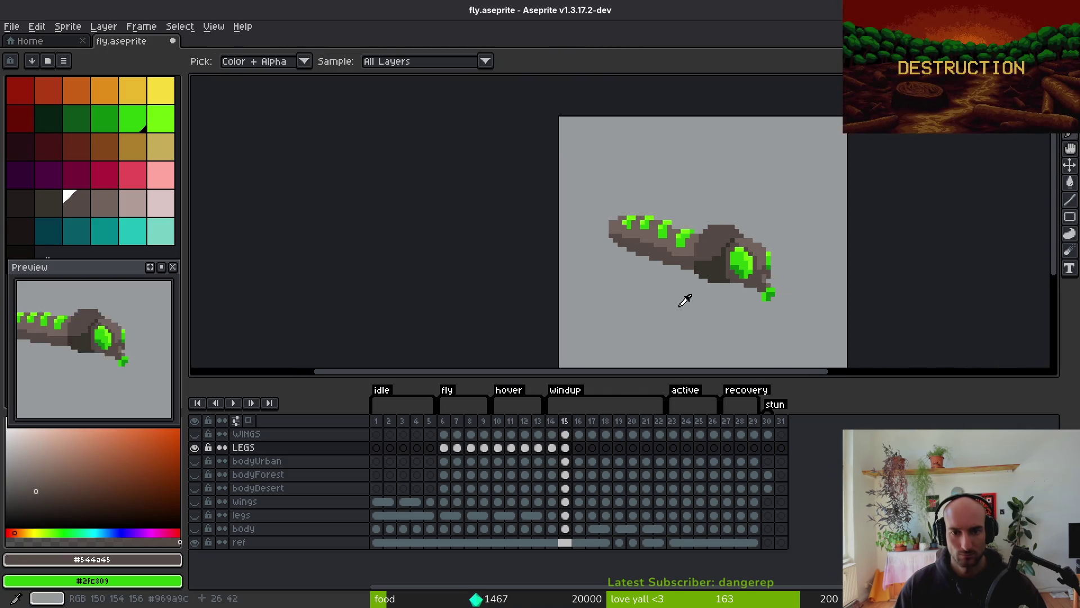
pyautogui.hotkey('ctrl', 'z')
pyautogui.hotkey('ctrl', 'z')
pyautogui.hotkey('ctrl', 'z')
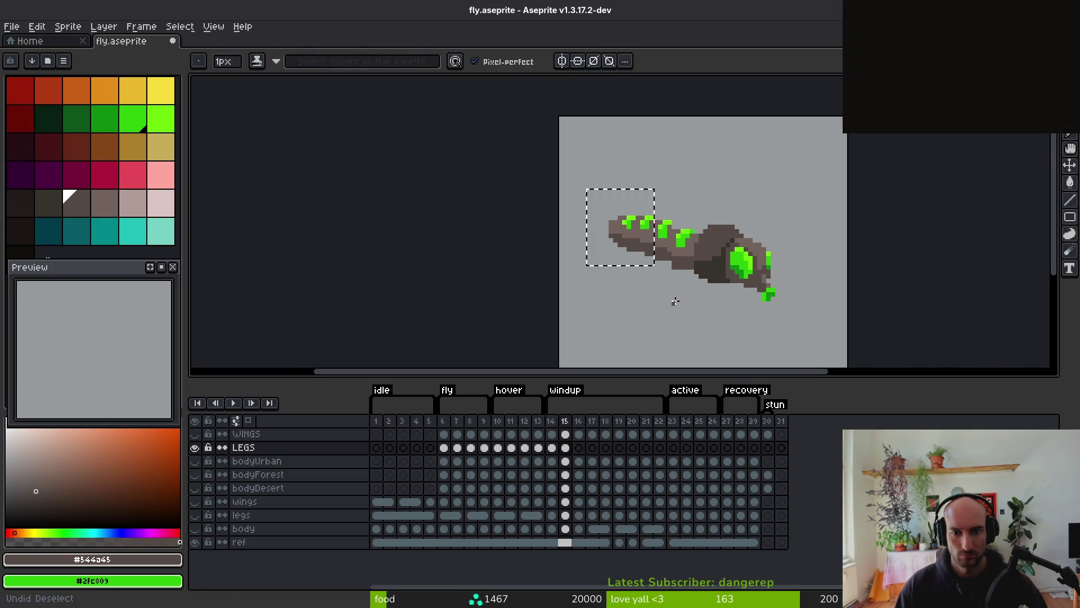
pyautogui.hotkey('ctrl', 'd')
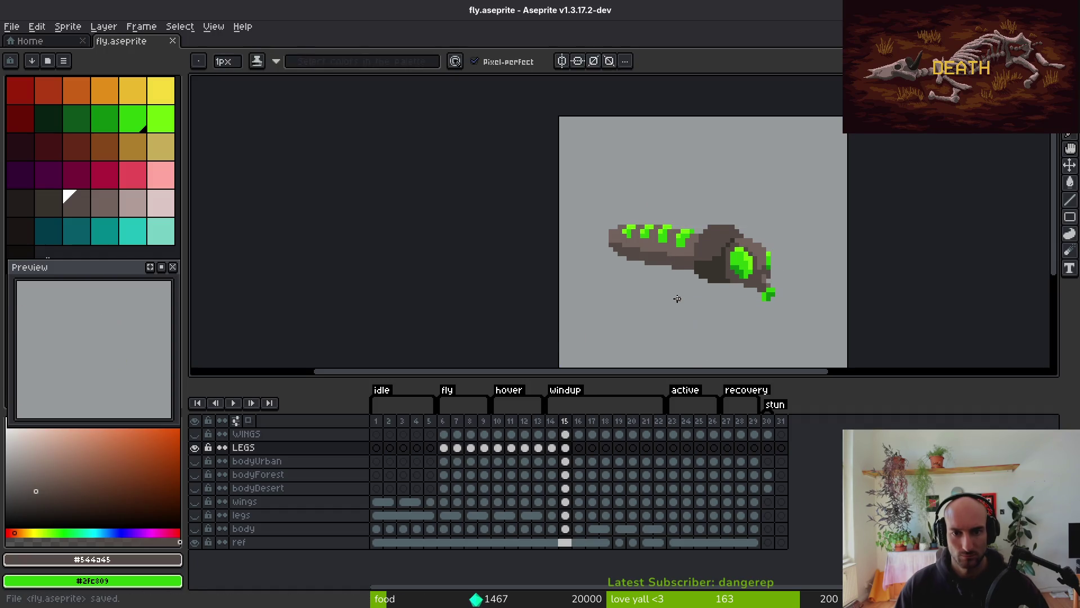
pyautogui.press('i')
pyautogui.hotkey('ctrl', 's')
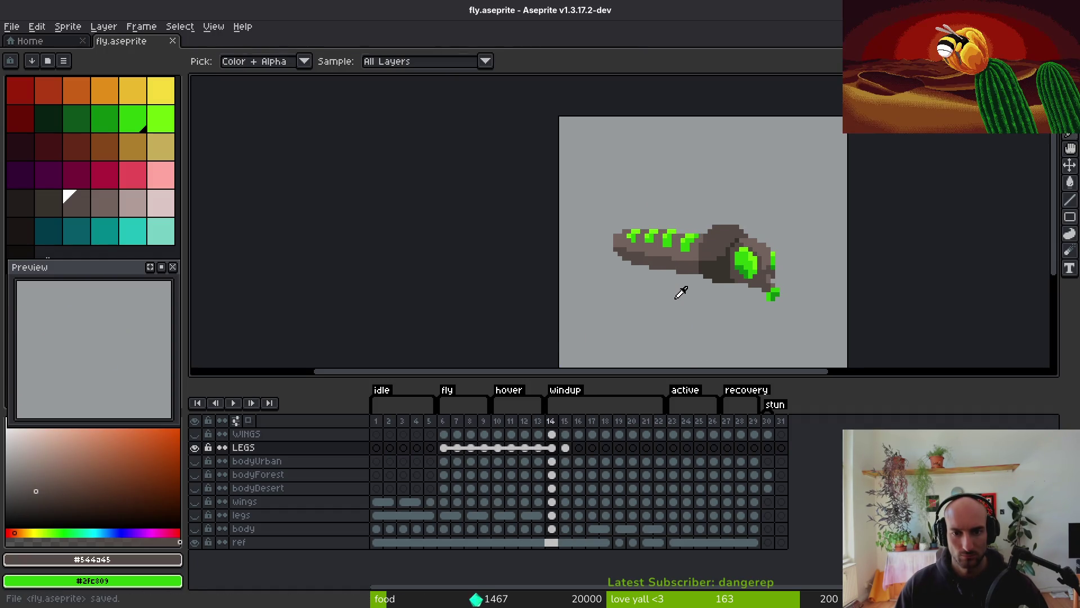
pyautogui.press('b')
# Select the left part of the body, clean it up with pencil and eraser, and save
pyautogui.scroll(1, 607, 216)
pyautogui.press('m')
pyautogui.moveTo(583, 203); pyautogui.dragTo(672, 307)
pyautogui.scroll(3, 698, 290)
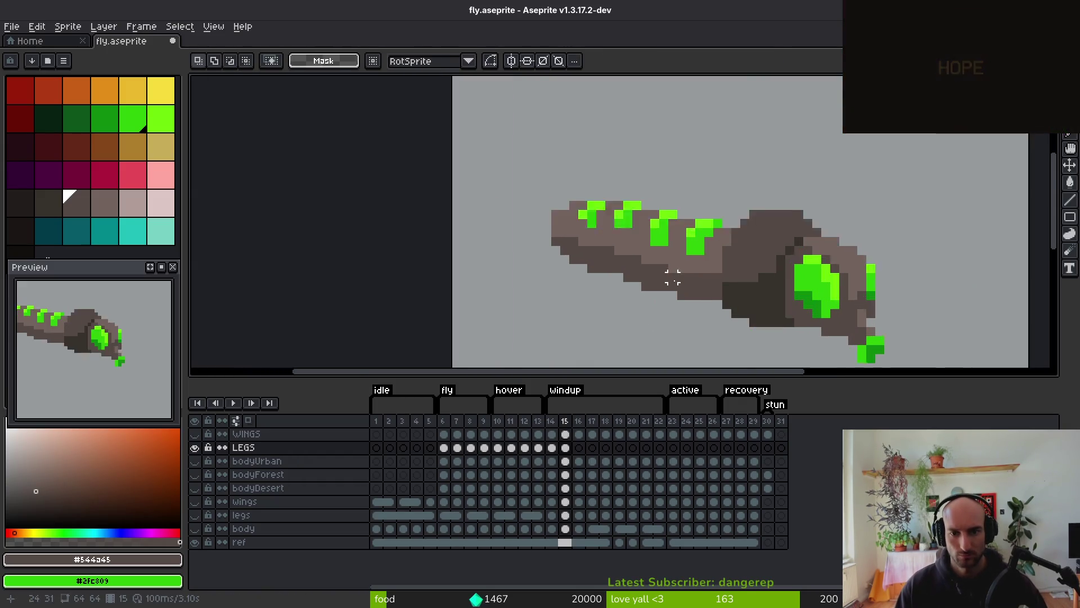
pyautogui.press('b')
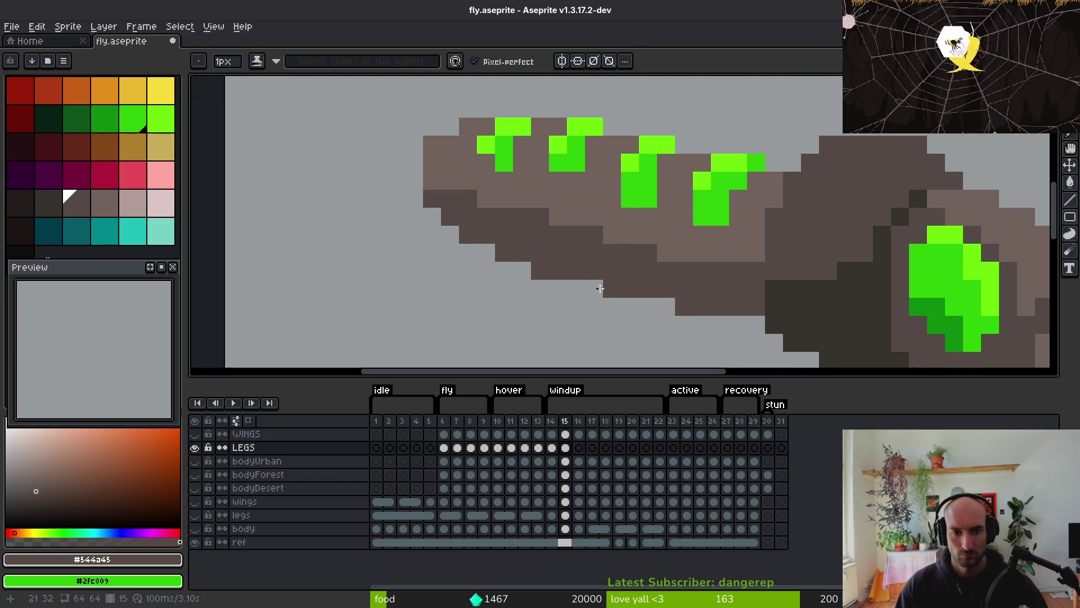
pyautogui.scroll(-3, 637, 321)
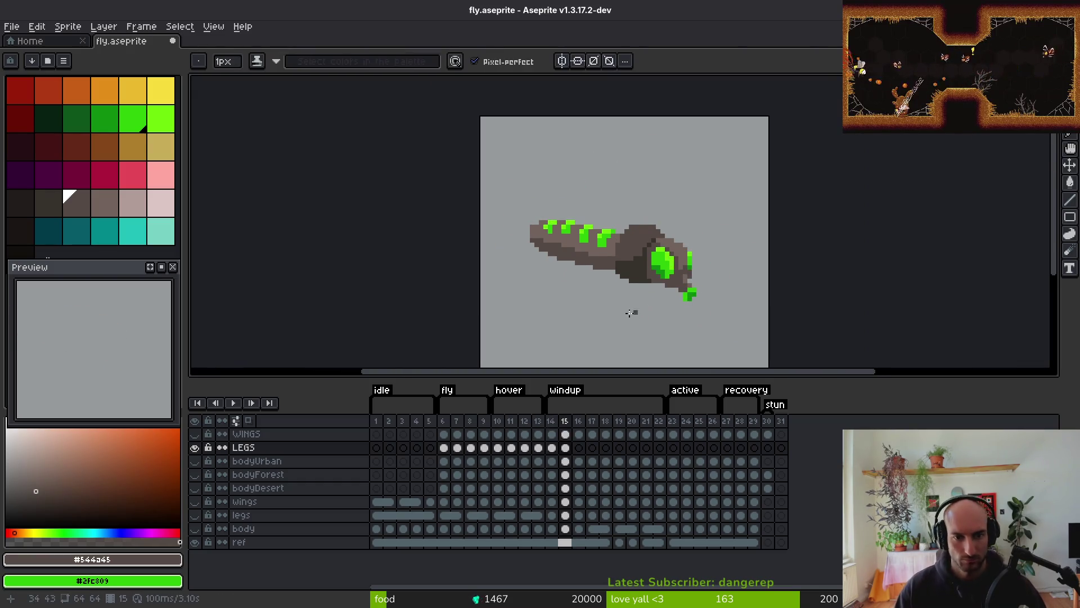
pyautogui.scroll(1, 562, 274)
pyautogui.press('e')
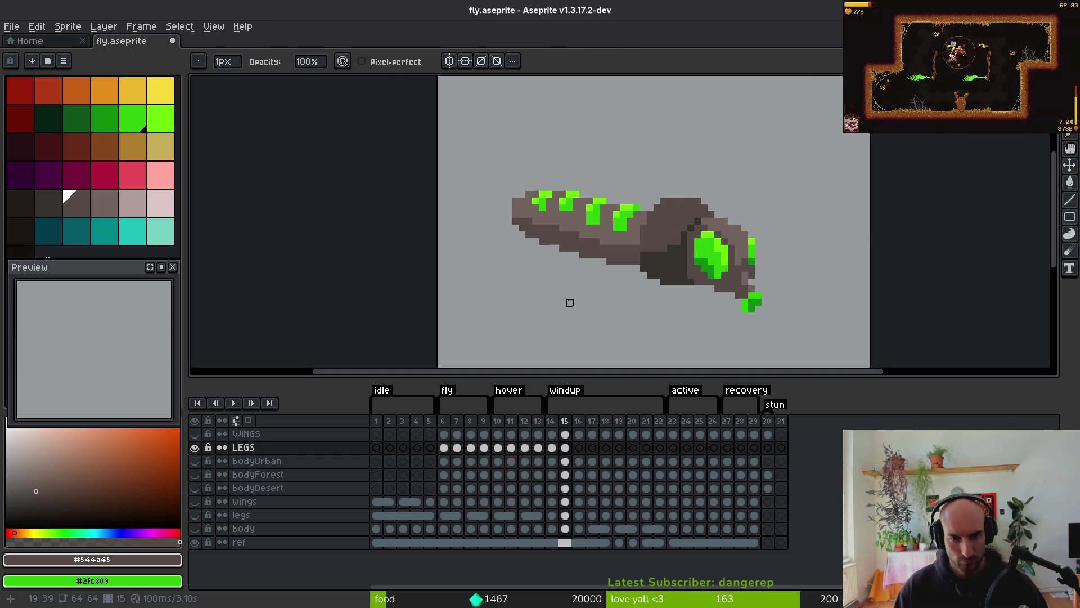
pyautogui.hotkey('ctrl', 's')
pyautogui.press('alt')
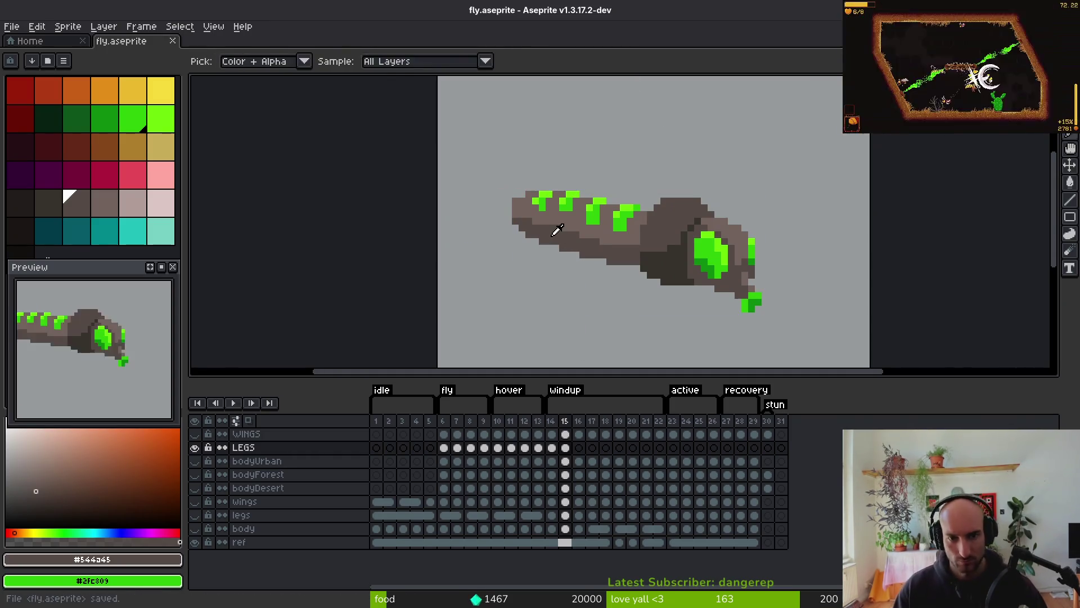
# Flip between frames 14 and 15 to compare the tail arc
pyautogui.press(',')
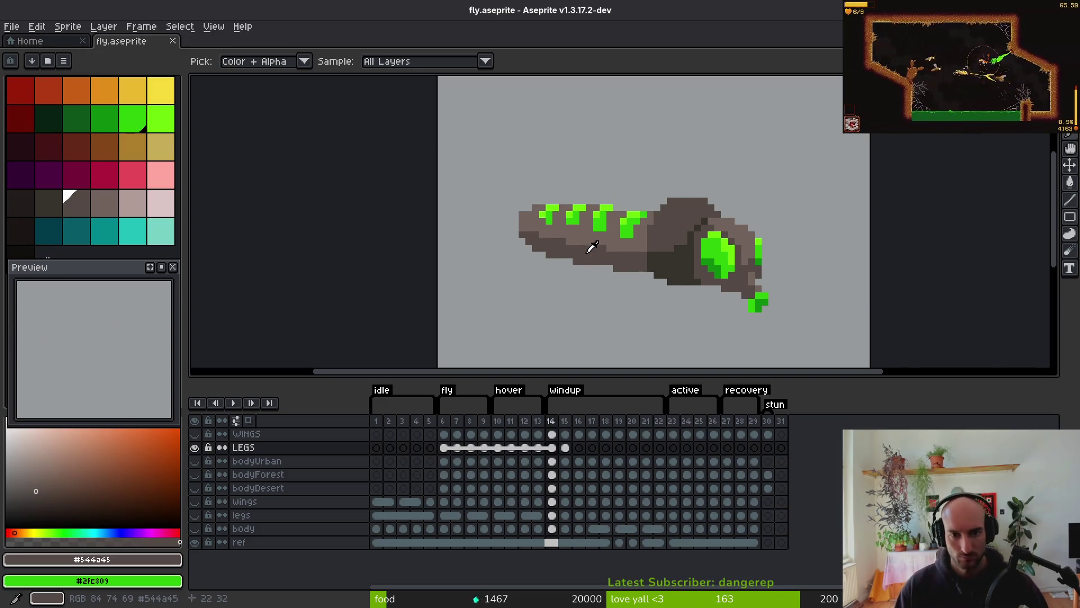
pyautogui.press('.')
pyautogui.press(',')
pyautogui.press('.')
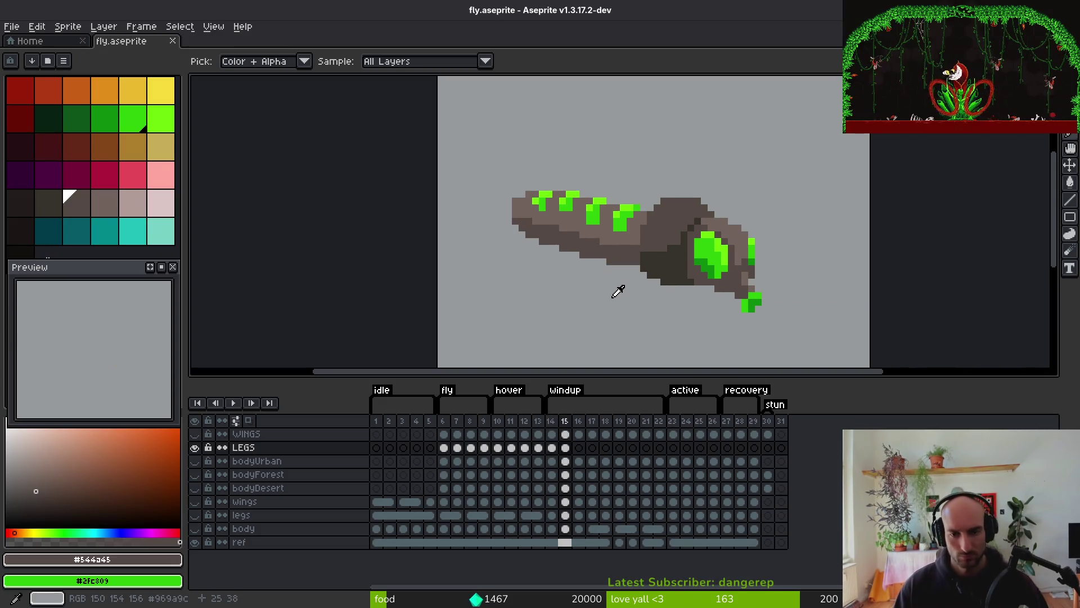
pyautogui.scroll(1, 630, 276)
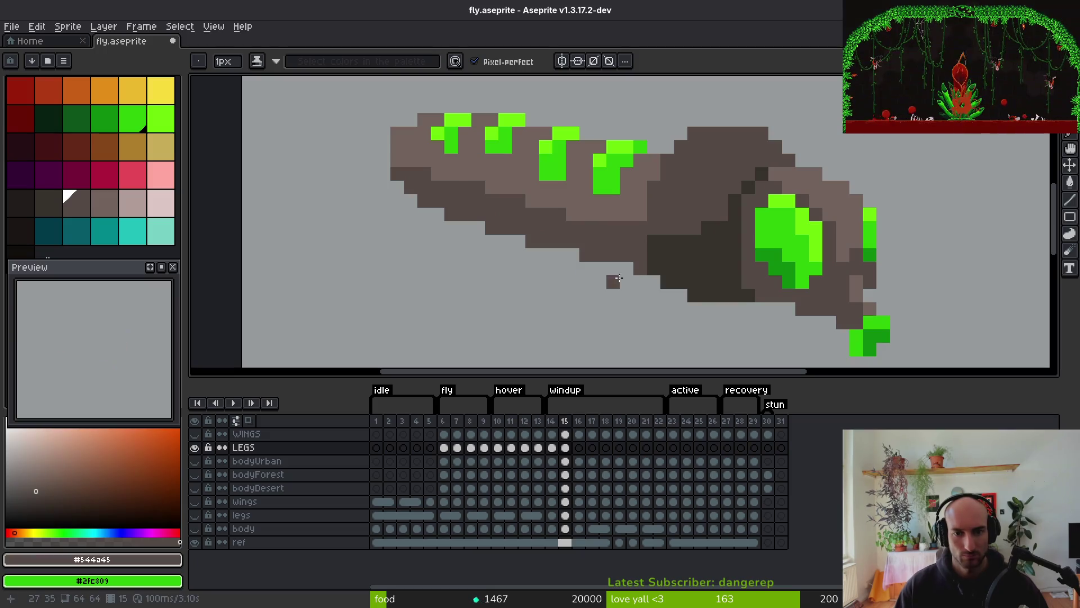
pyautogui.scroll(-4, 523, 240)
pyautogui.press(',')
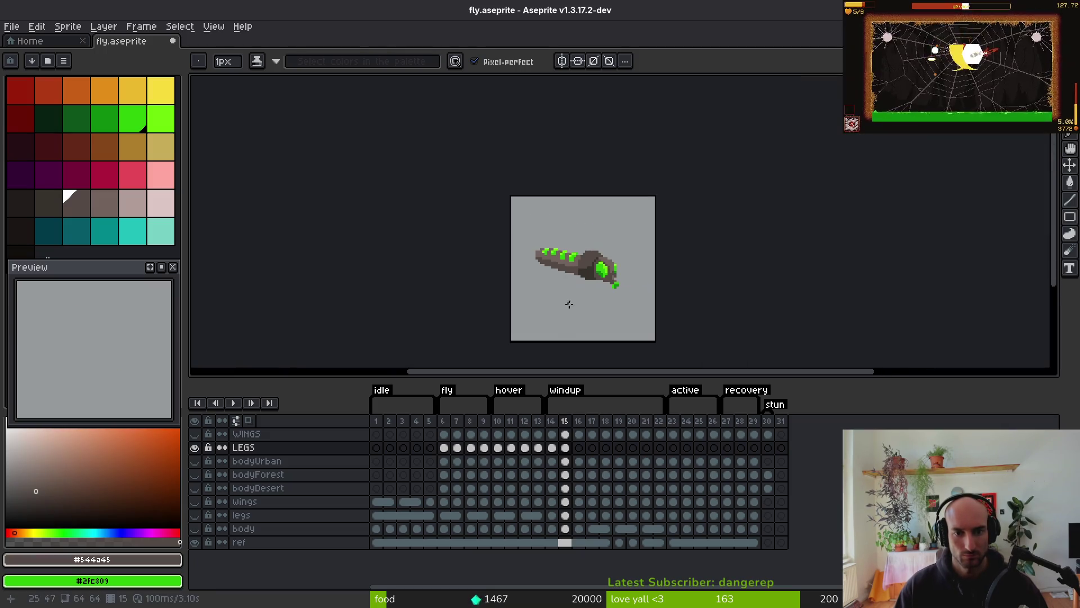
pyautogui.press('alt')
pyautogui.press('.')
pyautogui.press(',')
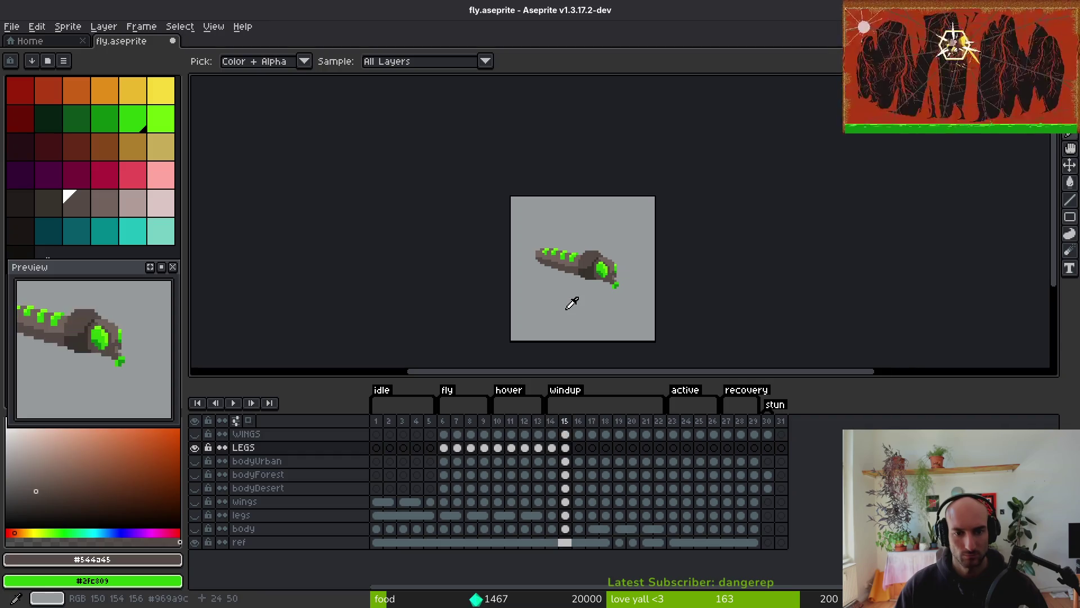
pyautogui.press('.')
pyautogui.press('.')
pyautogui.press(',')
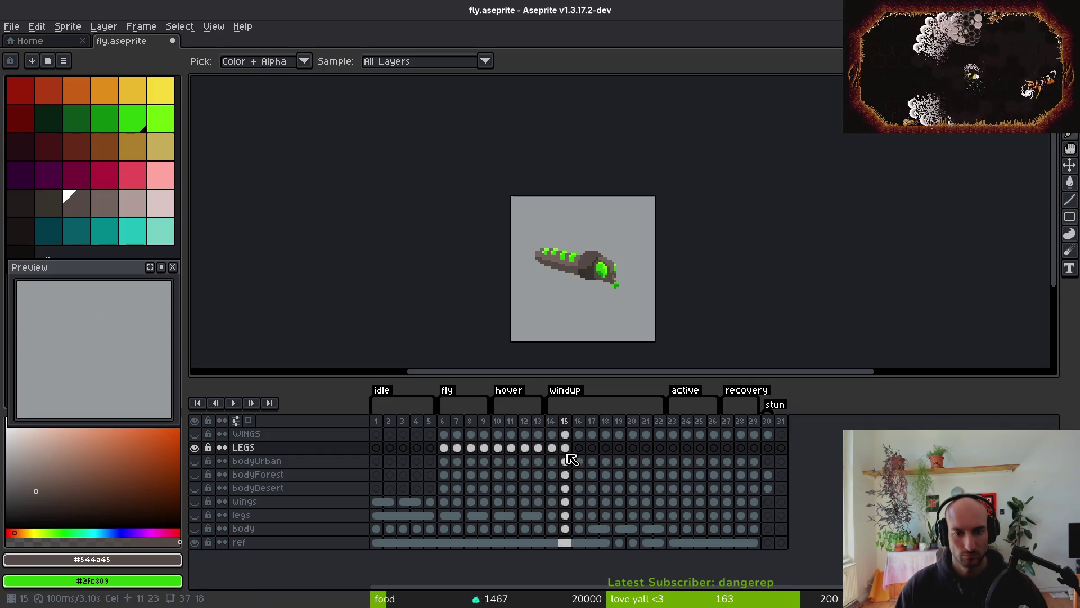
# On windup frame 16, select the tail end of the body and nudge it up one pixel
pyautogui.click(579, 447)
pyautogui.hotkey('ctrl', 'v')
pyautogui.scroll(2, 608, 309)
pyautogui.press('m')
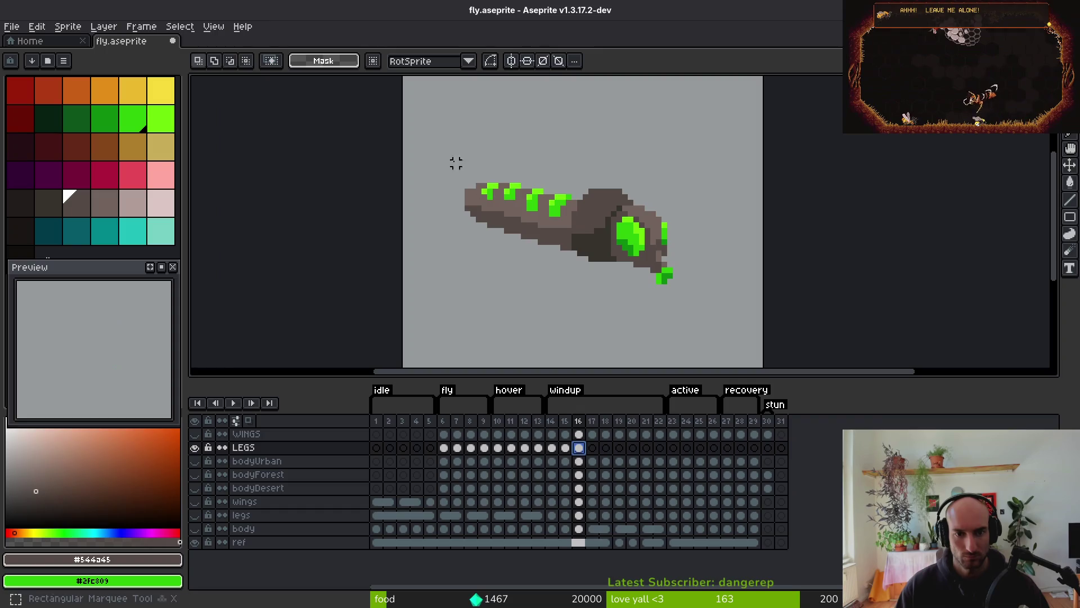
pyautogui.moveTo(415, 116)
pyautogui.mouseDown()
pyautogui.moveTo(536, 229)
pyautogui.moveTo(484, 229)
pyautogui.mouseUp()
pyautogui.scroll(2, 459, 231)
pyautogui.moveTo(413, 130); pyautogui.dragTo(495, 282)
pyautogui.press('Up')
pyautogui.hotkey('ctrl', 'd')
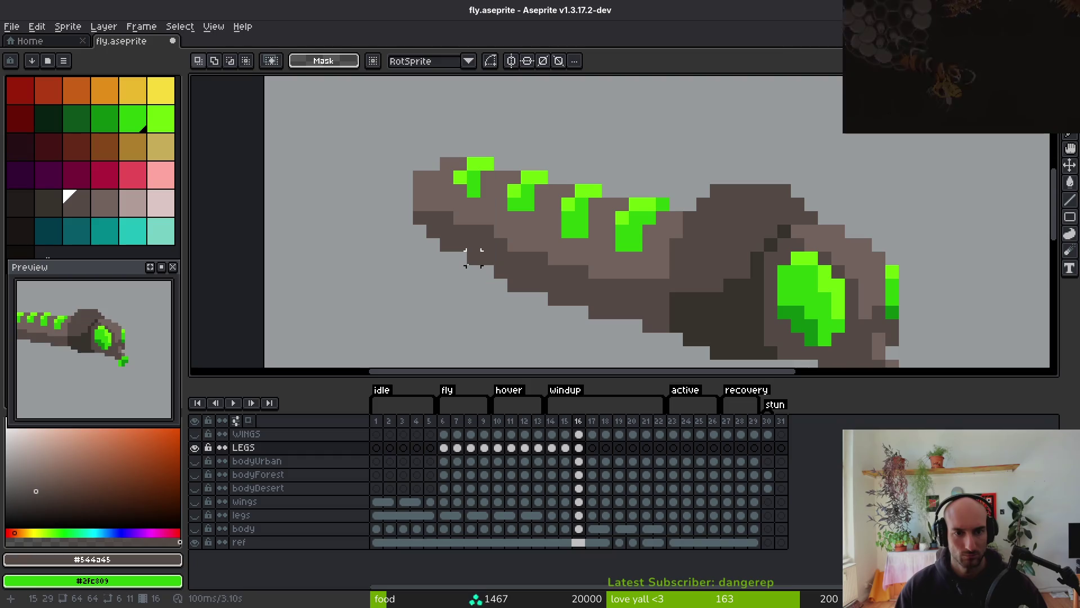
pyautogui.scroll(-2, 473, 258)
# Marquee-select the left half and tail end of the body again
pyautogui.press('f')
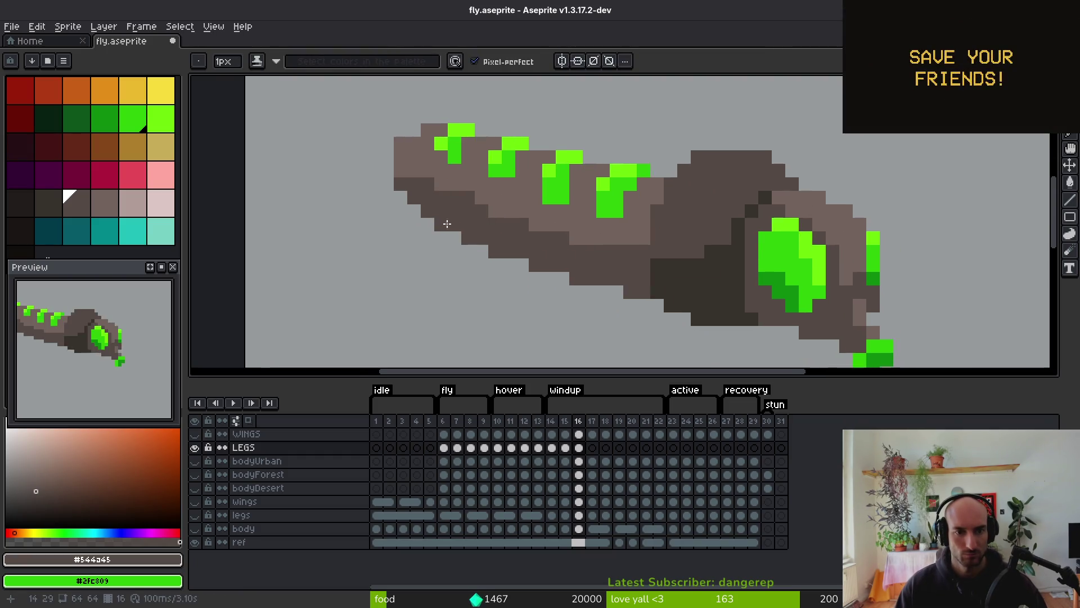
pyautogui.scroll(-5, 514, 295)
pyautogui.scroll(2, 481, 222)
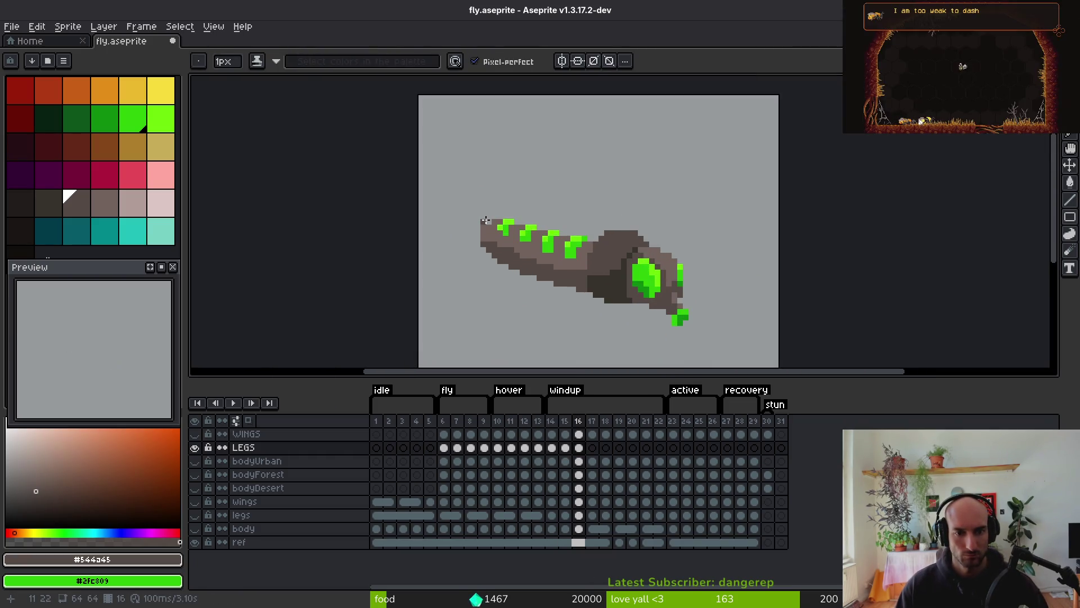
pyautogui.press('m')
pyautogui.moveTo(438, 170)
pyautogui.mouseDown()
pyautogui.moveTo(547, 305)
pyautogui.moveTo(579, 310)
pyautogui.moveTo(539, 306)
pyautogui.moveTo(566, 308)
pyautogui.moveTo(585, 332)
pyautogui.mouseUp()
pyautogui.scroll(3, 568, 315)
pyautogui.moveTo(313, 91)
pyautogui.mouseDown()
pyautogui.moveTo(605, 332)
pyautogui.moveTo(540, 306)
pyautogui.mouseUp()
pyautogui.scroll(-5, 540, 306)
pyautogui.scroll(6, 584, 195)
# Sample the mid and light greens and add a light green pixel to the marking
pyautogui.press('i')
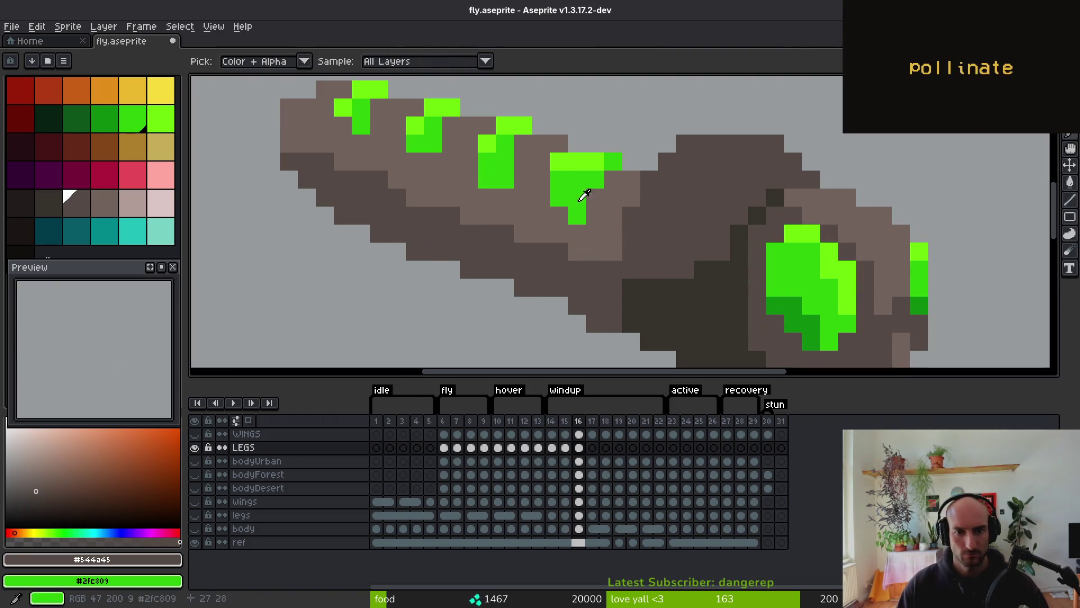
pyautogui.click(584, 194)
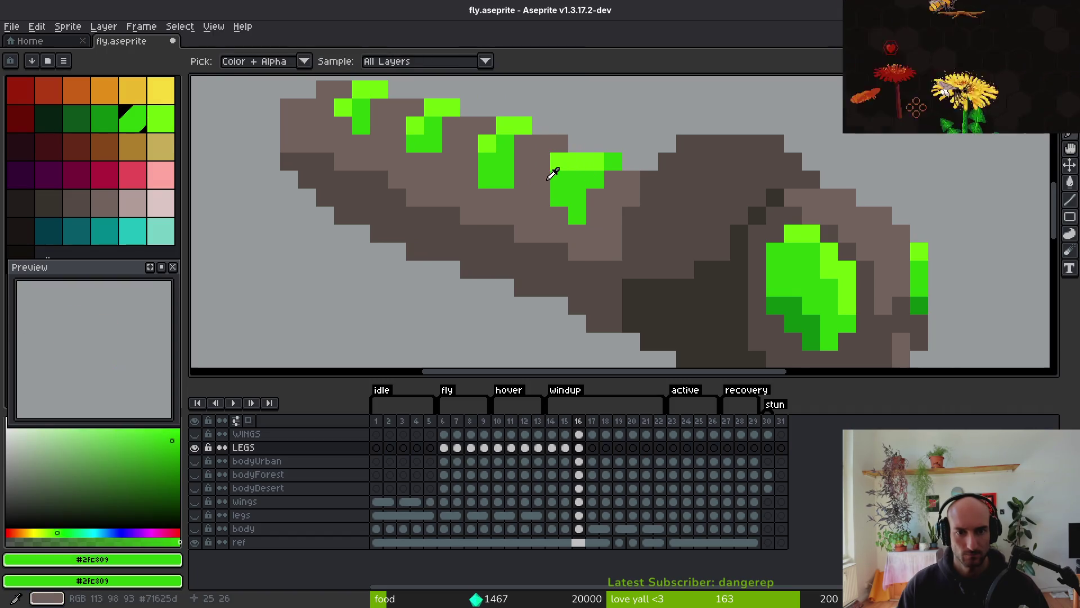
pyautogui.click(579, 160)
pyautogui.press('b')
pyautogui.click(578, 232)
pyautogui.scroll(-1, 586, 227)
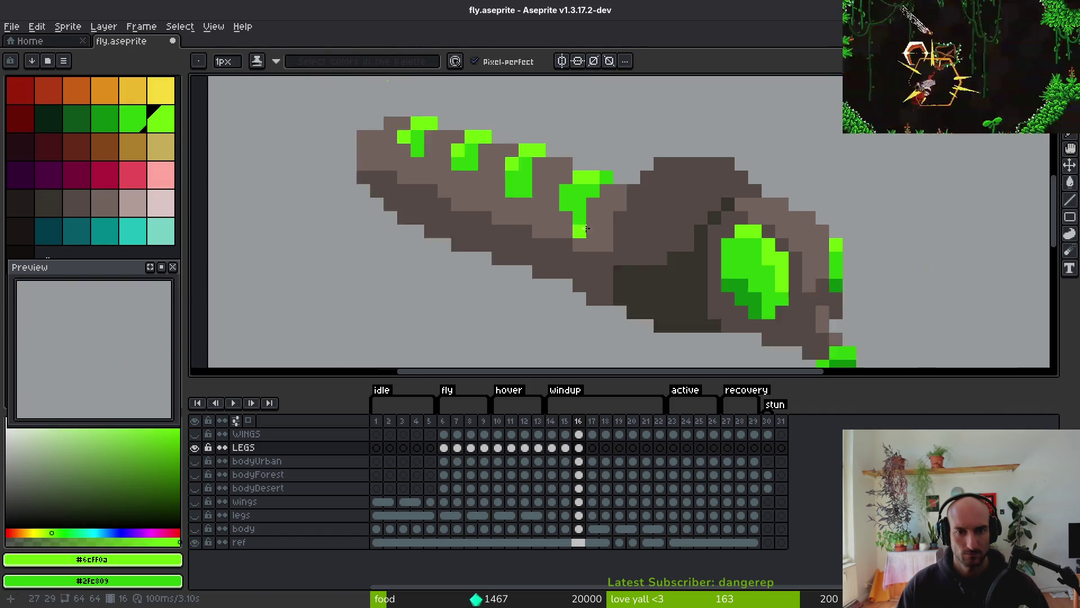
pyautogui.scroll(-4, 586, 228)
# Touch up the green marking using the darker green sampled from the sprite
pyautogui.press('i')
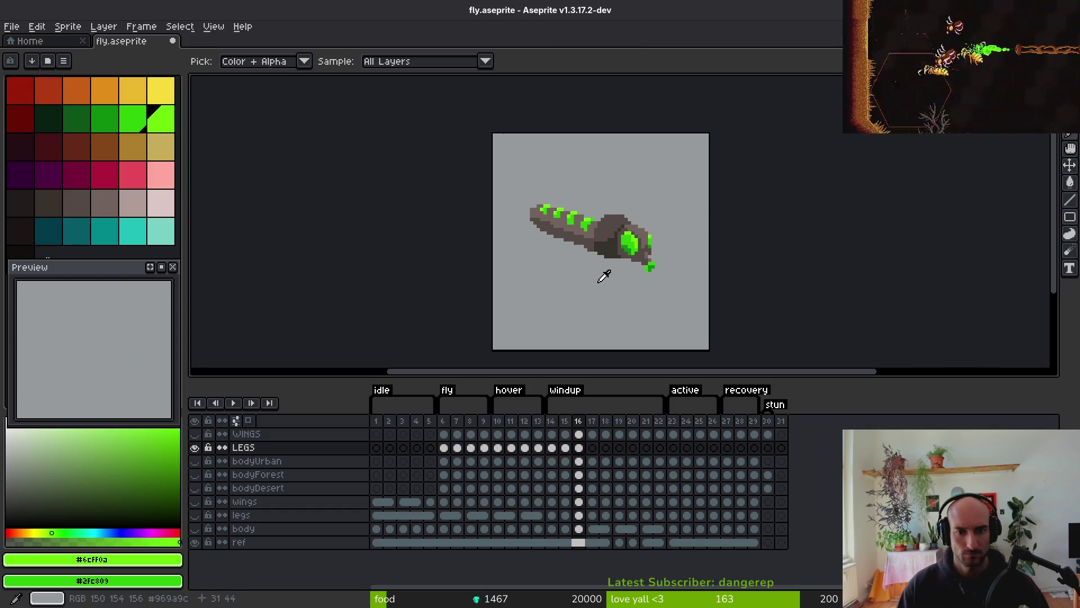
pyautogui.press('b')
pyautogui.scroll(4, 603, 275)
pyautogui.scroll(-3, 576, 224)
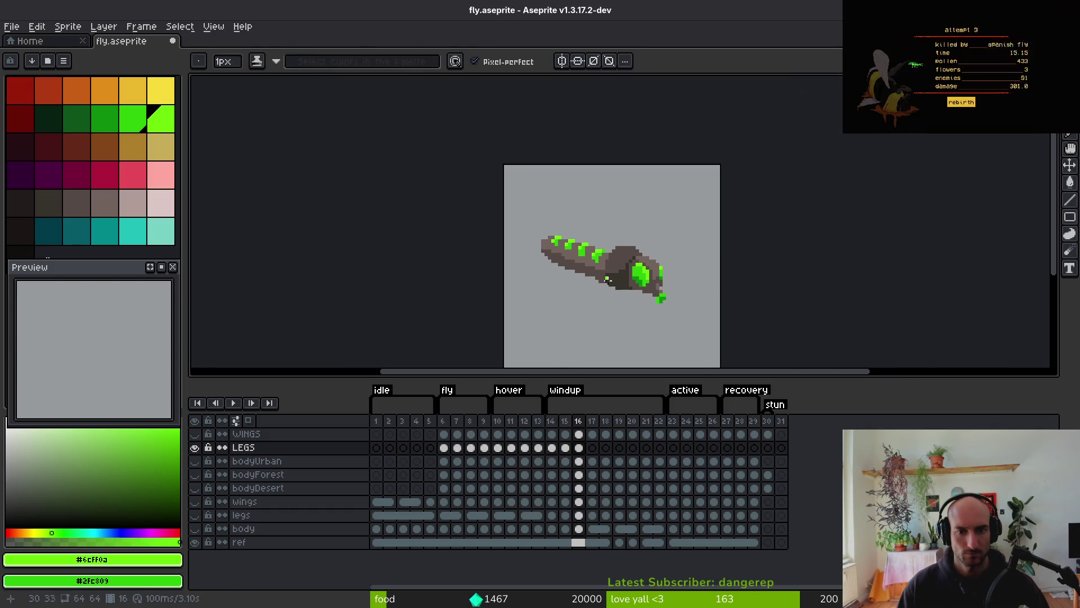
pyautogui.press('i')
pyautogui.press('b')
pyautogui.scroll(3, 599, 270)
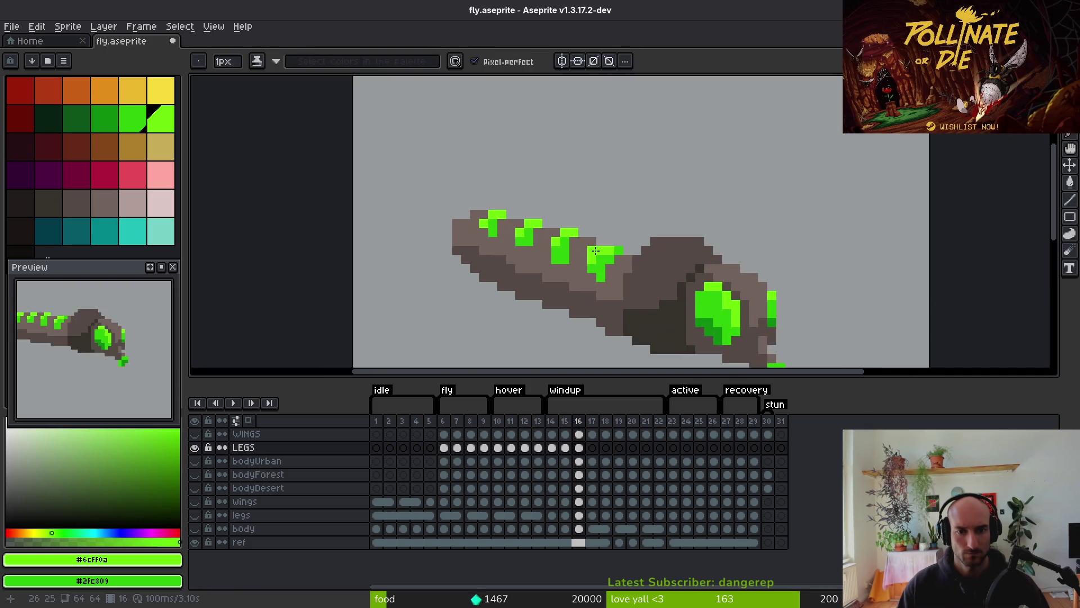
pyautogui.press('i')
pyautogui.click(594, 258)
pyautogui.press('b')
pyautogui.scroll(-1, 609, 297)
pyautogui.press('i')
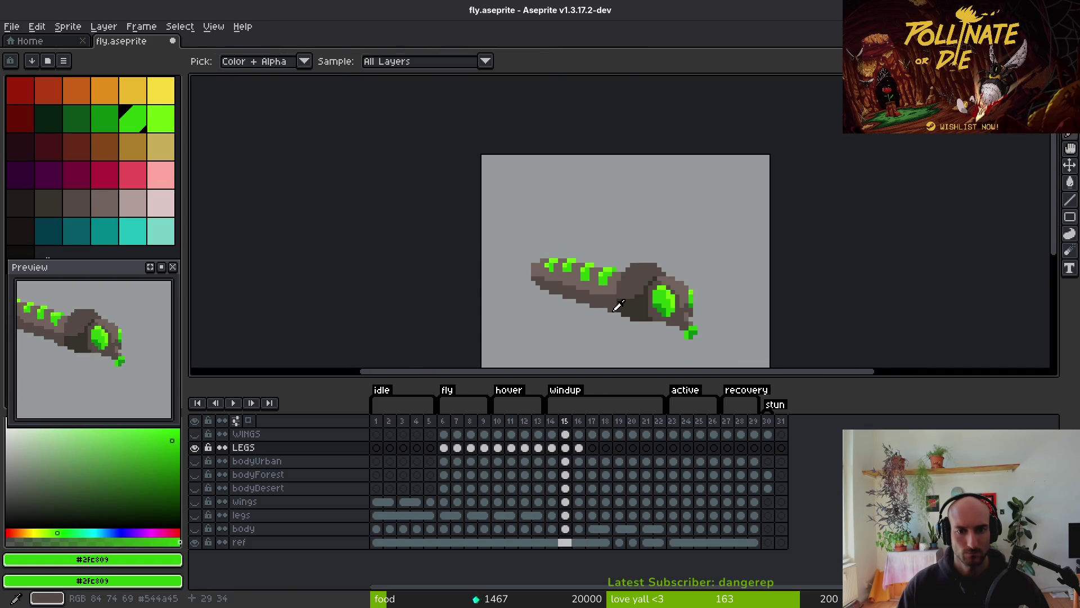
pyautogui.press('b')
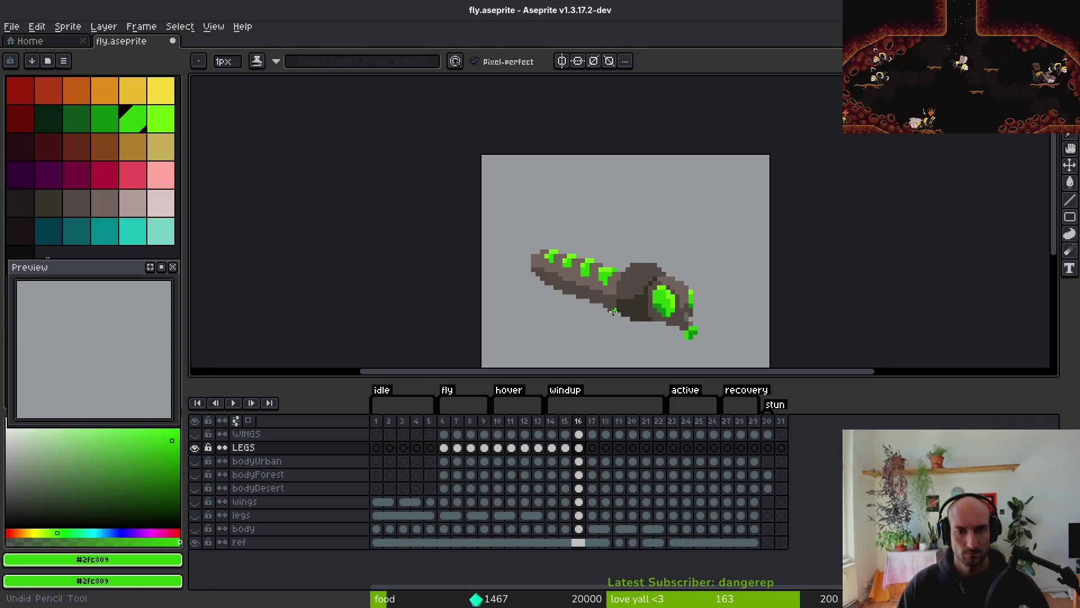
# Lasso-select the rear abdomen and nudge it up one pixel
pyautogui.hotkey('ctrl', 'shift', 'd')
pyautogui.scroll(2, 614, 306)
pyautogui.scroll(-1, 566, 182)
pyautogui.press('q')
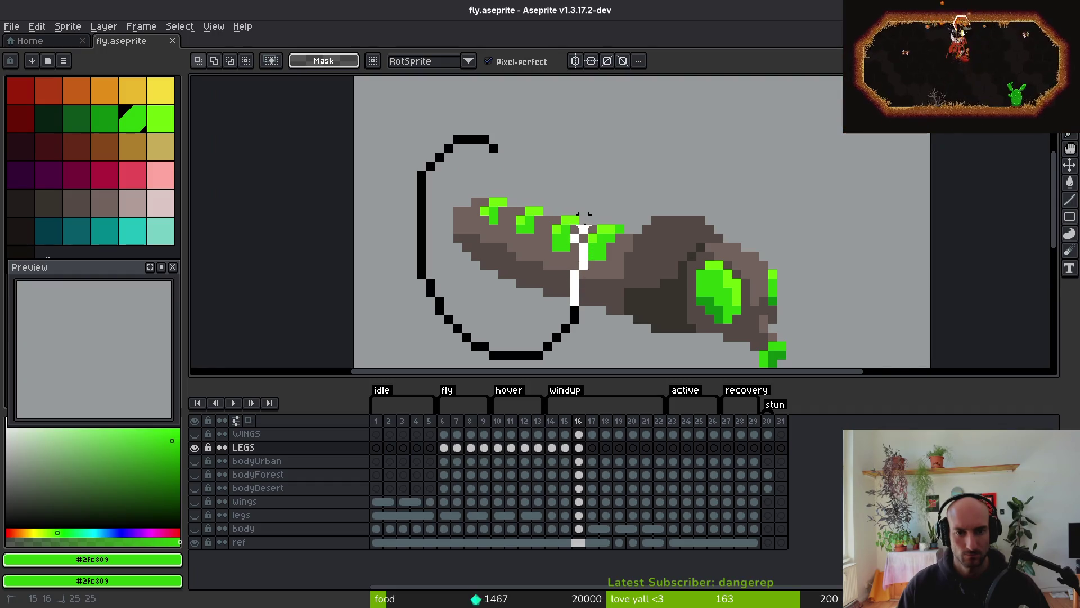
pyautogui.moveTo(565, 112); pyautogui.dragTo(565, 112)
pyautogui.hotkey('ctrl', 'd')
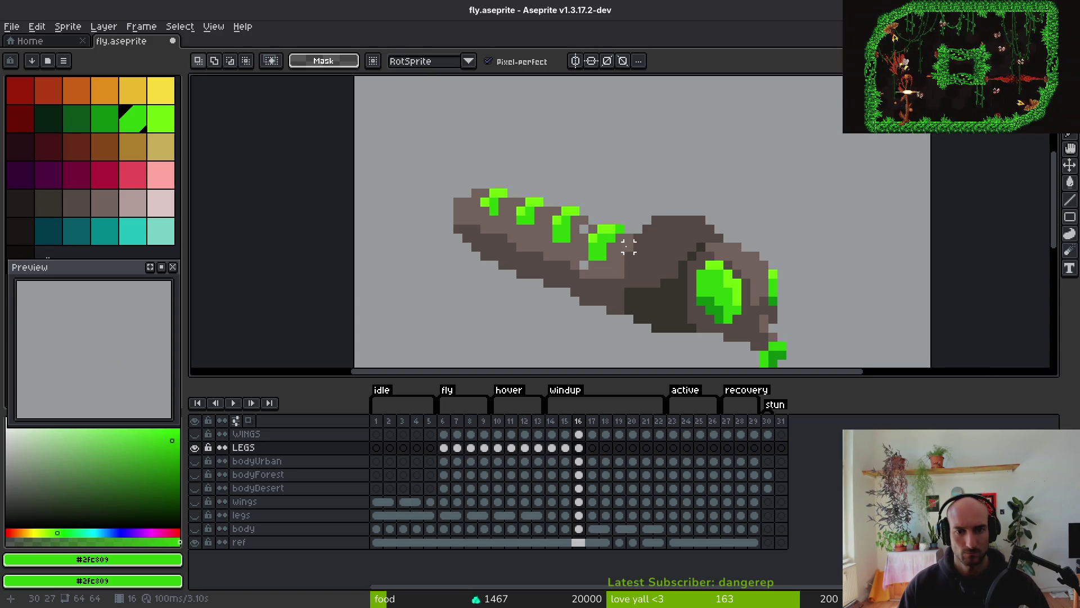
pyautogui.scroll(3, 629, 246)
pyautogui.scroll(-3, 617, 220)
pyautogui.scroll(1, 579, 302)
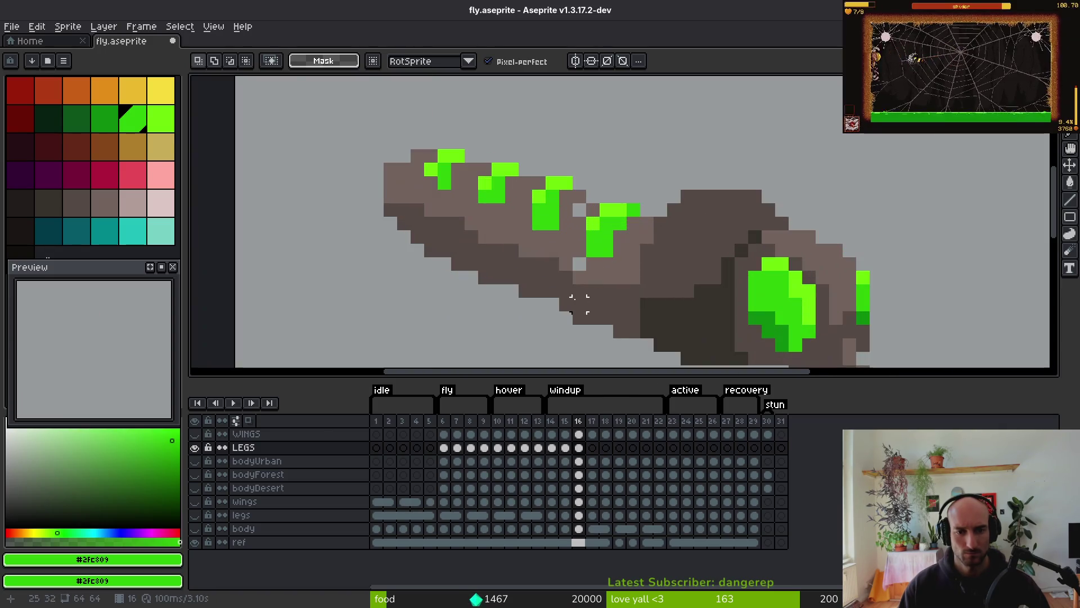
# Repaint the body shading with the dark and lighter brown body colours
pyautogui.press('f')
pyautogui.keyDown('alt'); pyautogui.click(552, 303); pyautogui.keyUp('alt')
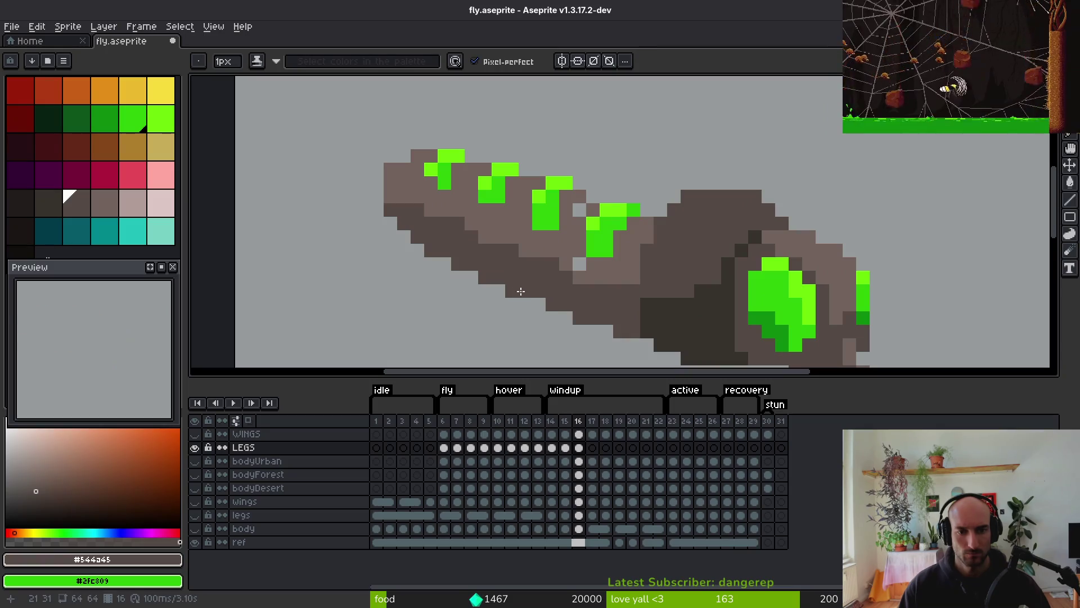
pyautogui.keyDown('alt'); pyautogui.click(571, 262); pyautogui.keyUp('alt')
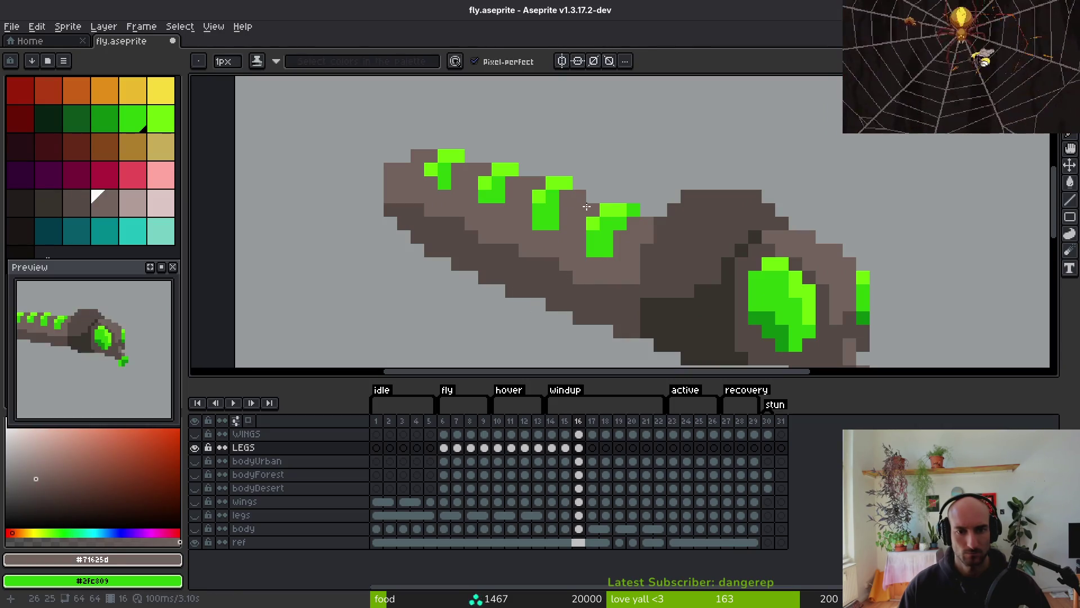
pyautogui.scroll(-3, 586, 206)
pyautogui.press('alt')
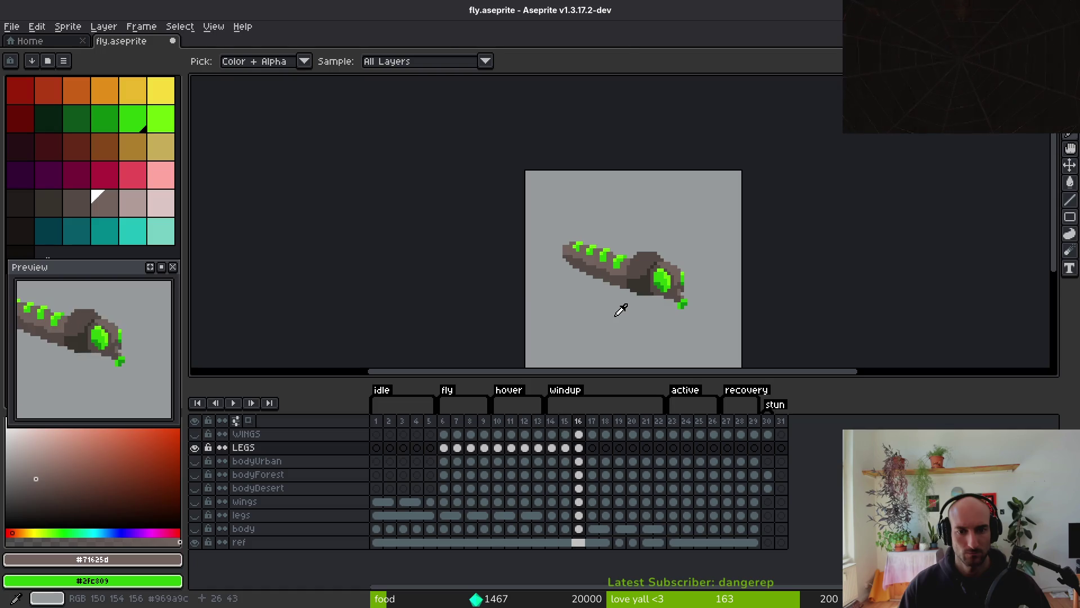
pyautogui.scroll(4, 620, 310)
pyautogui.keyDown('alt'); pyautogui.click(633, 250); pyautogui.keyUp('alt')
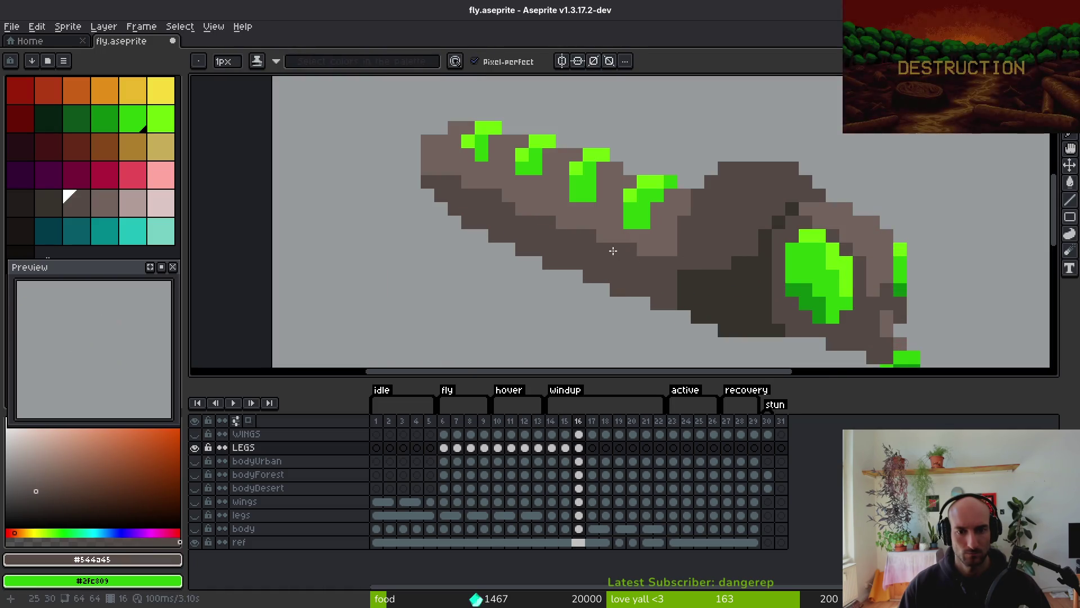
# Sample the lighter brown #71625d and finish tidying the shading around the abdomen
pyautogui.press('alt')
pyautogui.scroll(-3, 608, 258)
pyautogui.scroll(2, 561, 227)
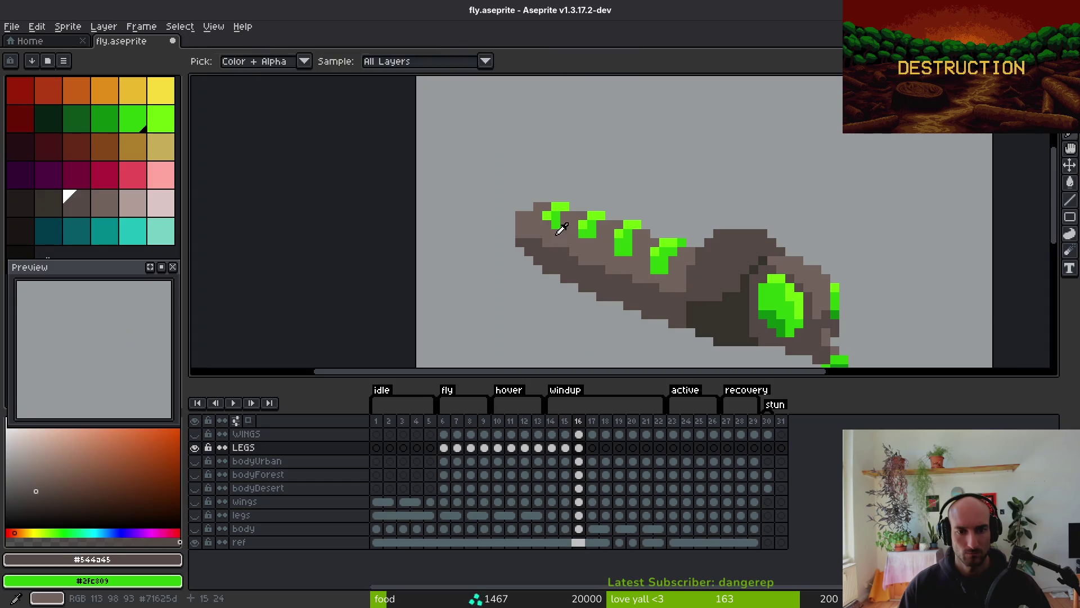
pyautogui.keyDown('alt'); pyautogui.click(561, 228); pyautogui.keyUp('alt')
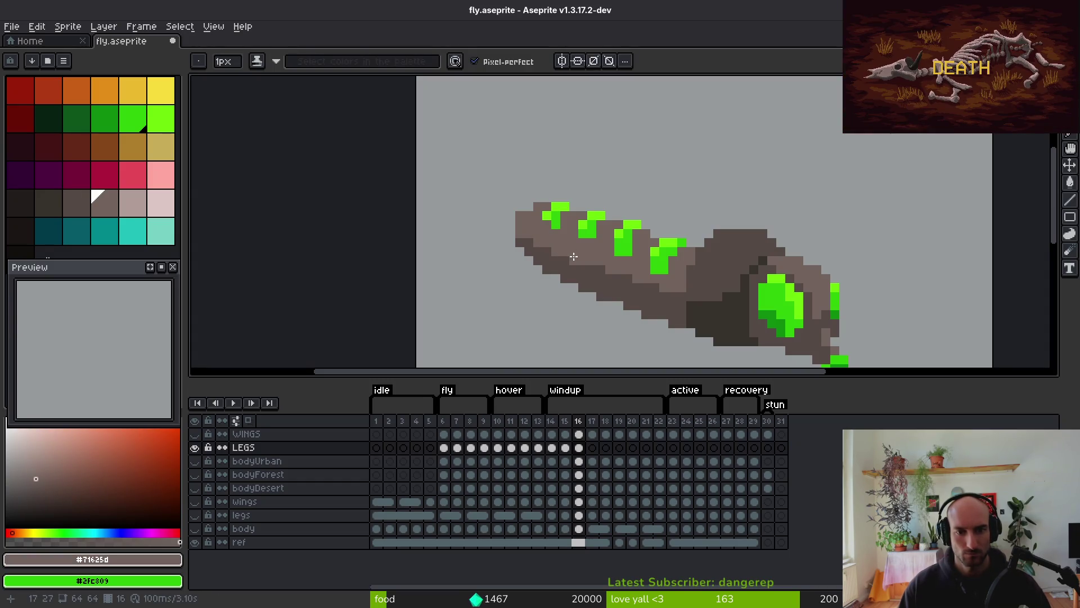
pyautogui.scroll(-3, 573, 256)
pyautogui.press('alt')
pyautogui.press('Left')
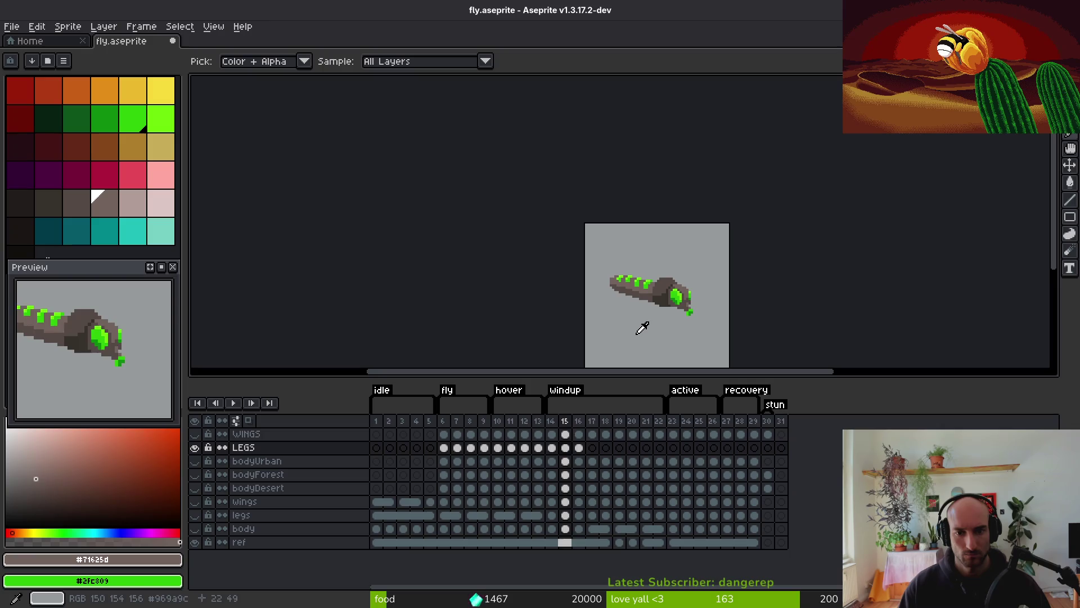
pyautogui.scroll(3, 642, 328)
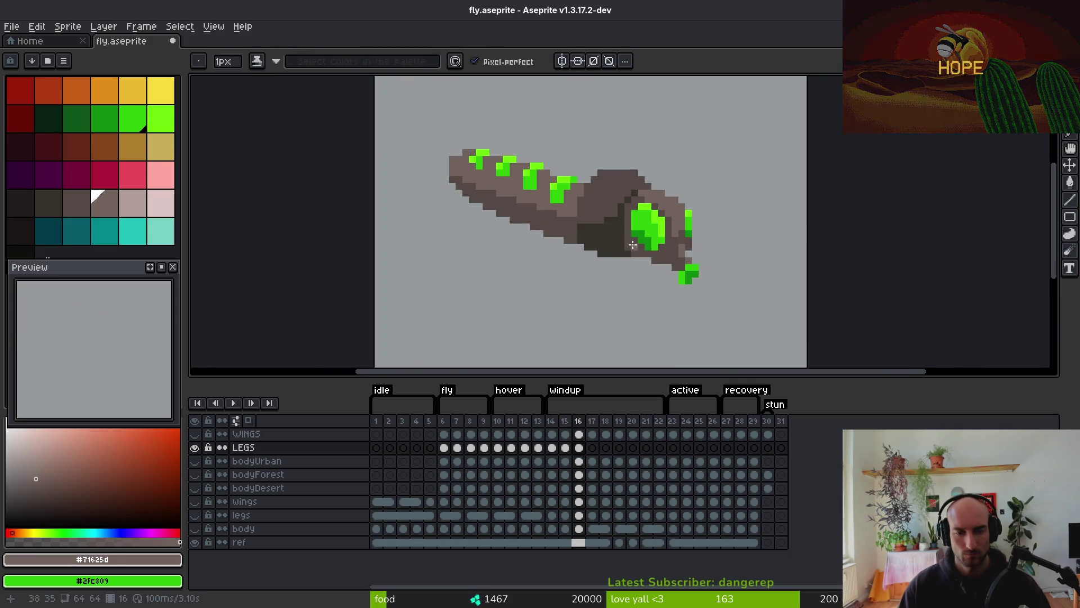
pyautogui.scroll(-2, 656, 289)
pyautogui.press('alt')
pyautogui.scroll(2, 660, 284)
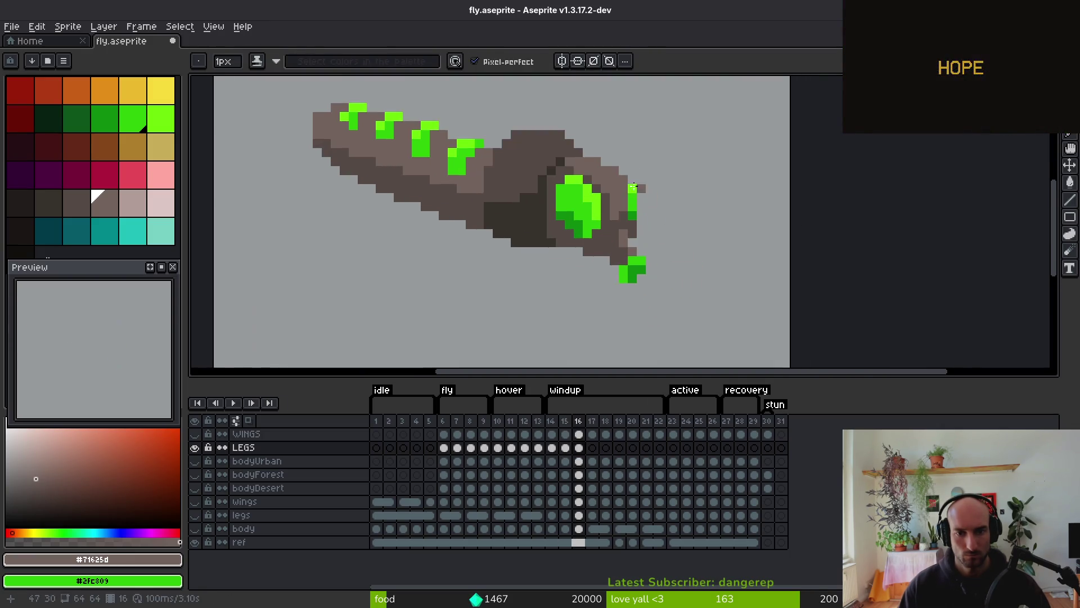
pyautogui.hotkey('shift', 'w')
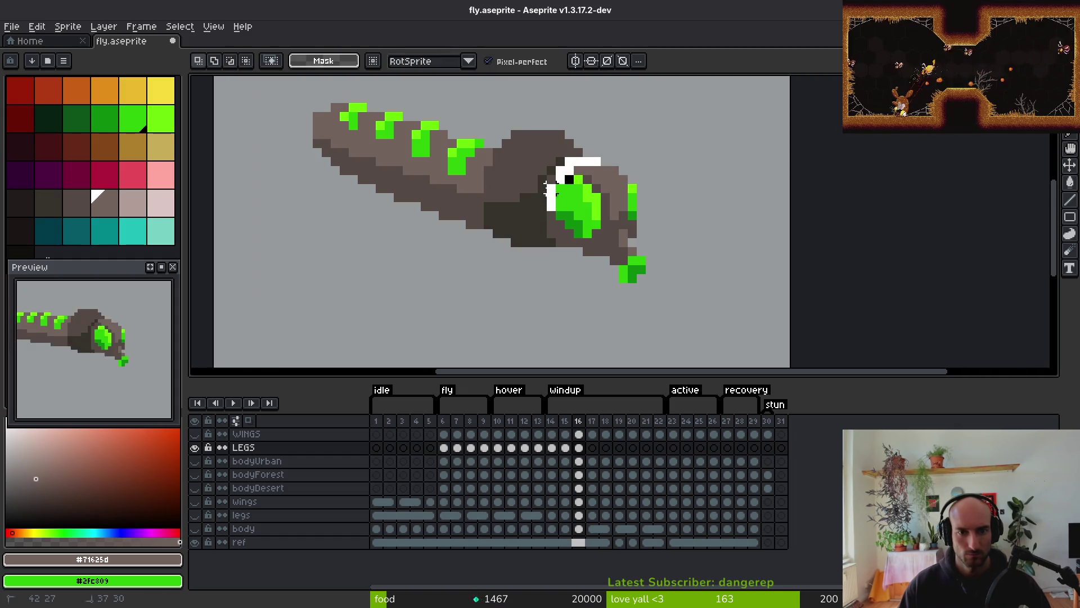
# Lasso the head and large green eye and shift it one pixel left
pyautogui.moveTo(561, 234); pyautogui.dragTo(560, 251)
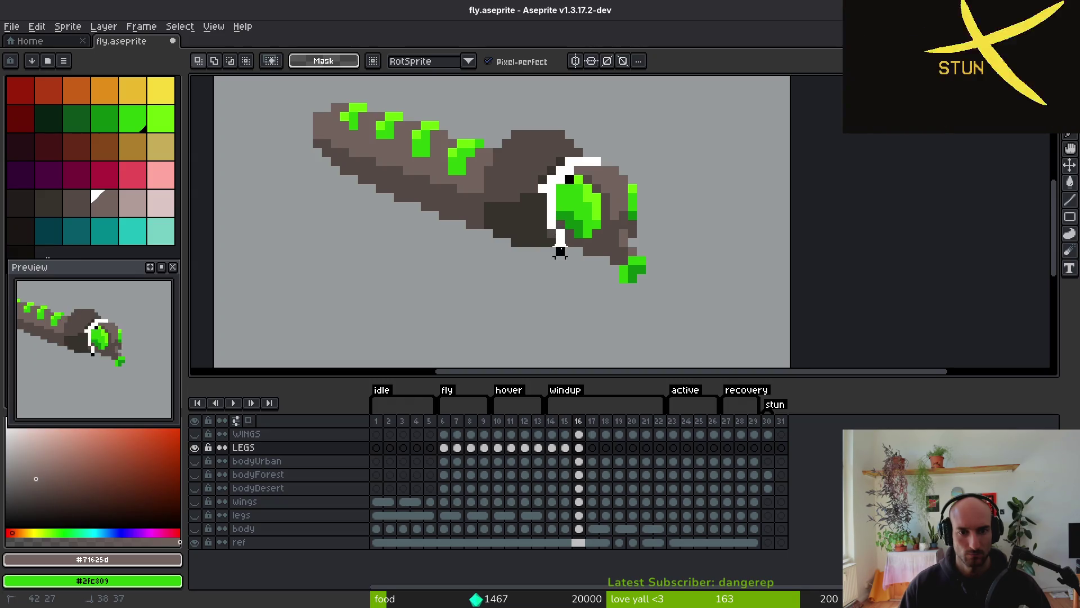
pyautogui.moveTo(645, 162); pyautogui.dragTo(647, 163)
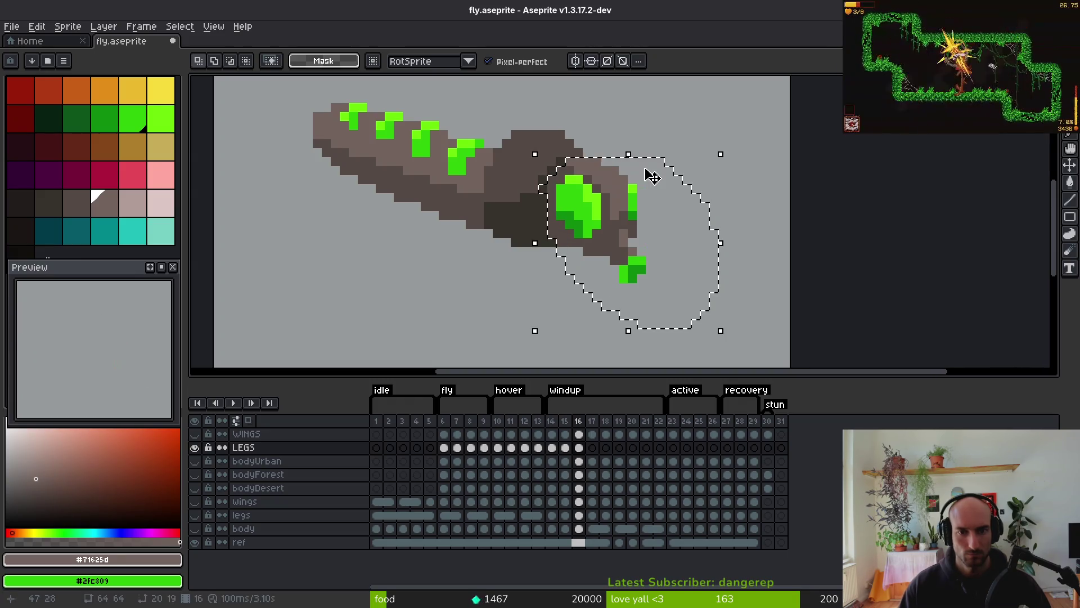
pyautogui.press('Left')
pyautogui.hotkey('ctrl', 'd')
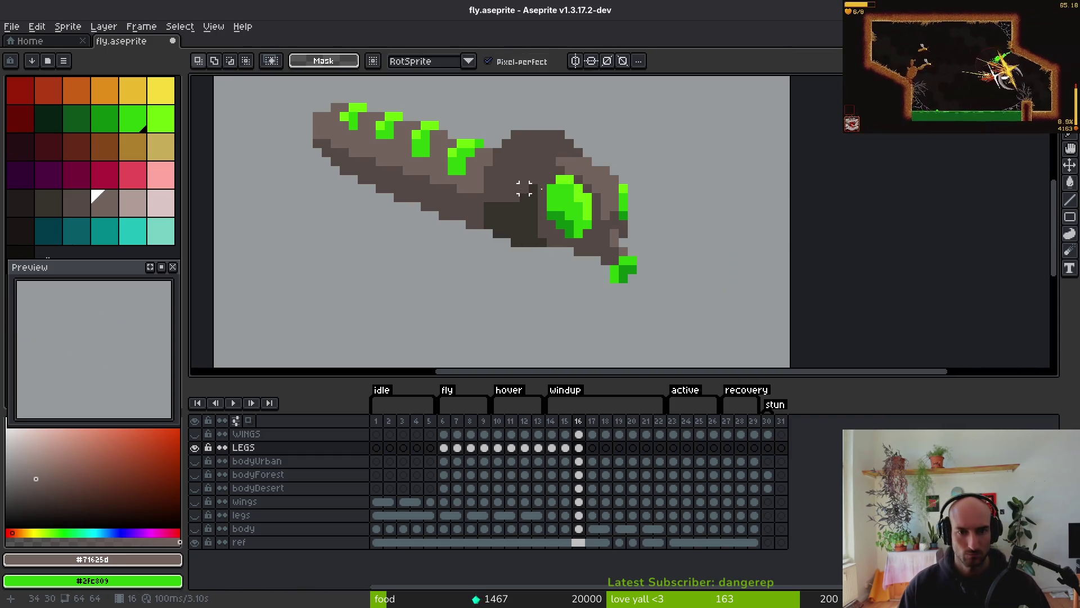
# Try shifting the head one pixel right instead, then undo and deselect
pyautogui.scroll(-3, 524, 189)
pyautogui.hotkey('ctrl', 'z')
pyautogui.scroll(2, 688, 196)
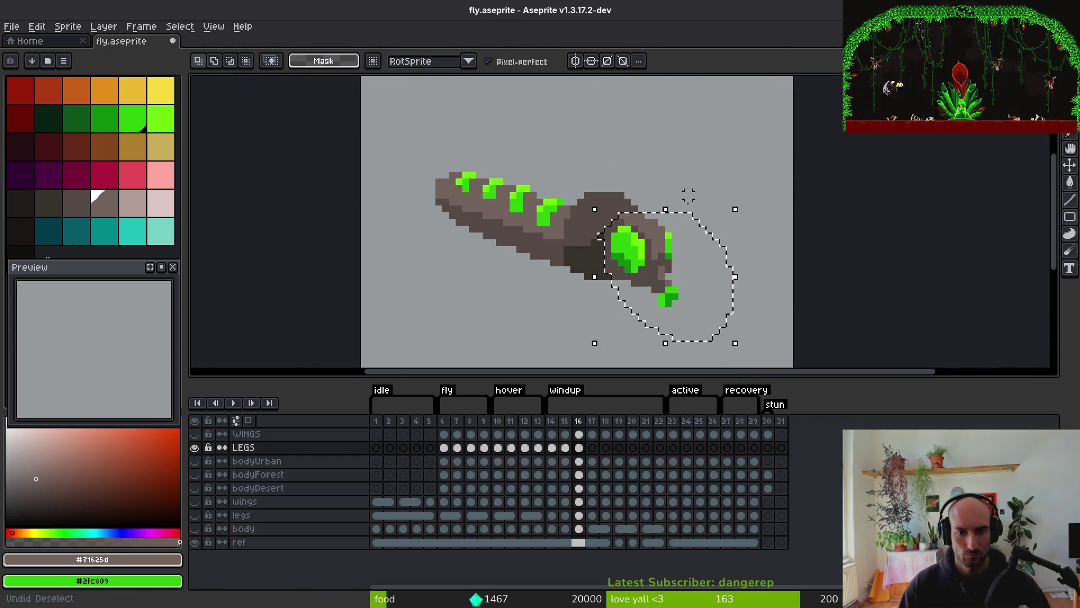
pyautogui.press('Right')
pyautogui.scroll(3, 630, 237)
pyautogui.scroll(-1, 710, 112)
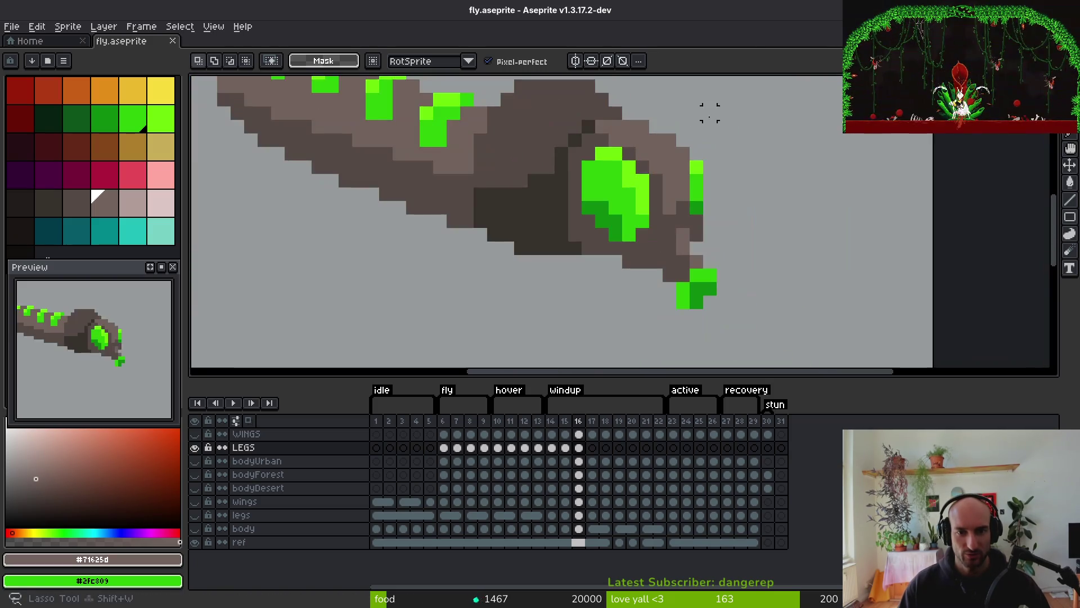
pyautogui.hotkey('ctrl', 'z')
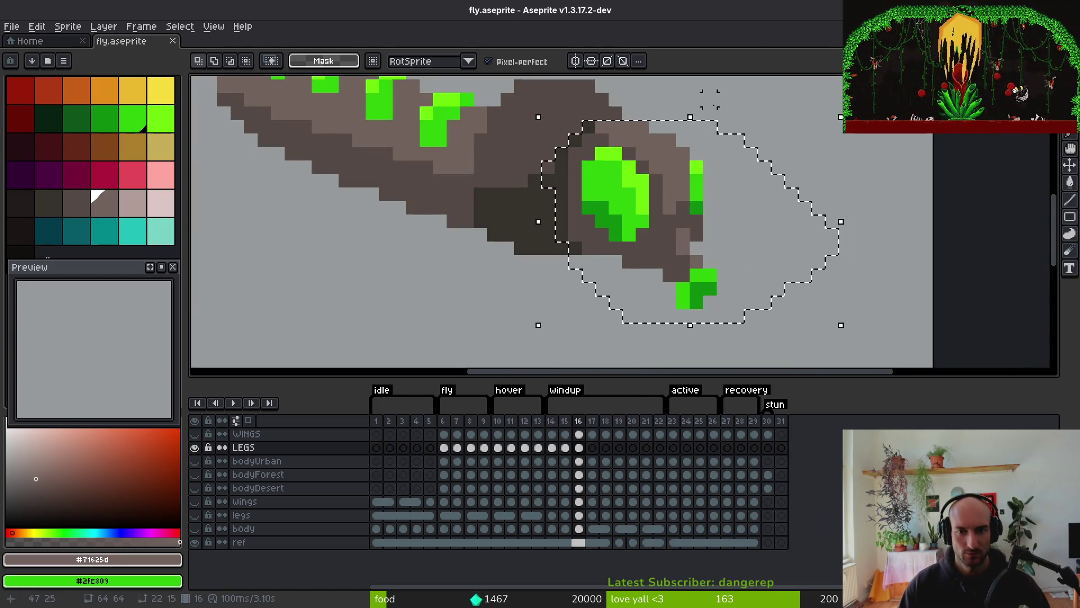
pyautogui.hotkey('ctrl', 'd')
pyautogui.scroll(-2, 692, 148)
pyautogui.scroll(-2, 692, 147)
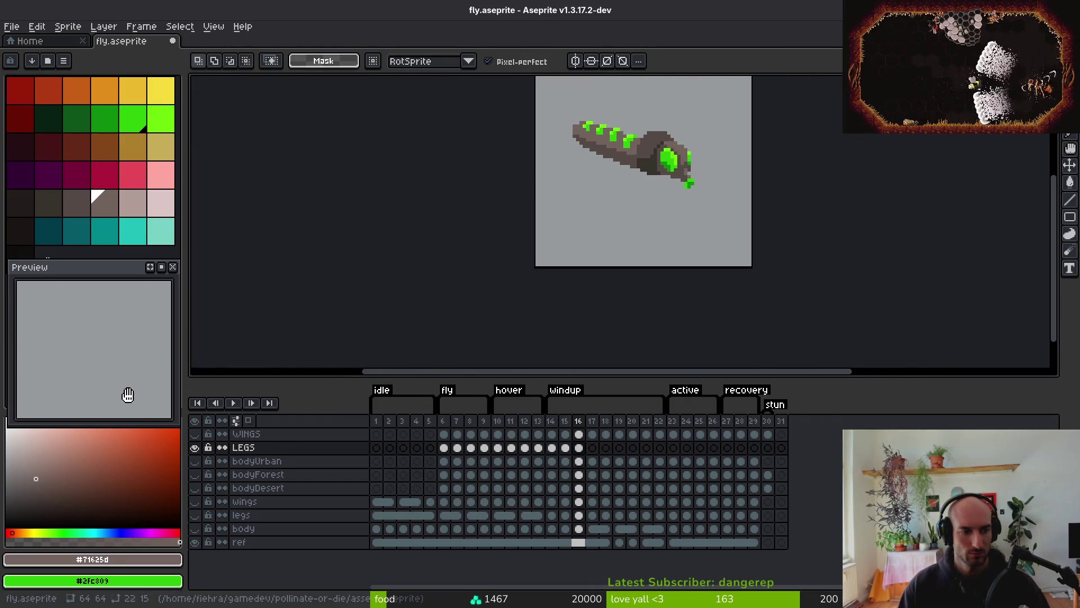
pyautogui.press('i')
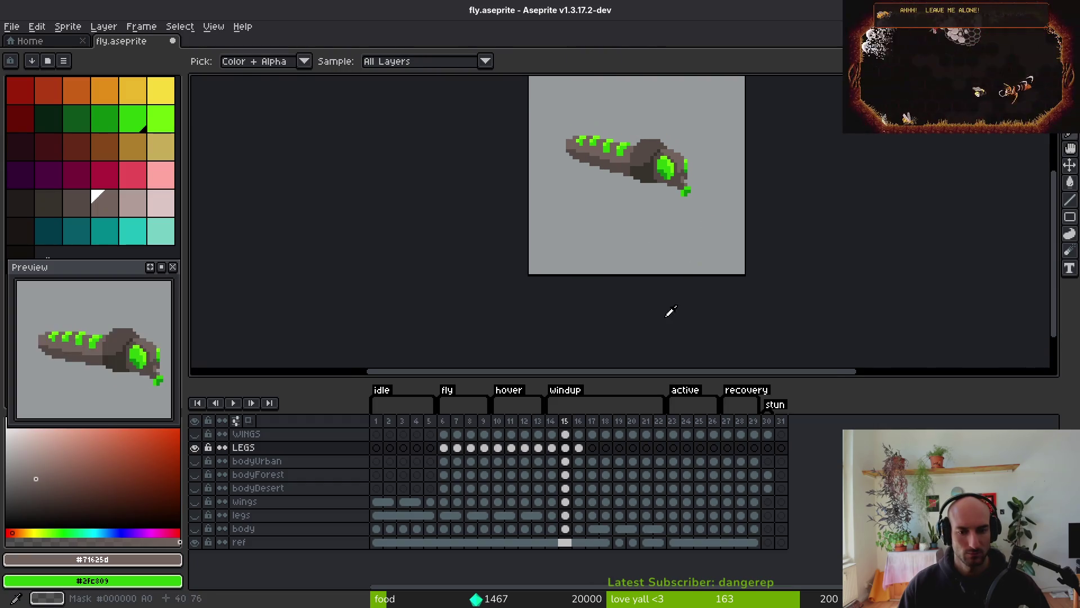
pyautogui.press('Right')
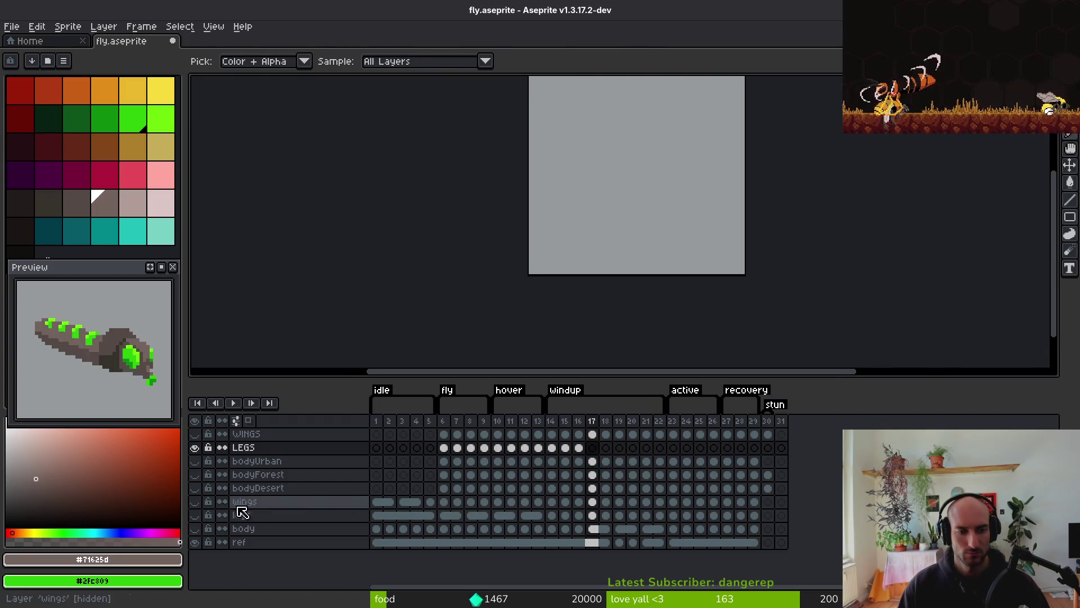
pyautogui.click(195, 477)
pyautogui.click(197, 480)
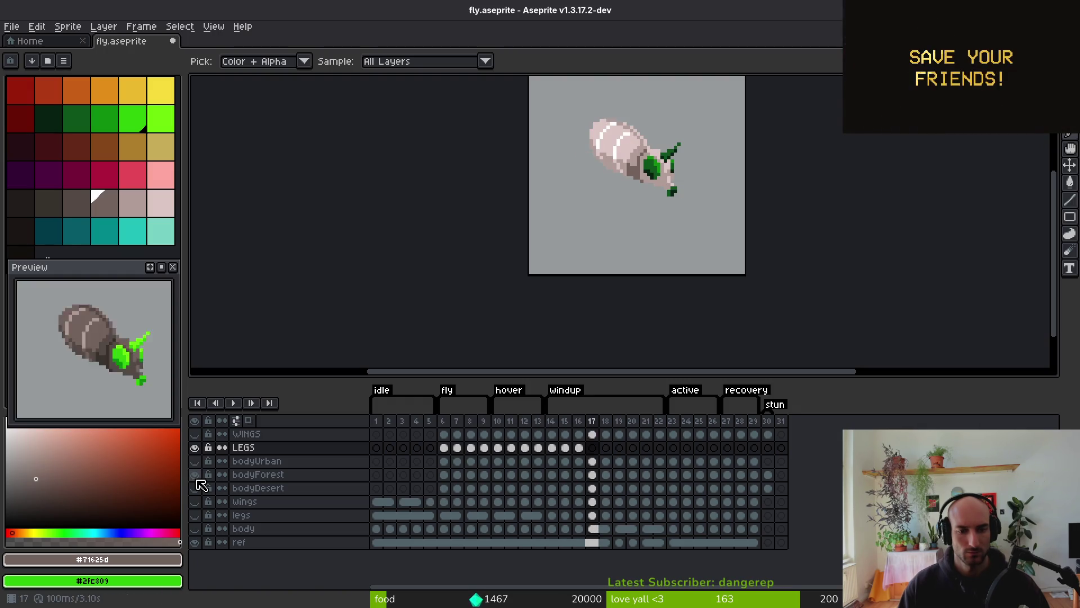
pyautogui.press('Right')
pyautogui.press('Left')
pyautogui.press('Right')
pyautogui.press('Left')
pyautogui.press('Right')
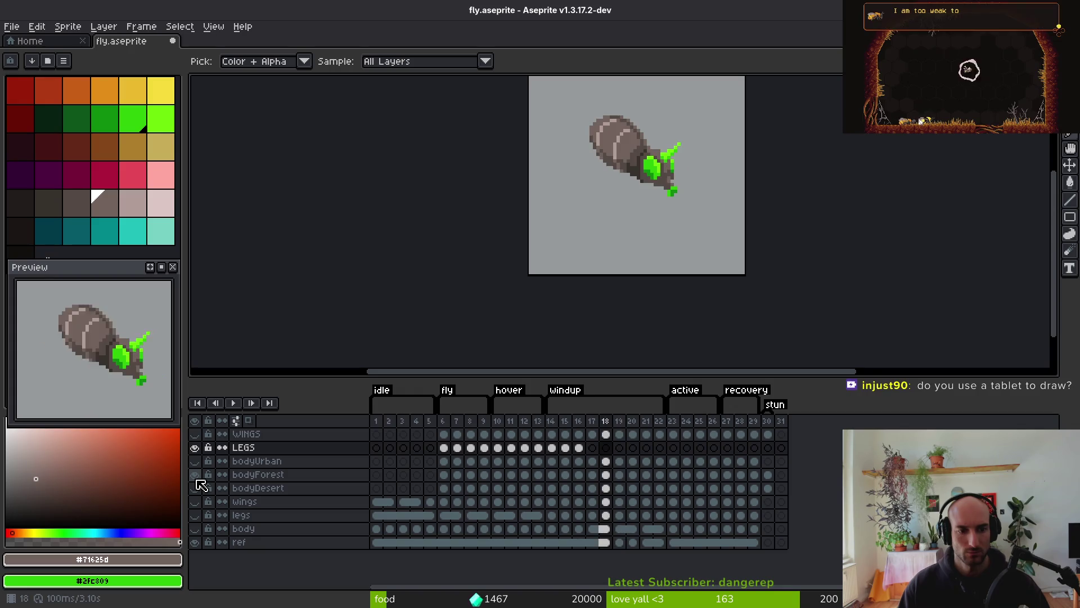
pyautogui.click(195, 476)
pyautogui.click(580, 448)
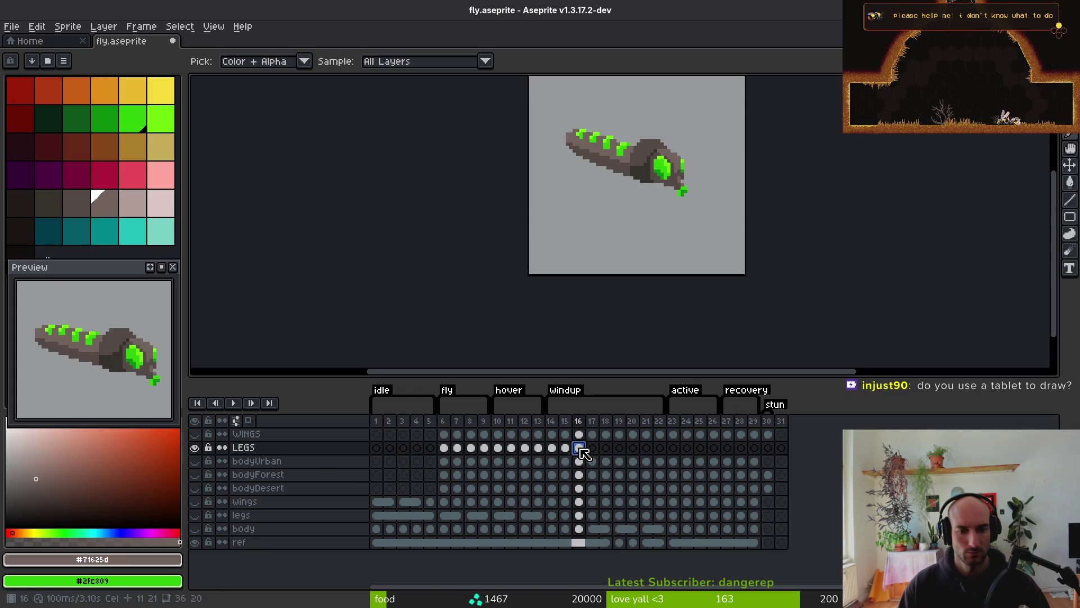
pyautogui.press('Left')
pyautogui.press('Left')
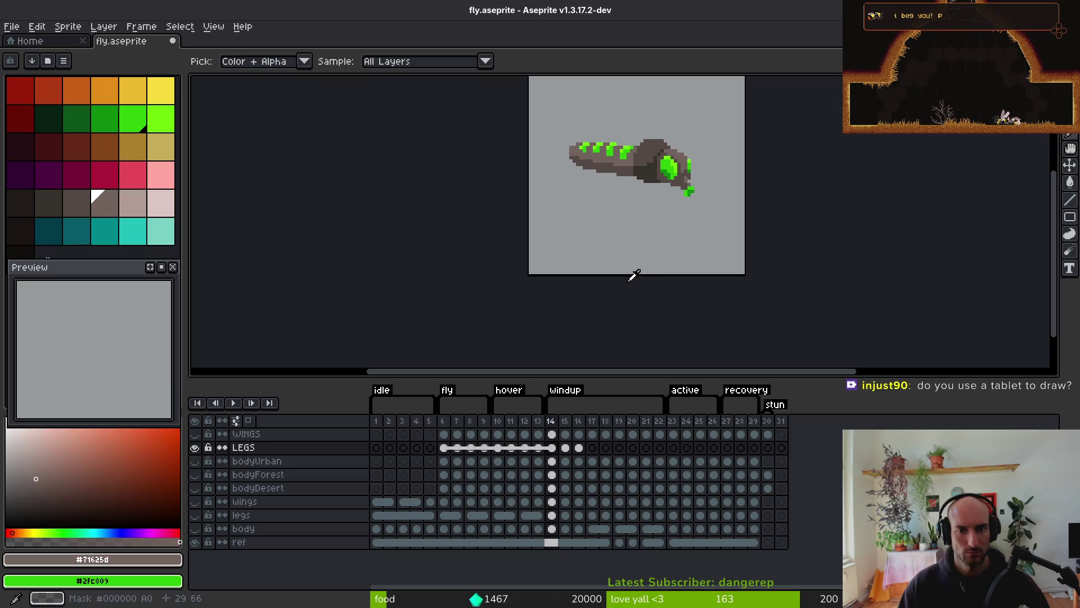
pyautogui.press('Right')
pyautogui.press('Right')
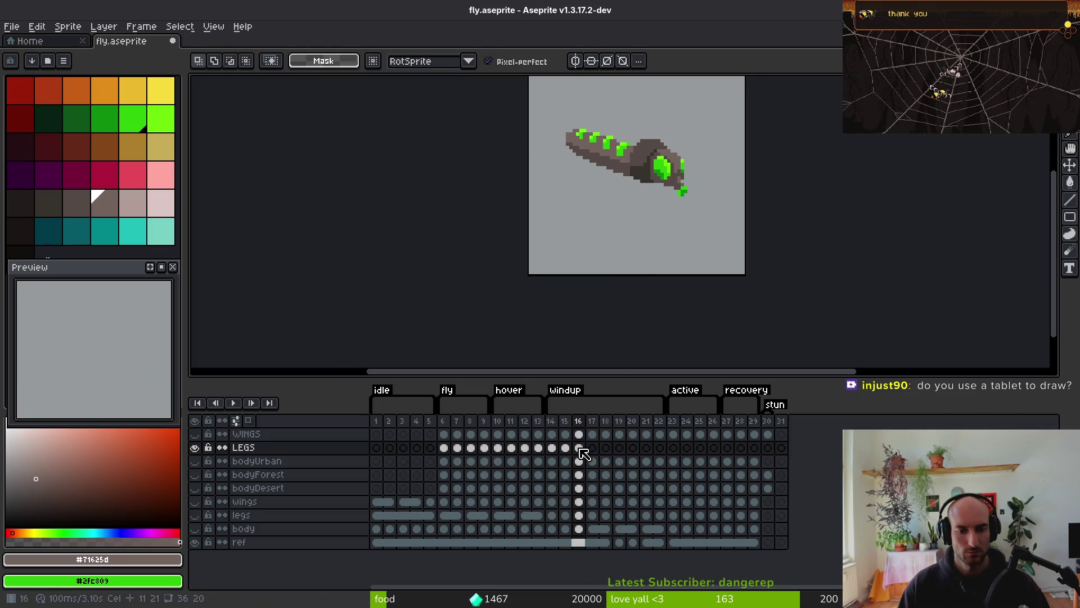
pyautogui.click(592, 448)
# Drop the marked rear body section into LEGS frame 17
pyautogui.scroll(2, 603, 143)
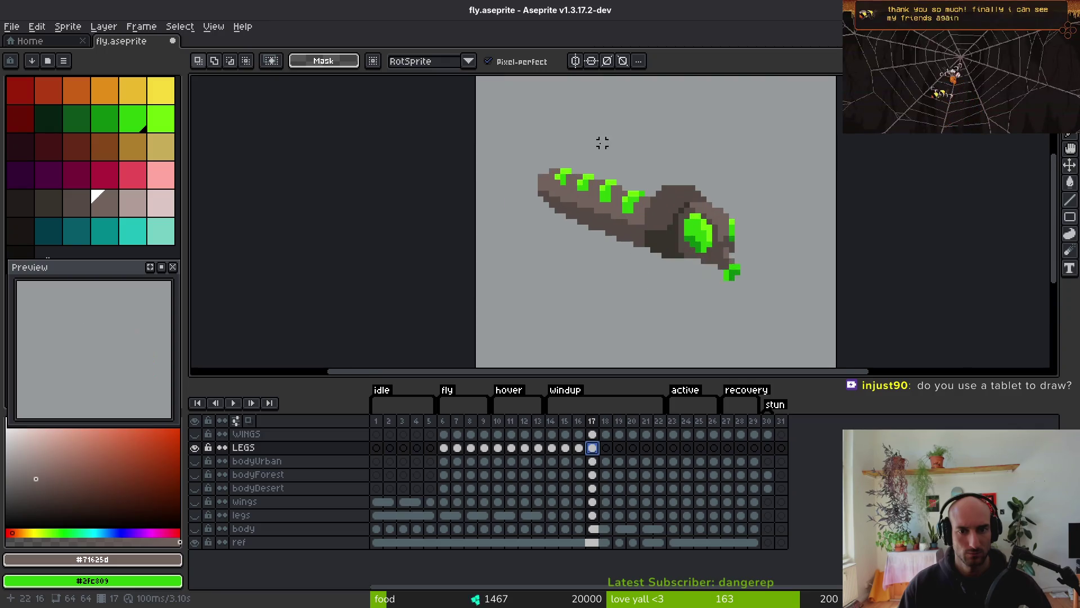
pyautogui.moveTo(512, 136)
pyautogui.mouseDown()
pyautogui.moveTo(597, 253)
pyautogui.moveTo(642, 284)
pyautogui.mouseUp()
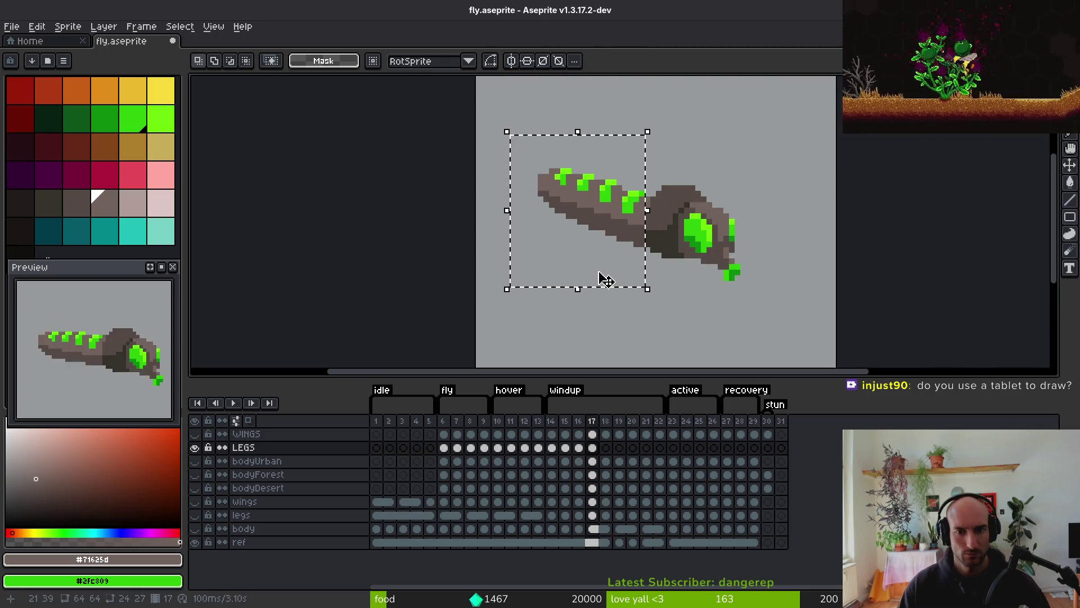
pyautogui.hotkey('ctrl', 'd')
pyautogui.scroll(2, 675, 226)
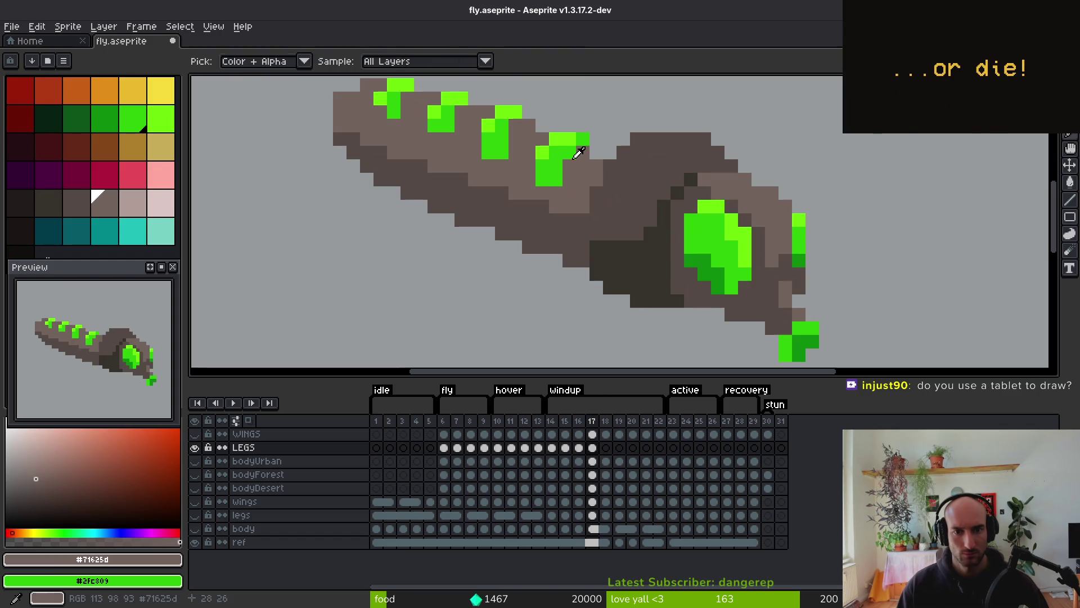
# Compare frame 17 with frame 16 and sample the dark brown body shade
pyautogui.press('b')
pyautogui.scroll(-3, 617, 223)
pyautogui.scroll(-1, 617, 223)
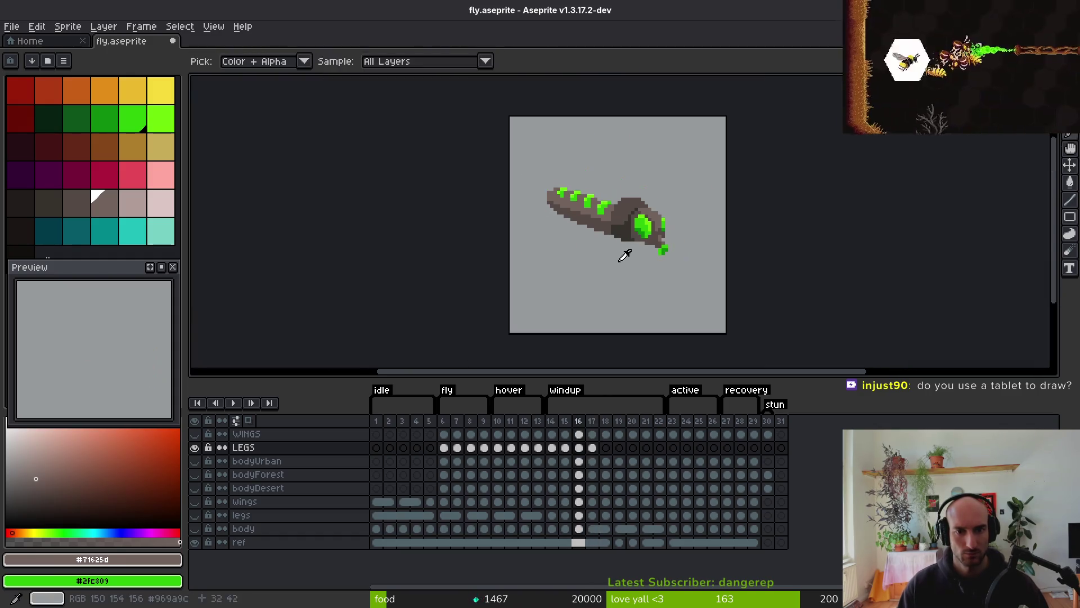
pyautogui.press(',')
pyautogui.press('alt')
pyautogui.press('.')
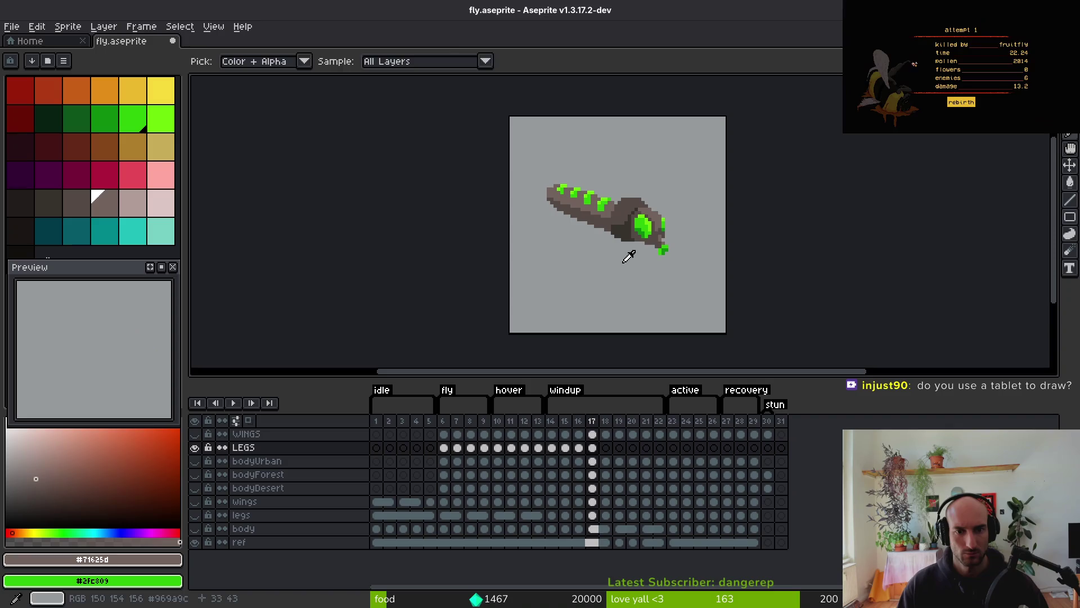
pyautogui.scroll(2, 603, 207)
pyautogui.scroll(-1, 618, 267)
pyautogui.press(',')
pyautogui.press('alt')
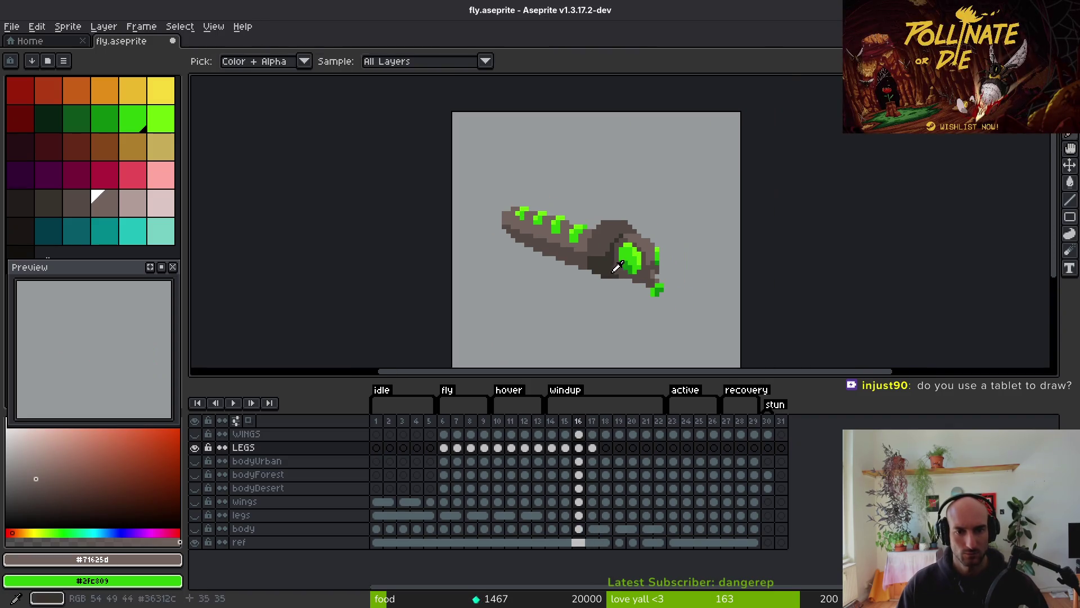
pyautogui.press('.')
pyautogui.scroll(2, 619, 270)
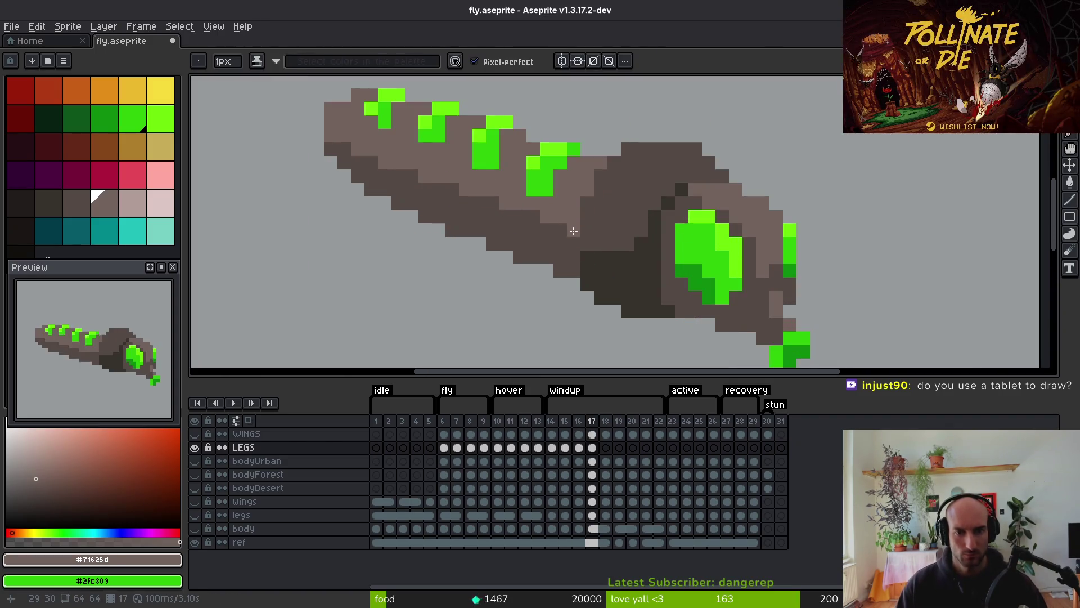
pyautogui.keyDown('alt'); pyautogui.click(610, 265); pyautogui.keyUp('alt')
pyautogui.scroll(-2, 609, 265)
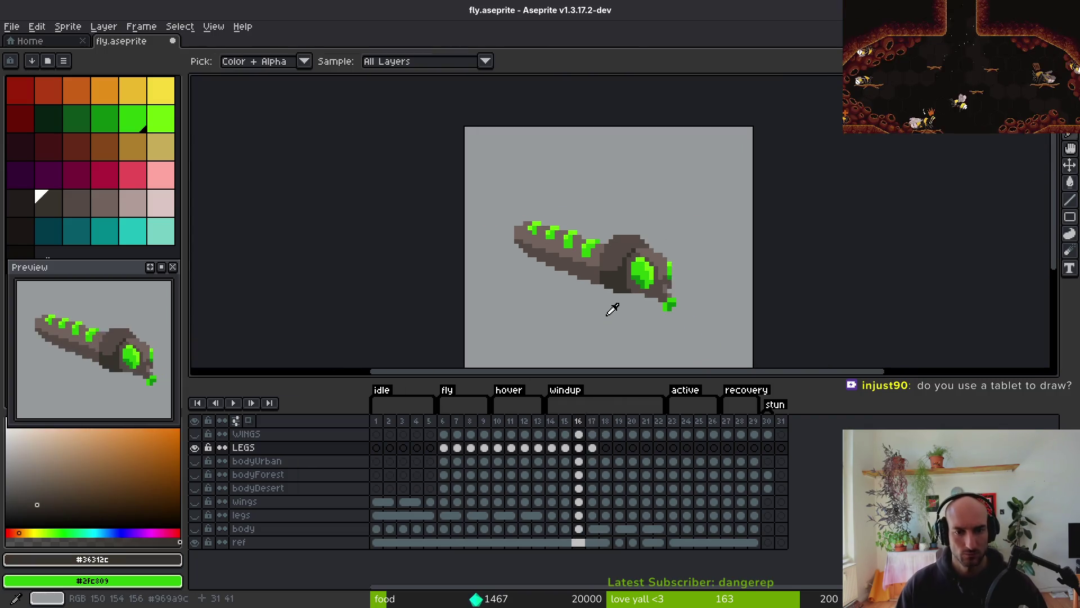
# Flip between frames 15 and 17 to compare poses and sample the mid brown body colour
pyautogui.press(',')
pyautogui.press('.')
pyautogui.press(',')
pyautogui.press('.')
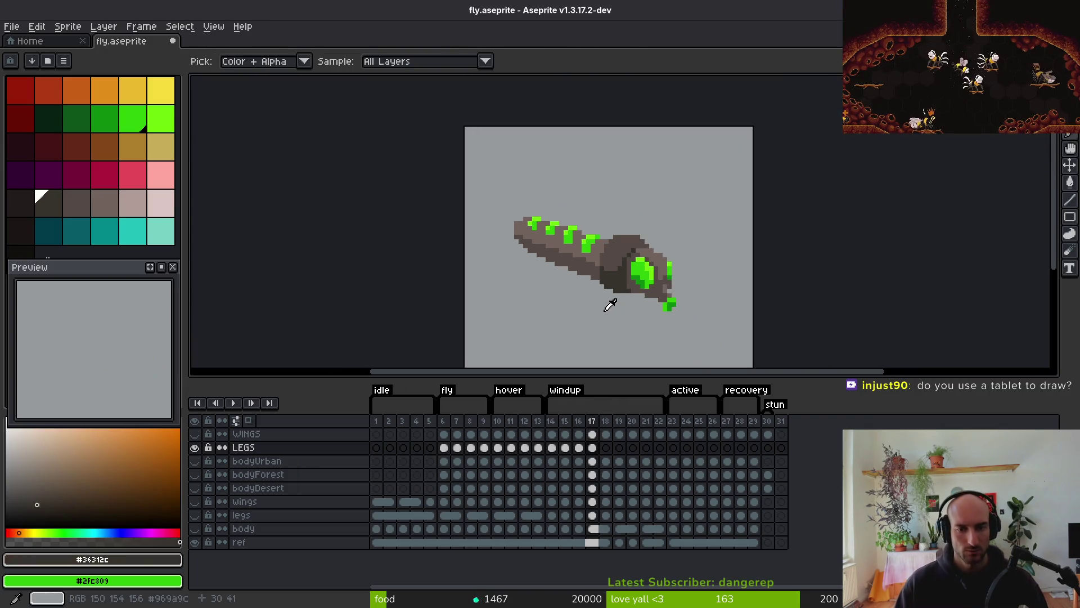
pyautogui.press(',')
pyautogui.press(',')
pyautogui.press('.')
pyautogui.press(',')
pyautogui.press('.')
pyautogui.press('.')
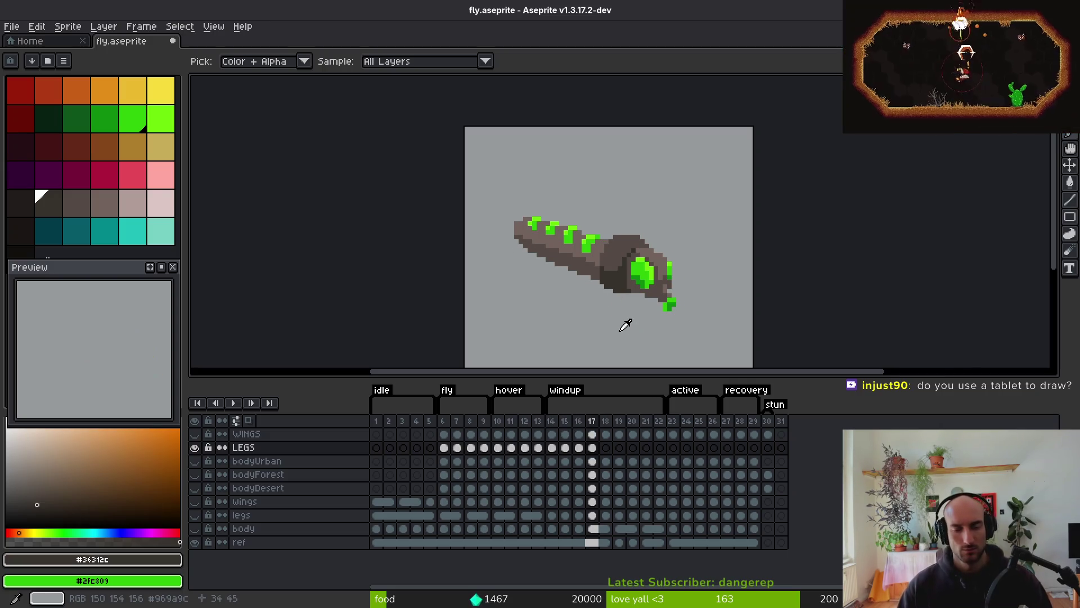
pyautogui.press(',')
pyautogui.press('.')
pyautogui.press('b')
pyautogui.scroll(3, 579, 246)
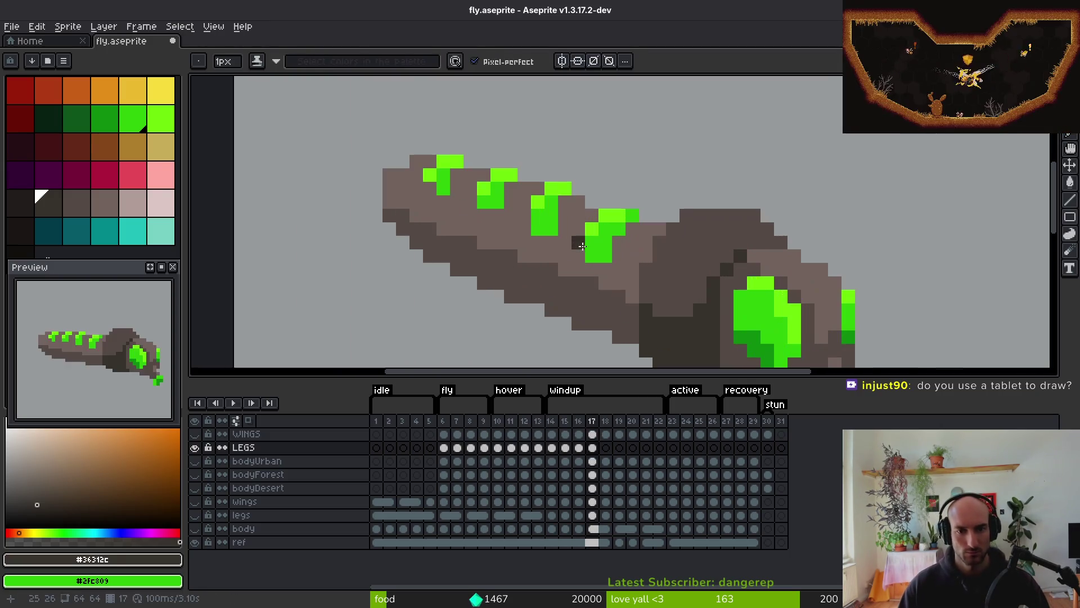
pyautogui.keyDown('alt'); pyautogui.click(602, 201); pyautogui.keyUp('alt')
pyautogui.scroll(-5, 593, 203)
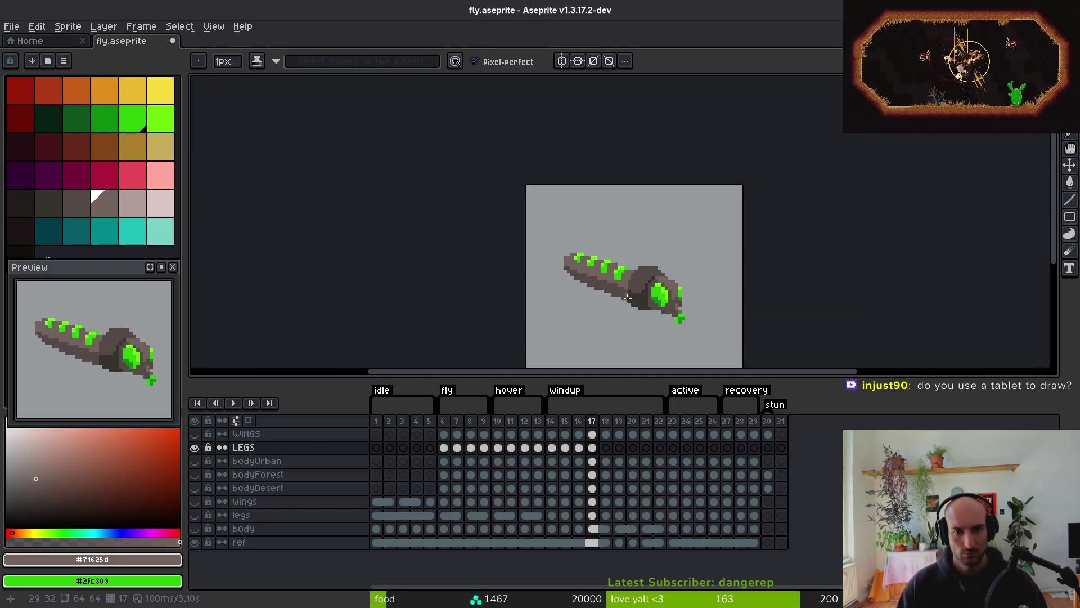
# Recheck against frame 16 and sample the green marking and bright green highlight colours
pyautogui.press(',')
pyautogui.press('.')
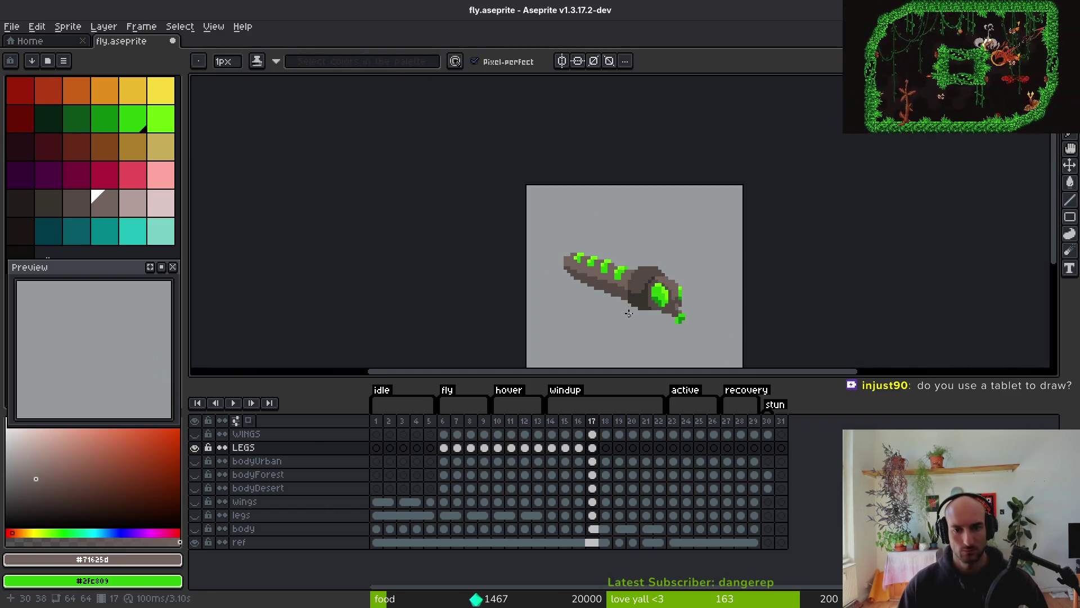
pyautogui.press('i')
pyautogui.press(',')
pyautogui.press('.')
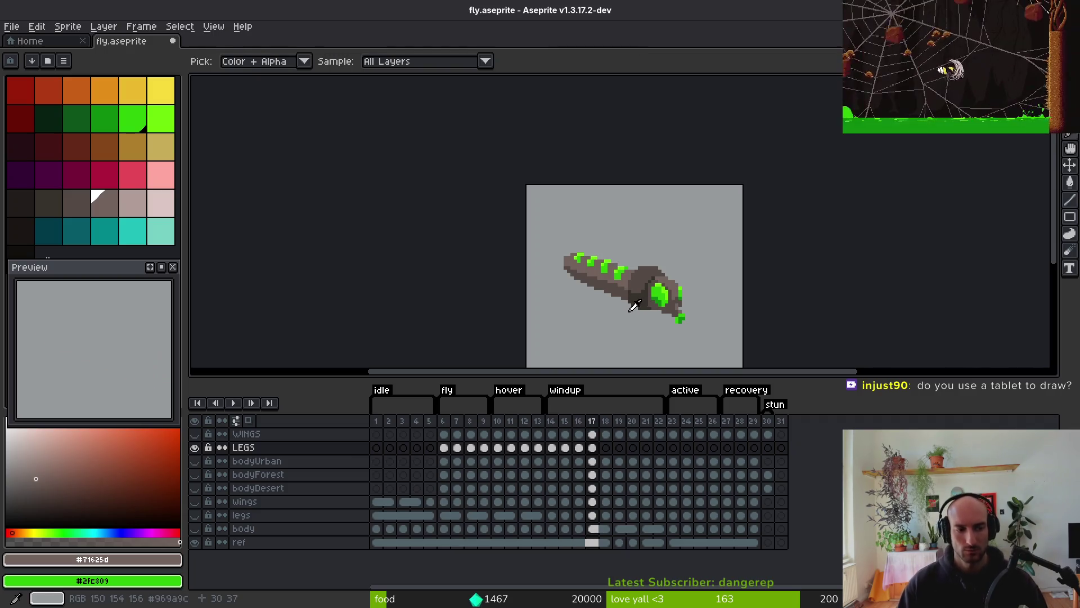
pyautogui.press(',')
pyautogui.press('.')
pyautogui.press('.')
pyautogui.scroll(3, 627, 259)
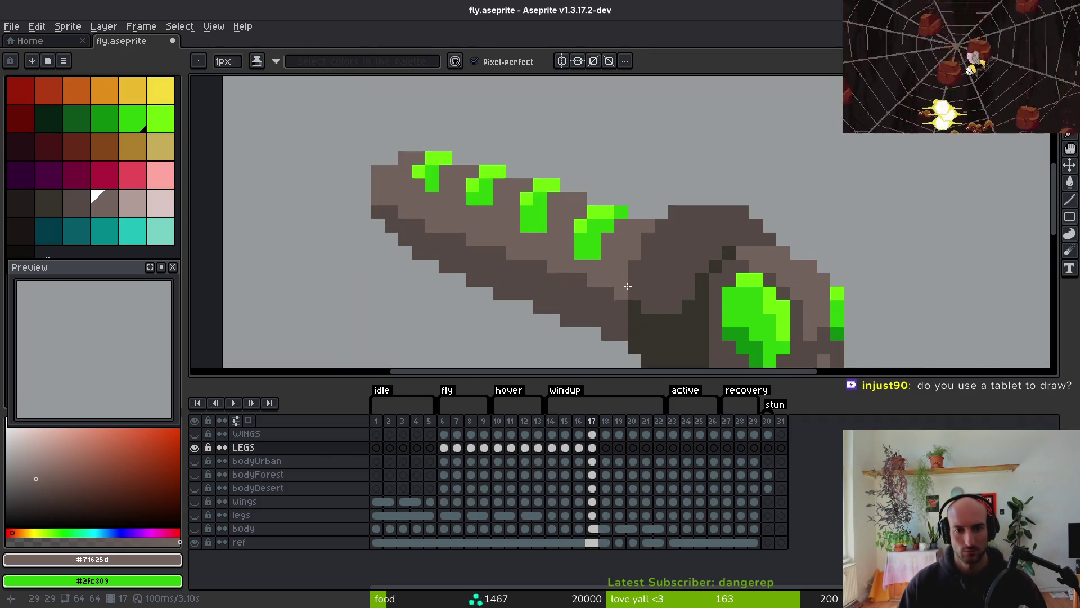
pyautogui.press(',')
pyautogui.press('.')
pyautogui.click(619, 215)
pyautogui.press('b')
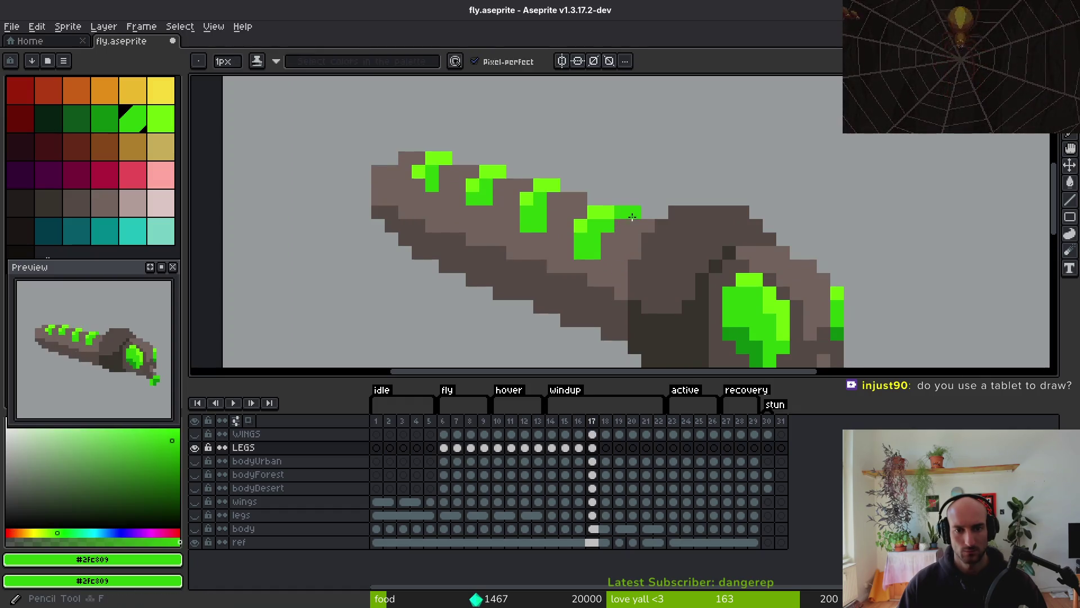
pyautogui.keyDown('alt'); pyautogui.click(591, 221); pyautogui.keyUp('alt')
# Paint a bright green pixel on the fourth marking, brown over a stray green pixel, and save
pyautogui.click(618, 210)
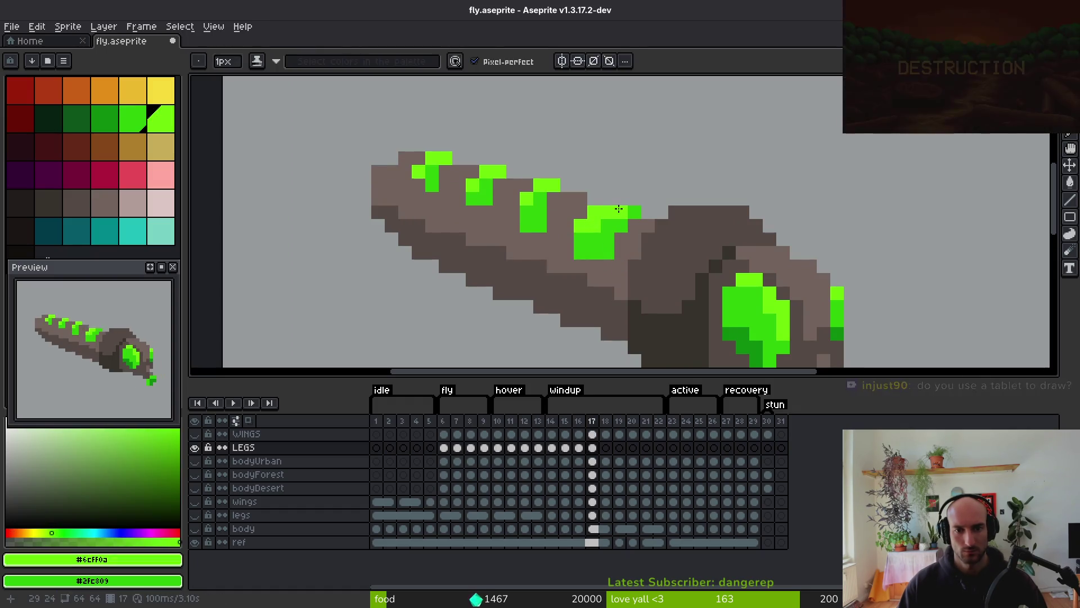
pyautogui.keyDown('alt'); pyautogui.click(557, 244); pyautogui.keyUp('alt')
pyautogui.click(554, 253)
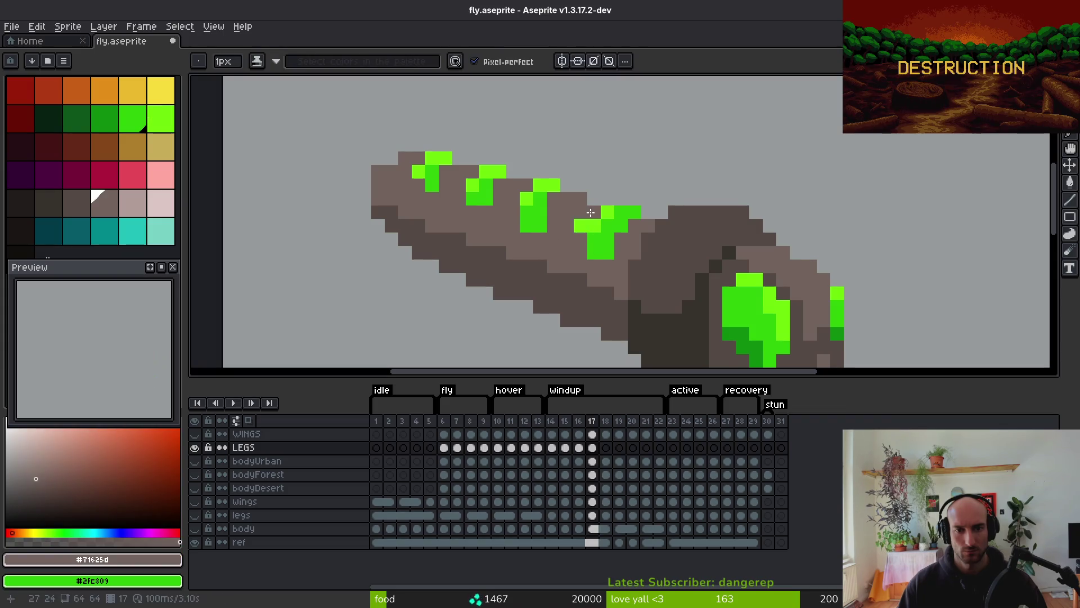
pyautogui.scroll(-5, 588, 297)
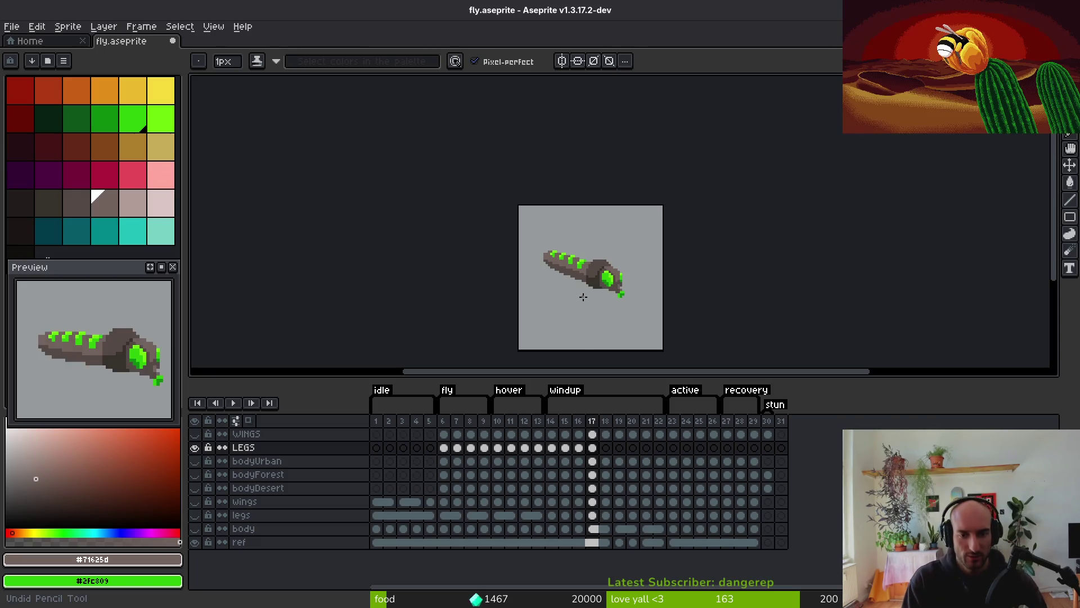
pyautogui.hotkey('ctrl', 's')
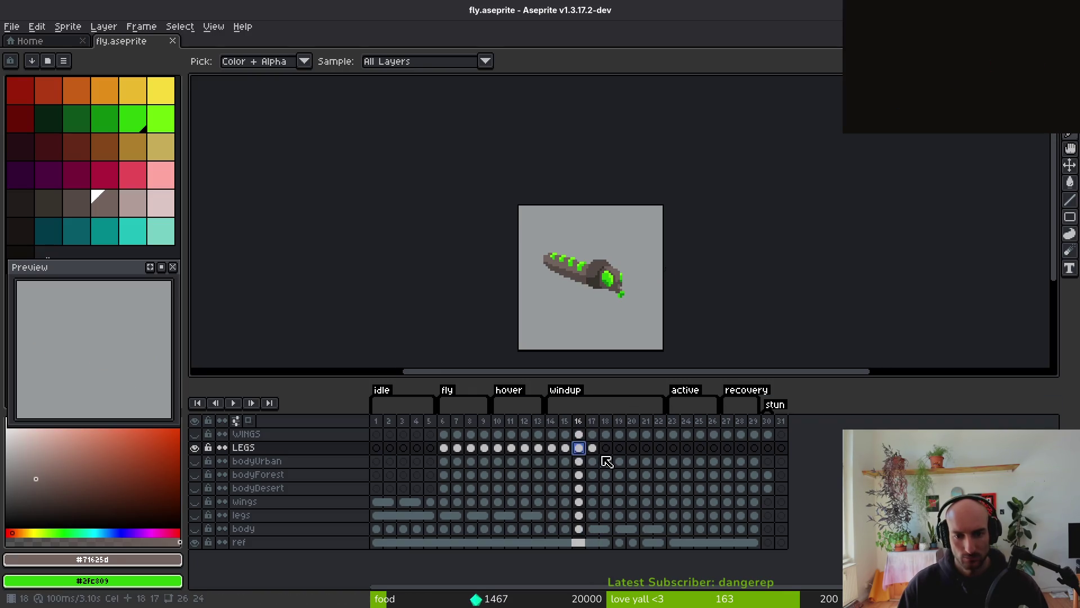
# Copy the LEGS frame 16 cel and link the LEGS cels for frames 17–19
pyautogui.hotkey('ctrl', 'c')
pyautogui.click(584, 462)
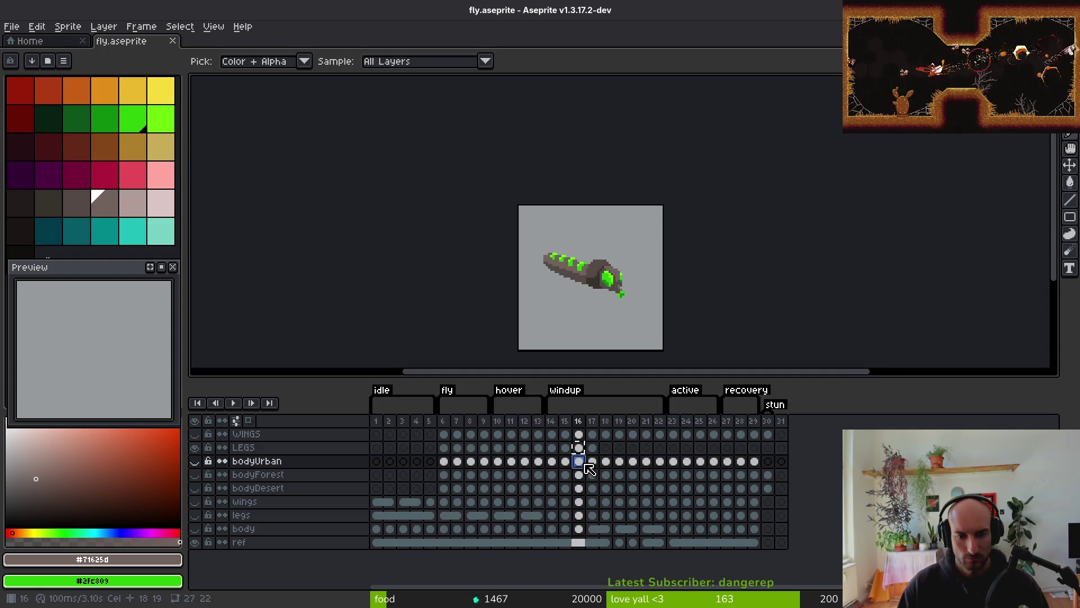
pyautogui.click(594, 489)
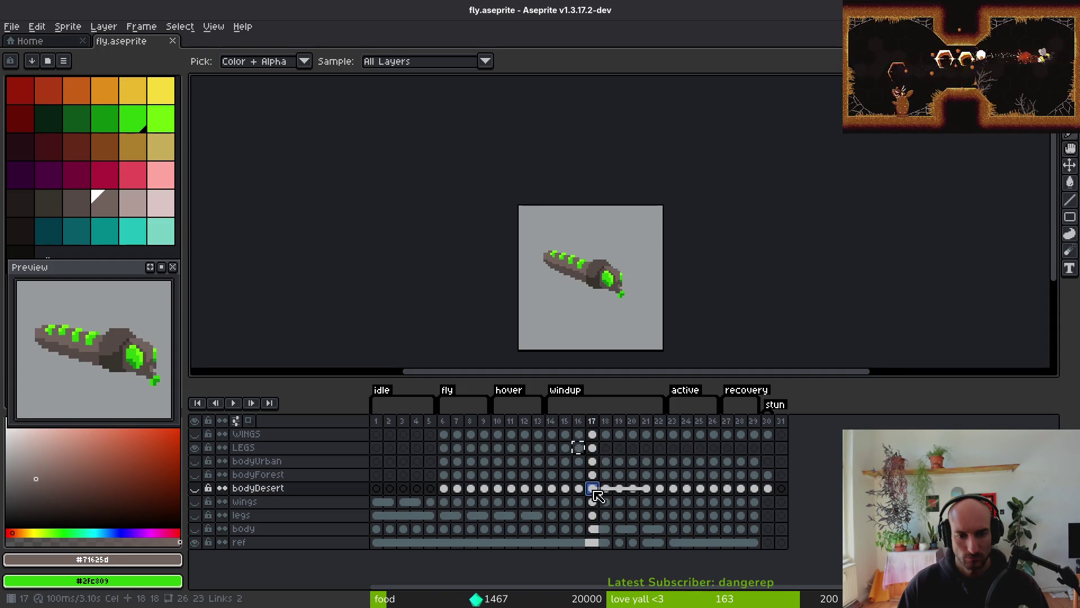
pyautogui.moveTo(592, 449); pyautogui.dragTo(619, 449)
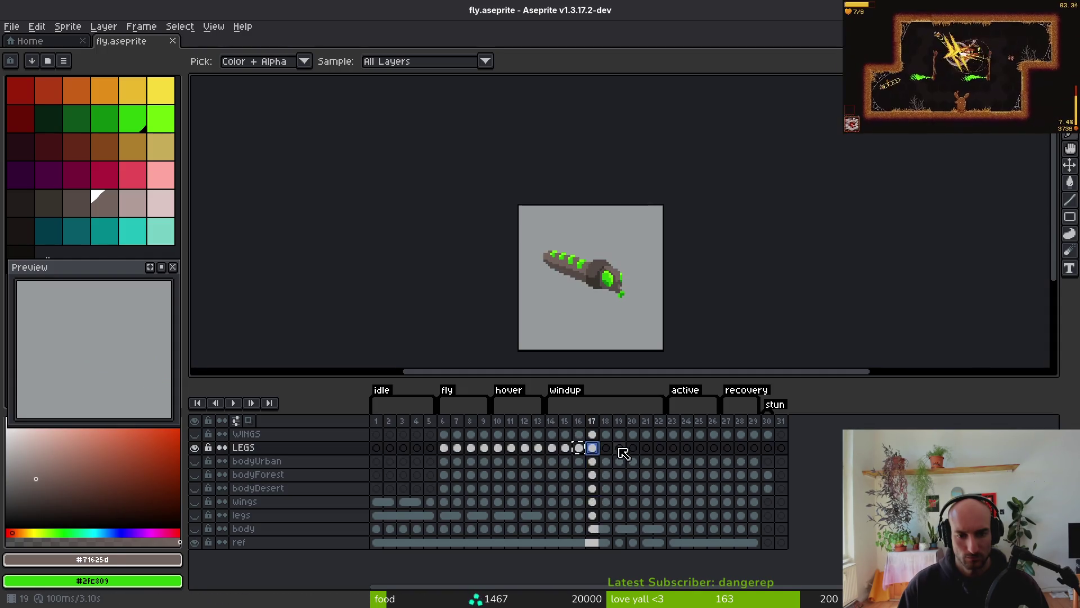
pyautogui.rightClick(651, 454)
pyautogui.click(678, 497)
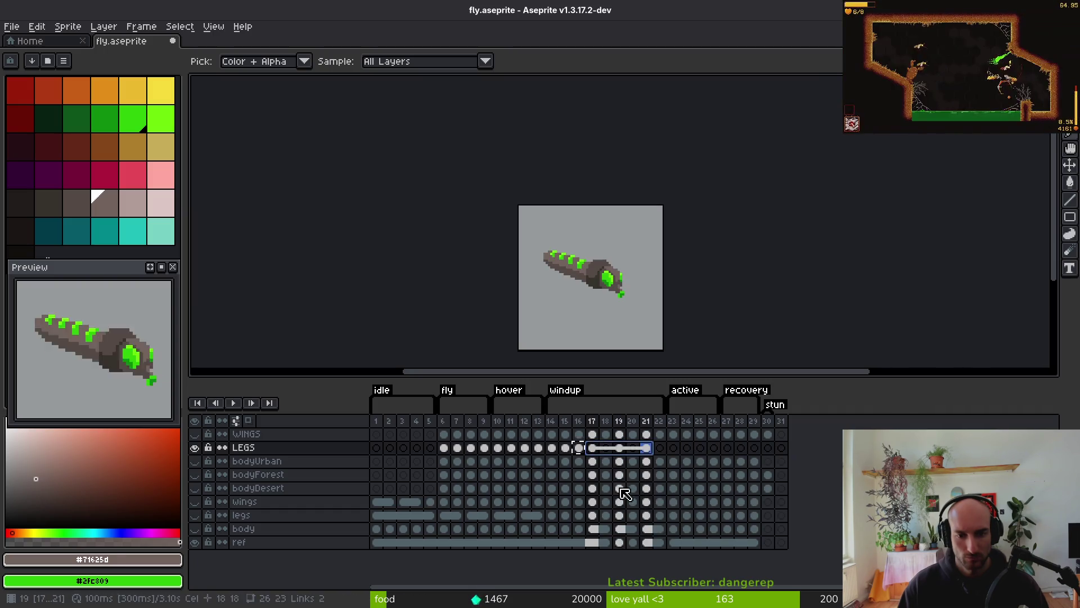
# Inspect the body-variant cels in frames 15–17 and toggle the bodyUrban layer's visibility
pyautogui.click(596, 451)
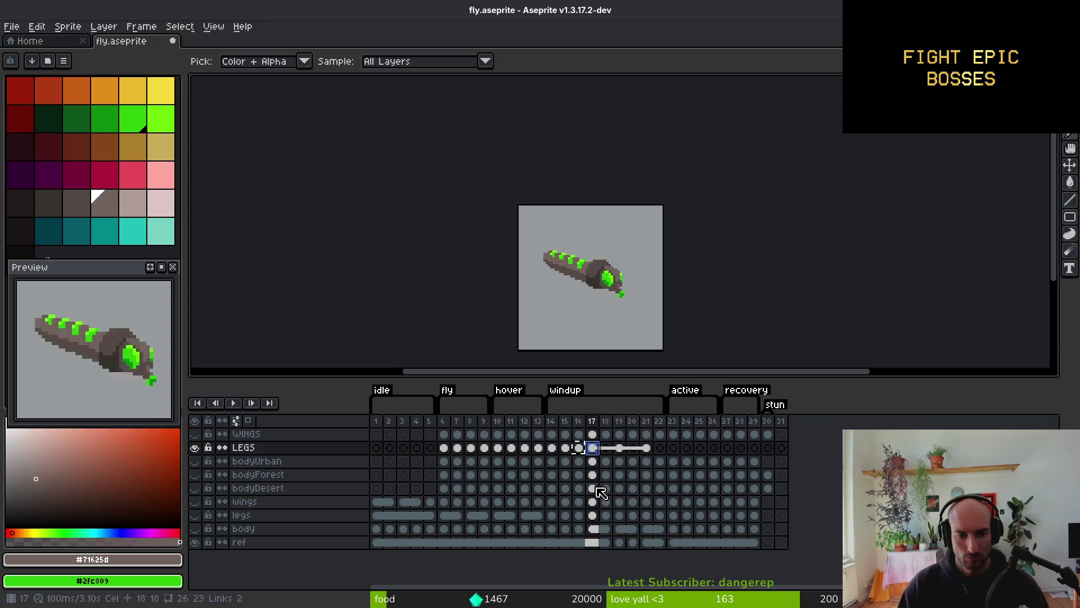
pyautogui.click(591, 487)
pyautogui.click(588, 476)
pyautogui.click(579, 476)
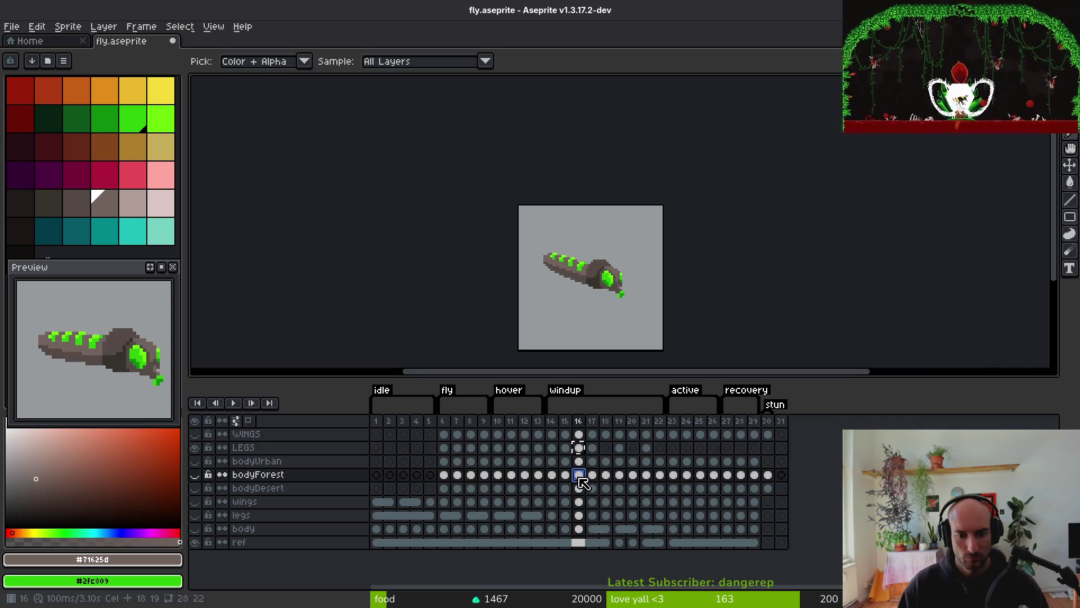
pyautogui.click(565, 475)
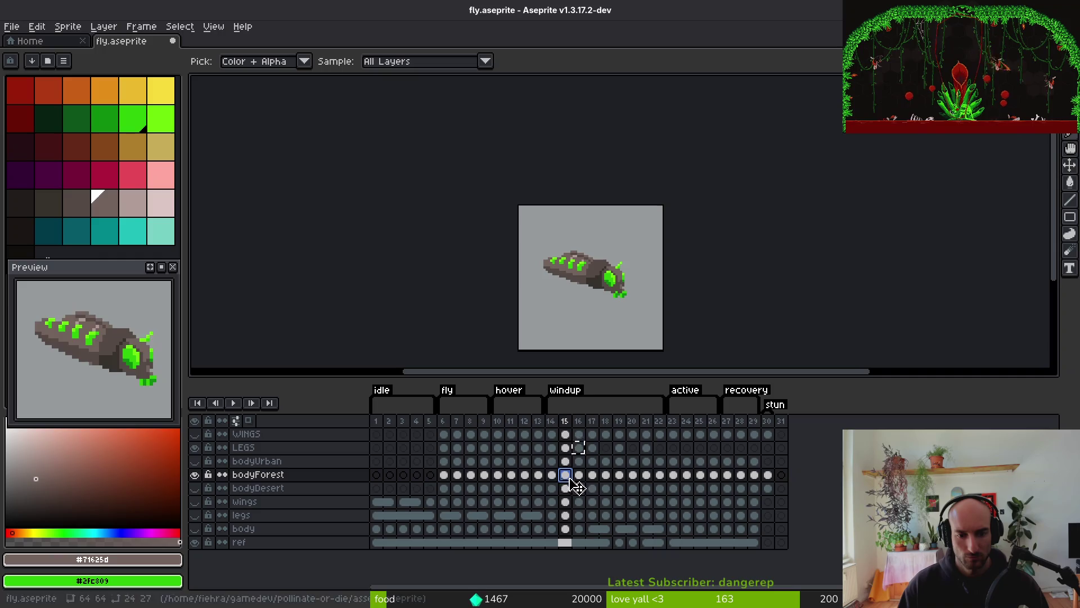
pyautogui.click(195, 461)
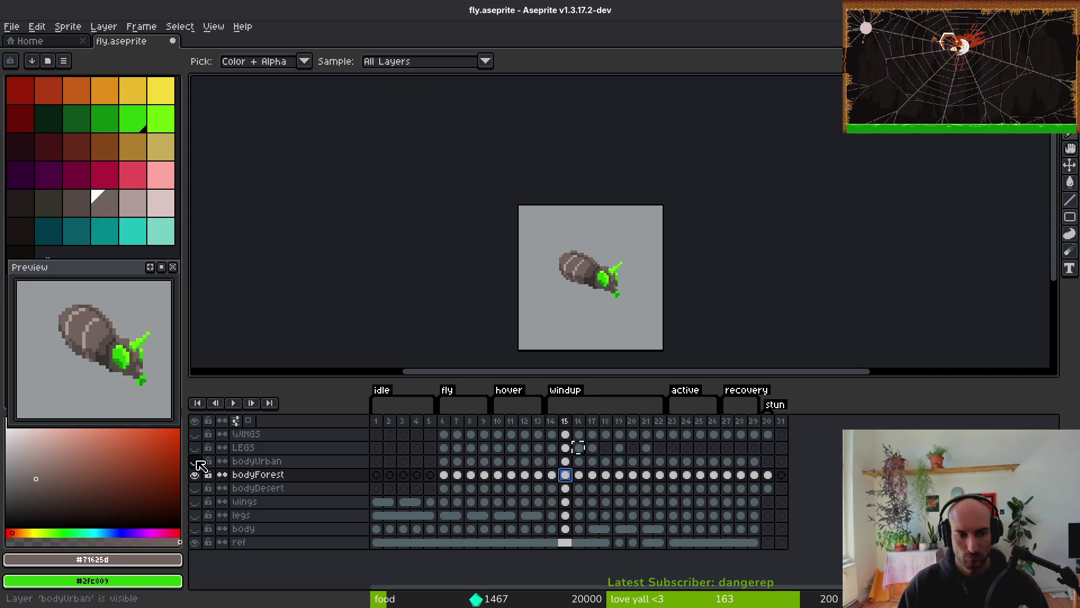
# Flip between frames 16 and 18 to compare the fly pose
pyautogui.press('Right')
pyautogui.scroll(4, 602, 284)
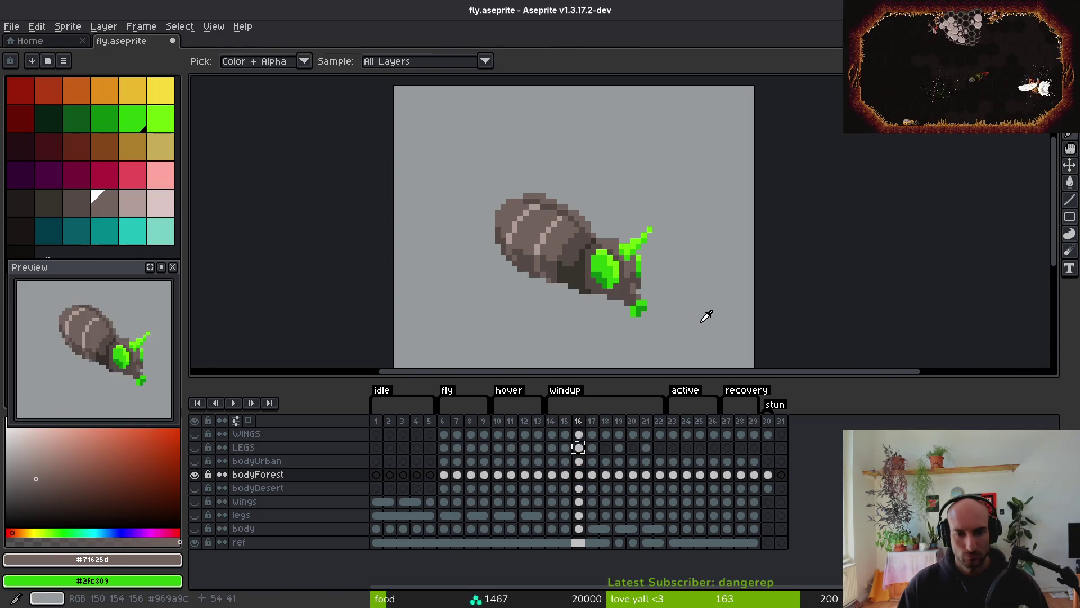
pyautogui.press('Right')
pyautogui.press('Left')
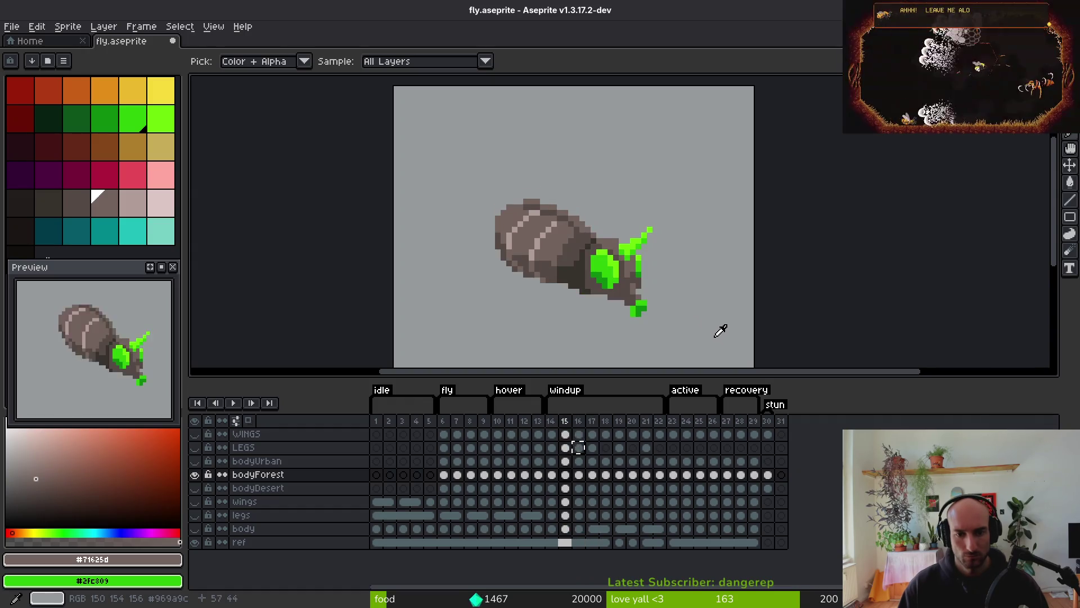
pyautogui.press('Right')
pyautogui.press('Left')
pyautogui.press('Right')
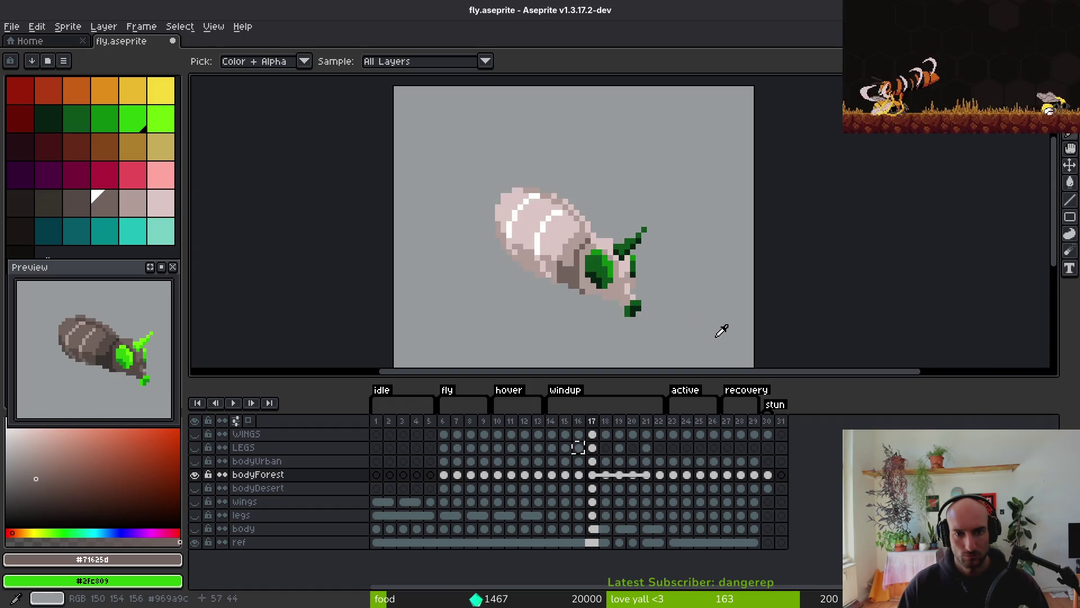
pyautogui.press('Right')
pyautogui.press('Left')
pyautogui.press('Right')
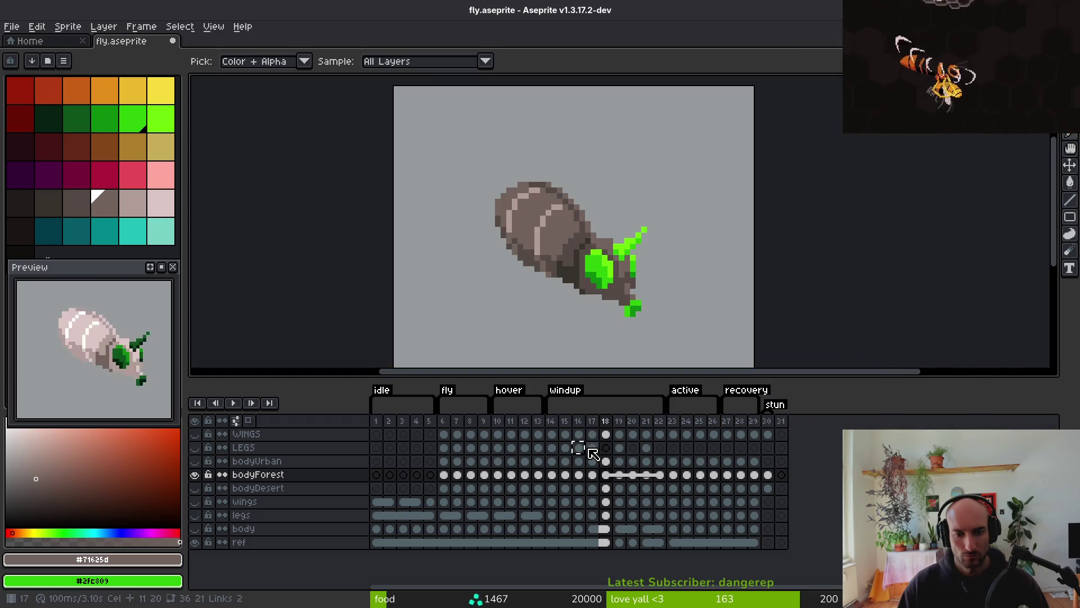
# On LEGS frame 17, hide bodyForest and turn the LEGS layer back on
pyautogui.click(592, 449)
pyautogui.click(195, 476)
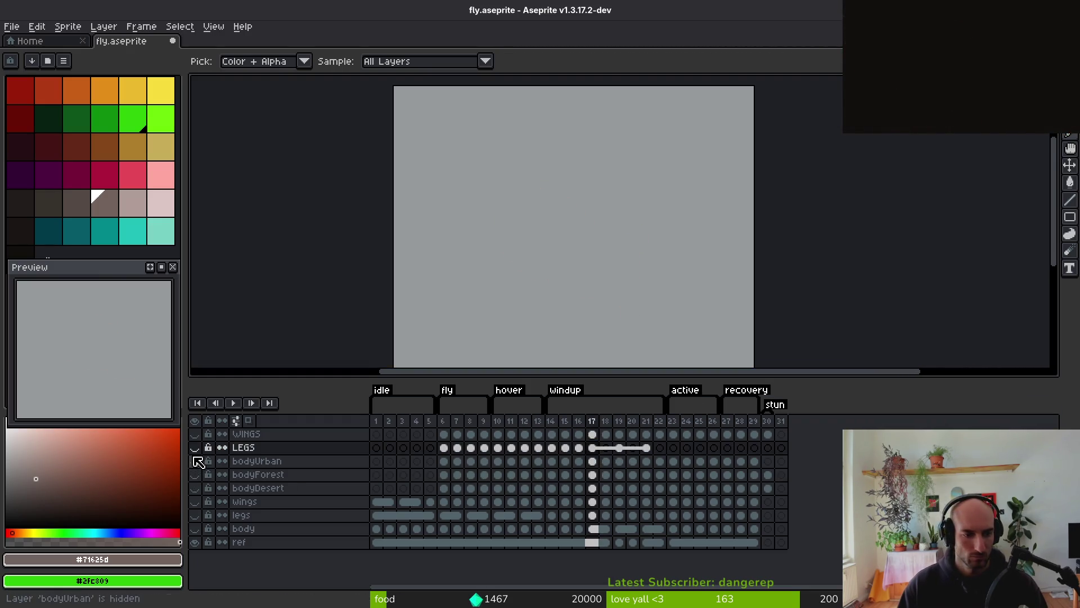
pyautogui.click(195, 447)
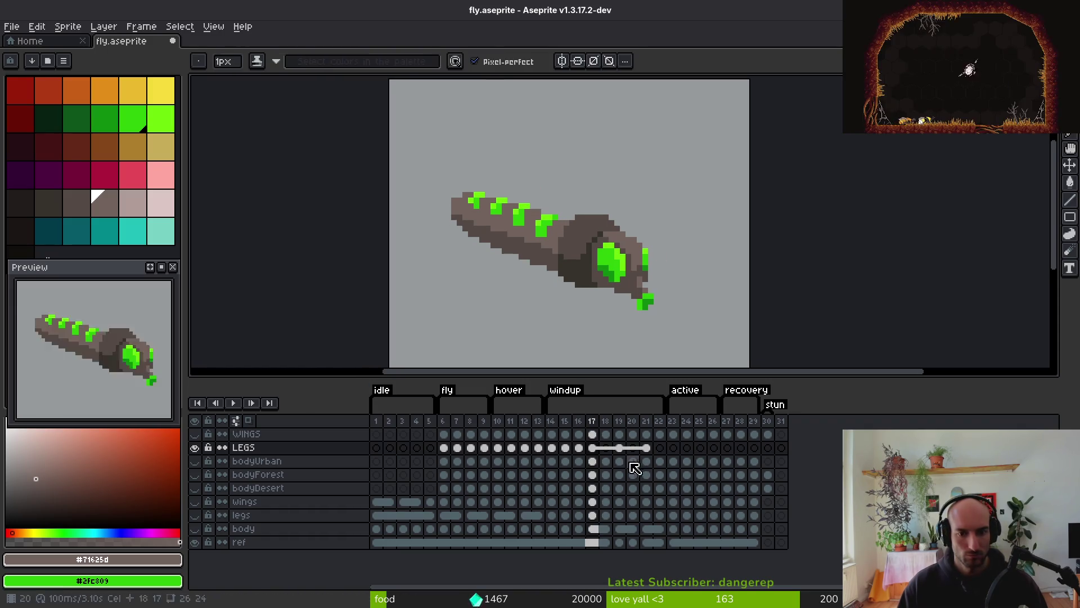
# Marquee the fly's tail on LEGS frame 18, then clear the selection
pyautogui.click(604, 448)
pyautogui.press('m')
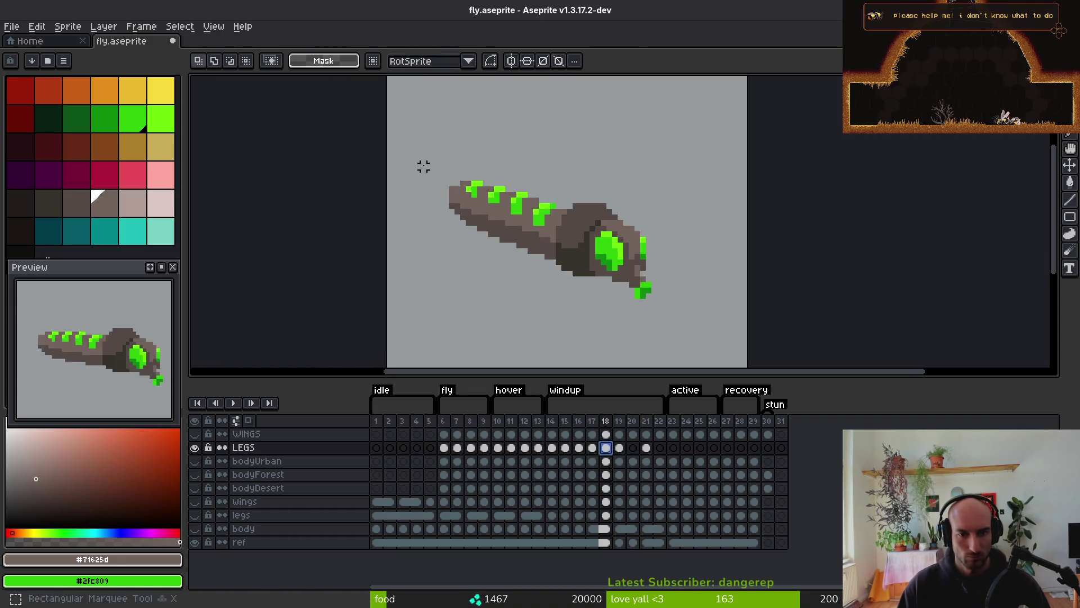
pyautogui.moveTo(422, 166)
pyautogui.mouseDown()
pyautogui.moveTo(543, 314)
pyautogui.moveTo(516, 301)
pyautogui.moveTo(553, 290)
pyautogui.moveTo(503, 279)
pyautogui.moveTo(557, 288)
pyautogui.mouseUp()
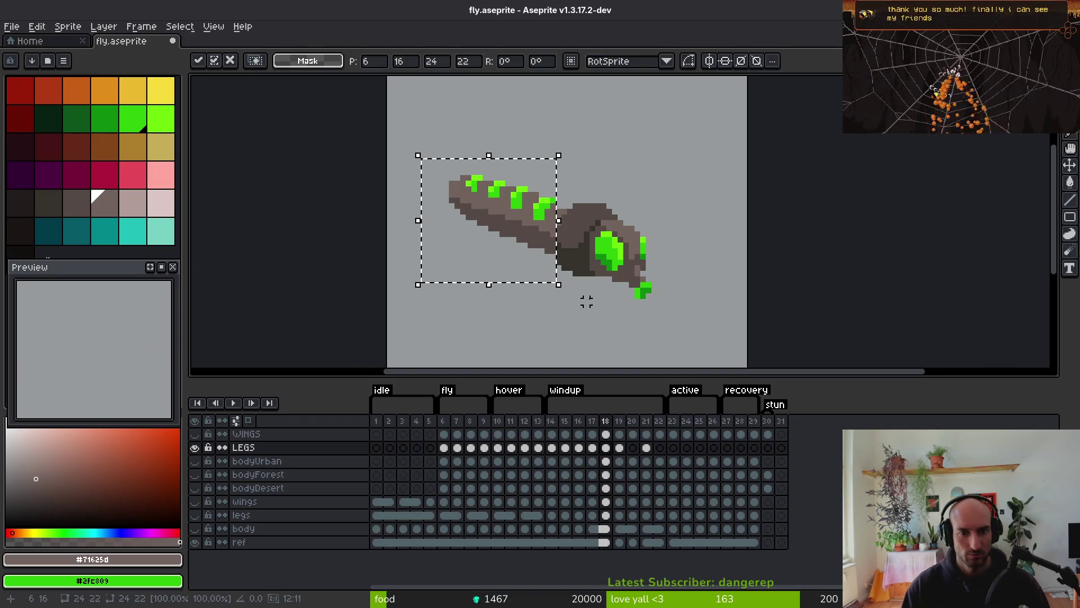
pyautogui.hotkey('ctrl', 'd')
pyautogui.scroll(4, 585, 302)
pyautogui.press('b')
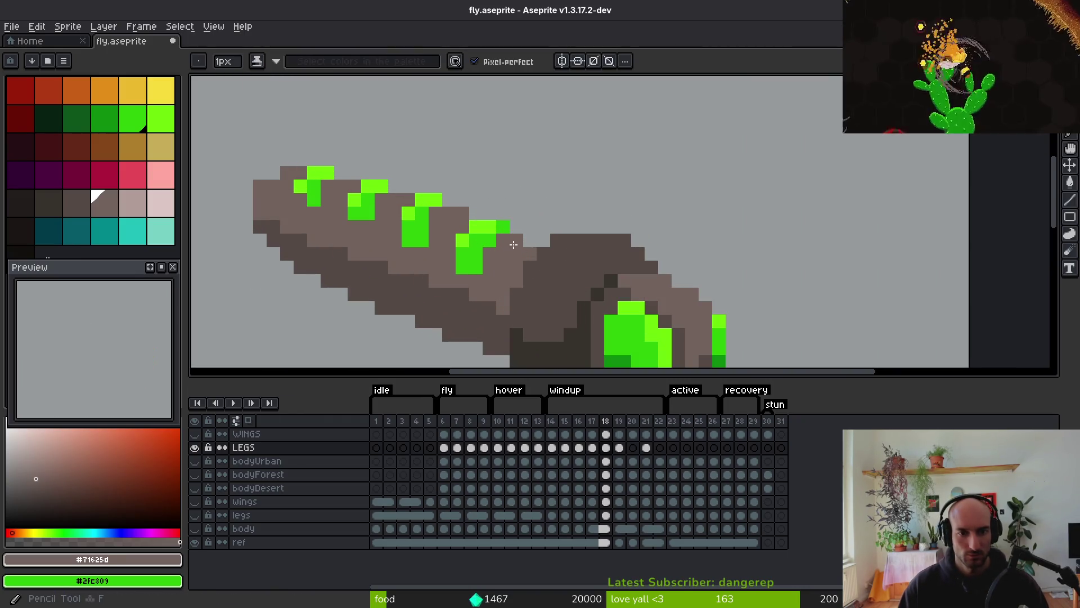
pyautogui.scroll(-4, 549, 317)
pyautogui.press('i')
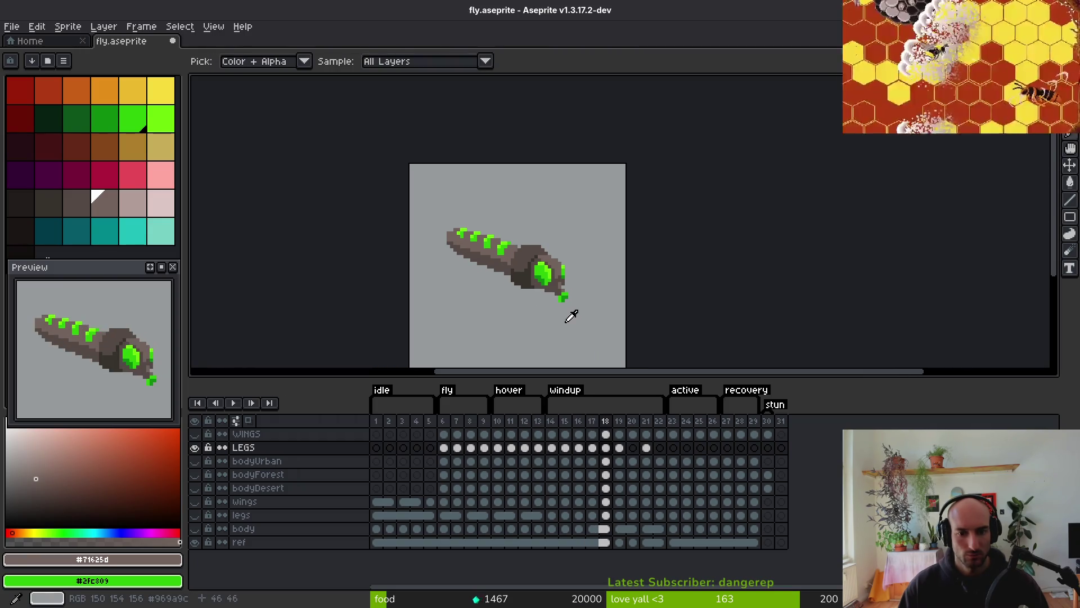
# Compare the tail pose across frames 16 to 18 and save fly.aseprite
pyautogui.press('Left')
pyautogui.press('Left')
pyautogui.press('Right')
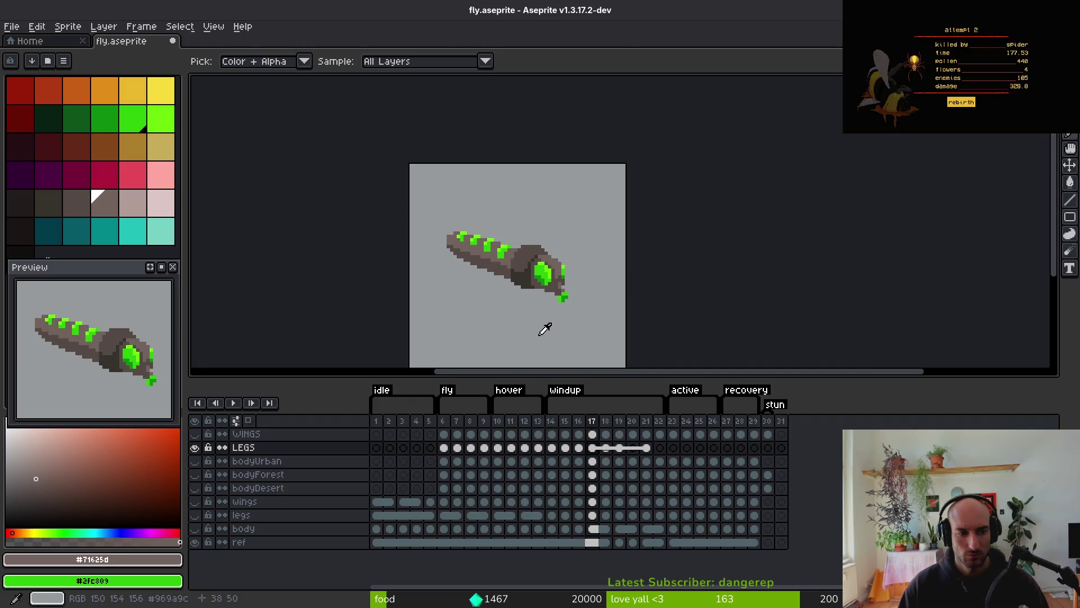
pyautogui.press('b')
pyautogui.press('Right')
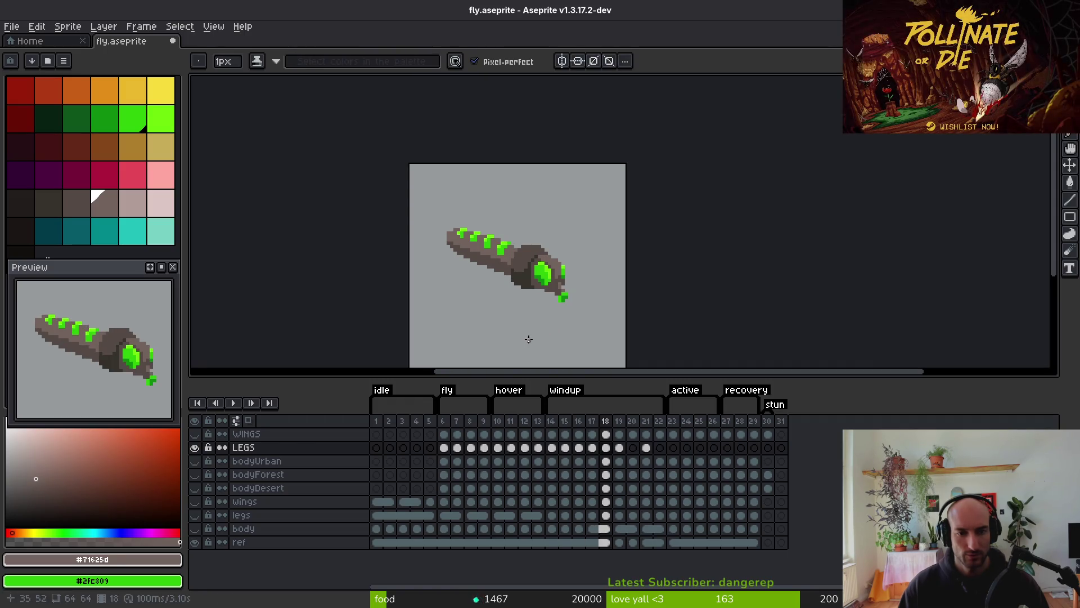
pyautogui.hotkey('ctrl', 's')
# Recentre the fly and flip between frames 16 and 18 to recheck the pose
pyautogui.moveTo(517, 287); pyautogui.dragTo(554, 283)
pyautogui.press('i')
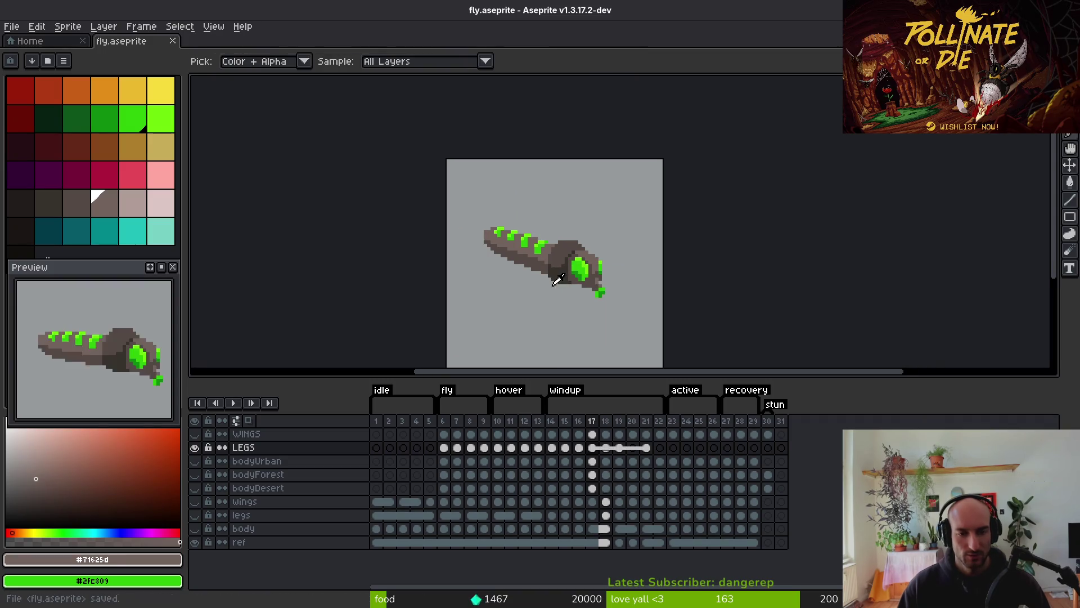
pyautogui.press('Left')
pyautogui.scroll(3, 554, 278)
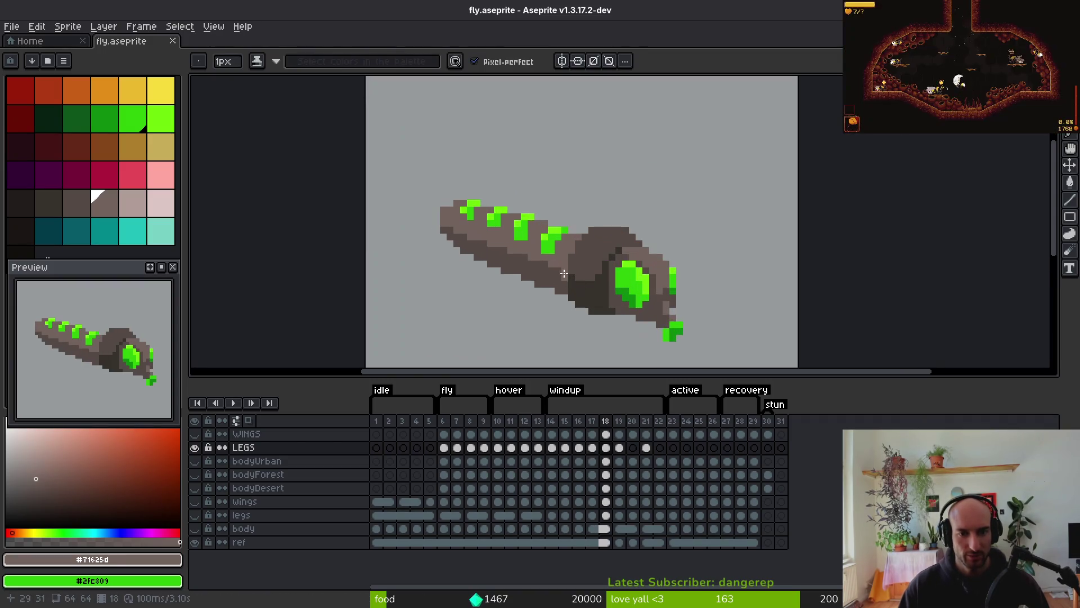
pyautogui.press('Right')
pyautogui.press('Left')
pyautogui.press('f')
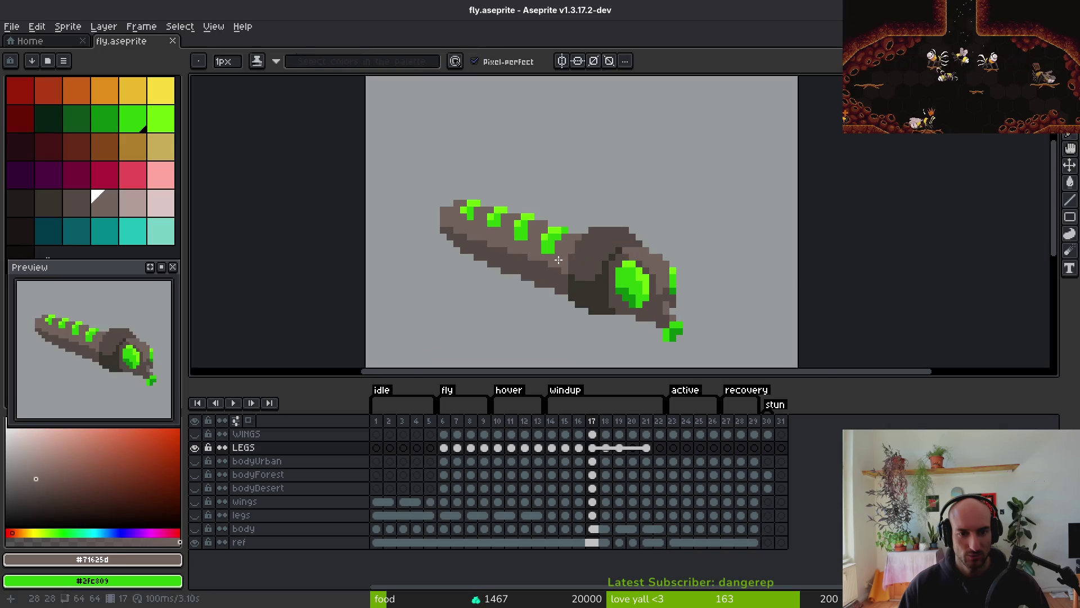
pyautogui.scroll(2, 522, 265)
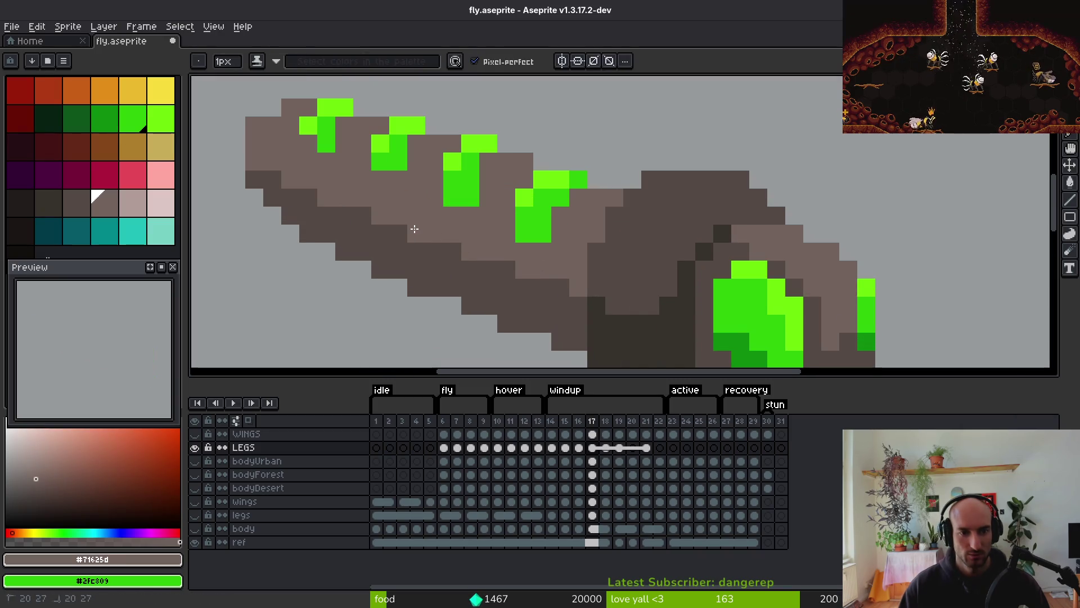
pyautogui.scroll(-4, 441, 299)
pyautogui.press('i')
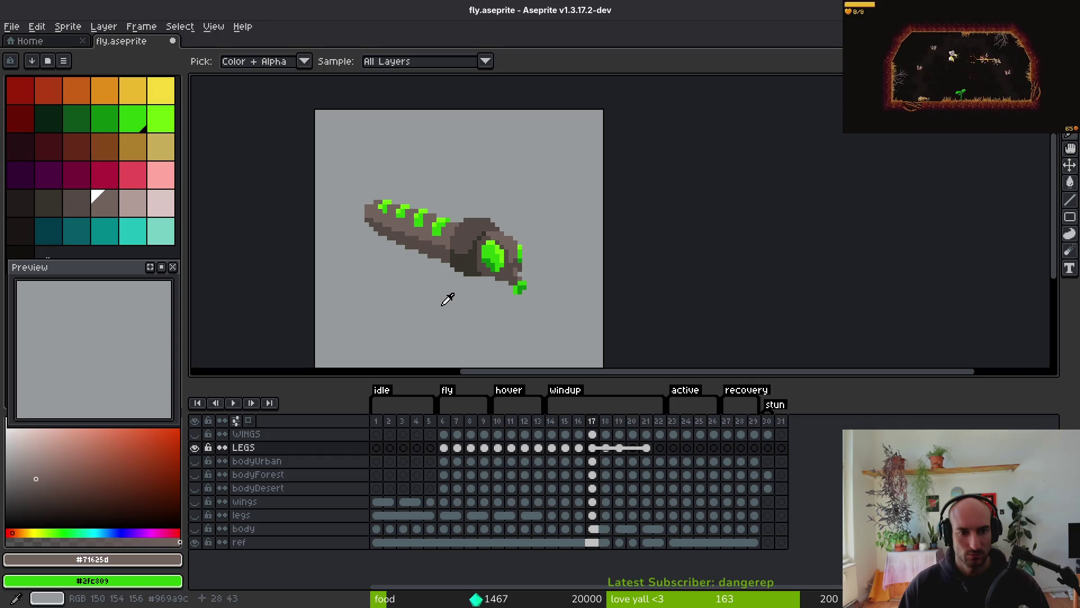
pyautogui.press('Left')
pyautogui.press('Right')
pyautogui.press('Left')
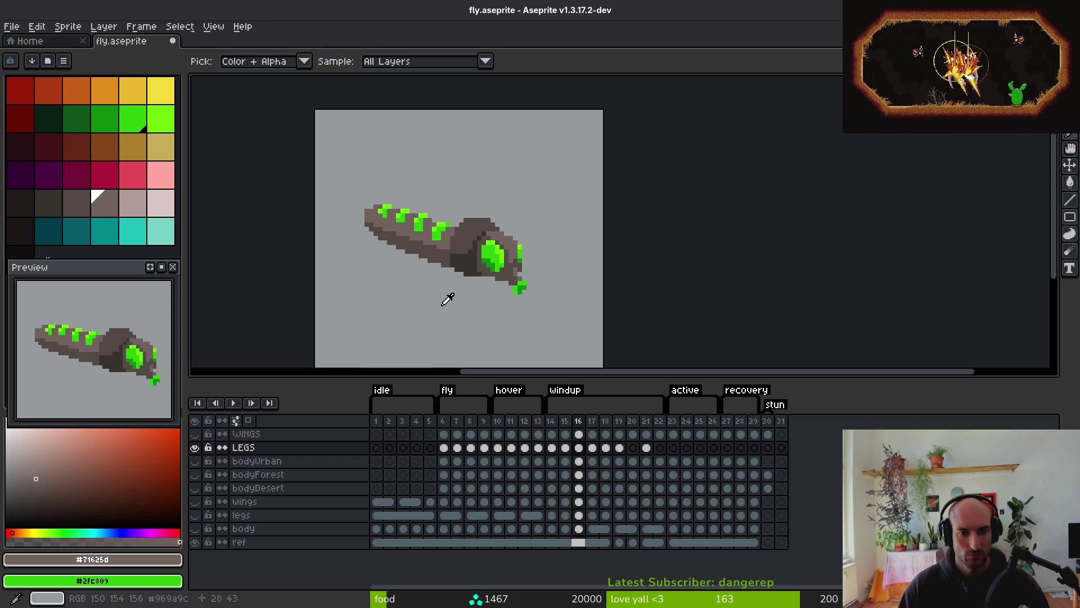
pyautogui.press('Right')
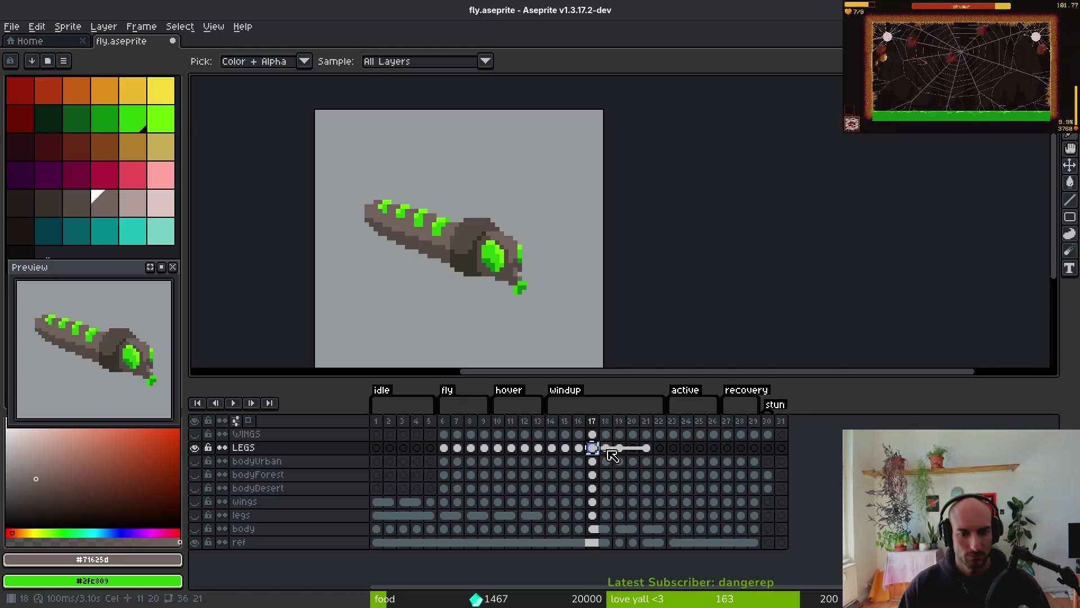
# On LEGS frame 18, marquee the tail half and shift it about 12 px right
pyautogui.click(605, 448)
pyautogui.press('m')
pyautogui.scroll(3, 519, 299)
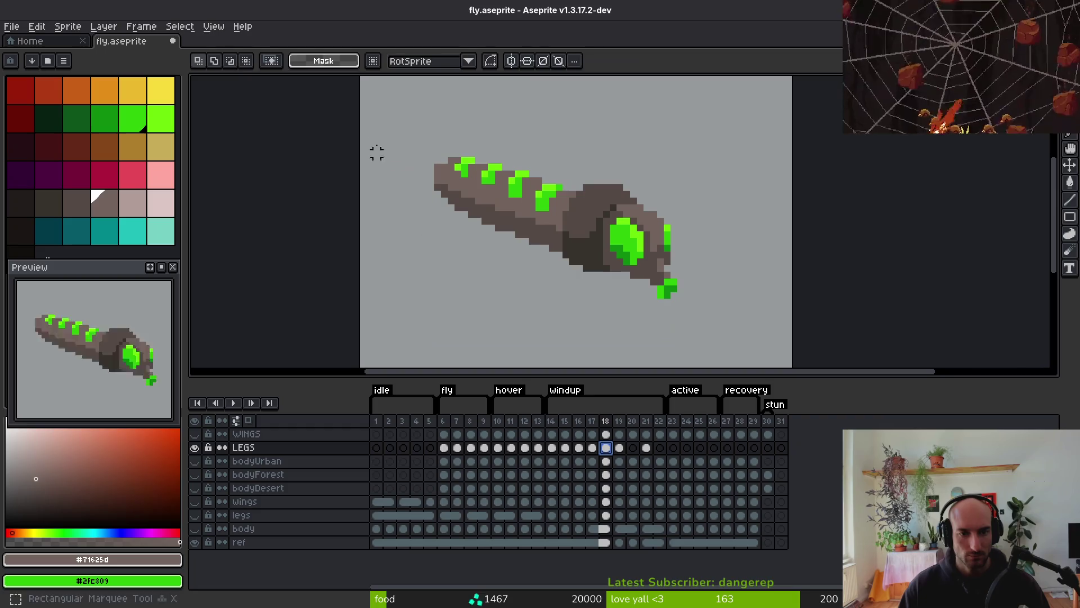
pyautogui.moveTo(370, 133); pyautogui.dragTo(565, 308)
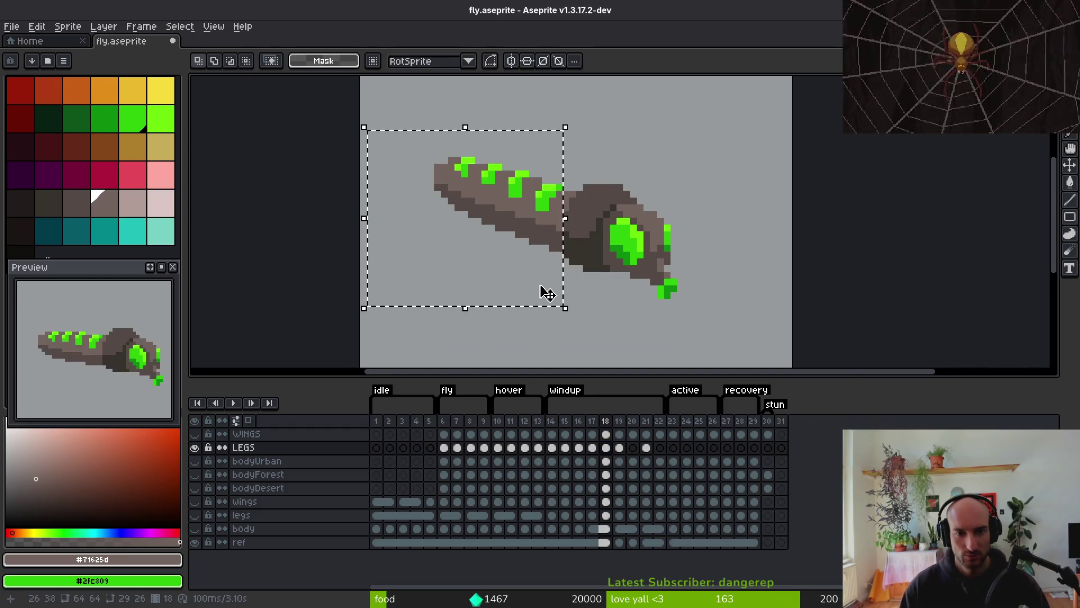
pyautogui.scroll(3, 643, 217)
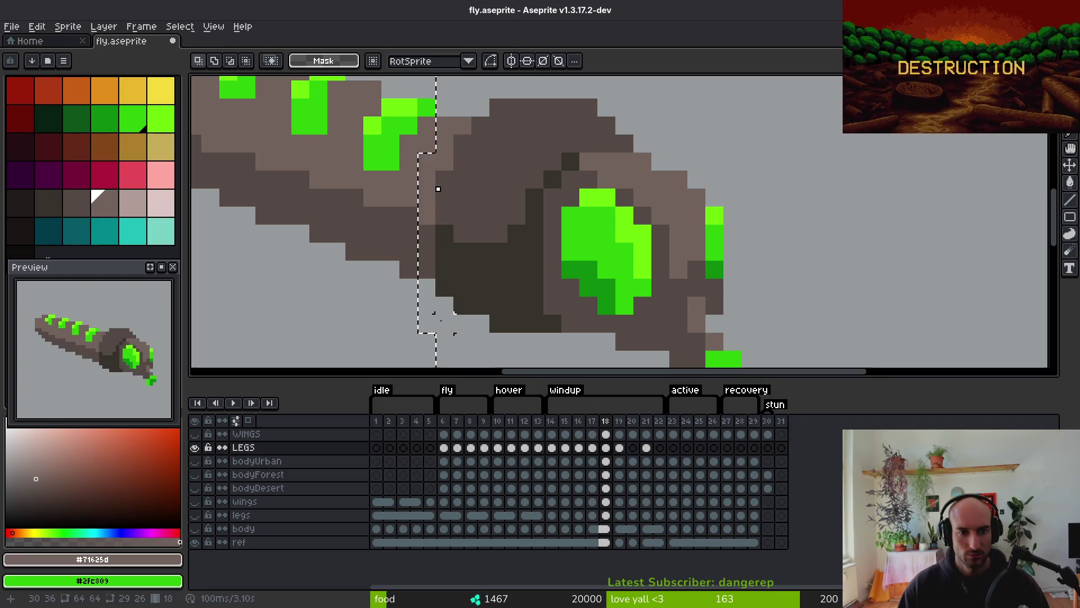
pyautogui.scroll(-3, 453, 267)
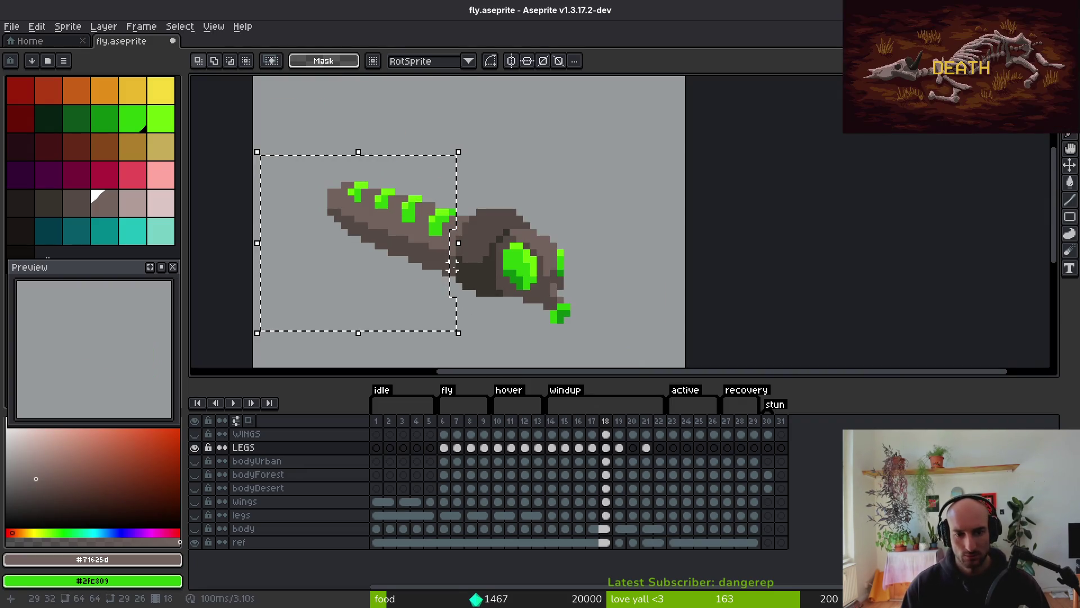
pyautogui.moveTo(453, 267); pyautogui.dragTo(460, 269)
pyautogui.hotkey('ctrl', 'd')
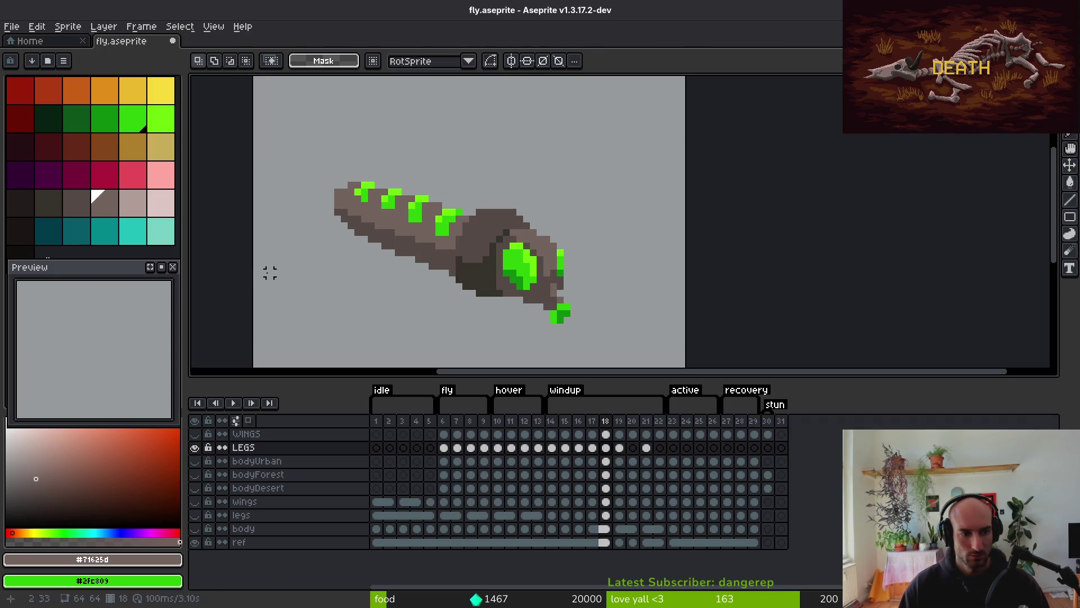
# Step back to frame 17, then select the LEGS cels for frames 18–20
pyautogui.scroll(-1, 351, 280)
pyautogui.press('Left')
pyautogui.press('i')
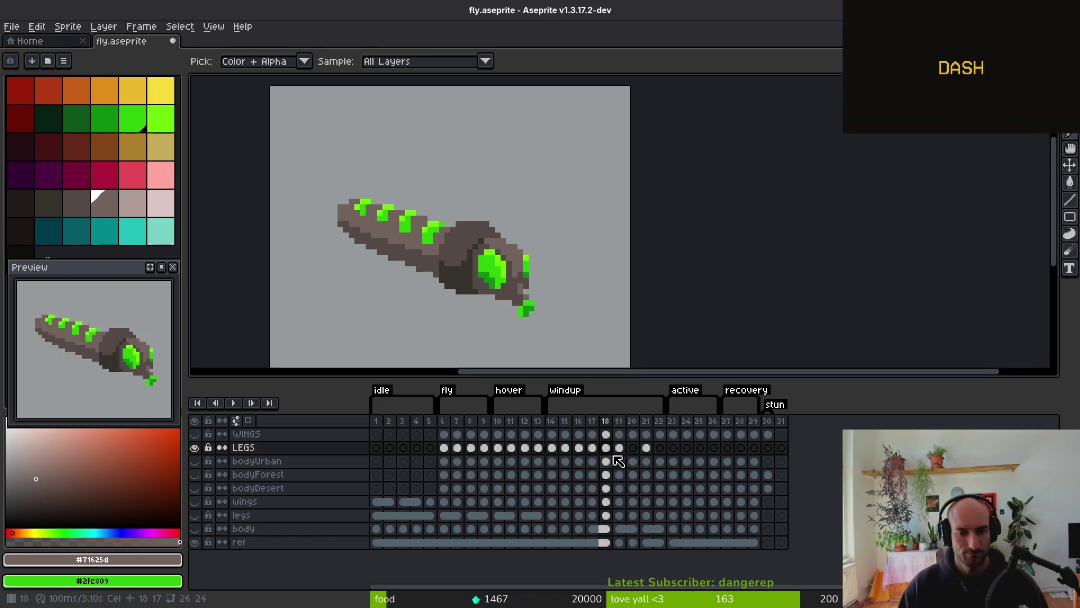
pyautogui.moveTo(605, 448); pyautogui.dragTo(659, 450)
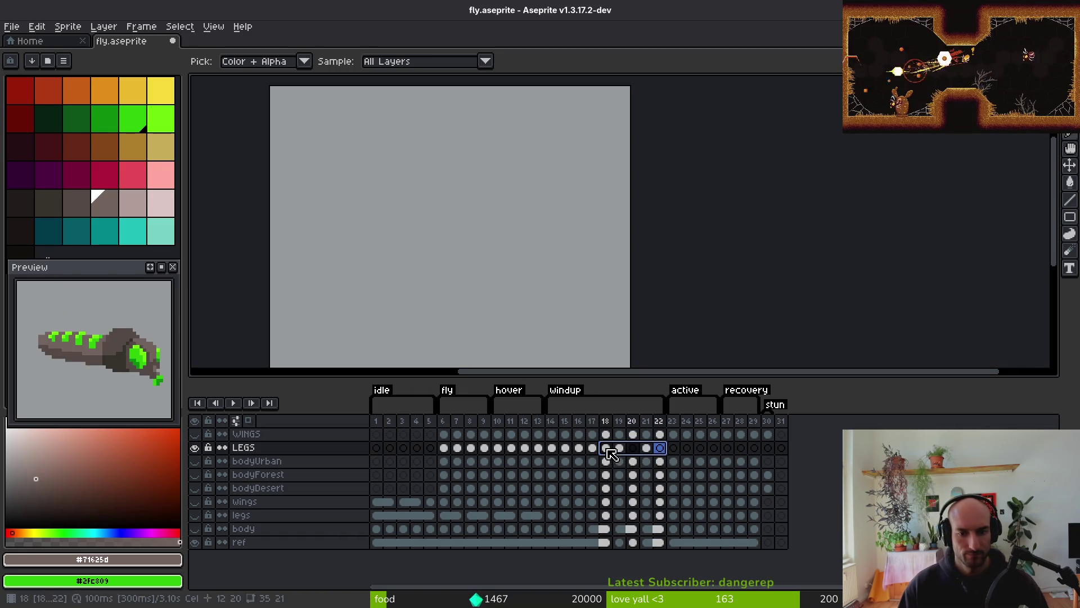
# Link the LEGS cels across frames 18–22 and save fly.aseprite
pyautogui.rightClick(614, 448)
pyautogui.click(653, 503)
pyautogui.hotkey('ctrl', 's')
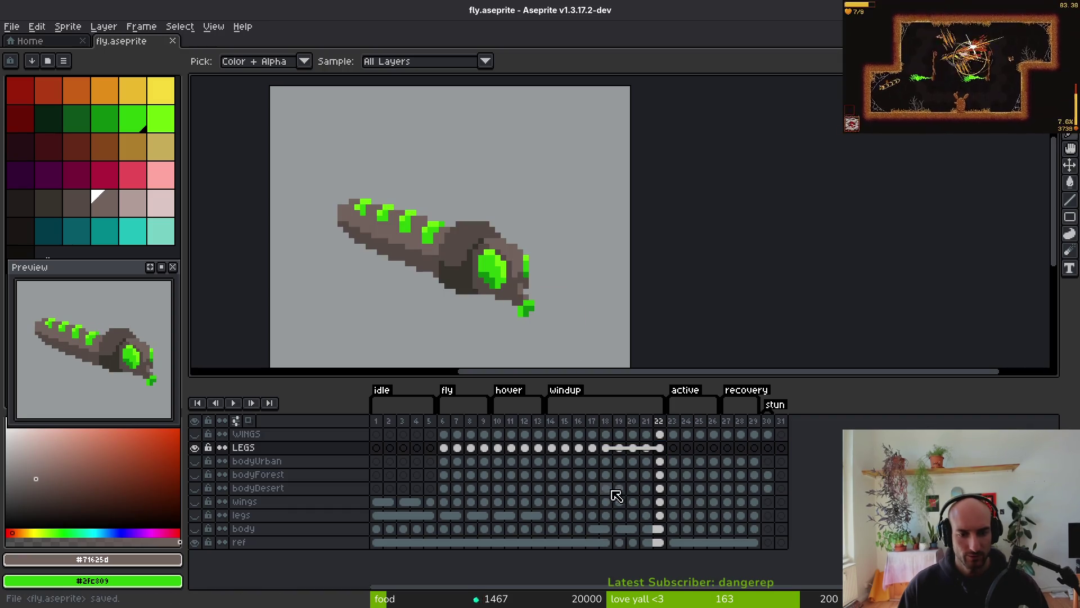
# Preview LEGS frames 14 to 17 and toggle the bodyDesert layer's yellow parts
pyautogui.click(606, 489)
pyautogui.click(606, 448)
pyautogui.click(538, 448)
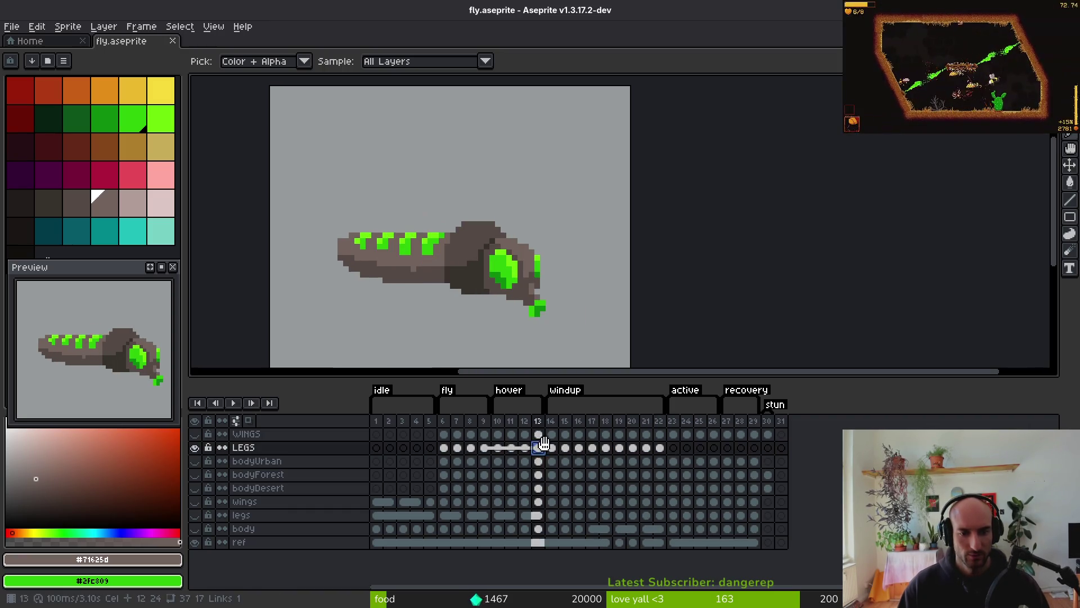
pyautogui.click(551, 448)
pyautogui.click(593, 448)
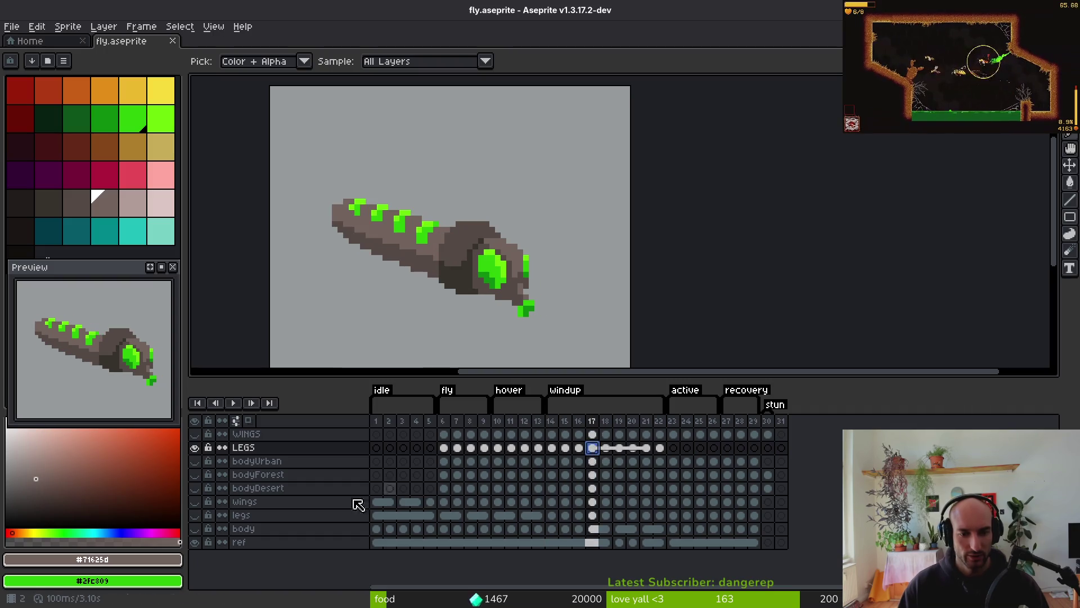
pyautogui.click(196, 488)
pyautogui.click(195, 489)
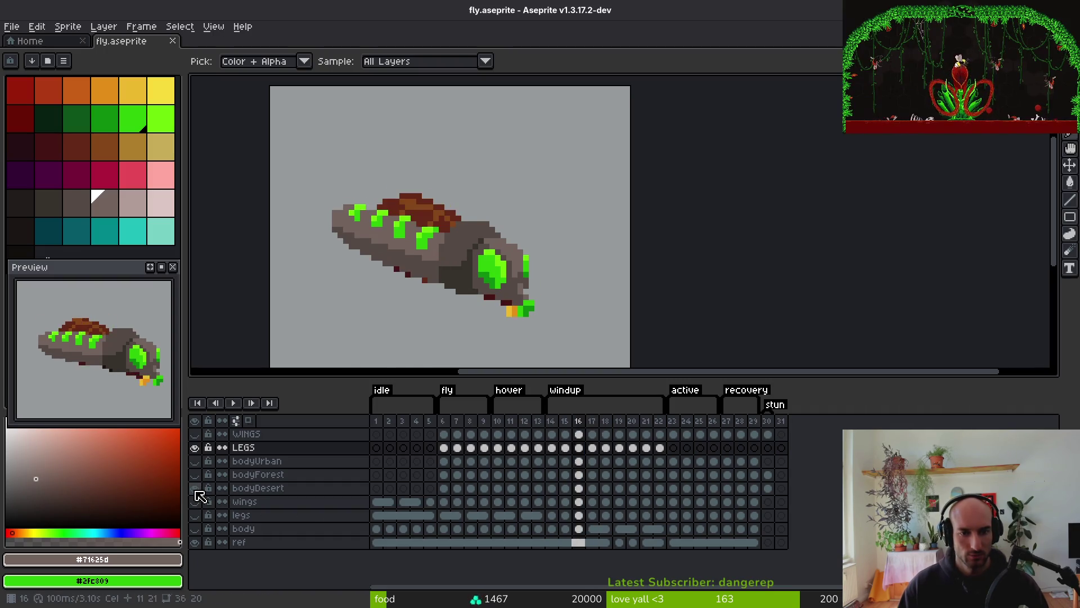
pyautogui.click(195, 489)
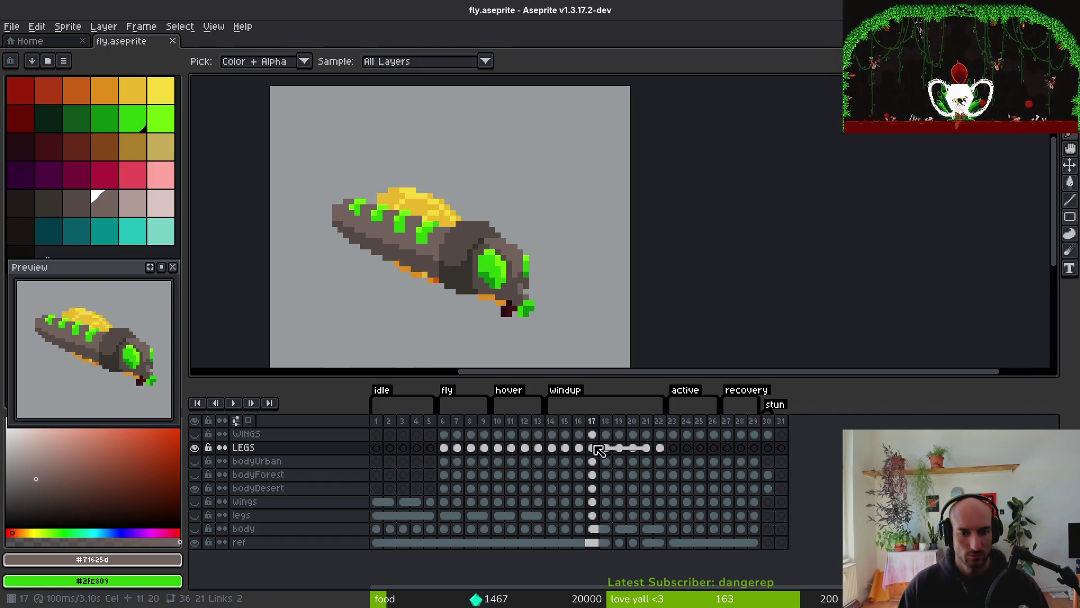
# Hide bodyDesert, show the bodyForest variant, and compare the fly on frames 16 and 17
pyautogui.press('m')
pyautogui.scroll(1, 270, 356)
pyautogui.click(196, 489)
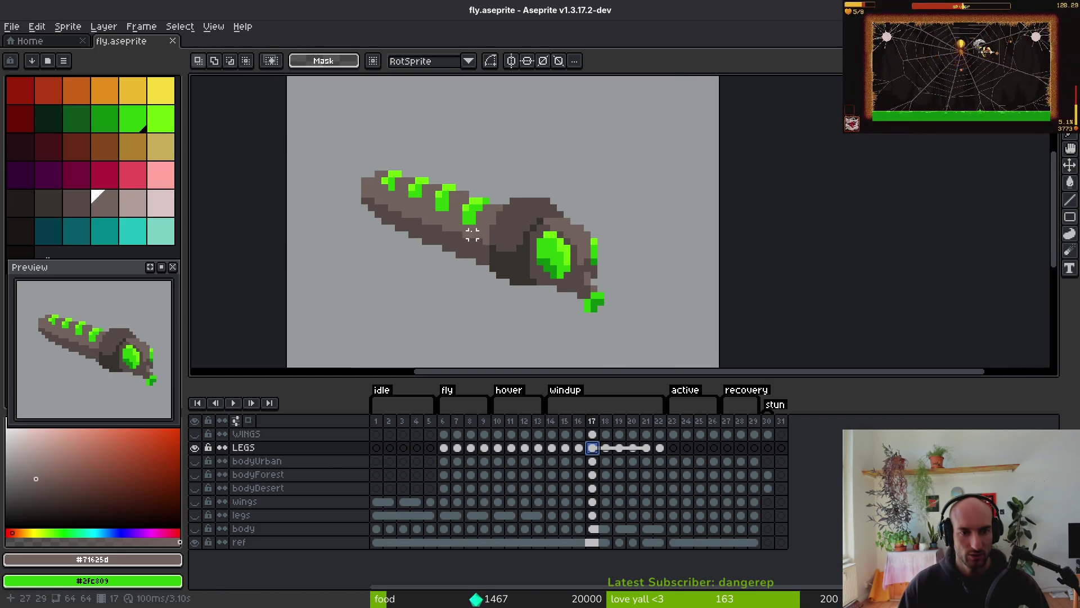
pyautogui.scroll(2, 506, 247)
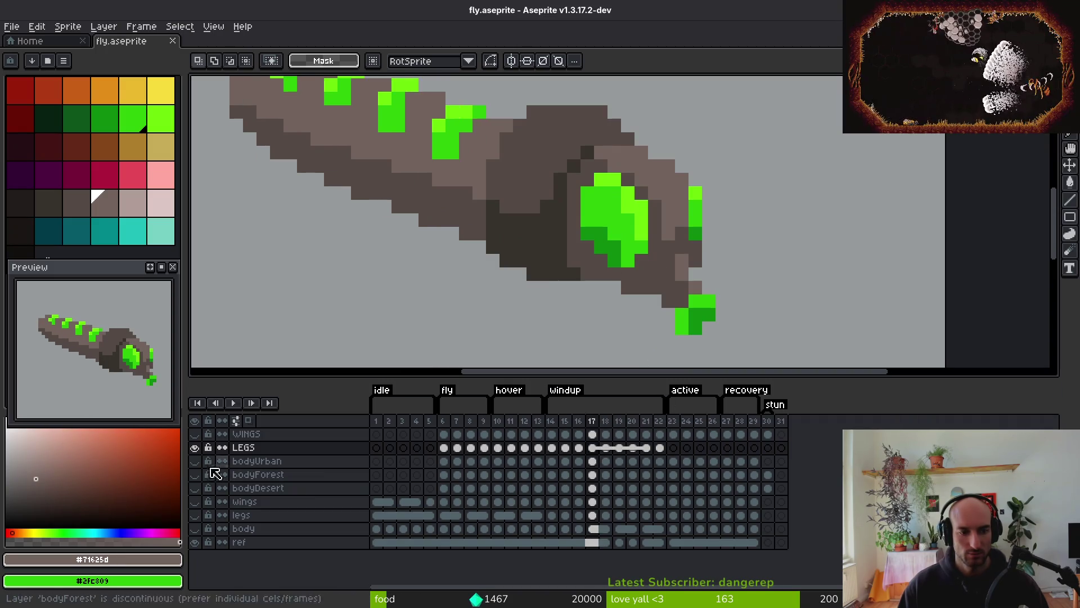
pyautogui.click(194, 475)
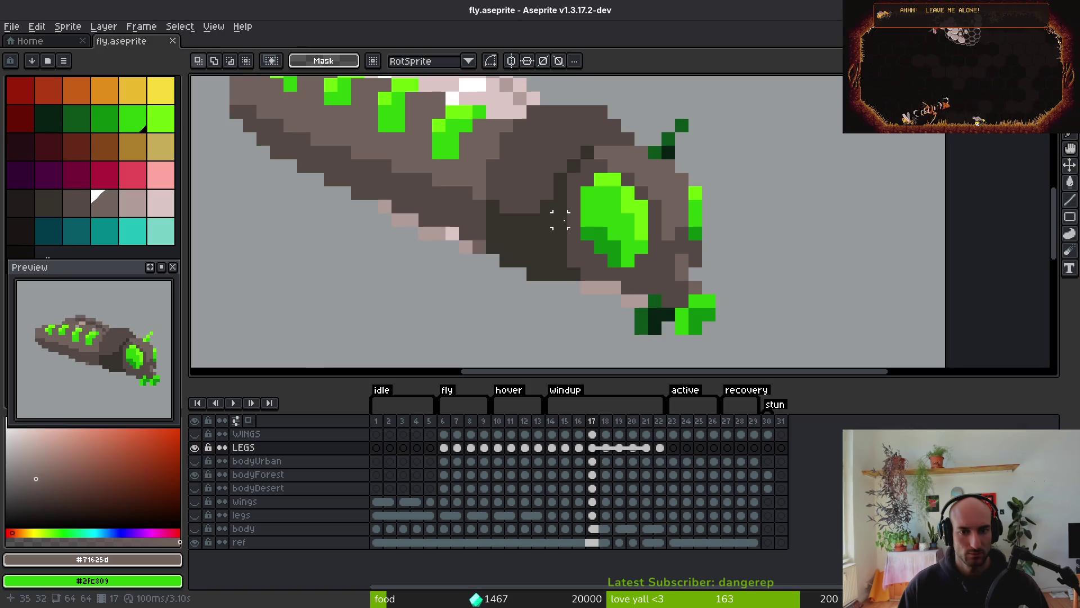
pyautogui.moveTo(600, 205); pyautogui.dragTo(627, 261)
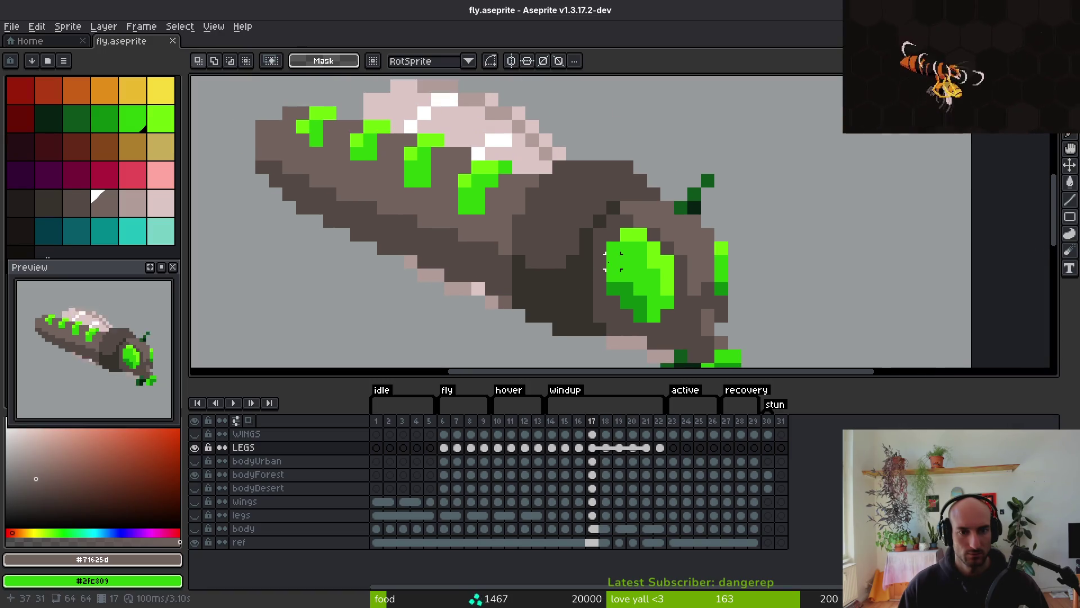
pyautogui.press('i')
pyautogui.press(',')
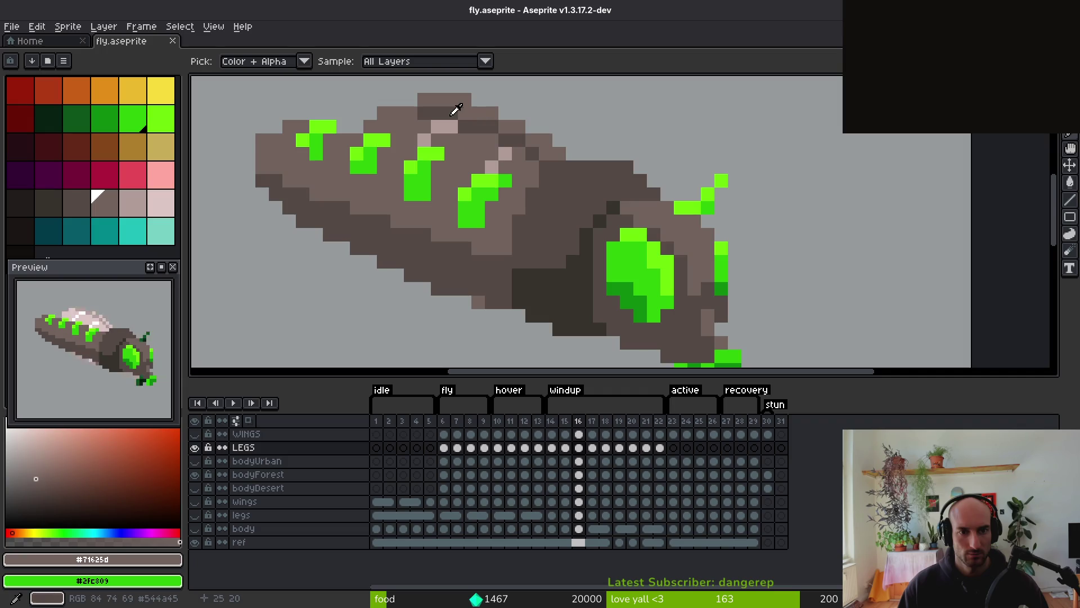
pyautogui.press('.')
# Recolour the fly's three grey body shades to pale pinkish greys, checking the change with undo/redo
pyautogui.rightClick(467, 122)
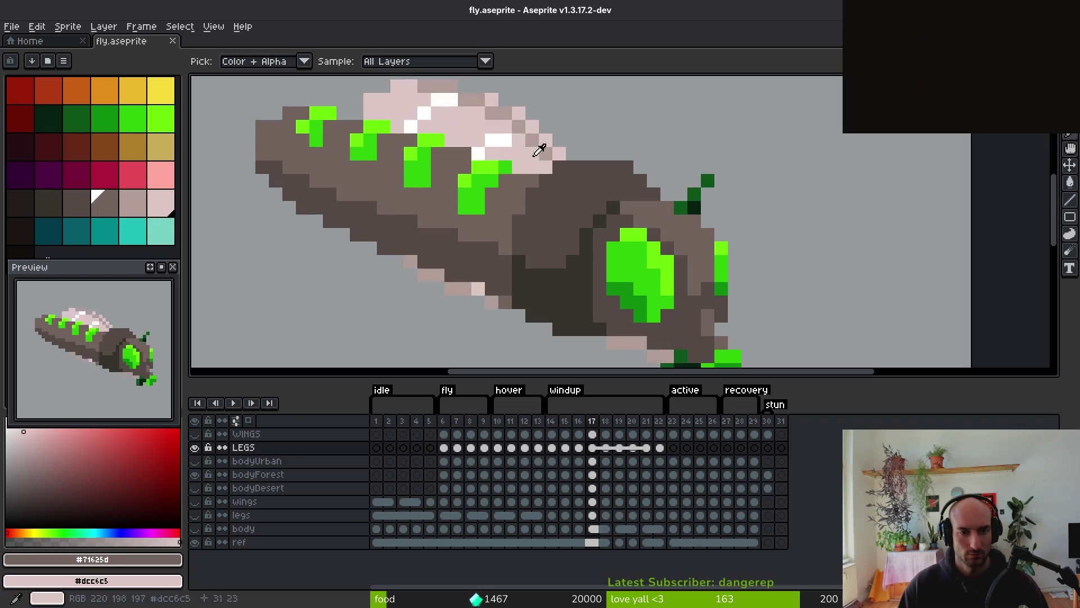
pyautogui.hotkey('shift', 'r')
pyautogui.click(482, 176)
pyautogui.click(545, 231)
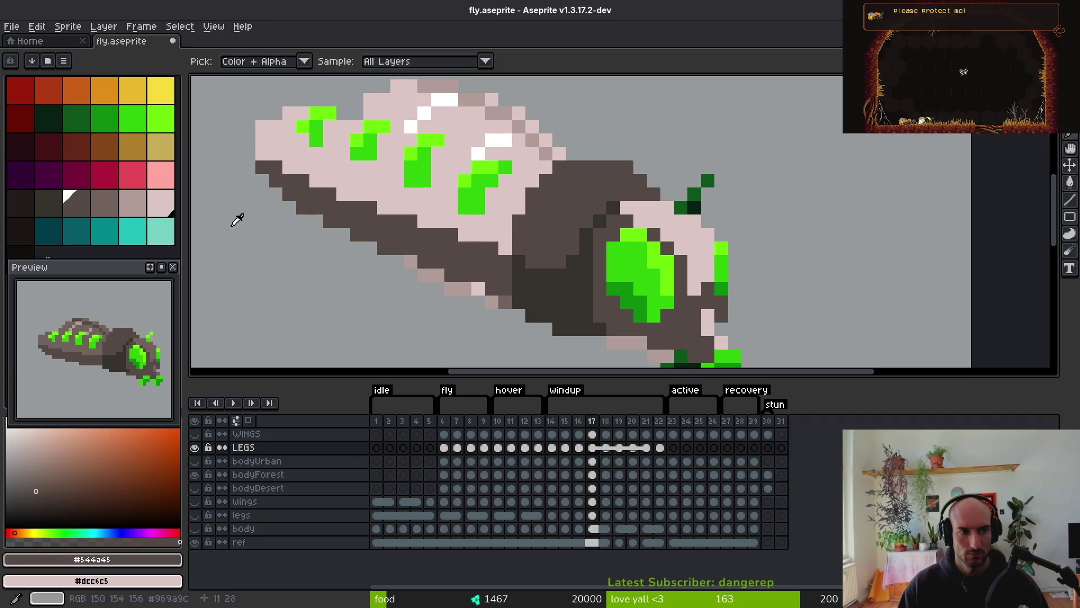
pyautogui.rightClick(133, 203)
pyautogui.hotkey('shift', 'r')
pyautogui.click(483, 180)
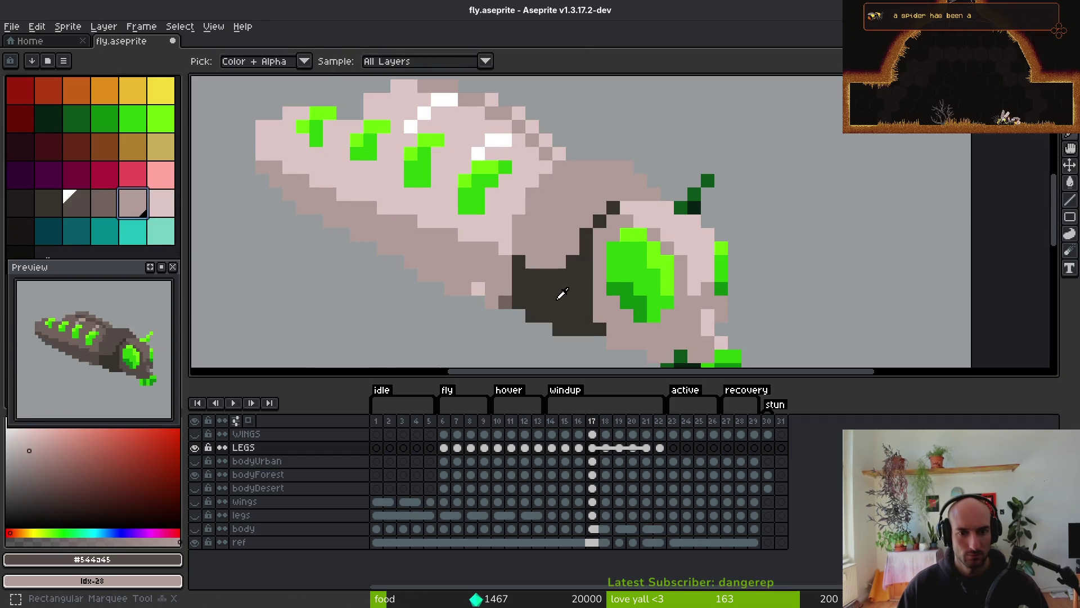
pyautogui.click(560, 289)
pyautogui.rightClick(104, 204)
pyautogui.hotkey('shift', 'r')
pyautogui.click(463, 202)
pyautogui.scroll(-2, 540, 225)
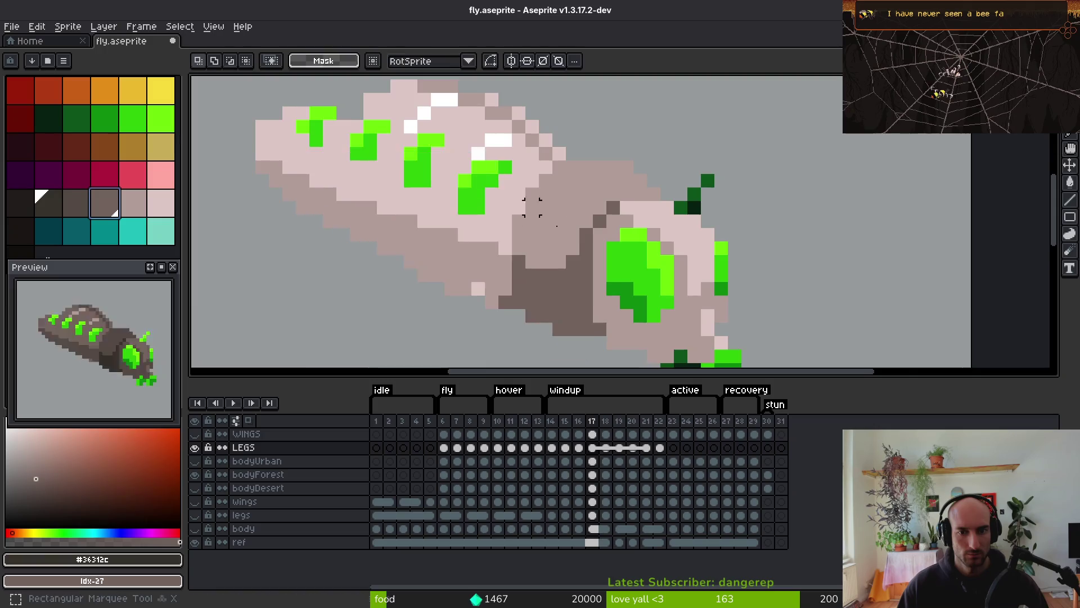
pyautogui.scroll(2, 549, 261)
pyautogui.scroll(-2, 443, 248)
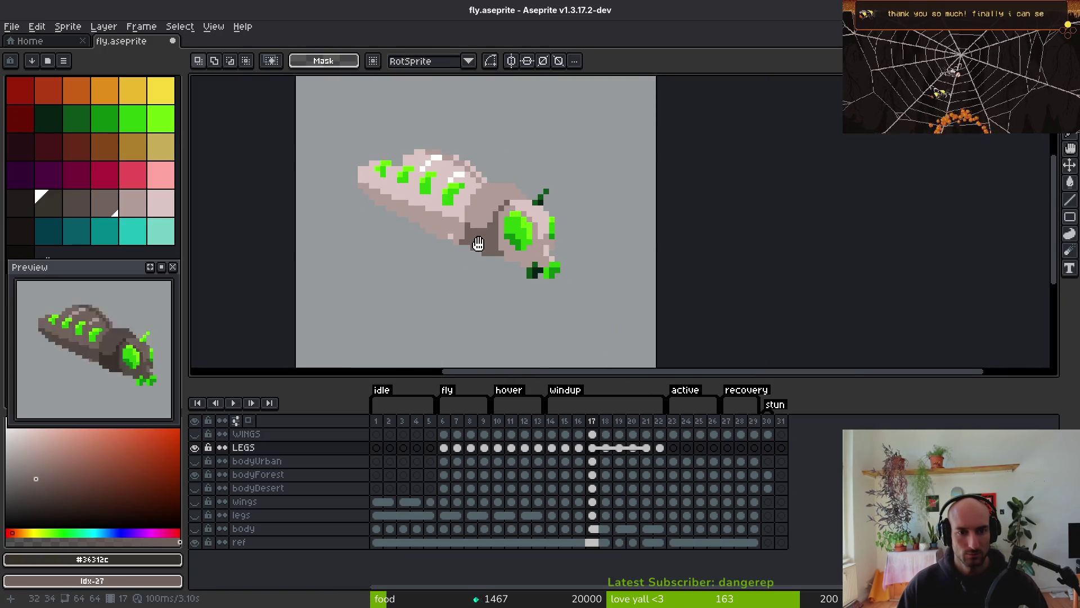
pyautogui.hotkey('ctrl', 'z')
pyautogui.hotkey('ctrl', 'y')
pyautogui.scroll(2, 450, 167)
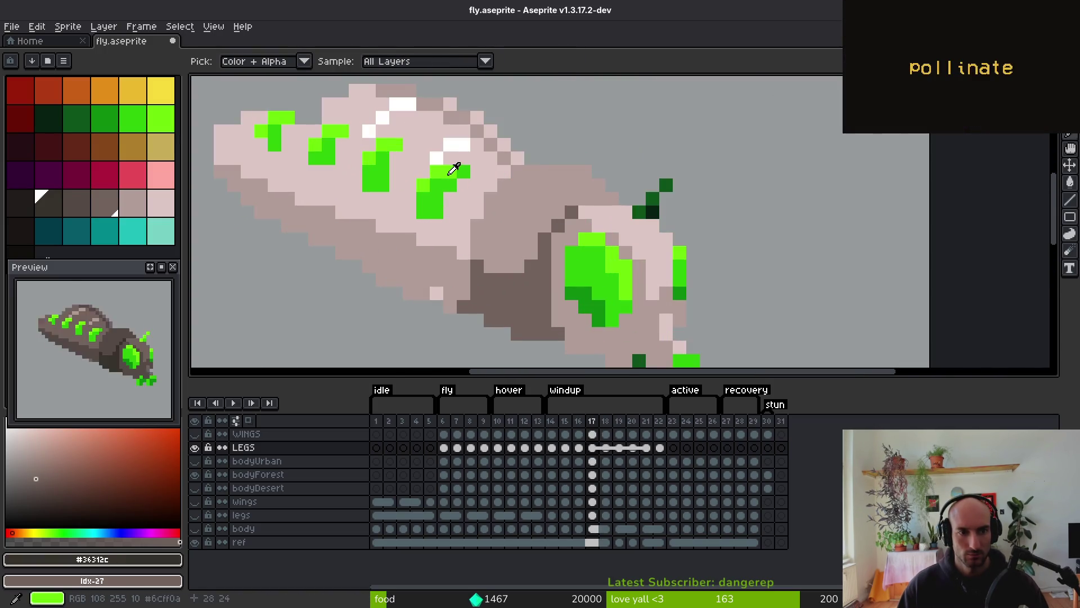
# Try darkening the bright and lighter green markings to dark and medium green, then undo
pyautogui.keyDown('alt'); pyautogui.click(452, 167); pyautogui.keyUp('alt')
pyautogui.rightClick(45, 123)
pyautogui.hotkey('shift', 'r')
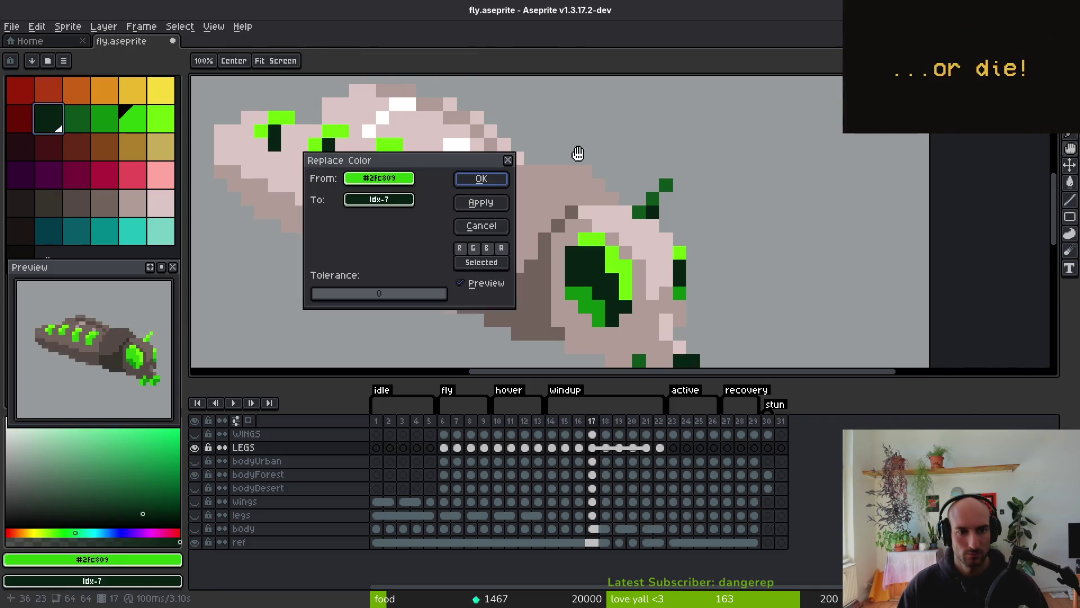
pyautogui.click(491, 181)
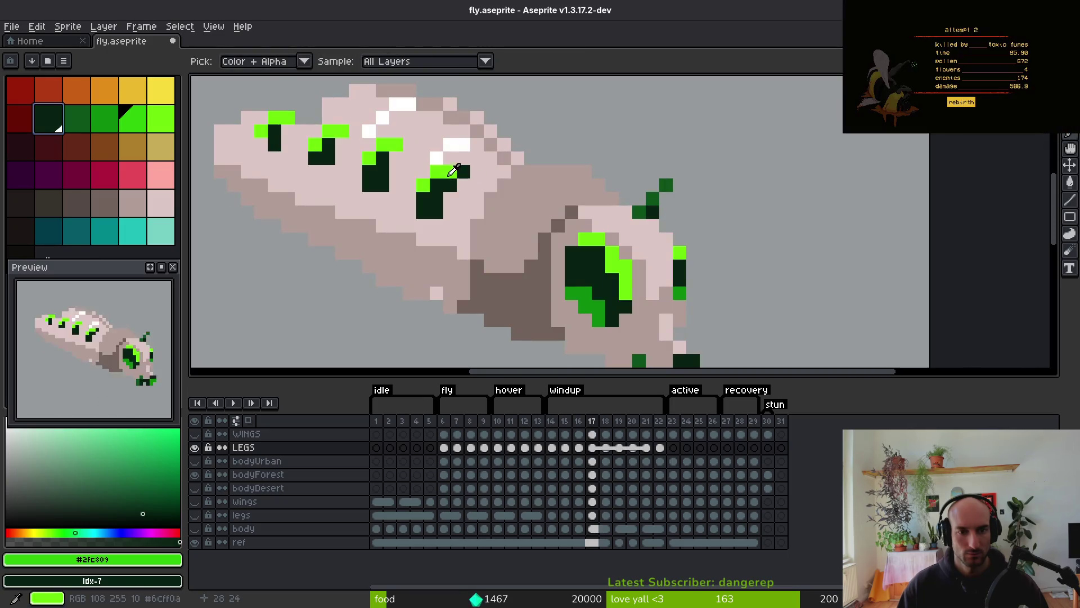
pyautogui.click(161, 118)
pyautogui.rightClick(78, 119)
pyautogui.hotkey('shift', 'r')
pyautogui.click(484, 181)
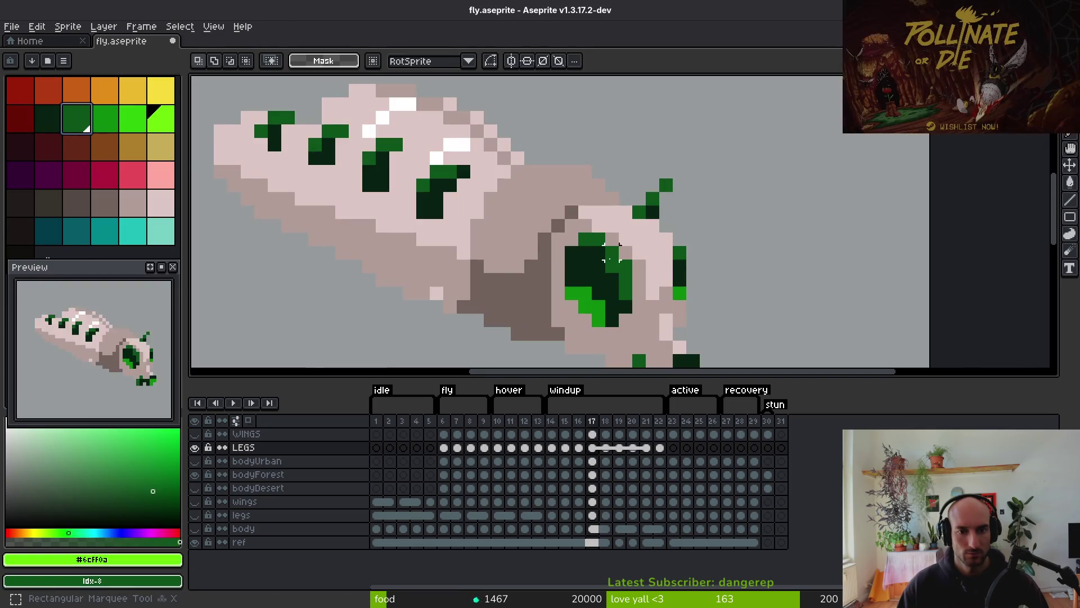
pyautogui.press('m')
pyautogui.hotkey('ctrl', 'z')
pyautogui.hotkey('ctrl', 'z')
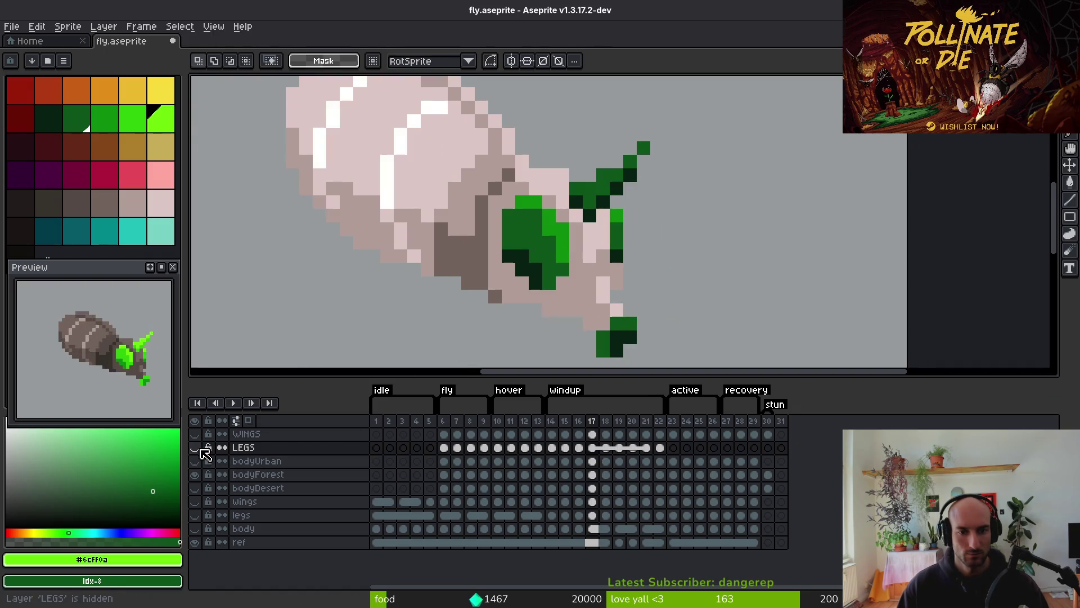
# Replace the green markings with palette greens idx-9, idx-8 and the darkest green
pyautogui.press('i')
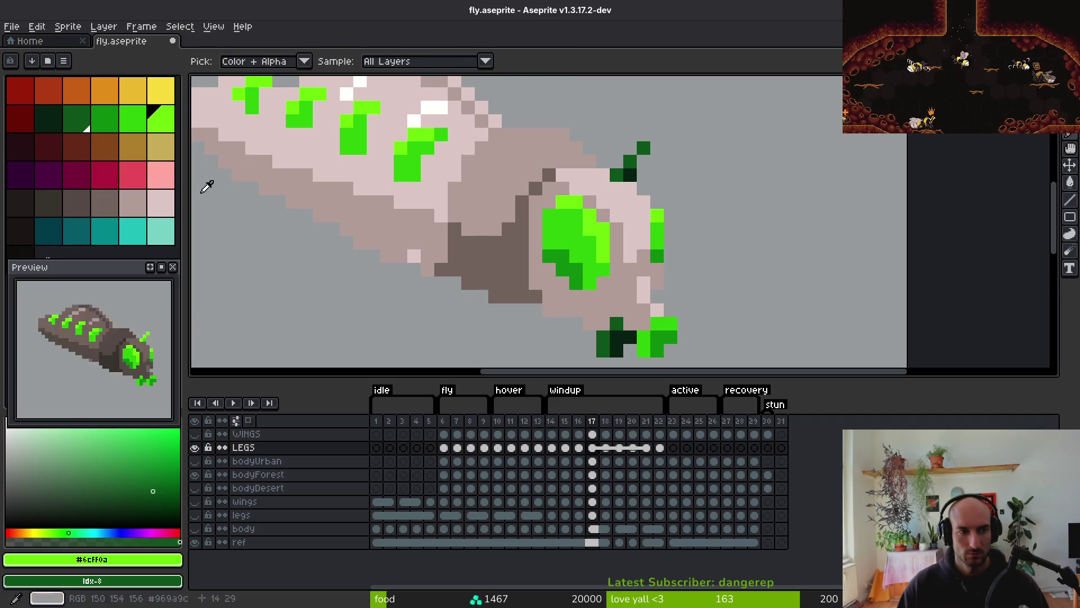
pyautogui.rightClick(110, 121)
pyautogui.hotkey('shift', 'r')
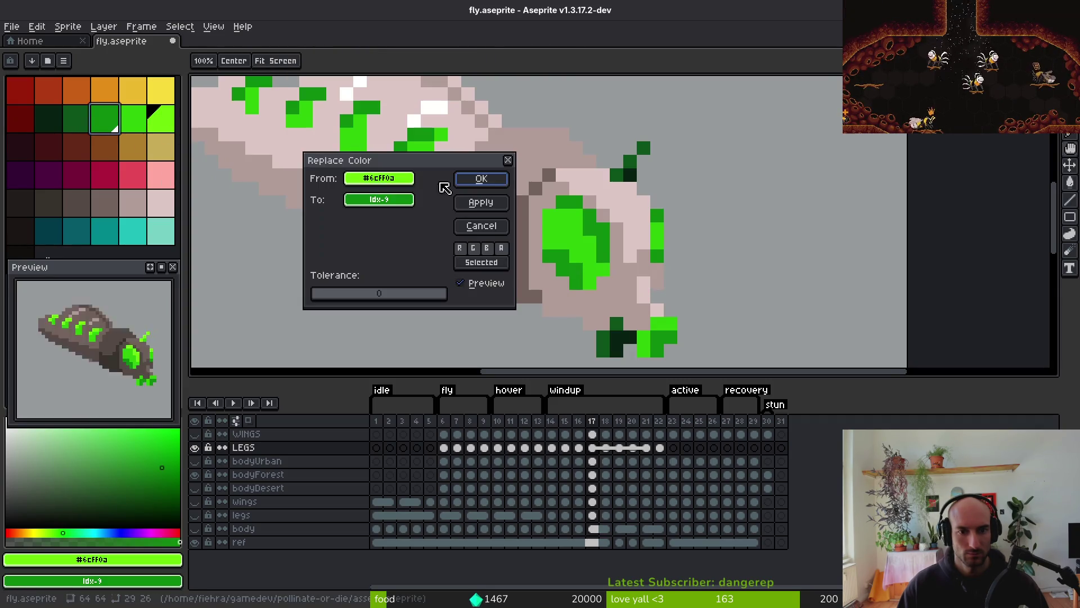
pyautogui.click(481, 179)
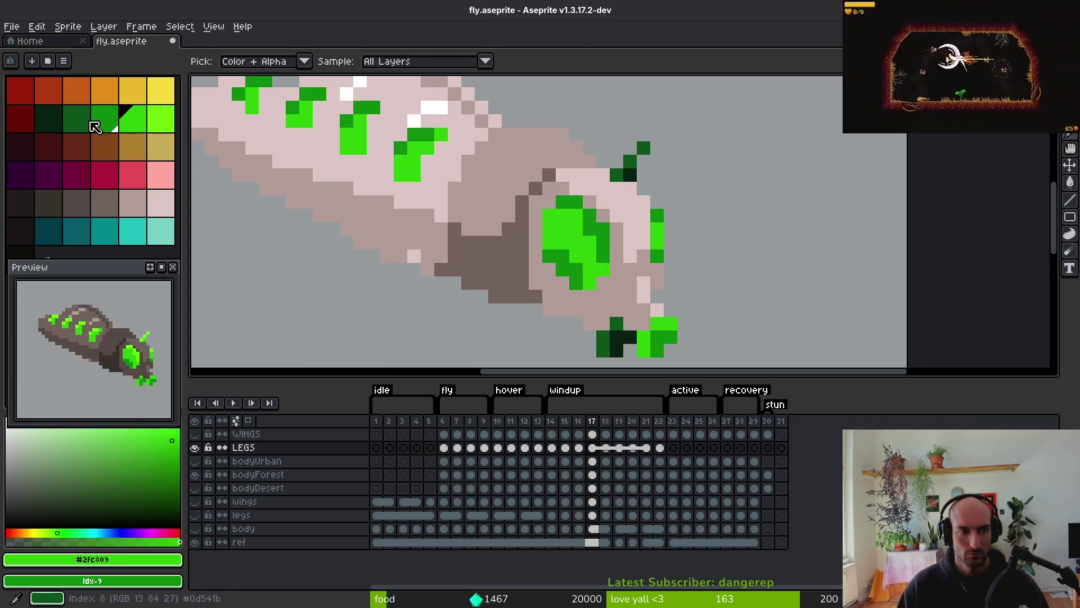
pyautogui.rightClick(89, 121)
pyautogui.hotkey('shift', 'r')
pyautogui.click(482, 179)
pyautogui.click(106, 119)
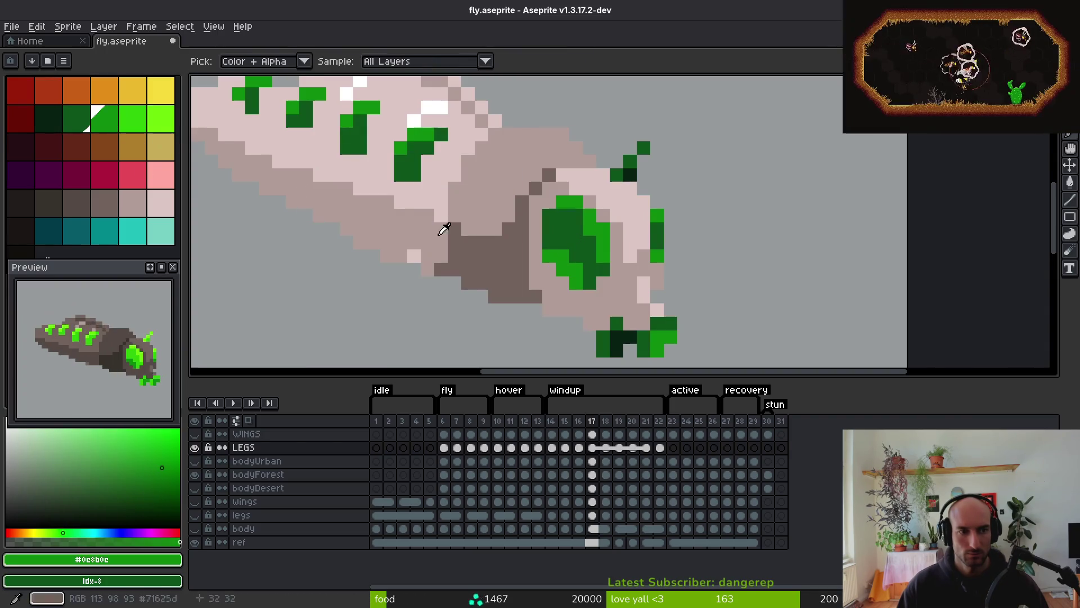
pyautogui.rightClick(48, 118)
pyautogui.hotkey('shift', 'r')
pyautogui.click(482, 179)
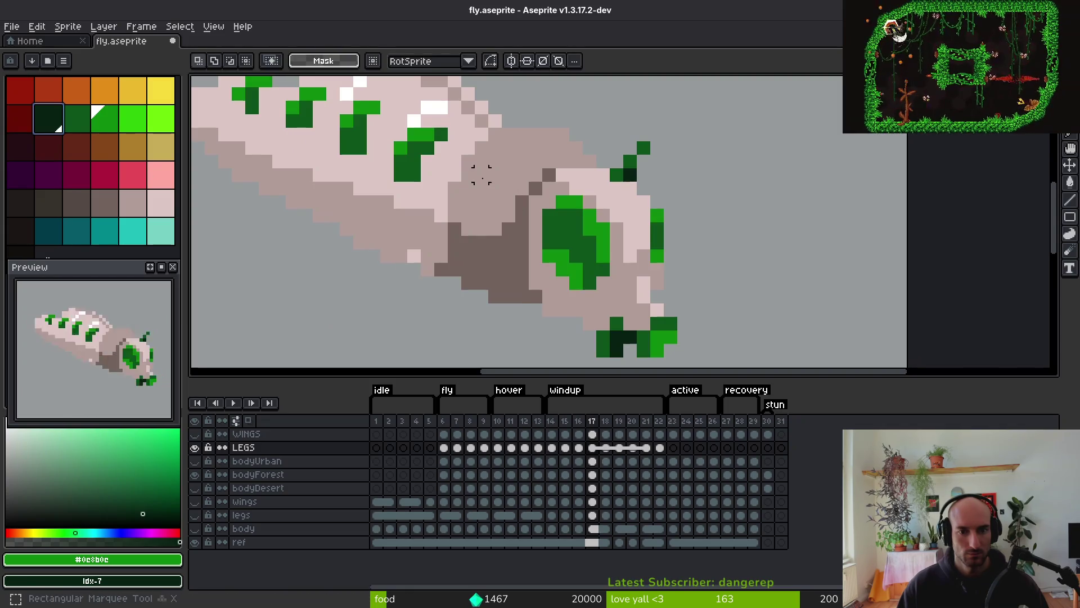
pyautogui.hotkey('ctrl', 'z')
pyautogui.hotkey('ctrl', 'z')
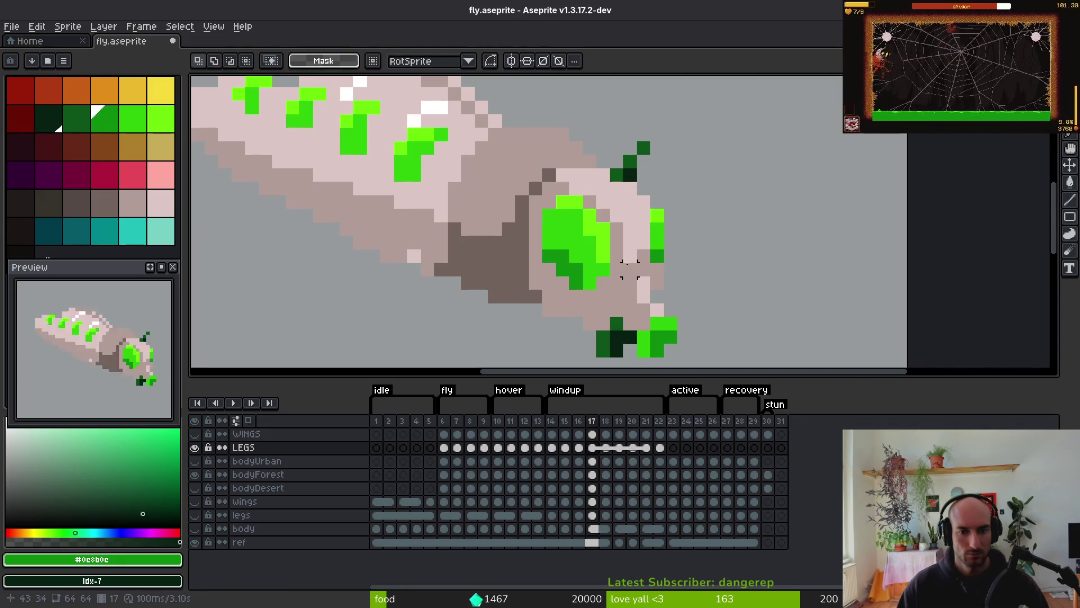
# Turn medium green near-black, bright green to idx-8, lighter green to idx-9, and hide bodyForest
pyautogui.hotkey('shift', 'r')
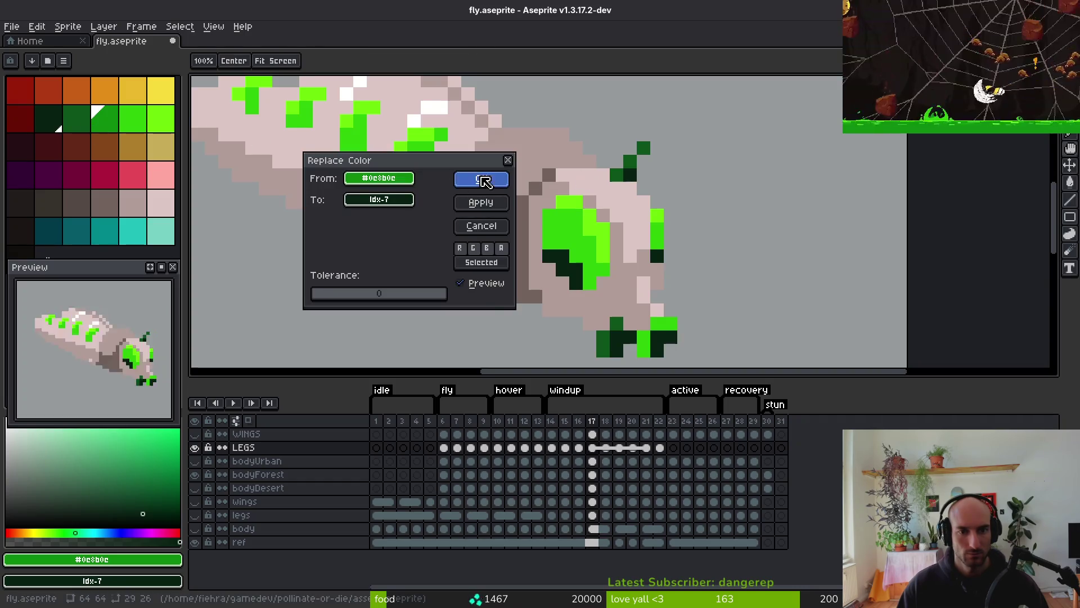
pyautogui.click(482, 177)
pyautogui.rightClick(77, 118)
pyautogui.hotkey('shift', 'r')
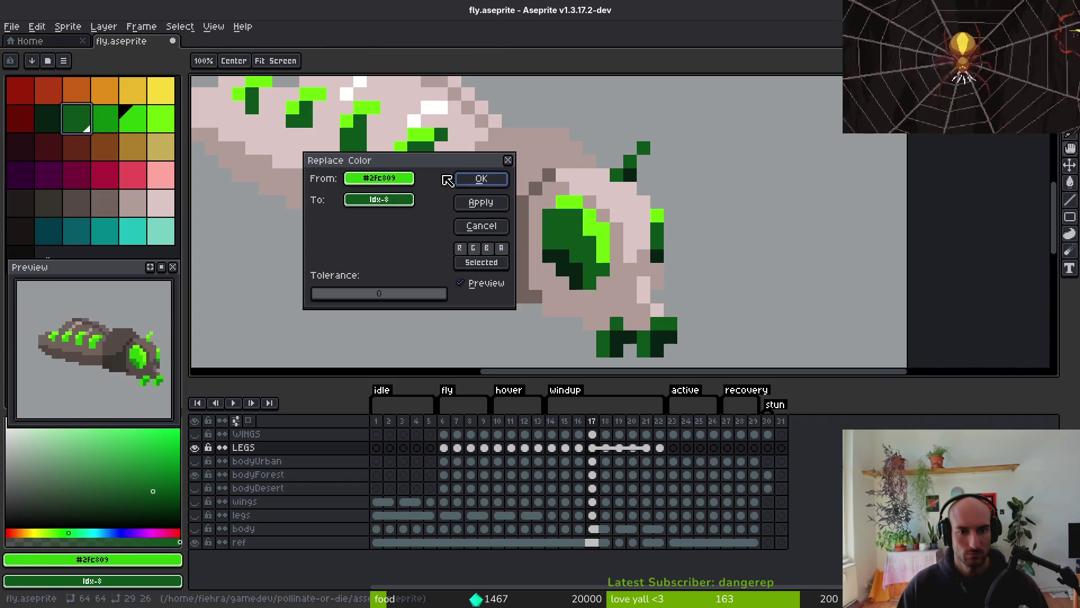
pyautogui.click(480, 176)
pyautogui.click(569, 200)
pyautogui.rightClick(104, 118)
pyautogui.hotkey('shift', 'r')
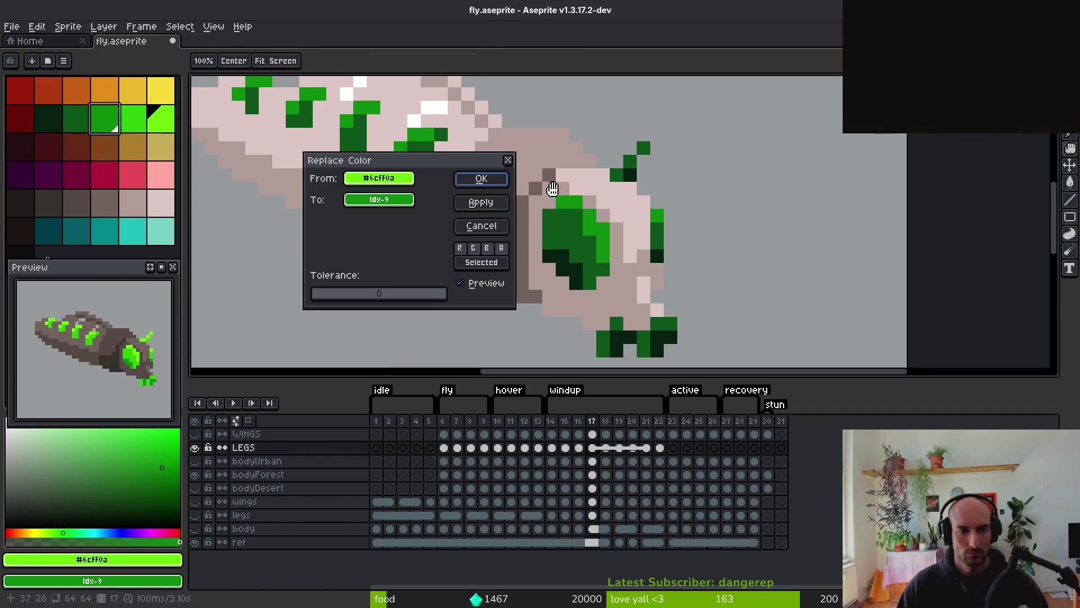
pyautogui.click(481, 178)
pyautogui.click(195, 475)
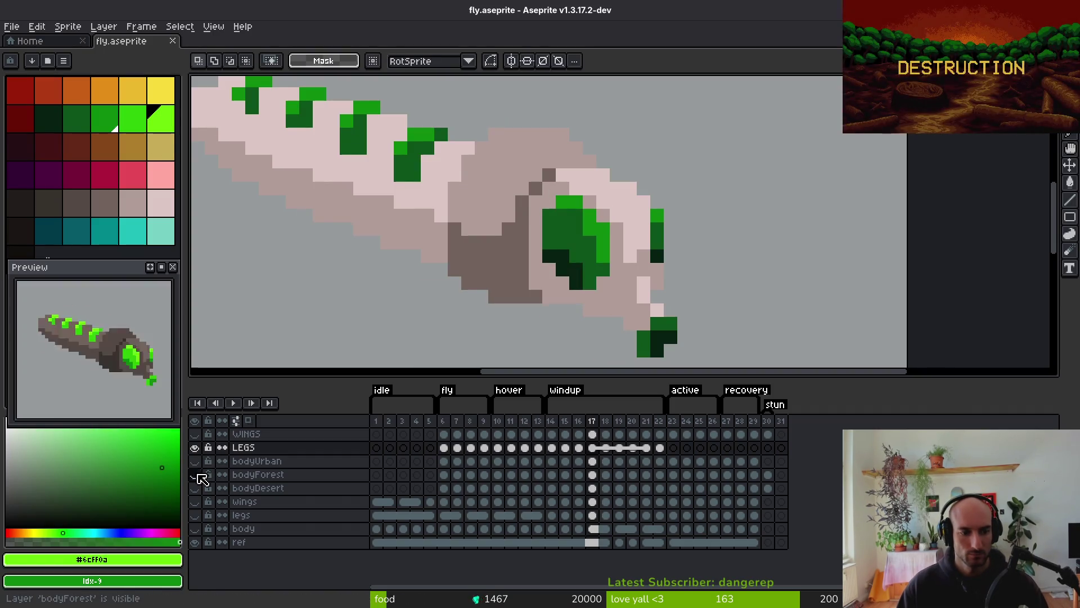
pyautogui.scroll(-3, 414, 306)
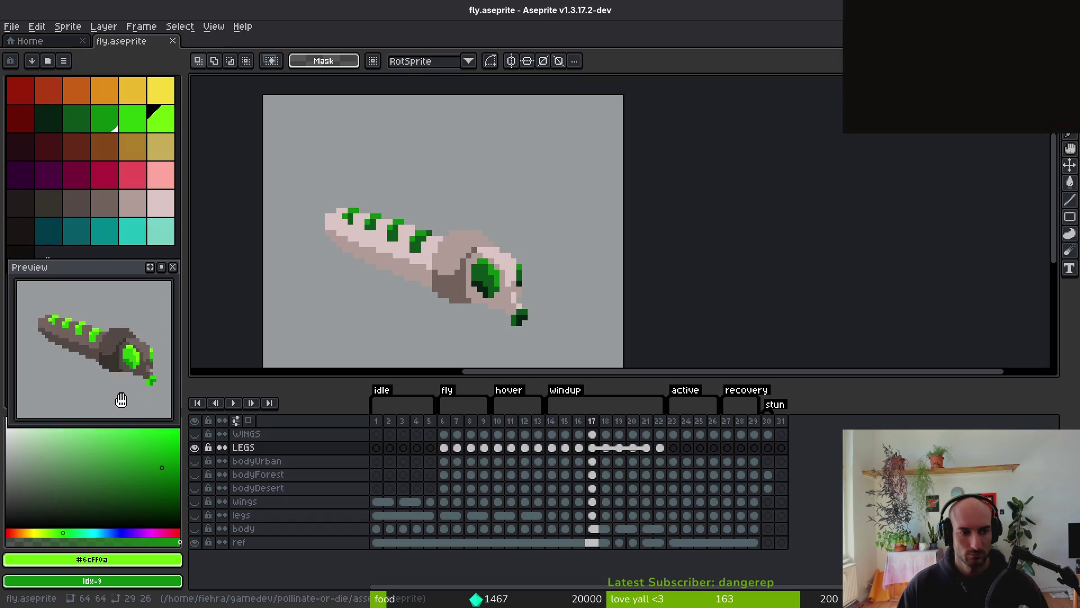
# Save the sprite, show the WINGS layer and preview the animation playback
pyautogui.hotkey('ctrl', 's')
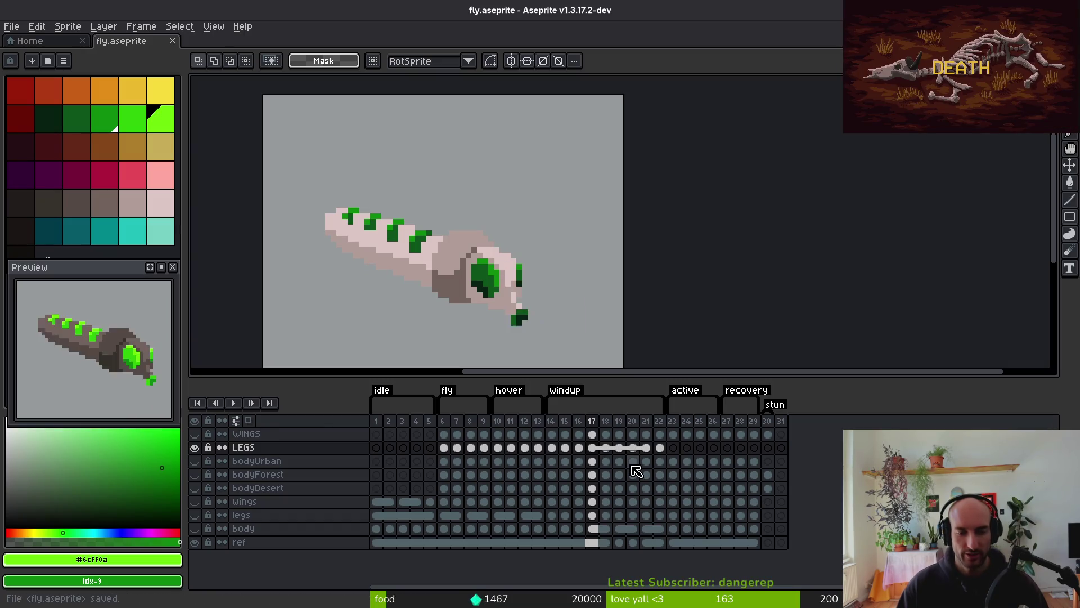
pyautogui.click(663, 448)
pyautogui.click(619, 448)
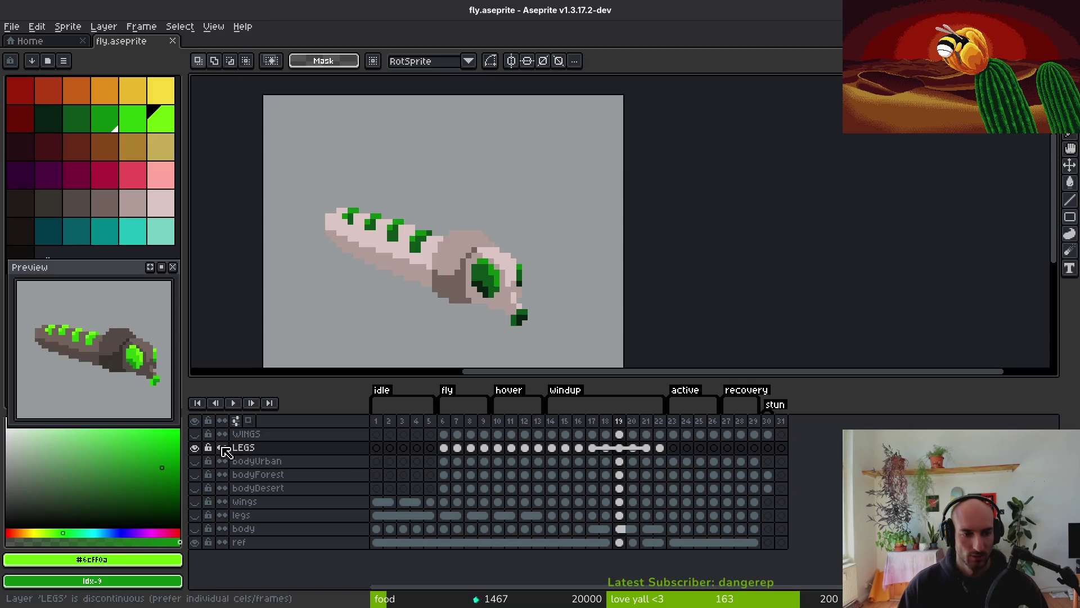
pyautogui.click(195, 435)
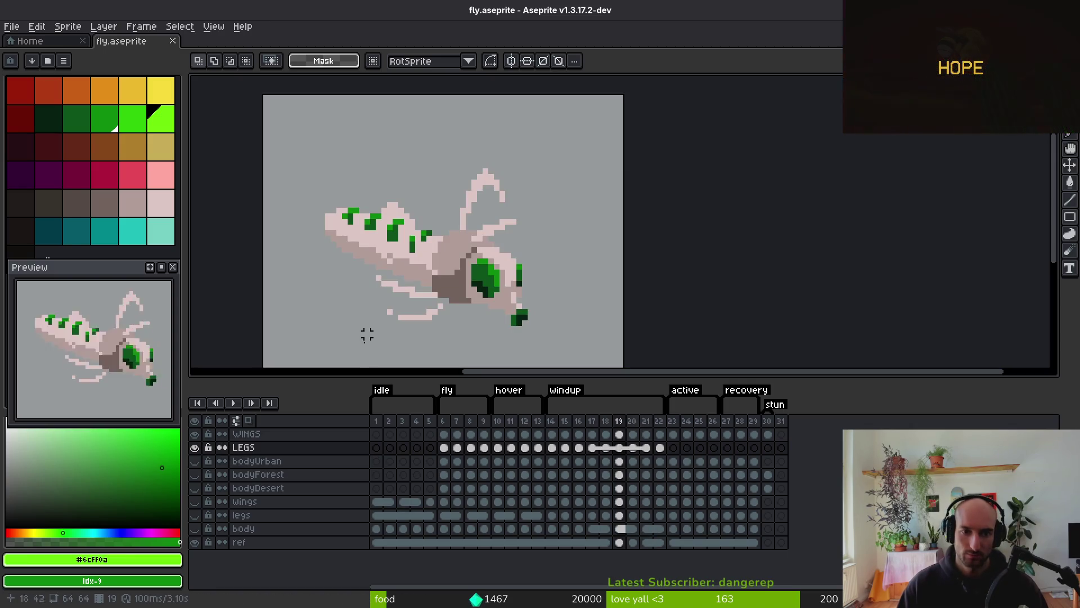
pyautogui.press('Right')
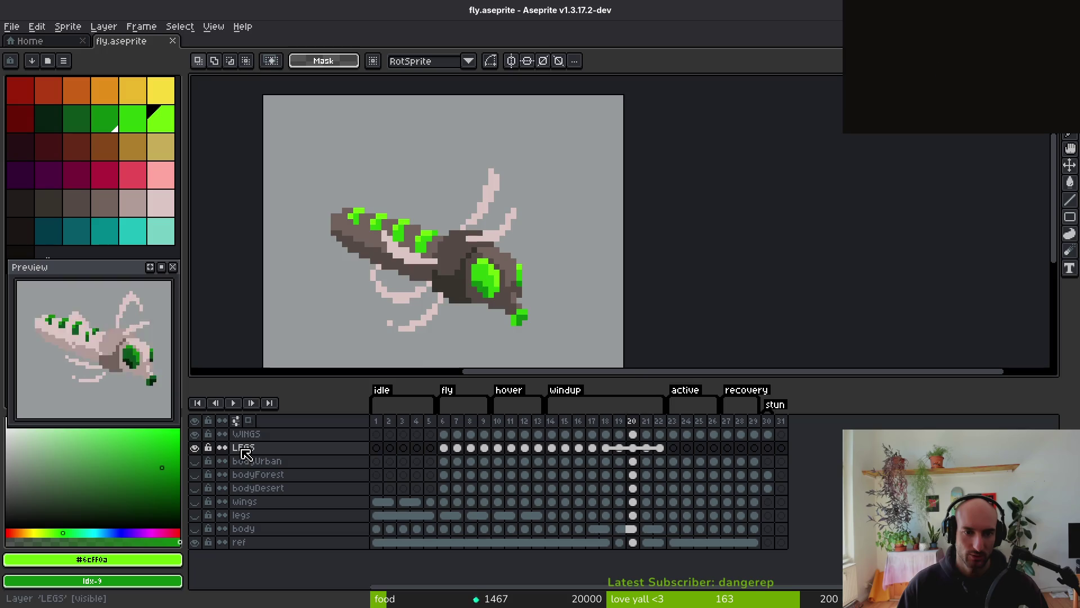
pyautogui.press('Return')
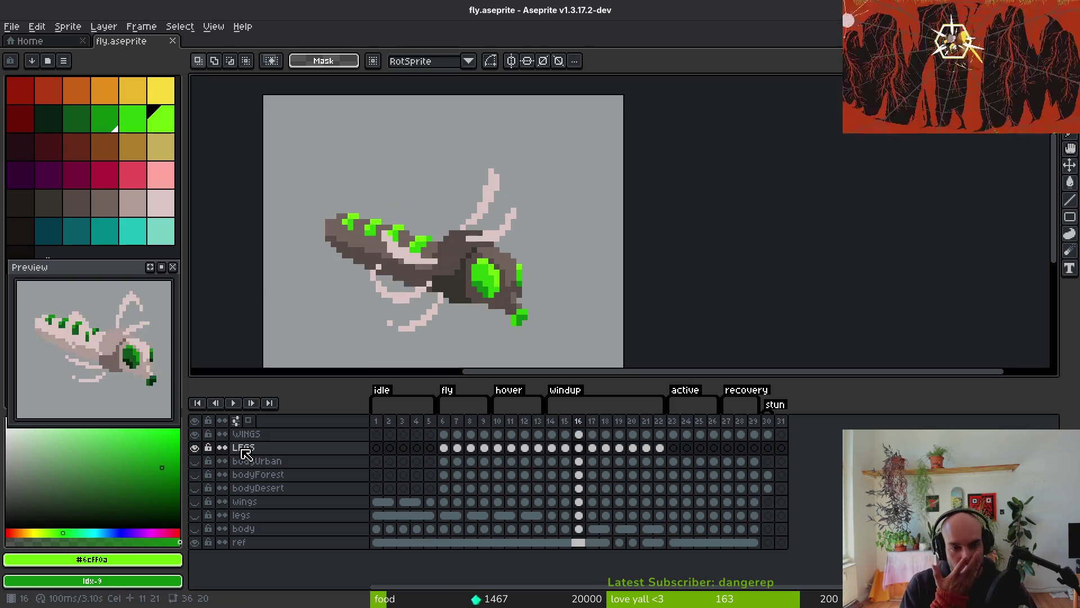
pyautogui.press('Return')
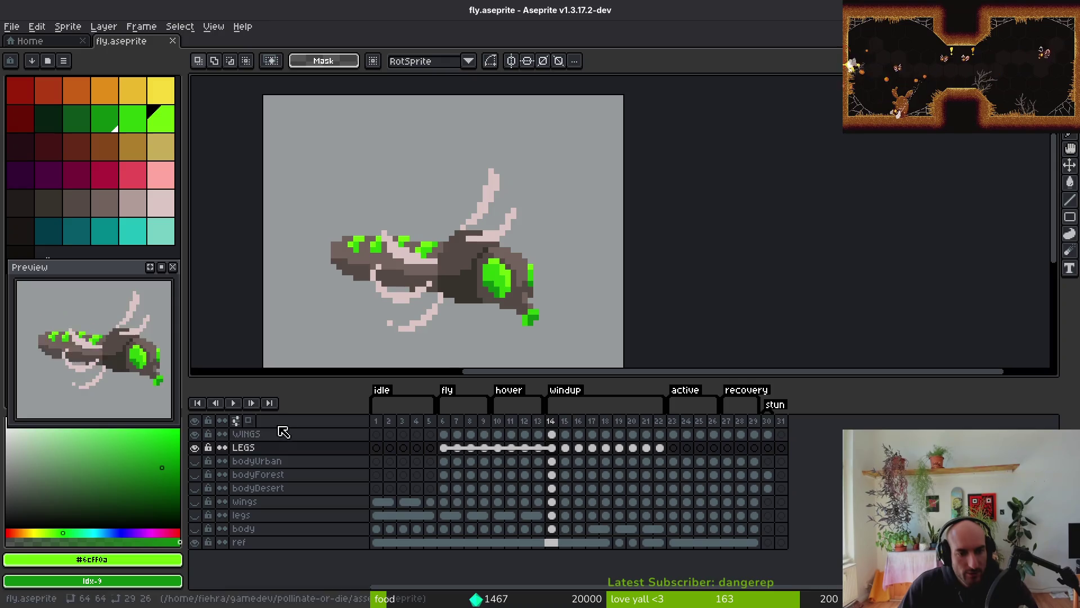
# Add a new layer above WINGS named robberFlyWings
pyautogui.click(284, 434)
pyautogui.hotkey('shift', 'n')
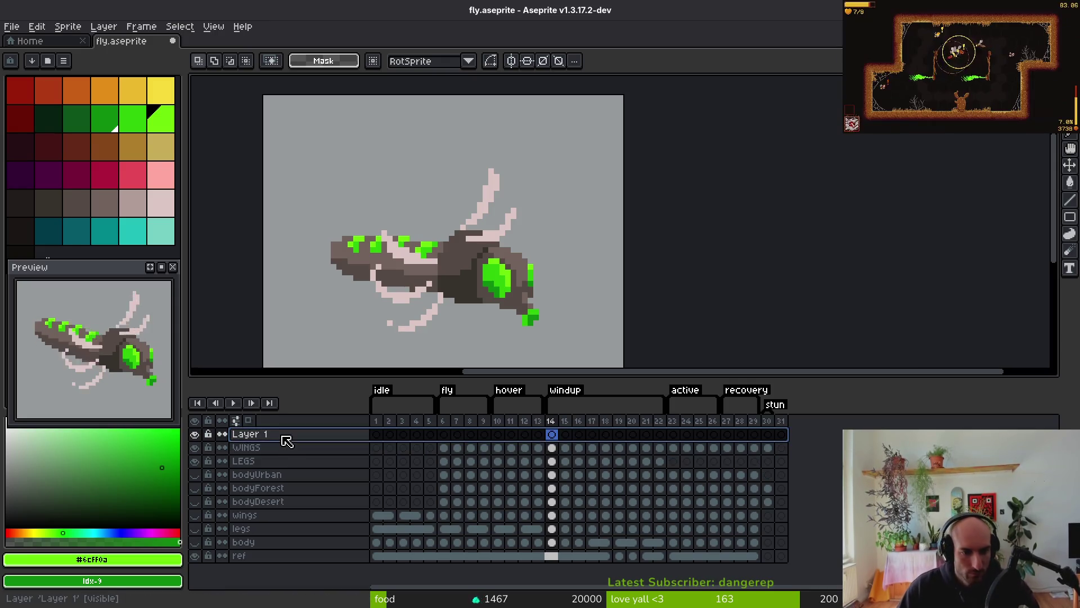
pyautogui.doubleClick(286, 438)
pyautogui.write('robberFlyWings')
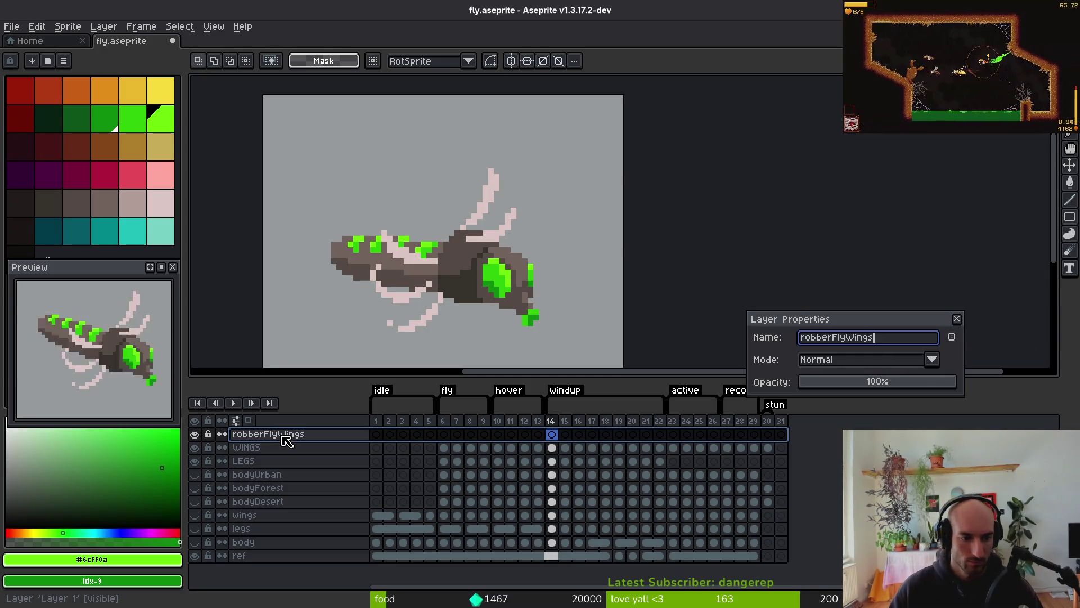
pyautogui.write('"')
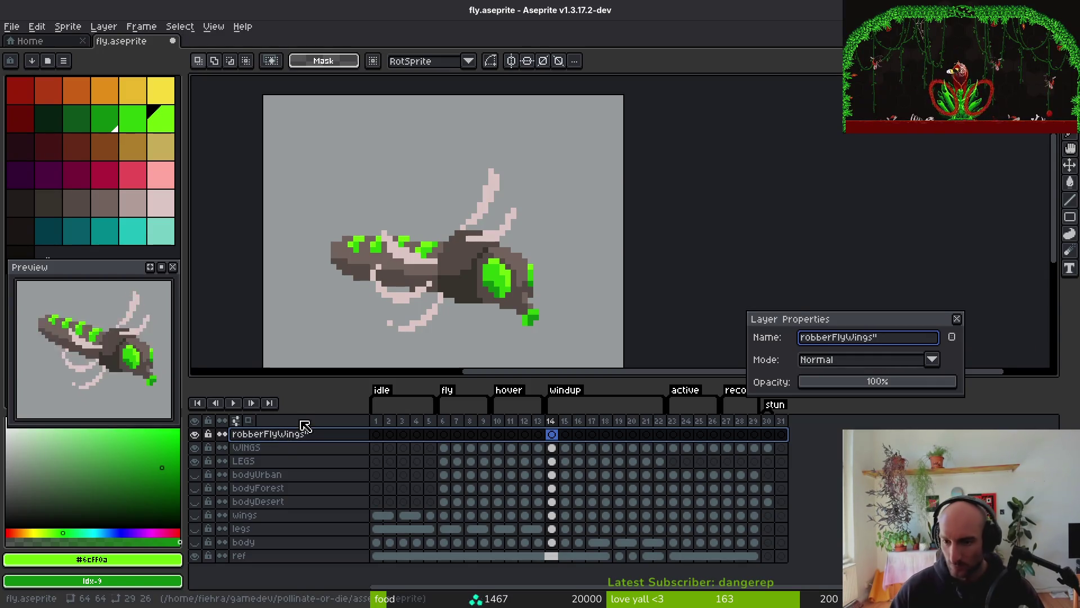
pyautogui.press('Return')
# Rename the LEGS layer to robberFly
pyautogui.click(284, 461)
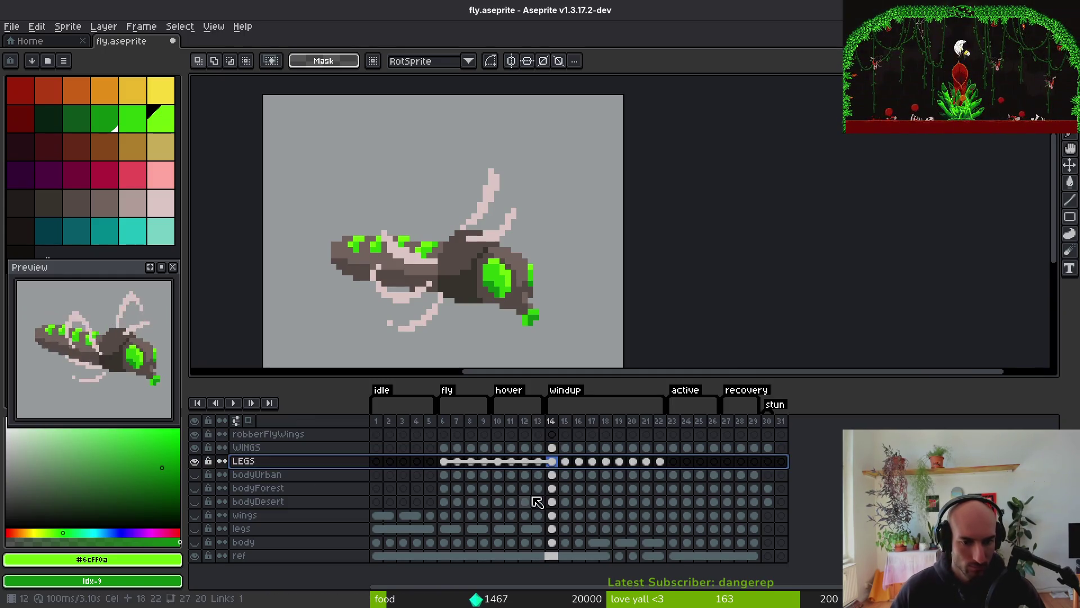
pyautogui.hotkey('shift', 'p')
pyautogui.write('robberF')
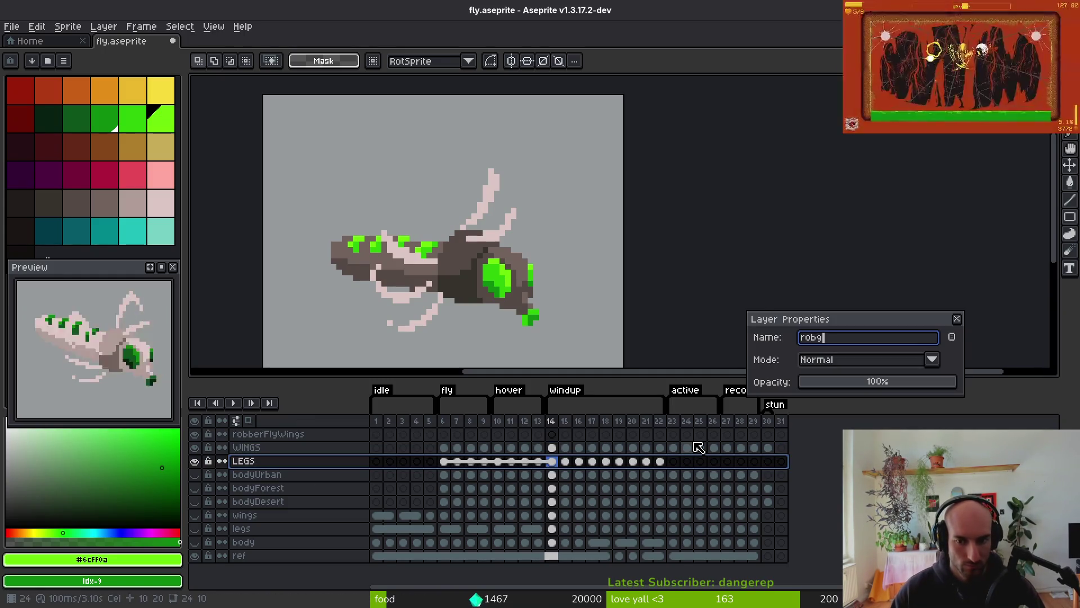
pyautogui.write('ly')
pyautogui.press('Return')
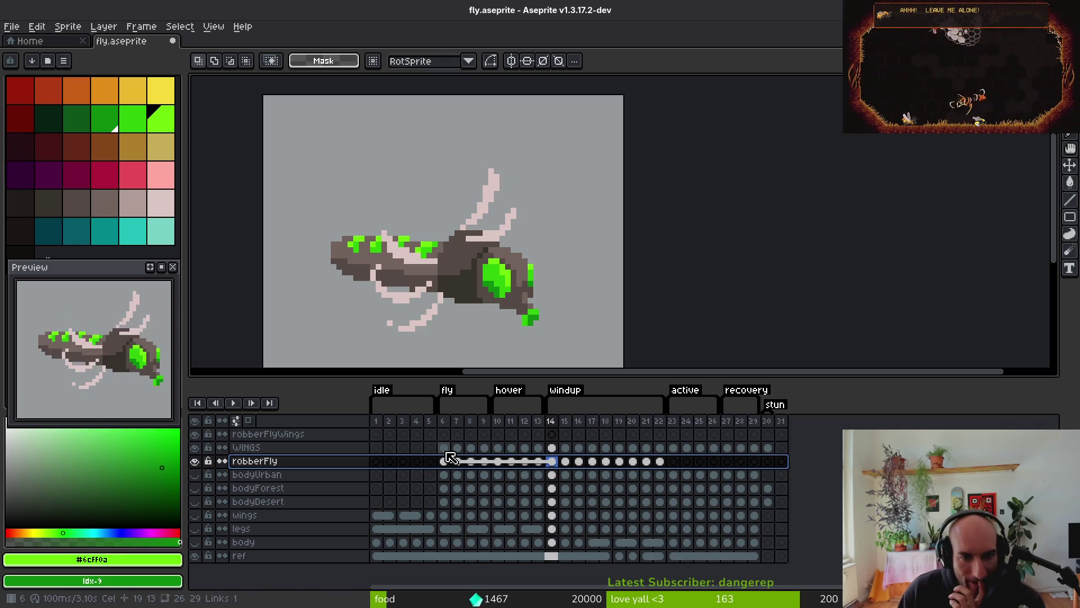
# Move the WINGS cels from frame 6 onward up into the robberFlyWings layer
pyautogui.moveTo(444, 447)
pyautogui.mouseDown()
pyautogui.moveTo(772, 459)
pyautogui.moveTo(761, 457)
pyautogui.mouseUp()
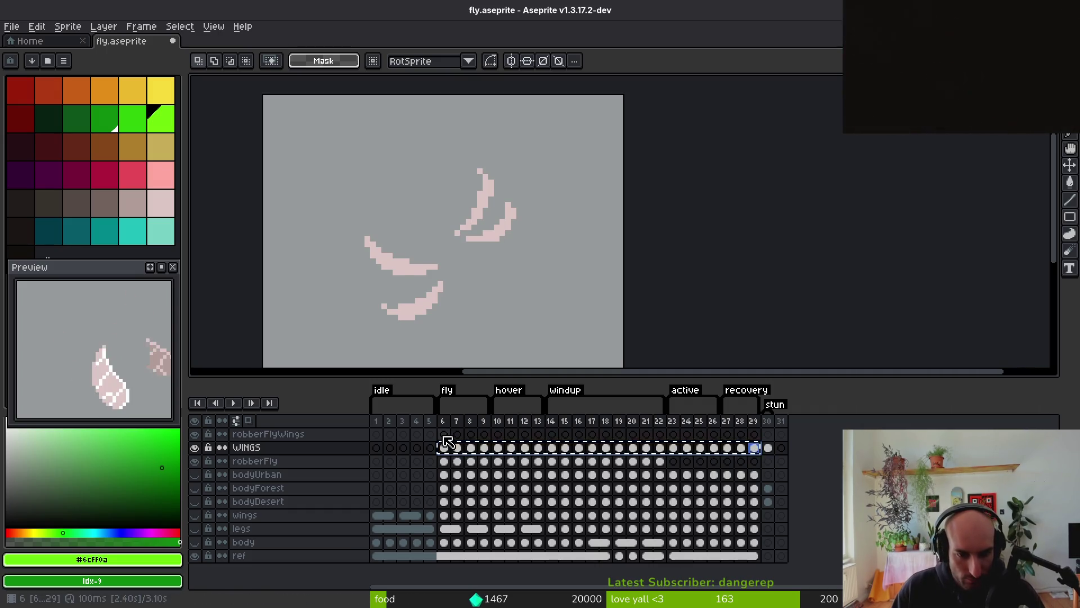
pyautogui.moveTo(442, 448); pyautogui.dragTo(444, 434)
pyautogui.click(450, 461)
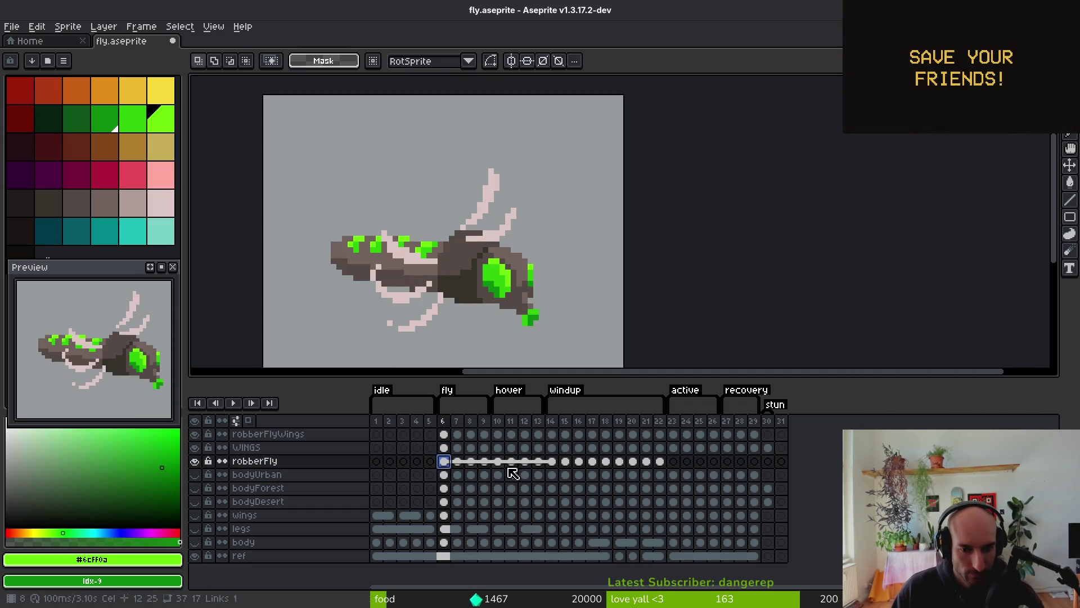
pyautogui.click(663, 463)
pyautogui.click(679, 451)
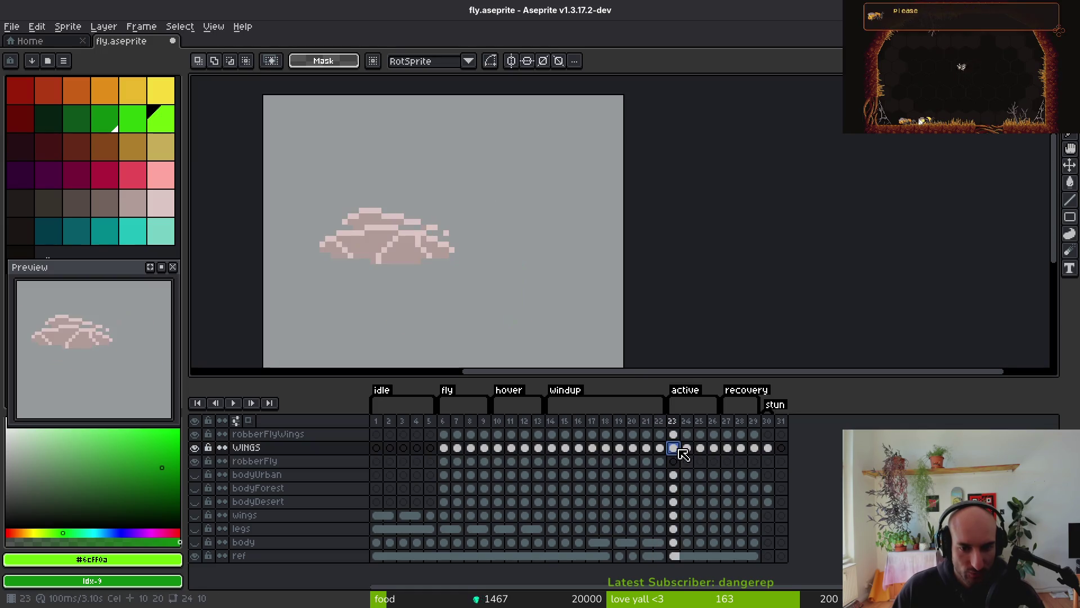
pyautogui.click(660, 461)
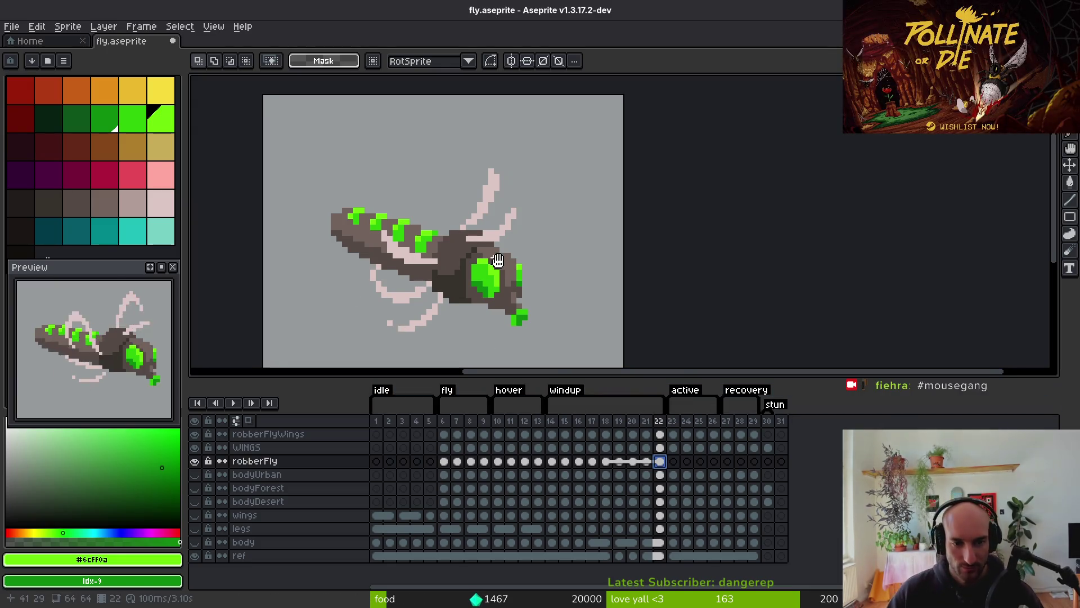
# Copy the robberFly cel from frame 22 into the empty frame 23
pyautogui.moveTo(502, 267); pyautogui.dragTo(547, 231)
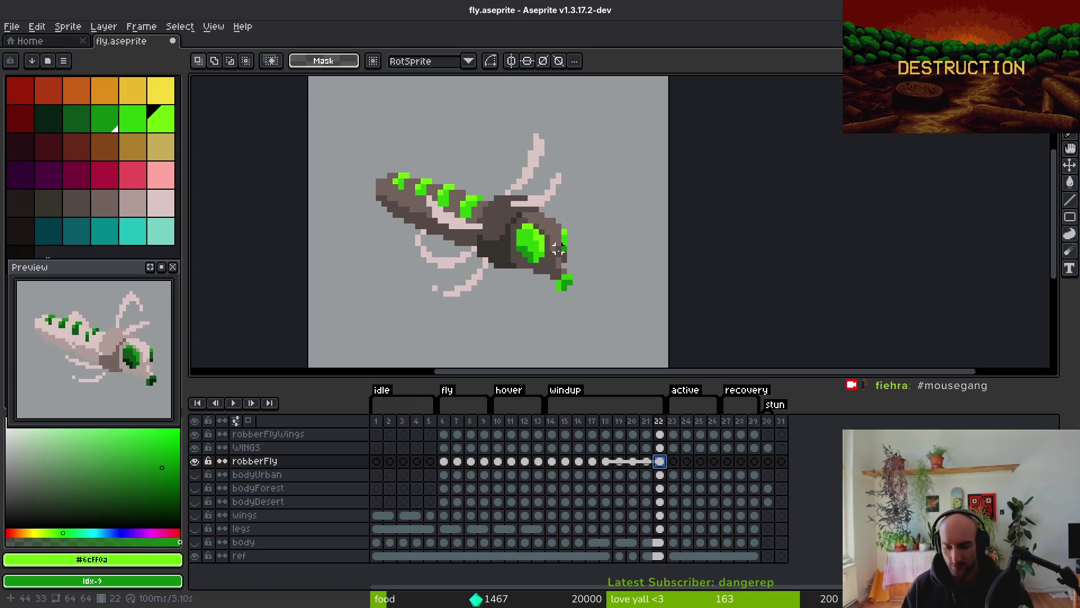
pyautogui.press('Left')
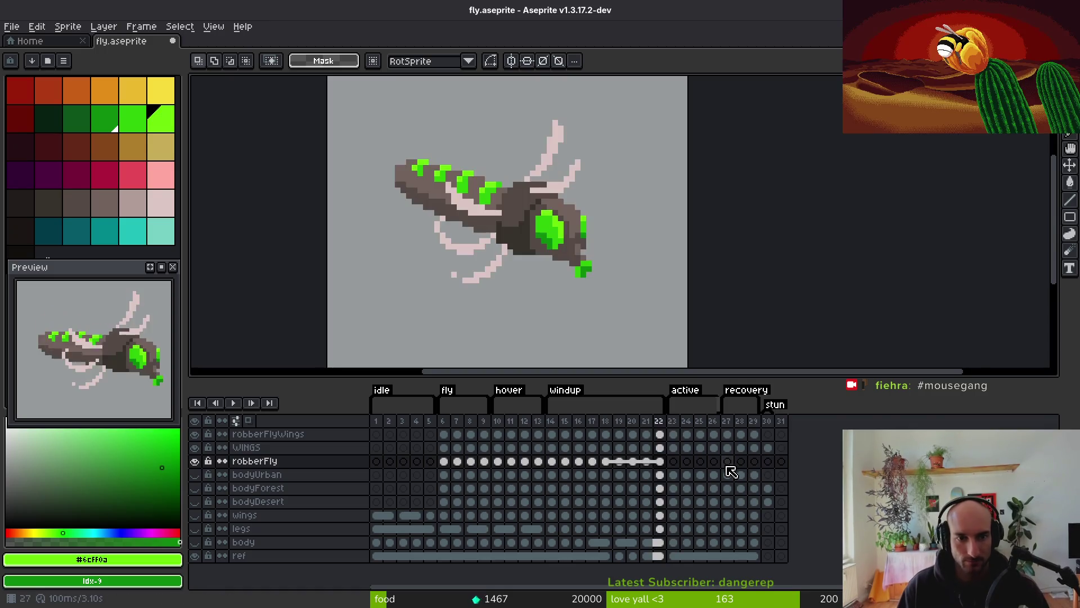
pyautogui.press('Right')
pyautogui.press('Right')
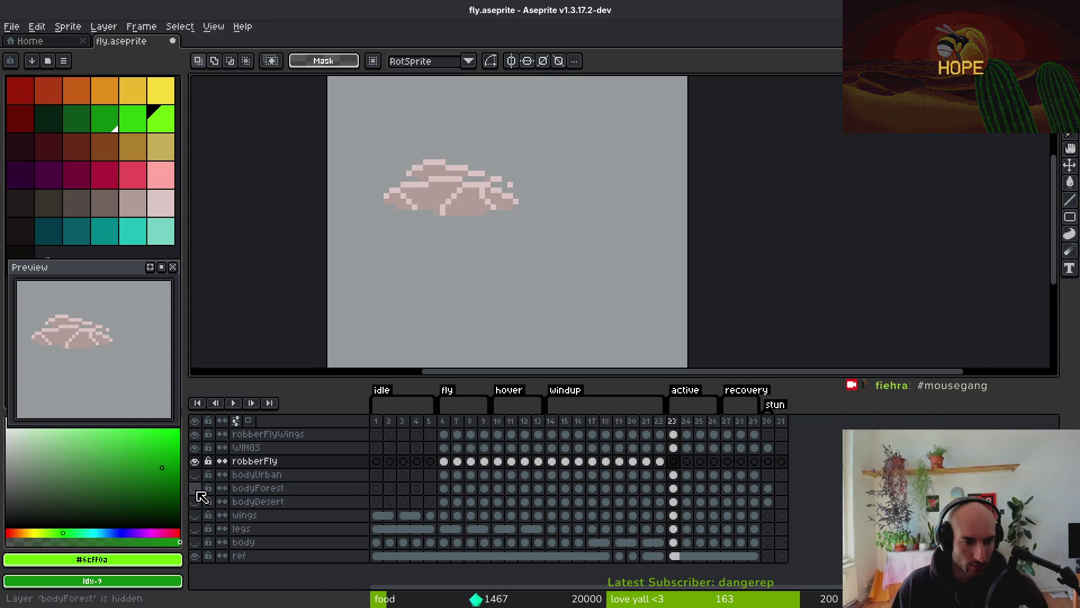
pyautogui.click(194, 488)
pyautogui.click(196, 486)
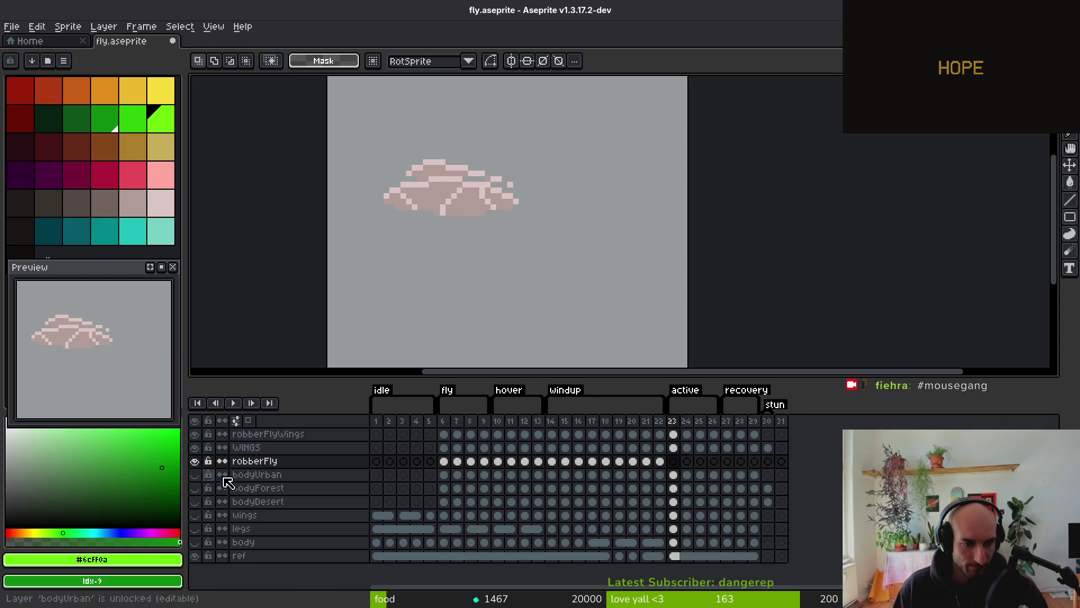
pyautogui.click(660, 461)
pyautogui.hotkey('ctrl', 'c')
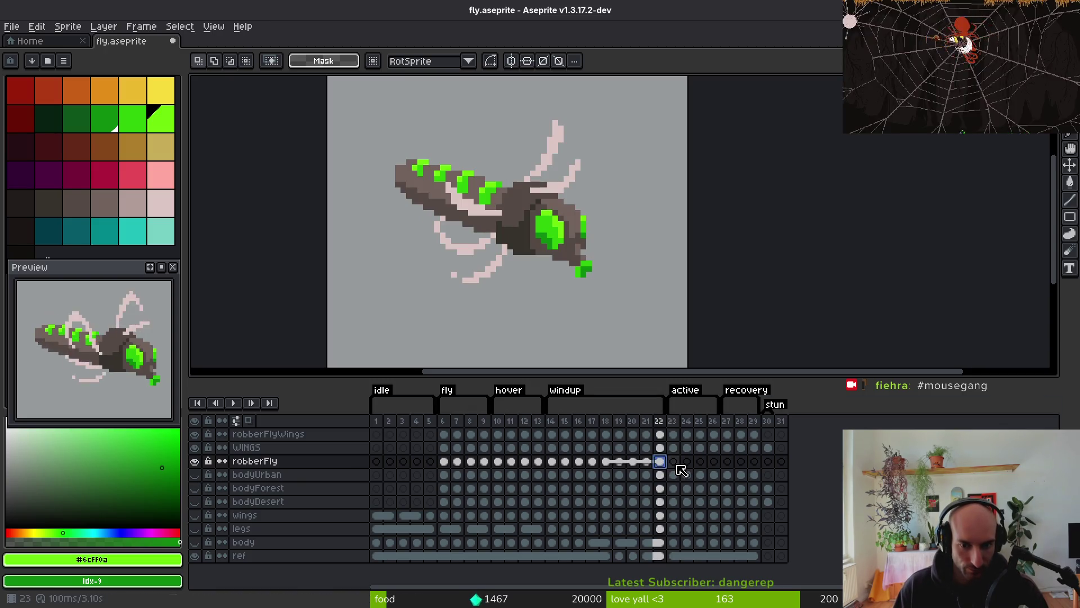
pyautogui.click(674, 461)
pyautogui.hotkey('ctrl', 'v')
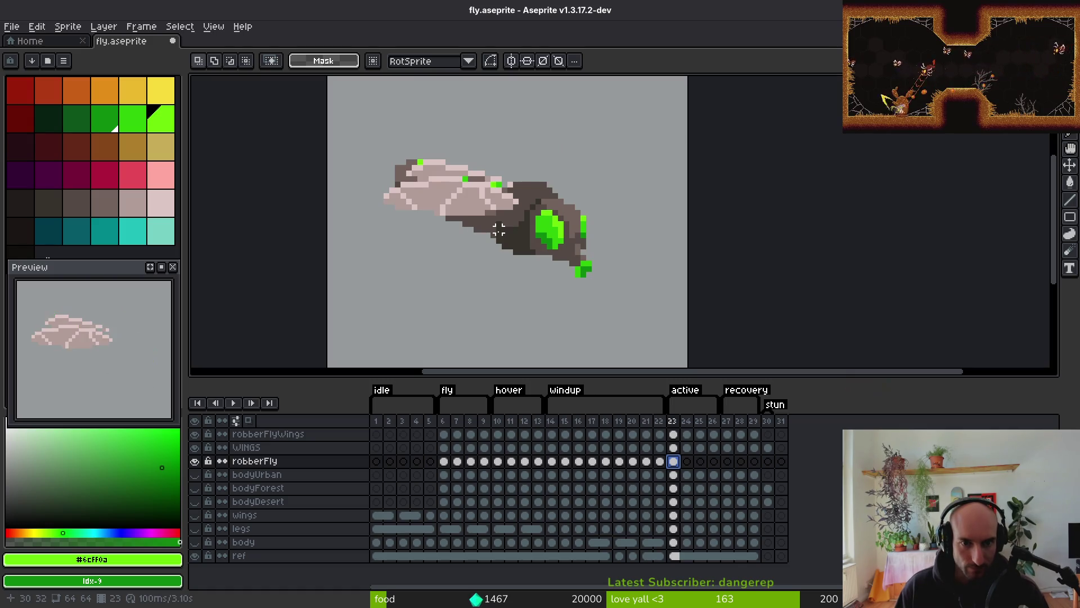
pyautogui.scroll(3, 499, 236)
pyautogui.scroll(-2, 514, 225)
pyautogui.hotkey('ctrl', 'z')
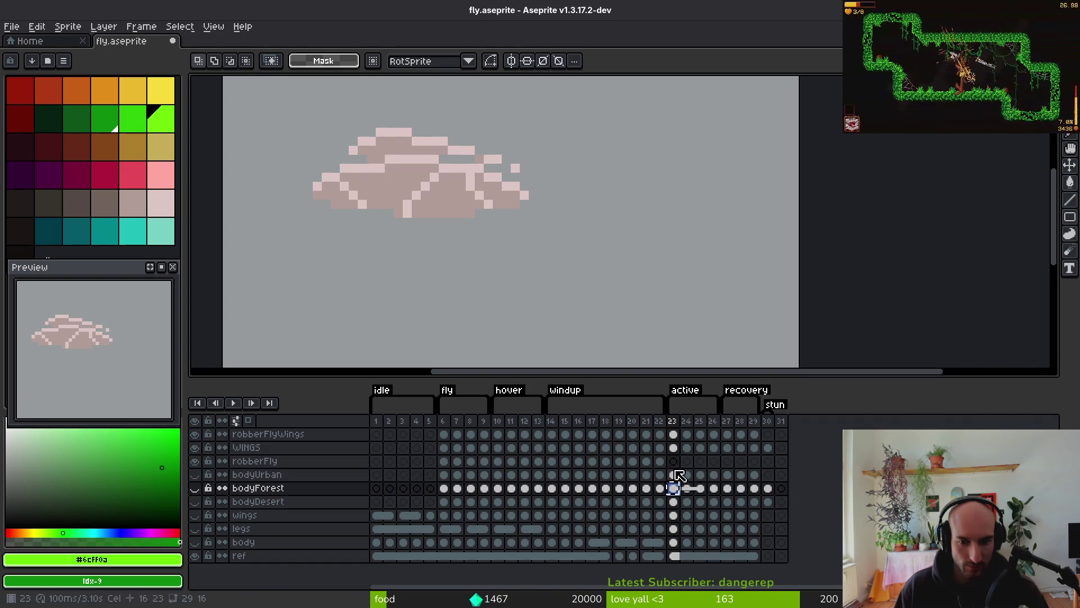
pyautogui.hotkey('ctrl', 'y')
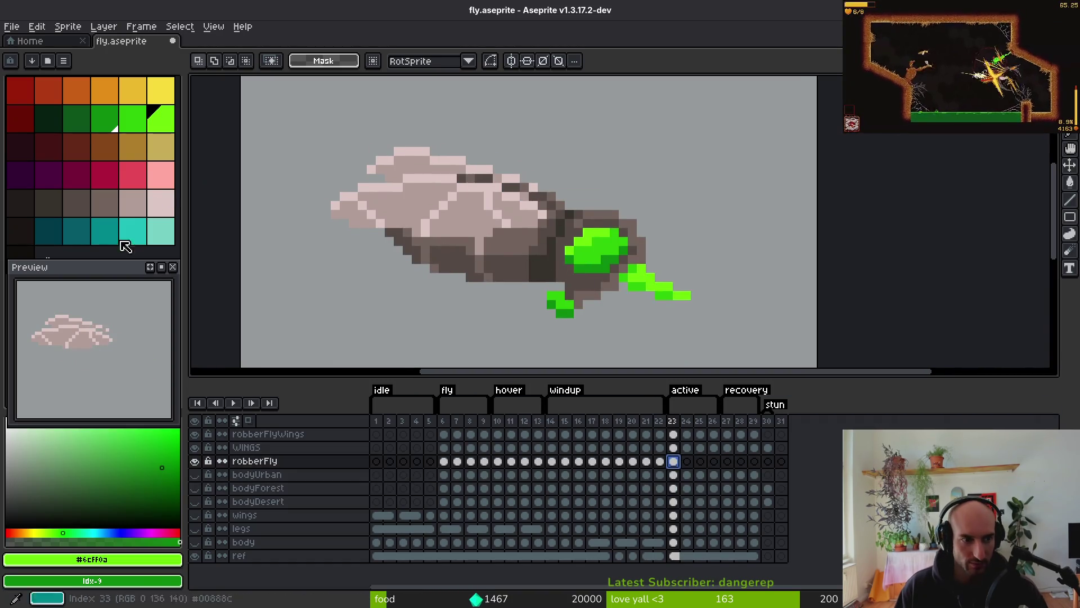
# Hide both wing layers and pencil a black guide loop around the abdomen on frame 22
pyautogui.click(194, 434)
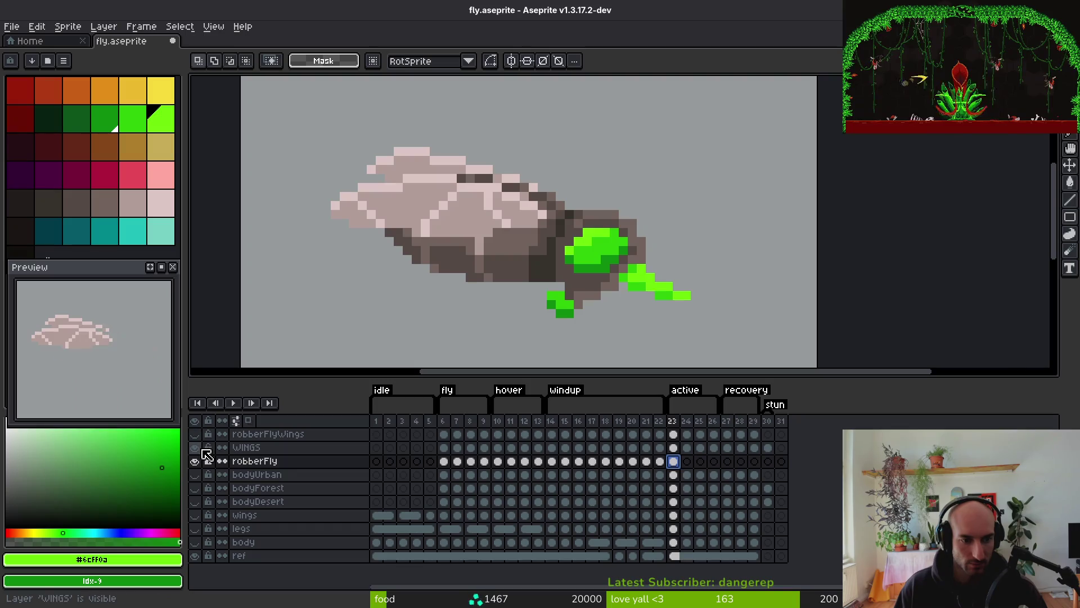
pyautogui.click(194, 447)
pyautogui.press('Left')
pyautogui.press('b')
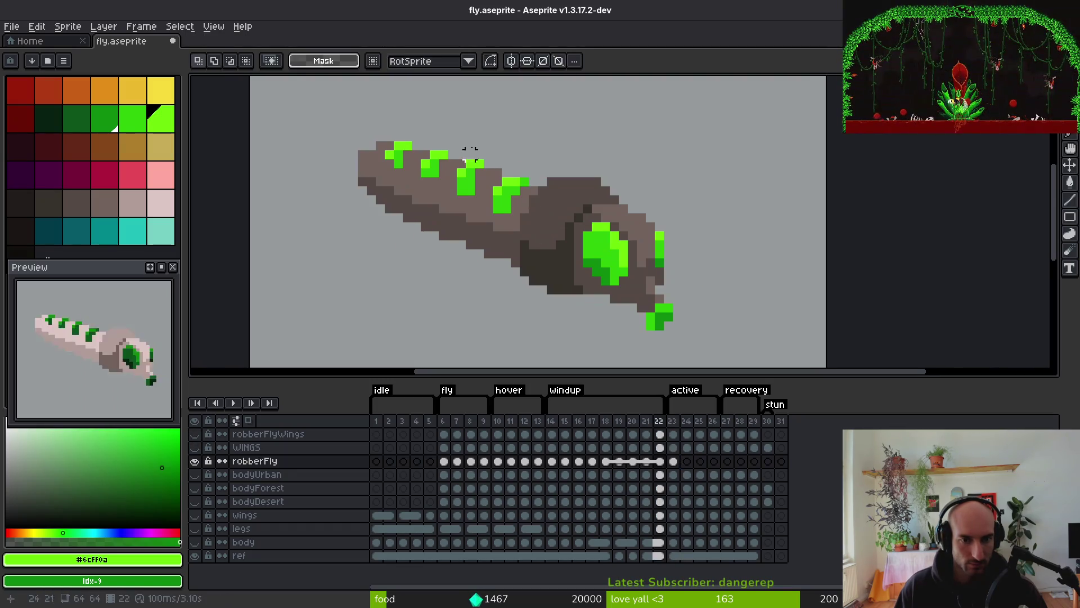
pyautogui.moveTo(506, 146)
pyautogui.mouseDown()
pyautogui.moveTo(337, 138)
pyautogui.moveTo(484, 290)
pyautogui.mouseUp()
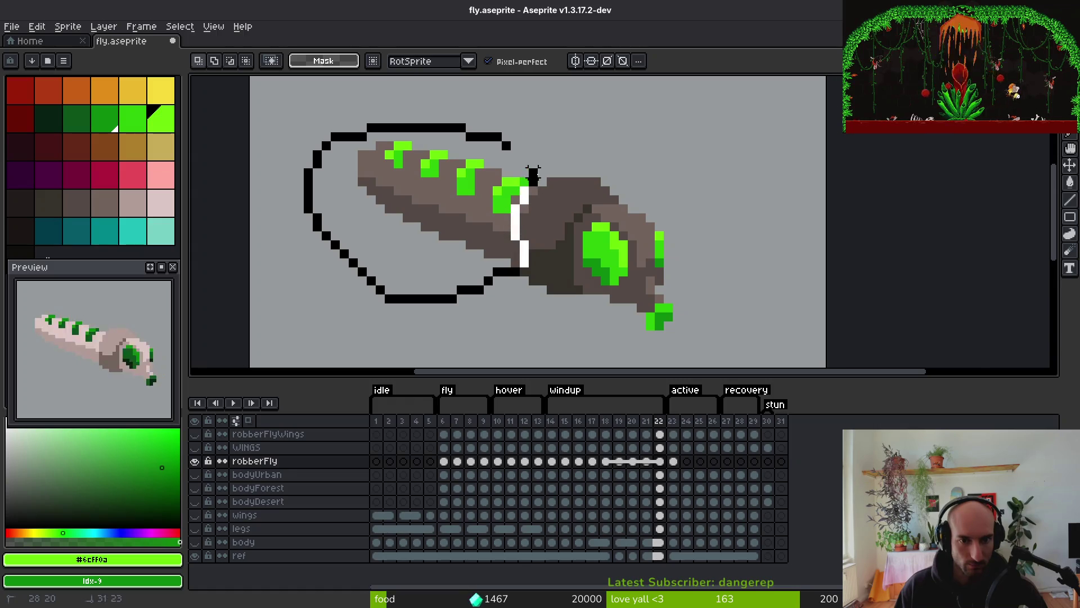
pyautogui.click(444, 461)
# Copy frame 6's striped abdomen, then delete the old abdomen and antenna on frame 23
pyautogui.moveTo(492, 164)
pyautogui.mouseDown()
pyautogui.moveTo(336, 271)
pyautogui.moveTo(532, 281)
pyautogui.moveTo(524, 219)
pyautogui.mouseUp()
pyautogui.moveTo(524, 183); pyautogui.dragTo(459, 153)
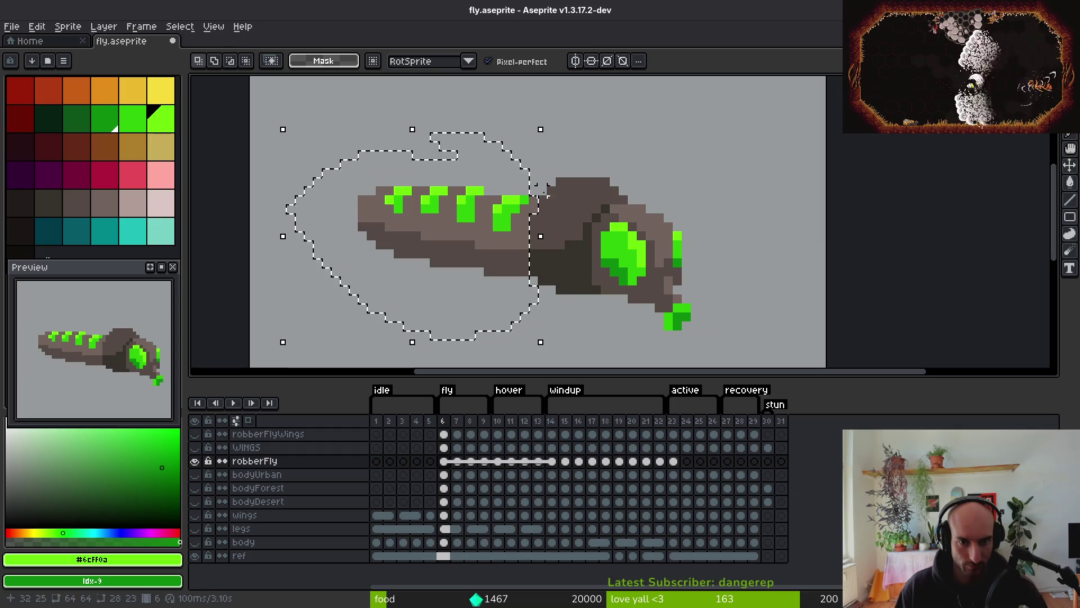
pyautogui.click(674, 461)
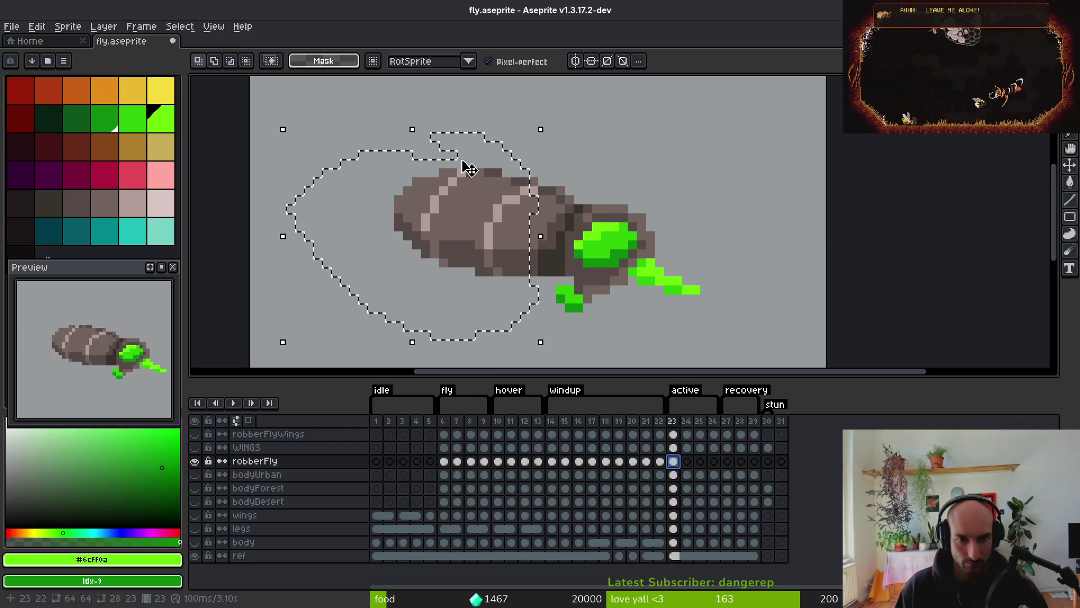
pyautogui.press('Delete')
pyautogui.press('e')
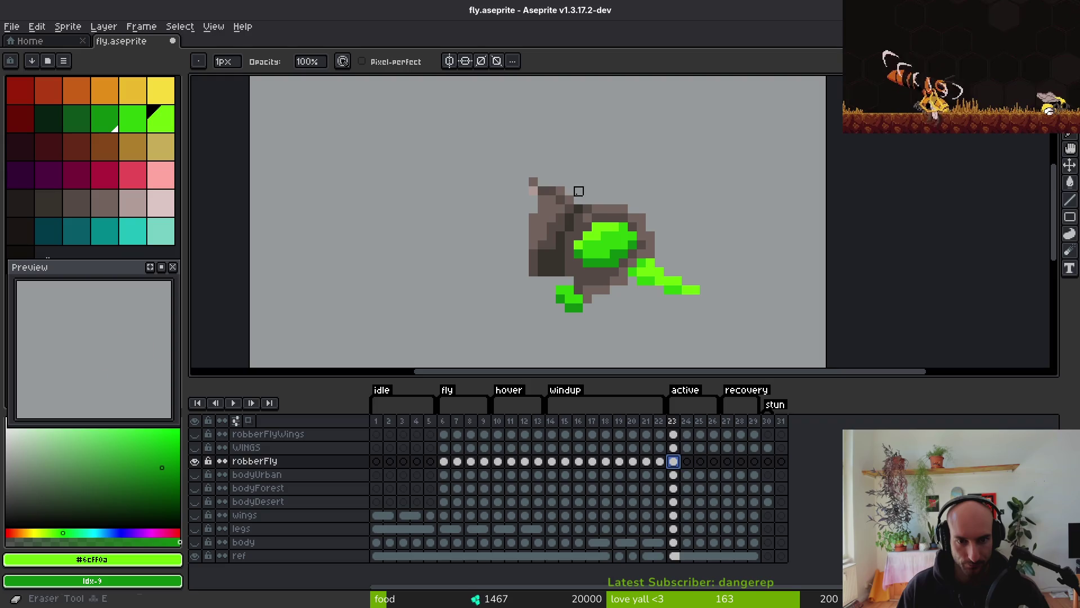
pyautogui.moveTo(570, 200); pyautogui.dragTo(554, 202)
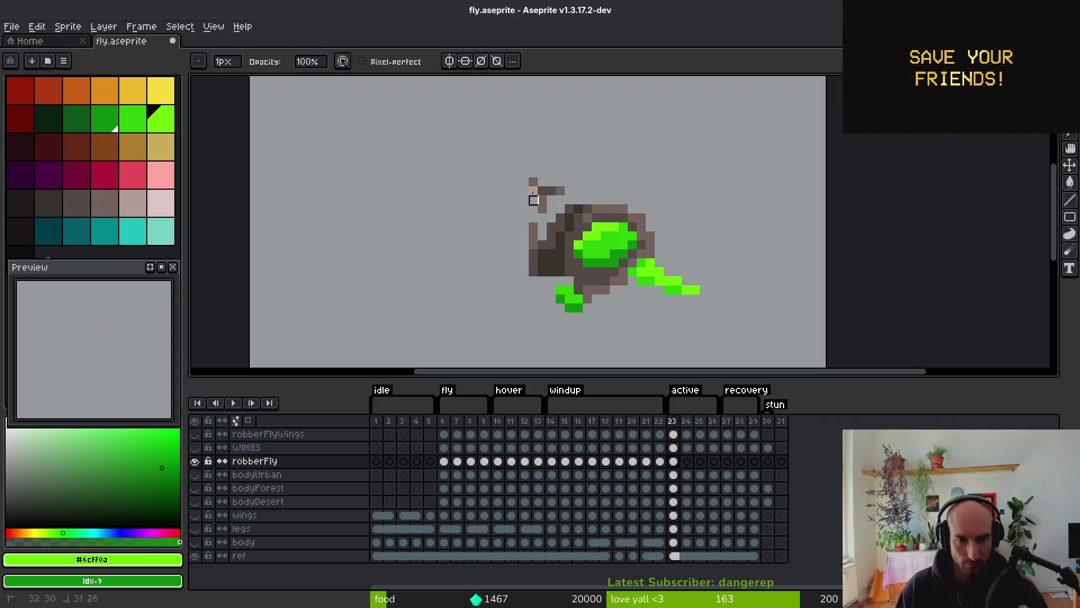
pyautogui.moveTo(542, 206); pyautogui.dragTo(555, 191)
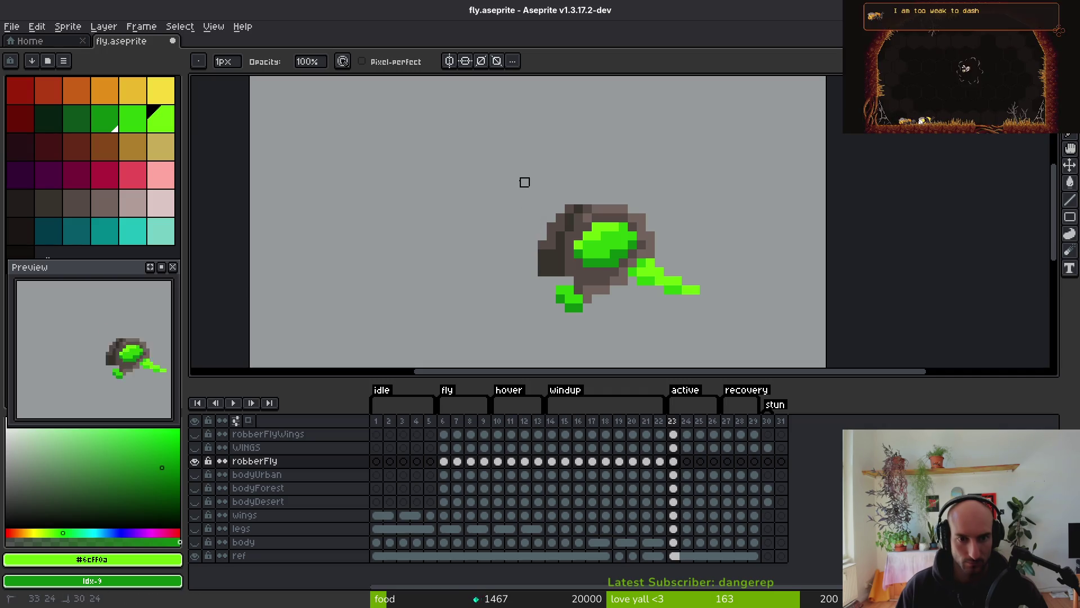
# Paste the striped abdomen into frame 23 and position it behind the head
pyautogui.hotkey('ctrl', 'v')
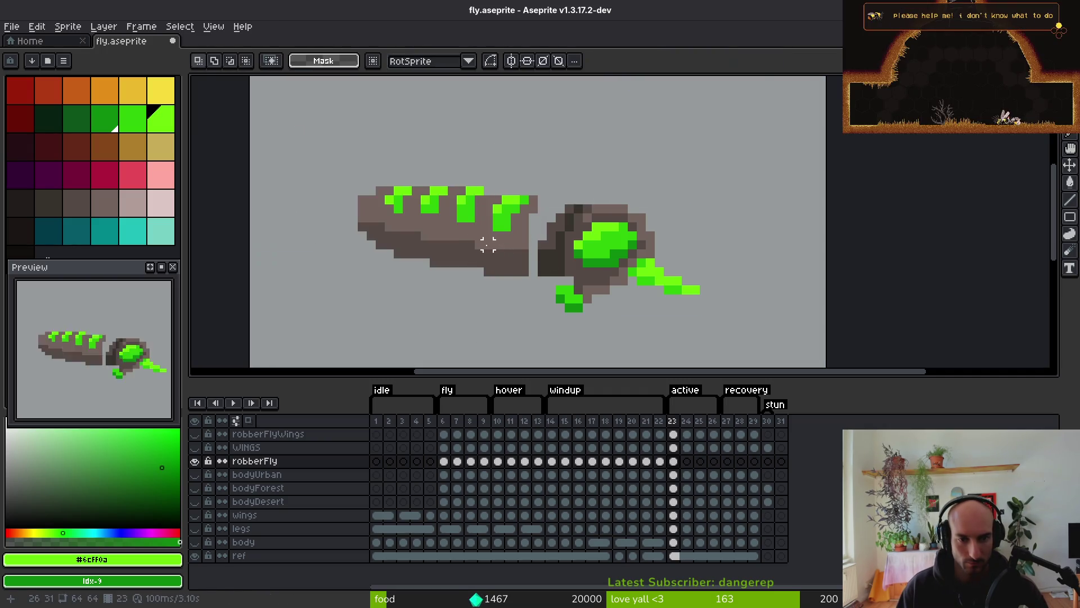
pyautogui.moveTo(488, 155)
pyautogui.mouseDown()
pyautogui.moveTo(500, 169)
pyautogui.moveTo(475, 246)
pyautogui.moveTo(489, 243)
pyautogui.moveTo(480, 244)
pyautogui.mouseUp()
pyautogui.click(480, 241)
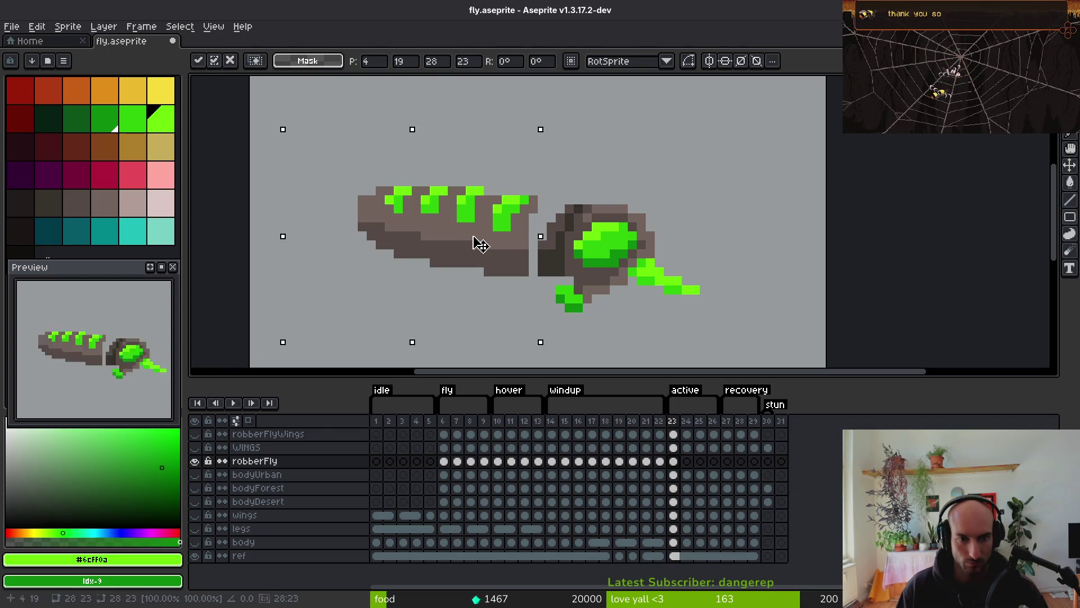
pyautogui.hotkey('ctrl', 'd')
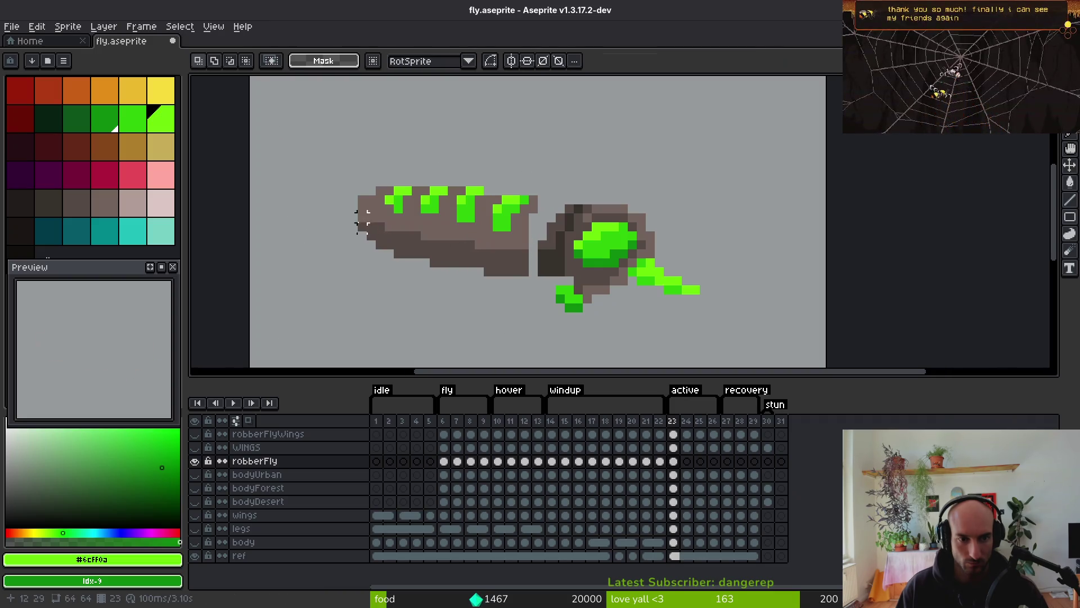
pyautogui.moveTo(338, 220)
pyautogui.mouseDown()
pyautogui.moveTo(446, 273)
pyautogui.moveTo(531, 296)
pyautogui.mouseUp()
pyautogui.click(435, 295)
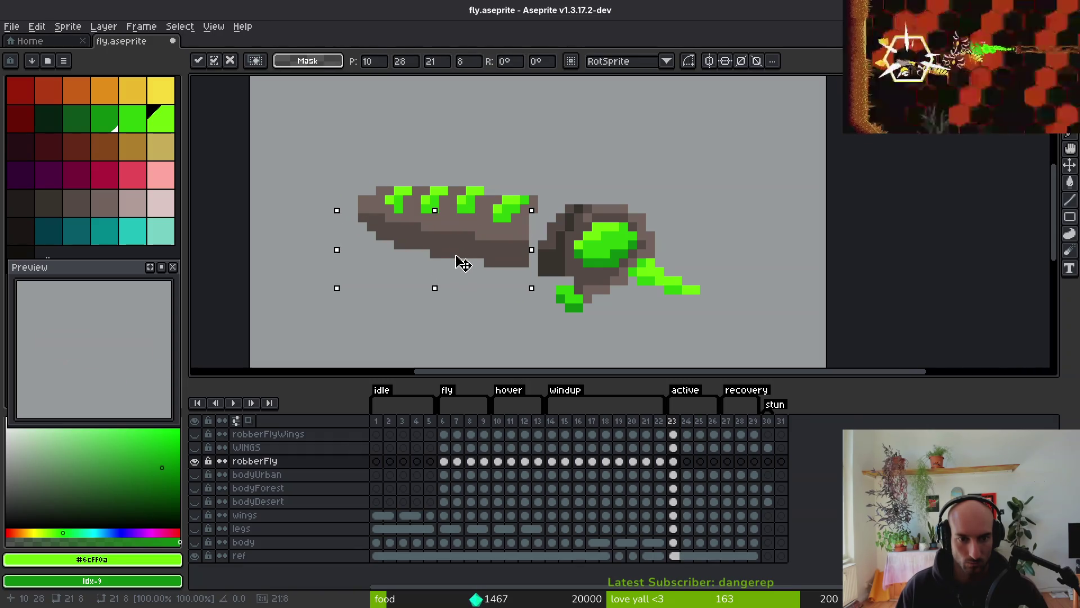
pyautogui.hotkey('ctrl', 'd')
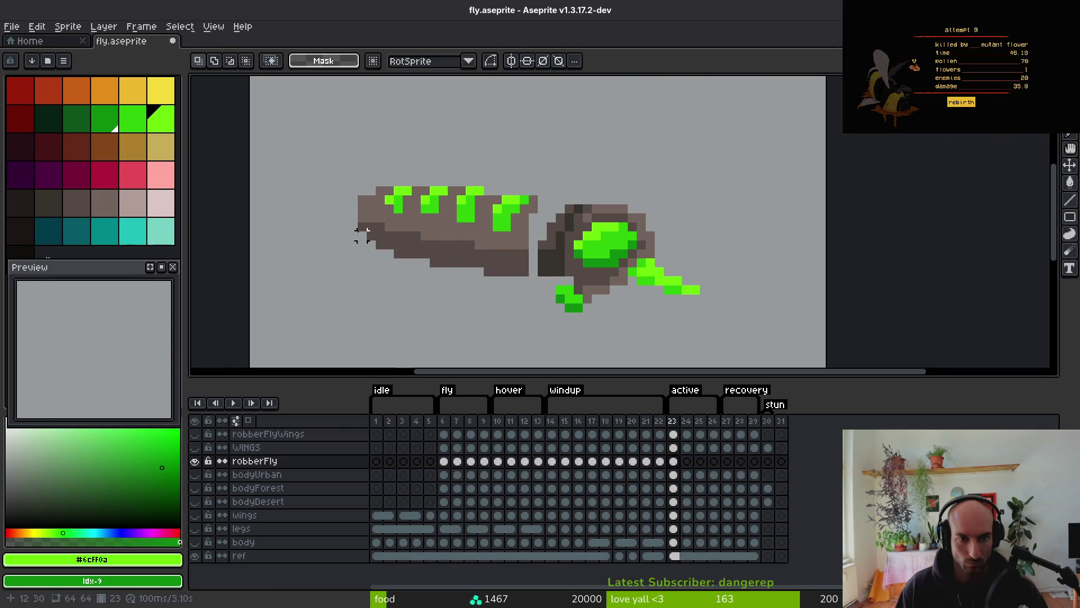
pyautogui.moveTo(360, 235); pyautogui.dragTo(450, 287)
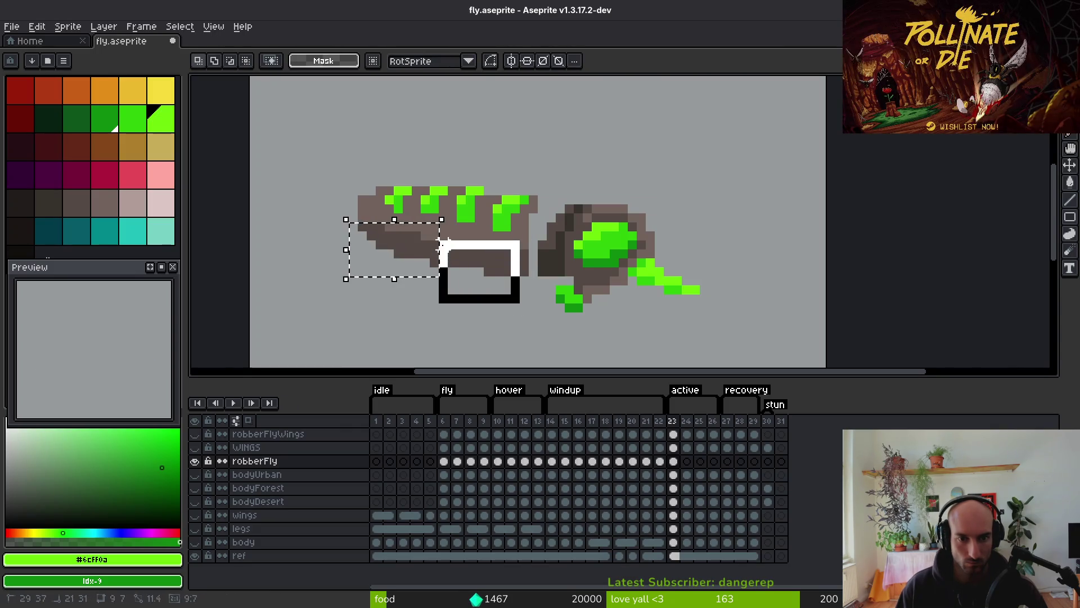
# Nudge the abdomen one pixel right and down against the head, then show the window overview
pyautogui.moveTo(445, 244); pyautogui.dragTo(524, 307)
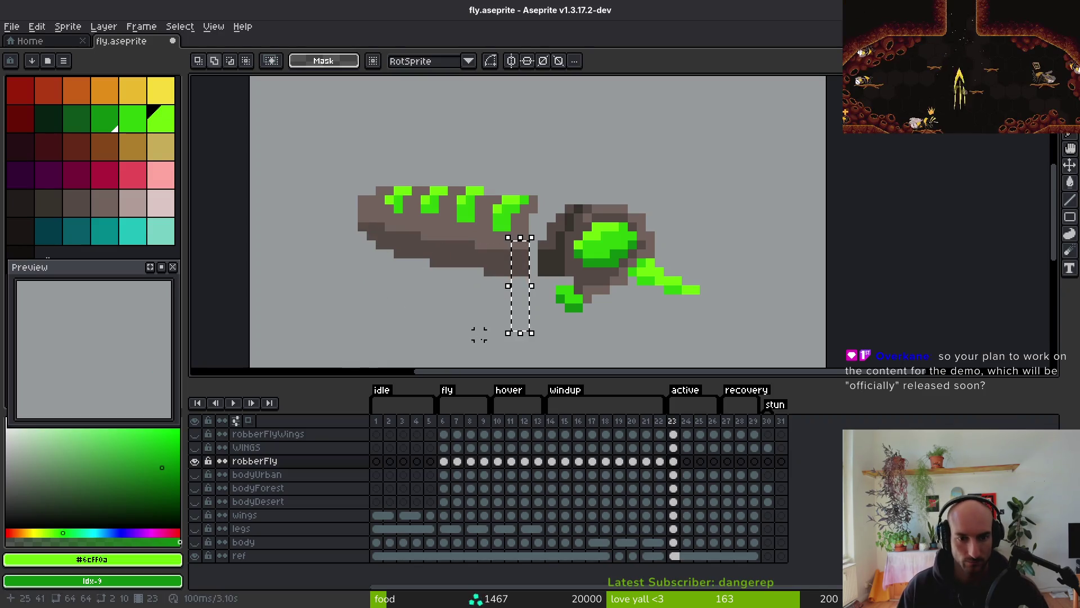
pyautogui.moveTo(506, 353); pyautogui.dragTo(395, 239)
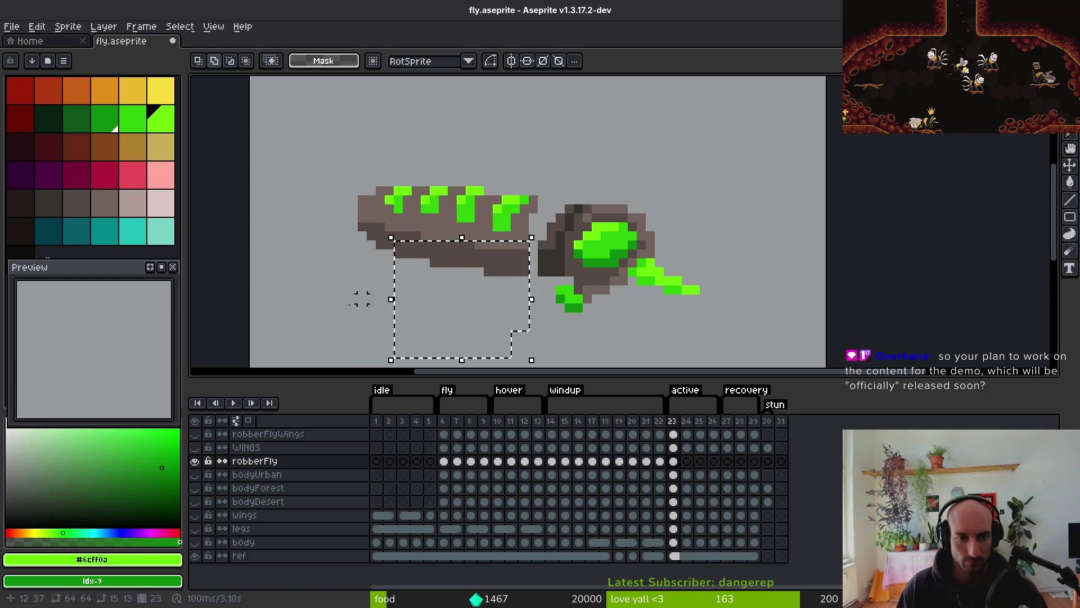
pyautogui.moveTo(371, 280); pyautogui.dragTo(374, 284)
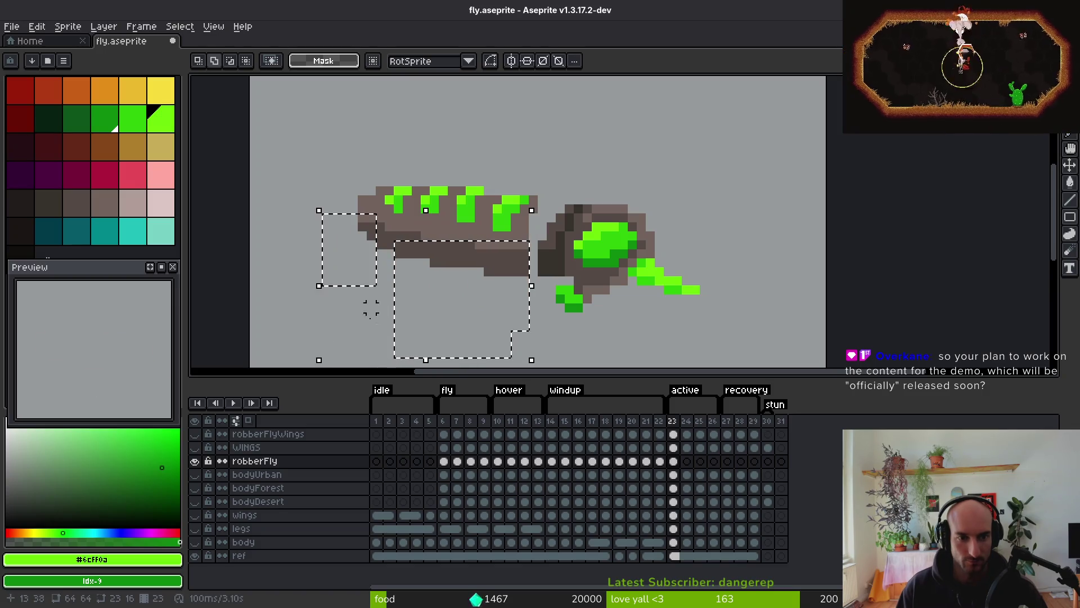
pyautogui.moveTo(368, 340); pyautogui.dragTo(420, 222)
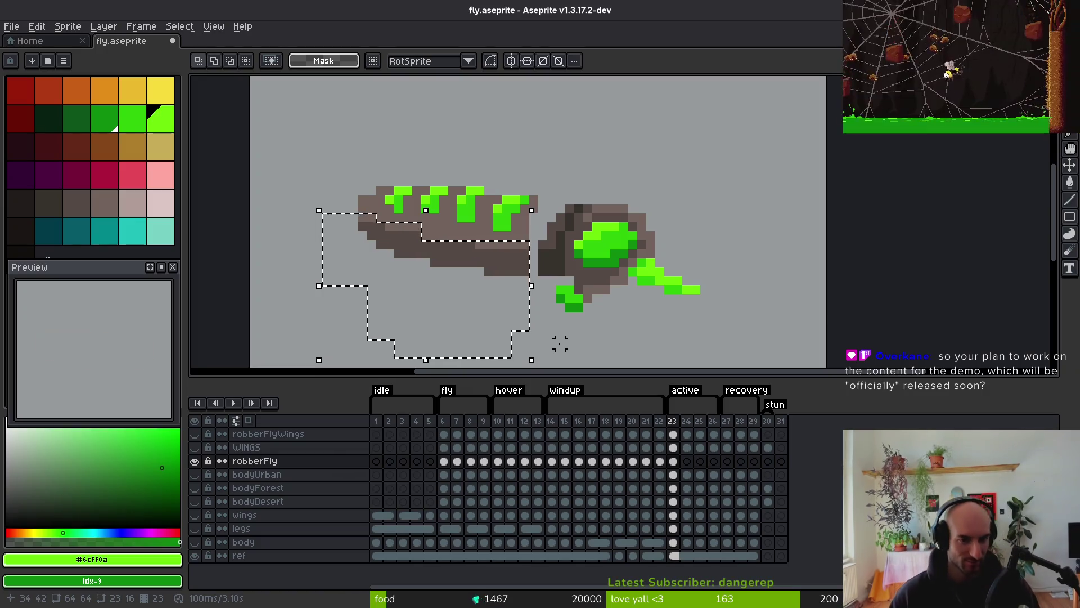
pyautogui.hotkey('ctrl', 'd')
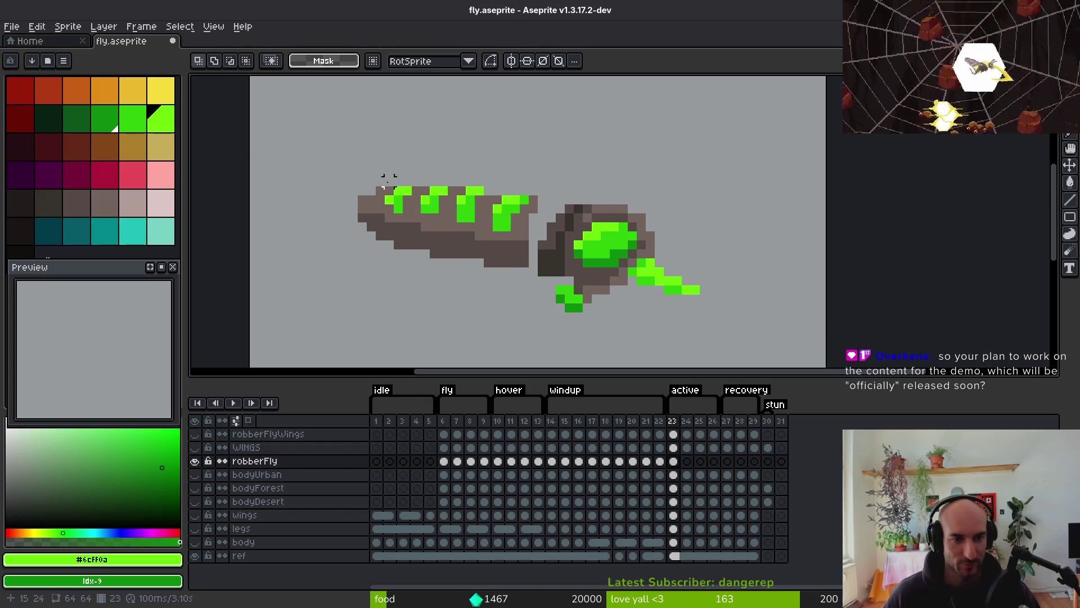
pyautogui.moveTo(283, 129); pyautogui.dragTo(549, 333)
pyautogui.moveTo(502, 232); pyautogui.dragTo(510, 241)
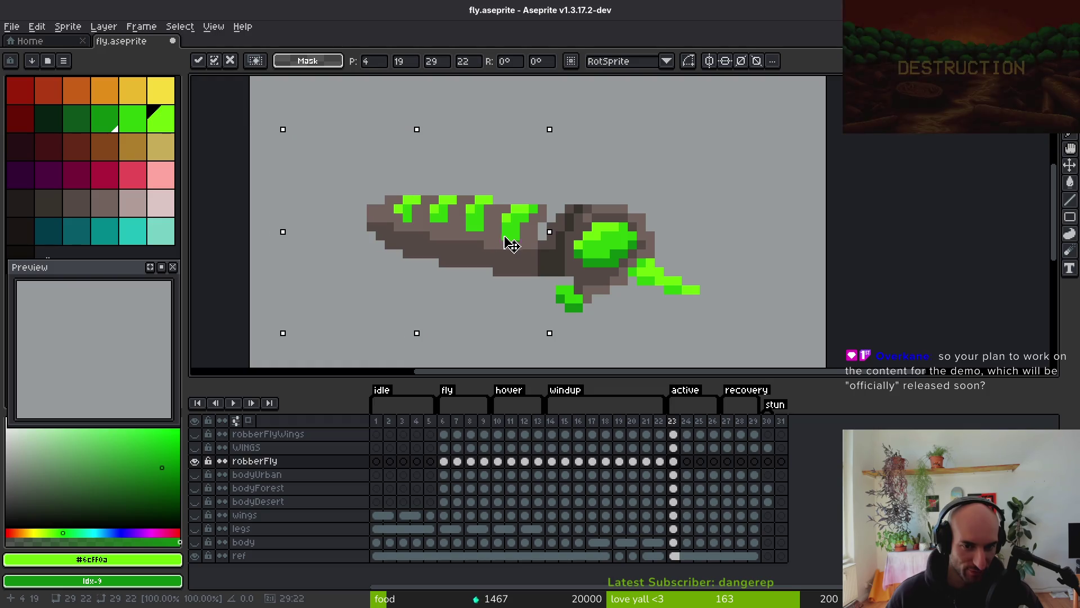
pyautogui.click(560, 225)
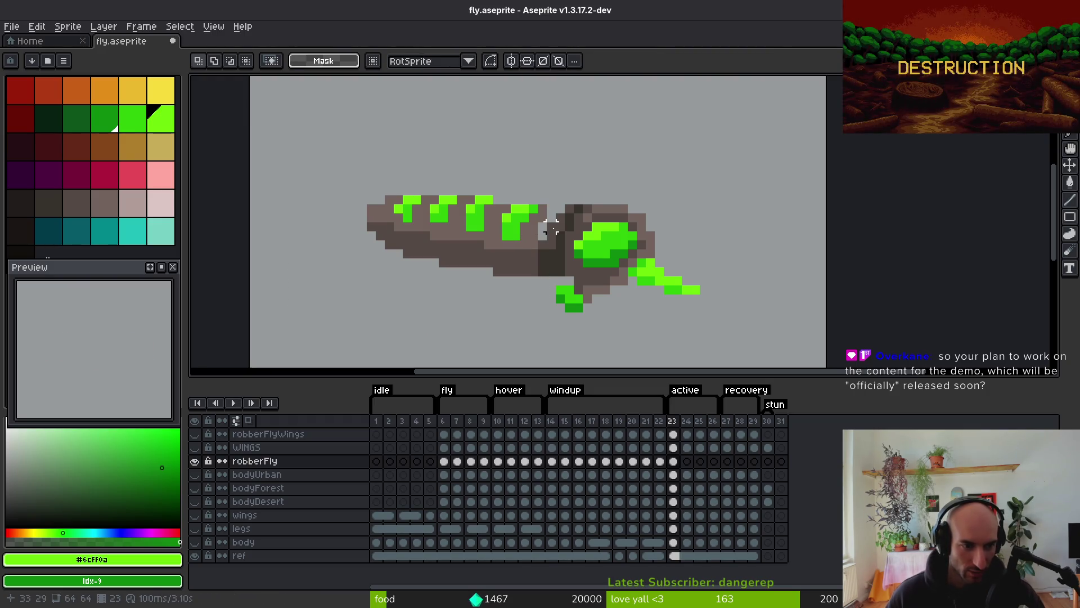
pyautogui.press('super+w')
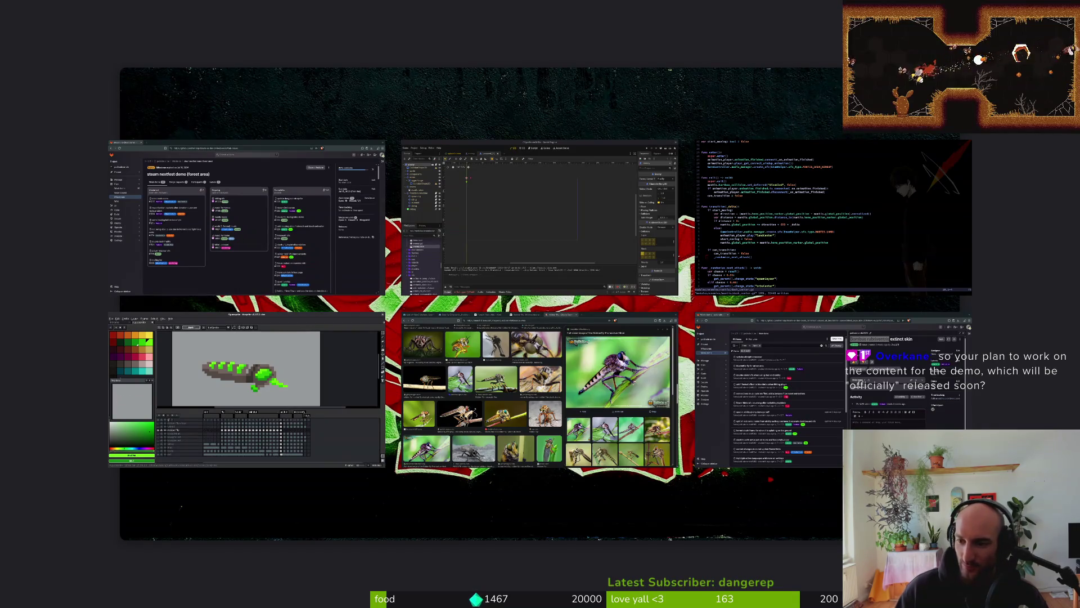
# Pick the brown body colour for the Pencil and save fly.aseprite
pyautogui.scroll(2, 546, 242)
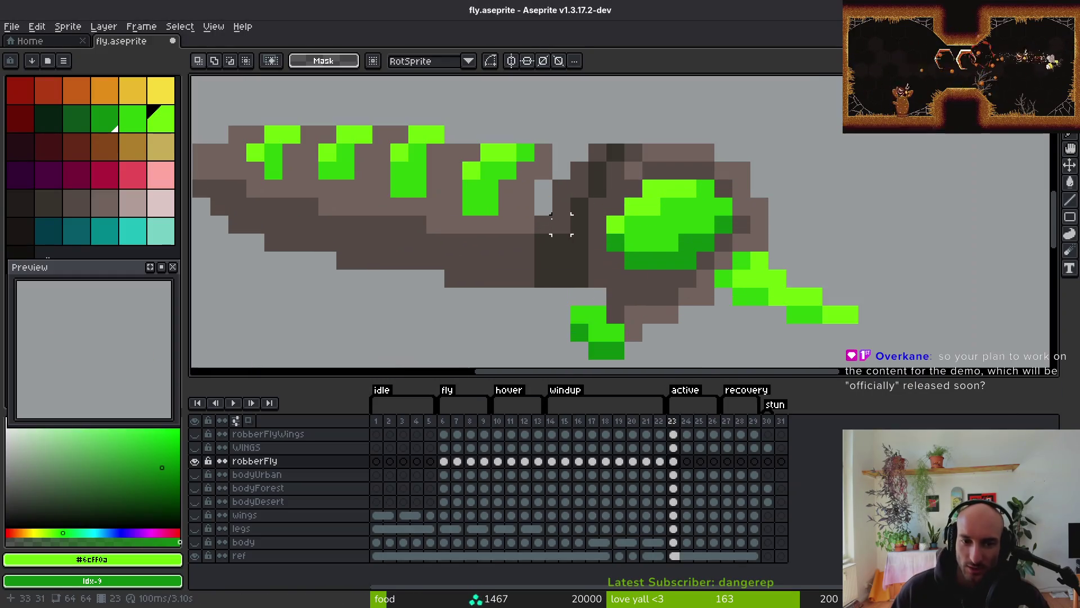
pyautogui.press('b')
pyautogui.keyDown('alt'); pyautogui.click(543, 188); pyautogui.keyUp('alt')
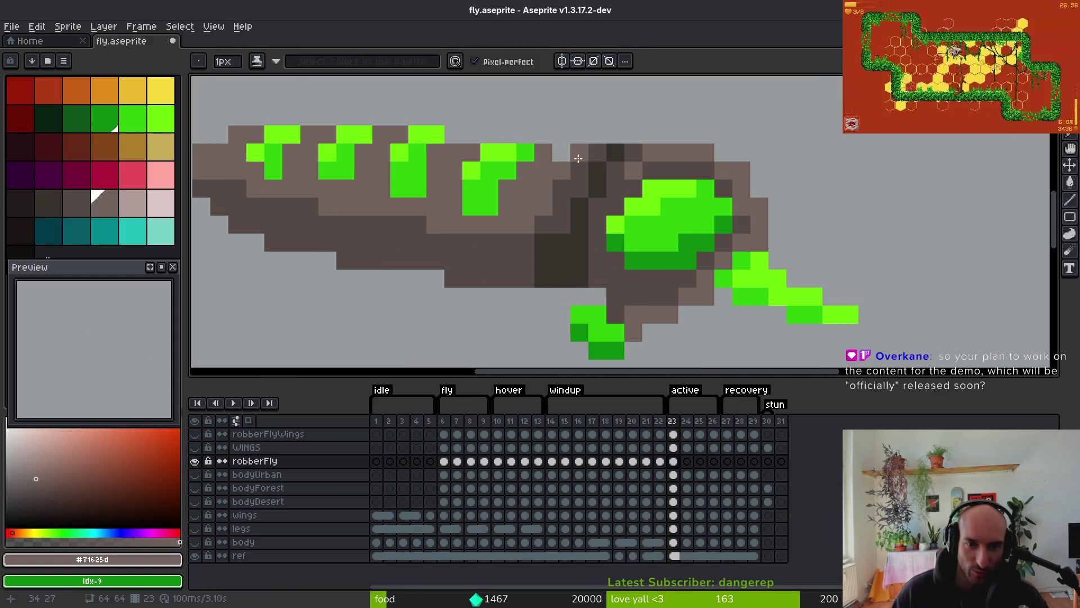
pyautogui.scroll(-4, 609, 239)
pyautogui.scroll(4, 609, 239)
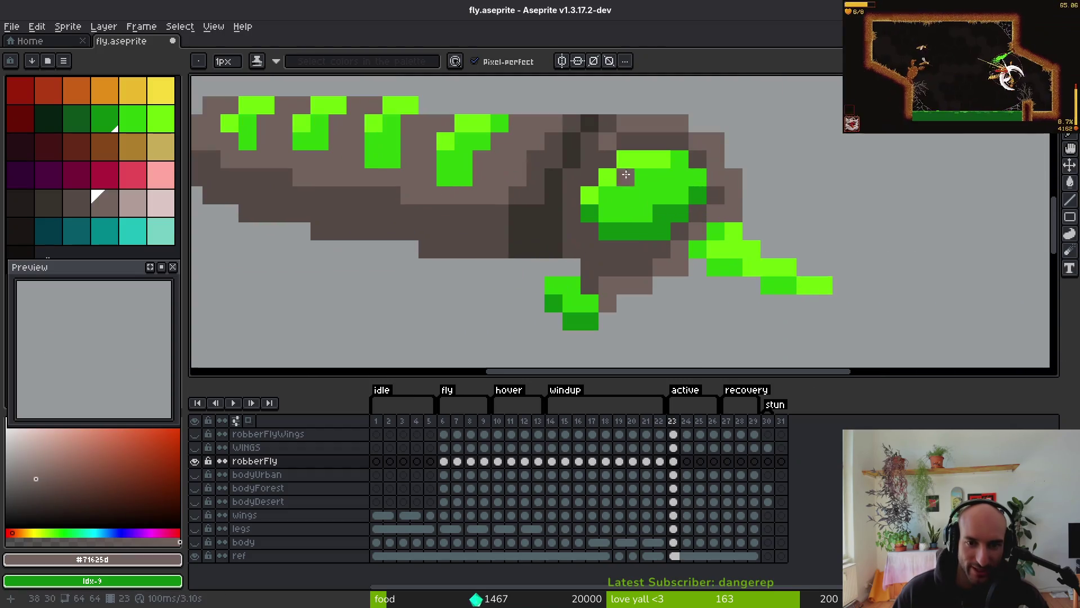
pyautogui.scroll(-4, 723, 283)
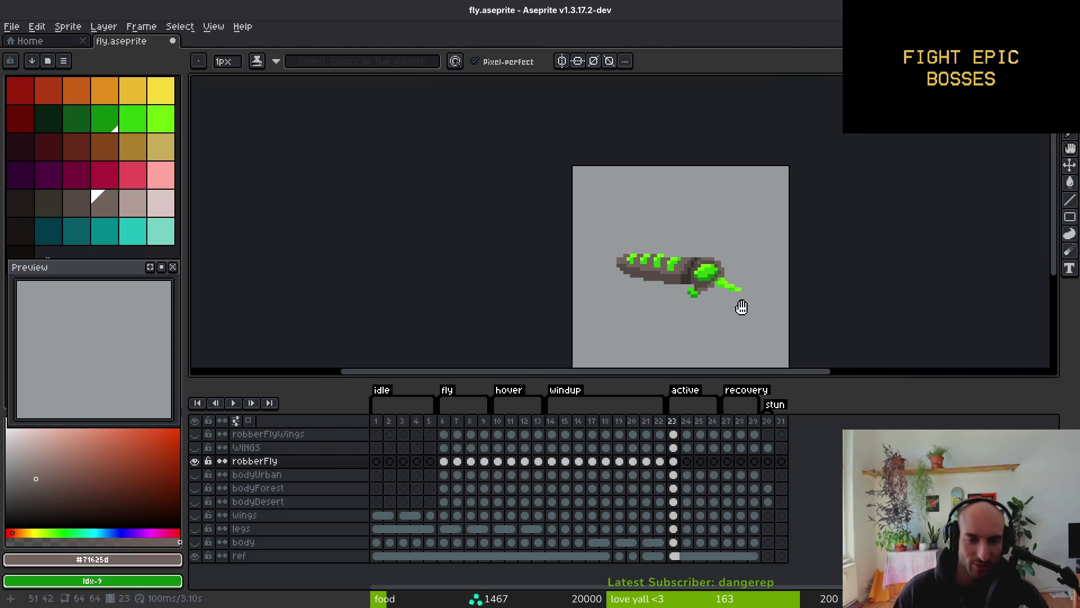
pyautogui.hotkey('ctrl', 's')
# Sample grey-brown #544a45 from the previous frame and sketch a dark diagonal line up from the neck
pyautogui.press('Left')
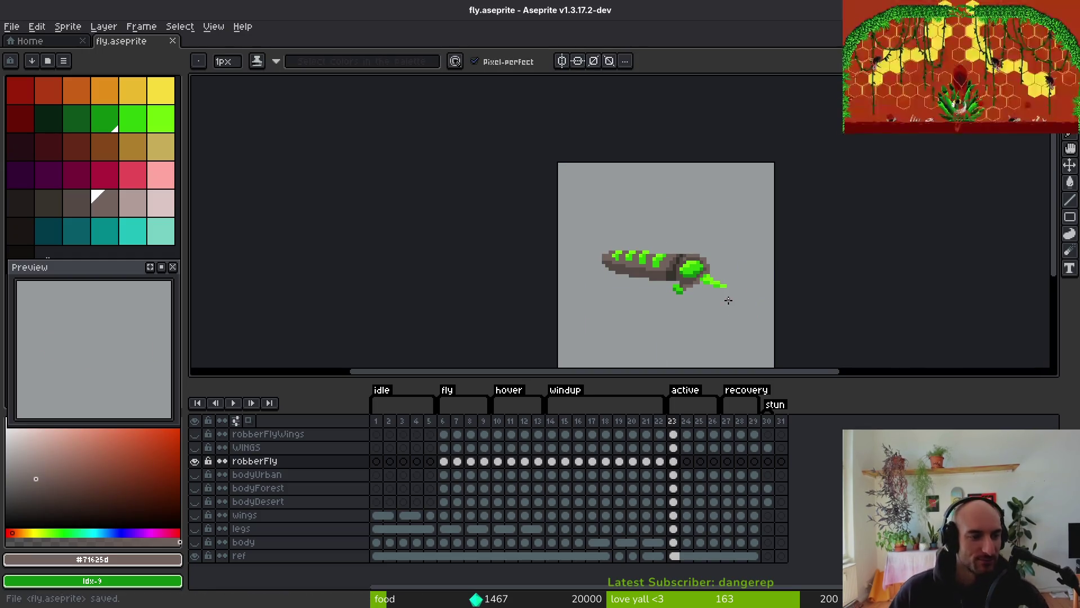
pyautogui.scroll(2, 722, 296)
pyautogui.press('i')
pyautogui.click(617, 224)
pyautogui.press('b')
pyautogui.press('Right')
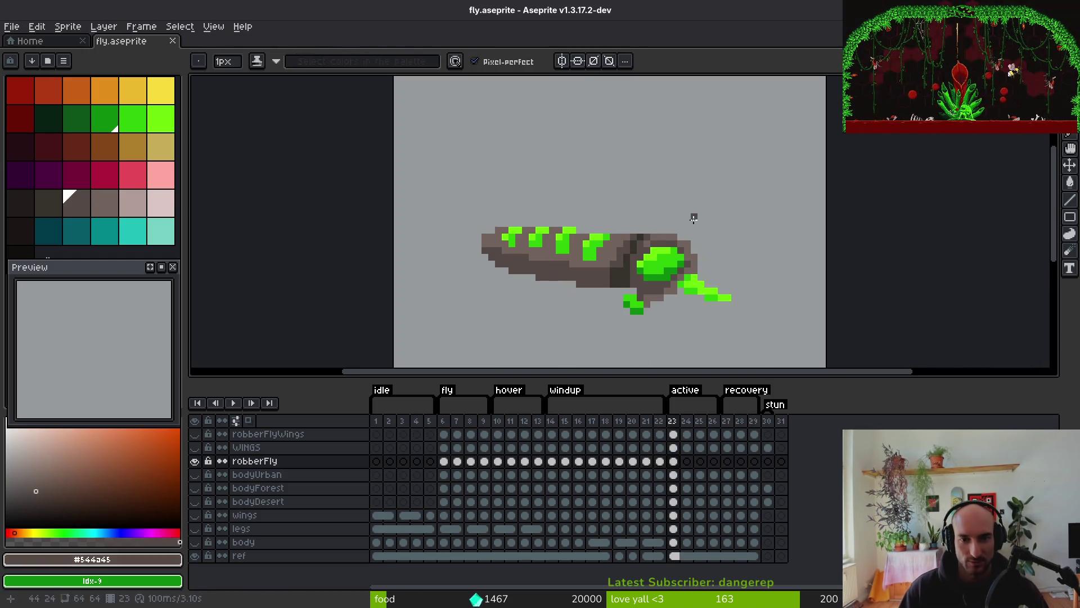
pyautogui.scroll(3, 637, 209)
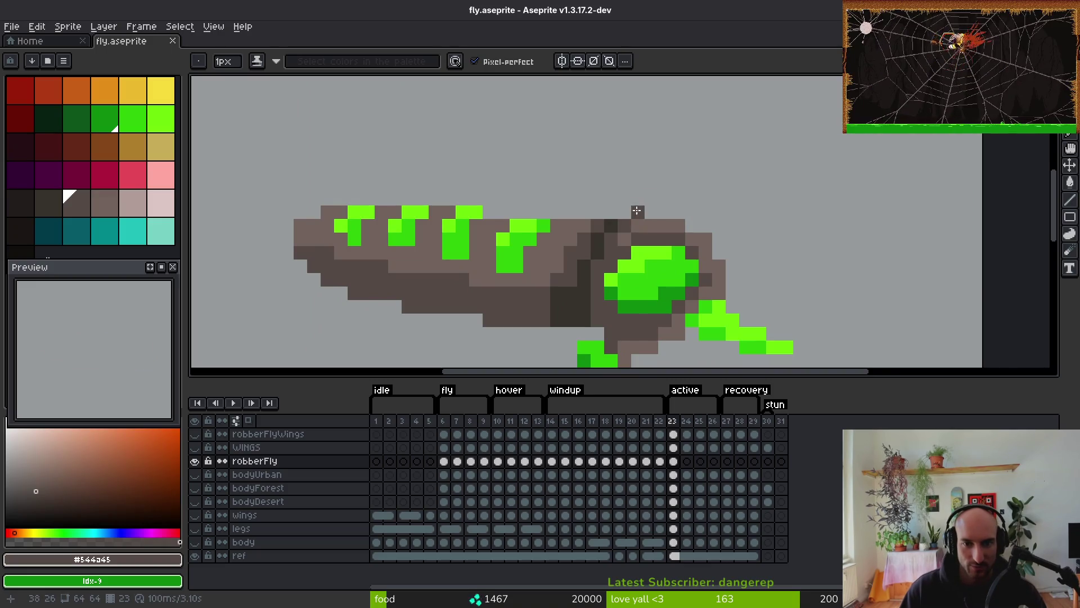
pyautogui.moveTo(564, 203); pyautogui.dragTo(510, 149)
# Lasso the abdomen and shift it about two pixels left
pyautogui.press('q')
pyautogui.moveTo(449, 135)
pyautogui.mouseDown()
pyautogui.moveTo(307, 322)
pyautogui.moveTo(552, 325)
pyautogui.mouseUp()
pyautogui.moveTo(564, 243); pyautogui.dragTo(557, 248)
pyautogui.press('Left')
pyautogui.press('Left')
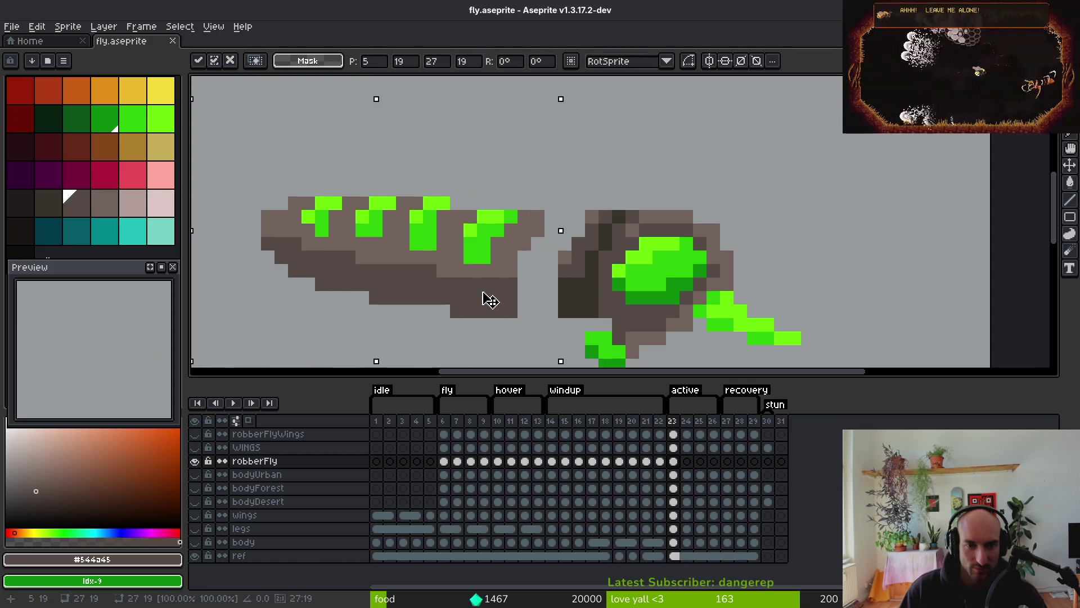
# Repaint the neck with medium brown #544d45 and a dark brown #36312c column beneath
pyautogui.hotkey('ctrl', 'd')
pyautogui.click(573, 303)
pyautogui.click(565, 325)
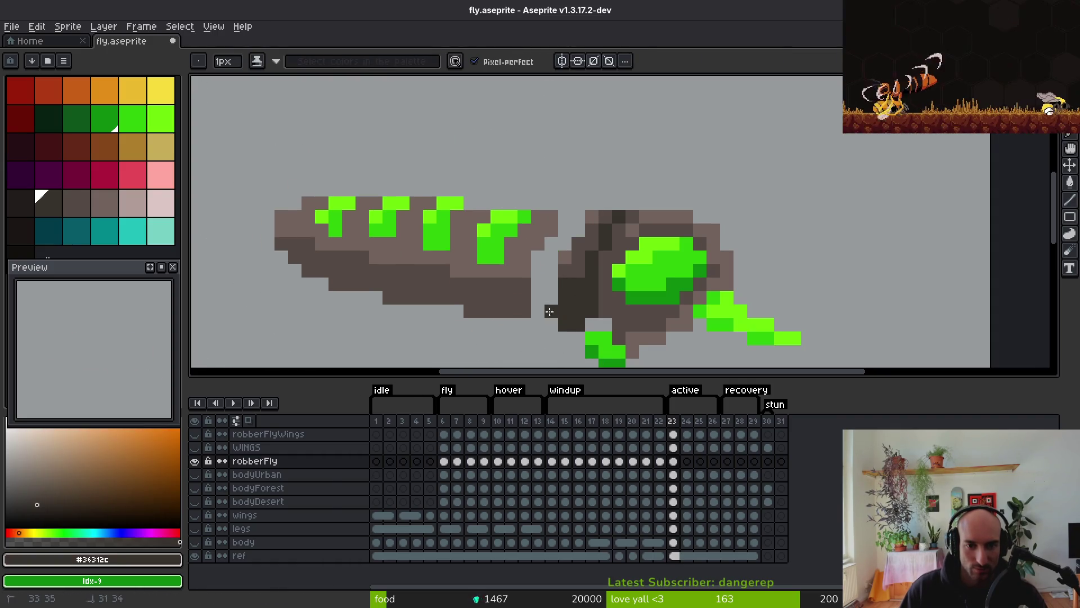
pyautogui.keyDown('alt'); pyautogui.click(565, 258); pyautogui.keyUp('alt')
pyautogui.moveTo(548, 248)
pyautogui.mouseDown()
pyautogui.moveTo(554, 213)
pyautogui.moveTo(620, 191)
pyautogui.moveTo(553, 206)
pyautogui.moveTo(574, 205)
pyautogui.moveTo(551, 269)
pyautogui.mouseUp()
pyautogui.moveTo(537, 229); pyautogui.dragTo(538, 246)
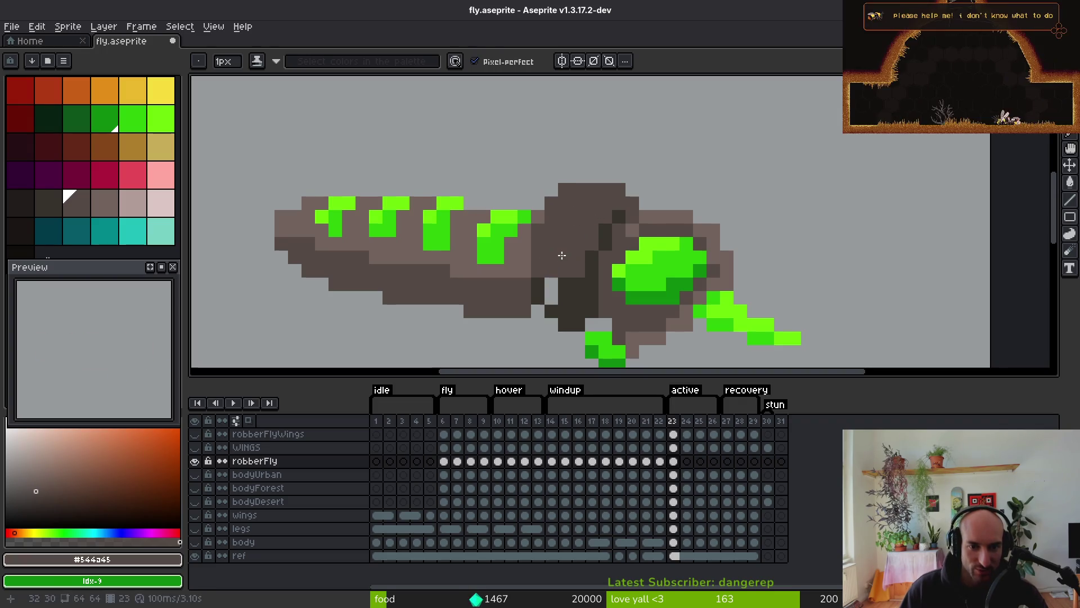
pyautogui.keyDown('alt'); pyautogui.click(570, 291); pyautogui.keyUp('alt')
pyautogui.moveTo(551, 325)
pyautogui.mouseDown()
pyautogui.moveTo(549, 288)
pyautogui.moveTo(576, 287)
pyautogui.mouseUp()
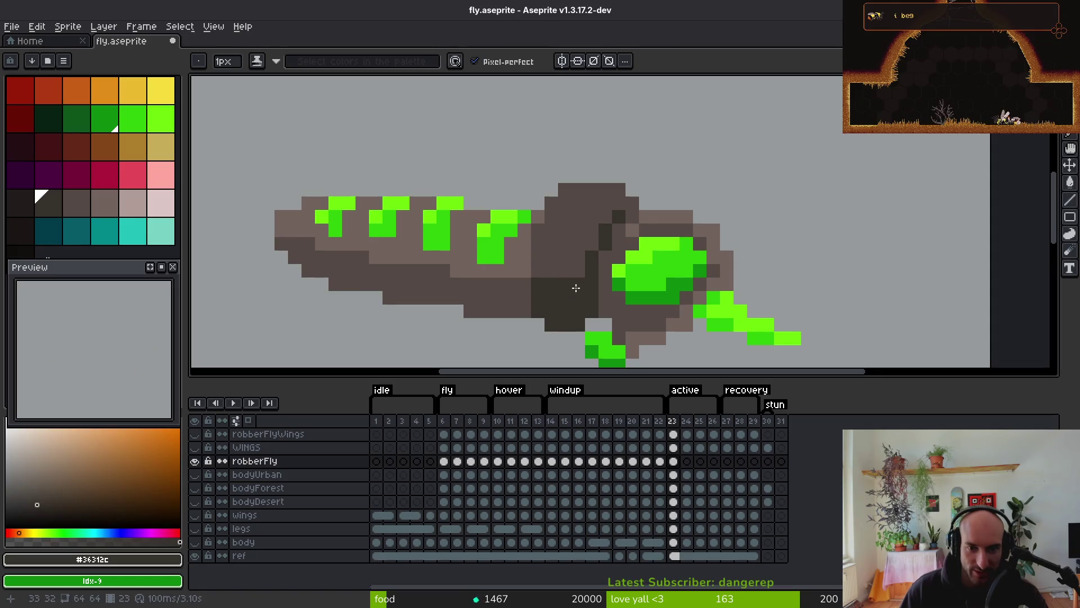
# Save fly.aseprite and switch over to the Godot editor
pyautogui.hotkey('ctrl', 's')
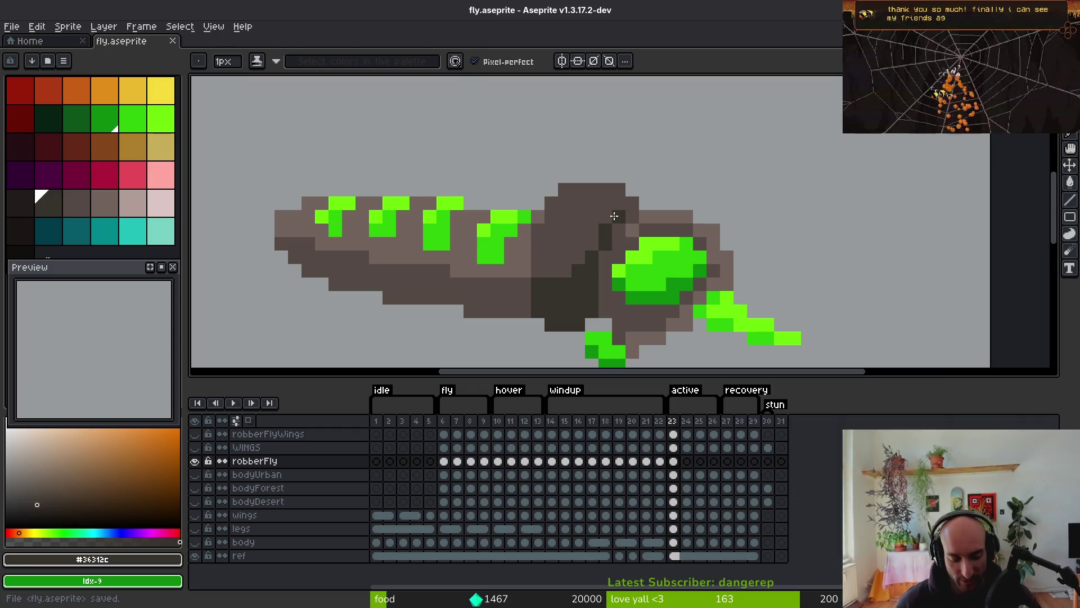
pyautogui.press('alt')
pyautogui.hotkey('alt', 'Tab')
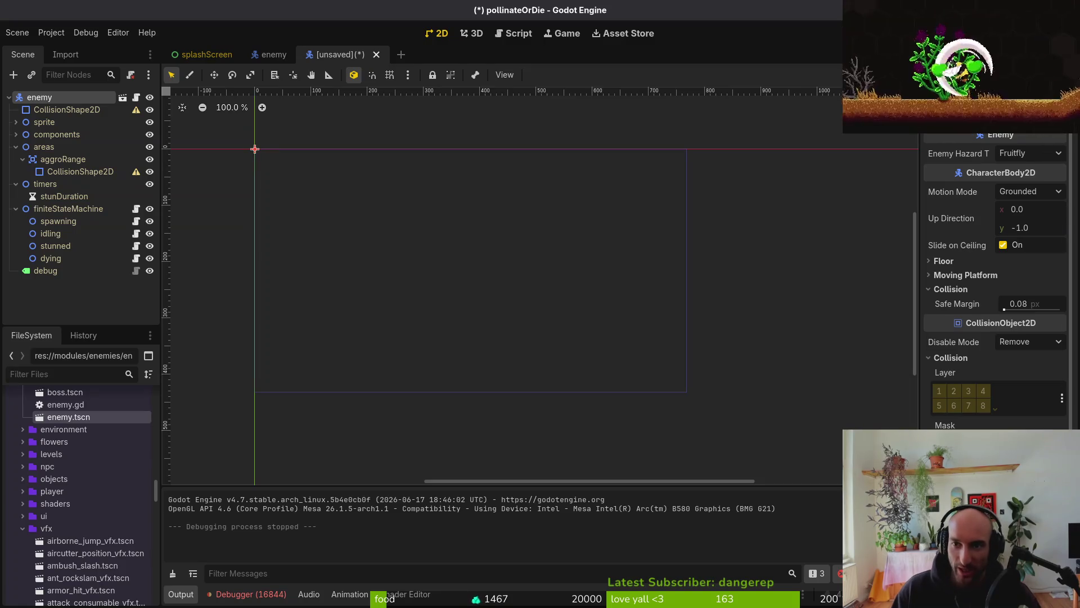
# Run the game with F5, continue the saved game, then pause and resume
pyautogui.press('F5')
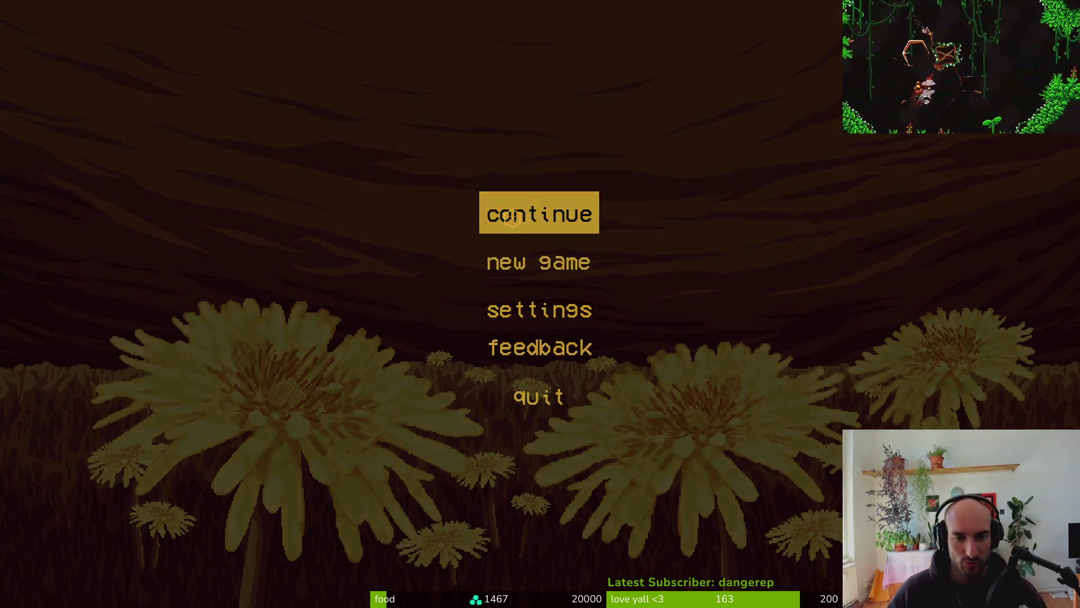
pyautogui.click(512, 216)
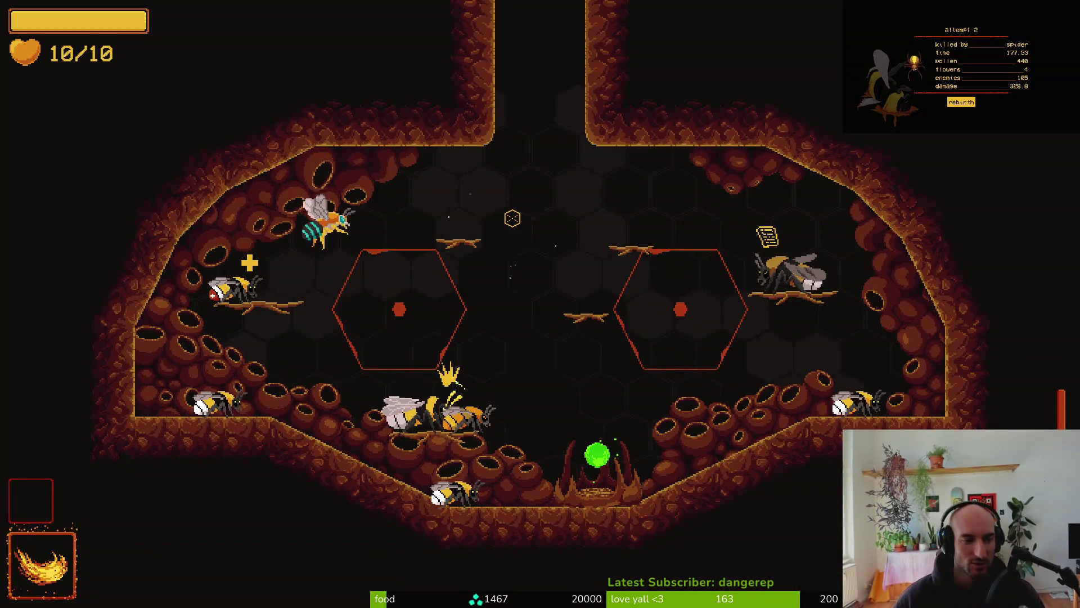
pyautogui.press('Escape')
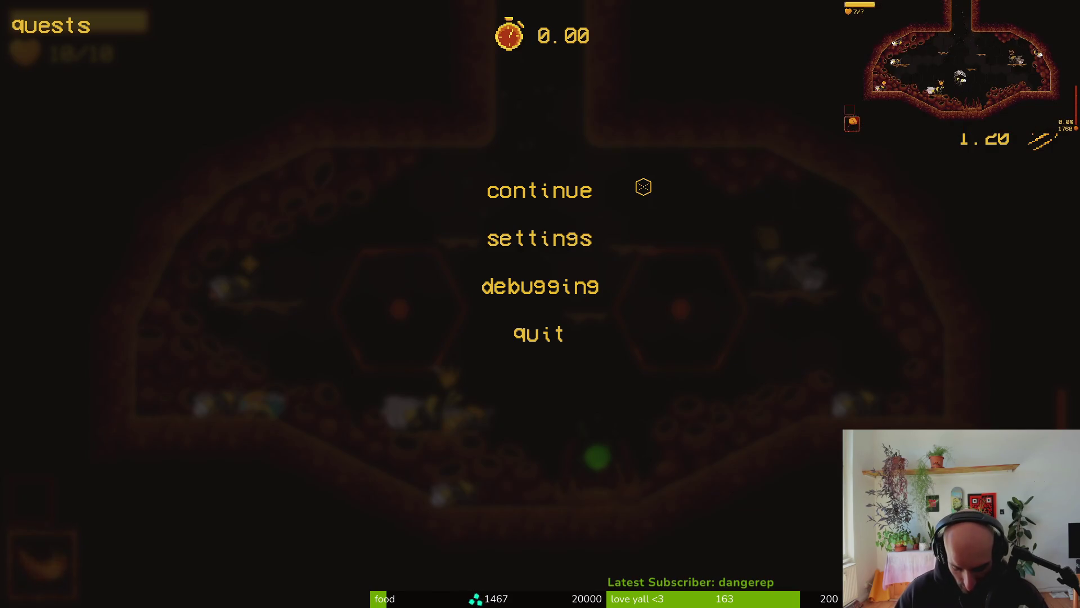
pyautogui.click(574, 195)
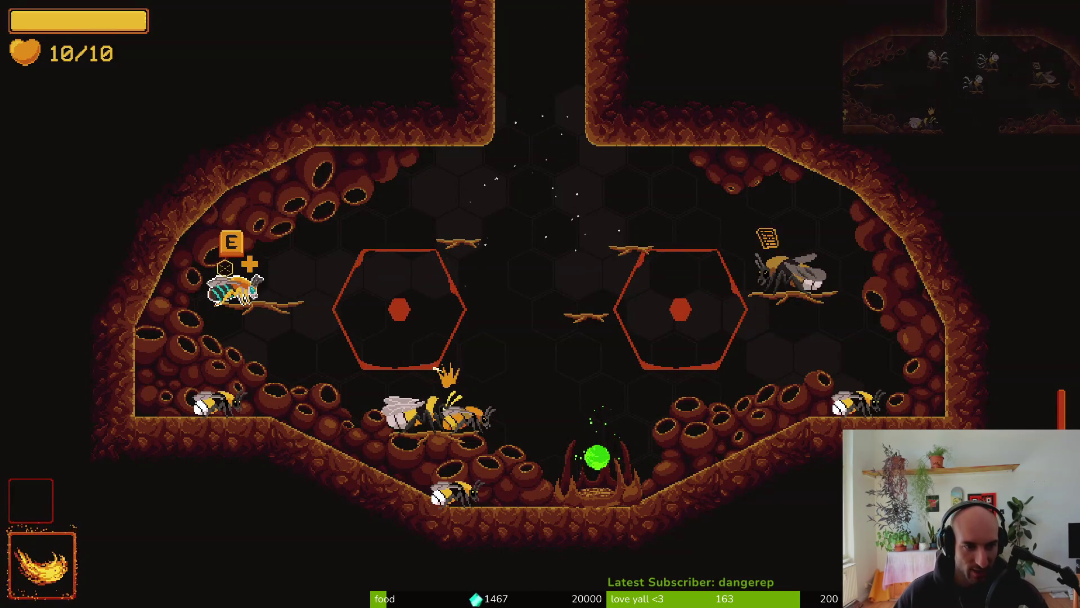
# Toggle the inventory screen twice, check the pause menu, then fly the bee right toward the crown
pyautogui.press('Tab')
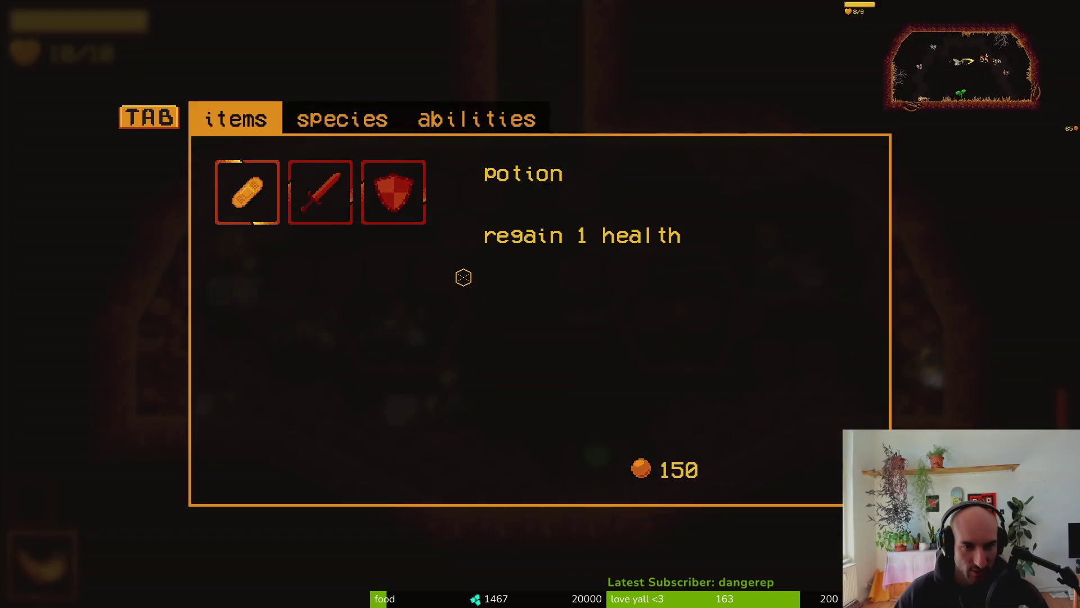
pyautogui.press('Tab')
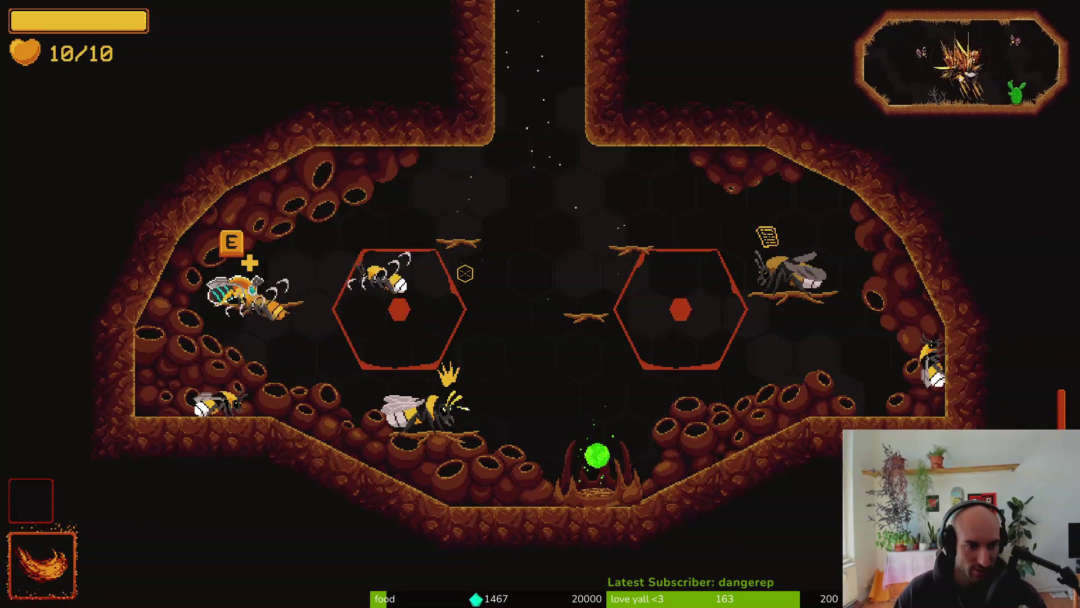
pyautogui.press('Tab')
pyautogui.press('Tab')
pyautogui.press('Tab')
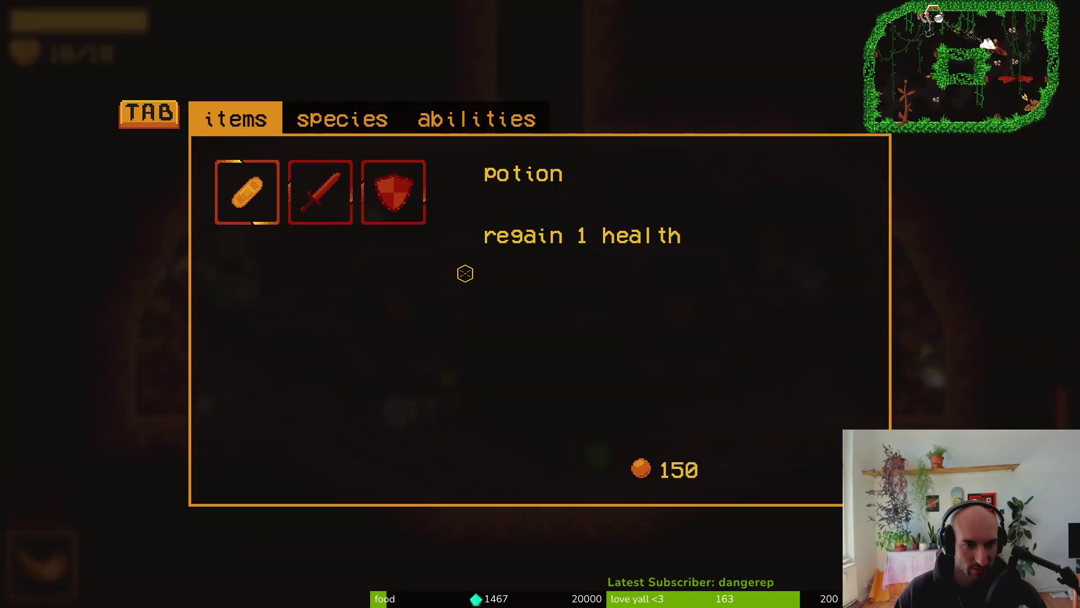
pyautogui.press('Tab')
pyautogui.press('Escape')
pyautogui.press('Down')
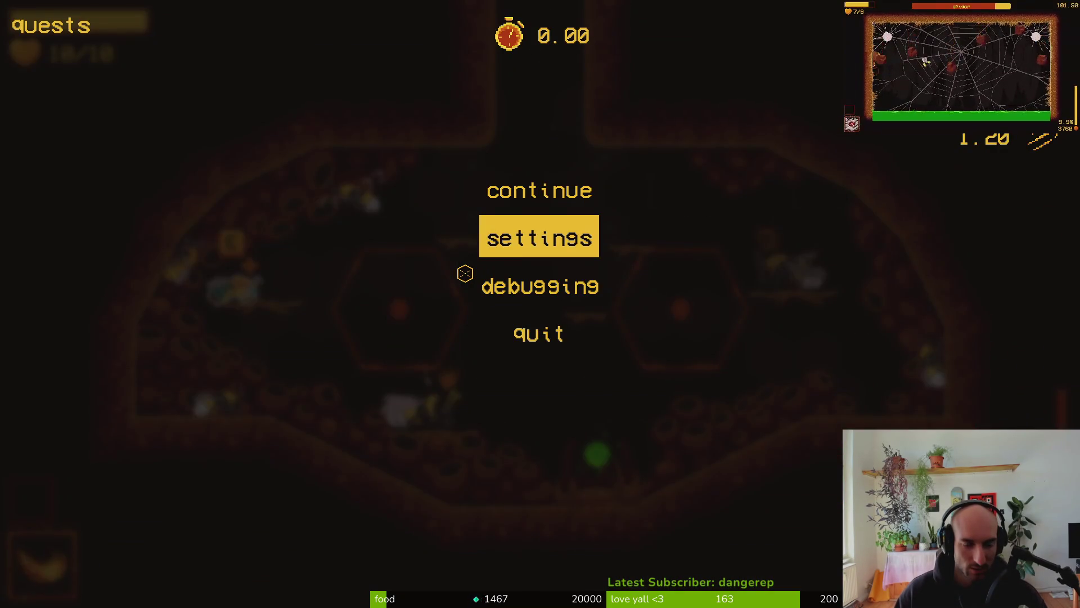
pyautogui.press('Escape')
pyautogui.press('Tab')
pyautogui.press('Tab')
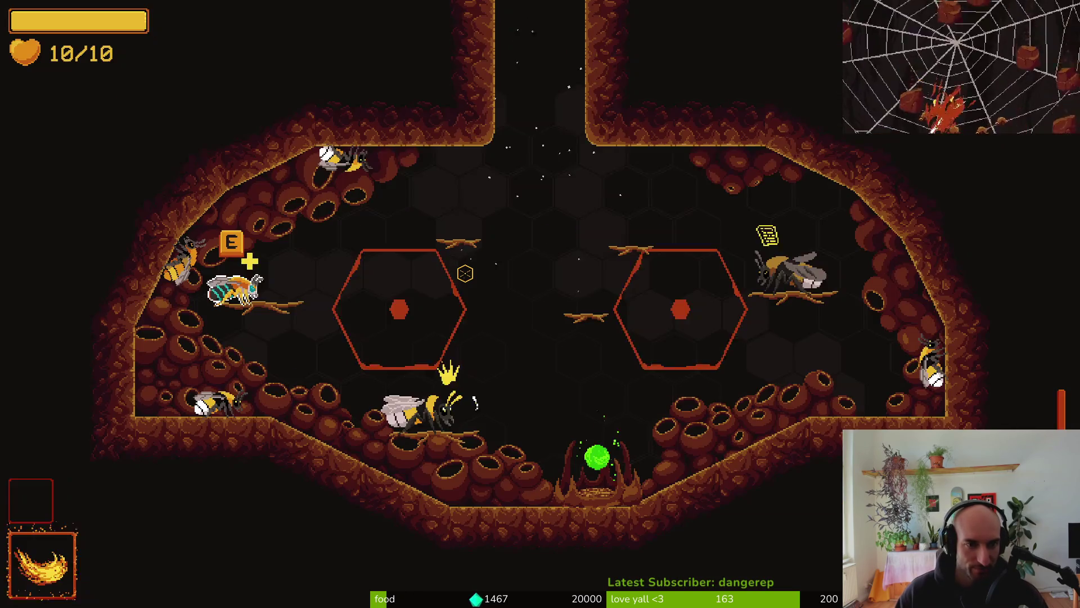
pyautogui.press('d')
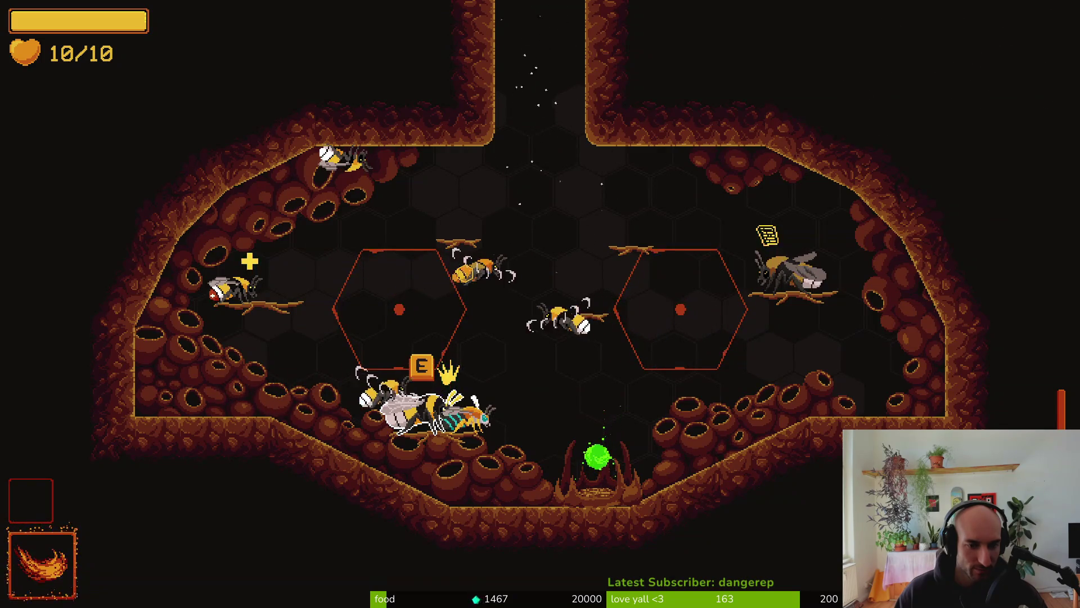
# Open Settings from the pause menu, page to the controls list, and return to play
pyautogui.press('Escape')
pyautogui.press('Down')
pyautogui.press('Return')
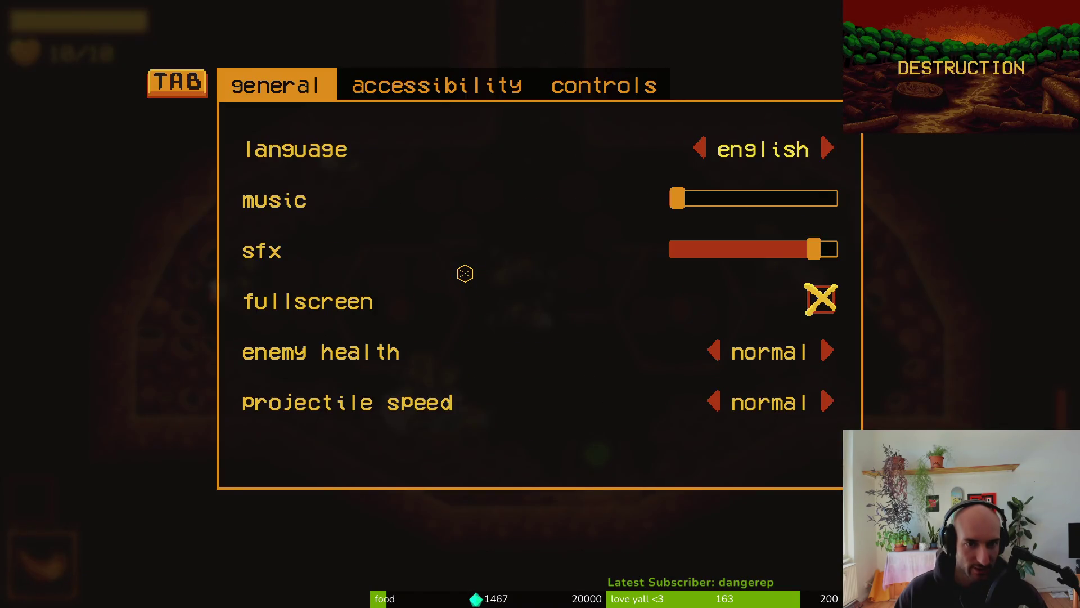
pyautogui.press('Tab')
pyautogui.press('Tab')
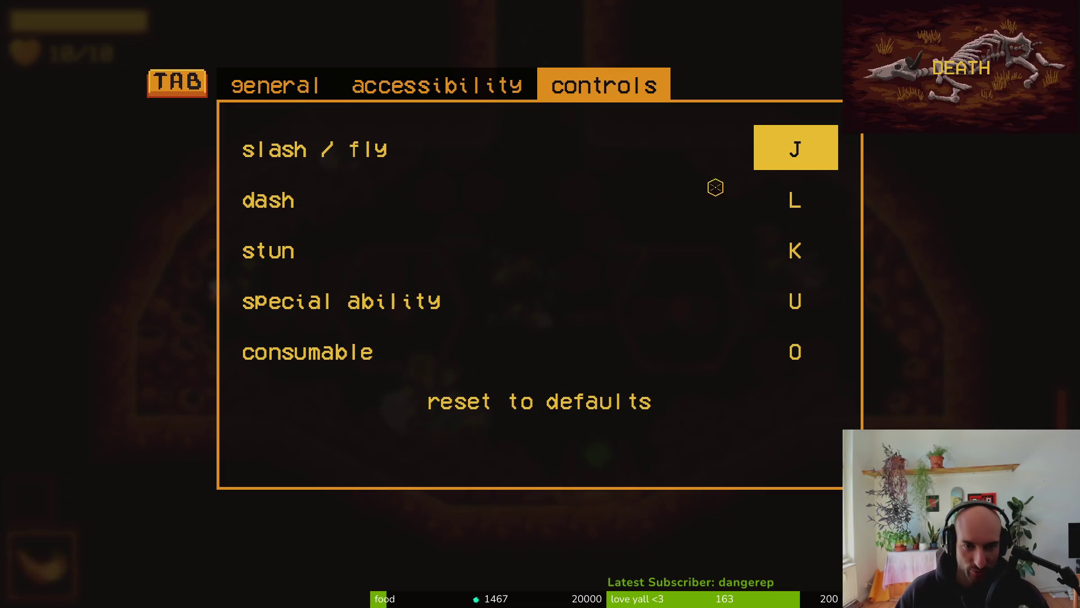
pyautogui.press('Escape')
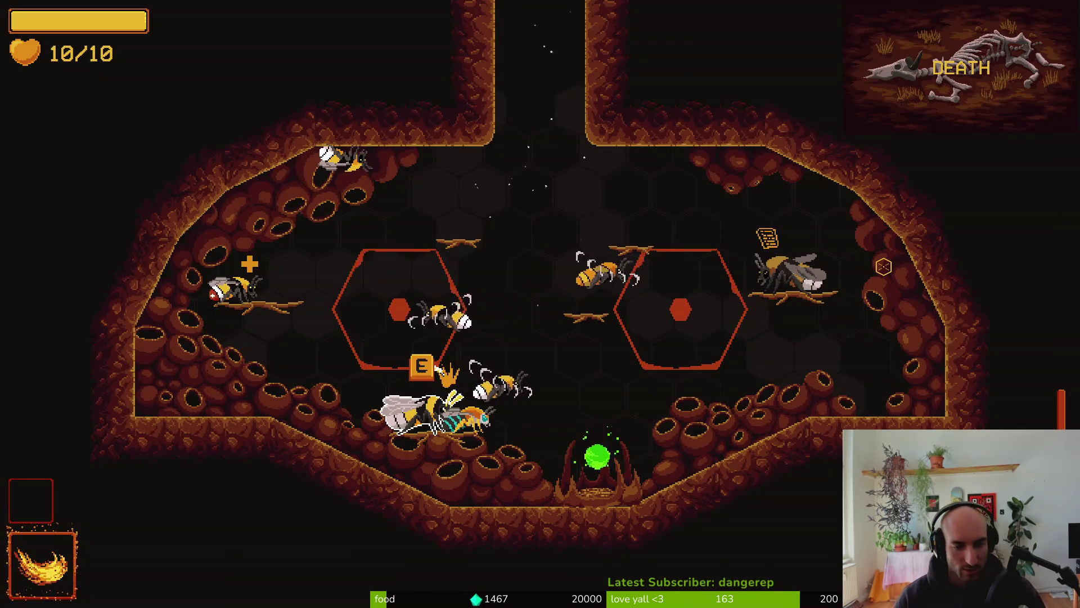
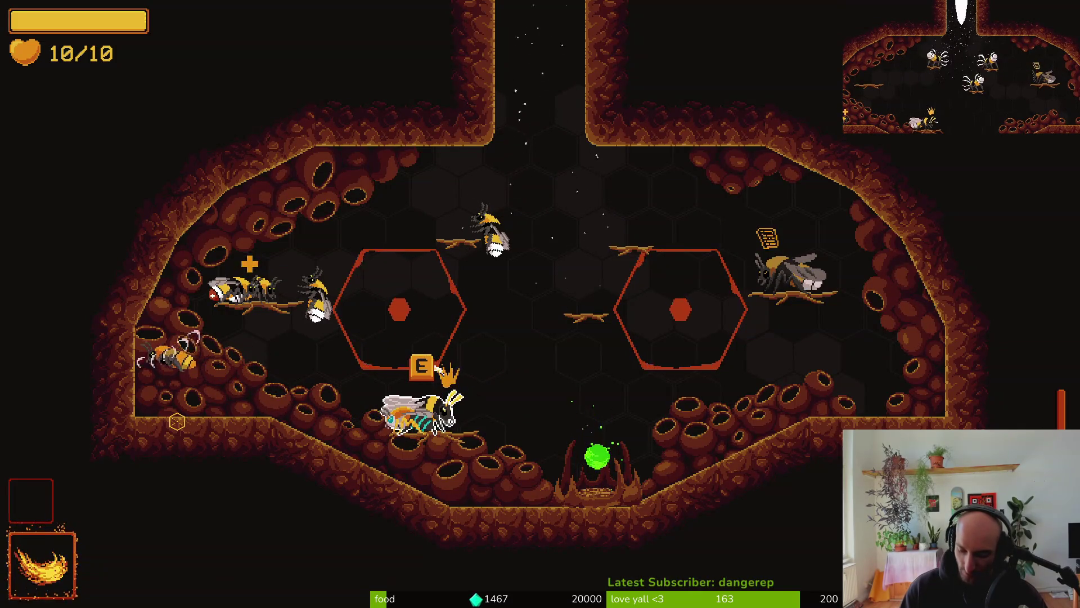
# Shoot a fireball at the enemies, then equip the smokebomb ability and use it
pyautogui.rightClick(551, 356)
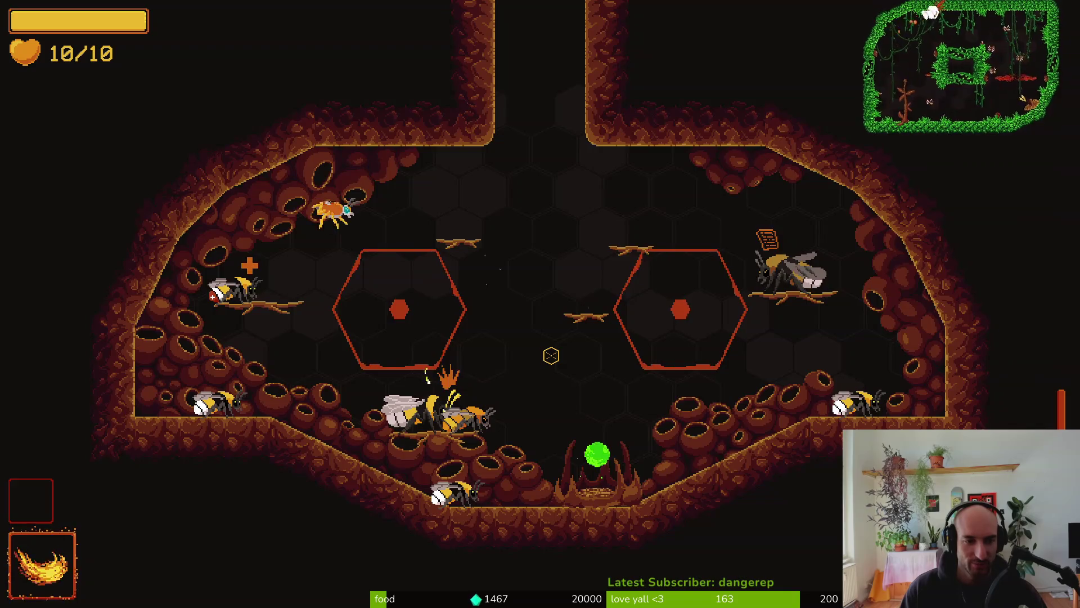
pyautogui.press('Tab')
pyautogui.press('e')
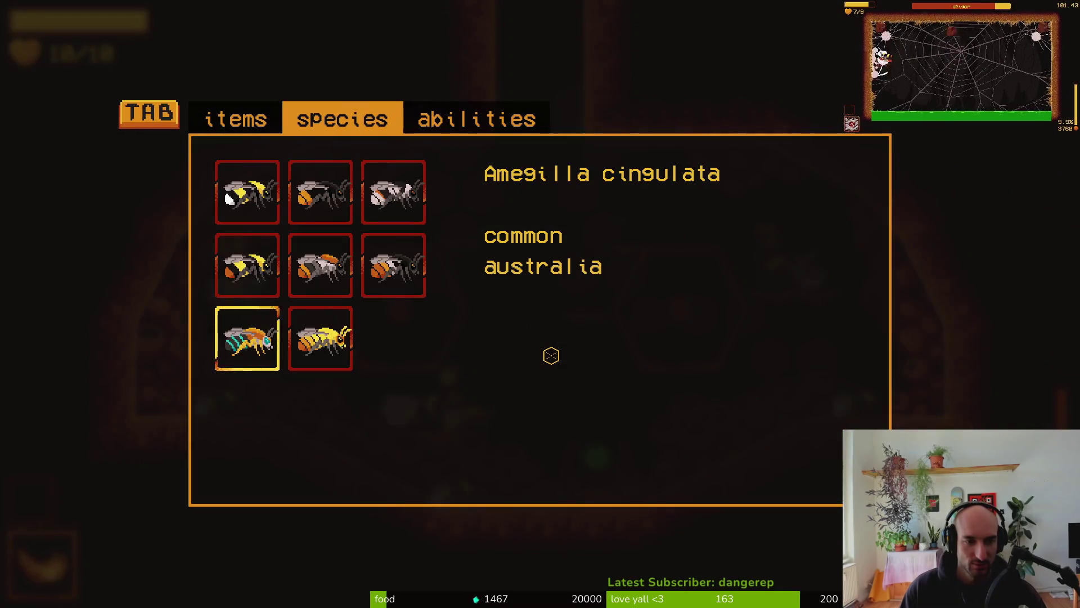
pyautogui.press('e')
pyautogui.press('Tab')
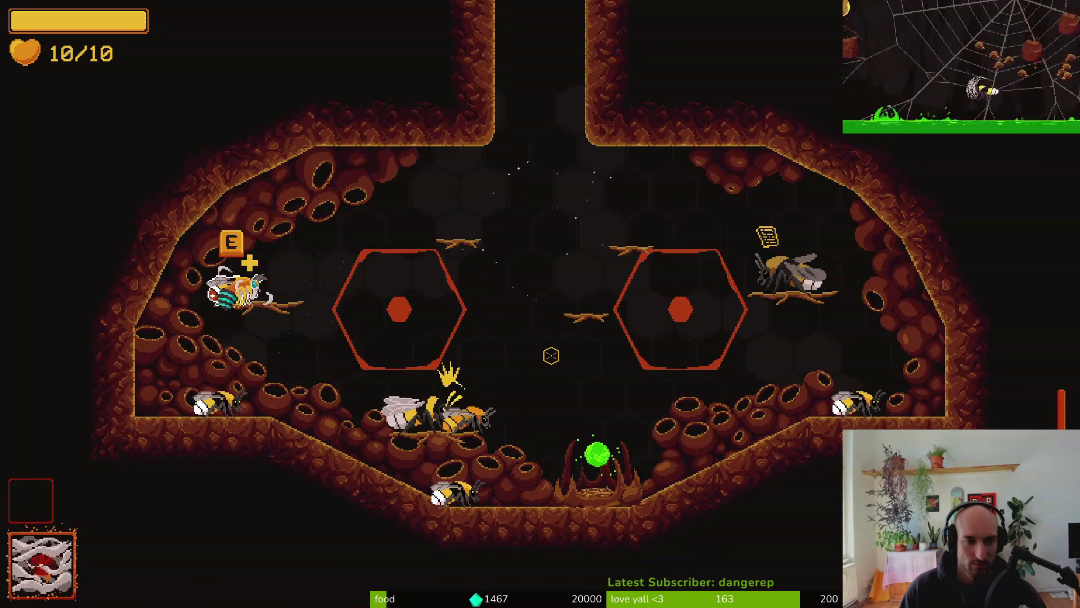
pyautogui.press('q')
# Swap the active ability to shield and activate it around the bee
pyautogui.press('Tab')
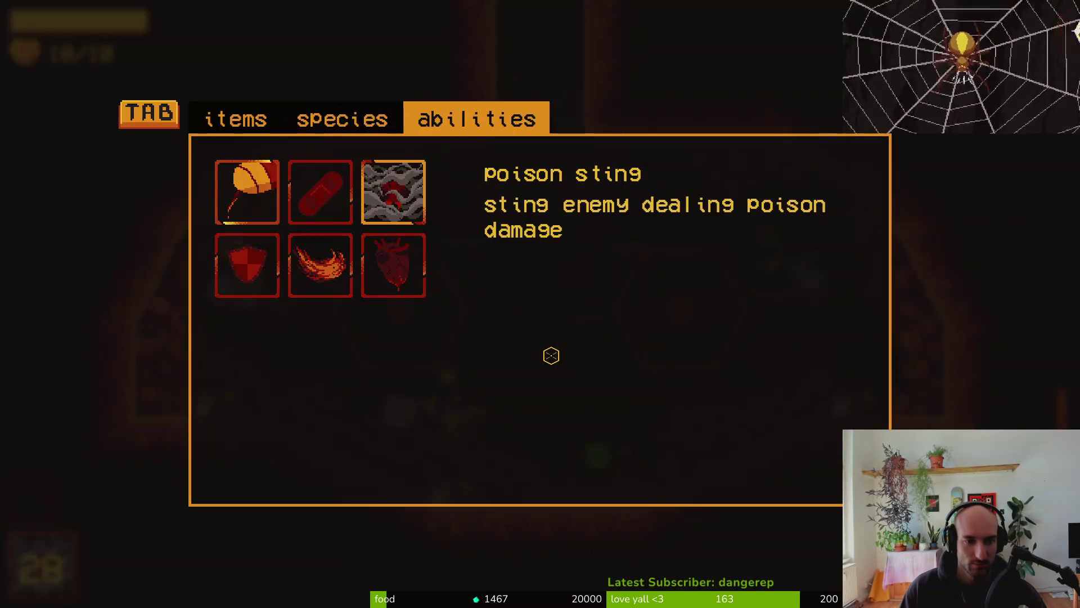
pyautogui.press('e')
pyautogui.press('e')
pyautogui.press('Tab')
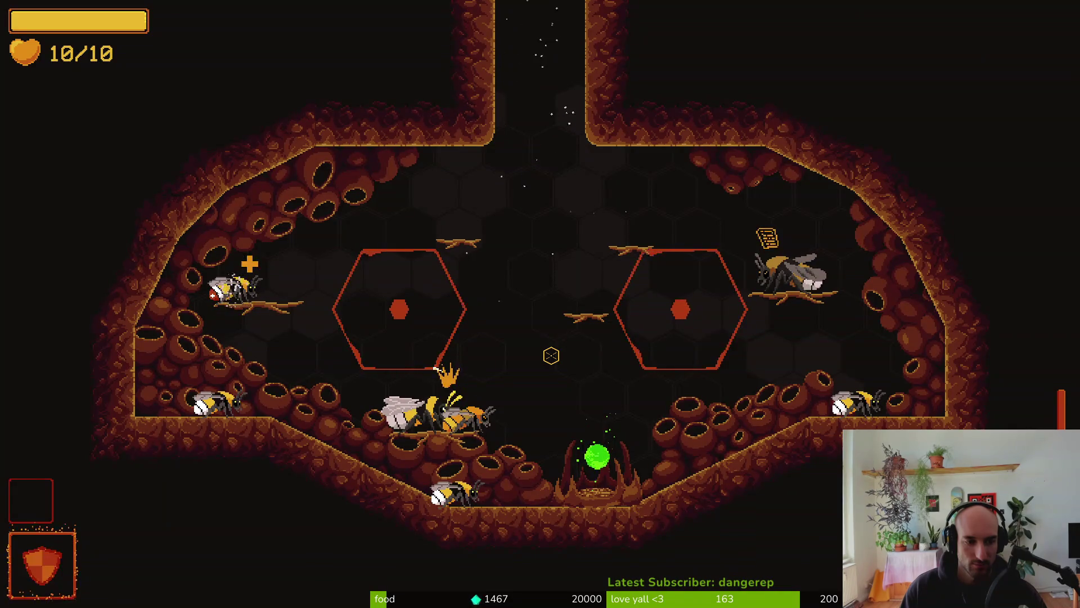
pyautogui.press('q')
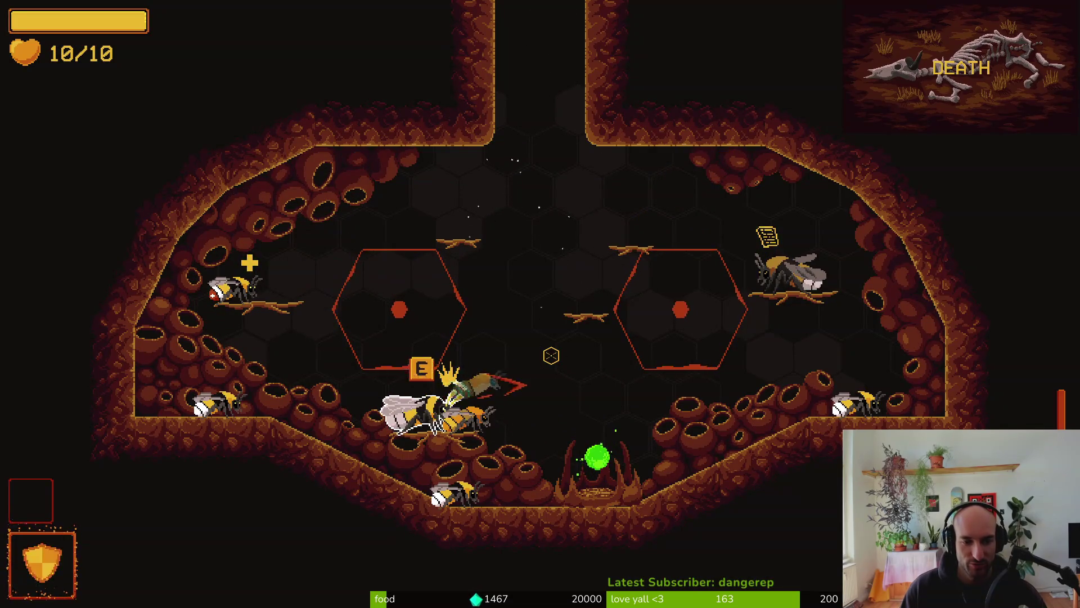
# Fly the bee to the upper-right ledge and back down, slashing the nearby enemies
pyautogui.press('q')
pyautogui.press('d')
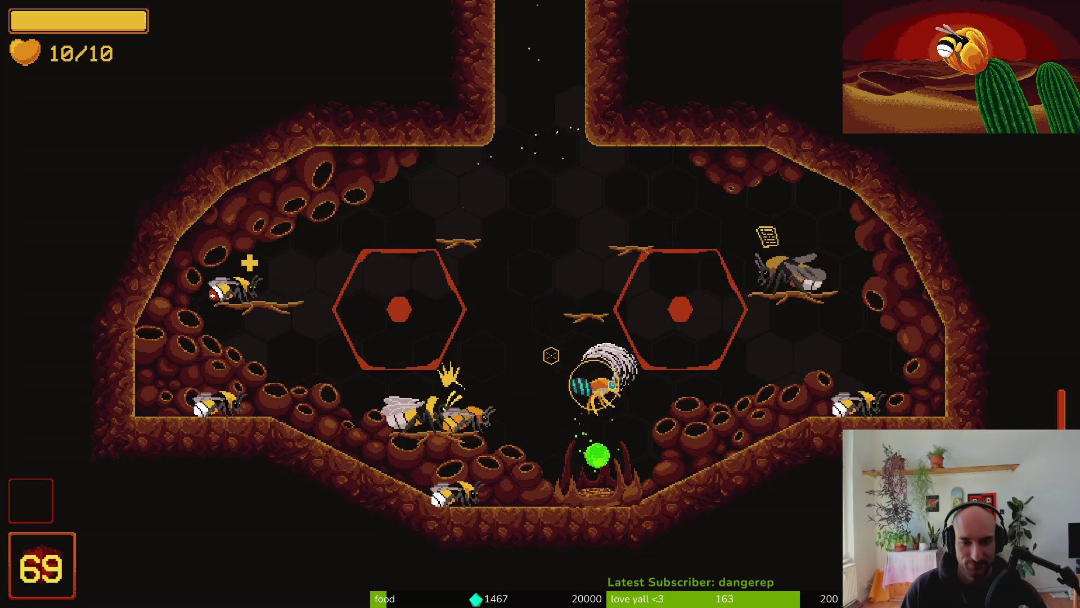
pyautogui.press('w')
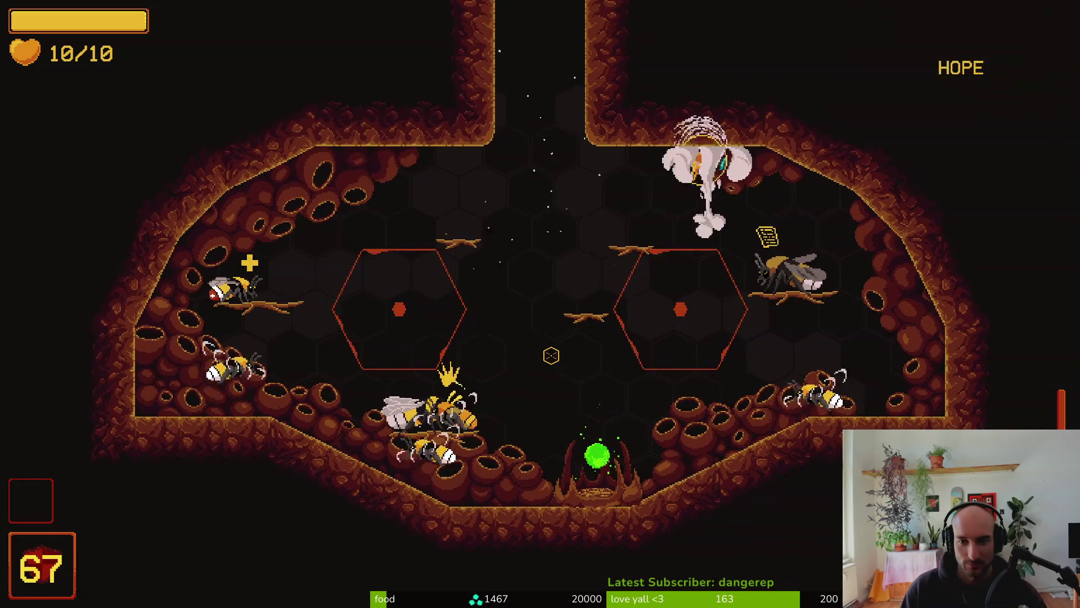
pyautogui.press('s')
pyautogui.press('a')
pyautogui.click(551, 356)
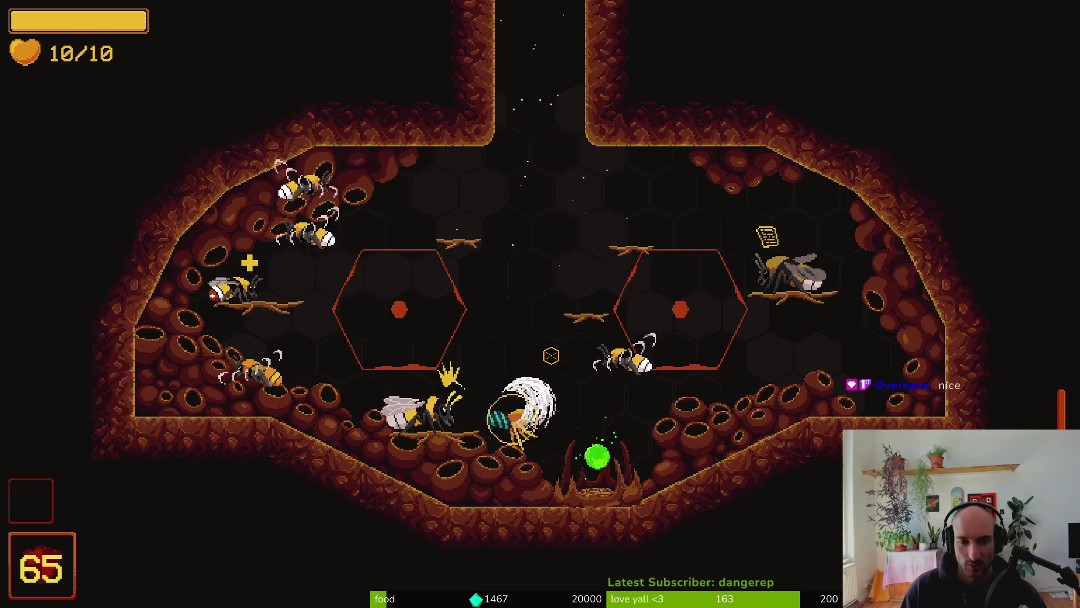
# Cross the arena via the left ledge and fly up the top passage into the desert level
pyautogui.press('a')
pyautogui.press('w')
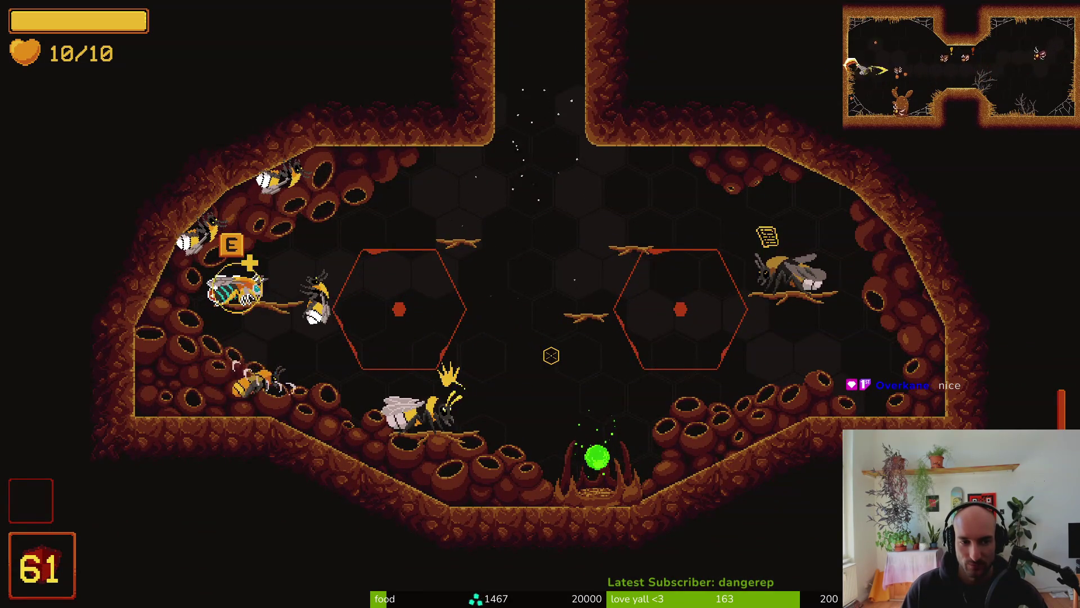
pyautogui.press('s')
pyautogui.press('d')
pyautogui.press('w')
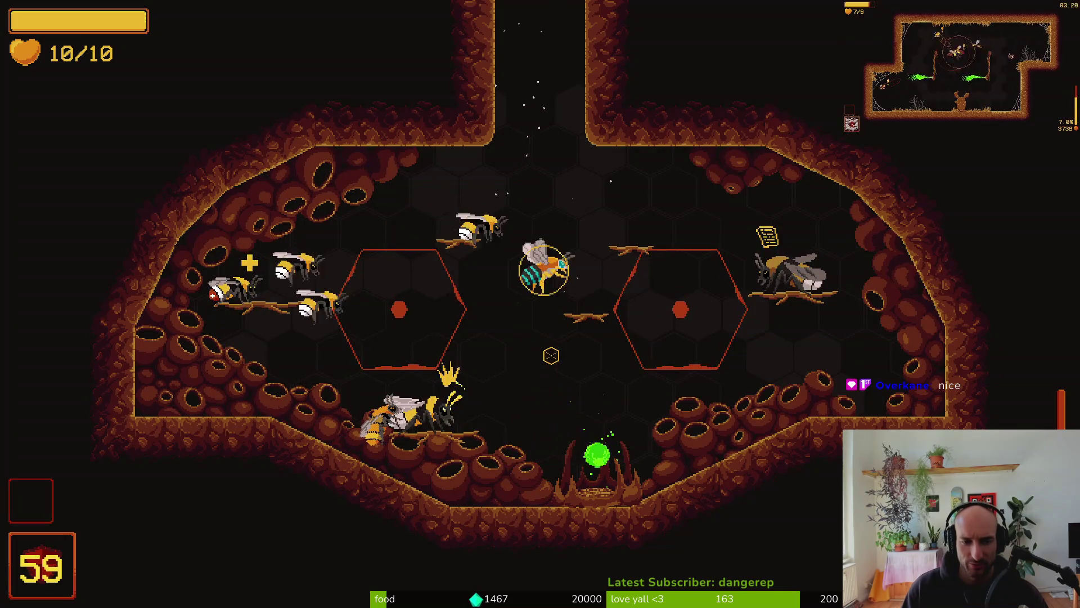
pyautogui.press('w')
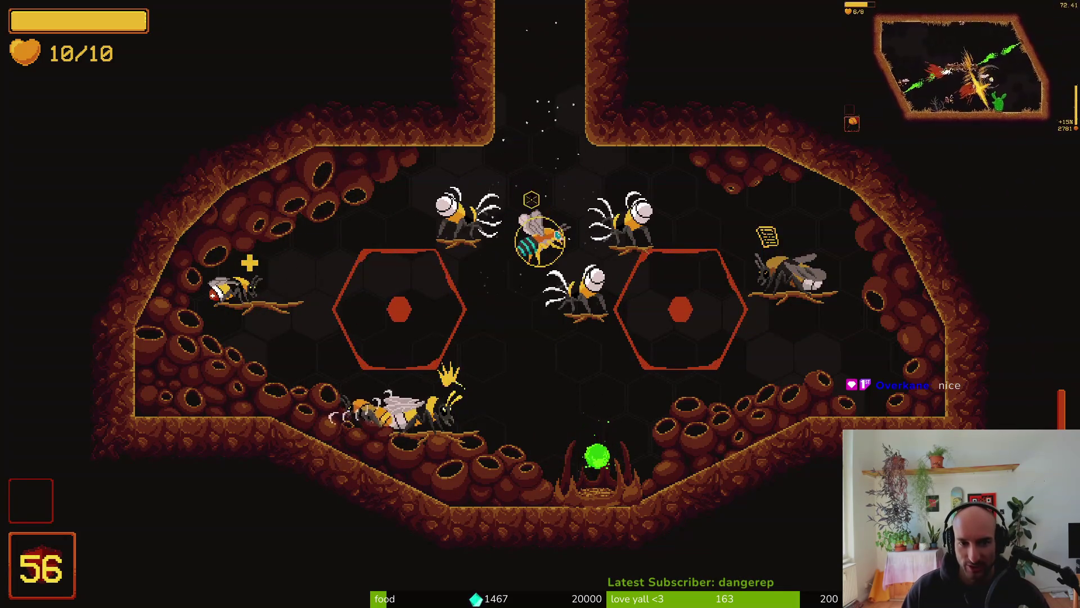
pyautogui.press('w')
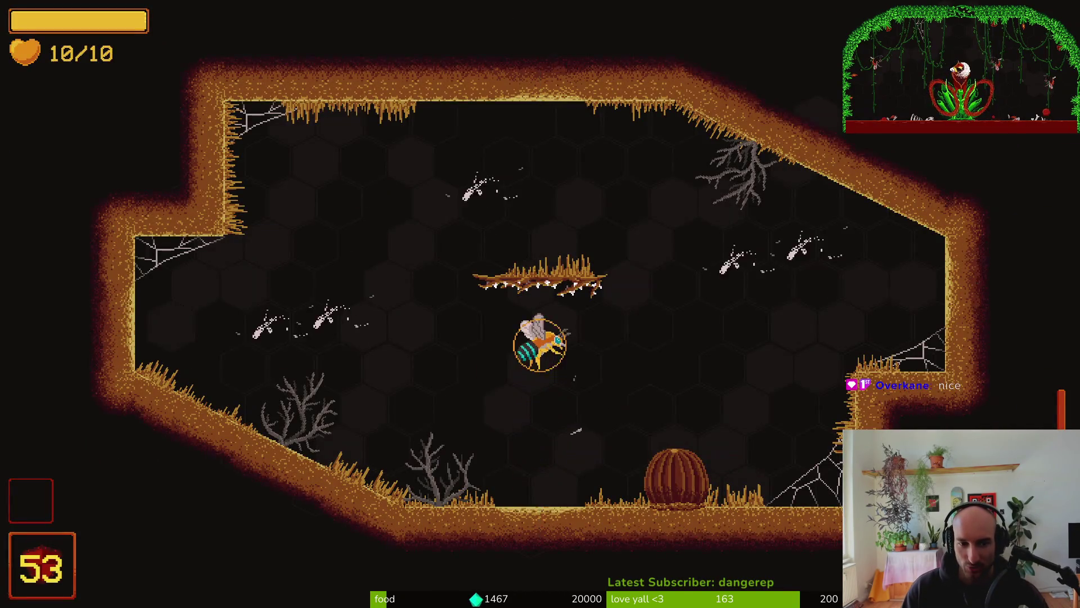
# Dash back and forth through the first desert enemy wave, attacking them
pyautogui.press('d')
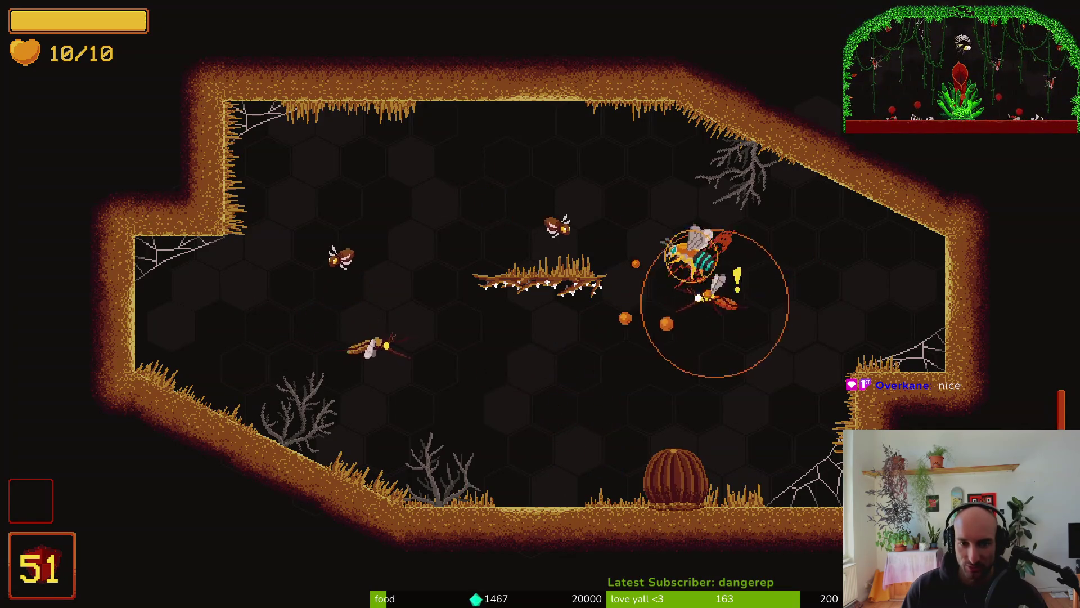
pyautogui.press('a')
pyautogui.press('a')
pyautogui.press('d')
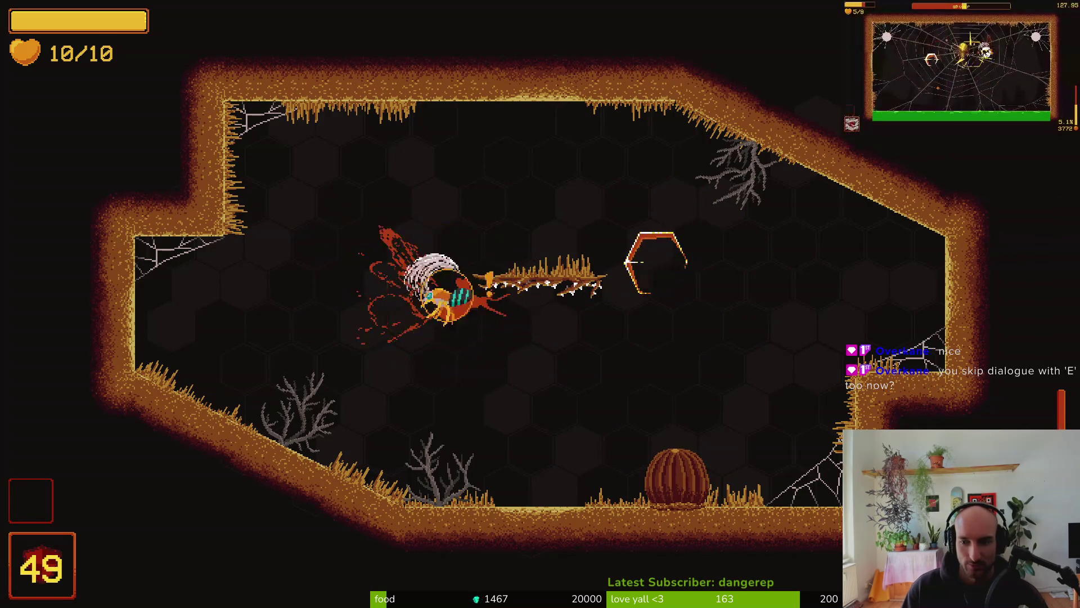
pyautogui.press('a')
pyautogui.press('a')
pyautogui.press('d')
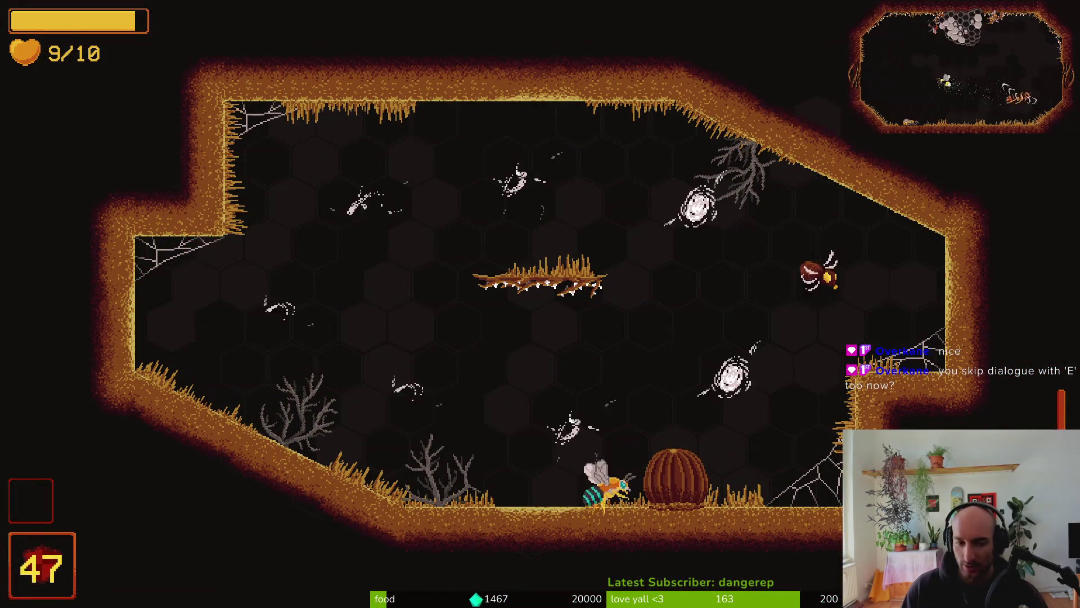
pyautogui.press('a')
# Clear the enemies on the central thorny branch and fly up through the ceiling
pyautogui.press('a')
pyautogui.press('d')
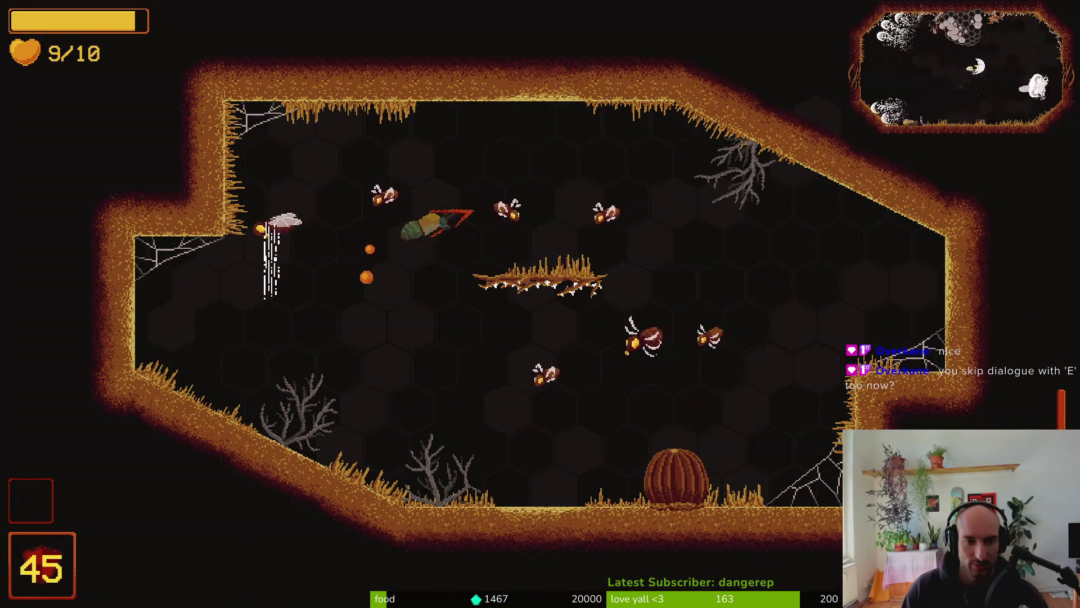
pyautogui.press('a')
pyautogui.press('a')
pyautogui.press('d')
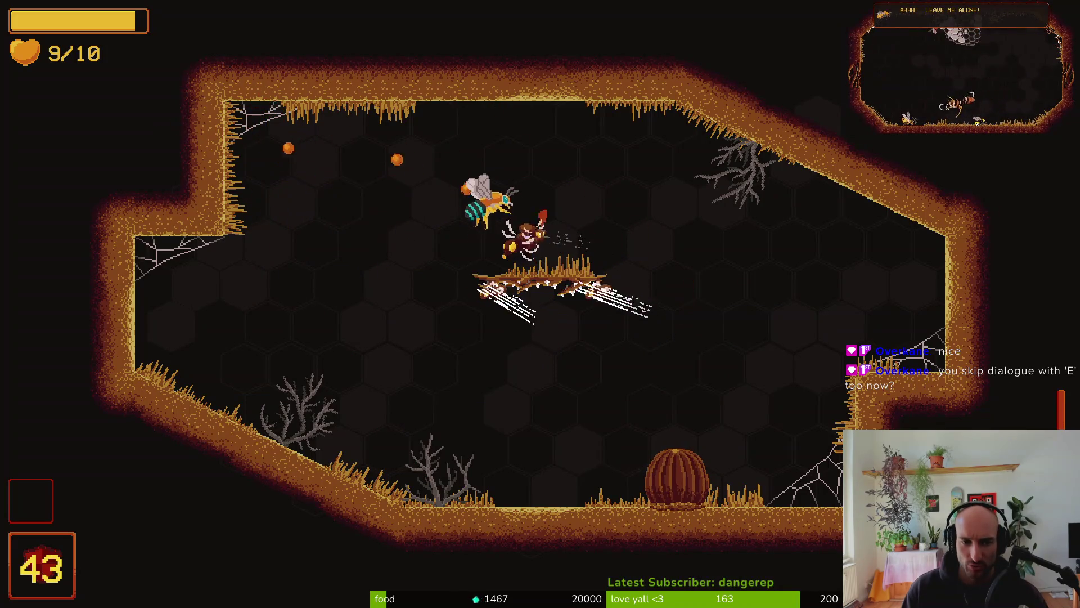
pyautogui.press('a')
pyautogui.press('d')
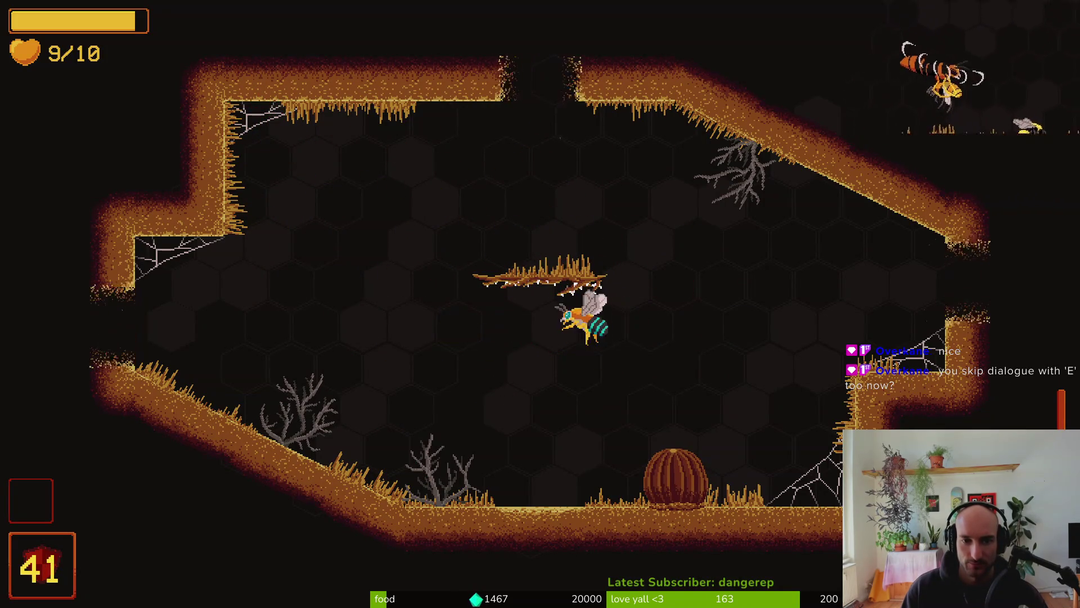
pyautogui.press('a')
pyautogui.press('w')
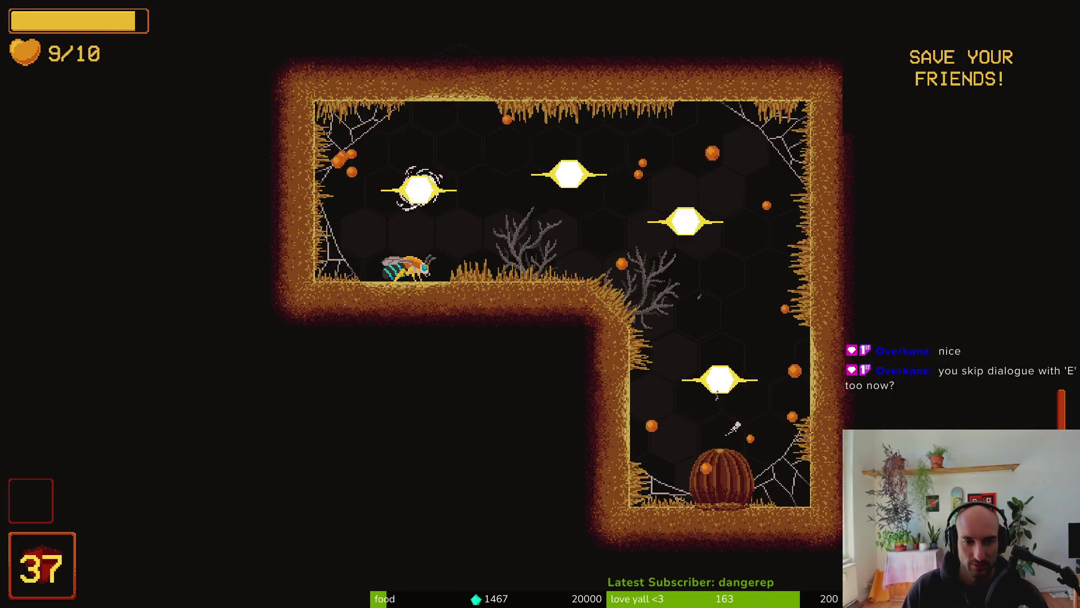
# Clear the right chamber, browse the snail's shop, pollinate the cactus flower, then quit the run
pyautogui.press('d')
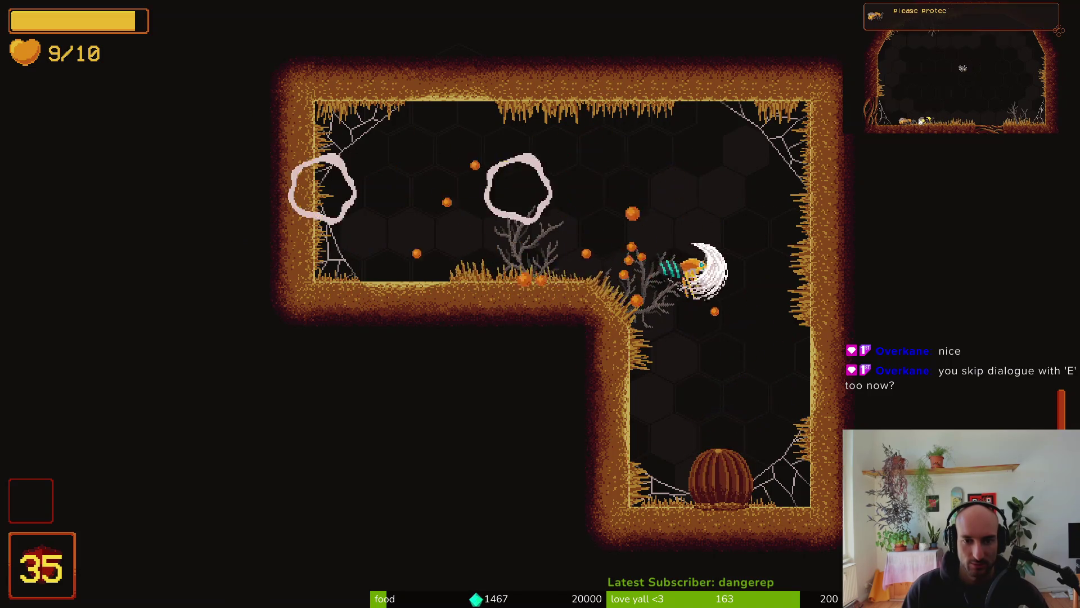
pyautogui.press('a')
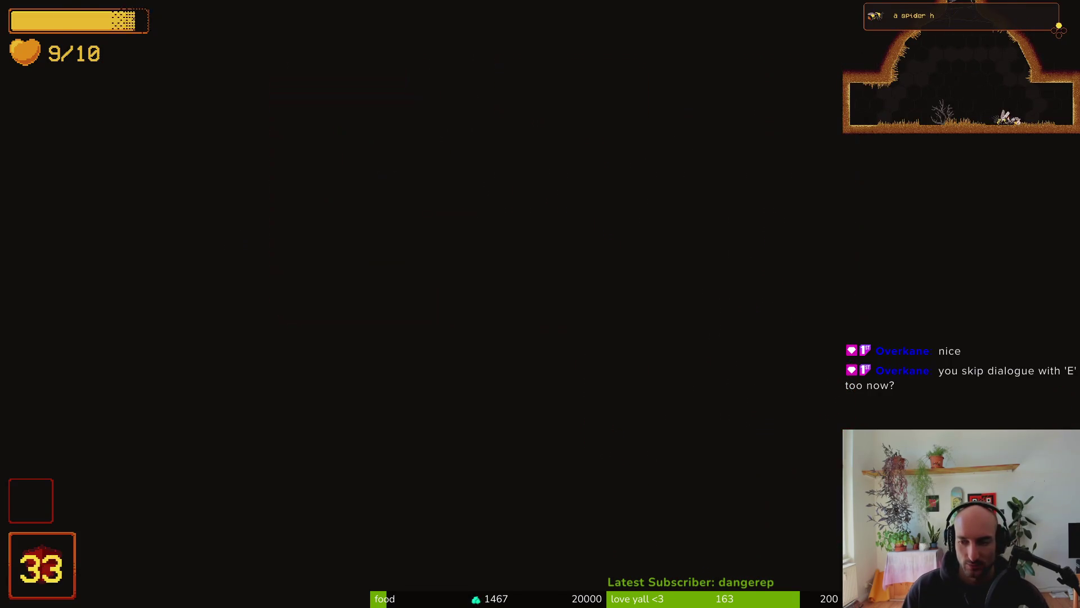
pyautogui.press('a')
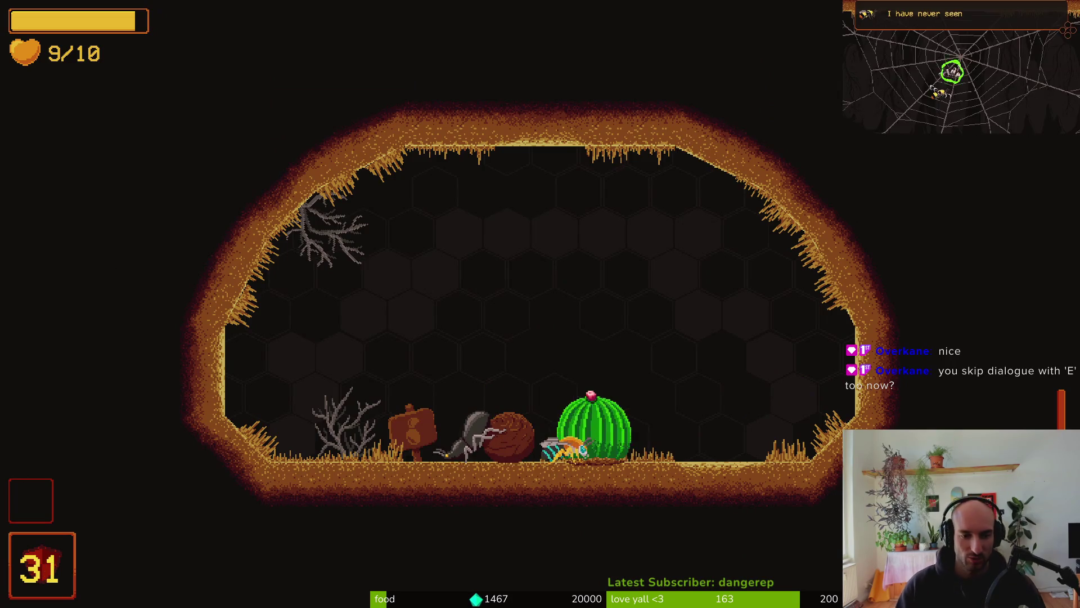
pyautogui.press('e')
pyautogui.press('e')
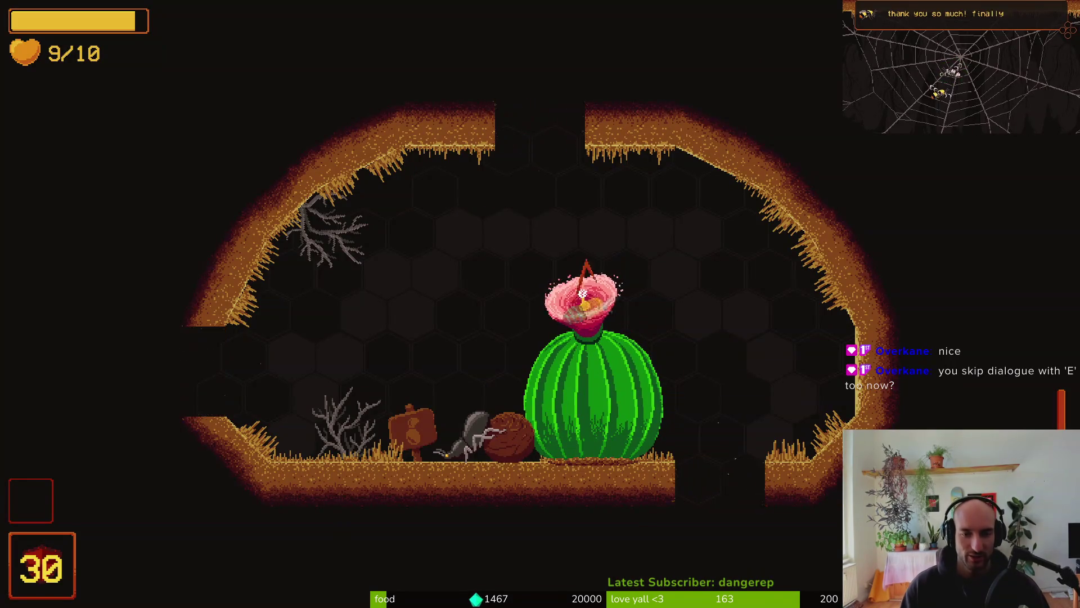
pyautogui.press('d')
pyautogui.press('e')
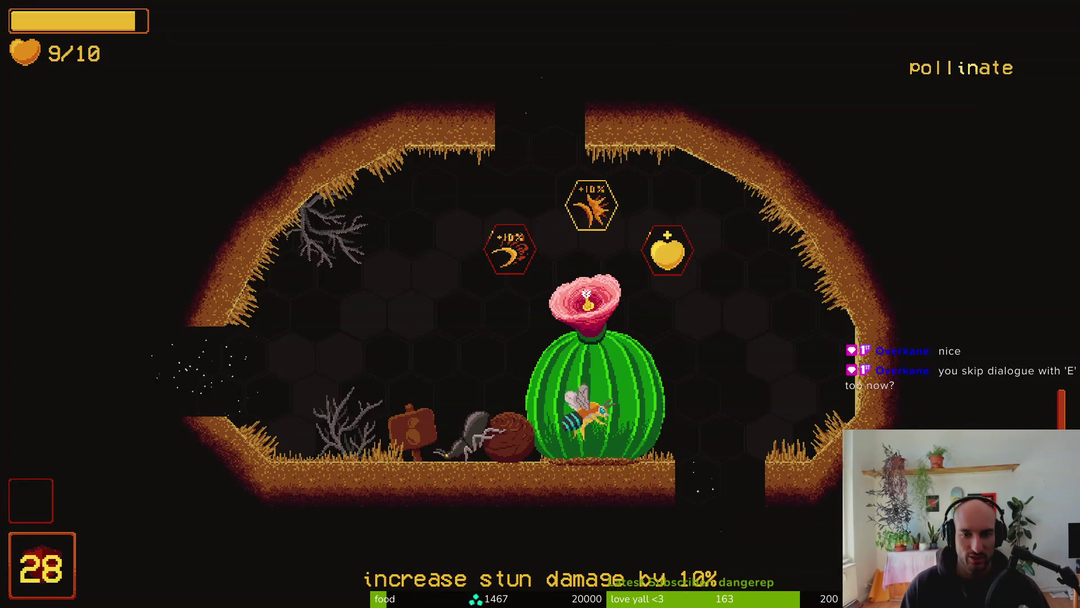
pyautogui.press('Escape')
pyautogui.click(540, 333)
# Confirm quitting, start a New Game, watch the intro, then return to the Godot editor
pyautogui.click(473, 335)
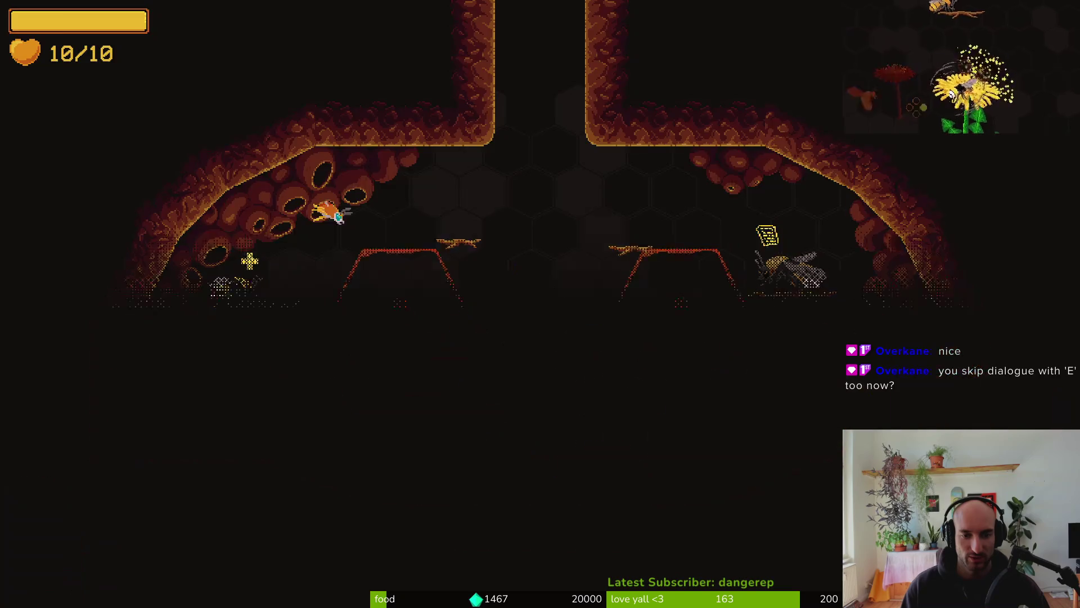
pyautogui.press('Return')
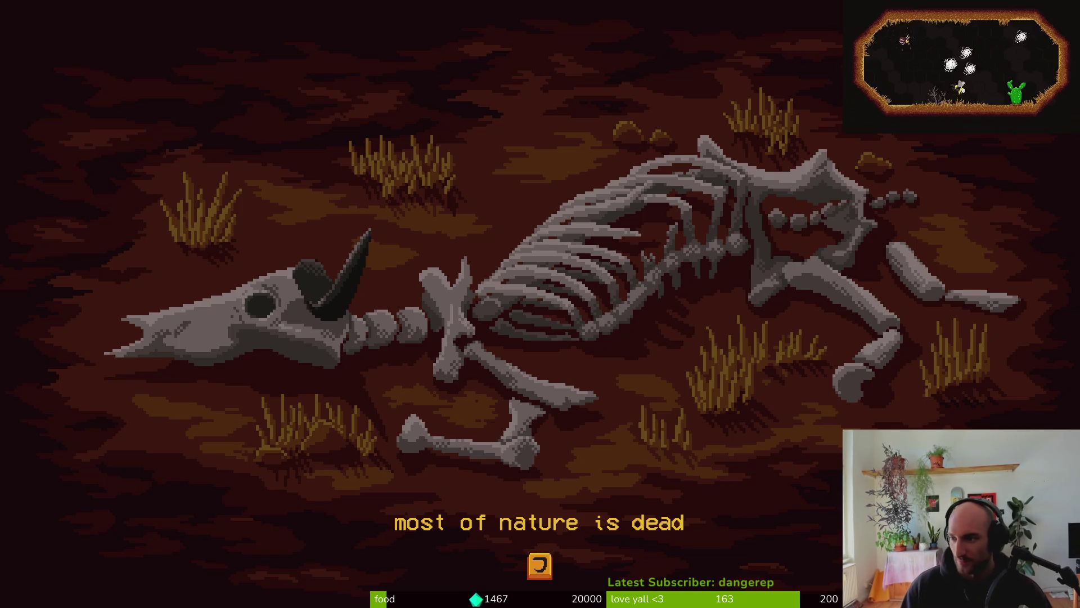
pyautogui.hotkey('alt', 'Tab')
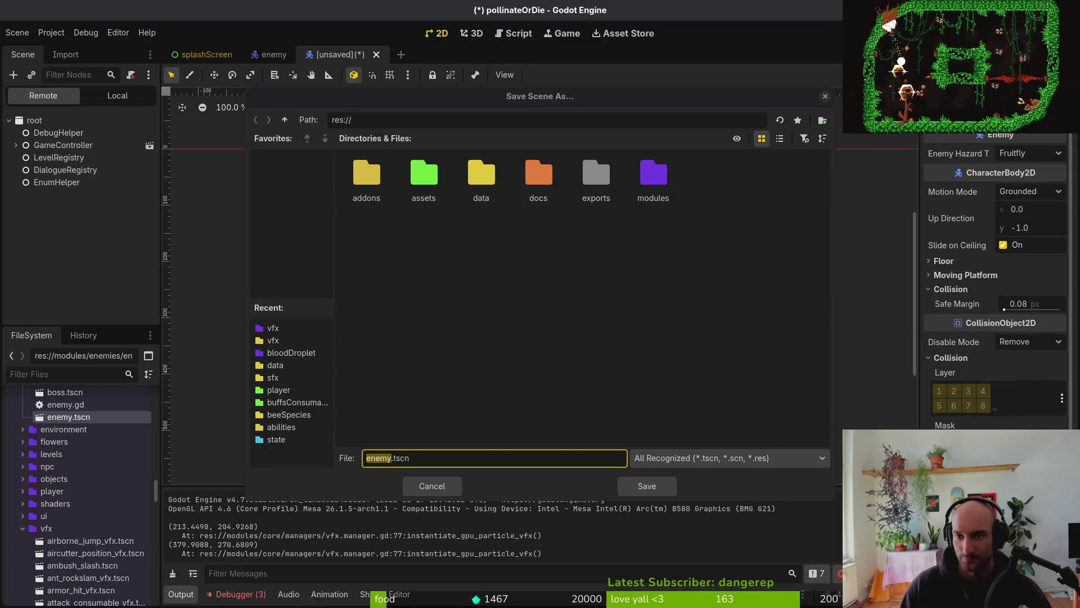
# Save the scene as robber_fly inside a new robberFly folder under modules/enemies
pyautogui.click(432, 486)
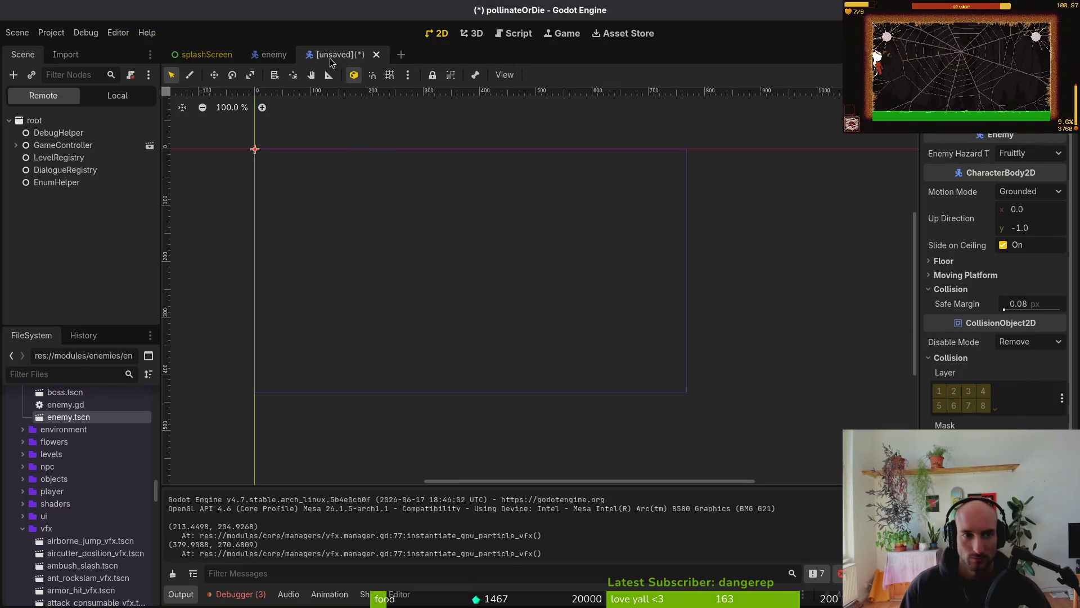
pyautogui.hotkey('ctrl', 's')
pyautogui.doubleClick(653, 177)
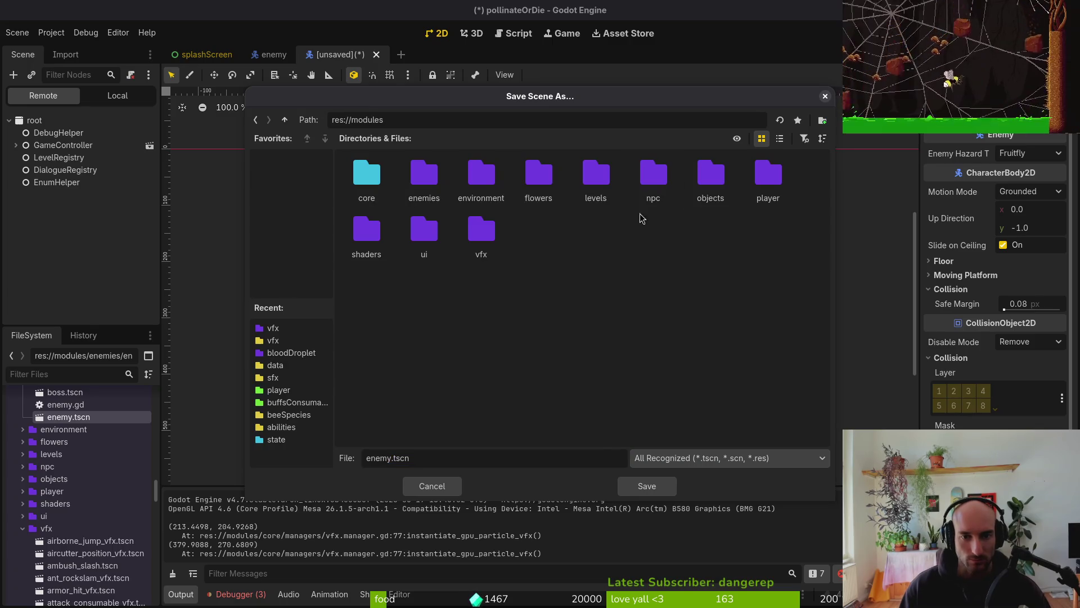
pyautogui.doubleClick(424, 175)
pyautogui.rightClick(603, 310)
pyautogui.click(628, 318)
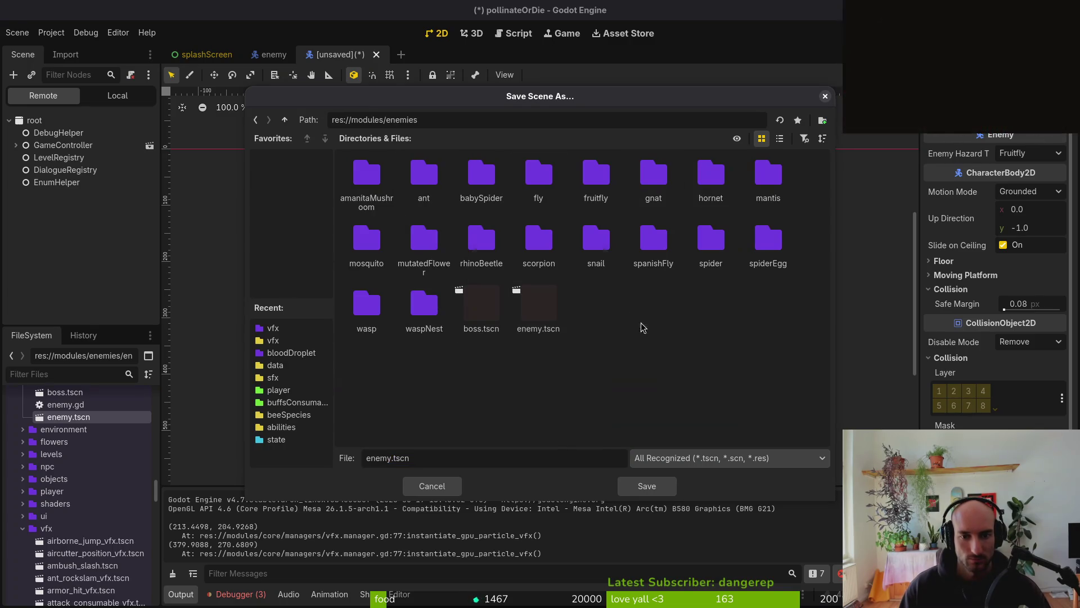
pyautogui.write('robberFly')
pyautogui.press('Return')
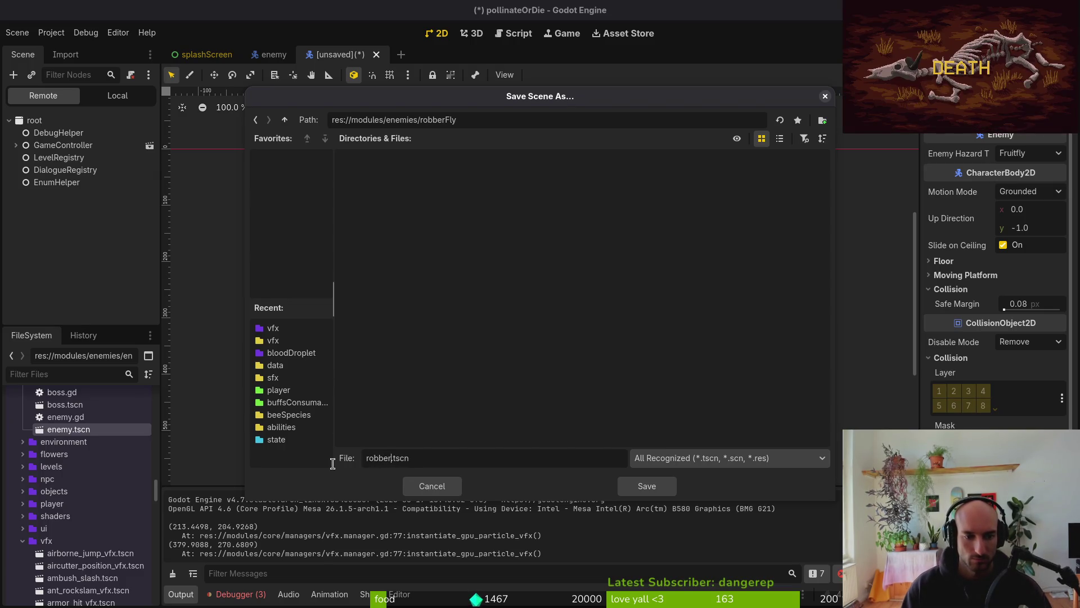
pyautogui.press('Return')
# Rename the scene's root node to robberFly and save the scene
pyautogui.click(97, 104)
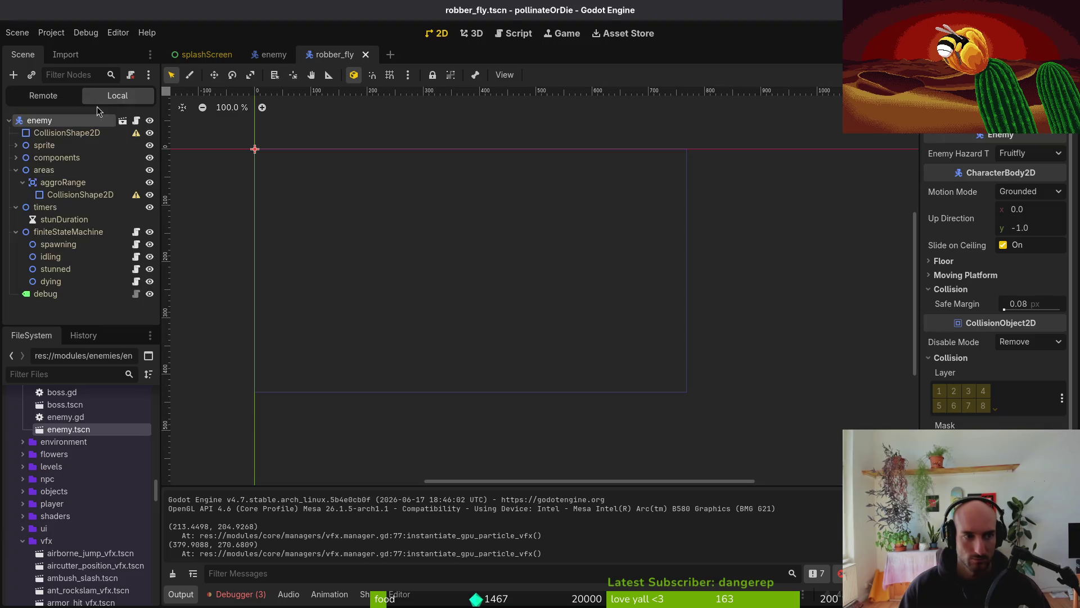
pyautogui.doubleClick(55, 120)
pyautogui.write('ro')
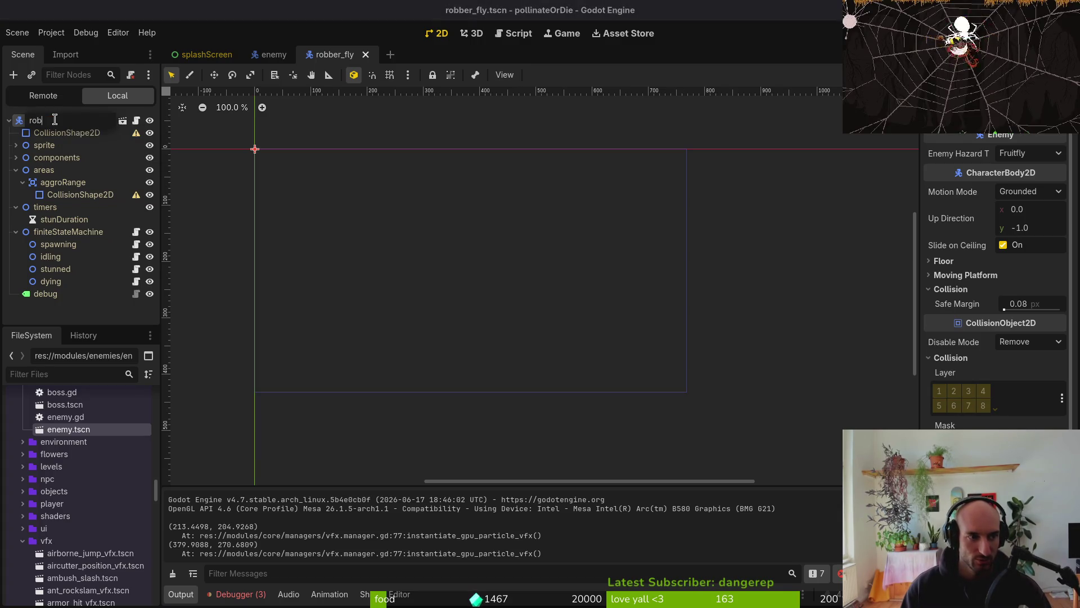
pyautogui.write('berFly')
pyautogui.press('Return')
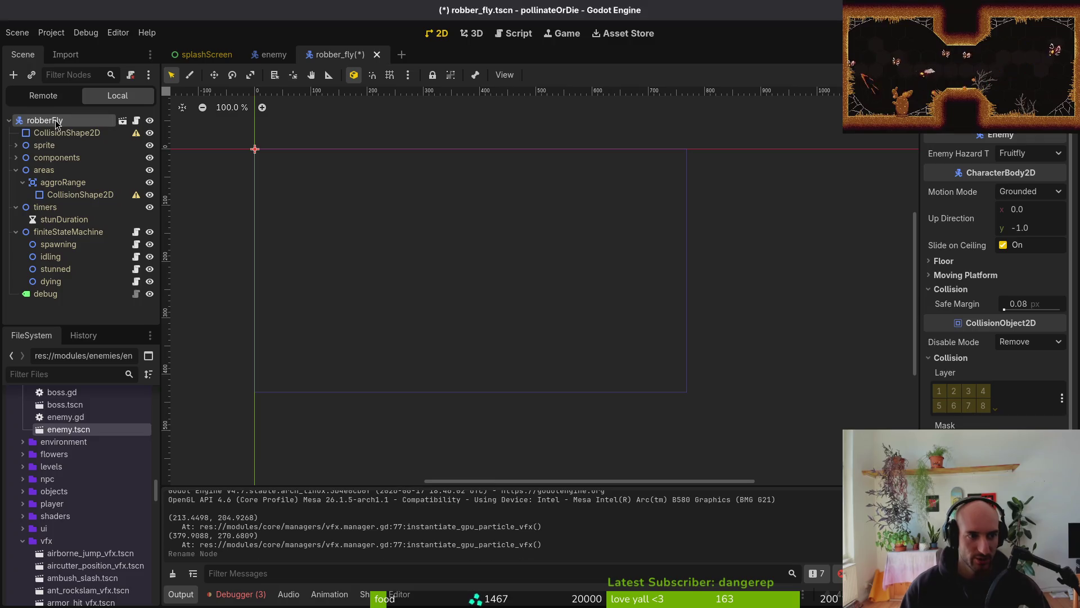
pyautogui.click(16, 170)
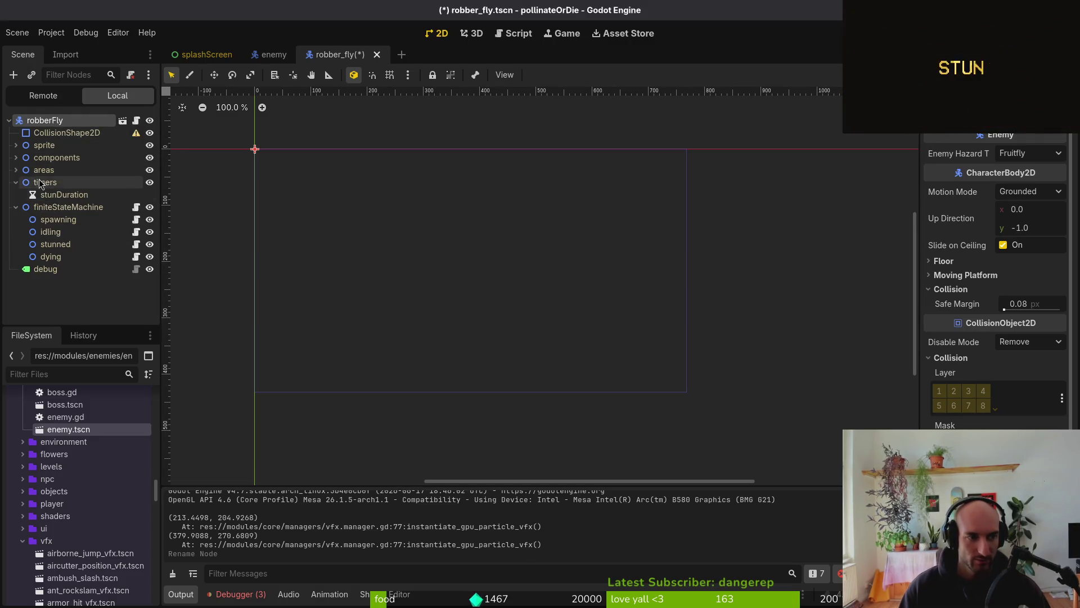
pyautogui.hotkey('ctrl', 's')
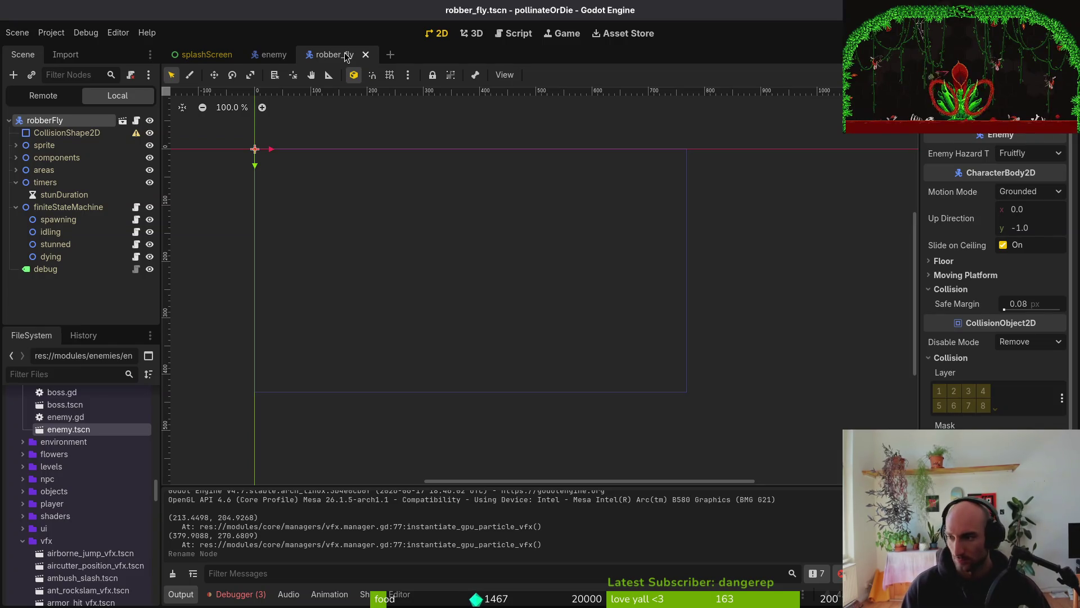
# In fly.aseprite, paint dark shading on the fly's head and save the file
pyautogui.hotkey('alt', 'Tab')
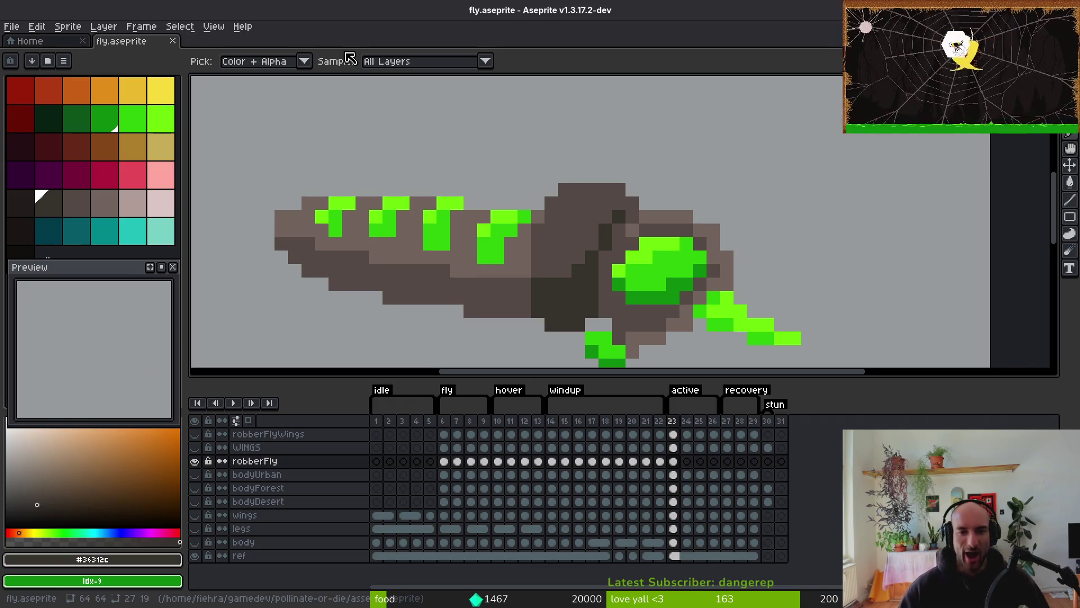
pyautogui.scroll(2, 608, 284)
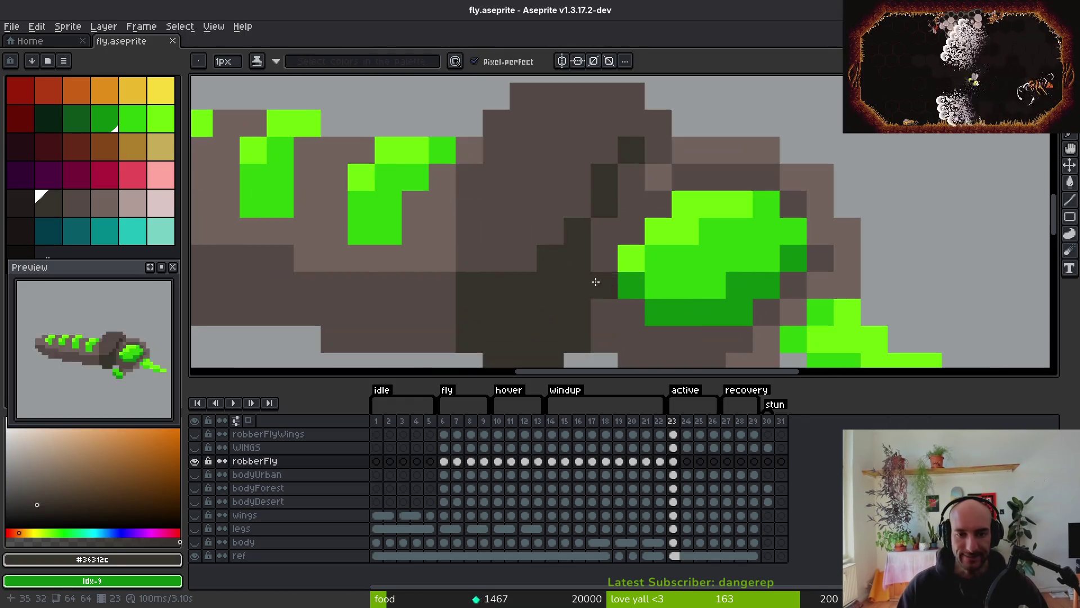
pyautogui.scroll(-5, 601, 313)
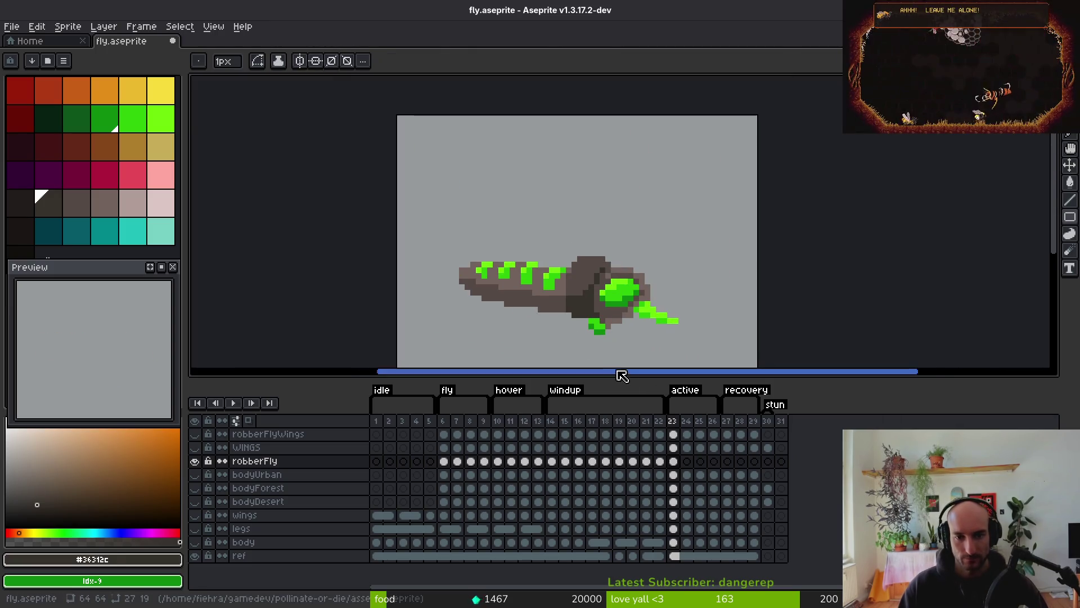
pyautogui.scroll(3, 594, 312)
pyautogui.scroll(-4, 594, 312)
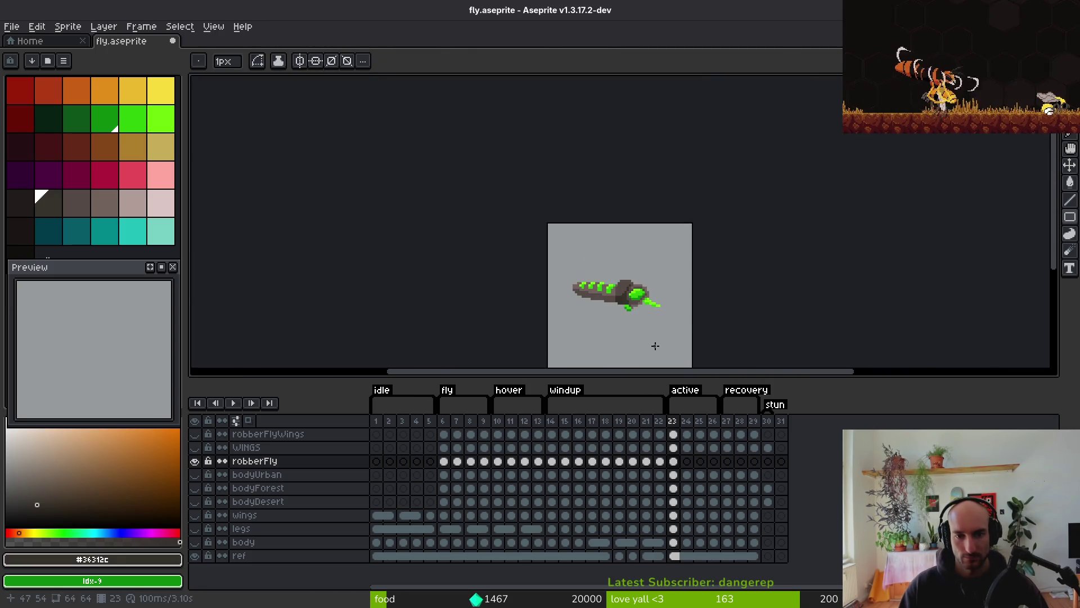
pyautogui.scroll(4, 693, 265)
pyautogui.scroll(2, 585, 214)
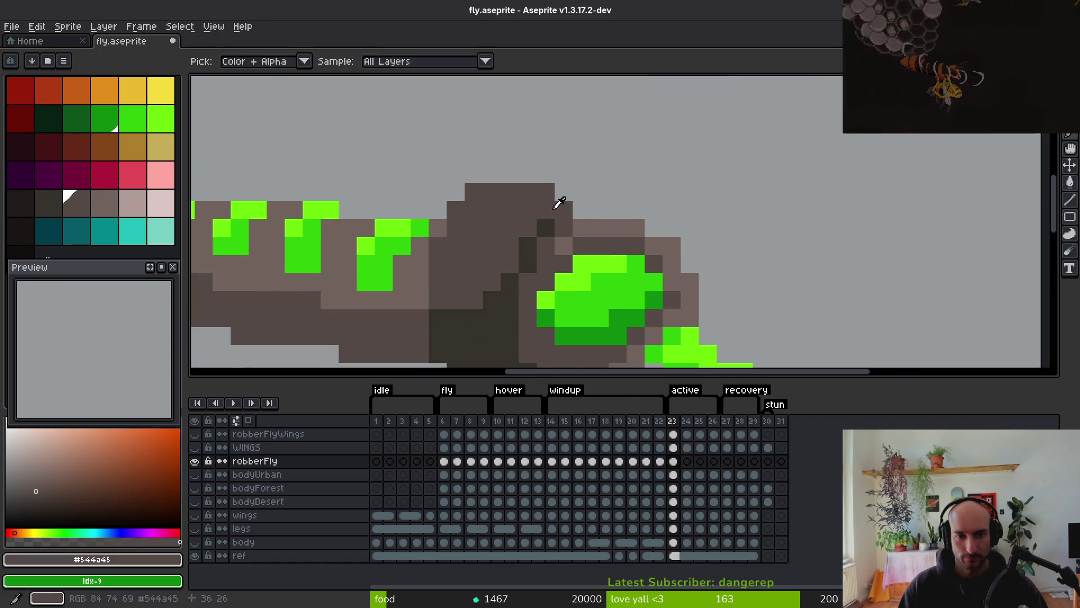
pyautogui.scroll(-4, 605, 238)
pyautogui.scroll(3, 603, 268)
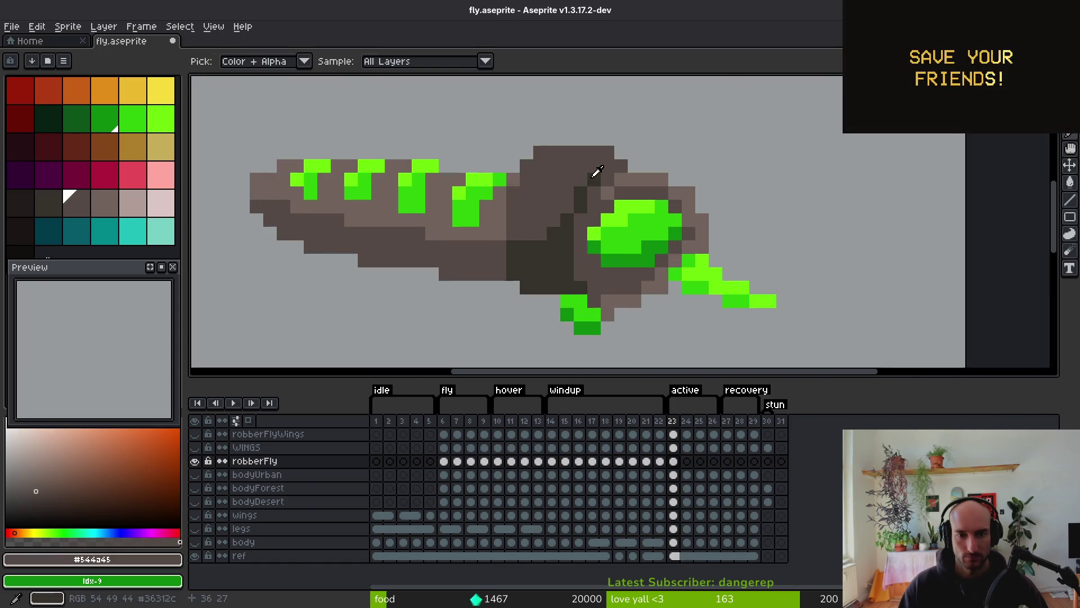
pyautogui.moveTo(614, 166); pyautogui.dragTo(554, 220)
pyautogui.scroll(-3, 557, 272)
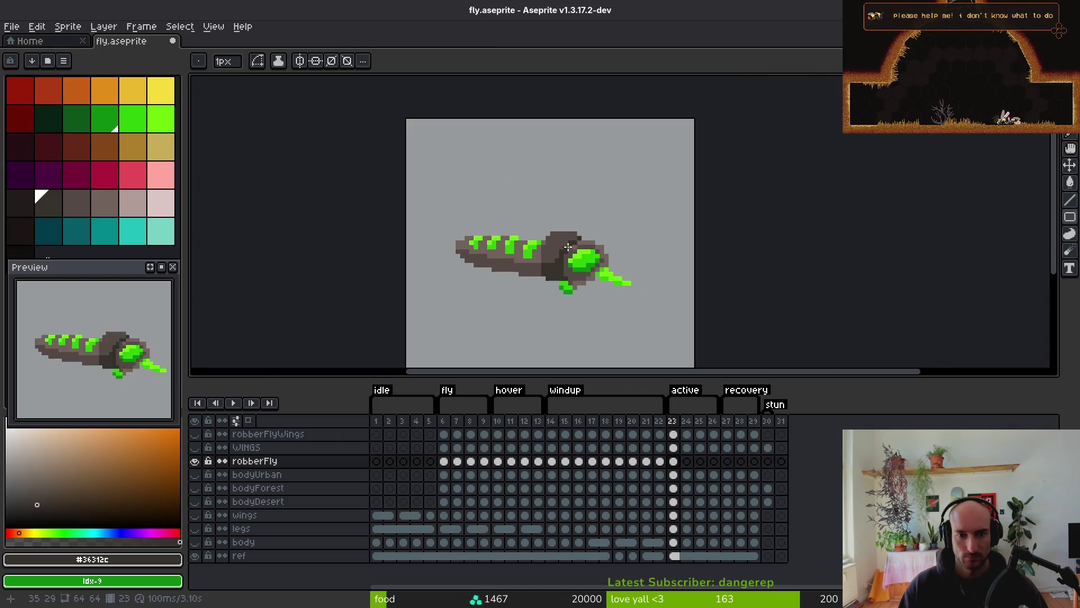
pyautogui.scroll(2, 572, 266)
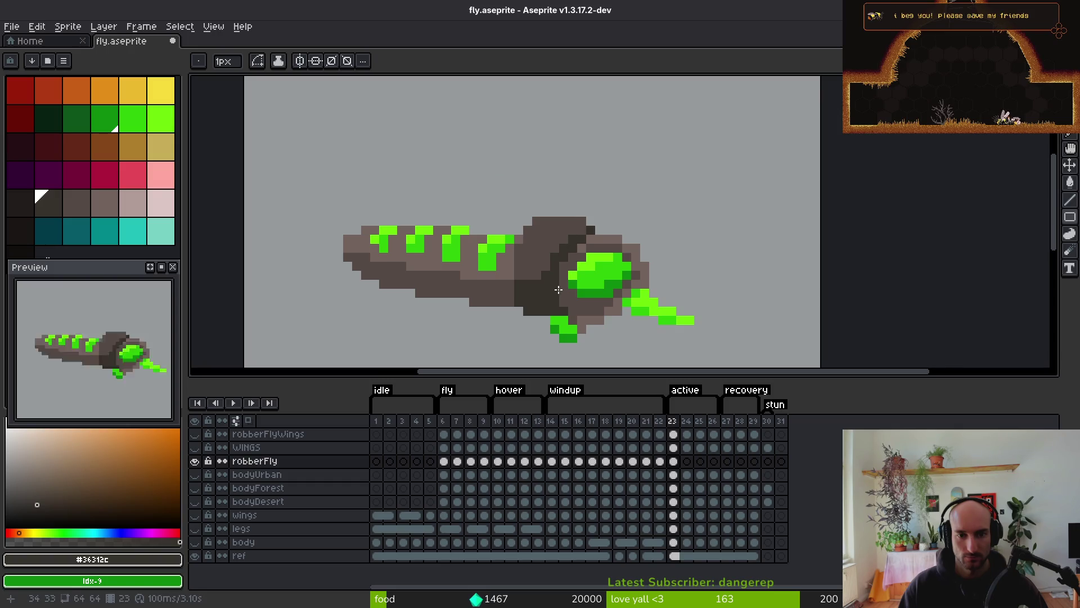
pyautogui.keyDown('alt'); pyautogui.click(571, 228); pyautogui.keyUp('alt')
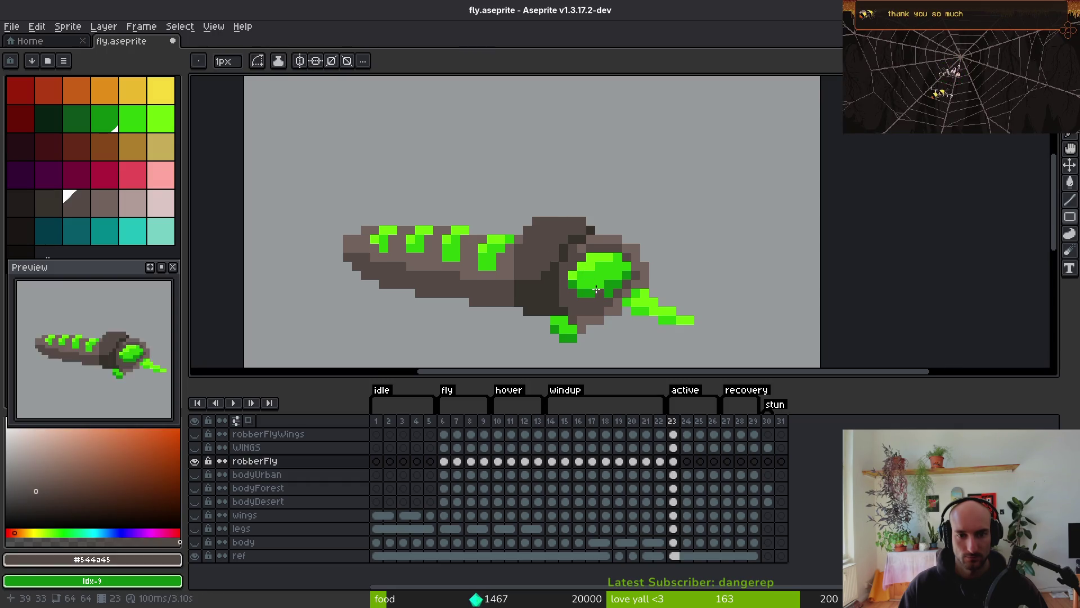
pyautogui.scroll(-2, 565, 259)
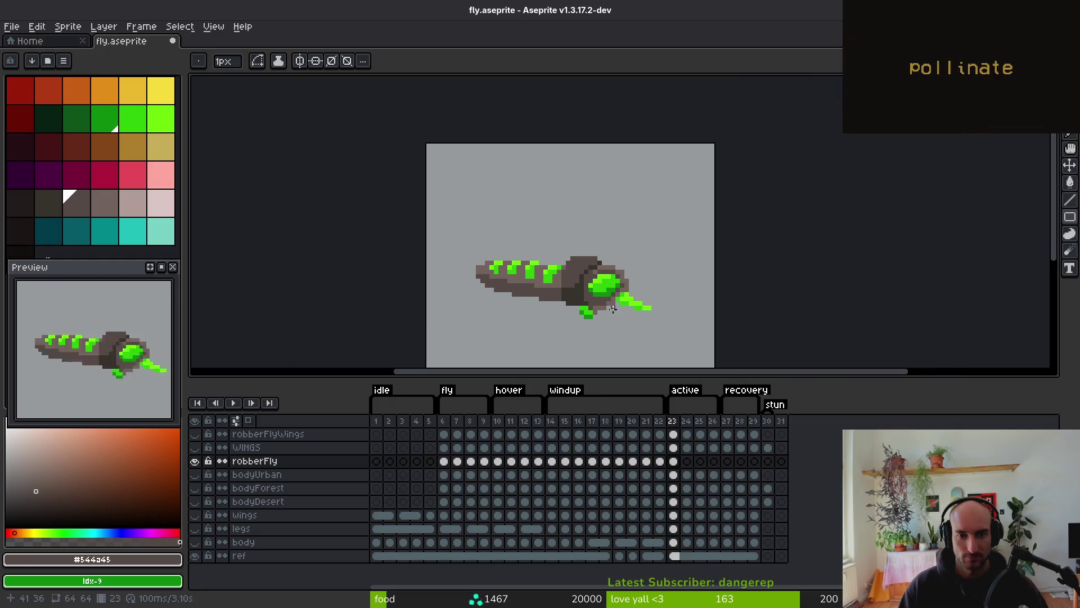
pyautogui.hotkey('ctrl', 's')
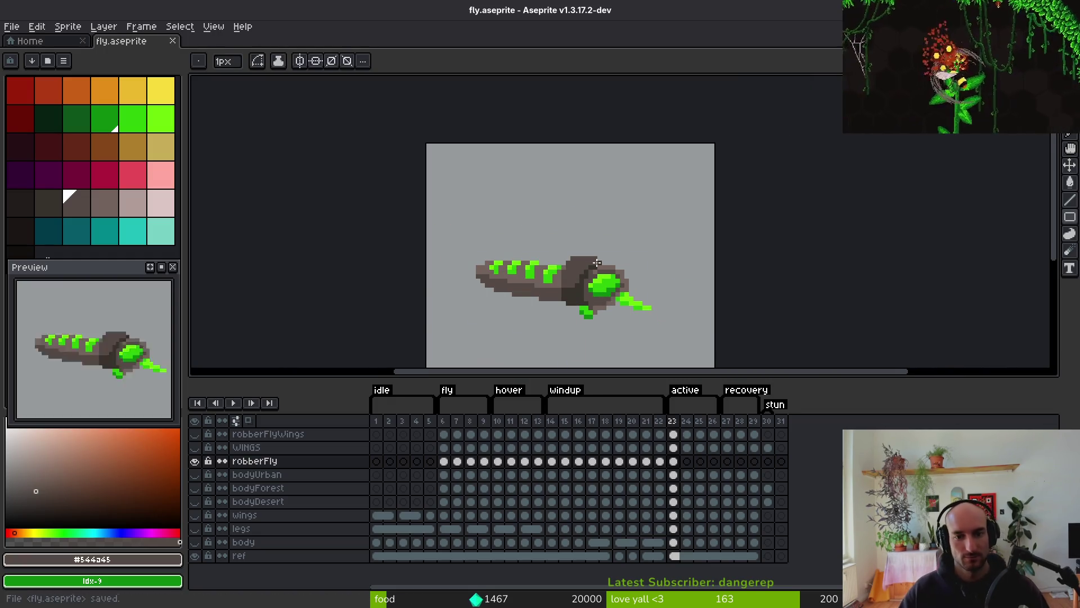
# Erase the green streak and leftover pixel at the fly's front tip, then pick the grey-brown body colour
pyautogui.scroll(2, 602, 306)
pyautogui.scroll(-3, 638, 343)
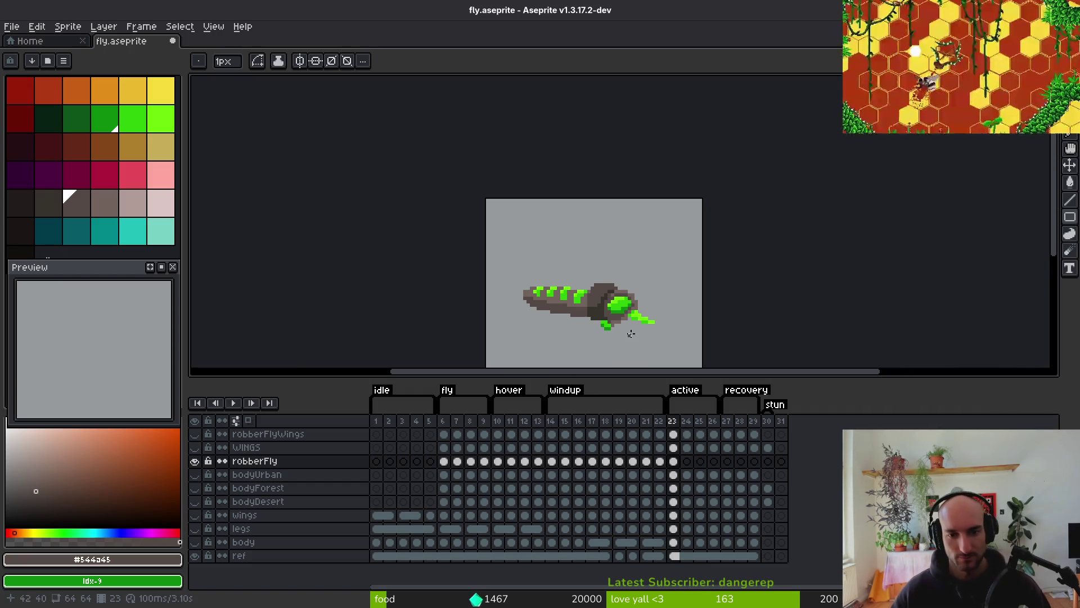
pyautogui.moveTo(637, 344); pyautogui.dragTo(636, 289)
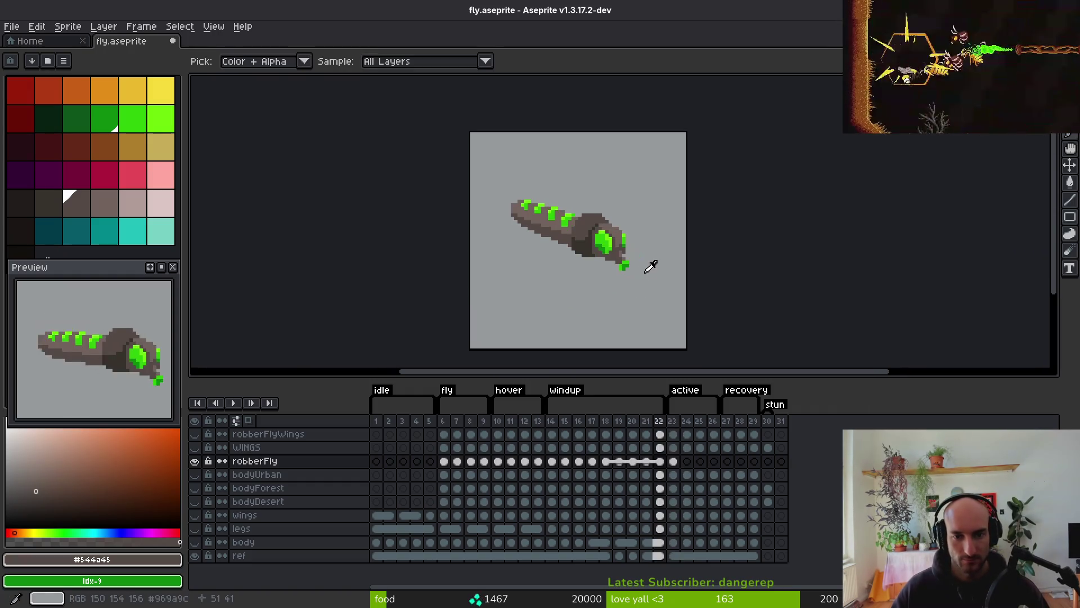
pyautogui.scroll(3, 644, 261)
pyautogui.press('e')
pyautogui.moveTo(615, 255)
pyautogui.mouseDown()
pyautogui.moveTo(600, 253)
pyautogui.moveTo(709, 268)
pyautogui.mouseUp()
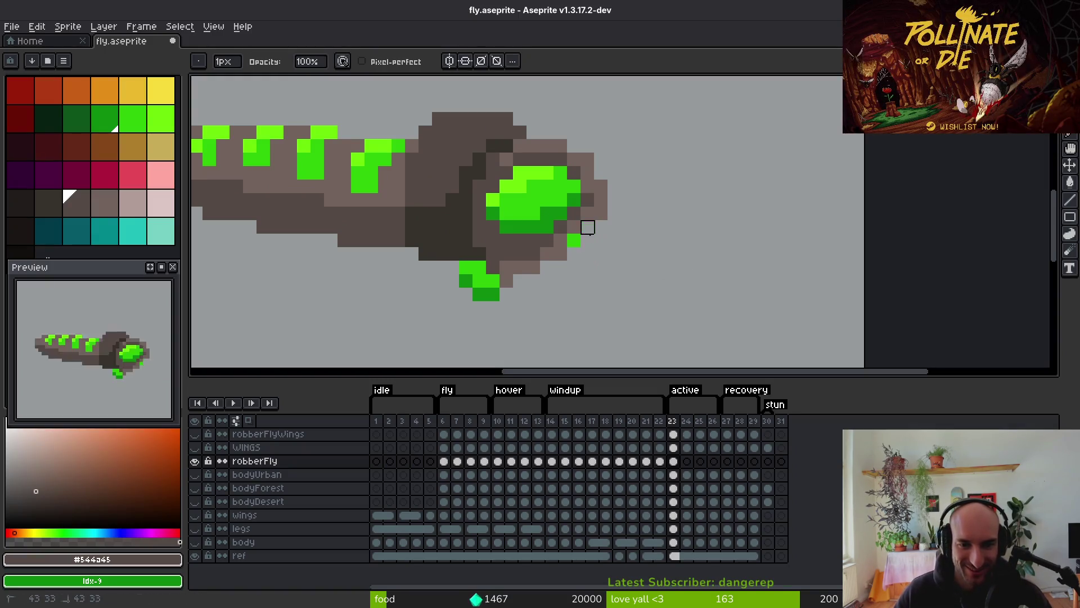
pyautogui.click(574, 239)
pyautogui.press('b')
pyautogui.keyDown('alt'); pyautogui.click(597, 223); pyautogui.keyUp('alt')
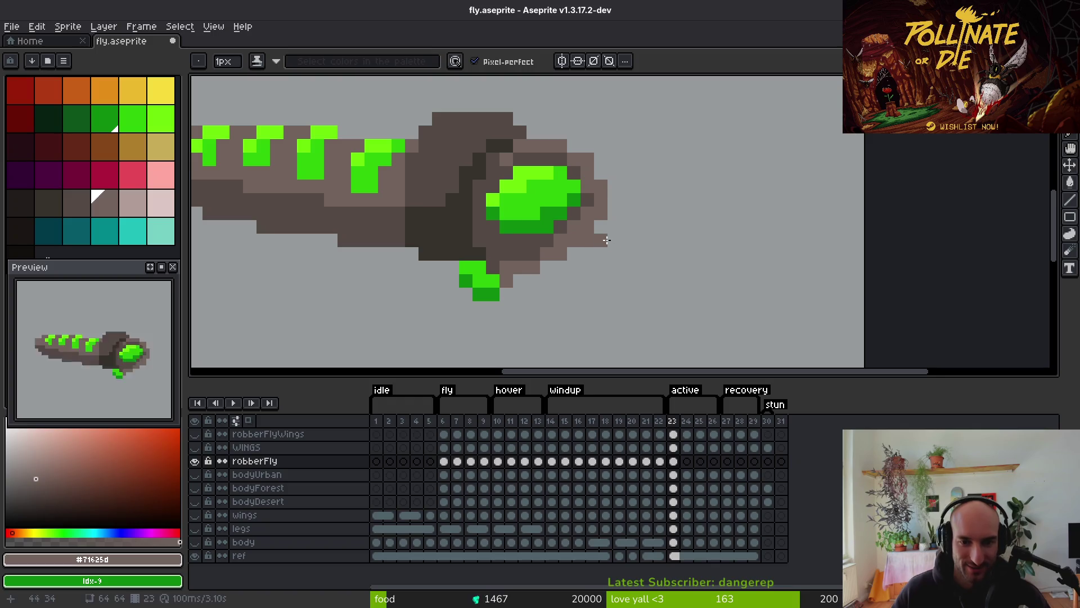
pyautogui.scroll(-3, 647, 258)
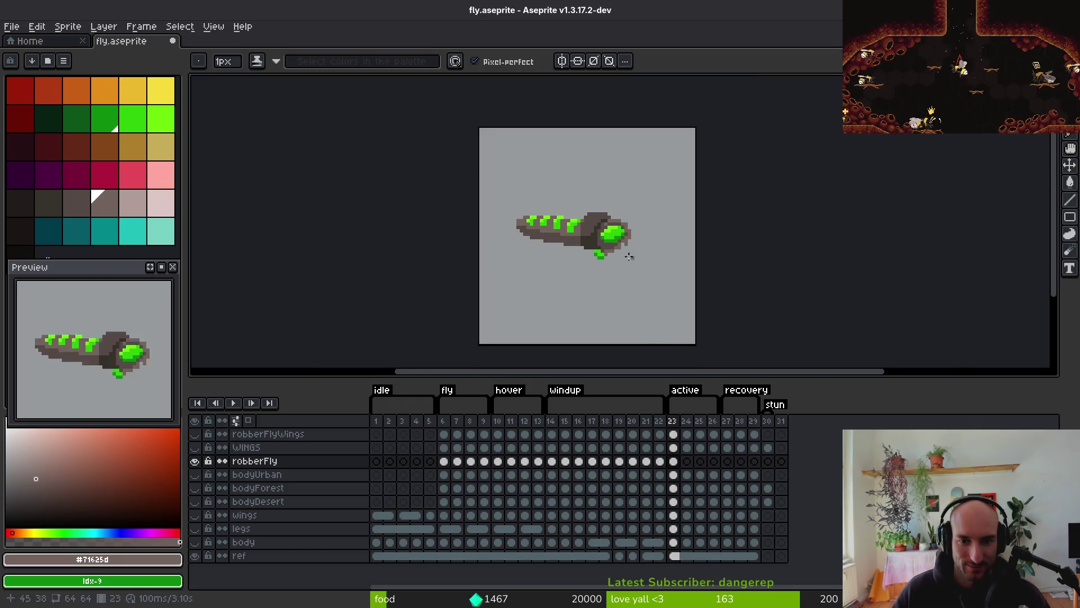
pyautogui.scroll(3, 629, 257)
pyautogui.scroll(-3, 641, 278)
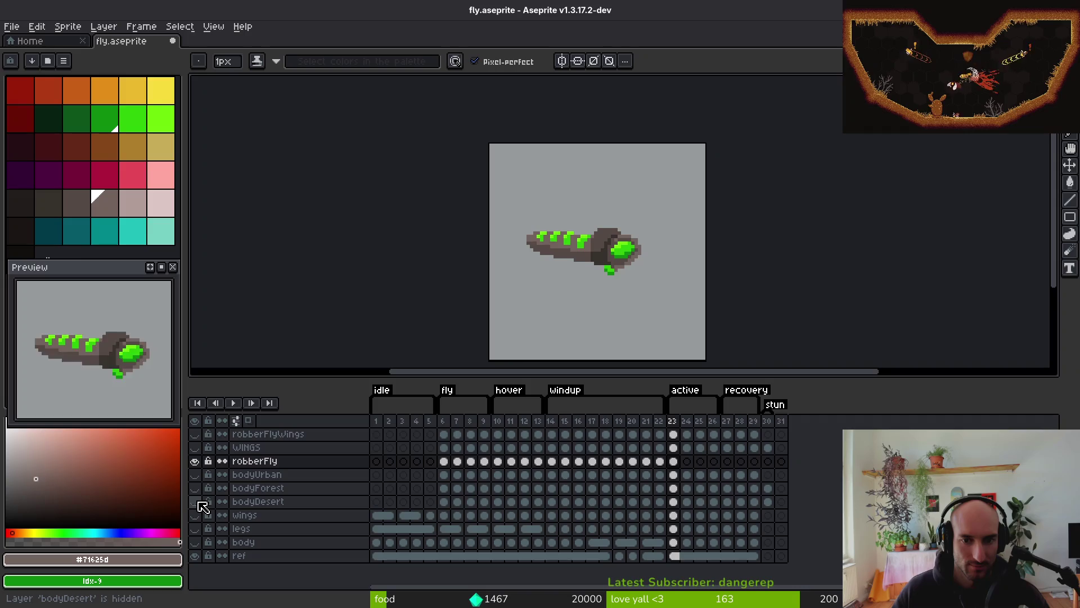
# Toggle the robberFly layer off and on to compare bodies, then save fly.aseprite
pyautogui.click(195, 462)
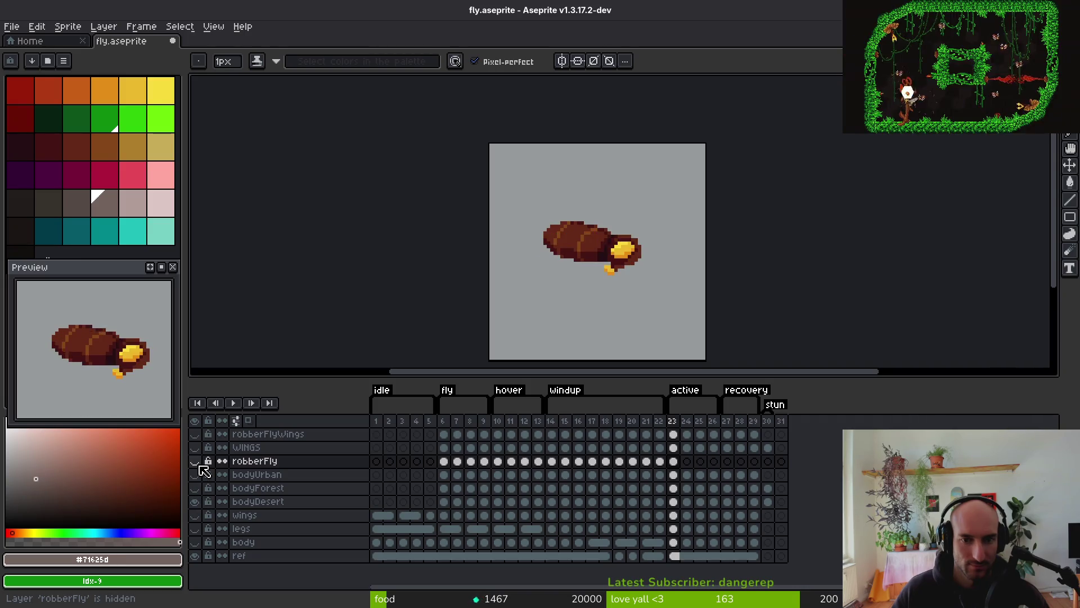
pyautogui.click(195, 461)
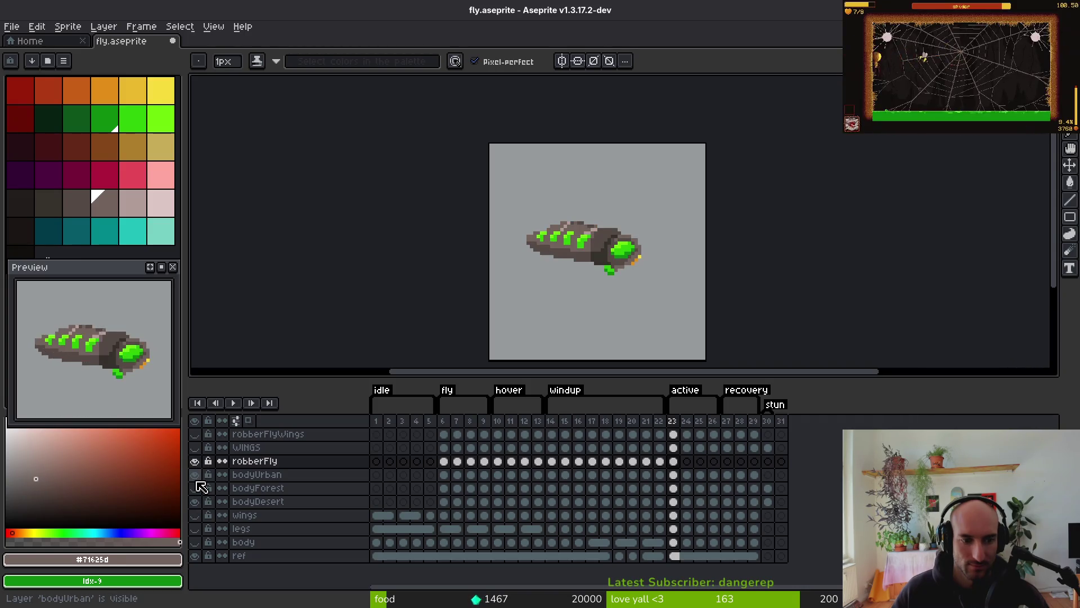
pyautogui.scroll(2, 628, 299)
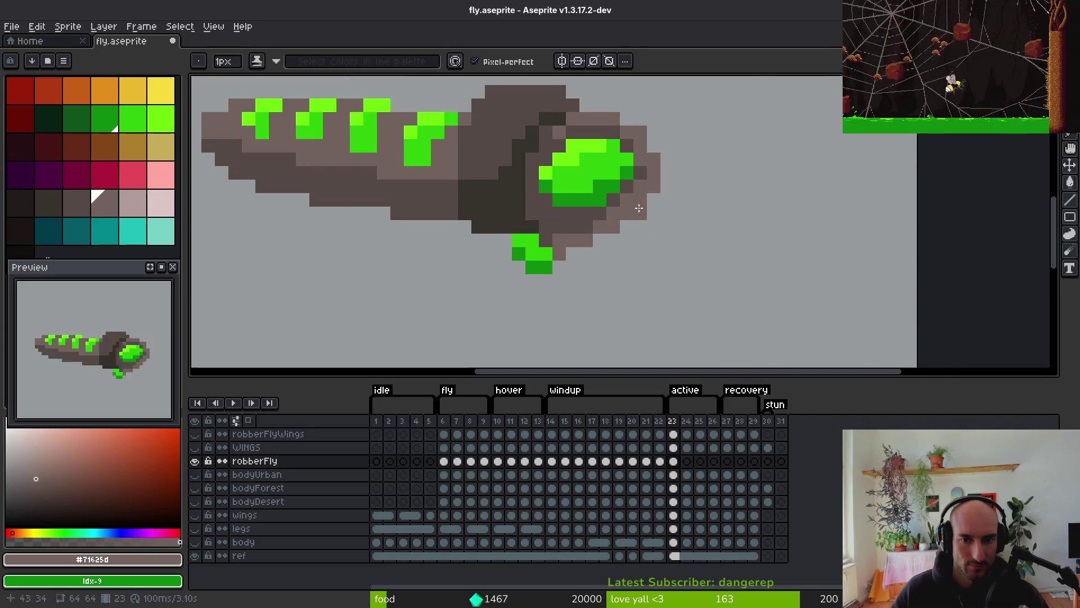
pyautogui.scroll(-4, 668, 282)
pyautogui.scroll(3, 668, 282)
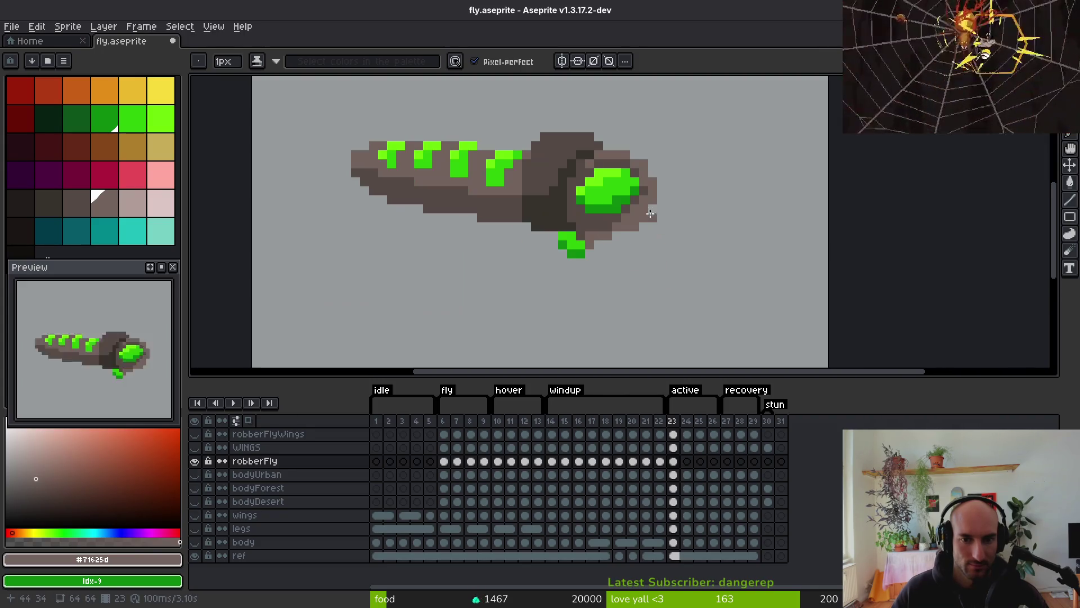
pyautogui.scroll(-4, 678, 274)
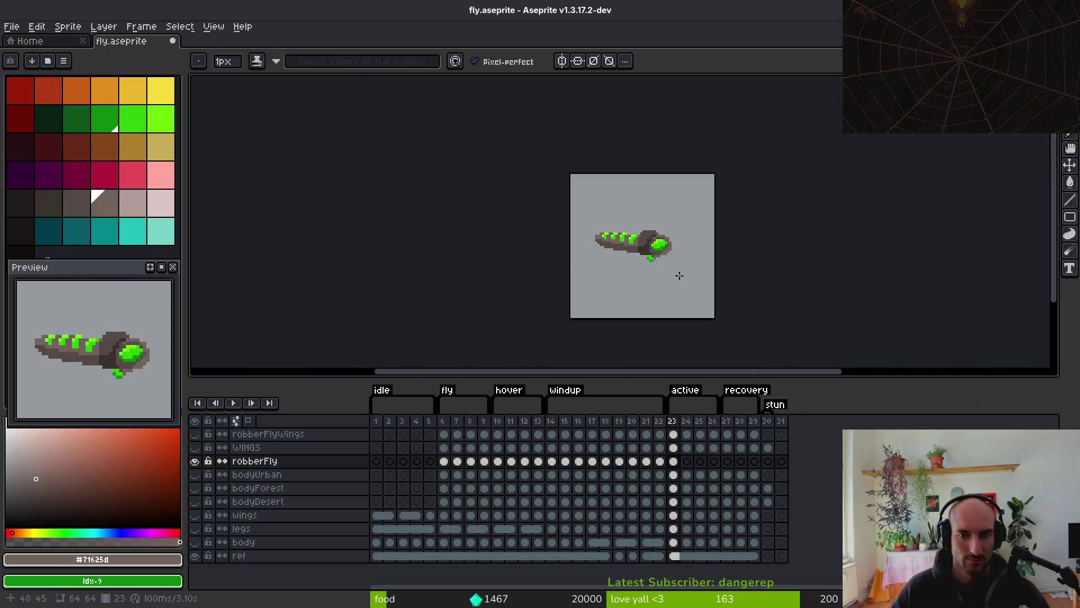
pyautogui.scroll(3, 661, 261)
pyautogui.scroll(1, 658, 258)
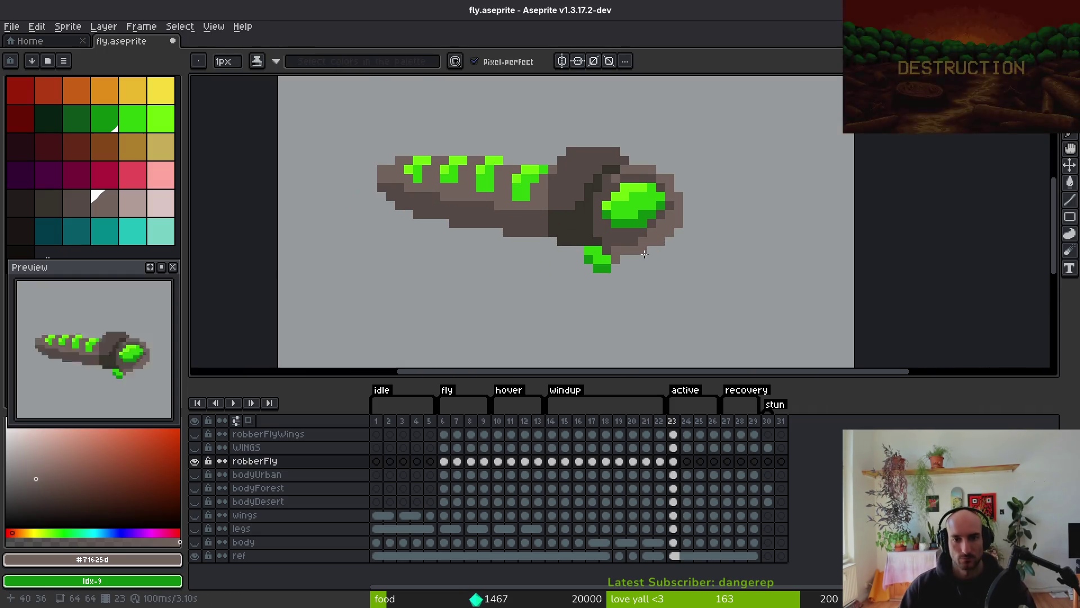
pyautogui.scroll(-5, 669, 294)
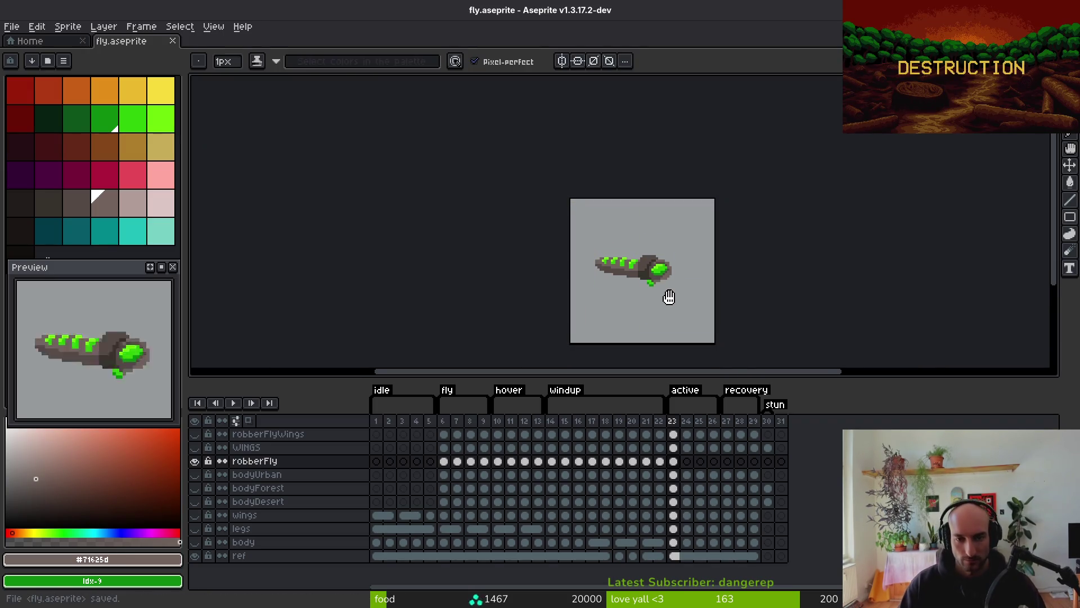
pyautogui.hotkey('ctrl', 's')
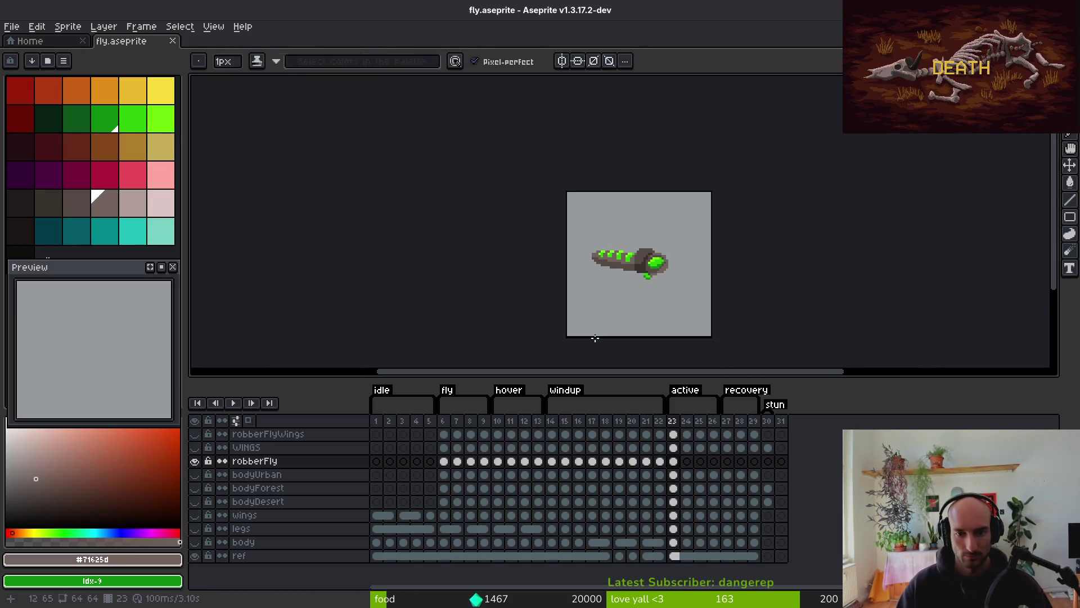
# Step back through frames 22 and 21, then go to frame 23 to compare poses
pyautogui.press('Left')
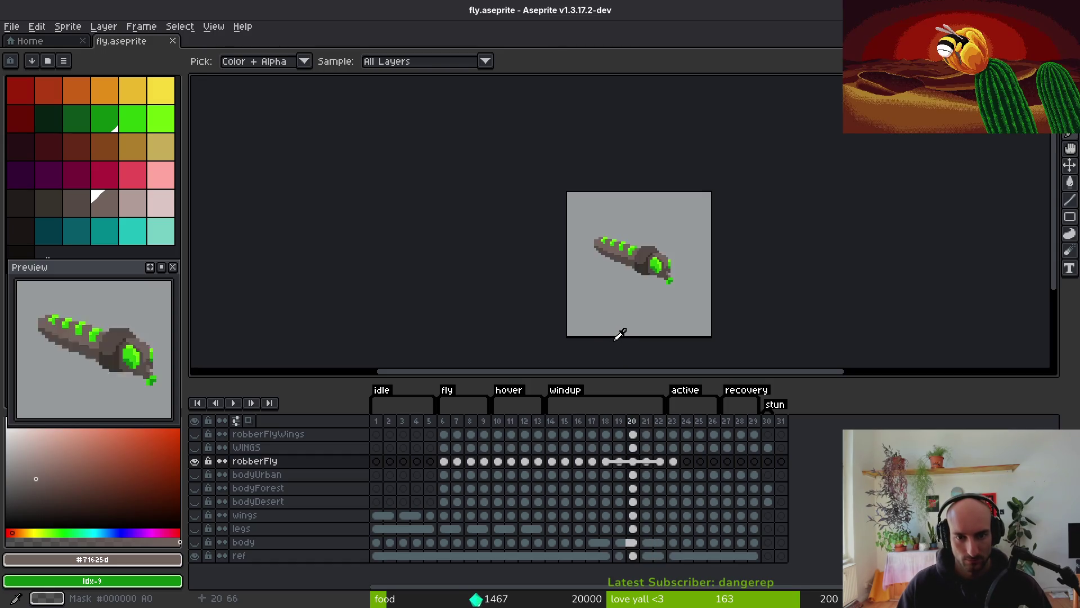
pyautogui.press('Left')
pyautogui.press('Right')
pyautogui.press('Left')
pyautogui.press('Right')
pyautogui.press('Left')
pyautogui.press('Right')
pyautogui.press('Right')
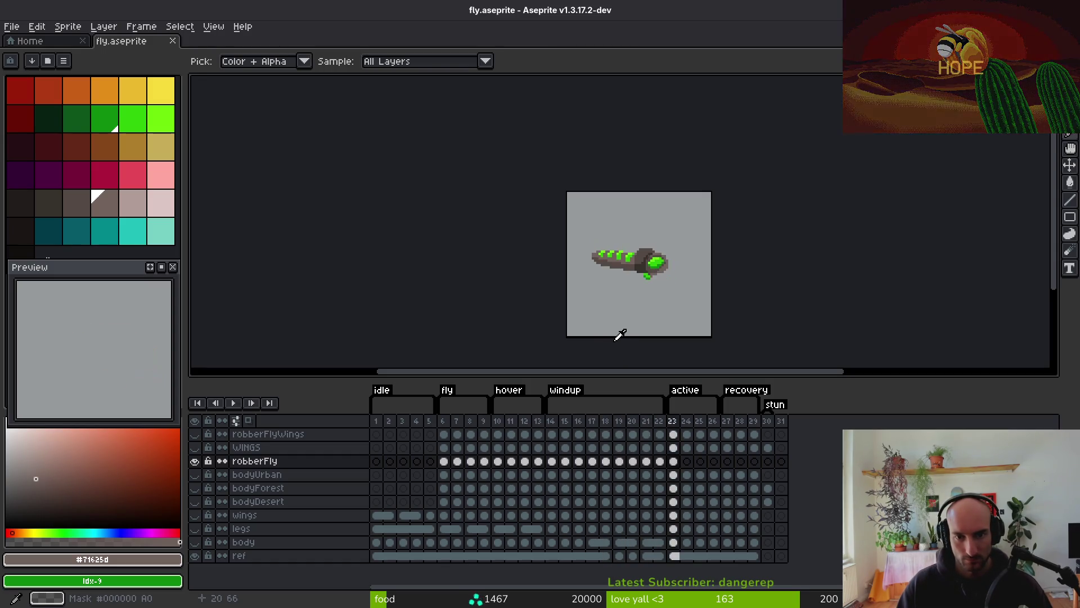
pyautogui.press('alt')
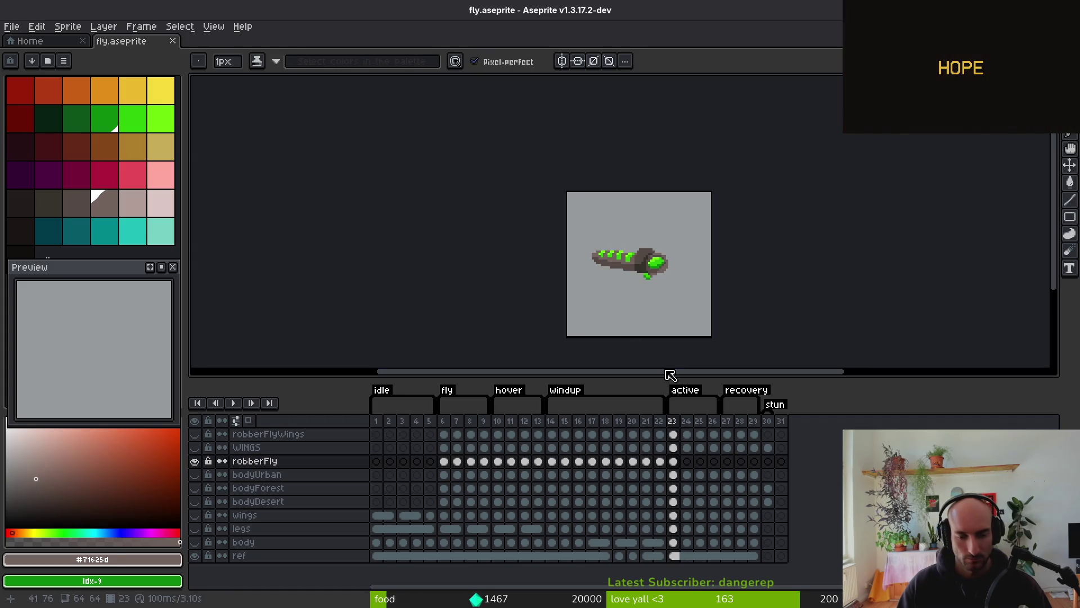
# Make bodyUrban the working layer, hiding robberFly and showing bodyUrban instead
pyautogui.click(675, 475)
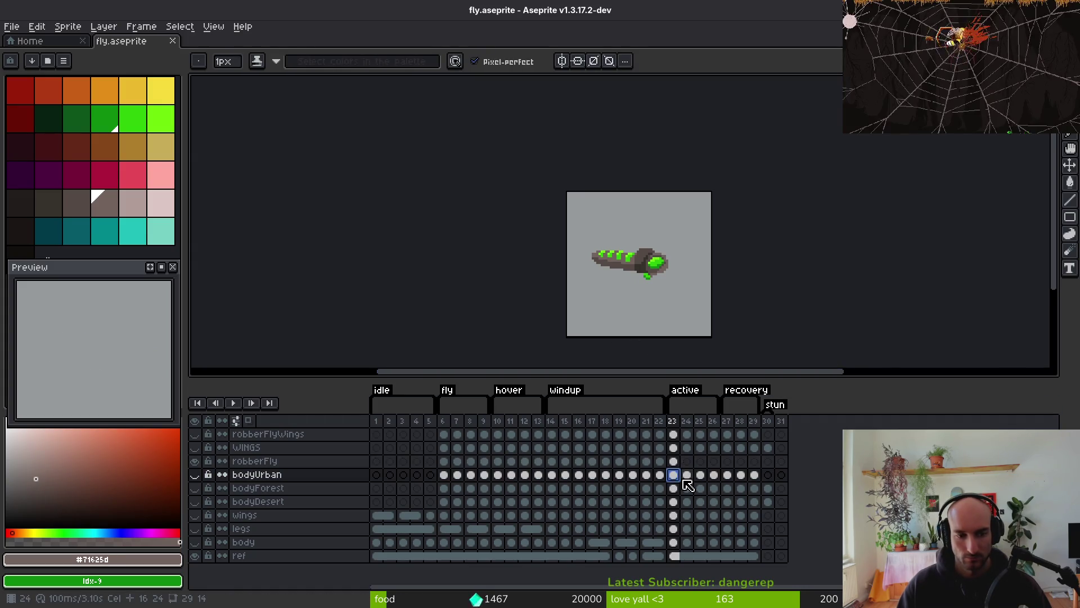
pyautogui.click(195, 461)
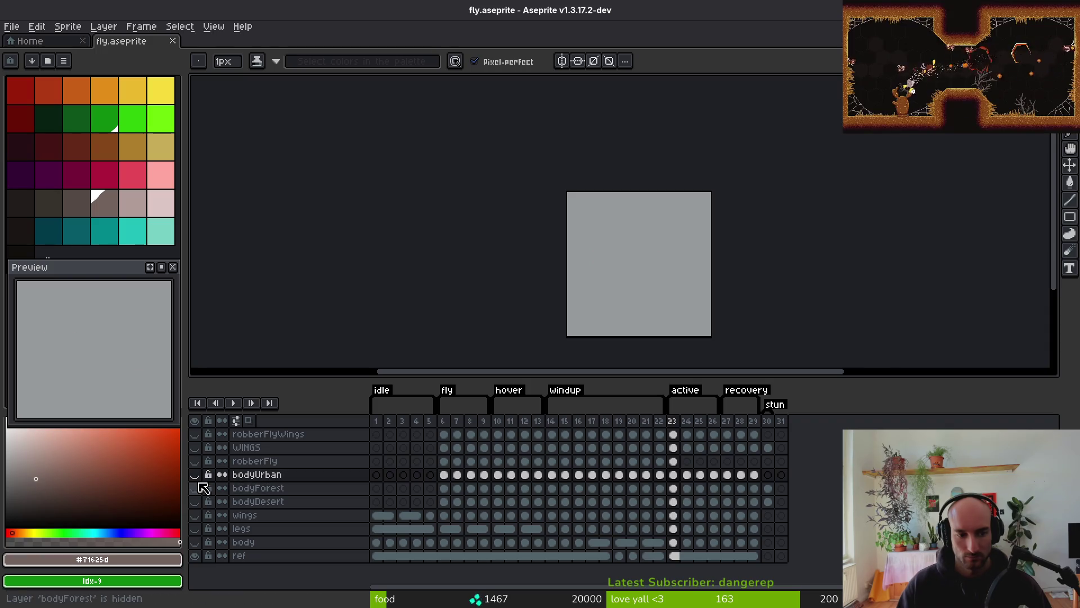
pyautogui.click(195, 474)
# Flip between frames 24 and 25 and zoom in on the urban fly body
pyautogui.press('Right')
pyautogui.press('Right')
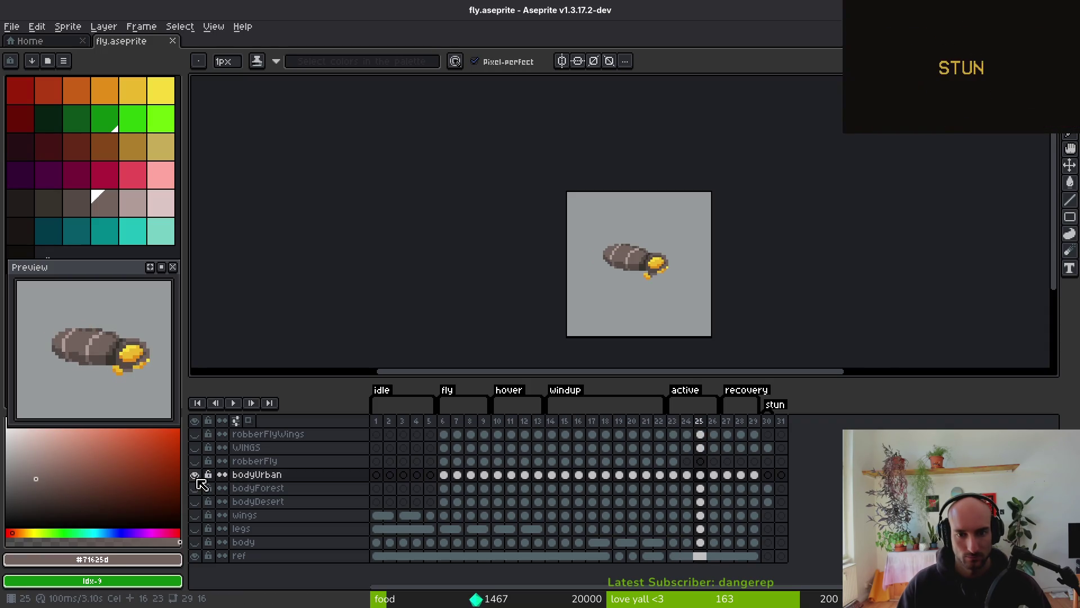
pyautogui.press('Left')
pyautogui.press('Right')
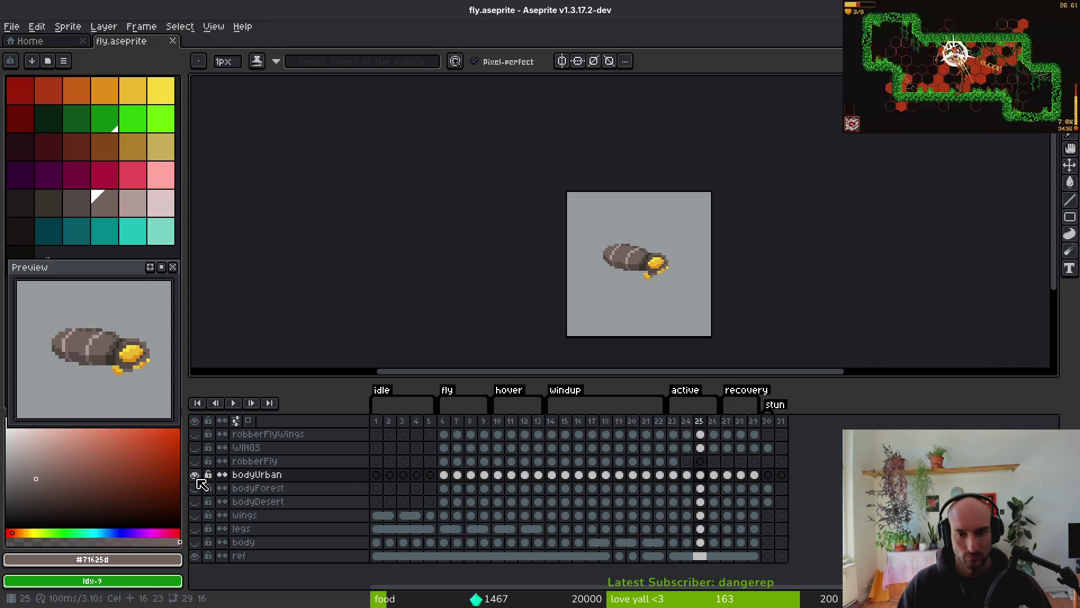
pyautogui.press('Left')
pyautogui.scroll(3, 641, 279)
pyautogui.scroll(1, 702, 275)
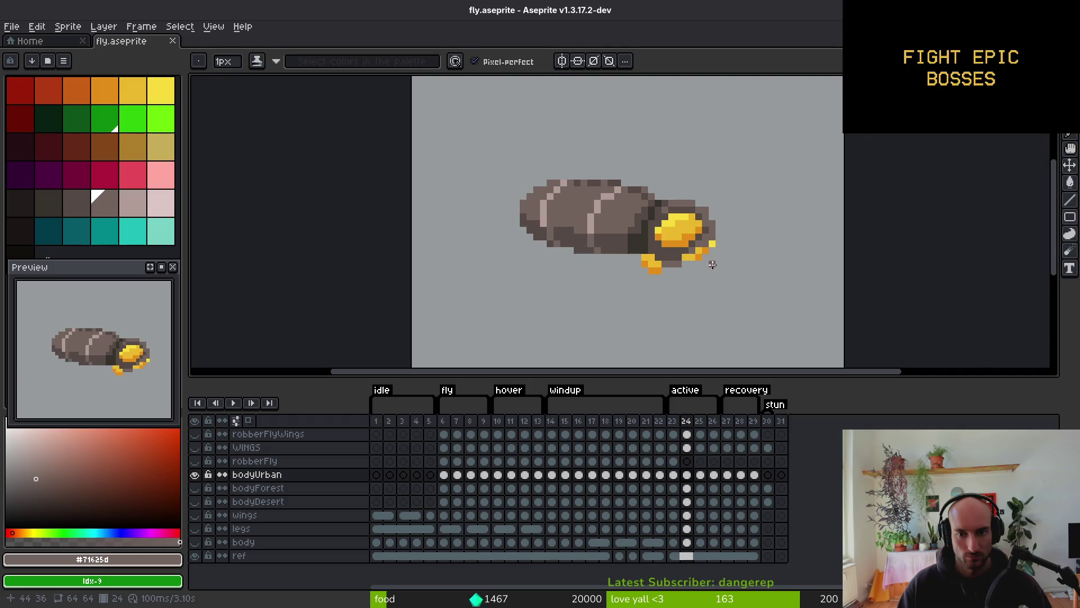
pyautogui.scroll(-4, 709, 270)
pyautogui.scroll(4, 702, 279)
pyautogui.scroll(2, 702, 279)
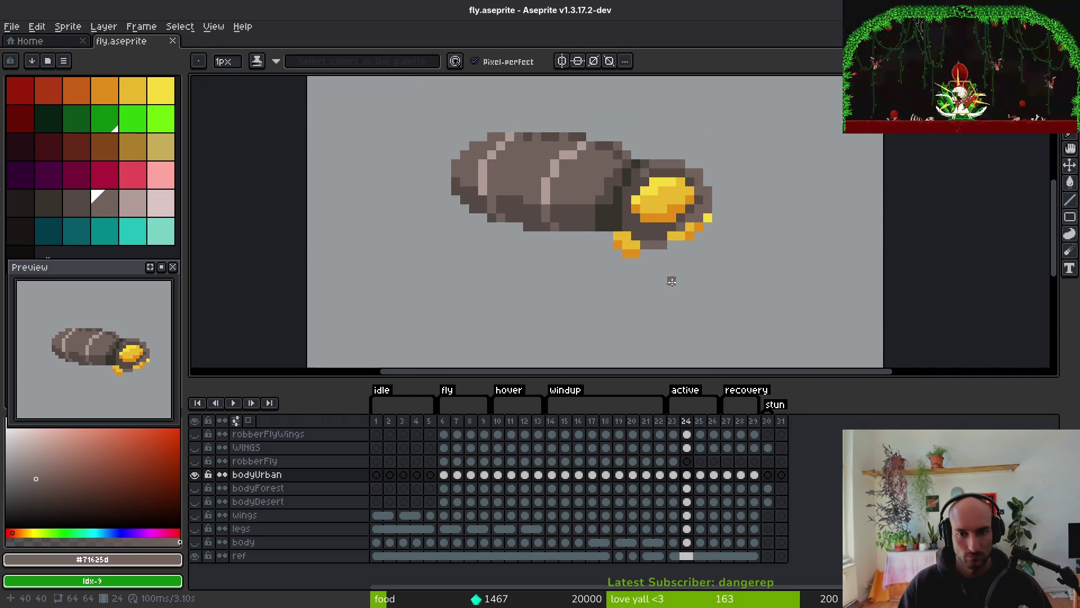
# Copy the bodyUrban legs and paste them onto robberFly frame 24 beneath the head
pyautogui.press('m')
pyautogui.moveTo(566, 193); pyautogui.dragTo(675, 265)
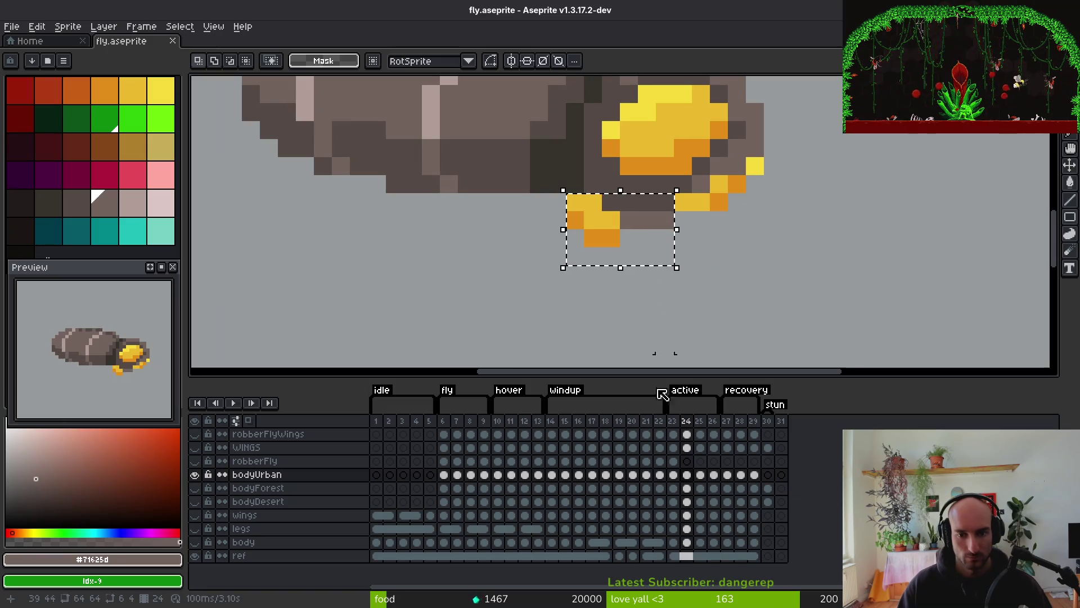
pyautogui.click(687, 461)
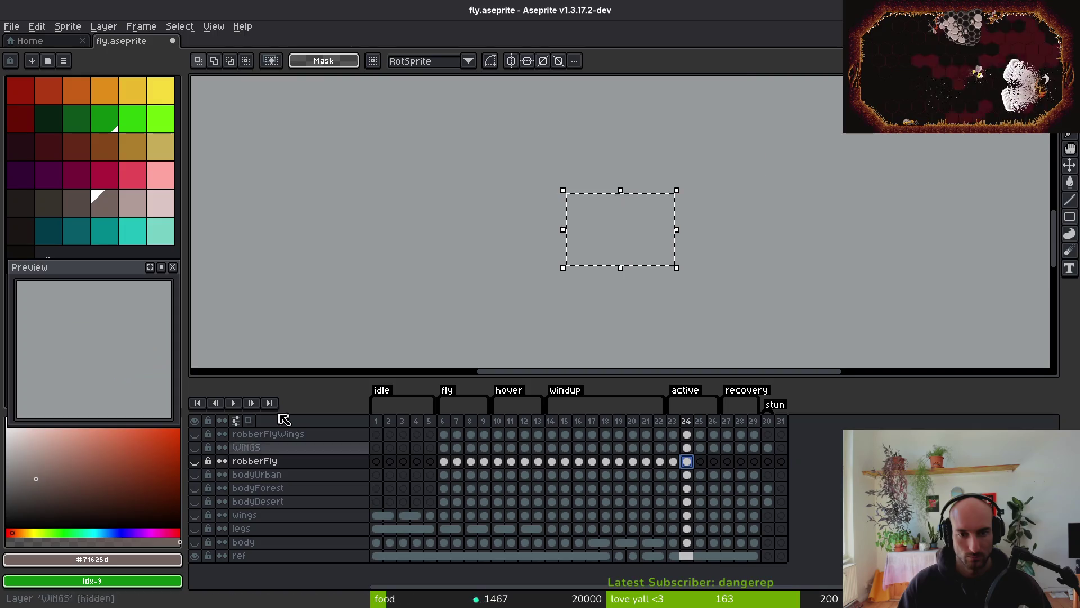
pyautogui.hotkey('ctrl', 'shift', 'v')
pyautogui.press('Escape')
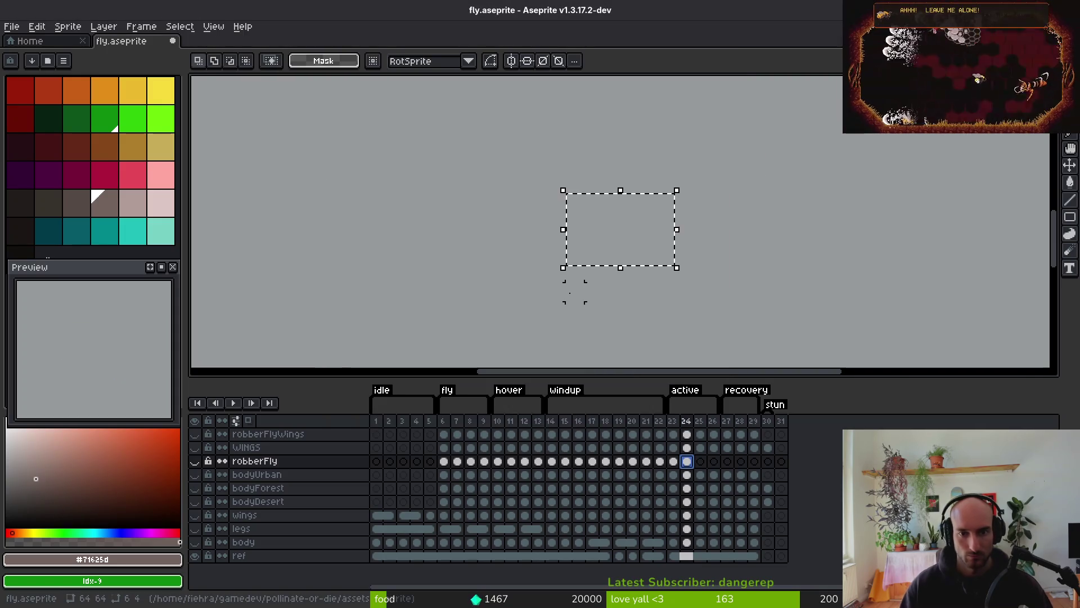
pyautogui.click(194, 461)
pyautogui.click(574, 297)
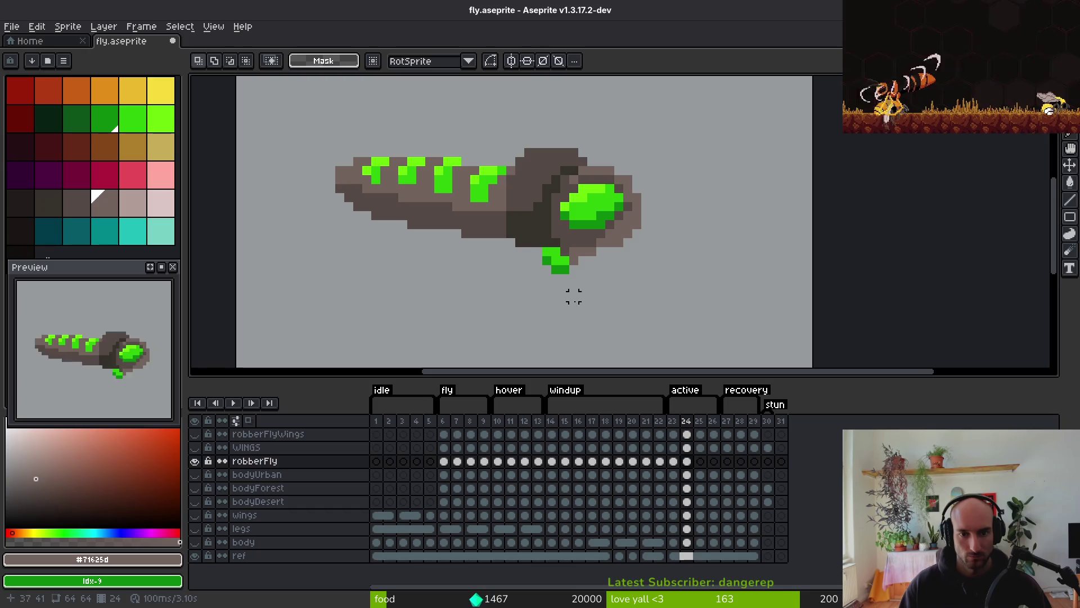
pyautogui.hscroll(1, 601, 261)
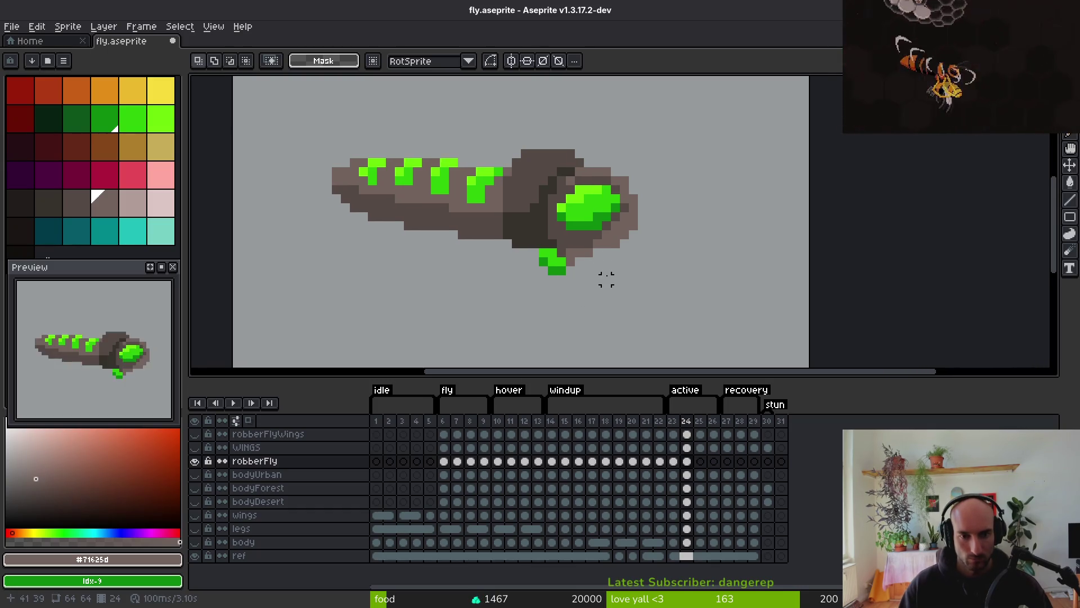
pyautogui.hotkey('ctrl', 'shift', 'v')
pyautogui.press('Escape')
pyautogui.hotkey('ctrl', 'v')
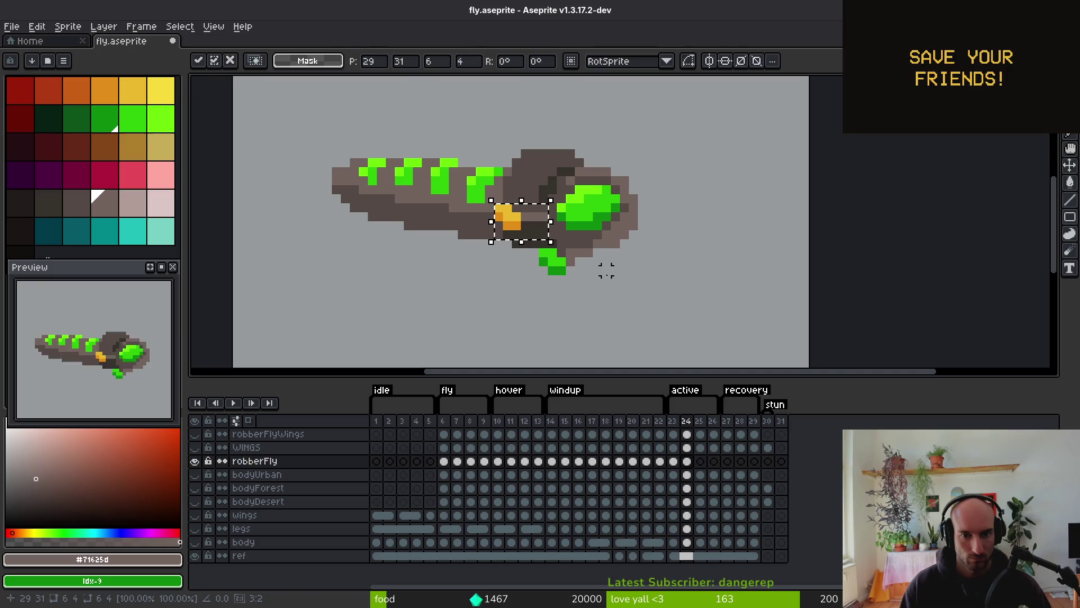
pyautogui.moveTo(529, 230); pyautogui.dragTo(579, 266)
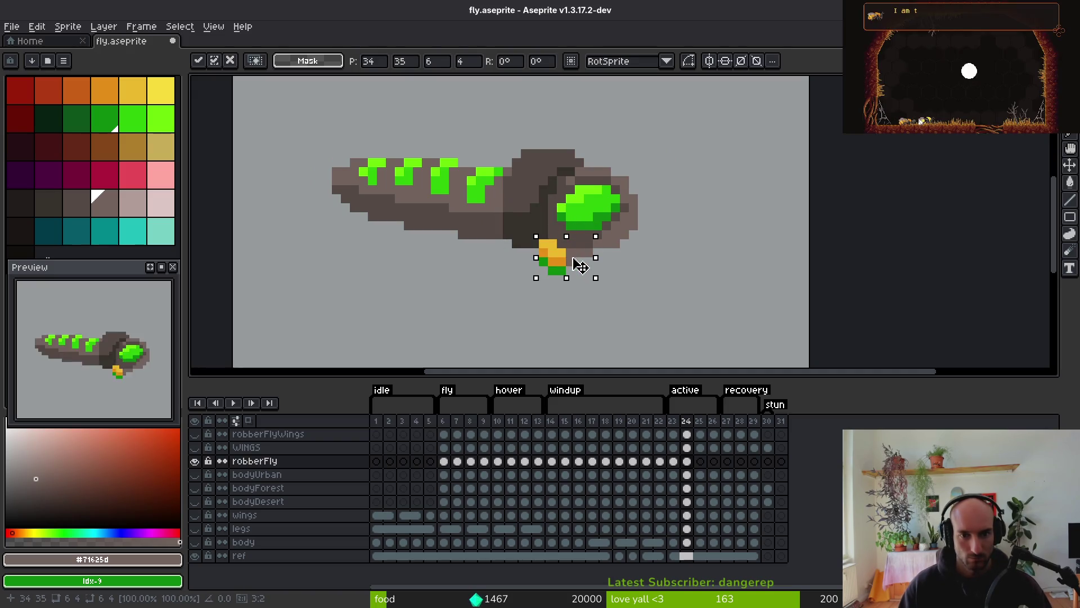
pyautogui.press('e')
# Recolour the pasted yellow and orange leg pixels with the sprite's bright green
pyautogui.scroll(2, 557, 269)
pyautogui.scroll(-2, 548, 280)
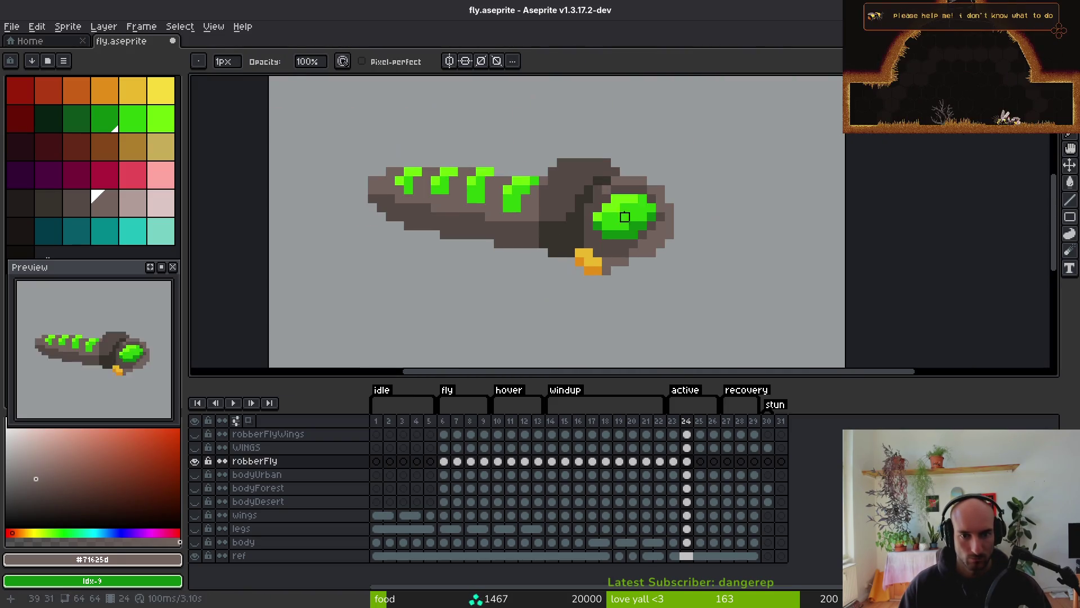
pyautogui.keyDown('alt'); pyautogui.click(622, 217); pyautogui.keyUp('alt')
pyautogui.scroll(2, 519, 291)
pyautogui.press('g')
pyautogui.click(520, 291)
pyautogui.hotkey('ctrl', 'z')
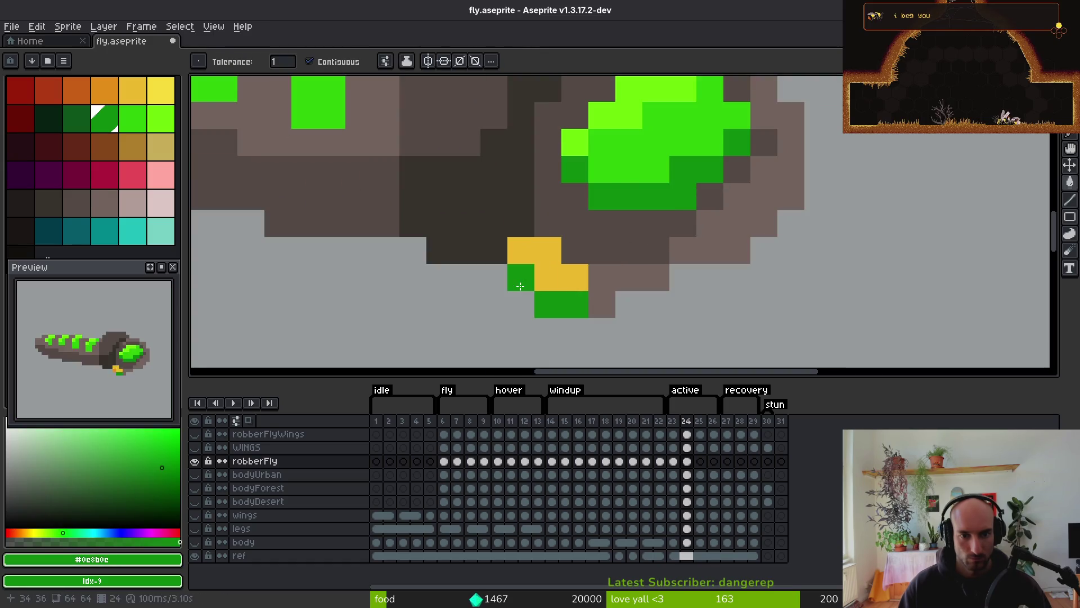
pyautogui.keyDown('alt'); pyautogui.click(651, 137); pyautogui.keyUp('alt')
pyautogui.click(521, 277)
pyautogui.click(551, 253)
pyautogui.scroll(-2, 602, 315)
pyautogui.press('alt')
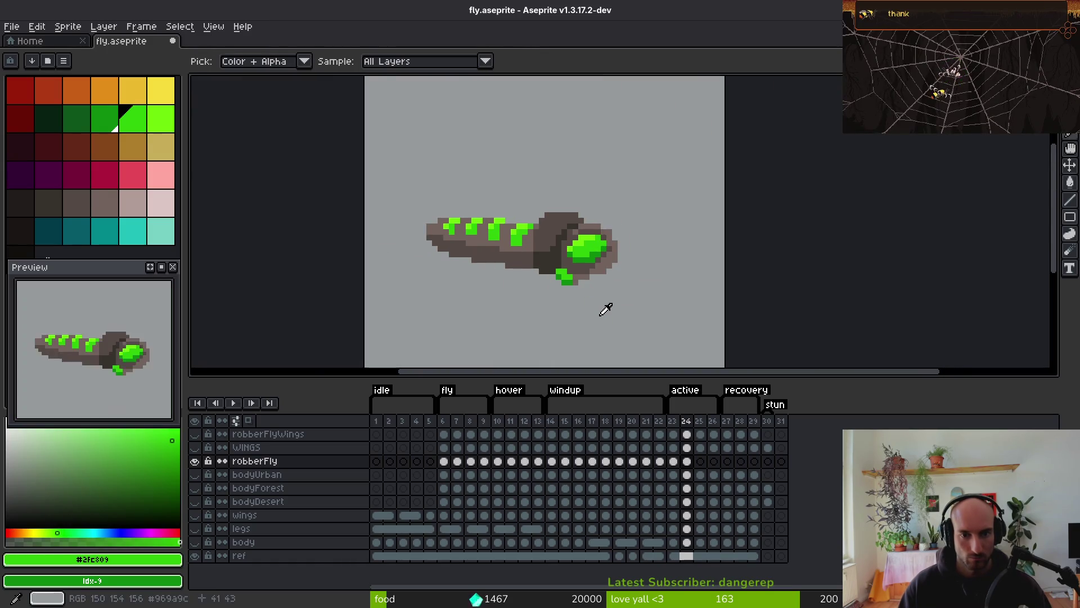
# Save fly.aseprite after briefly selecting and deselecting the left half of the fly body
pyautogui.hotkey('ctrl', 's')
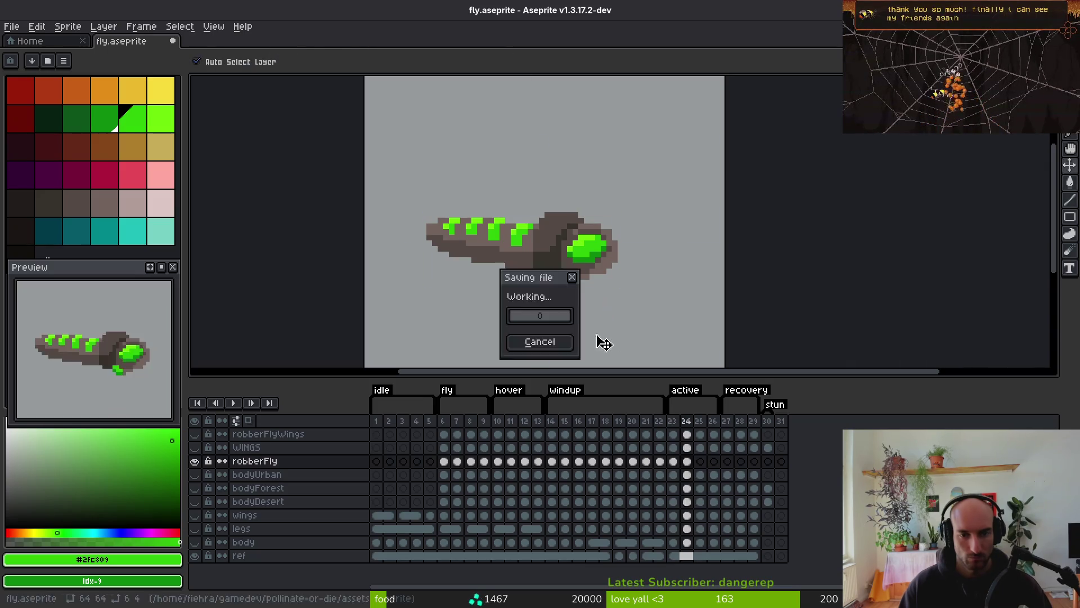
pyautogui.scroll(-3, 602, 337)
pyautogui.scroll(4, 581, 233)
pyautogui.press('m')
pyautogui.scroll(2, 581, 233)
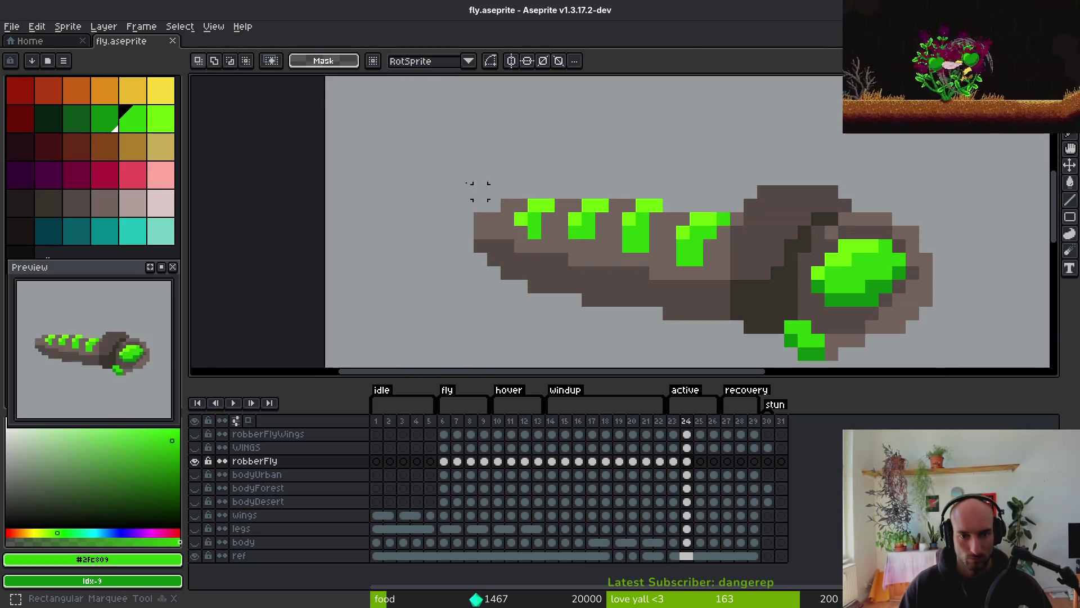
pyautogui.moveTo(444, 169)
pyautogui.mouseDown()
pyautogui.moveTo(591, 301)
pyautogui.moveTo(665, 322)
pyautogui.mouseUp()
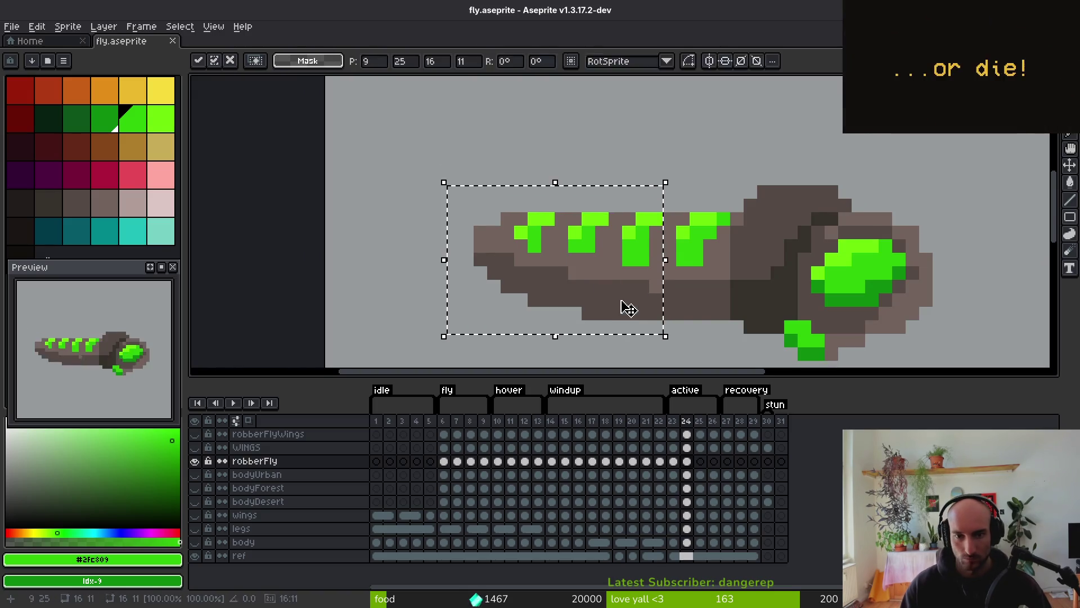
pyautogui.hotkey('ctrl', 'd')
pyautogui.scroll(-3, 613, 299)
pyautogui.press('alt')
pyautogui.hotkey('ctrl', 's')
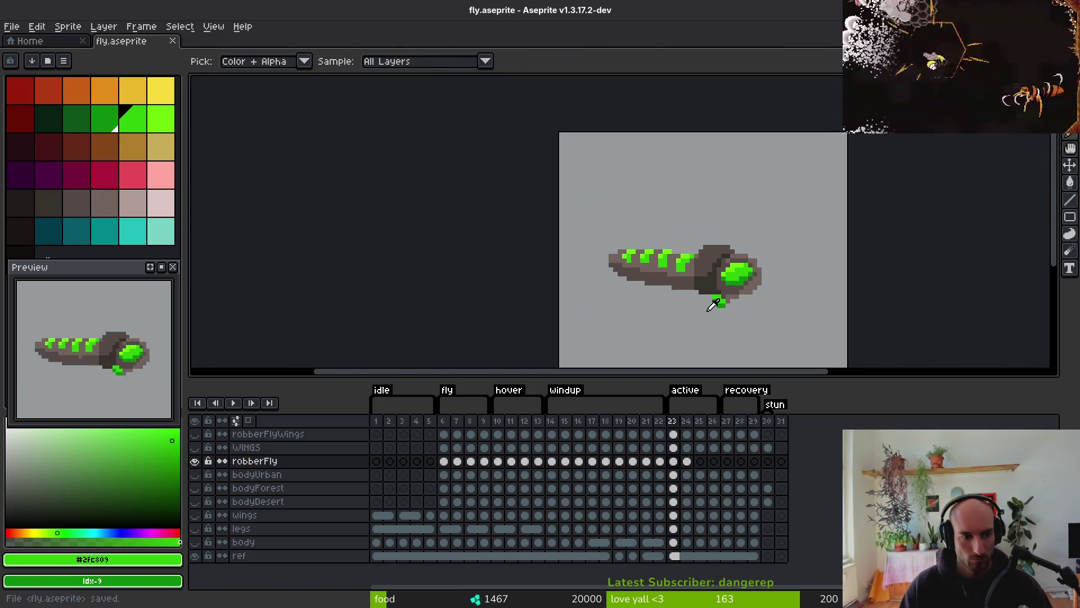
# Link robberFly cels 24 and 25, save, and undo a wider 23–26 link
pyautogui.click(700, 460)
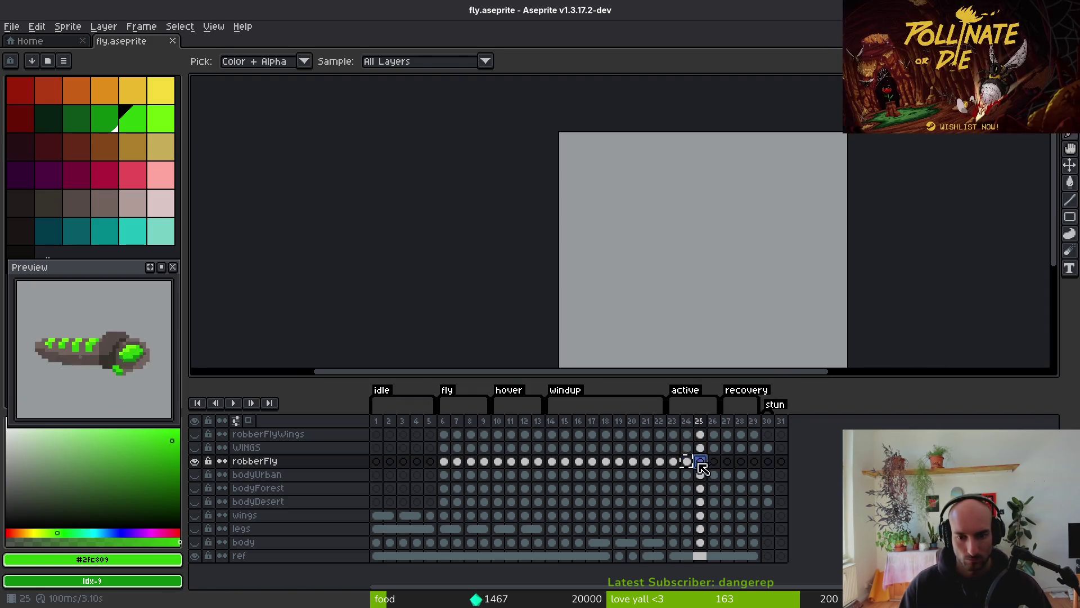
pyautogui.click(687, 461)
pyautogui.keyDown('shift'); pyautogui.click(700, 461); pyautogui.keyUp('shift')
pyautogui.rightClick(700, 462)
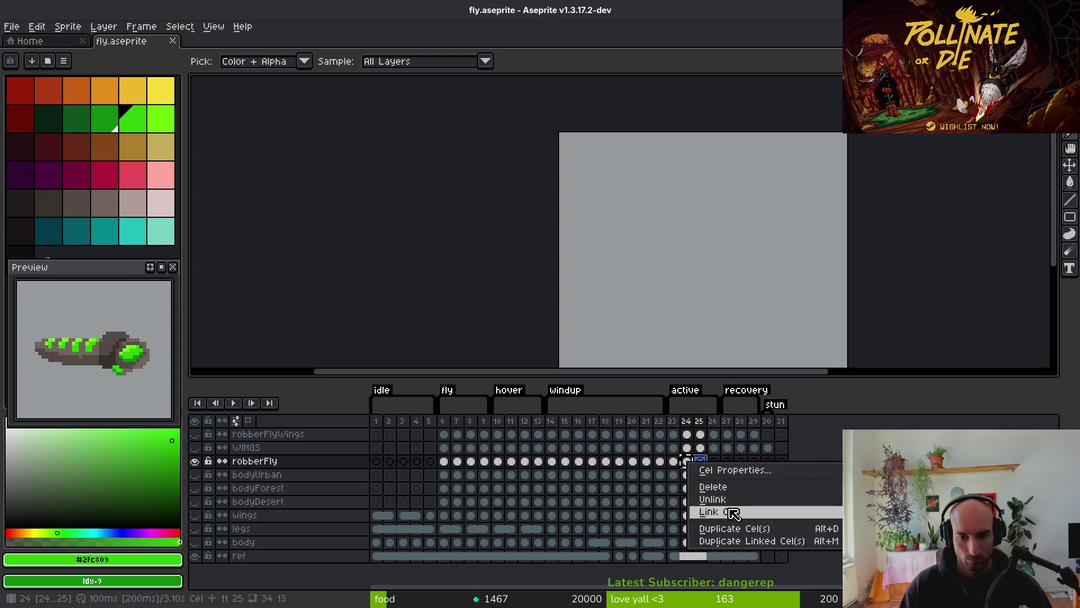
pyautogui.click(719, 512)
pyautogui.click(714, 462)
pyautogui.rightClick(679, 464)
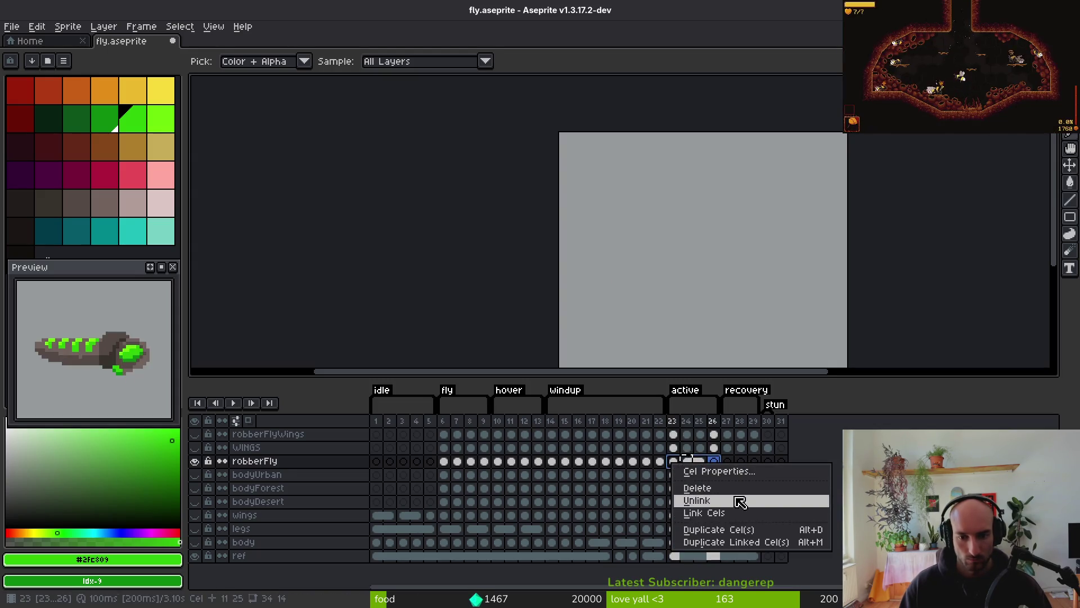
pyautogui.click(734, 512)
pyautogui.click(674, 461)
pyautogui.hotkey('ctrl', 's')
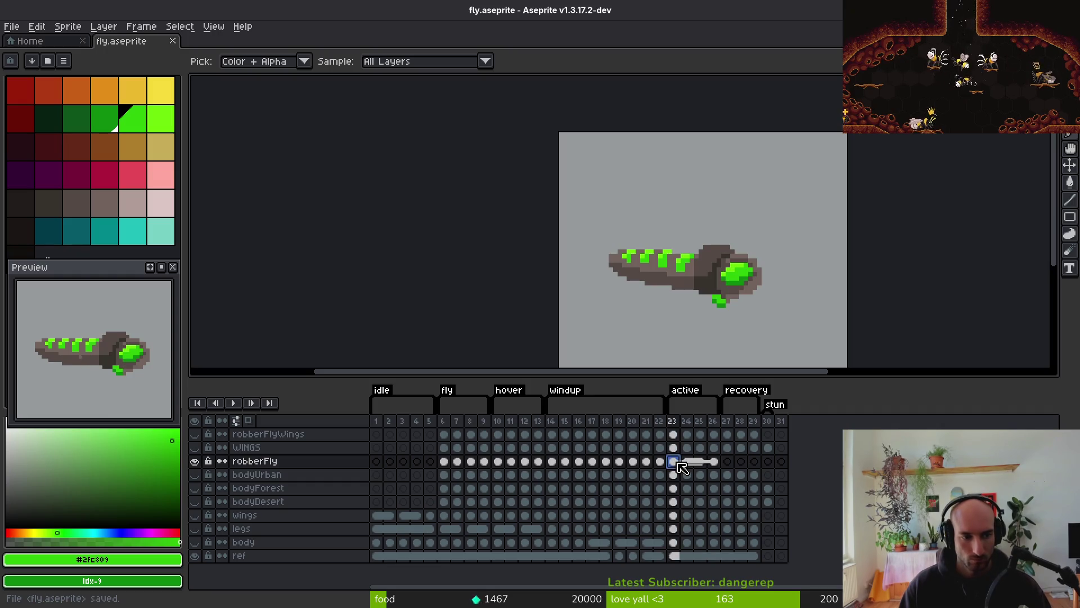
pyautogui.hotkey('ctrl', 'z')
# Go to frame 27 and switch to the bodyForest layer
pyautogui.press('Right')
pyautogui.press('Right')
pyautogui.press('Right')
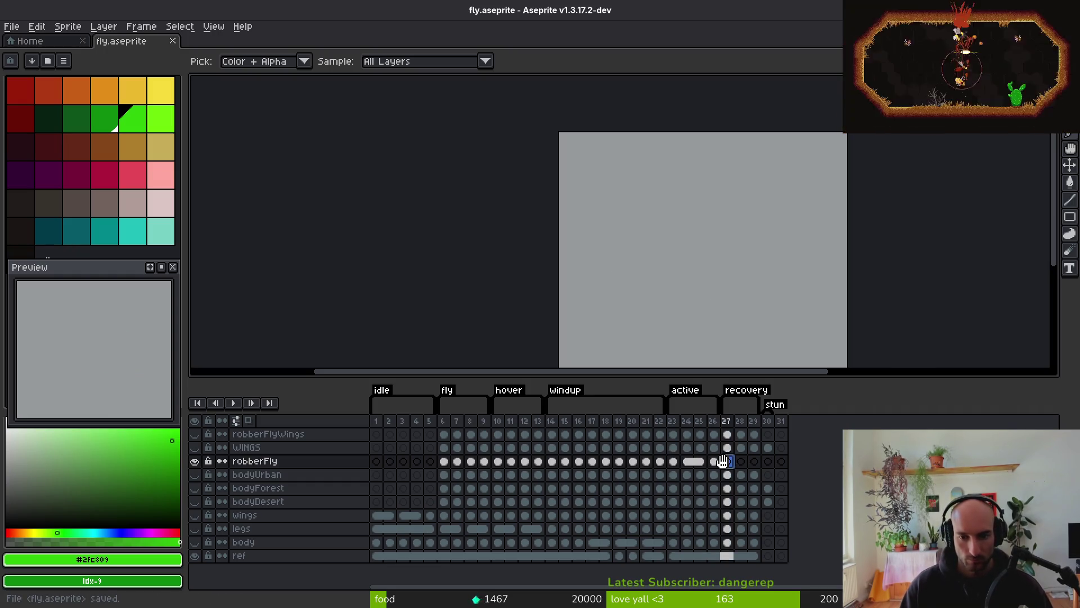
pyautogui.press('Left')
pyautogui.press('Left')
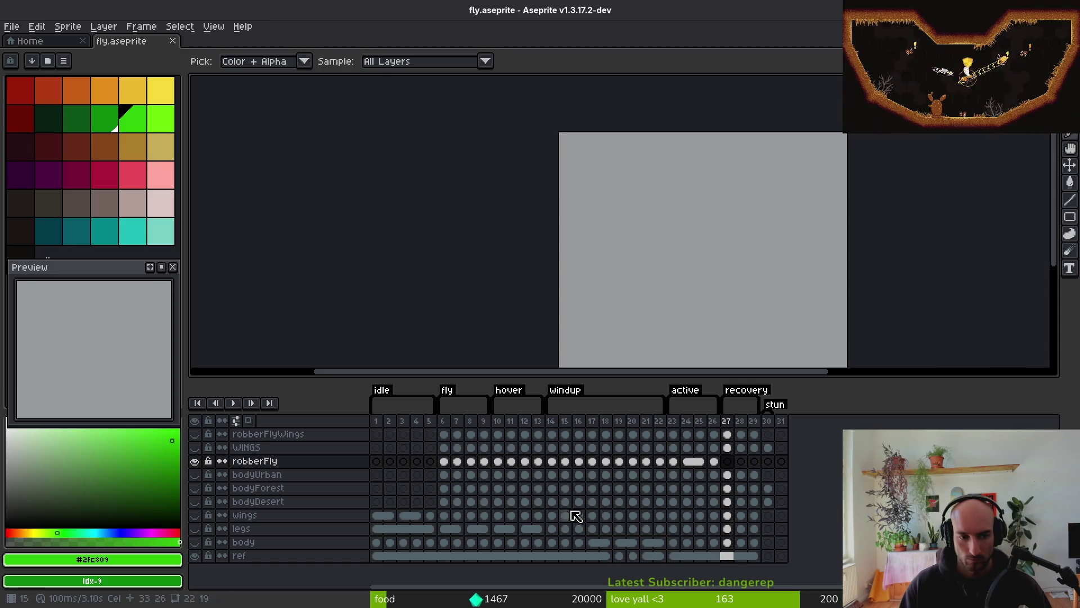
pyautogui.press('Down')
pyautogui.press('Down')
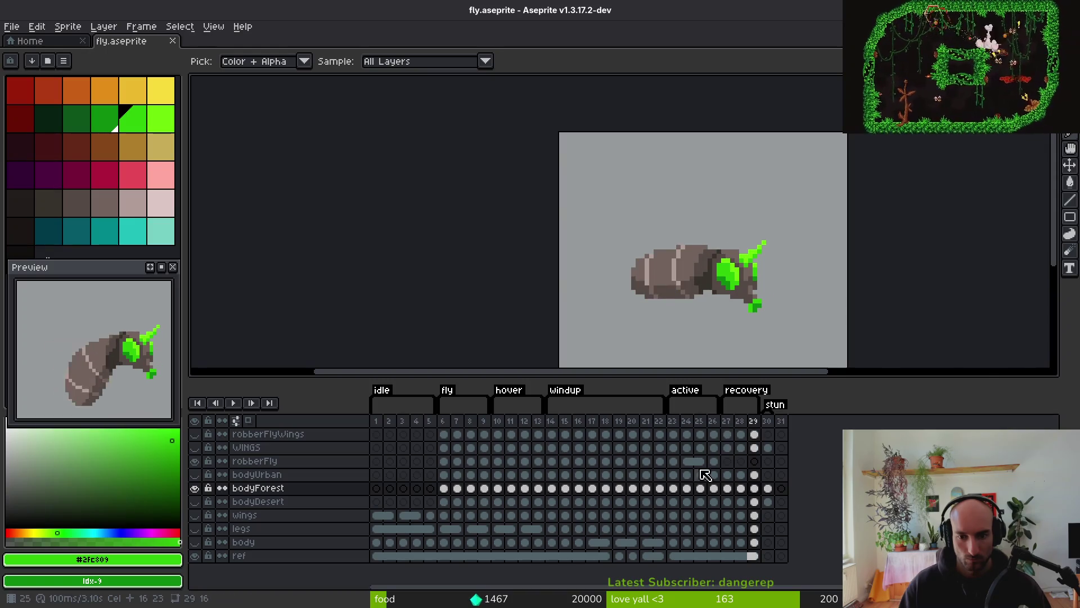
# Erase the segmented abdomen left of the head on robberFly frame 27 with a 4px eraser, then save
pyautogui.click(728, 461)
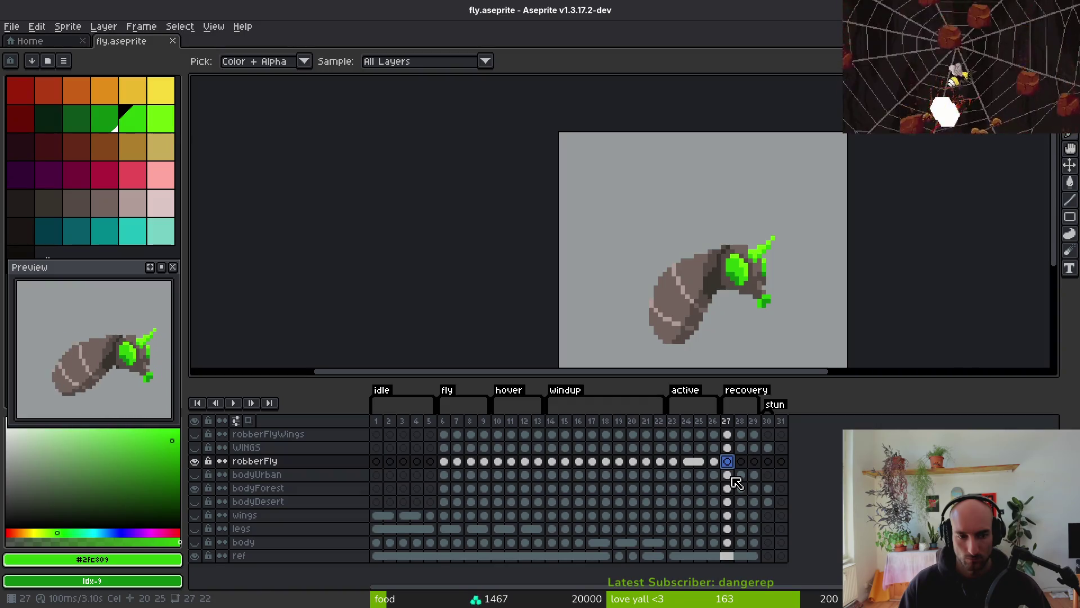
pyautogui.moveTo(731, 476)
pyautogui.mouseDown()
pyautogui.moveTo(755, 475)
pyautogui.moveTo(755, 488)
pyautogui.mouseUp()
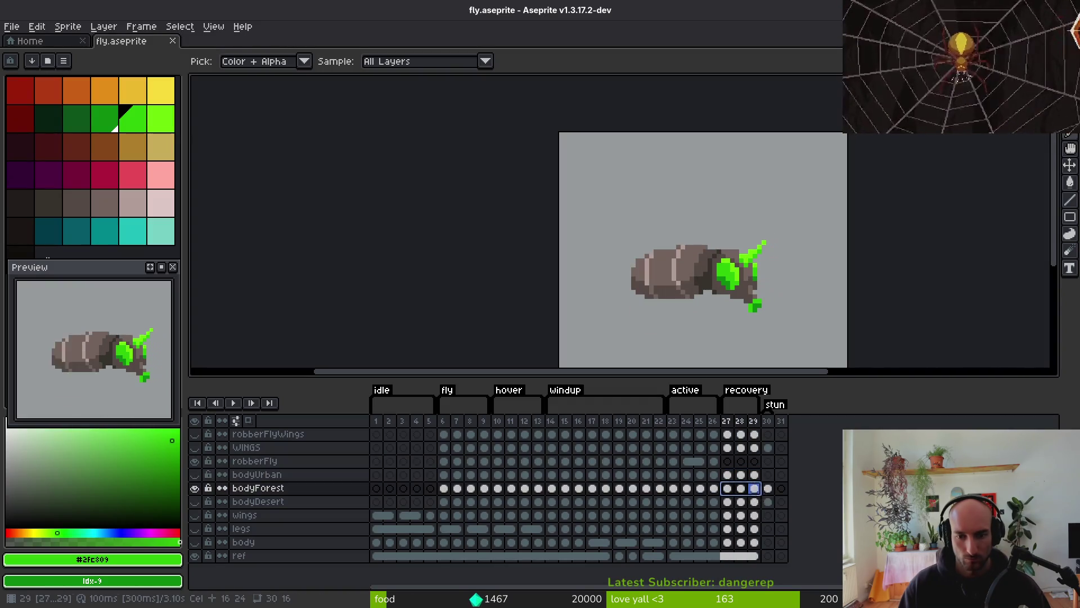
pyautogui.click(728, 462)
pyautogui.press('e')
pyautogui.scroll(1, 702, 260)
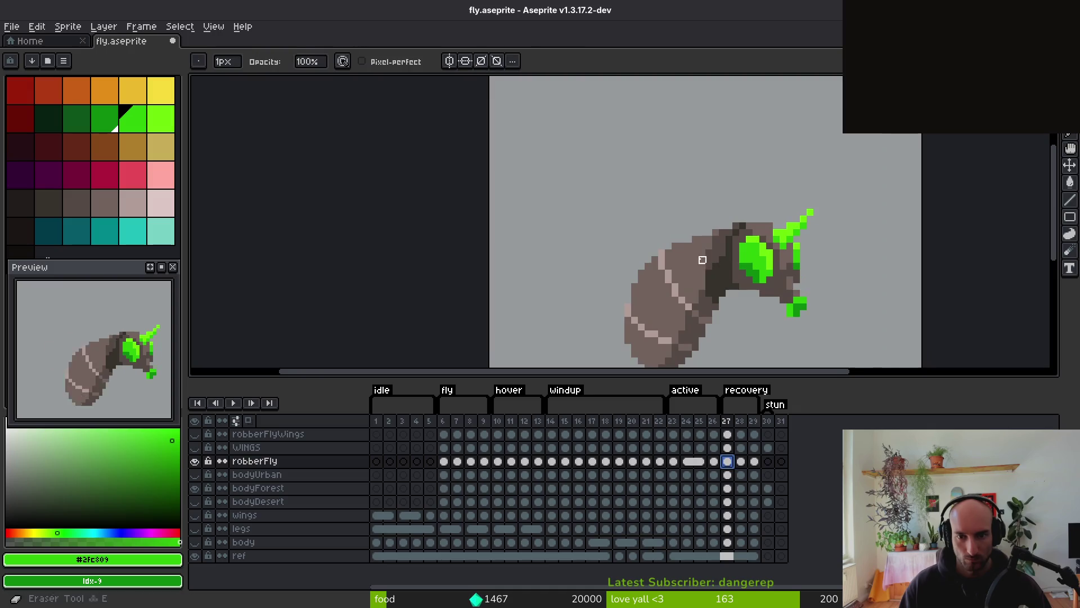
pyautogui.scroll(-2, 703, 260)
pyautogui.press('+')
pyautogui.press('+')
pyautogui.press('+')
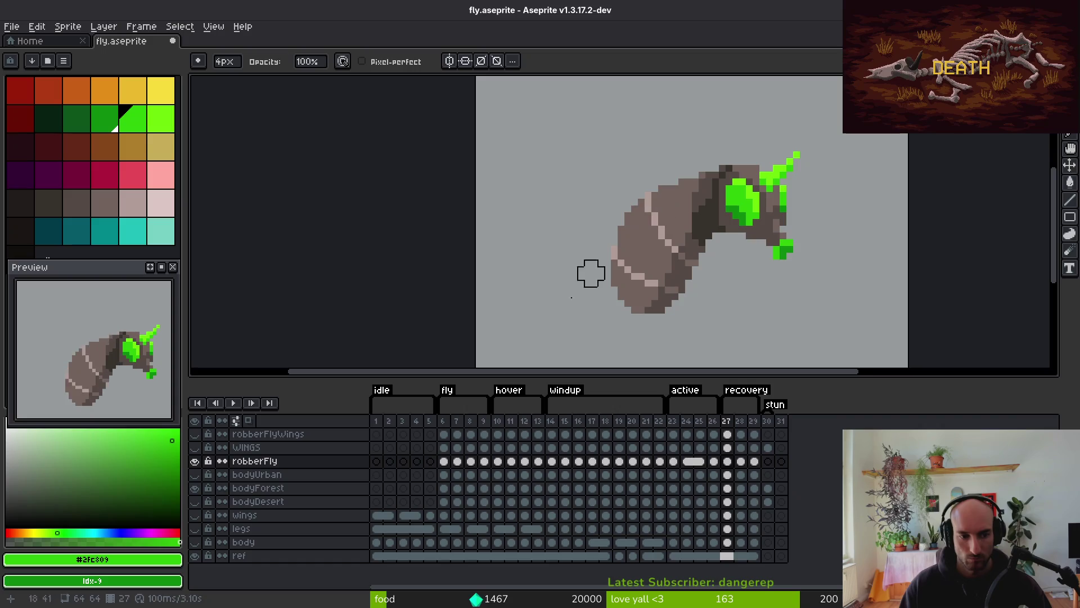
pyautogui.moveTo(695, 186)
pyautogui.mouseDown()
pyautogui.moveTo(569, 299)
pyautogui.moveTo(647, 253)
pyautogui.mouseUp()
pyautogui.hotkey('ctrl', 's')
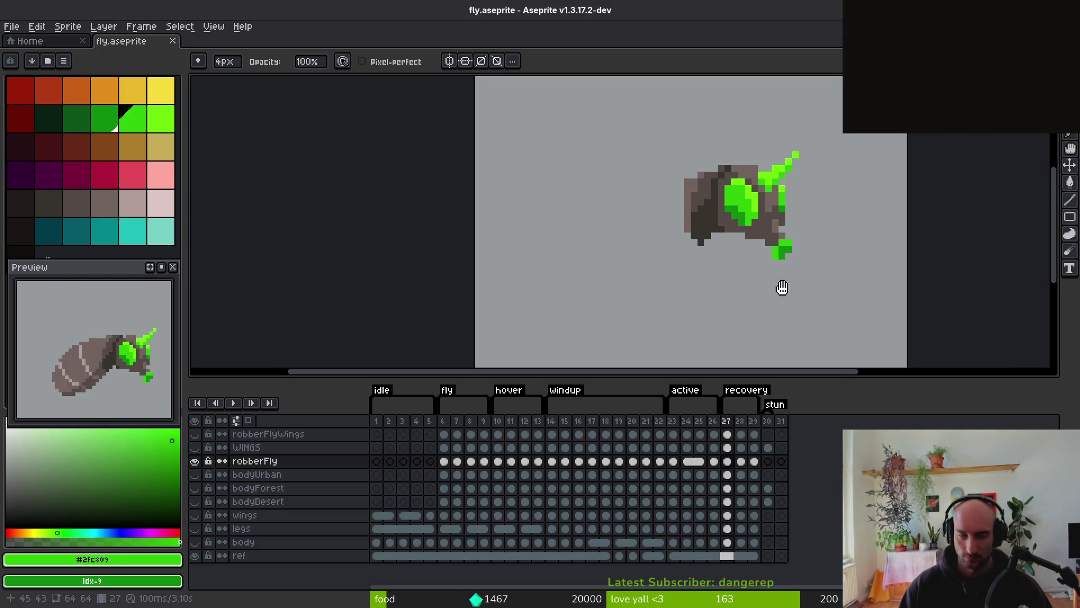
pyautogui.hscroll(1, 771, 292)
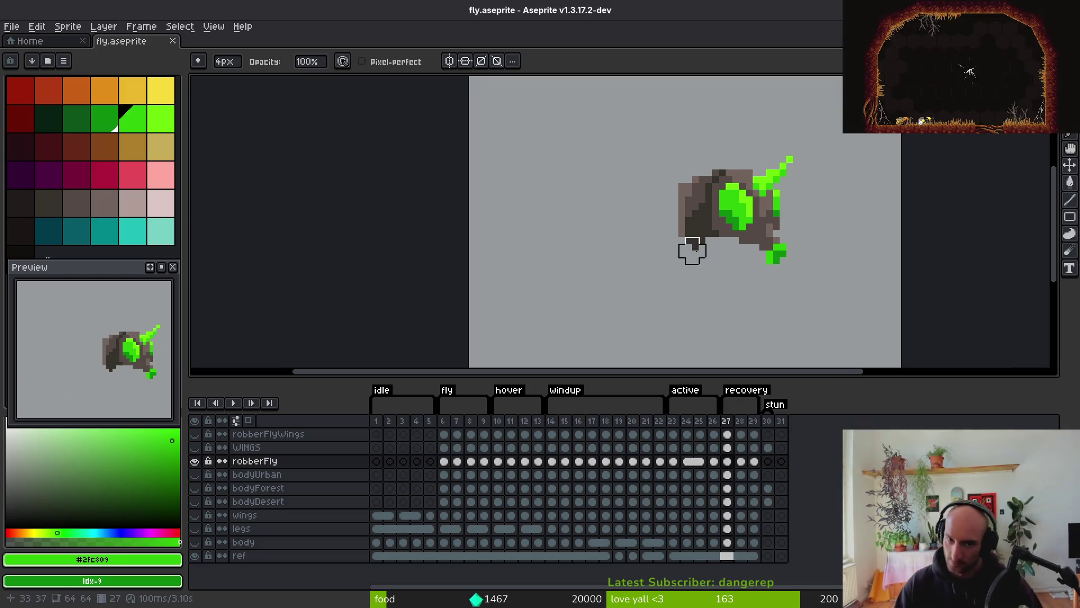
# Try dark brown pixels along the body's underside and left edge, then undo them
pyautogui.keyDown('alt'); pyautogui.click(699, 222); pyautogui.keyUp('alt')
pyautogui.press('b')
pyautogui.scroll(2, 679, 232)
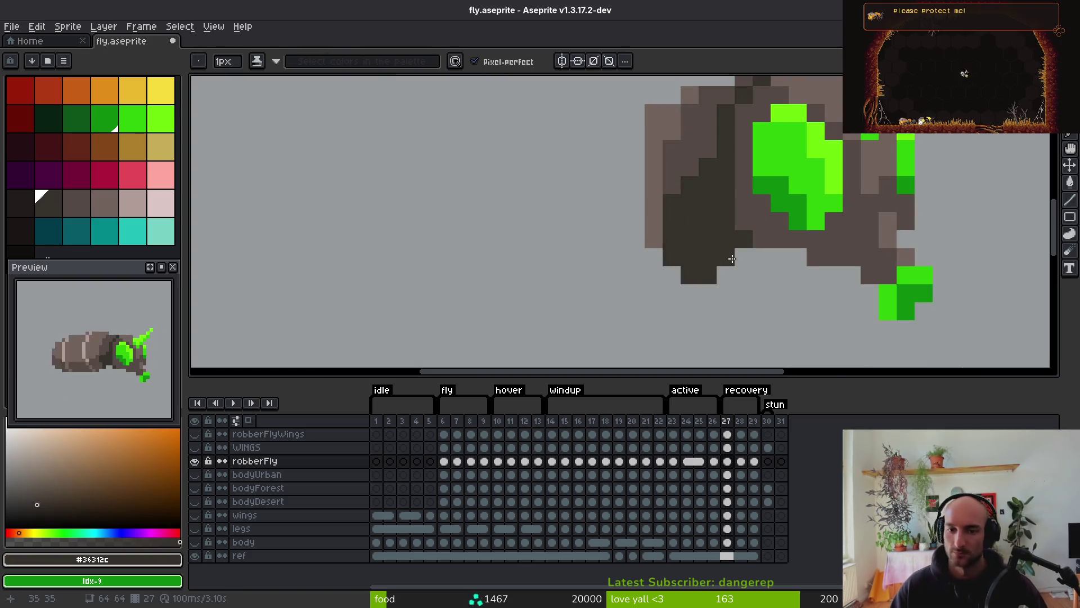
pyautogui.moveTo(732, 258); pyautogui.dragTo(708, 271)
pyautogui.moveTo(654, 229); pyautogui.dragTo(654, 149)
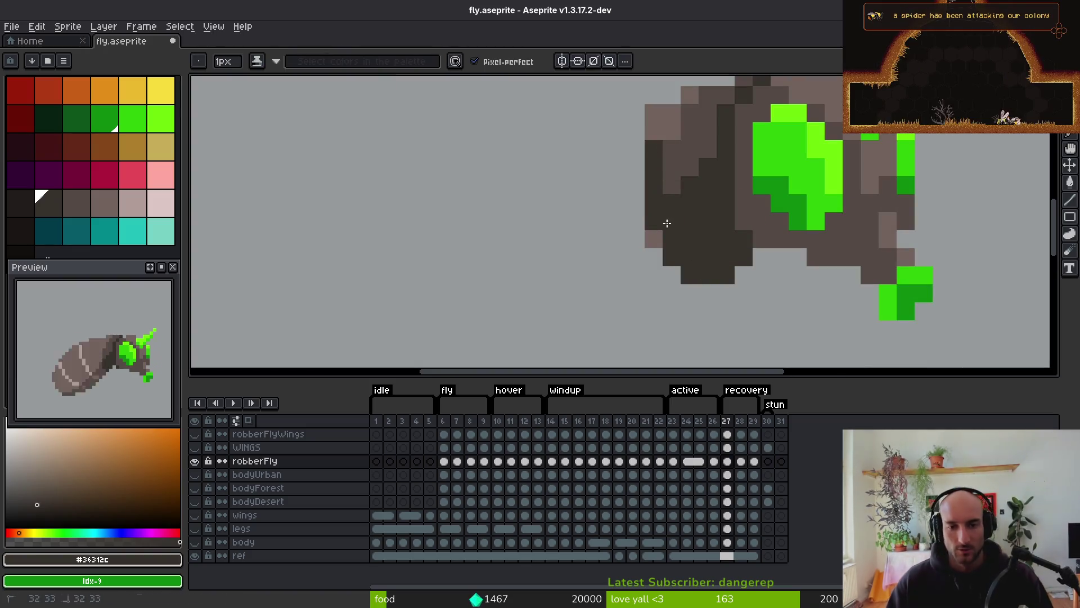
pyautogui.click(654, 240)
pyautogui.scroll(-4, 719, 277)
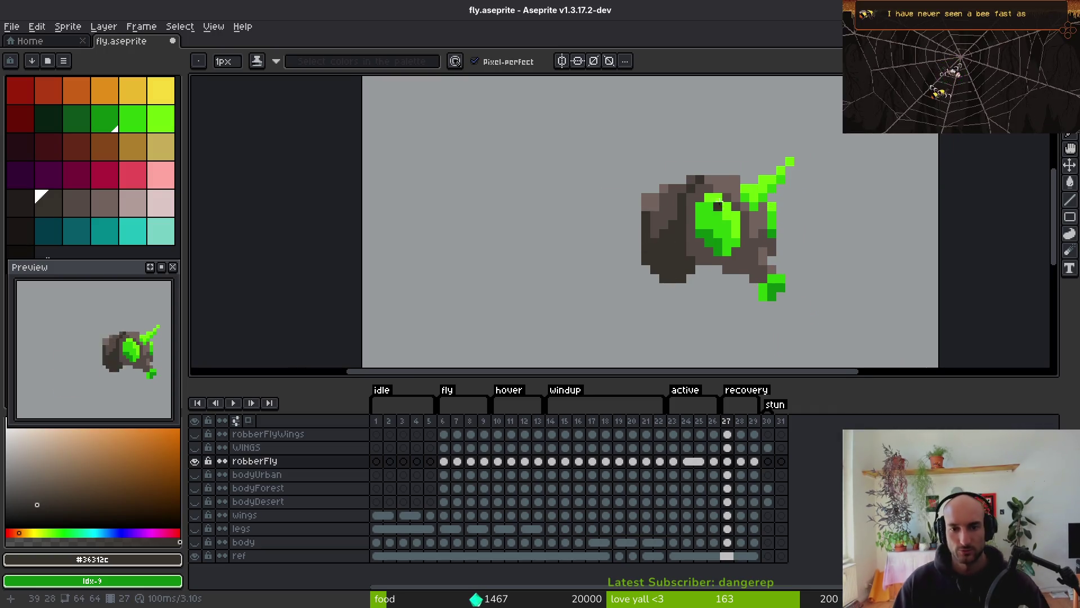
pyautogui.scroll(3, 630, 245)
pyautogui.hotkey('ctrl', 'z')
pyautogui.hotkey('ctrl', 'z')
pyautogui.hotkey('ctrl', 'z')
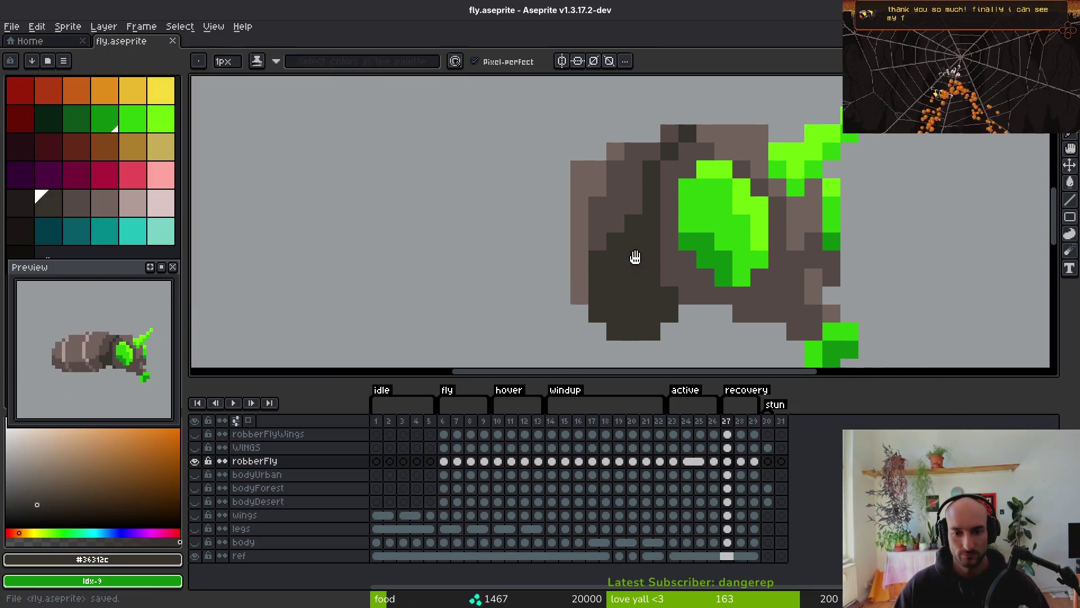
pyautogui.scroll(-2, 635, 236)
# Lasso the abdomen on frame 26 and paste it into frame 27, cancelling a trial rotation
pyautogui.press('q')
pyautogui.moveTo(574, 167)
pyautogui.mouseDown()
pyautogui.moveTo(440, 236)
pyautogui.moveTo(619, 256)
pyautogui.moveTo(619, 206)
pyautogui.moveTo(600, 236)
pyautogui.moveTo(446, 193)
pyautogui.moveTo(482, 294)
pyautogui.moveTo(529, 172)
pyautogui.mouseUp()
pyautogui.press('Right')
pyautogui.hotkey('ctrl', 'v')
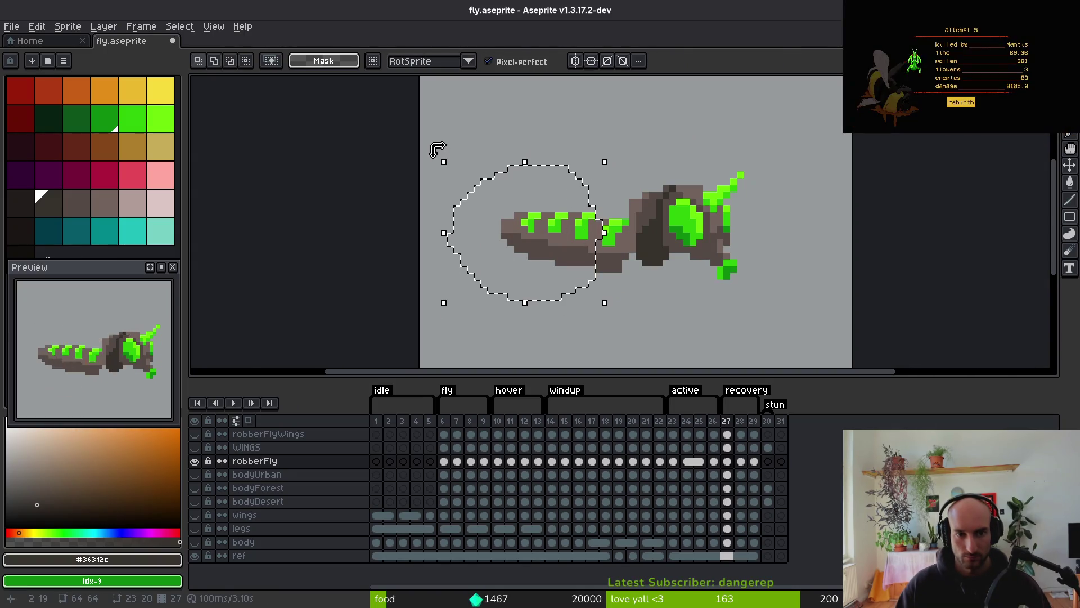
pyautogui.moveTo(437, 149); pyautogui.dragTo(420, 187)
pyautogui.moveTo(565, 241); pyautogui.dragTo(572, 268)
pyautogui.press('Escape')
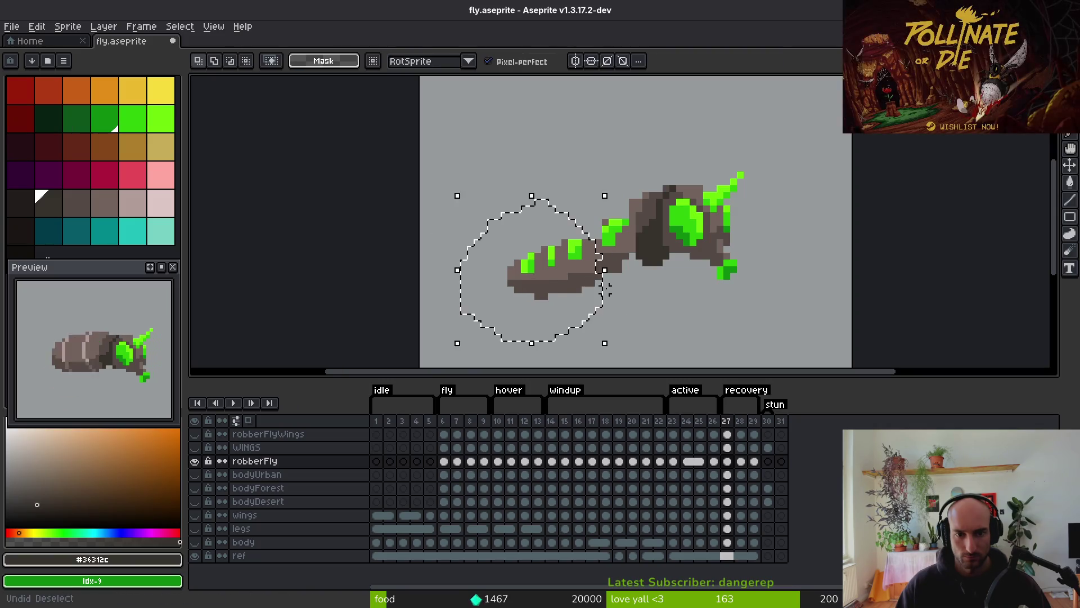
# Undo and redo the abdomen edits to leave it at the upper left, then sample medium brown
pyautogui.click(456, 167)
pyautogui.press('Escape')
pyautogui.press('m')
pyautogui.moveTo(456, 167); pyautogui.dragTo(636, 297)
pyautogui.click(476, 168)
pyautogui.hotkey('ctrl', 'z')
pyautogui.hotkey('ctrl', 'z')
pyautogui.hotkey('ctrl', 'z')
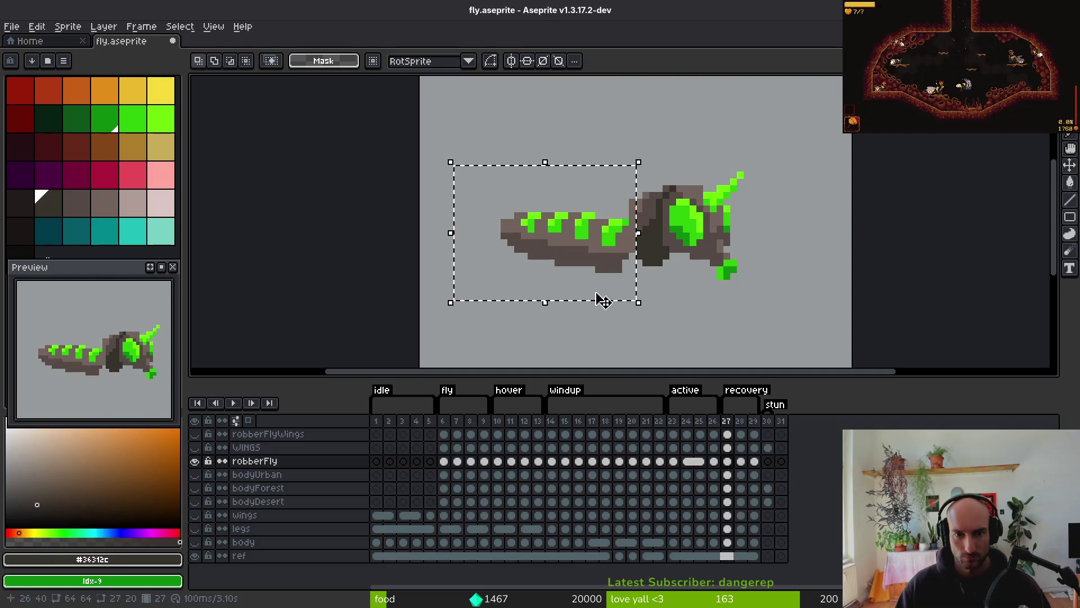
pyautogui.hotkey('ctrl', 'z')
pyautogui.hotkey('ctrl', 'z')
pyautogui.hotkey('ctrl', 'z')
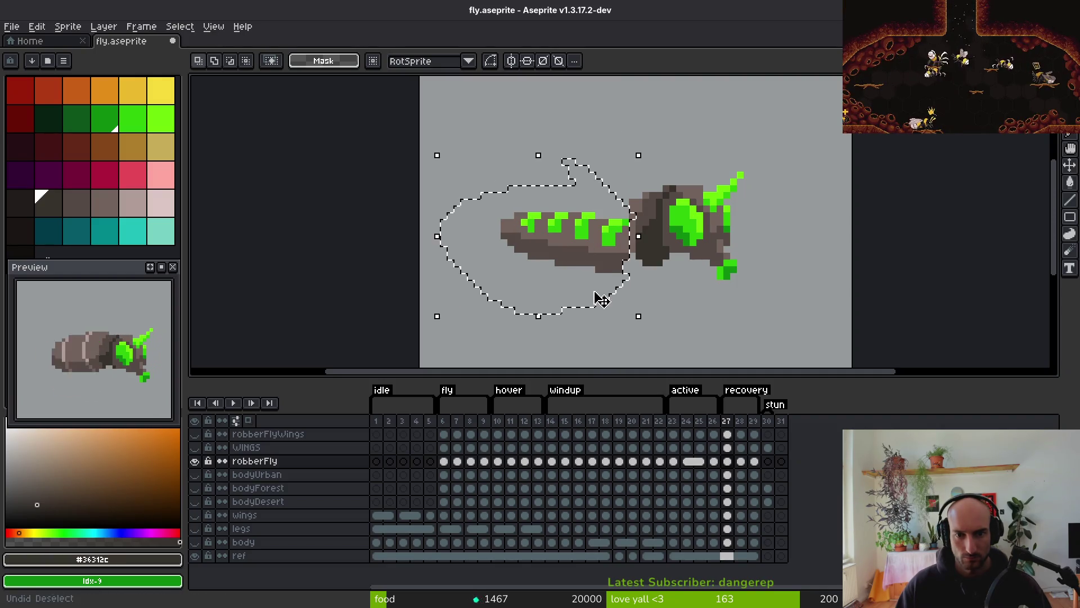
pyautogui.hotkey('ctrl', 'y')
pyautogui.hotkey('ctrl', 'y')
pyautogui.hotkey('ctrl', 'y')
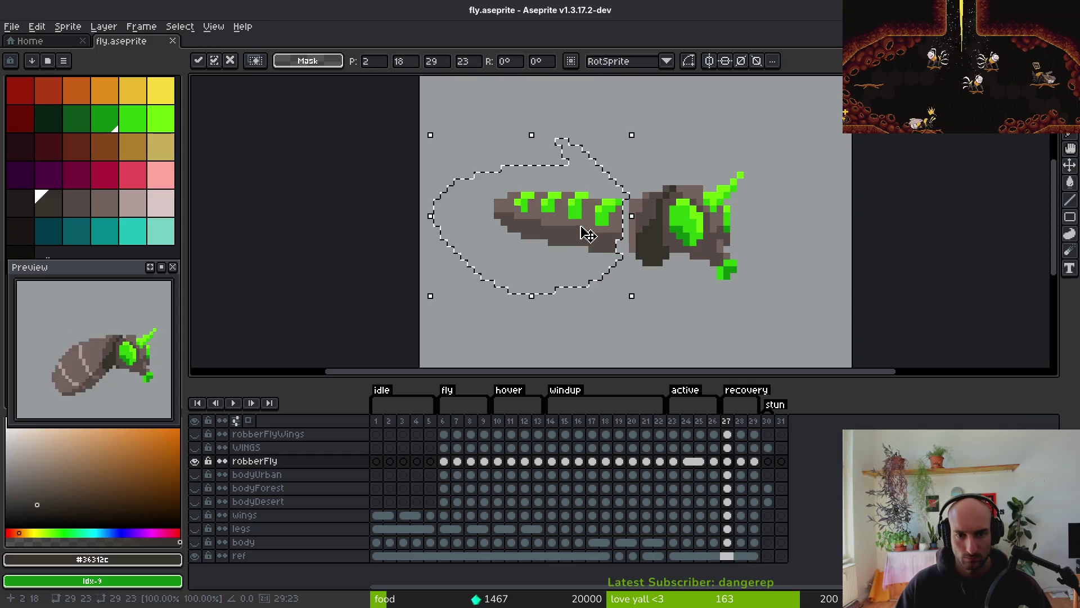
pyautogui.press('i')
pyautogui.click(633, 223)
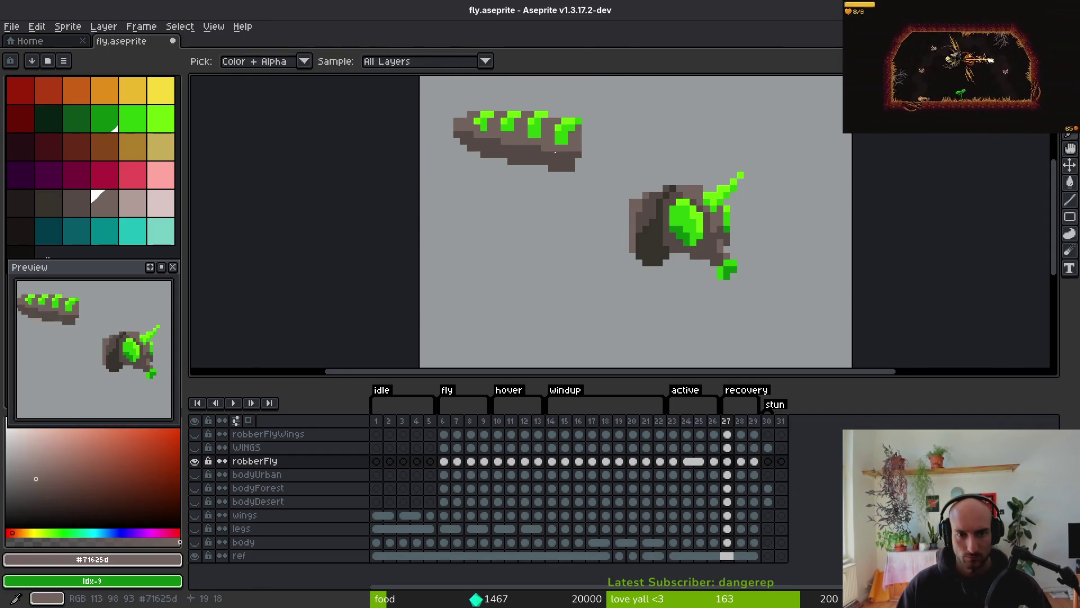
# Add a pixel below the head, outline an arc behind it, and fill the mass dark
pyautogui.press('b')
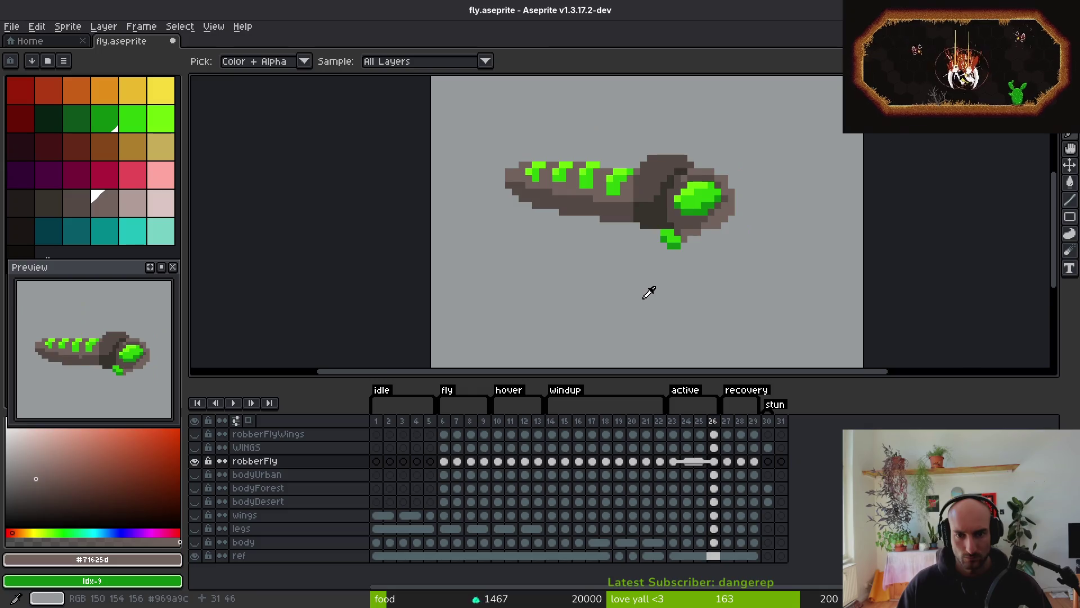
pyautogui.click(664, 239)
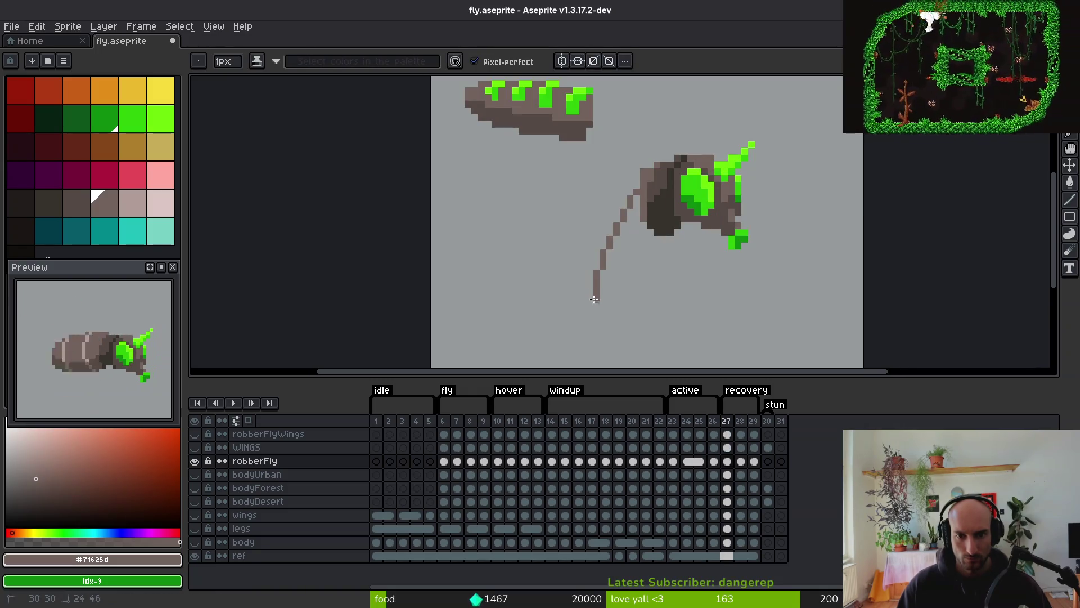
pyautogui.keyDown('alt'); pyautogui.click(653, 231); pyautogui.keyUp('alt')
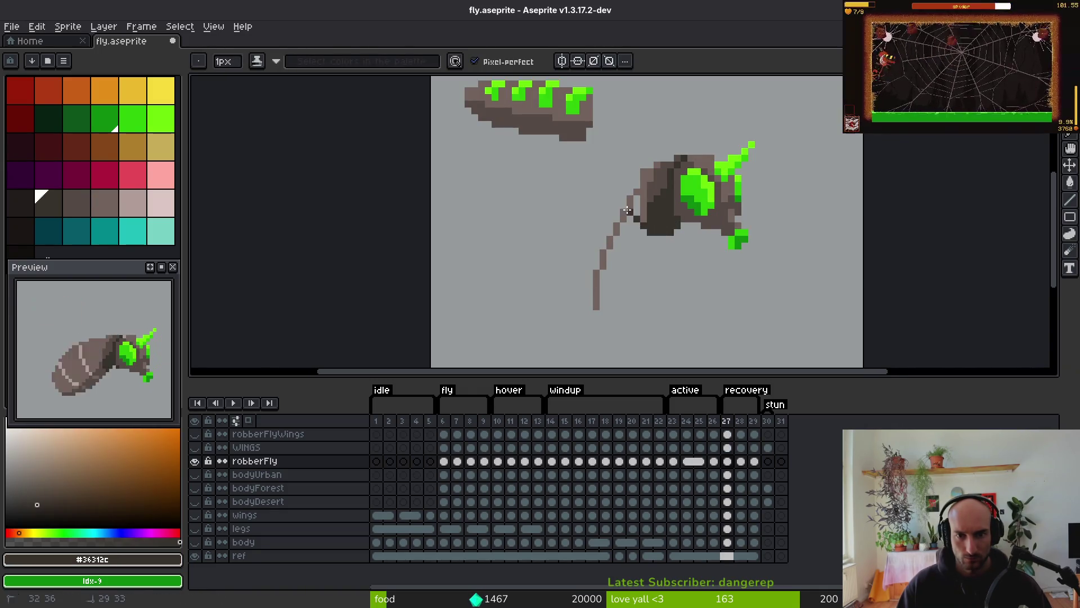
pyautogui.moveTo(643, 144); pyautogui.dragTo(673, 144)
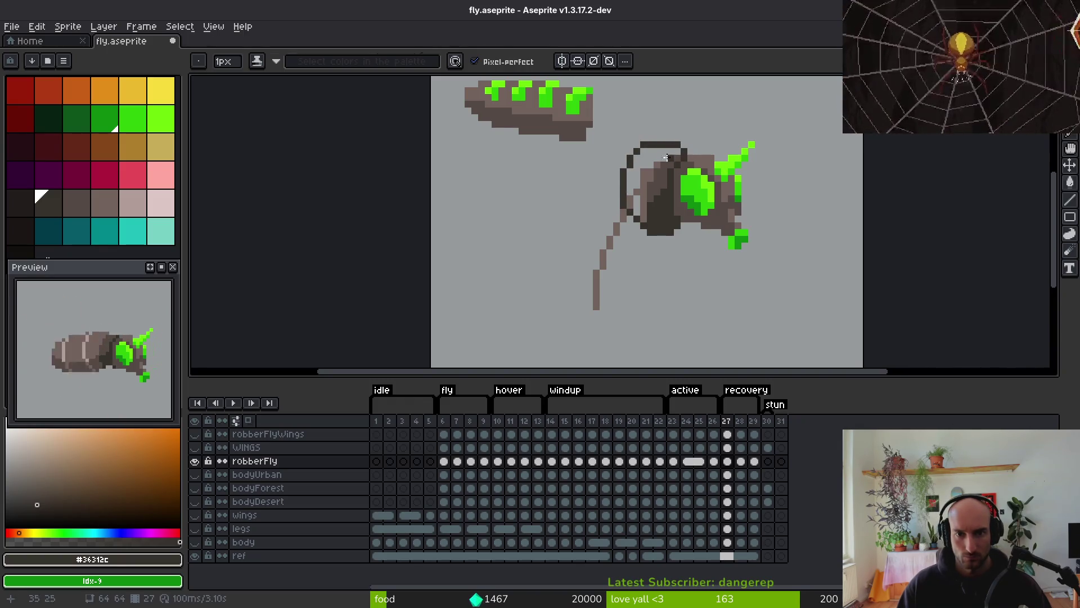
pyautogui.press('g')
pyautogui.click(664, 159)
pyautogui.click(657, 176)
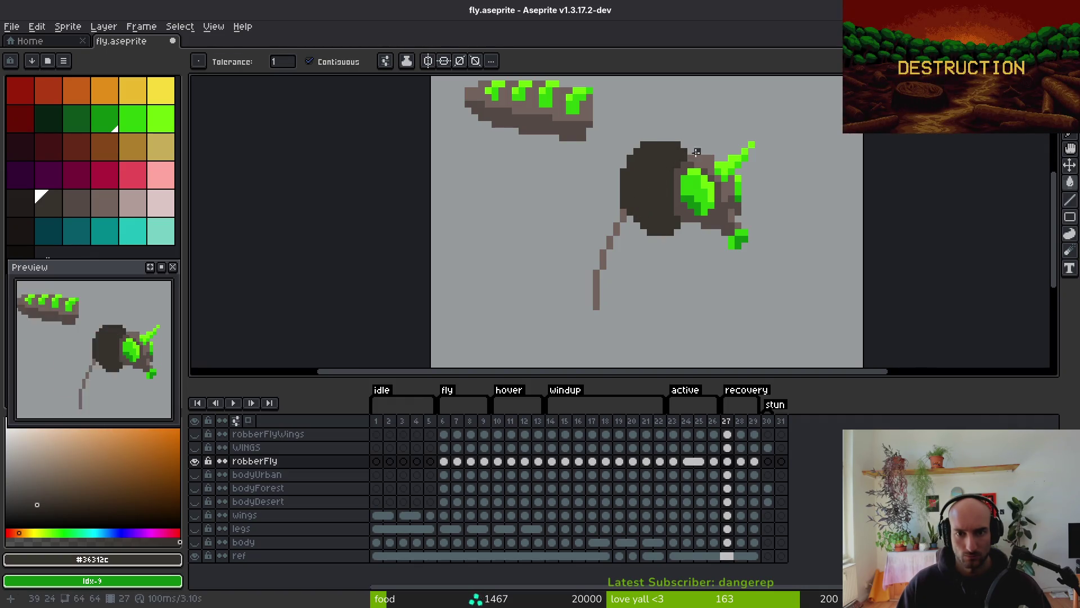
# Compare frame 27 with frame 26 by stepping back and forth
pyautogui.press('b')
pyautogui.scroll(-2, 647, 213)
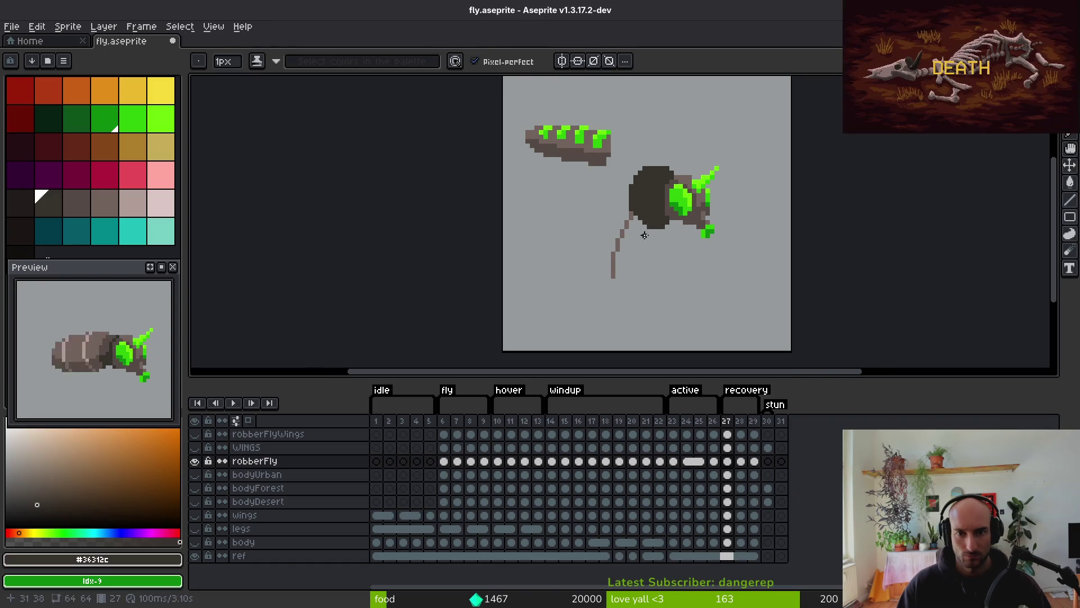
pyautogui.scroll(2, 684, 169)
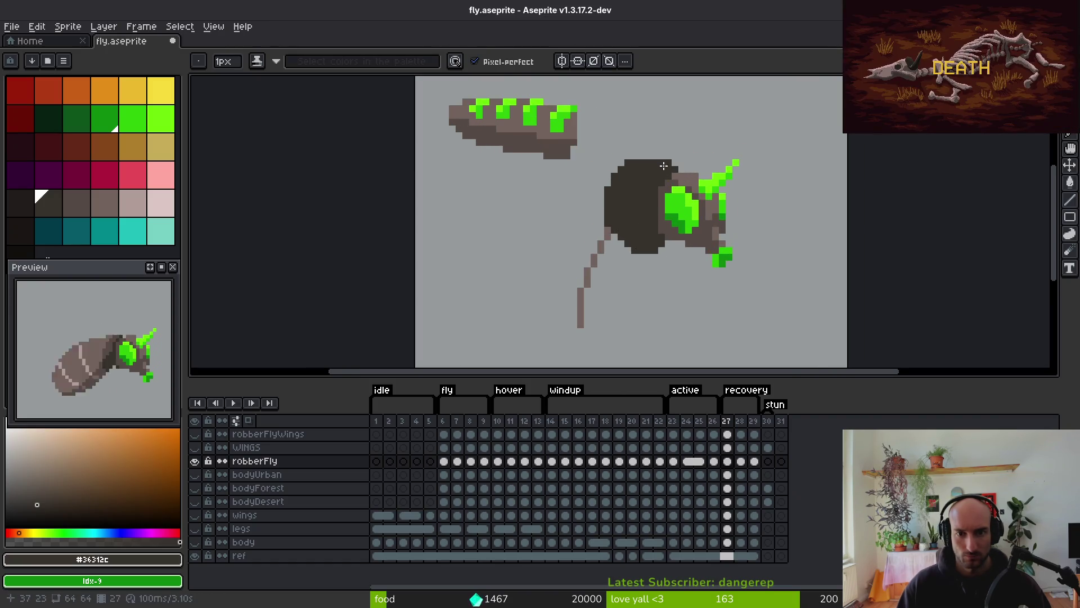
pyautogui.scroll(1, 650, 257)
pyautogui.scroll(-1, 612, 276)
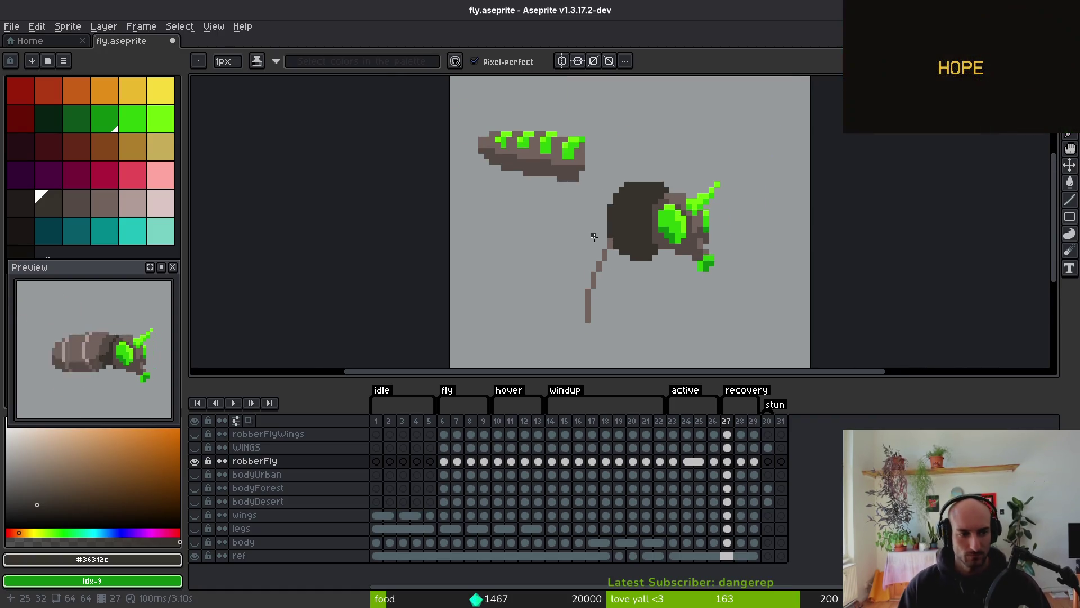
pyautogui.press('Left')
pyautogui.press('Right')
# Compare frames 22 and 23, then darken the thorax underside in frame 23 with the dark body colour
pyautogui.press('Left')
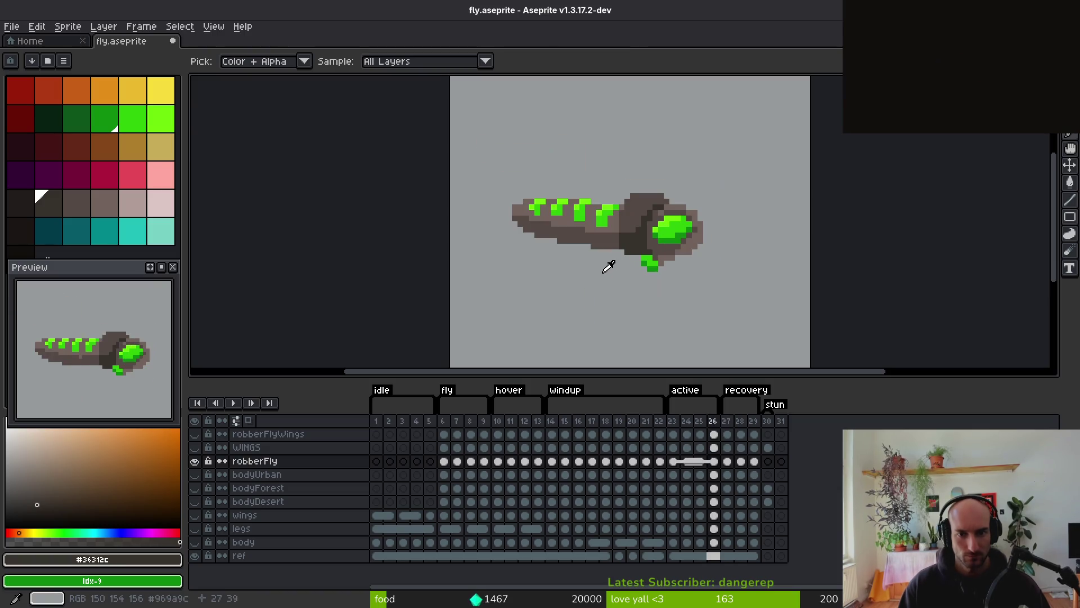
pyautogui.press('Left')
pyautogui.press('Left')
pyautogui.press('Left')
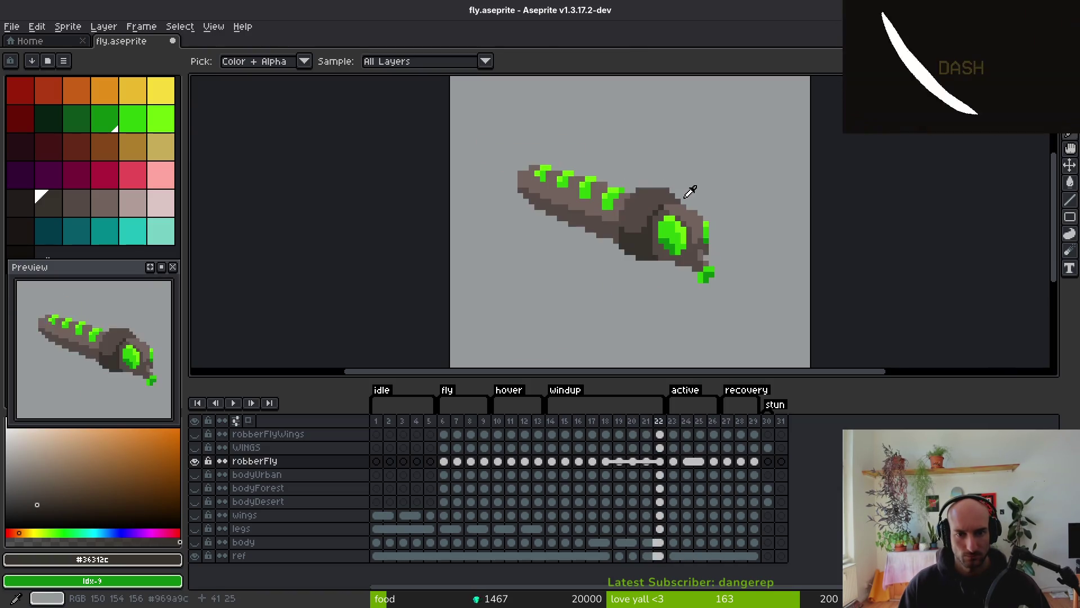
pyautogui.press('Left')
pyautogui.press('Right')
pyautogui.press('Left')
pyautogui.press('Right')
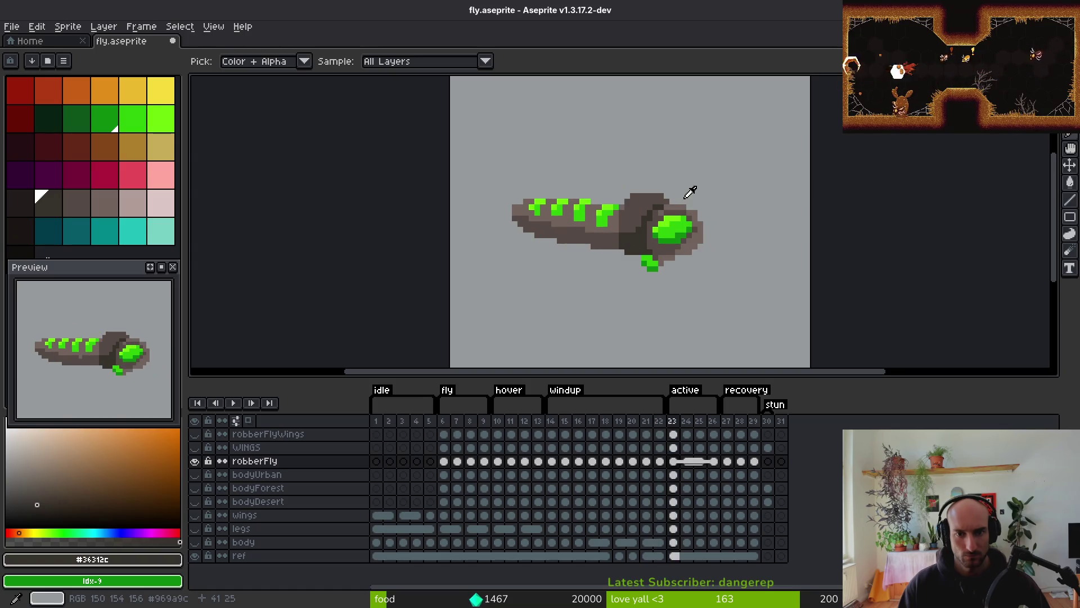
pyautogui.press('Left')
pyautogui.press('Right')
pyautogui.press('Left')
pyautogui.press('Right')
pyautogui.keyDown('alt'); pyautogui.click(658, 197); pyautogui.keyUp('alt')
pyautogui.scroll(2, 677, 194)
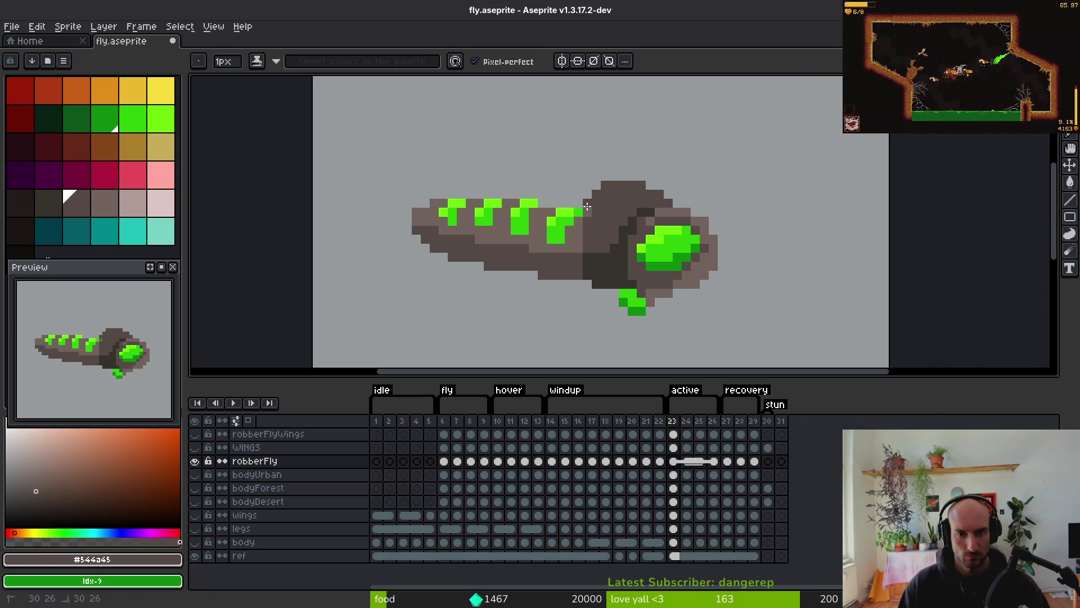
pyautogui.keyDown('alt'); pyautogui.click(581, 250); pyautogui.keyUp('alt')
pyautogui.moveTo(579, 266); pyautogui.dragTo(585, 279)
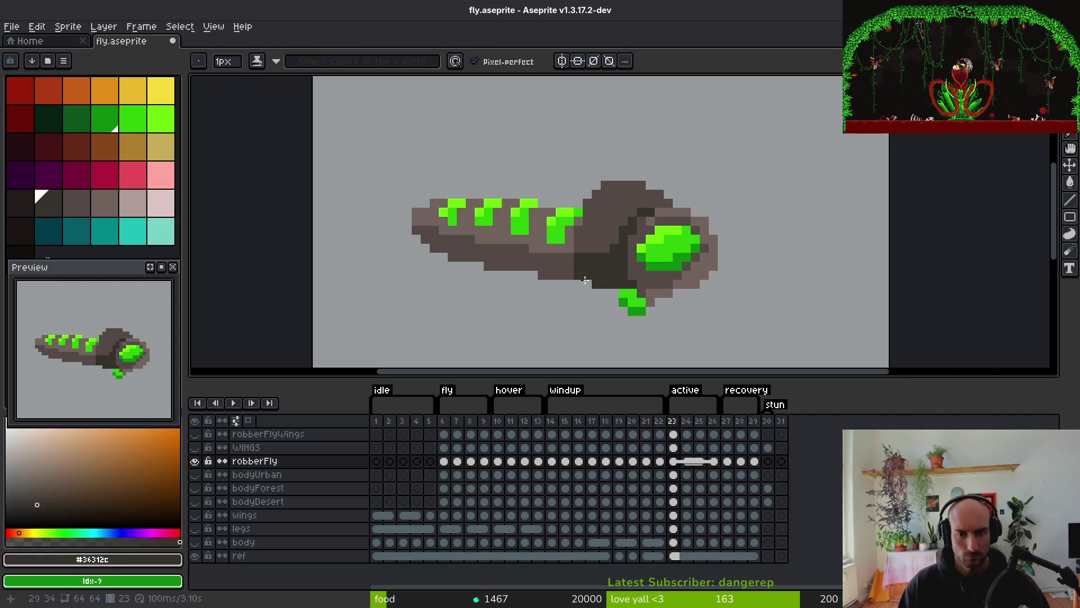
pyautogui.scroll(-2, 615, 313)
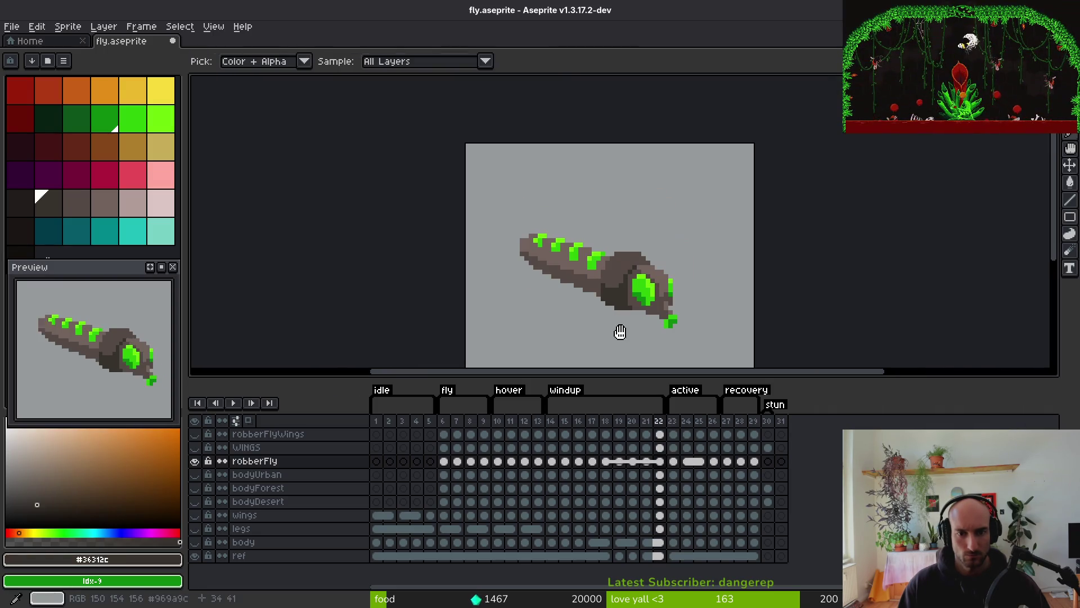
# On frame 24, add two dark pixels under the fly's body, checking against frame 23
pyautogui.press('Left')
pyautogui.press('Right')
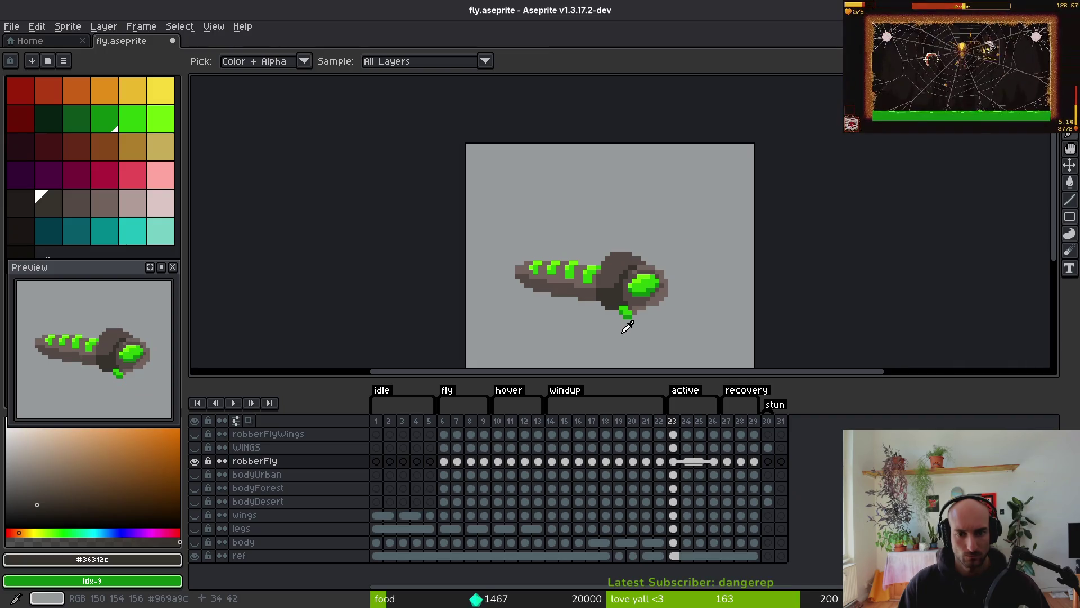
pyautogui.press('Right')
pyautogui.press('Left')
pyautogui.press('Right')
pyautogui.scroll(2, 636, 315)
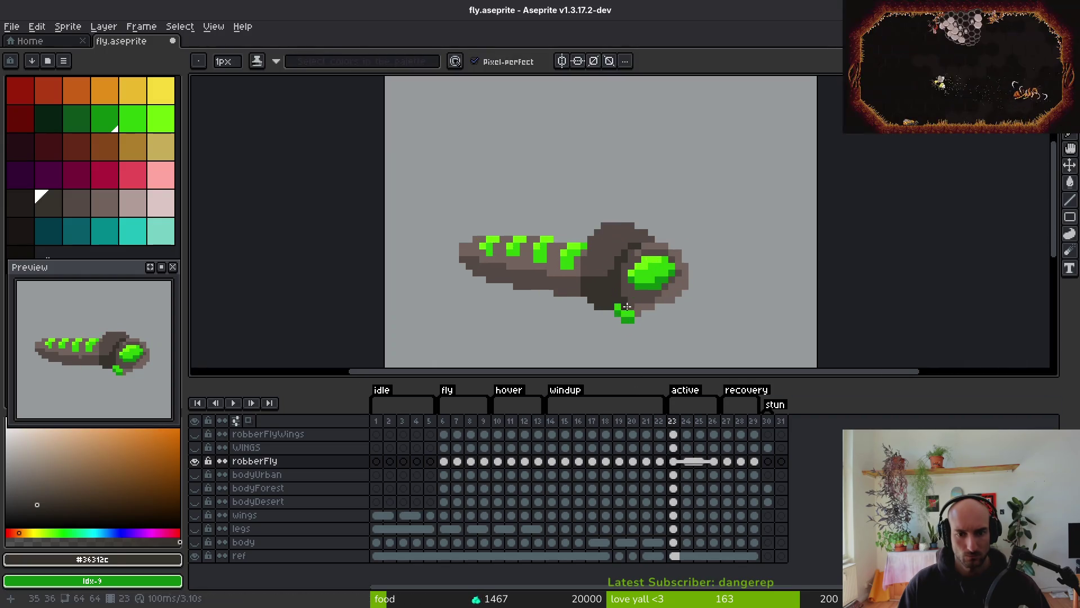
pyautogui.press('Left')
pyautogui.press('Right')
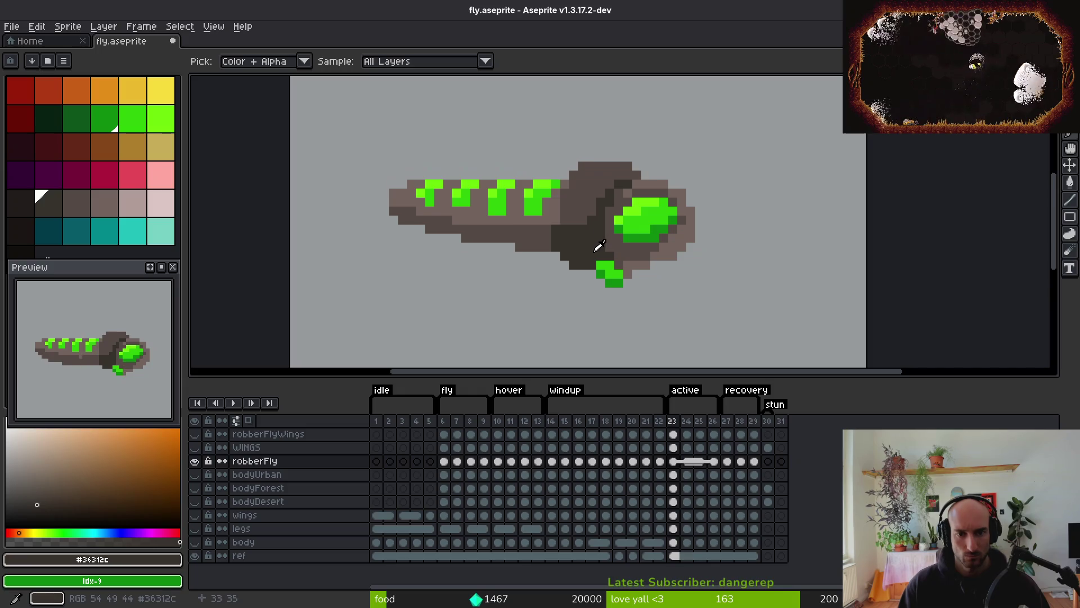
pyautogui.scroll(2, 597, 253)
pyautogui.press('Left')
pyautogui.press('Right')
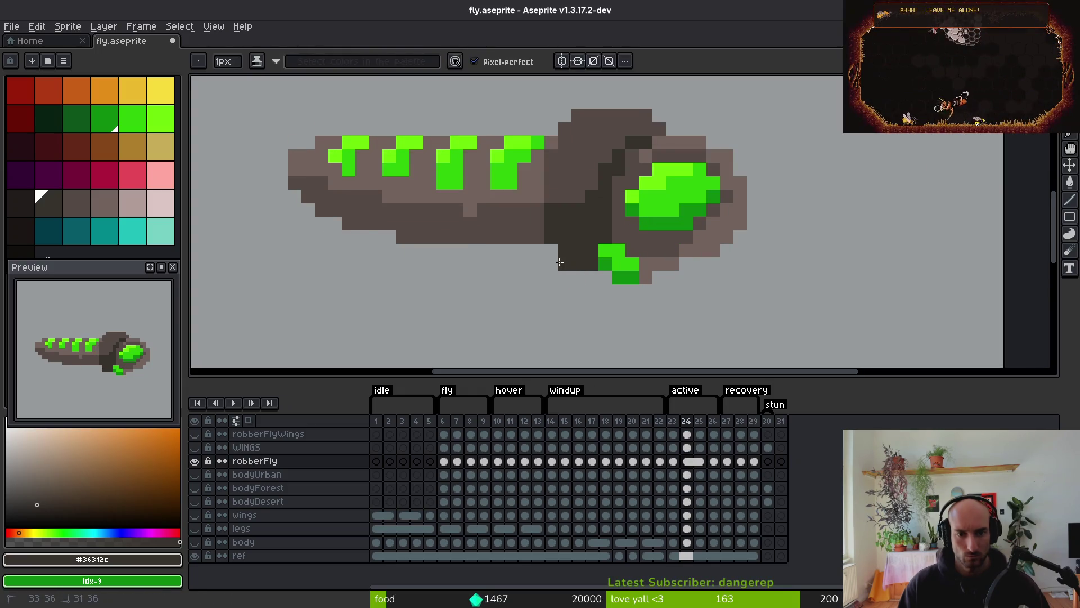
pyautogui.click(552, 250)
pyautogui.click(538, 237)
pyautogui.press('Left')
pyautogui.press('Right')
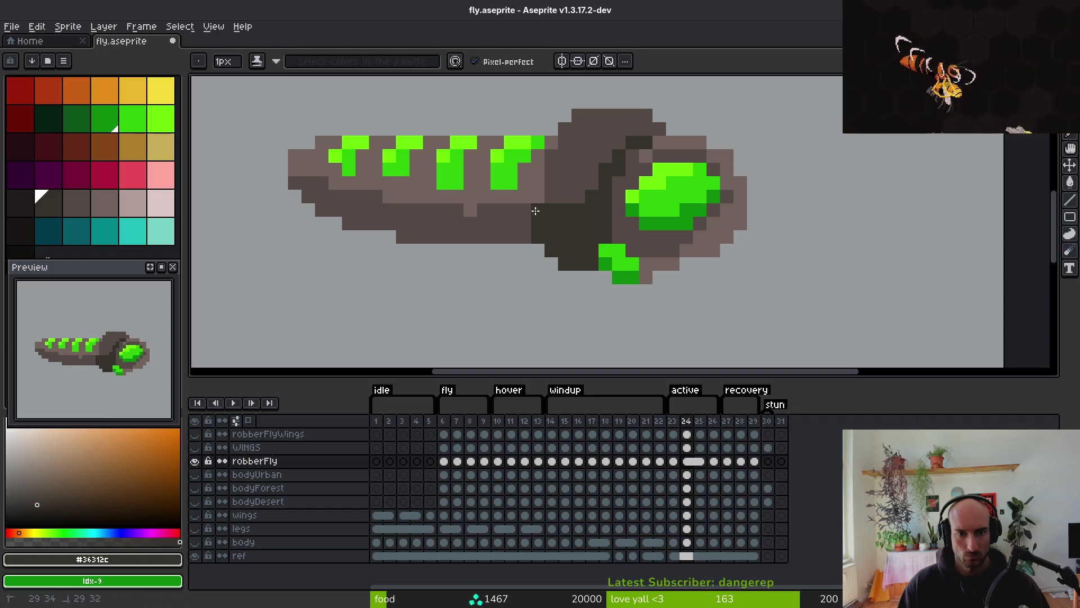
# Paint darker shading strokes across the fly's body in frame 24
pyautogui.keyDown('alt'); pyautogui.click(559, 180); pyautogui.keyUp('alt')
pyautogui.moveTo(538, 184); pyautogui.dragTo(537, 170)
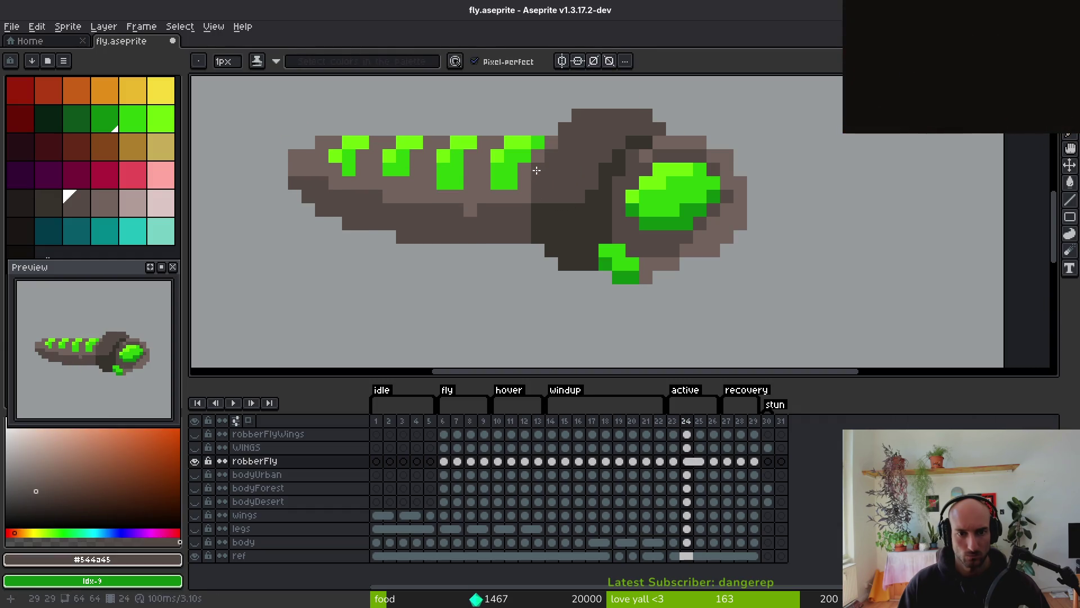
pyautogui.press('Left')
pyautogui.press('Right')
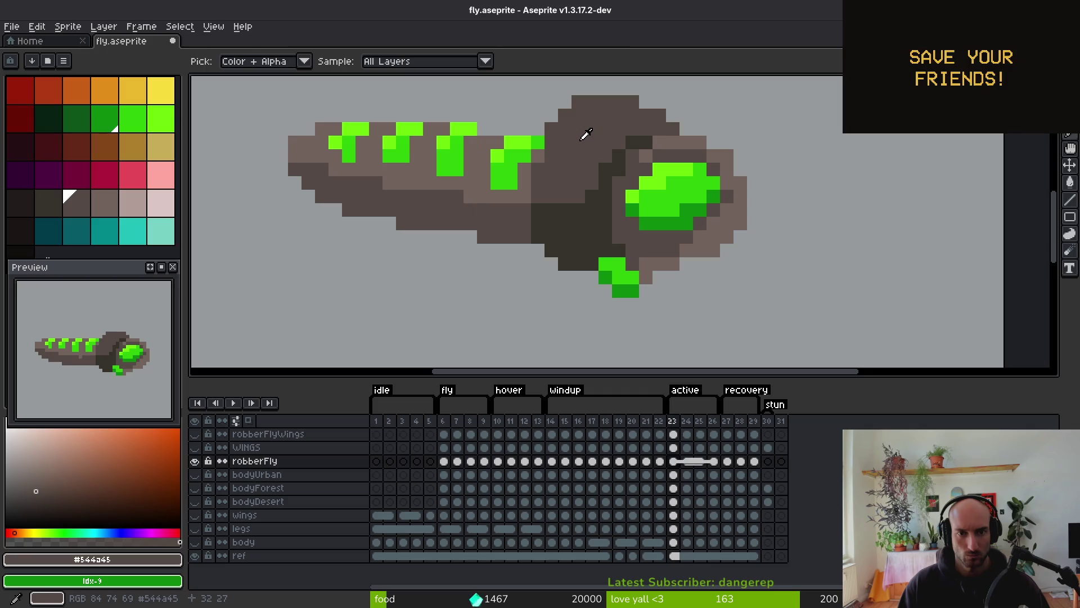
# Add dark pixels along the top edge of the thorax
pyautogui.scroll(2, 608, 146)
pyautogui.press('alt')
pyautogui.click(571, 140)
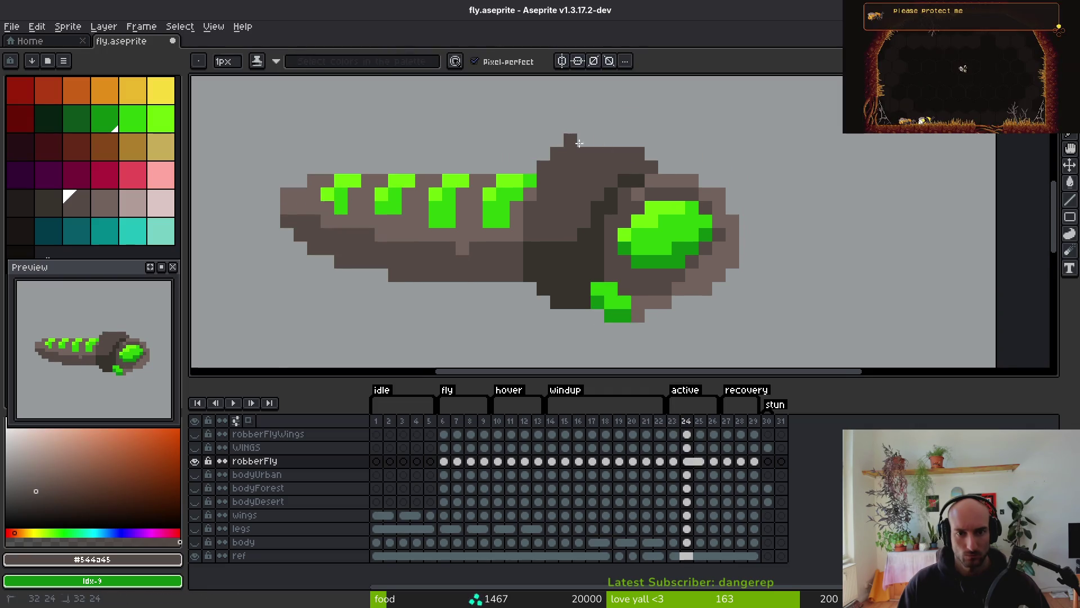
pyautogui.click(624, 140)
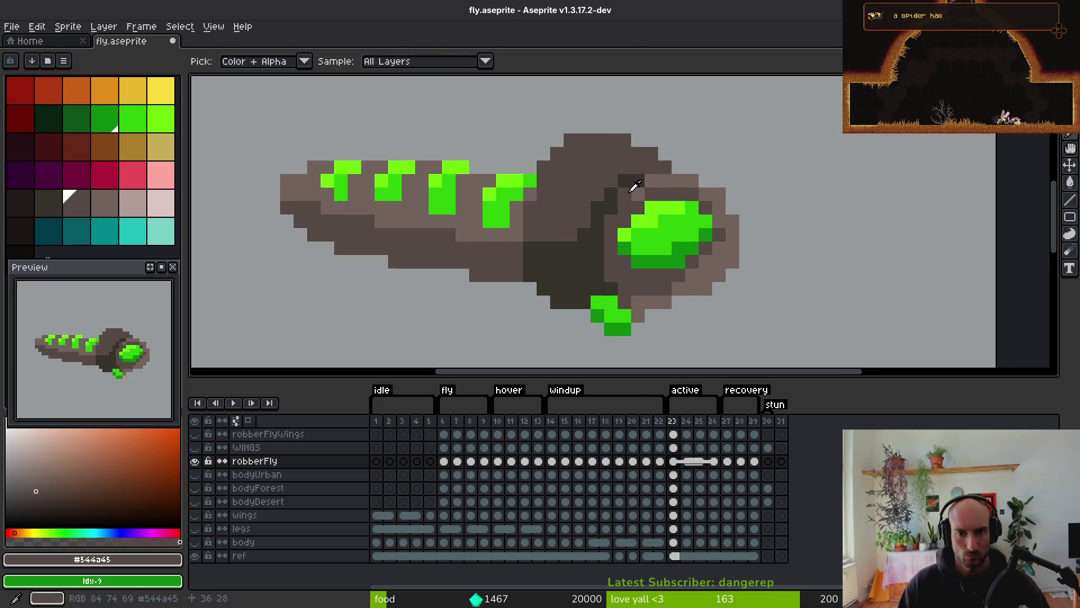
pyautogui.click(651, 154)
pyautogui.scroll(-3, 680, 259)
pyautogui.press('alt')
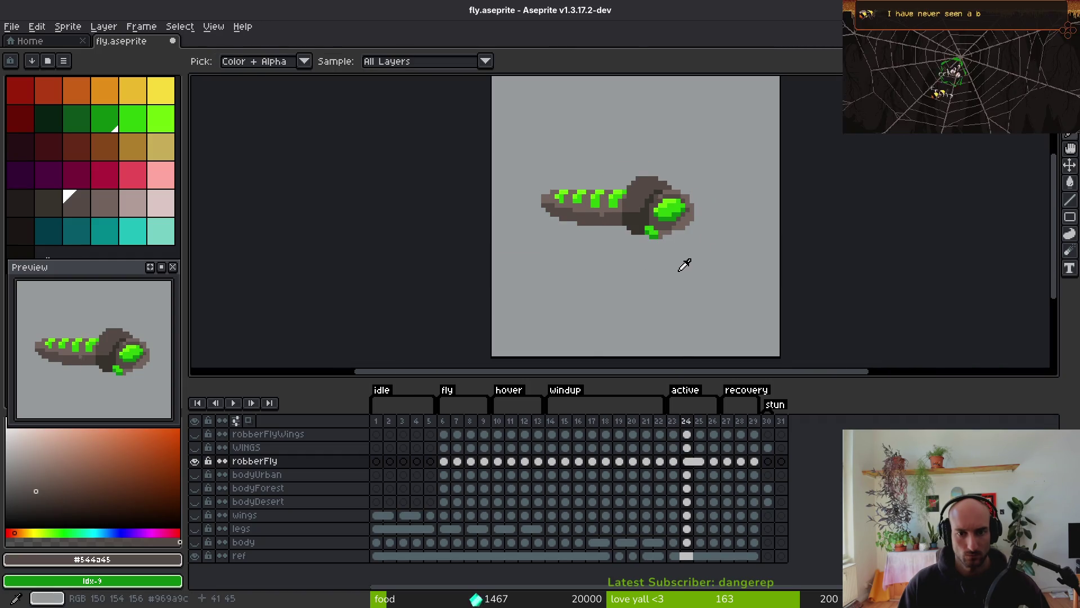
# Step through frames 26 and 27 to check the recovery pose
pyautogui.press('Right')
pyautogui.press('Right')
pyautogui.press('Right')
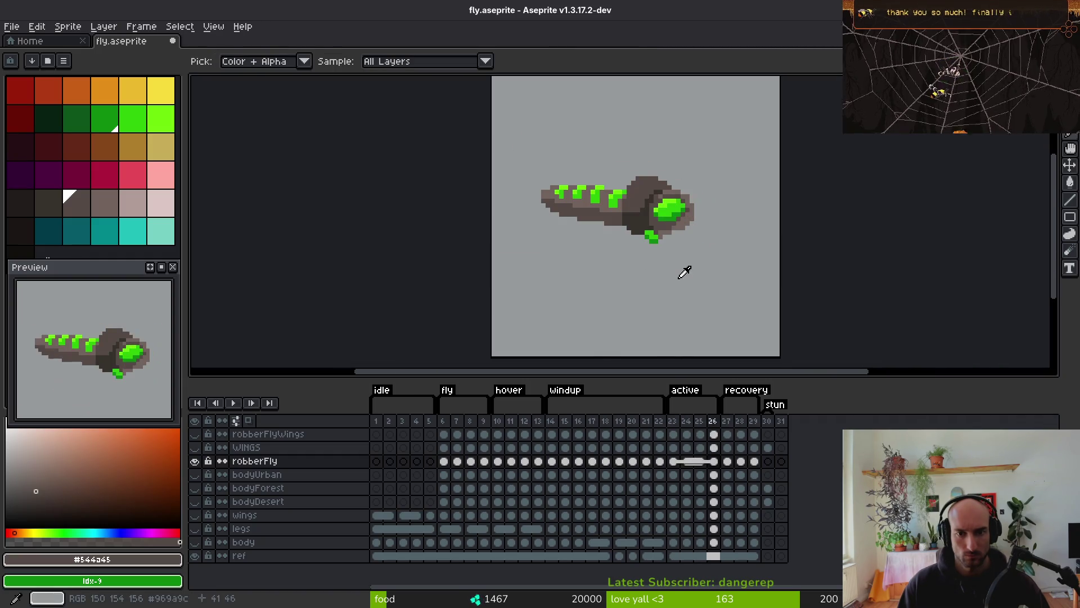
pyautogui.press('Left')
pyautogui.scroll(2, 643, 194)
pyautogui.press('alt')
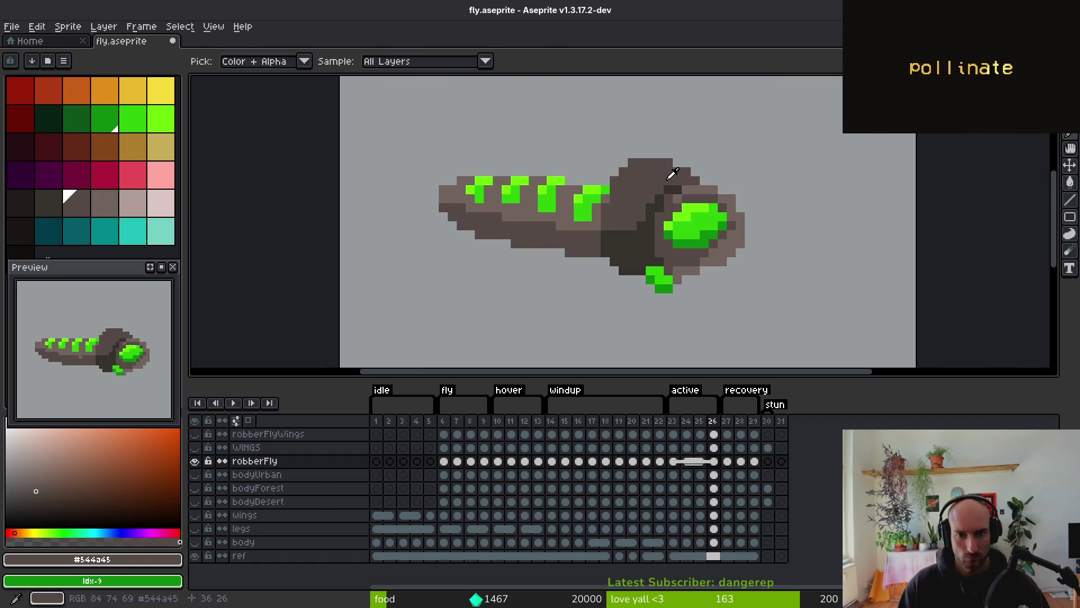
pyautogui.press('Right')
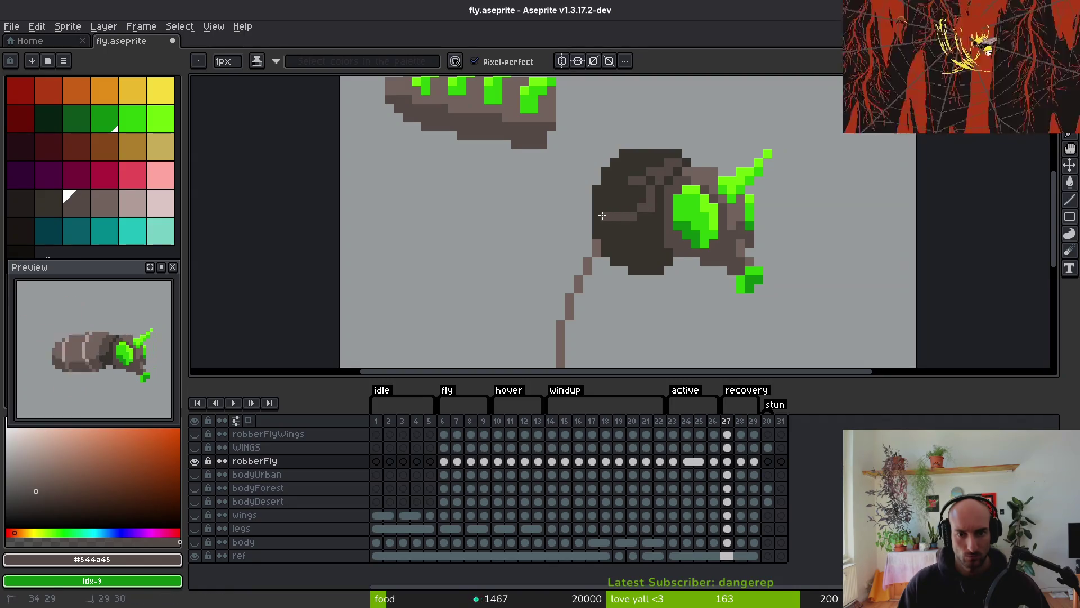
# Bucket-fill the fly's upper-left body with lighter brown and save fly.aseprite
pyautogui.press('g')
pyautogui.click(644, 177)
pyautogui.hotkey('ctrl', 's')
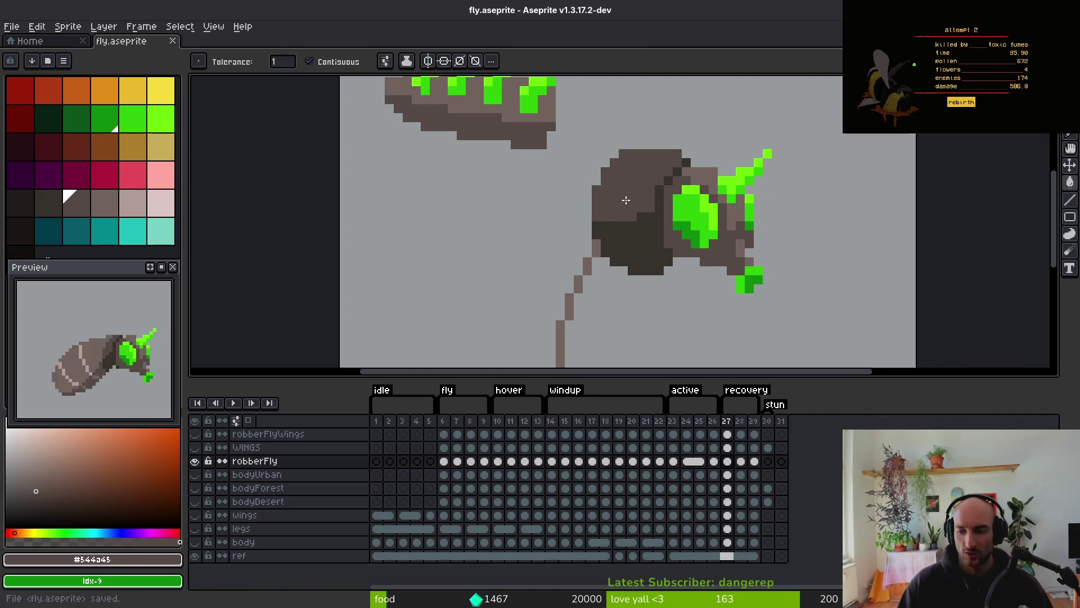
pyautogui.scroll(2, 626, 200)
pyautogui.press('Left')
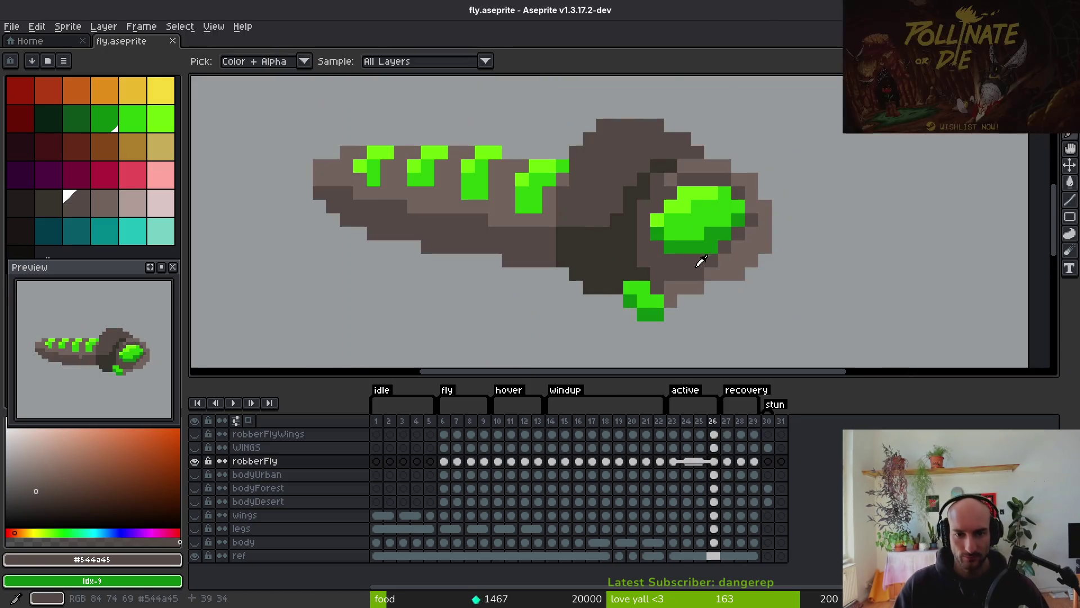
pyautogui.press('Right')
# Sample the dark brown #36312c while comparing frames 26 and 27
pyautogui.keyDown('alt'); pyautogui.click(638, 196); pyautogui.keyUp('alt')
pyautogui.scroll(-3, 638, 196)
pyautogui.press('i')
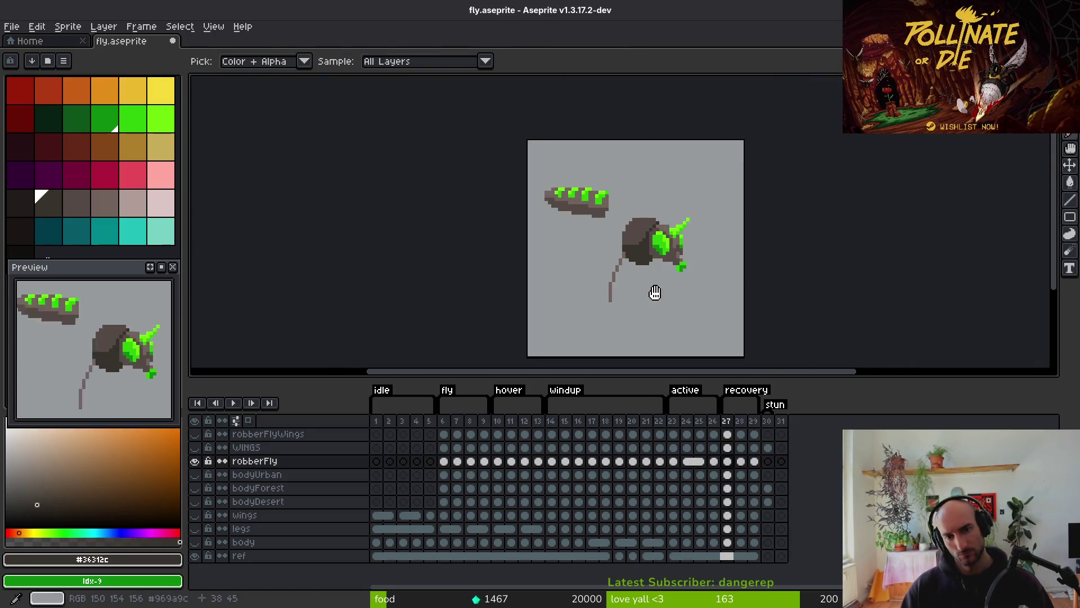
pyautogui.press('Left')
pyautogui.press('Right')
pyautogui.press('Left')
pyautogui.press('Right')
pyautogui.press('Left')
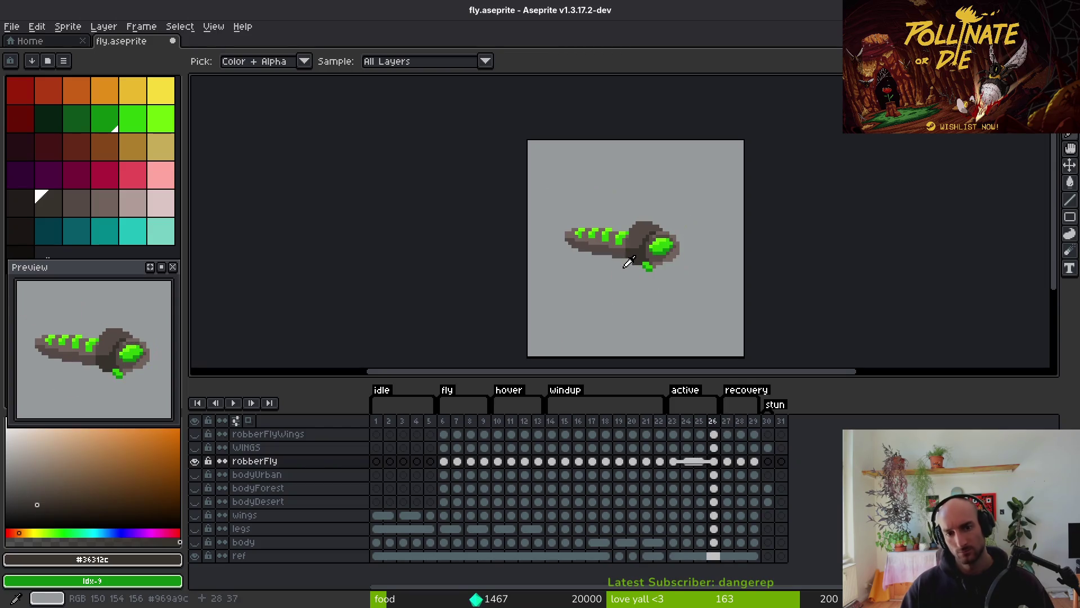
# Sample the light body brown #71625d from frame 26 and return to frame 27 with the Pencil
pyautogui.click(623, 251)
pyautogui.press('Right')
pyautogui.scroll(2, 632, 234)
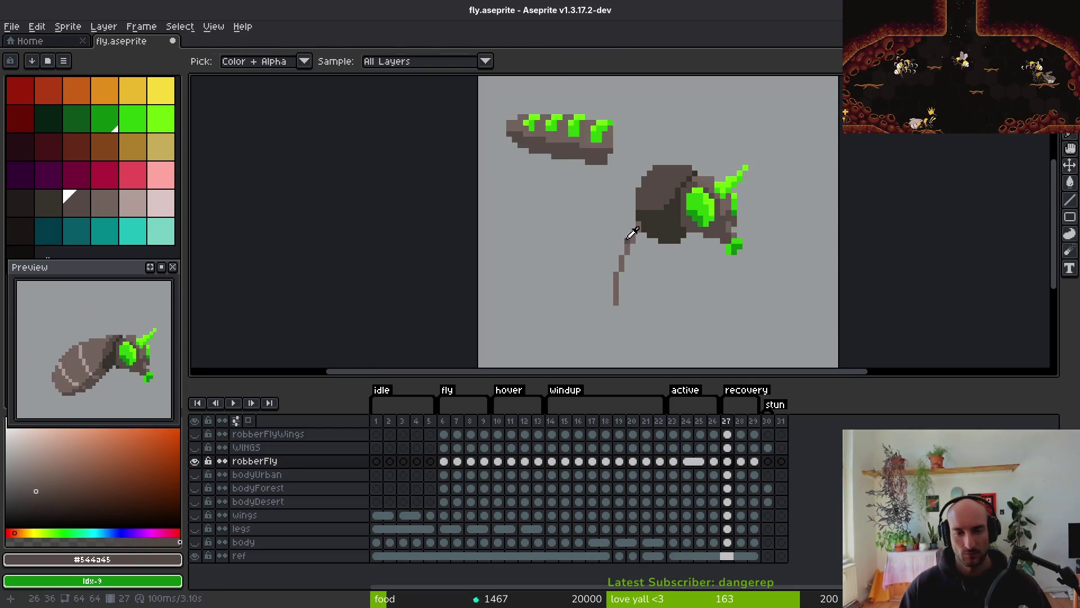
pyautogui.press('Left')
pyautogui.click(623, 203)
pyautogui.press('b')
pyautogui.press('Right')
pyautogui.scroll(2, 636, 180)
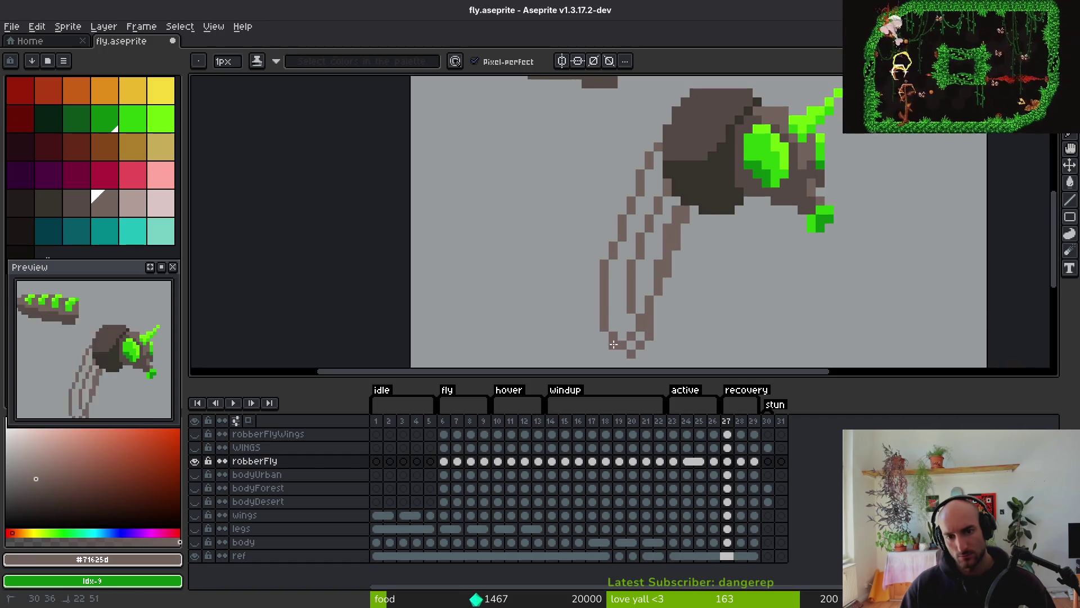
# Bucket-fill the curved shape below the body with brown, comparing versions with undo and redo
pyautogui.click(624, 316)
pyautogui.scroll(1, 639, 273)
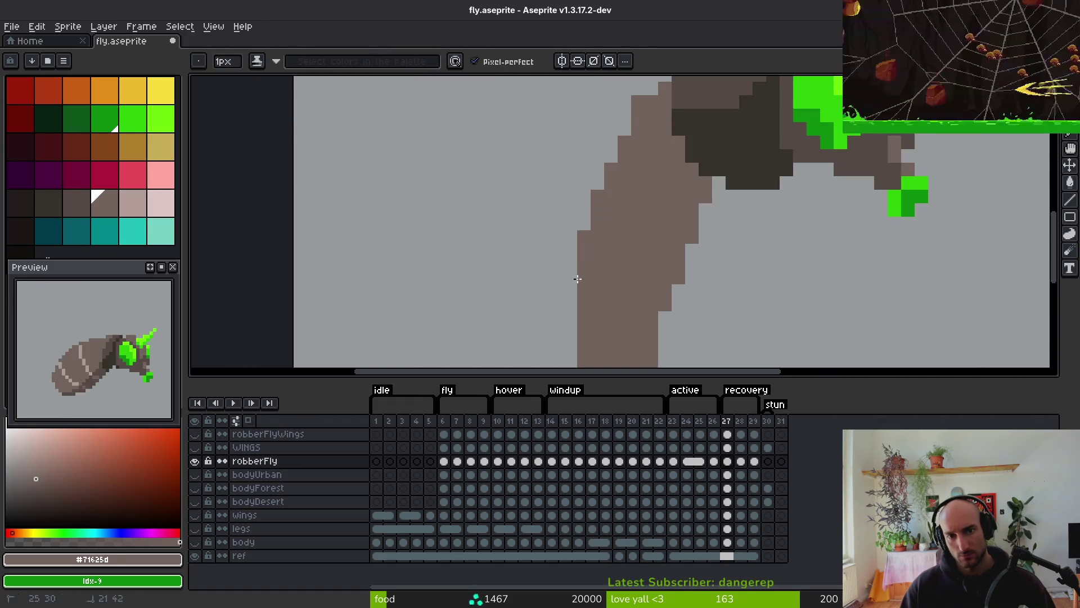
pyautogui.scroll(-2, 578, 279)
pyautogui.scroll(3, 630, 174)
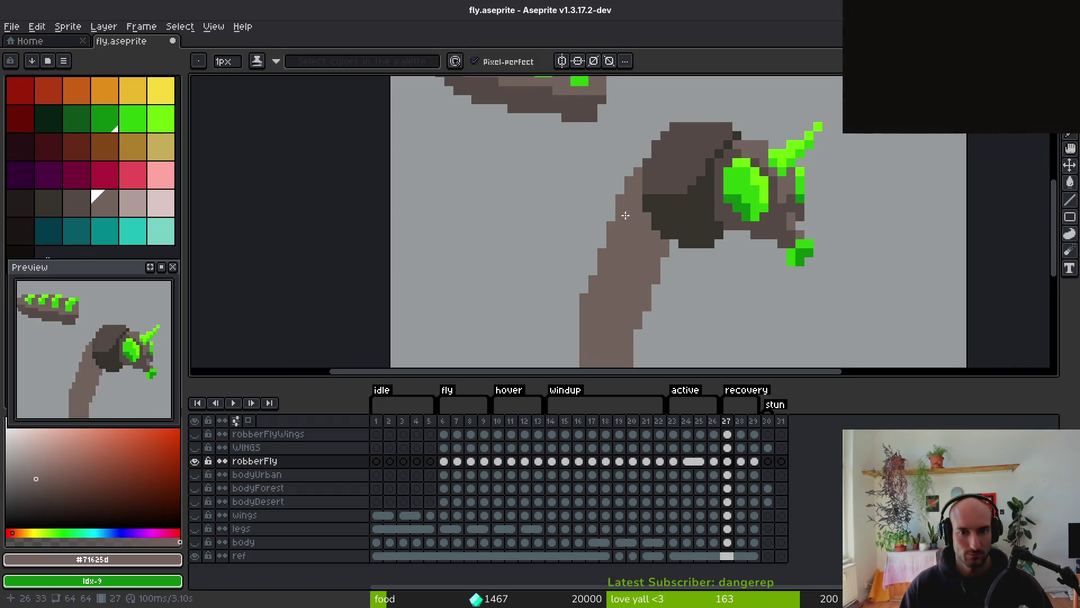
pyautogui.hotkey('ctrl', 'z')
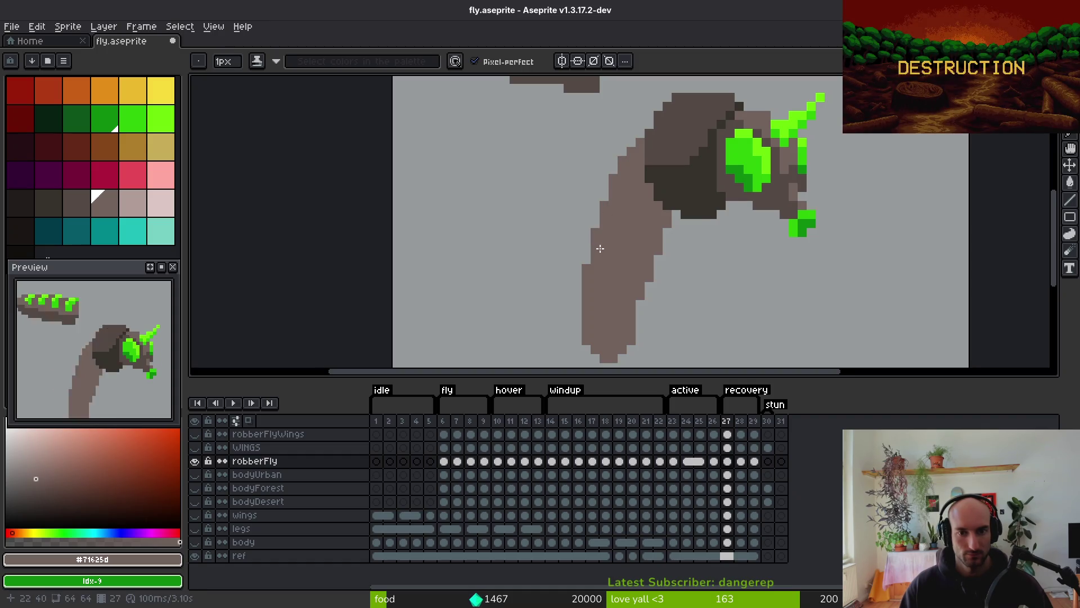
pyautogui.hotkey('ctrl', 'z')
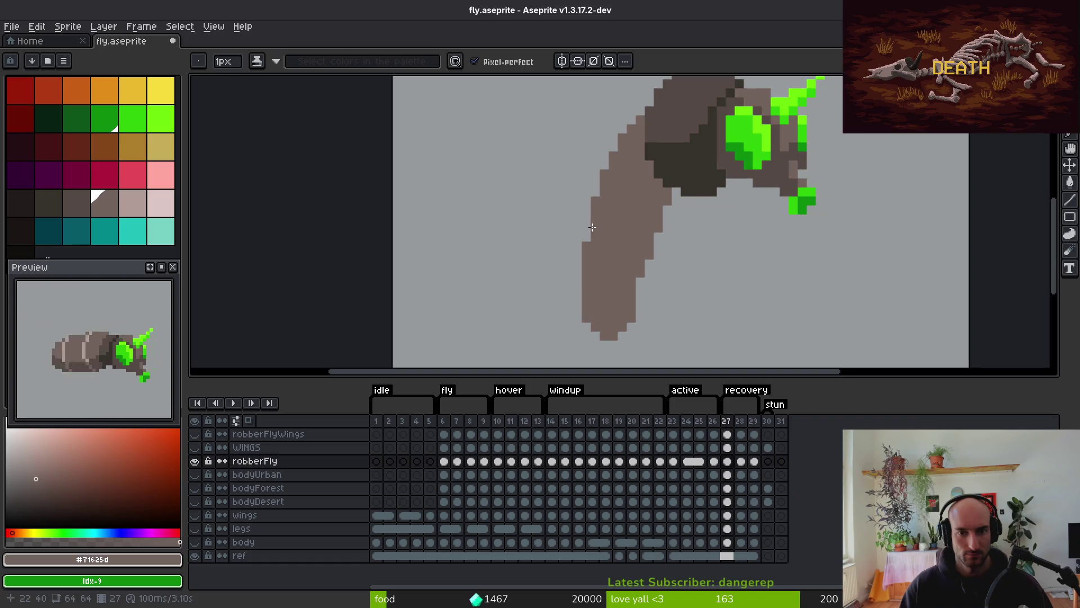
pyautogui.hotkey('ctrl', 'y')
# Add a light-brown #71625d pixel on the curved shape's edge in frame 27
pyautogui.press('e')
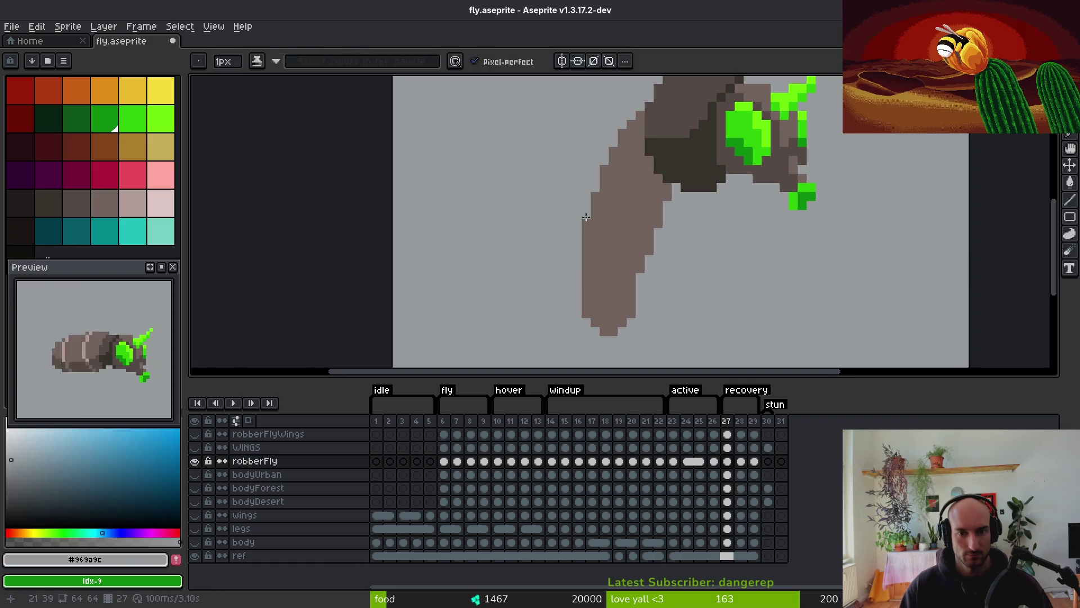
pyautogui.keyDown('alt'); pyautogui.click(622, 247); pyautogui.keyUp('alt')
pyautogui.press('b')
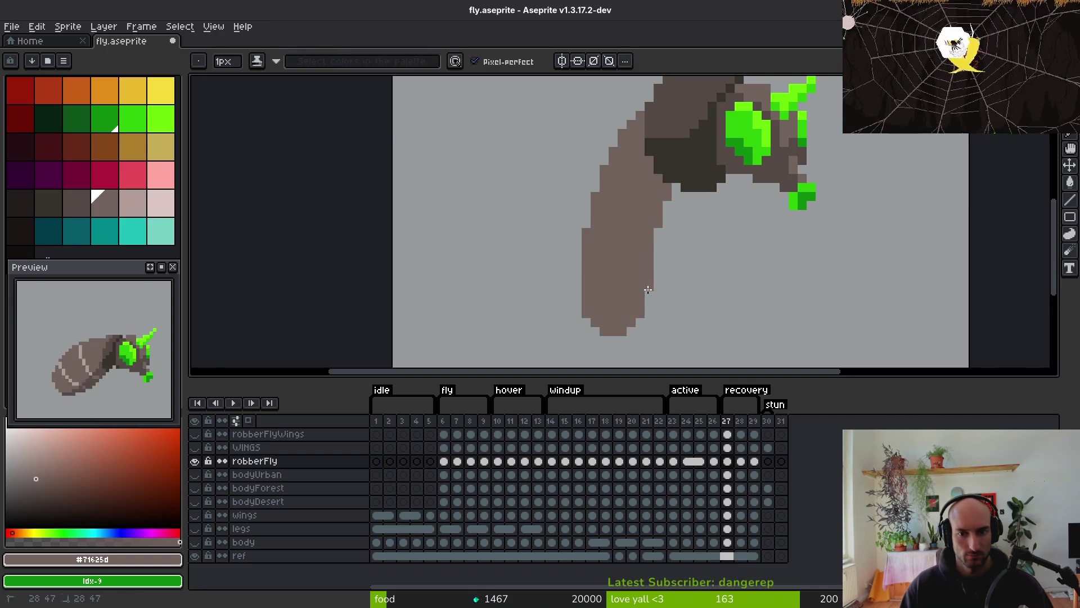
pyautogui.press('Left')
pyautogui.scroll(-3, 675, 292)
pyautogui.press('alt')
pyautogui.press('Right')
pyautogui.scroll(3, 666, 122)
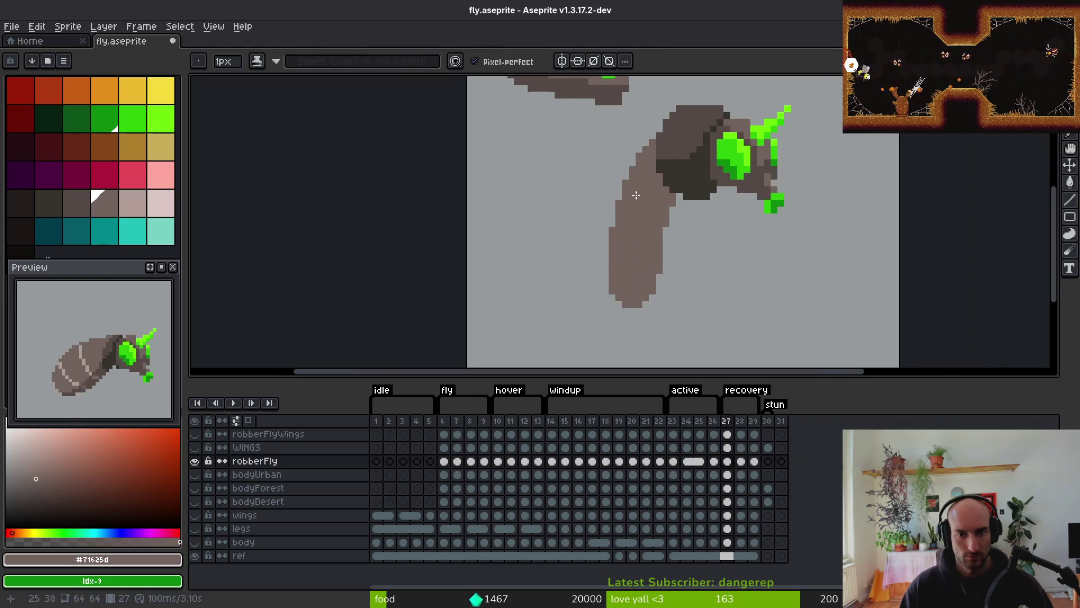
pyautogui.click(676, 109)
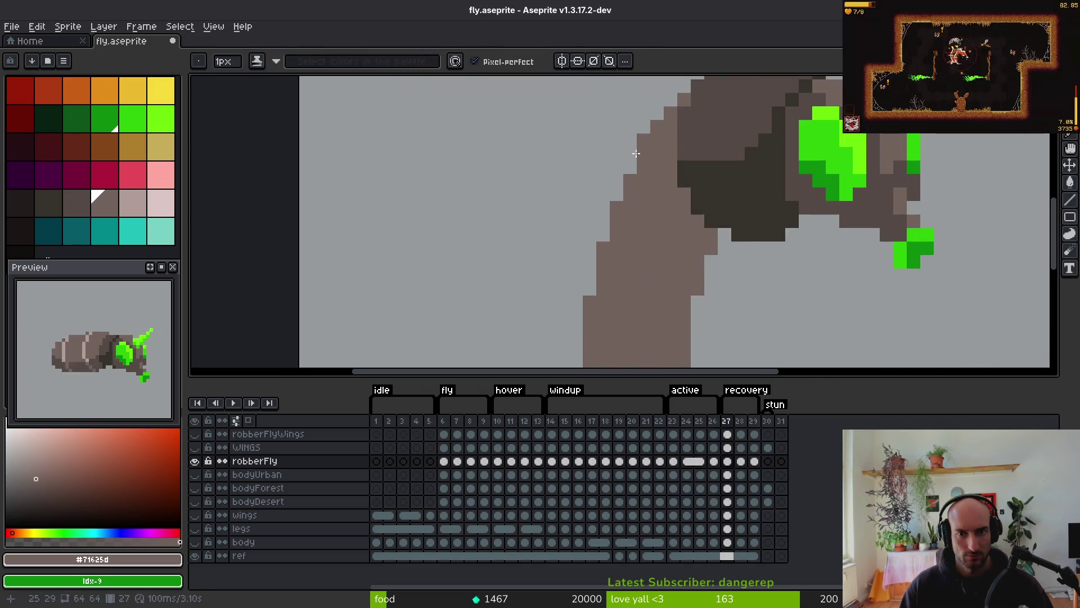
pyautogui.scroll(-3, 605, 238)
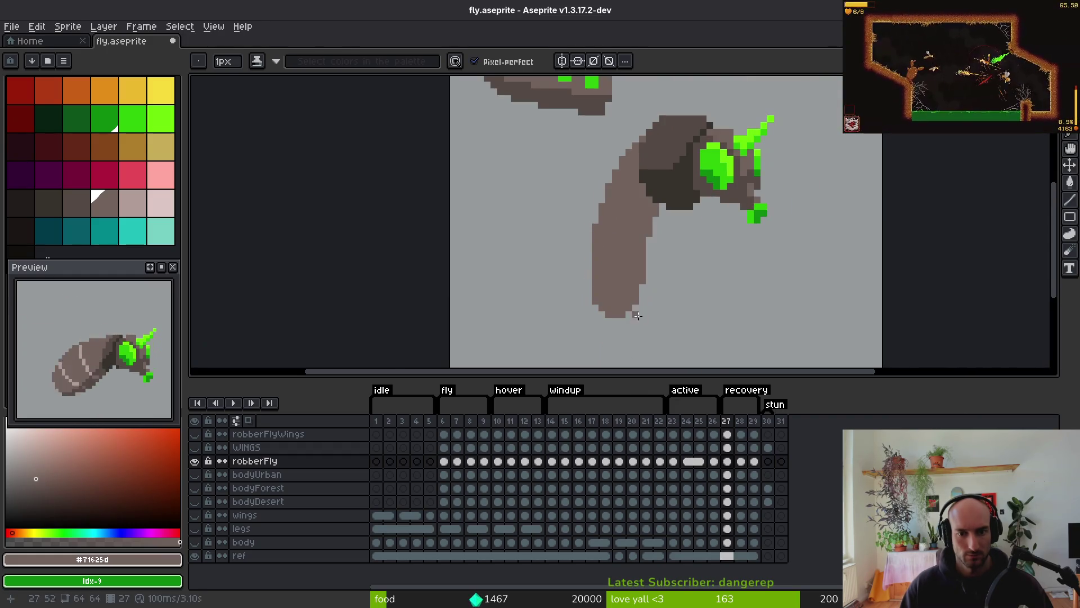
pyautogui.press('e')
pyautogui.scroll(-3, 653, 298)
pyautogui.scroll(3, 676, 288)
# Erase pixels from the curved shape's right edge and bottom rows in frame 27 with the 4px eraser
pyautogui.scroll(-2, 698, 276)
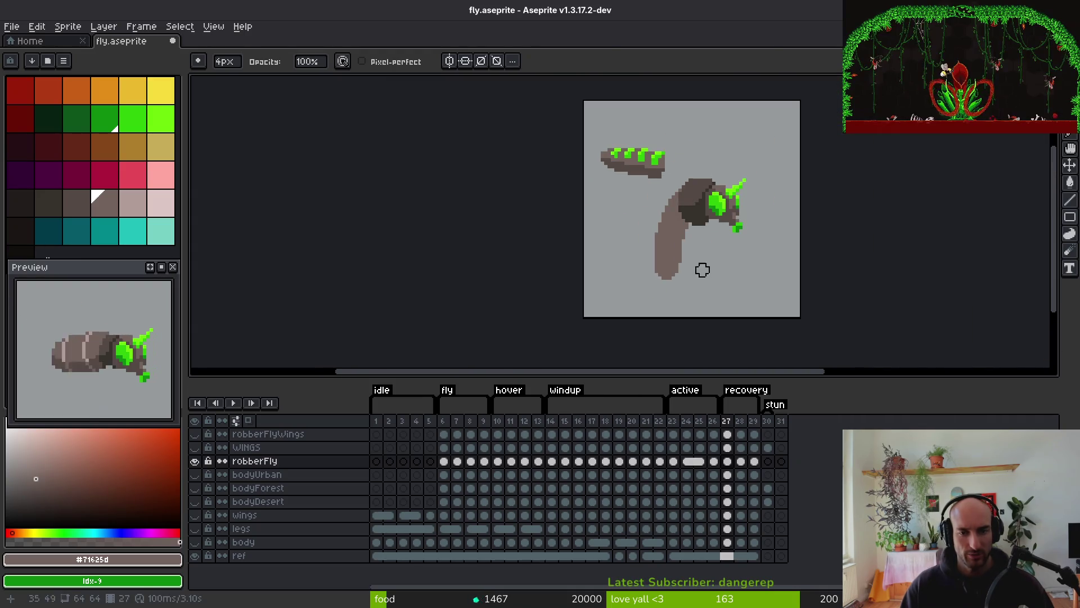
pyautogui.press('i')
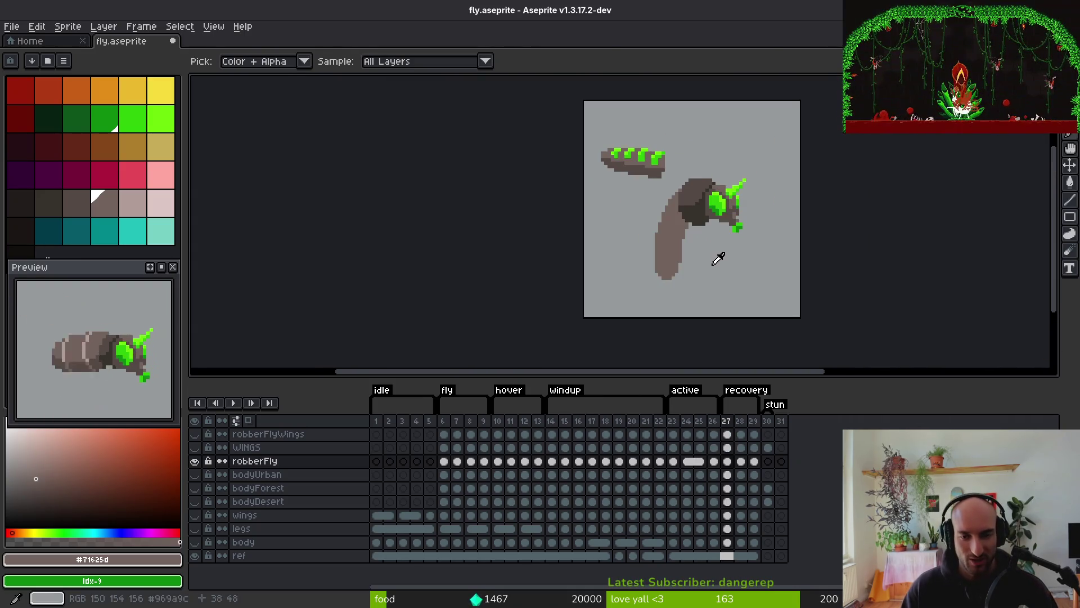
pyautogui.press('Left')
pyautogui.press('Right')
pyautogui.press('Left')
pyautogui.press('Right')
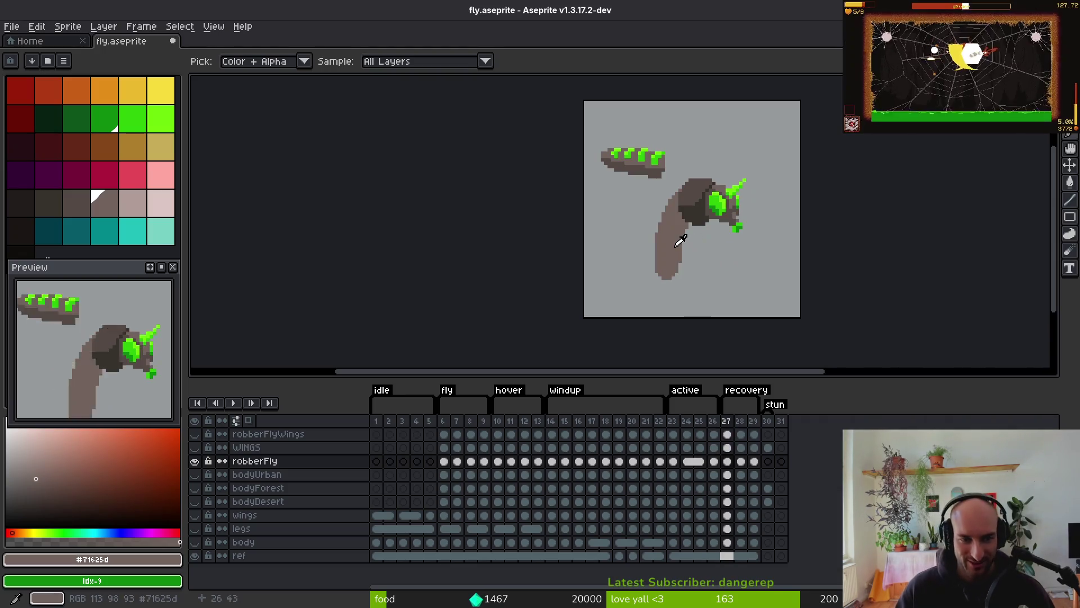
pyautogui.press('e')
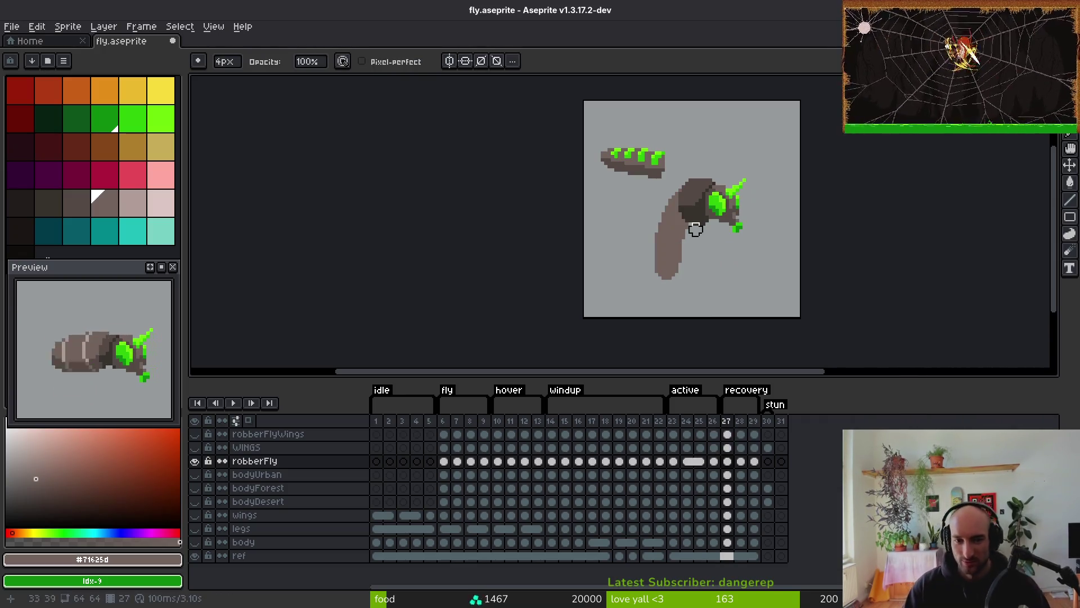
pyautogui.scroll(4, 675, 246)
pyautogui.moveTo(710, 154)
pyautogui.mouseDown()
pyautogui.moveTo(615, 259)
pyautogui.moveTo(640, 234)
pyautogui.moveTo(640, 243)
pyautogui.mouseUp()
pyautogui.scroll(-3, 561, 236)
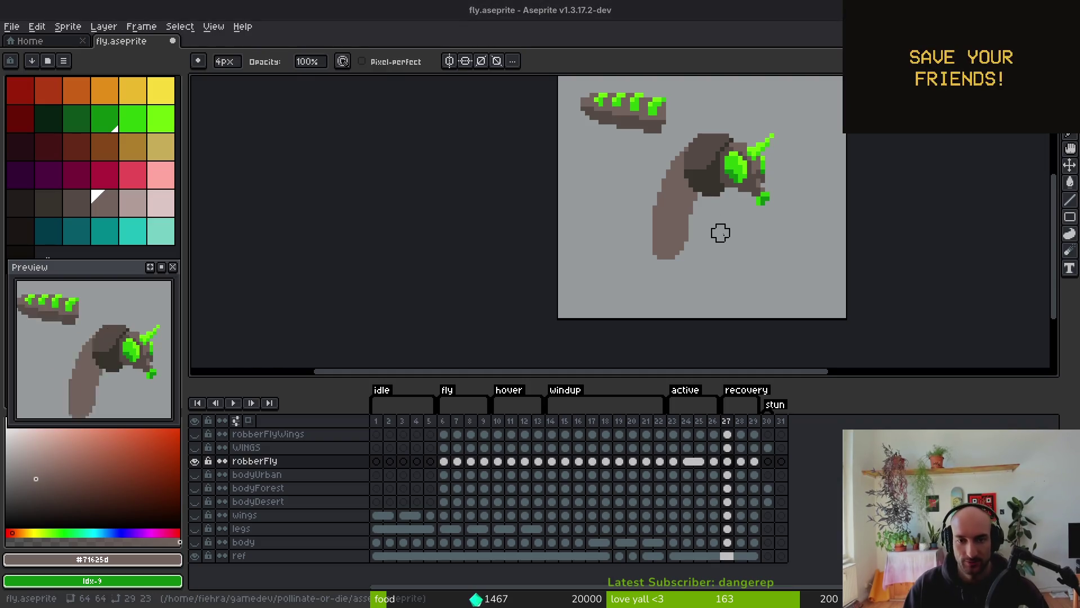
pyautogui.hotkey('alt', 'Tab')
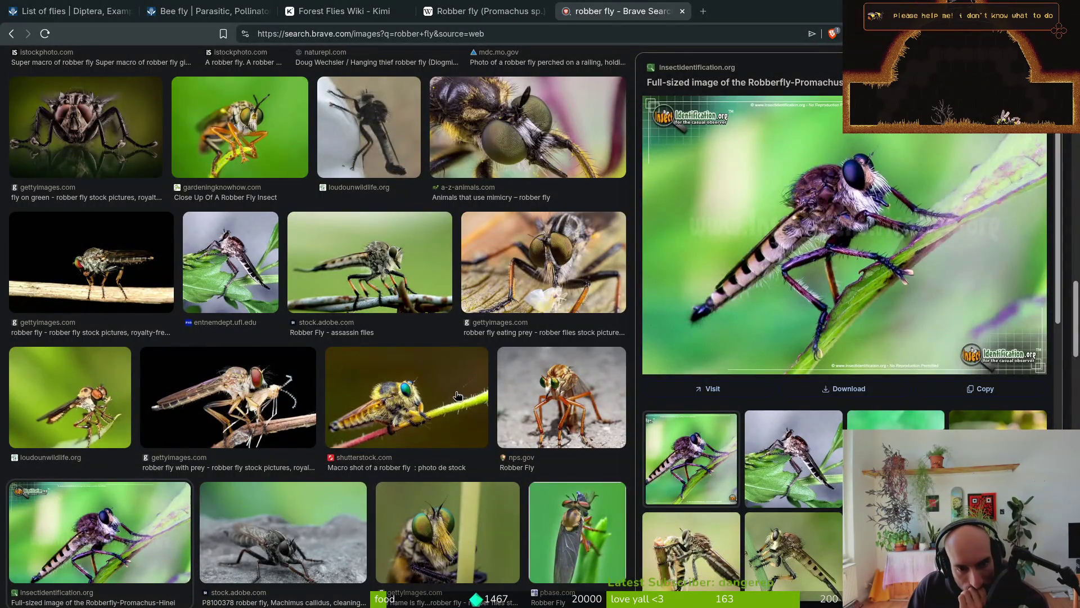
# Scroll through the robber fly image results, then start a new browser tab
pyautogui.scroll(-2, 457, 395)
pyautogui.scroll(-2, 457, 398)
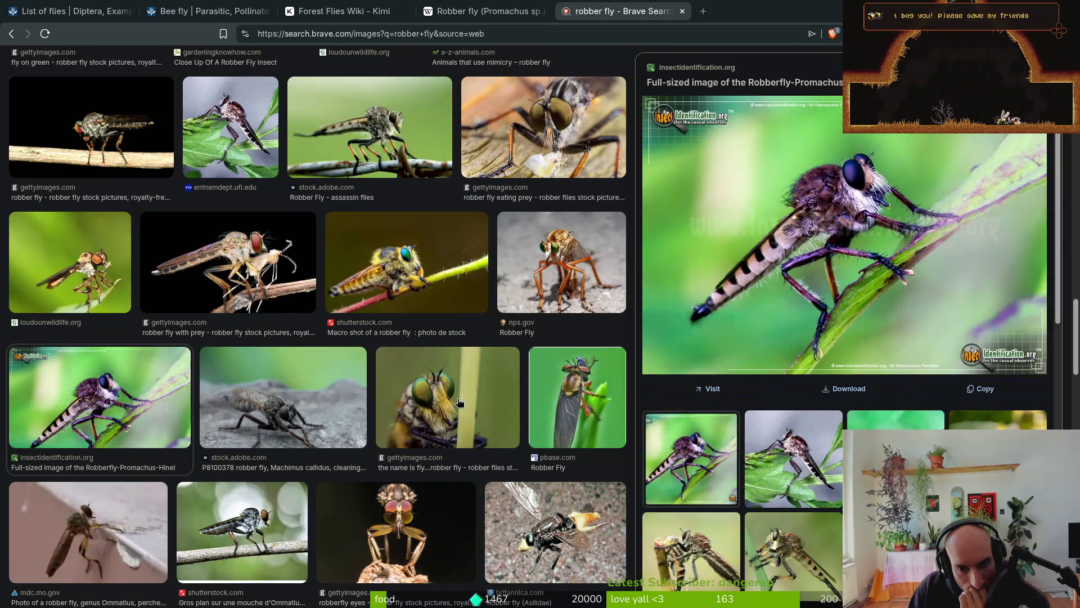
pyautogui.scroll(-4, 459, 401)
pyautogui.scroll(-6, 460, 404)
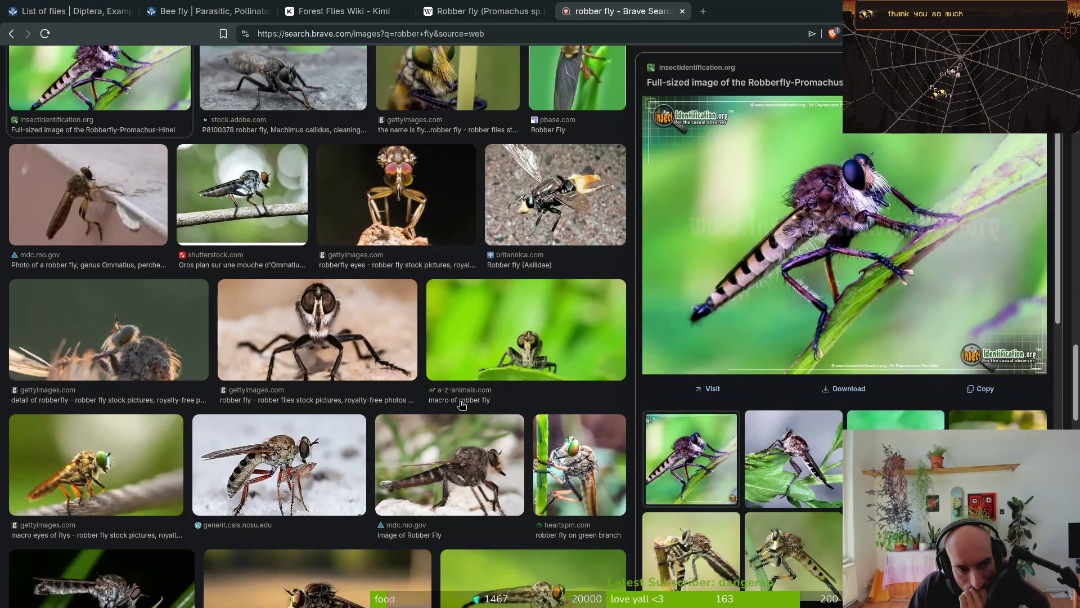
pyautogui.scroll(-2, 461, 404)
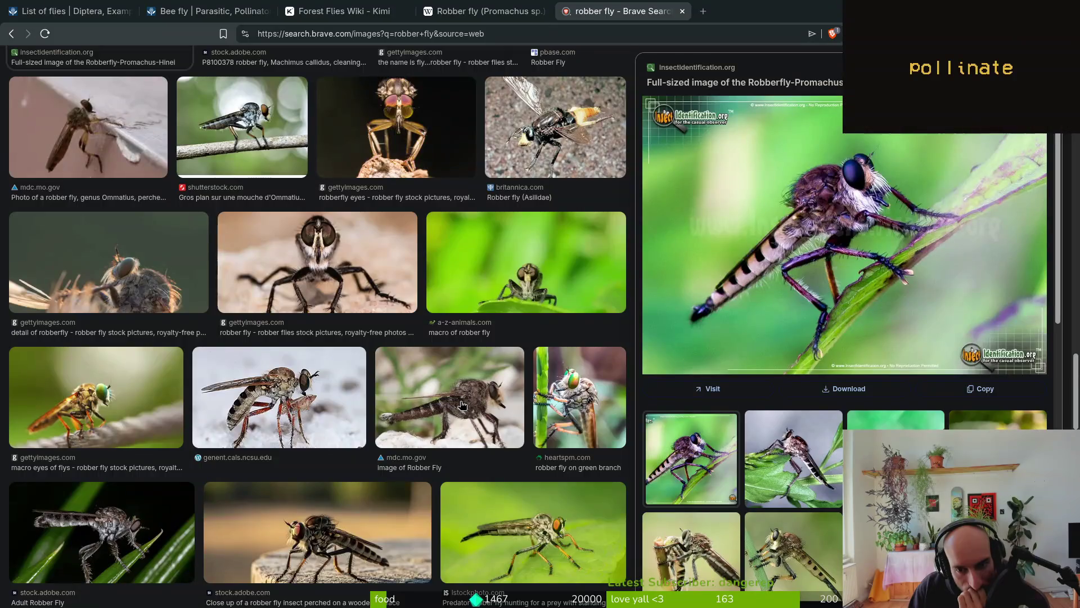
pyautogui.scroll(-7, 462, 404)
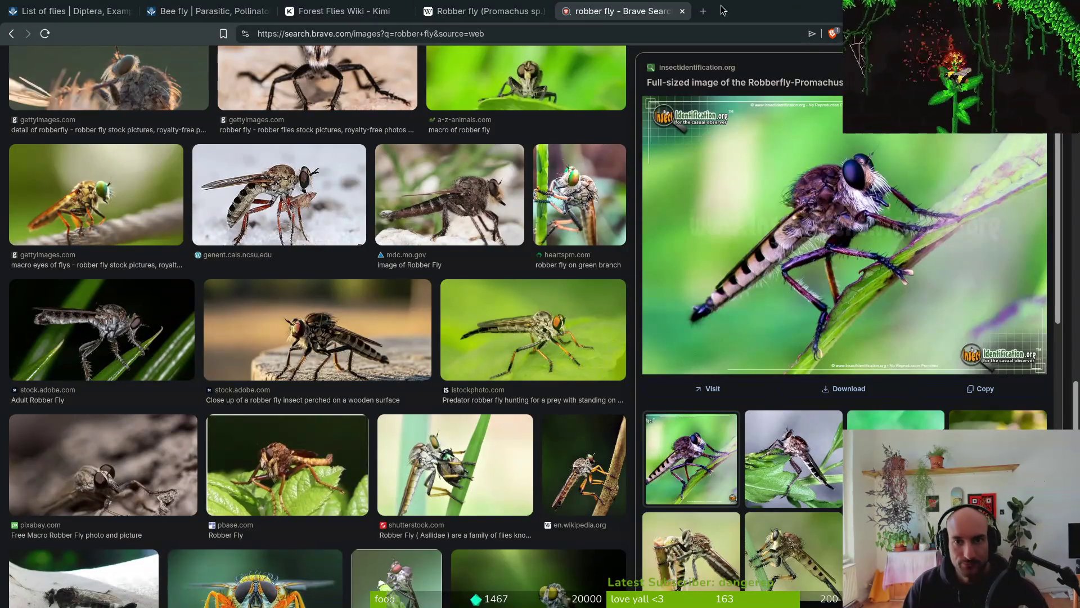
pyautogui.click(703, 10)
# Go to YouTube and search 'robber fly vs dragonfly', correcting the 'robber lfy' typo
pyautogui.write('you')
pyautogui.click(394, 101)
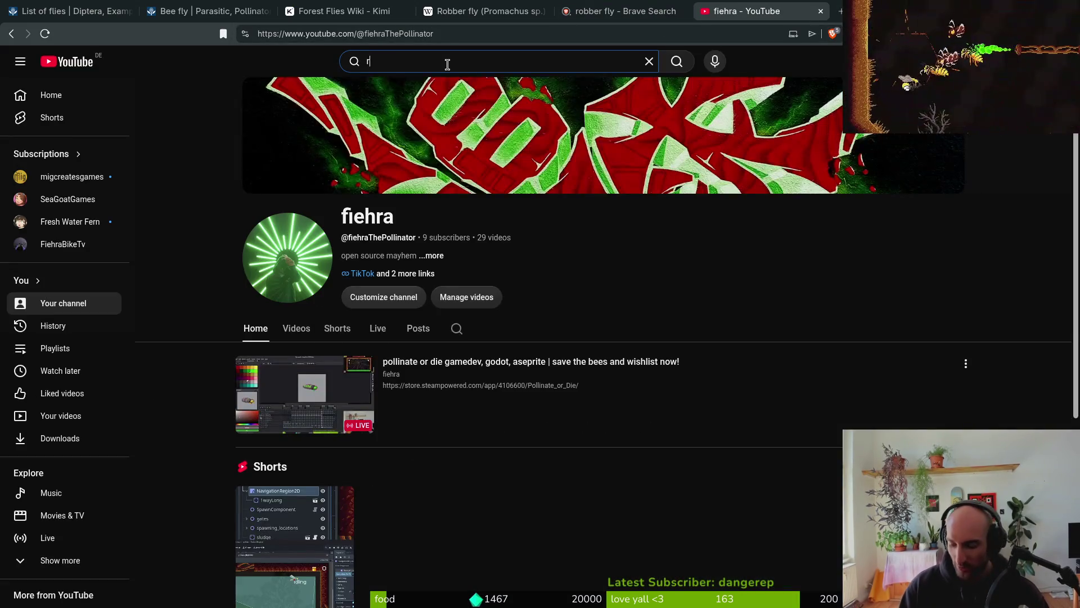
pyautogui.write('robber lfy')
pyautogui.press('Return')
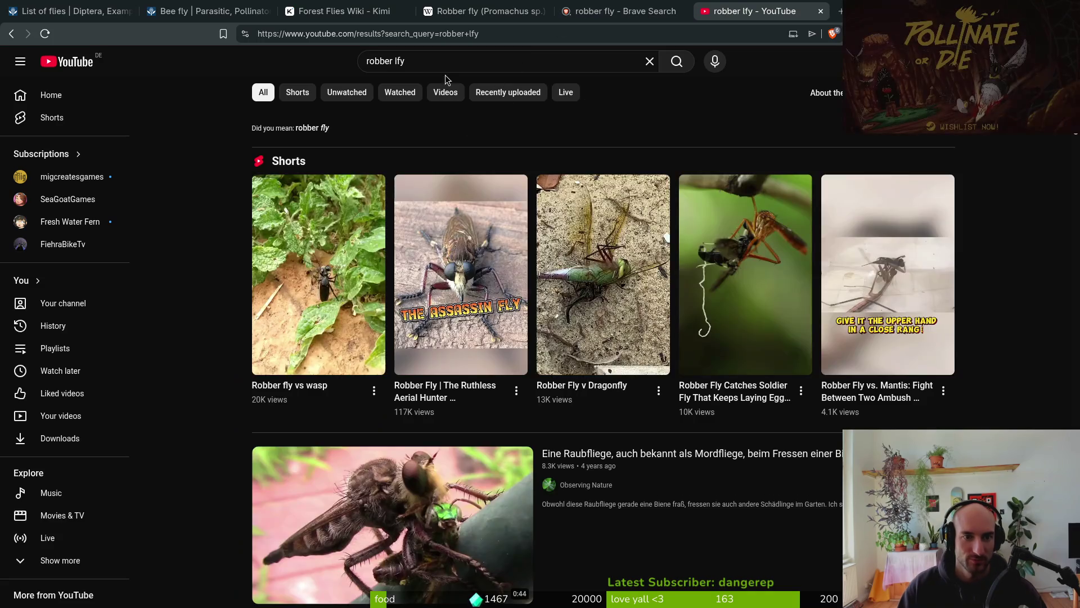
pyautogui.click(444, 61)
pyautogui.press('BackSpace')
pyautogui.press('BackSpace')
pyautogui.press('BackSpace')
pyautogui.write('fly')
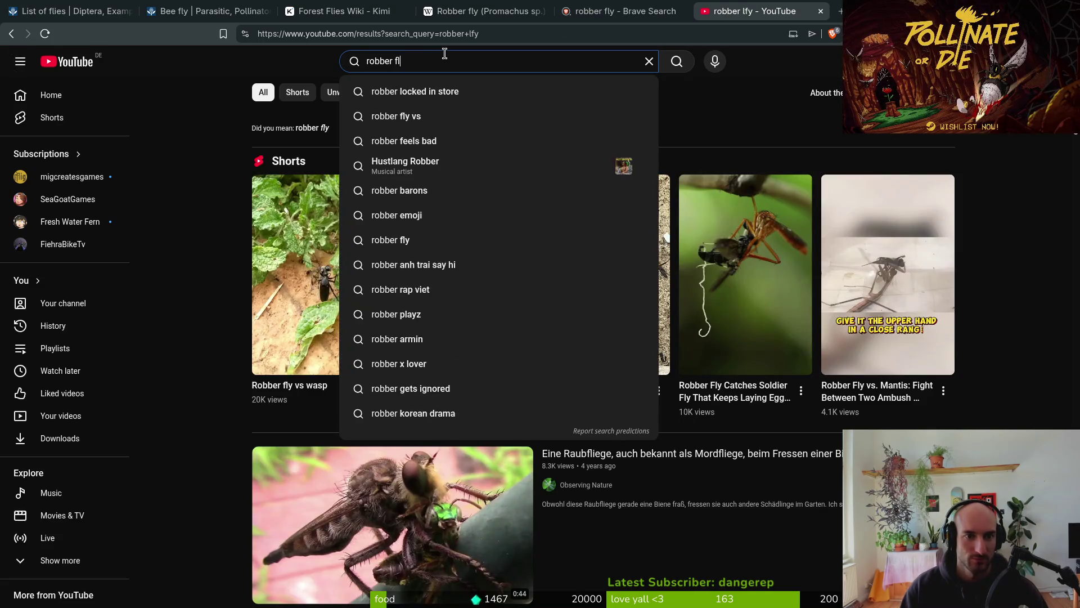
pyautogui.press('Down')
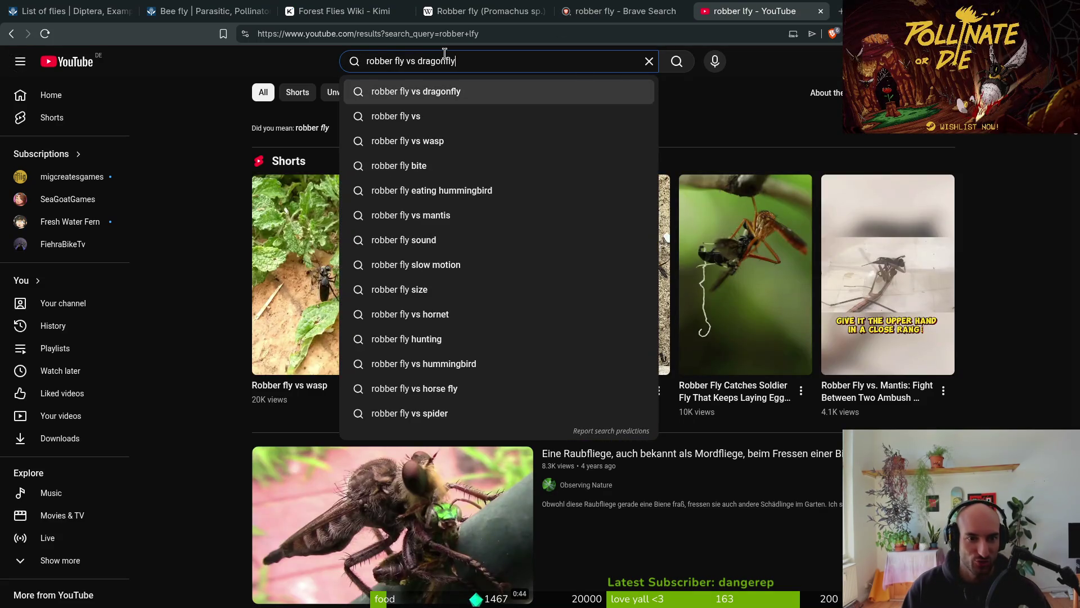
pyautogui.press('Return')
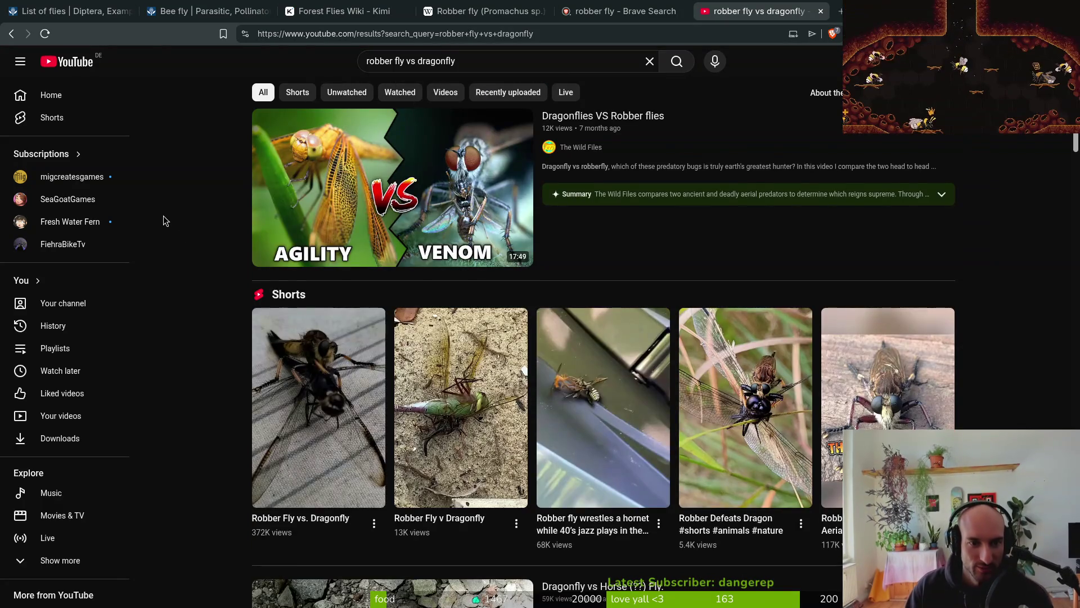
# Open the Short of a robber fly wrestling a hornet from the results
pyautogui.moveTo(592, 119)
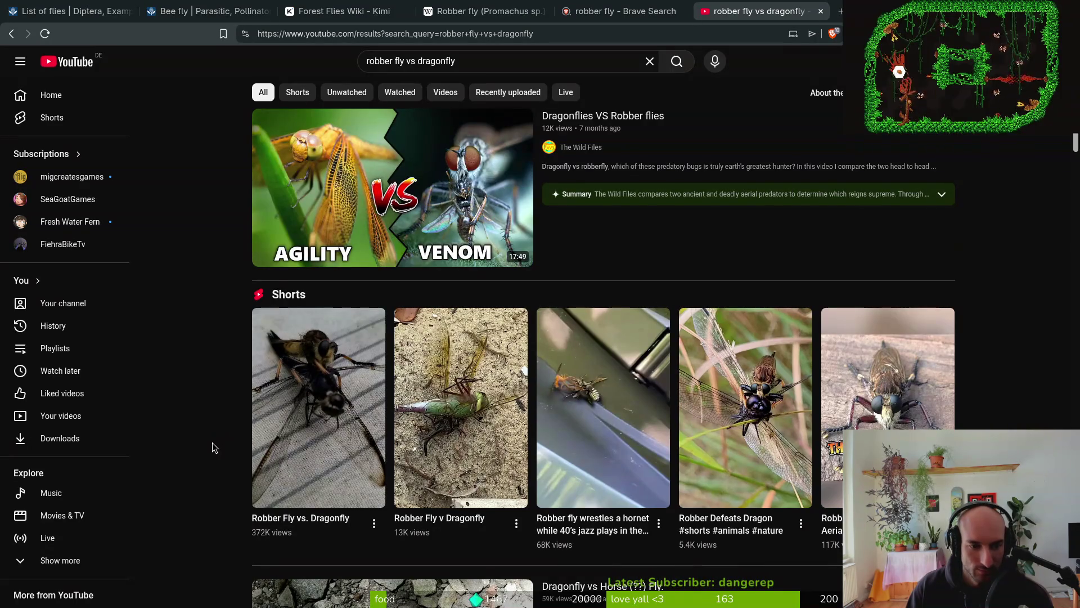
pyautogui.moveTo(307, 444)
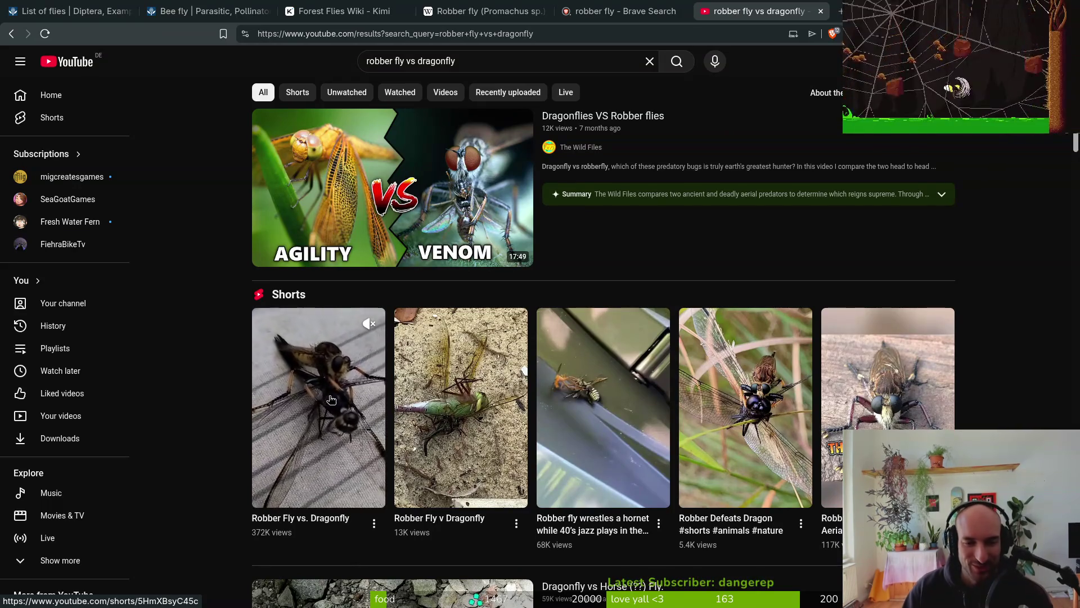
pyautogui.moveTo(620, 424)
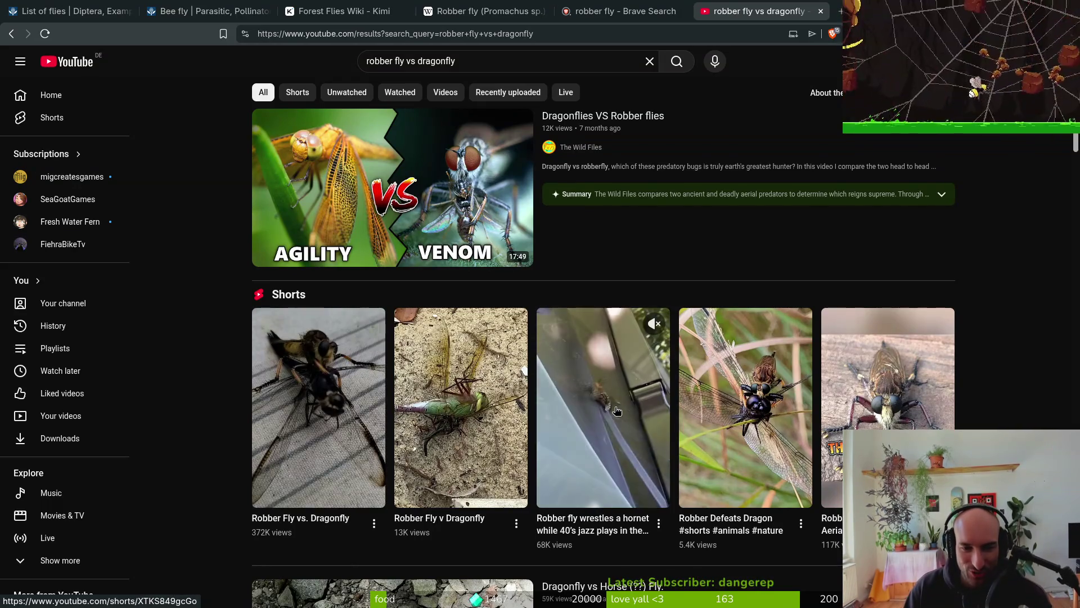
pyautogui.click(612, 439)
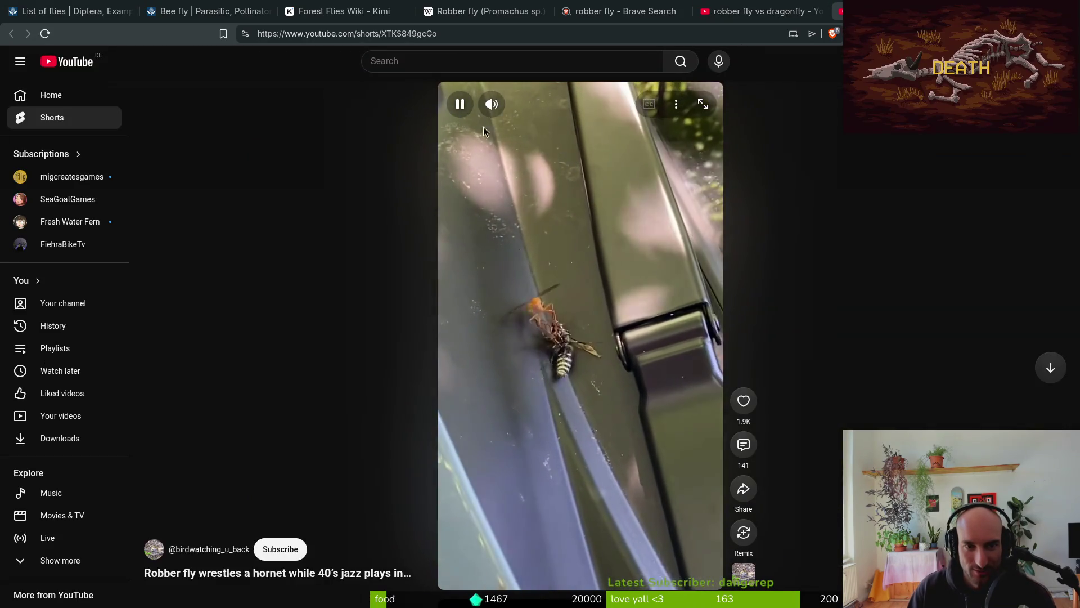
# Mute the hornet-wrestling Short and move to another research tab
pyautogui.click(493, 105)
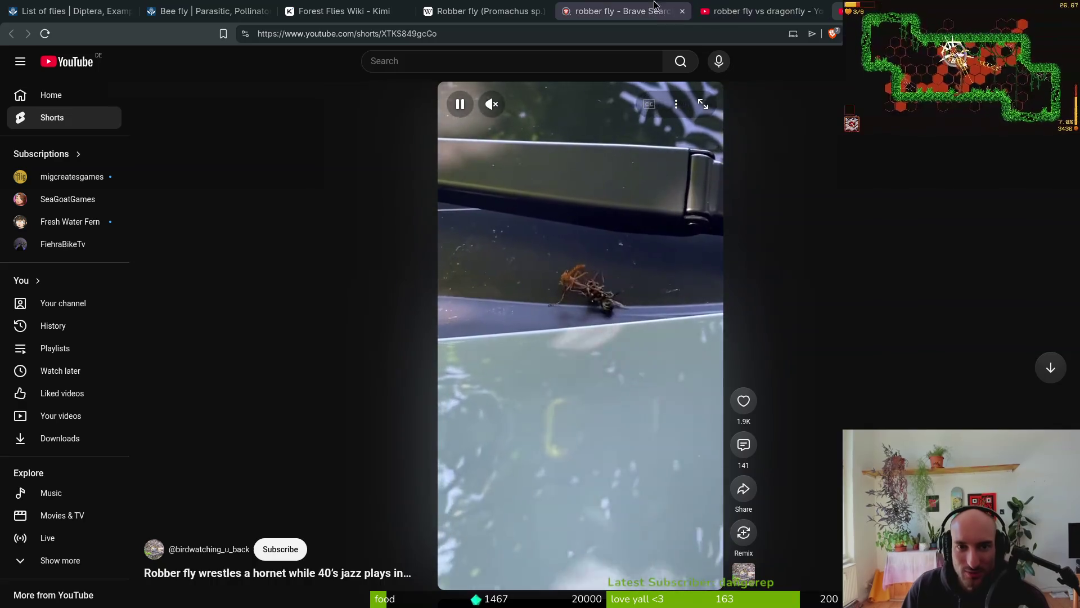
pyautogui.scroll(2, 597, 5)
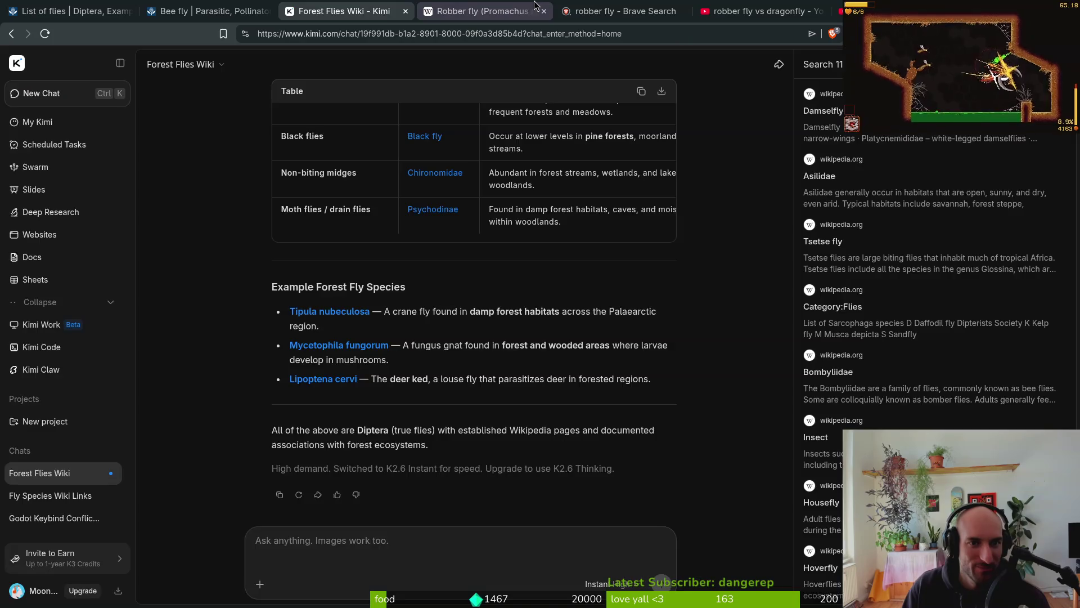
# Close the enlarged photo and preview linked terms in the Asilidae article
pyautogui.scroll(-1, 535, 5)
pyautogui.press('Escape')
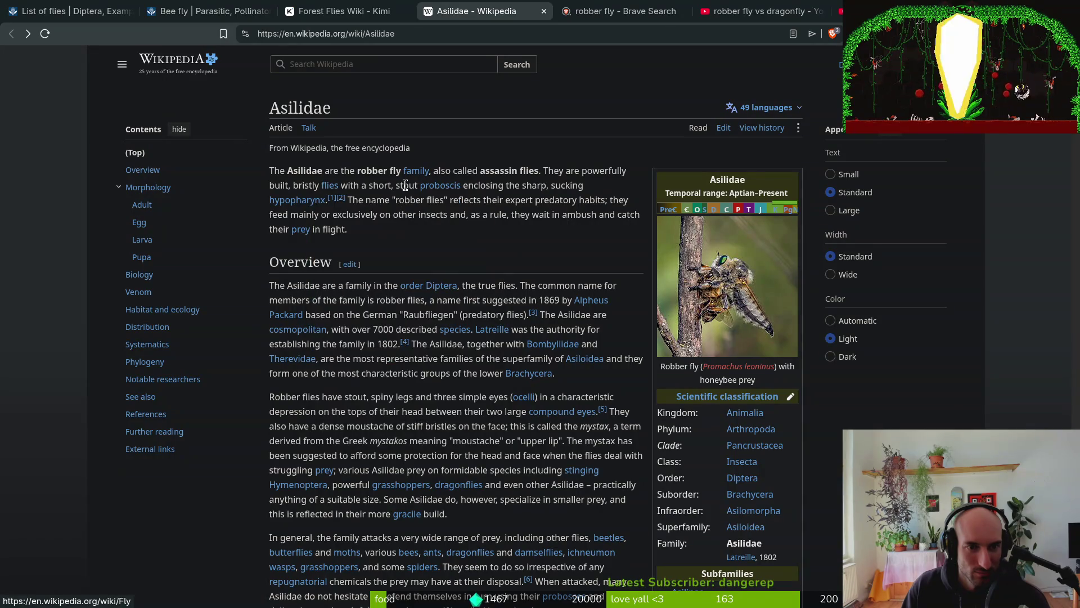
pyautogui.moveTo(444, 185)
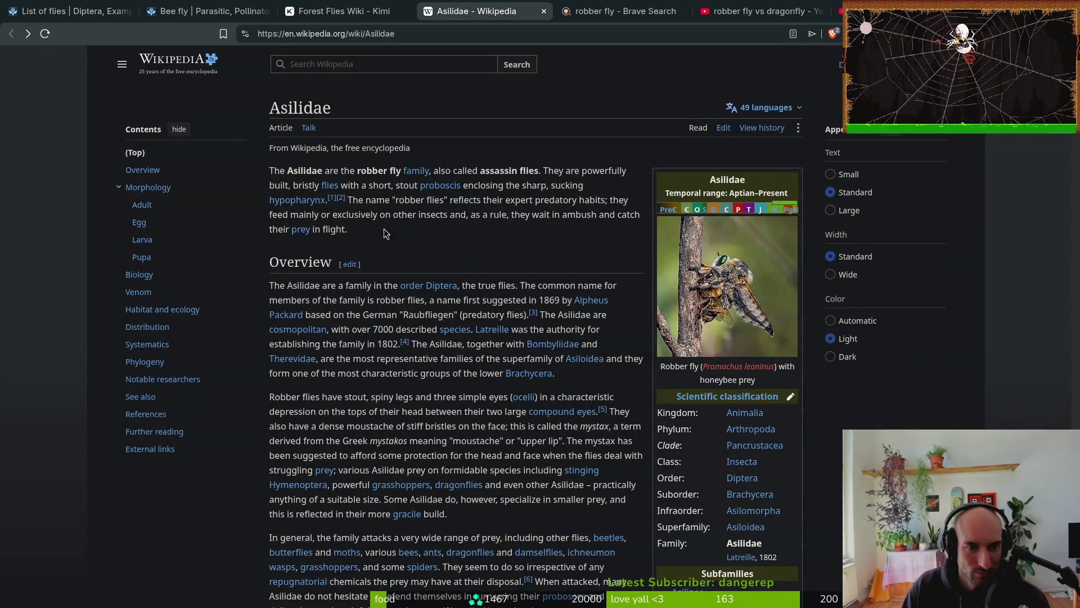
pyautogui.moveTo(285, 206)
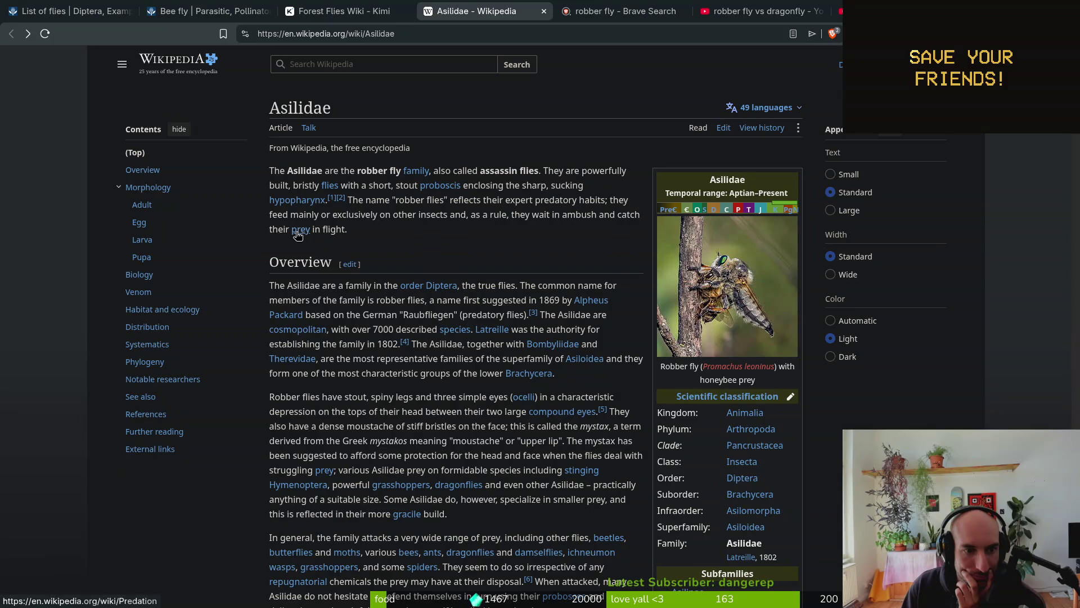
pyautogui.scroll(-5, 356, 280)
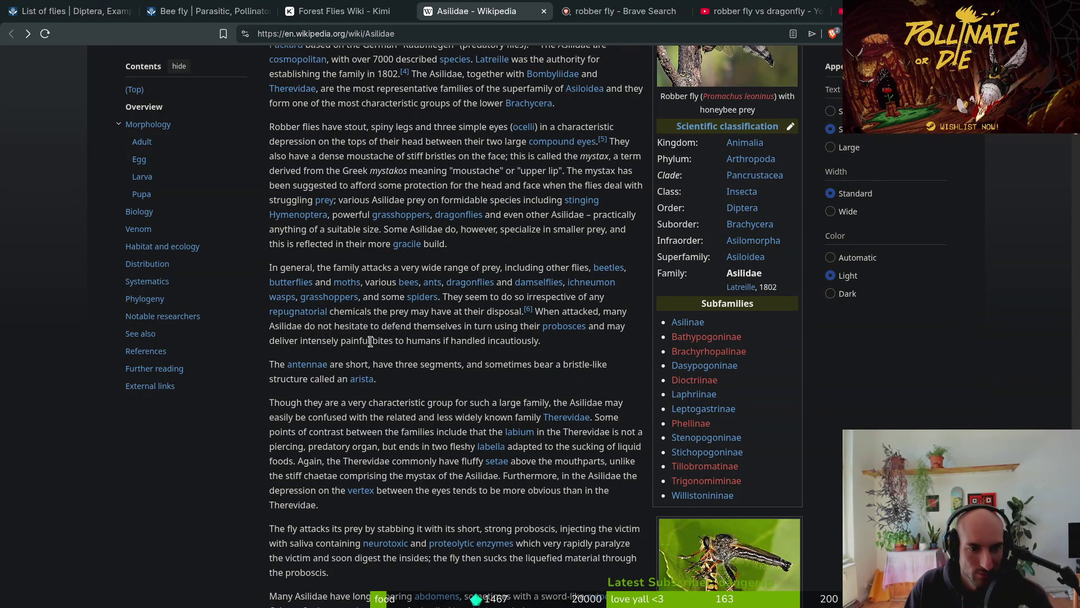
# Read the hunting and Morphology sections, then open the grasshopper-feeding photo in a new tab
pyautogui.moveTo(566, 333)
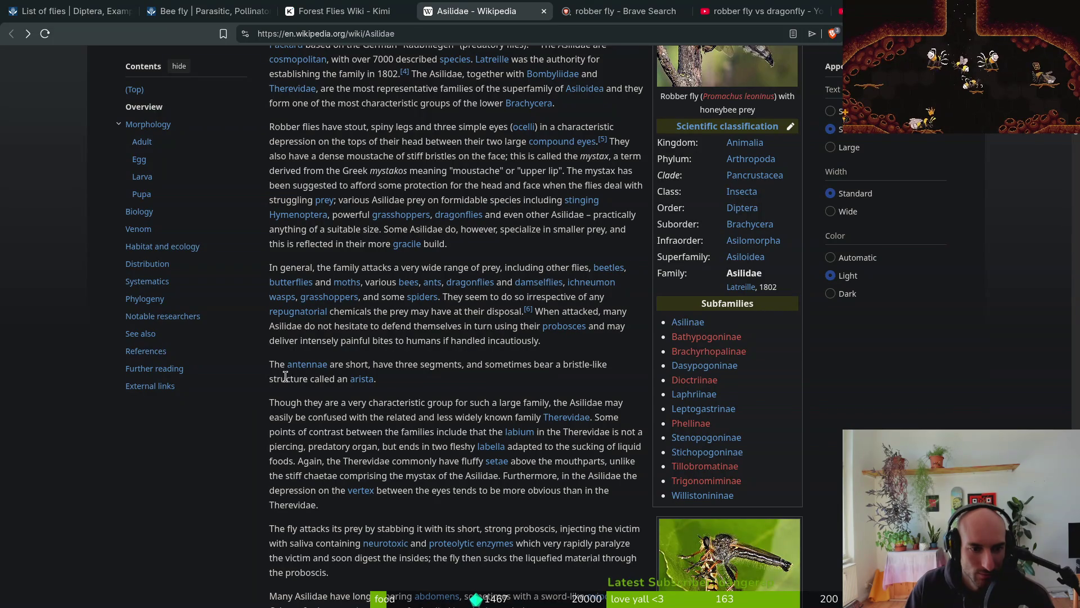
pyautogui.scroll(-2, 420, 401)
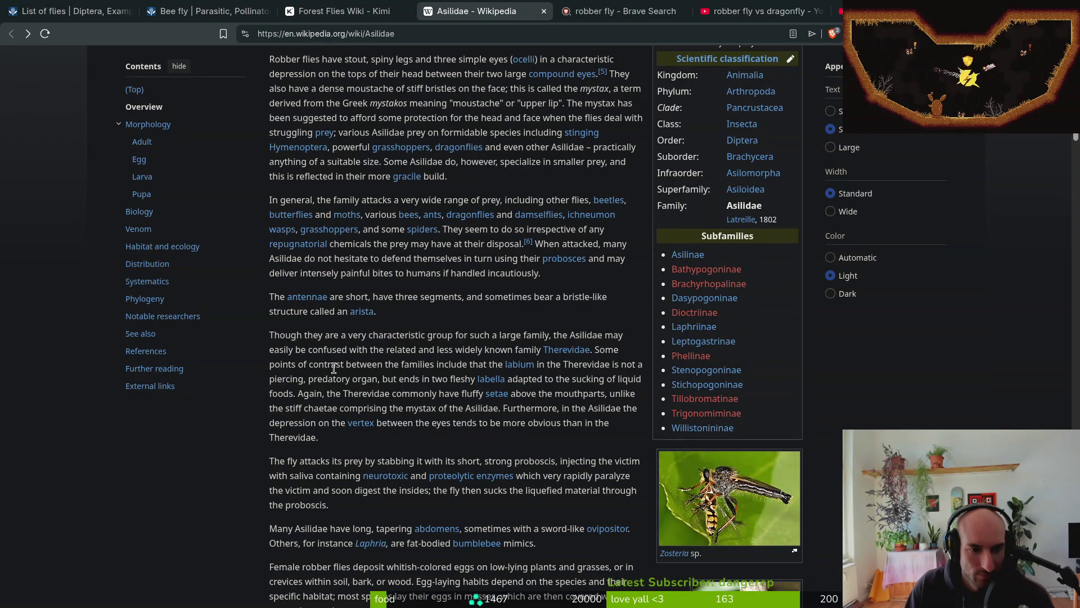
pyautogui.moveTo(558, 354)
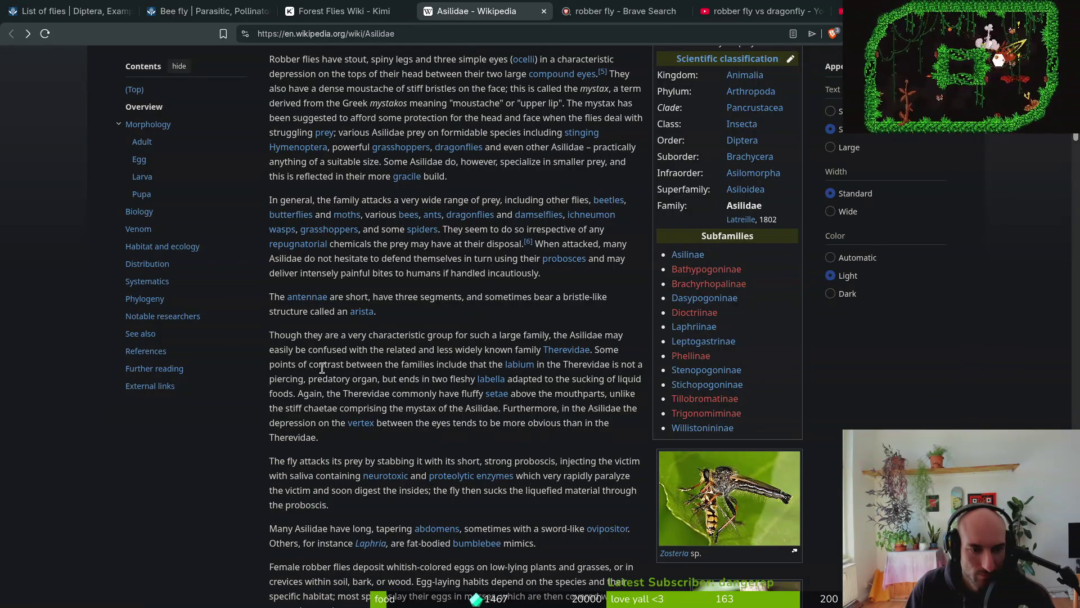
pyautogui.moveTo(518, 370)
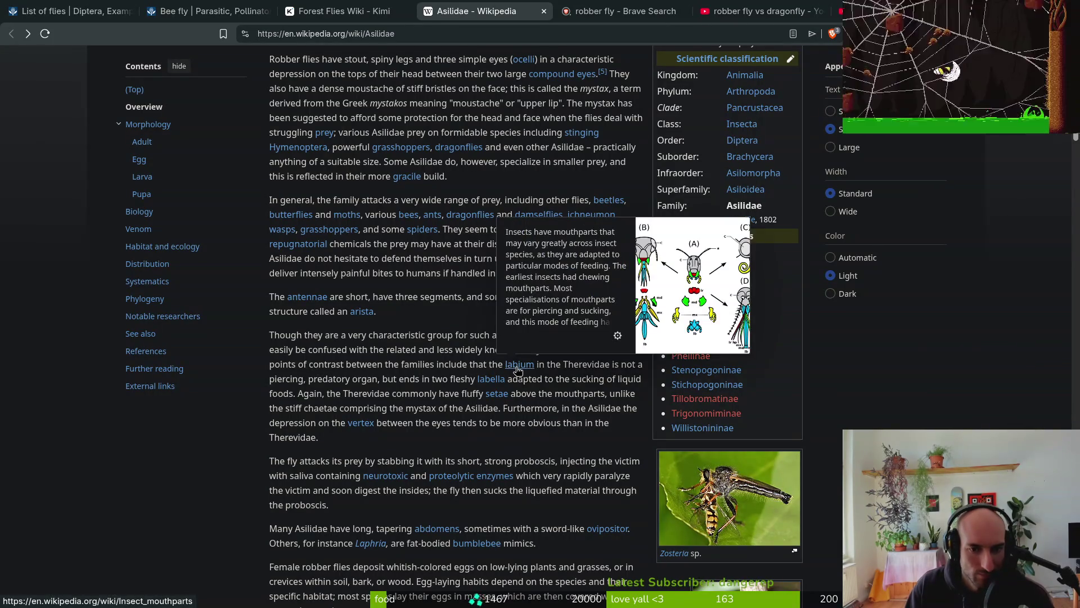
pyautogui.scroll(-2, 551, 403)
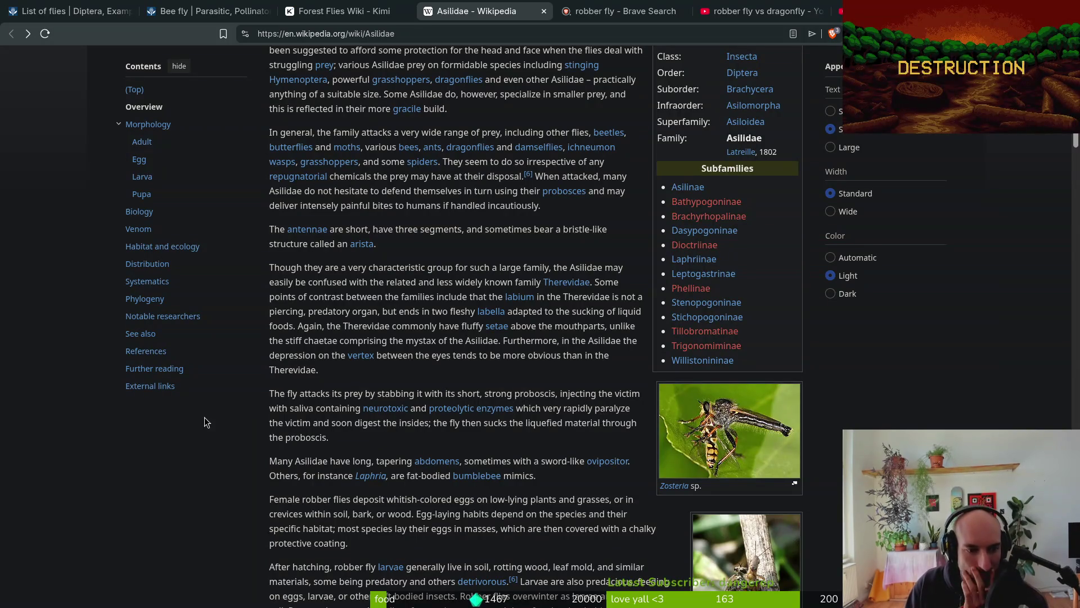
pyautogui.moveTo(384, 414)
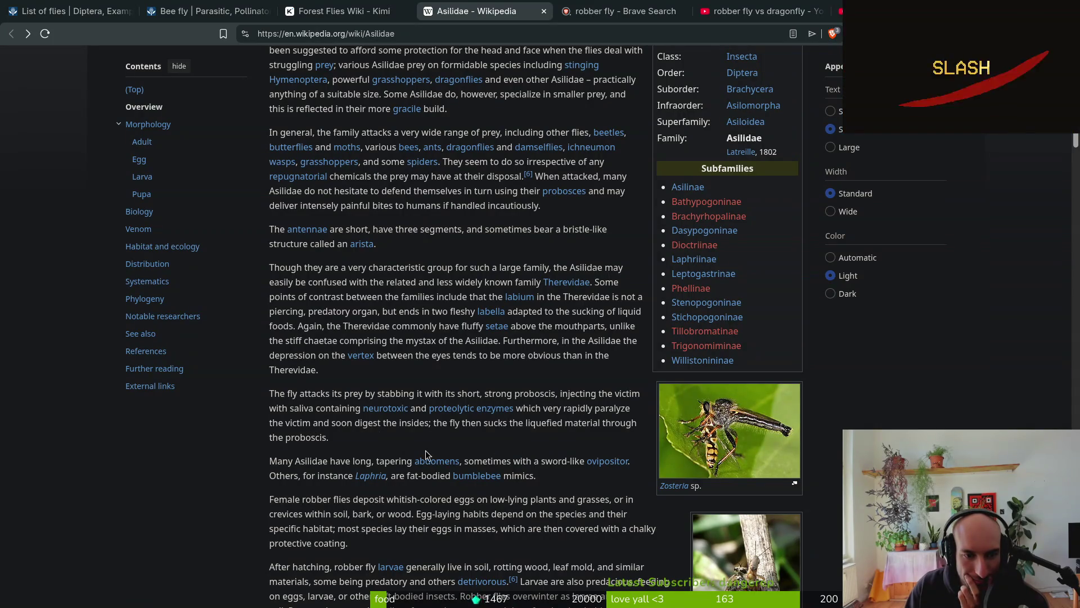
pyautogui.scroll(-3, 250, 473)
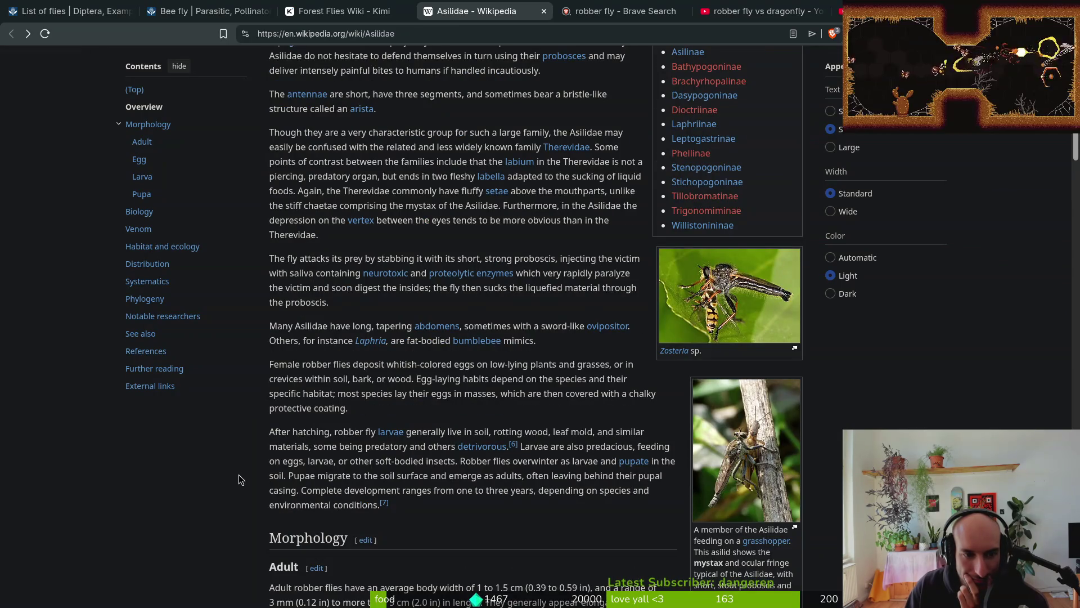
pyautogui.scroll(-1, 247, 457)
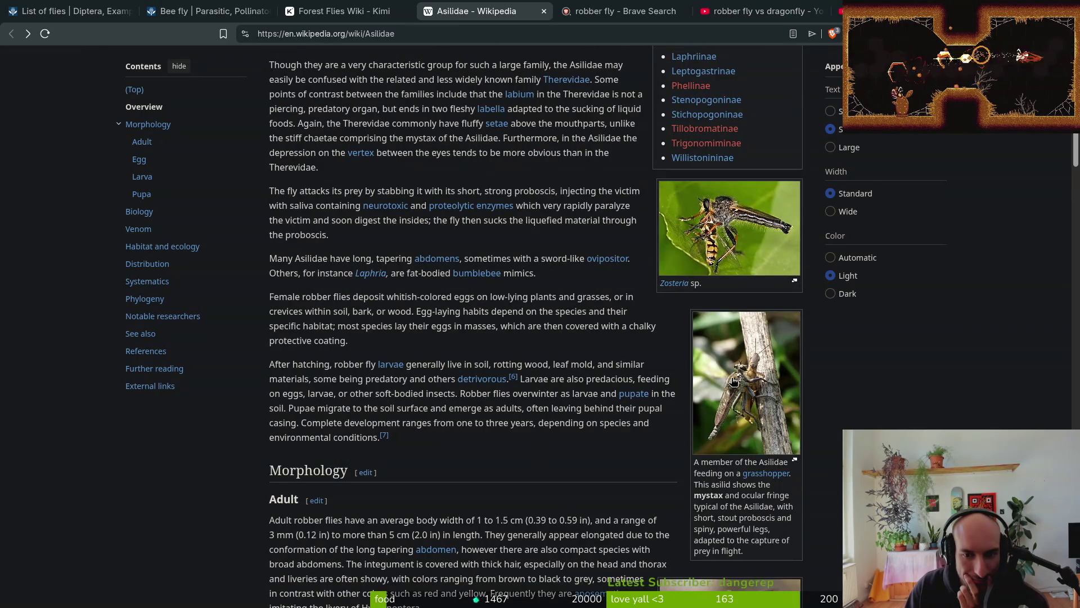
pyautogui.middleClick(754, 394)
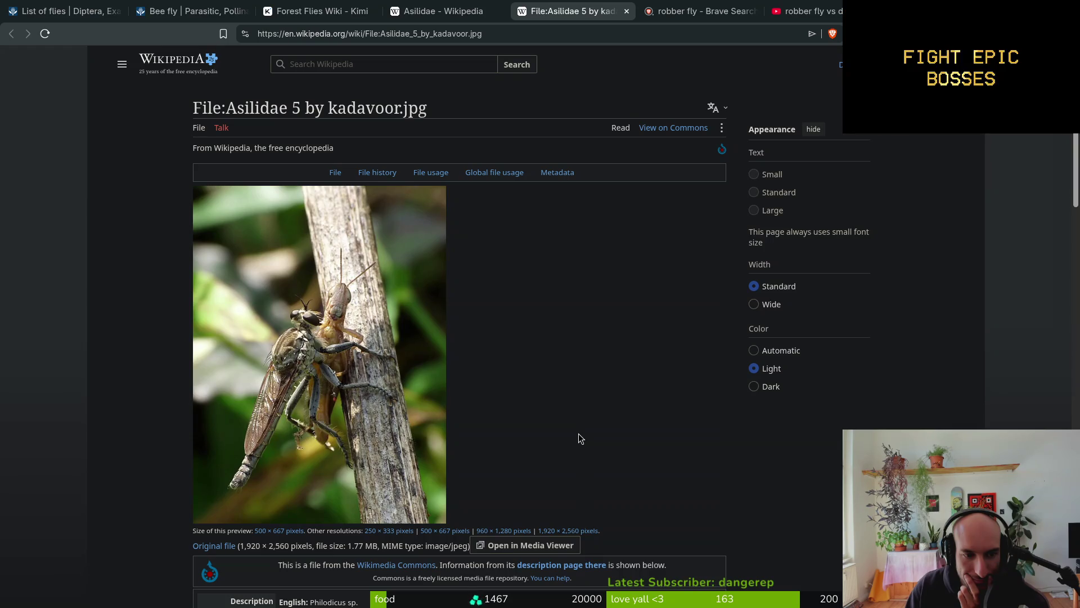
# Close the photo's file page, then view the Zosteria photo enlarged and return to the article
pyautogui.click(626, 11)
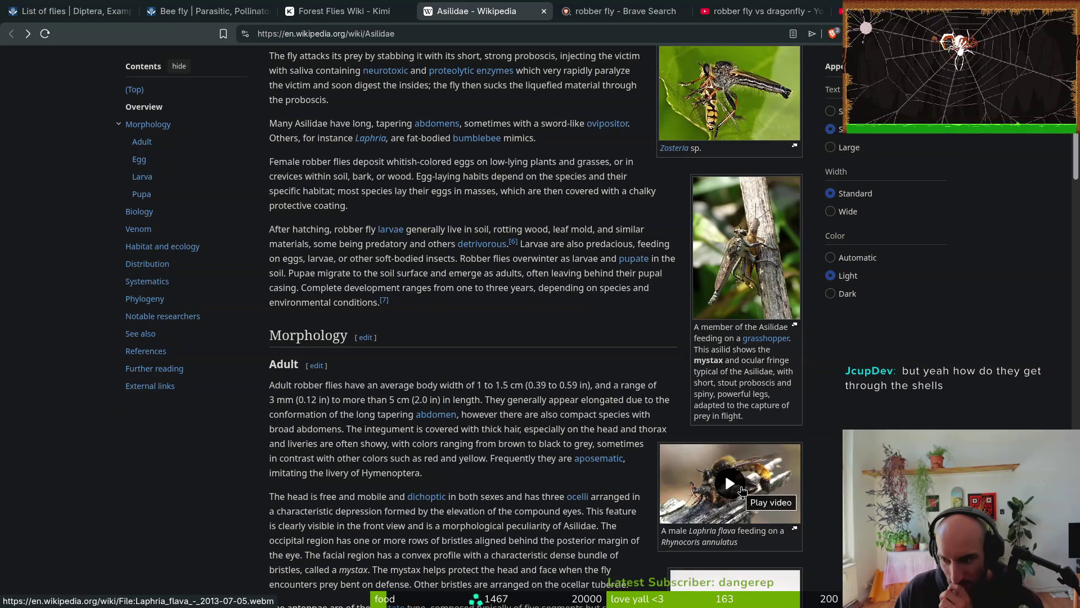
pyautogui.scroll(2, 518, 376)
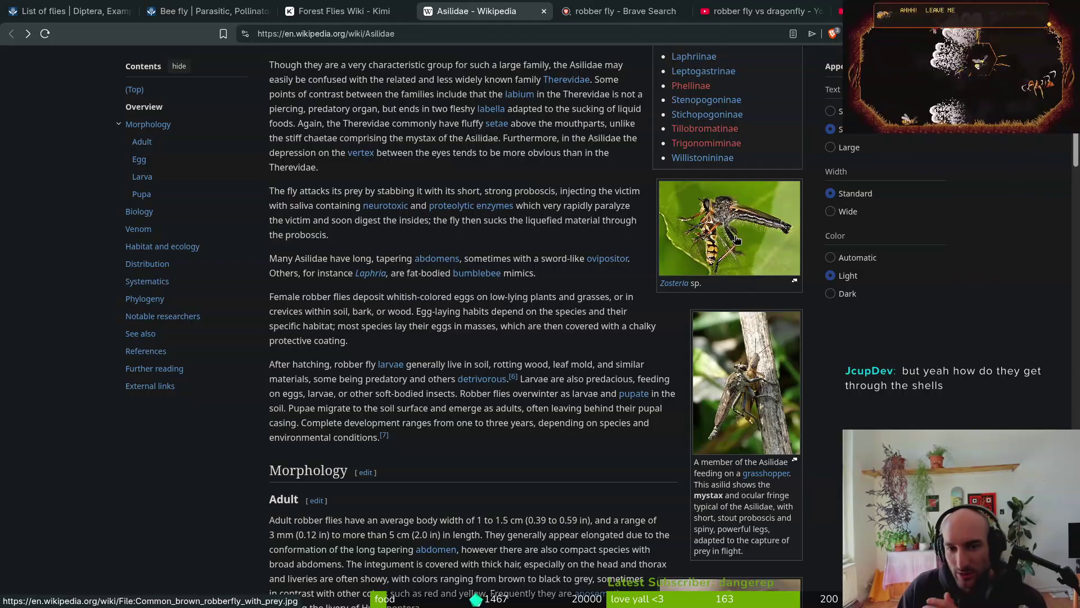
pyautogui.scroll(3, 718, 242)
pyautogui.click(726, 428)
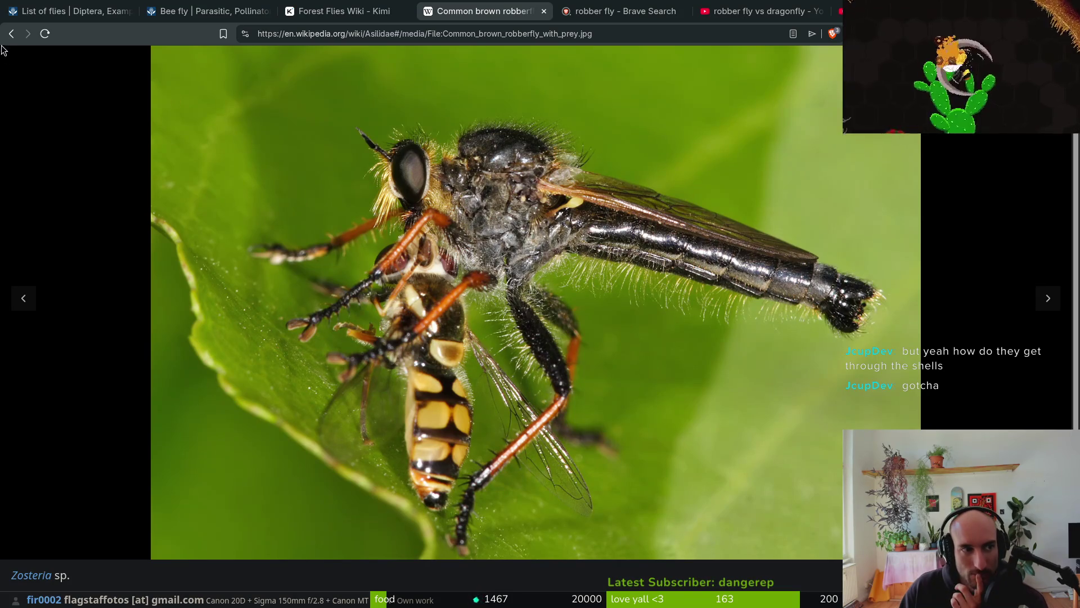
pyautogui.press('Escape')
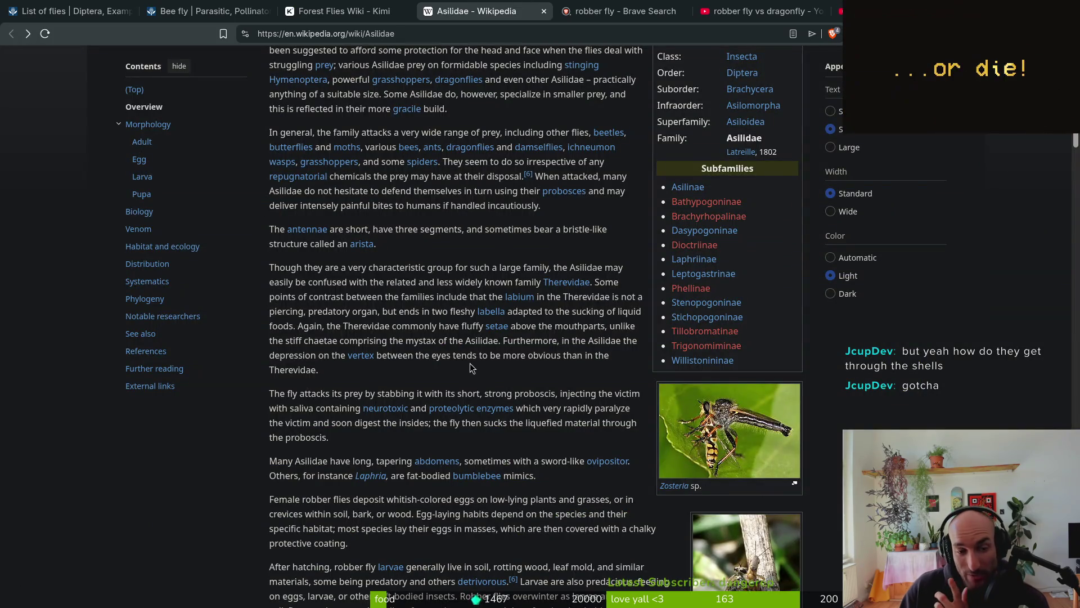
# Revisit the enlarged Promachus bee-prey photo, then go back to the article
pyautogui.scroll(3, 444, 354)
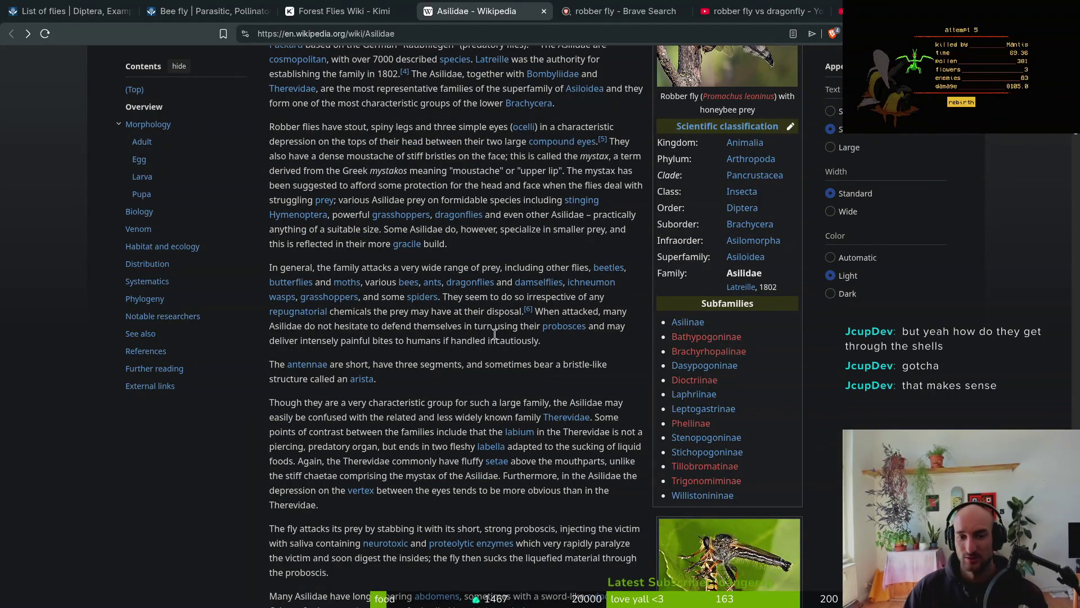
pyautogui.hotkey('alt', 'Right')
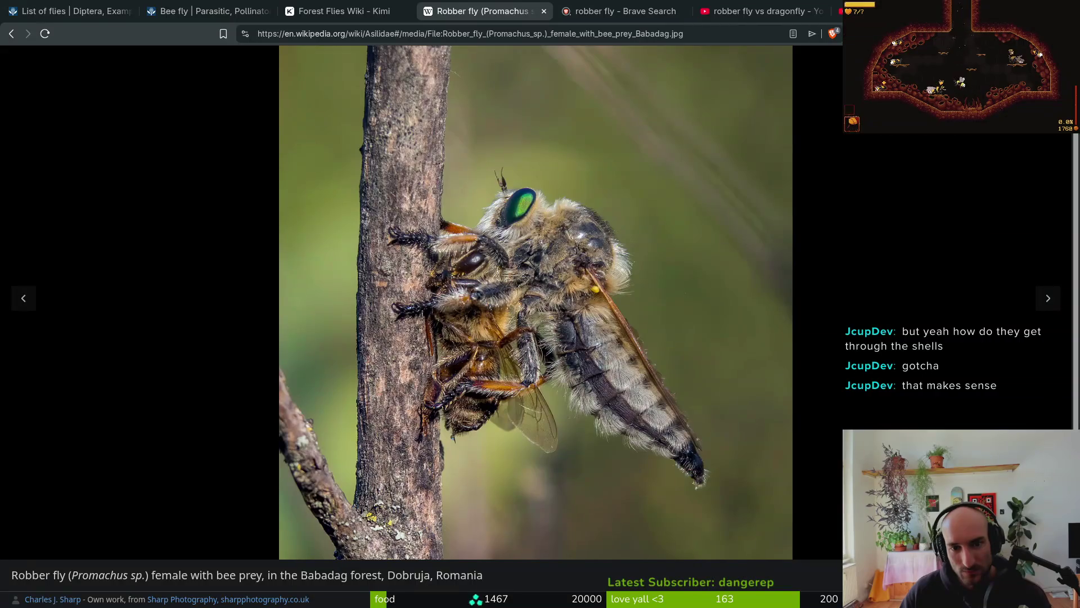
pyautogui.hotkey('alt', 'Left')
pyautogui.hotkey('alt', 'Right')
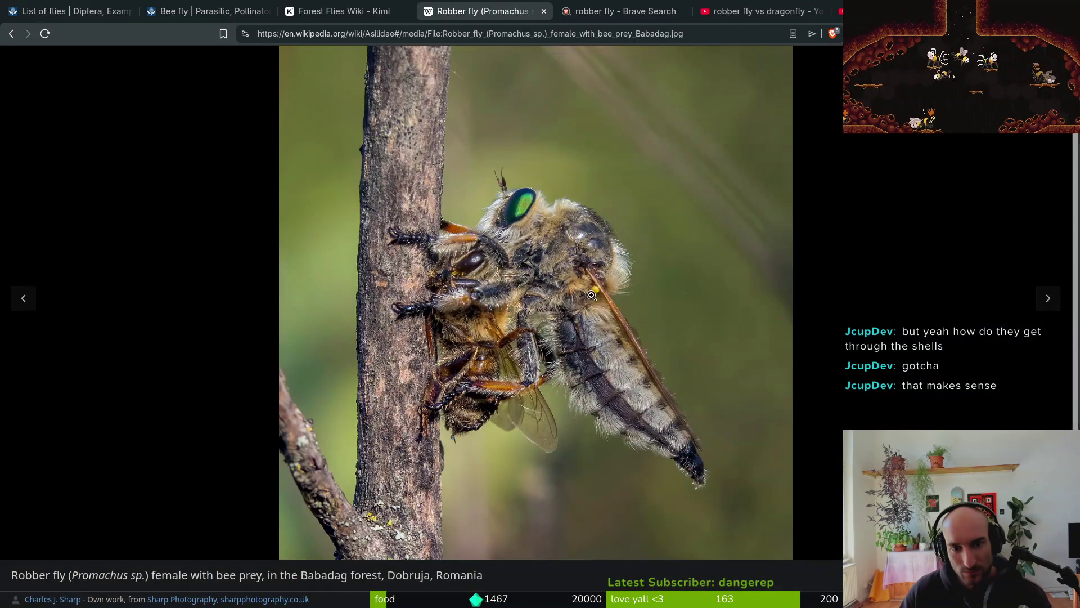
pyautogui.hotkey('alt', 'Left')
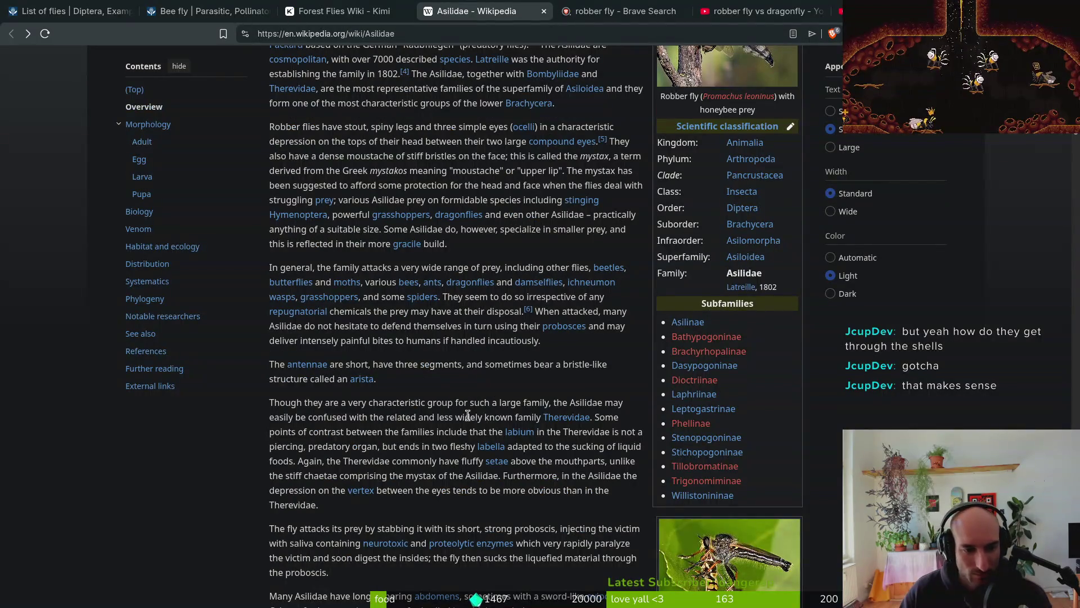
# View the grasshopper-feeding robber fly photo full size, then return to the mouthparts section
pyautogui.scroll(-4, 590, 318)
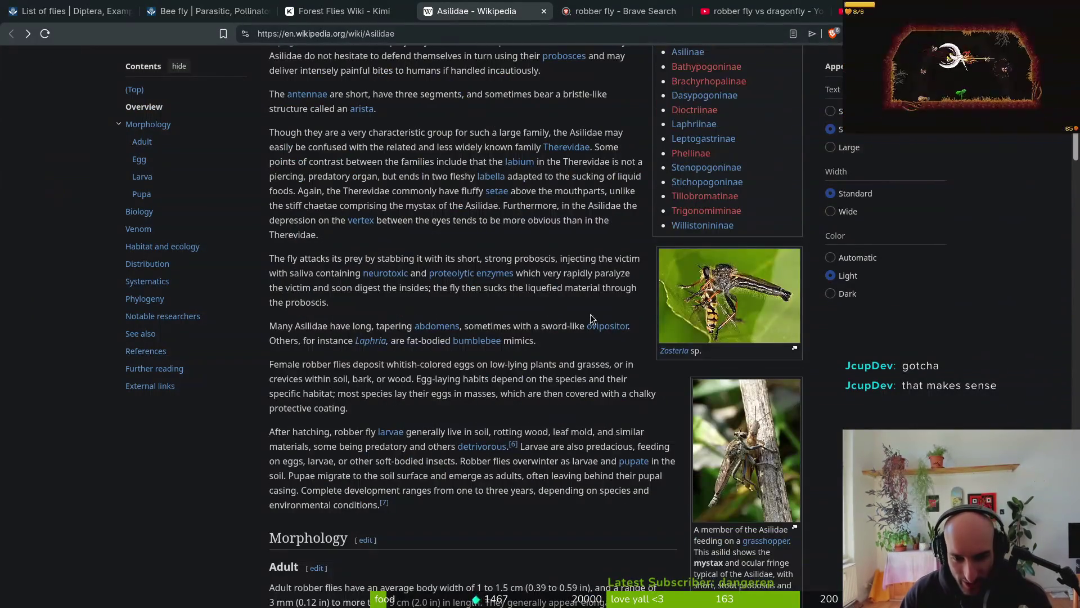
pyautogui.click(758, 453)
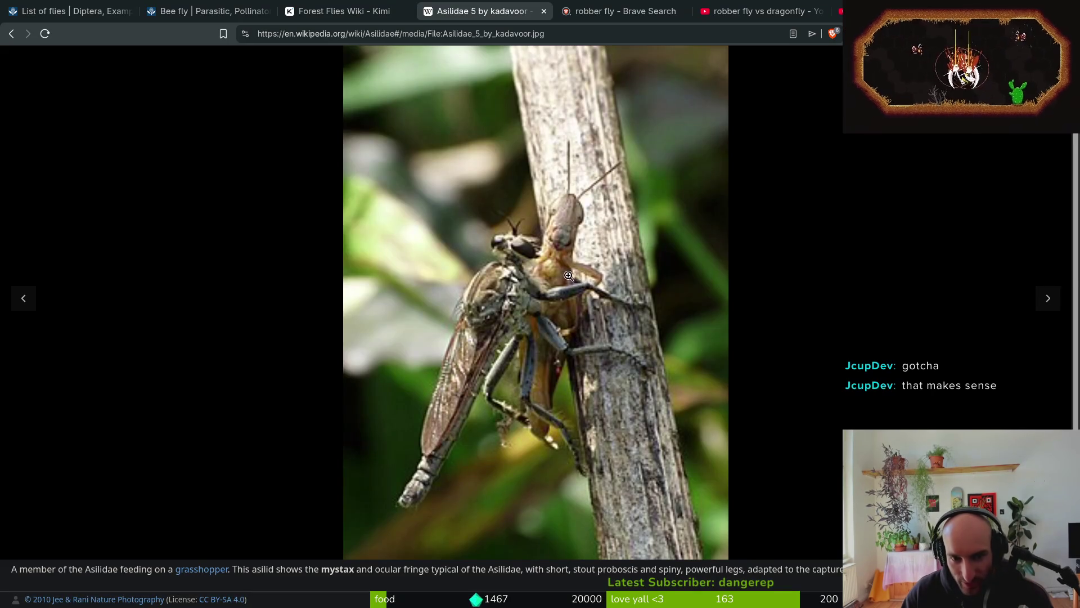
pyautogui.hotkey('alt', 'Left')
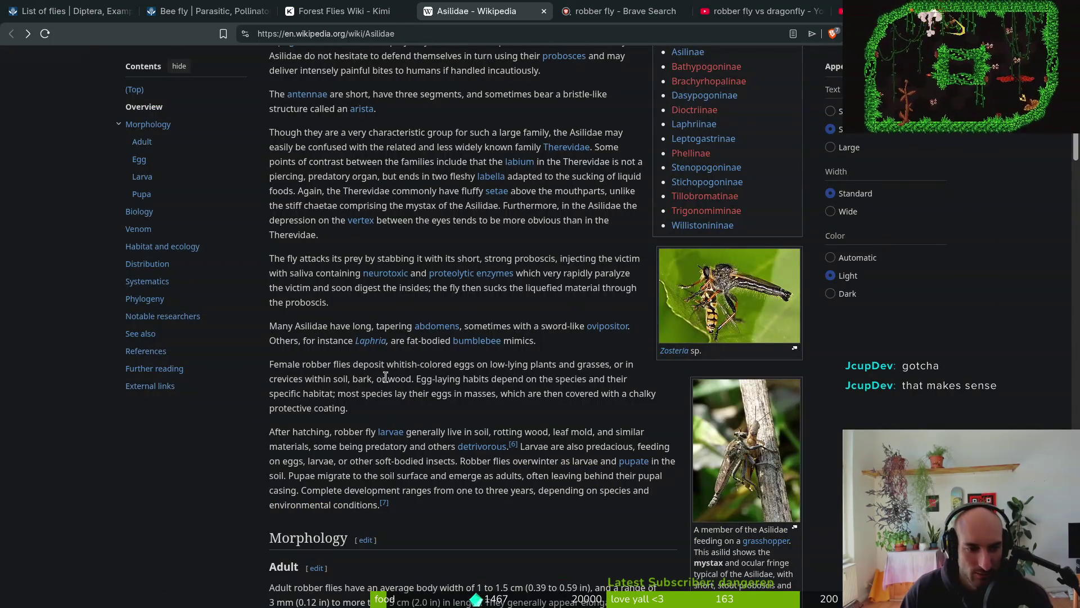
pyautogui.scroll(-7, 418, 424)
# Open the robber fly with prey photo in a new tab, view it, and return to the article
pyautogui.scroll(-3, 418, 425)
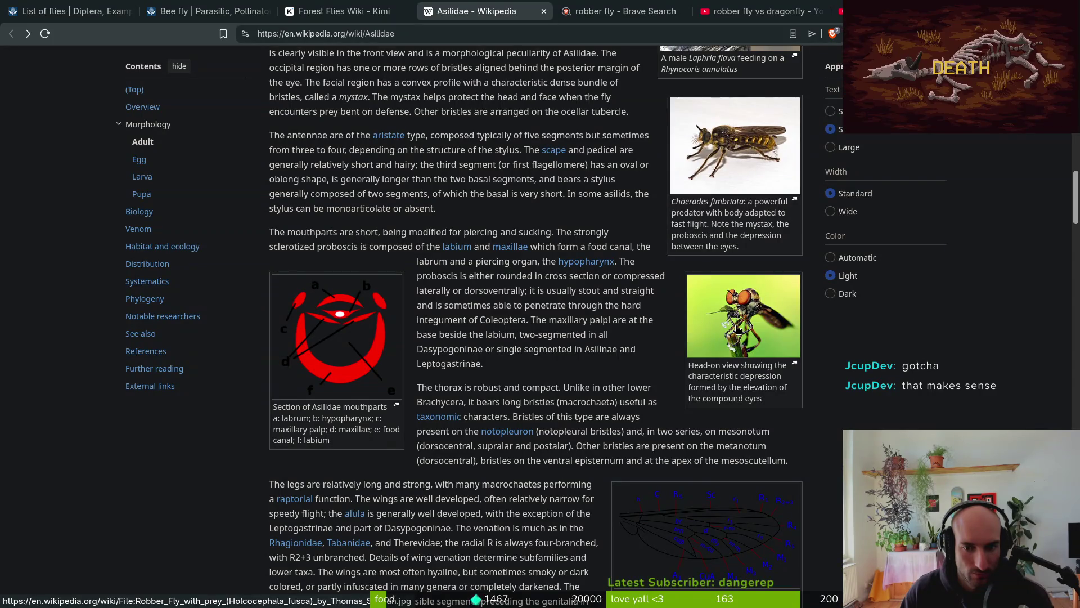
pyautogui.middleClick(737, 328)
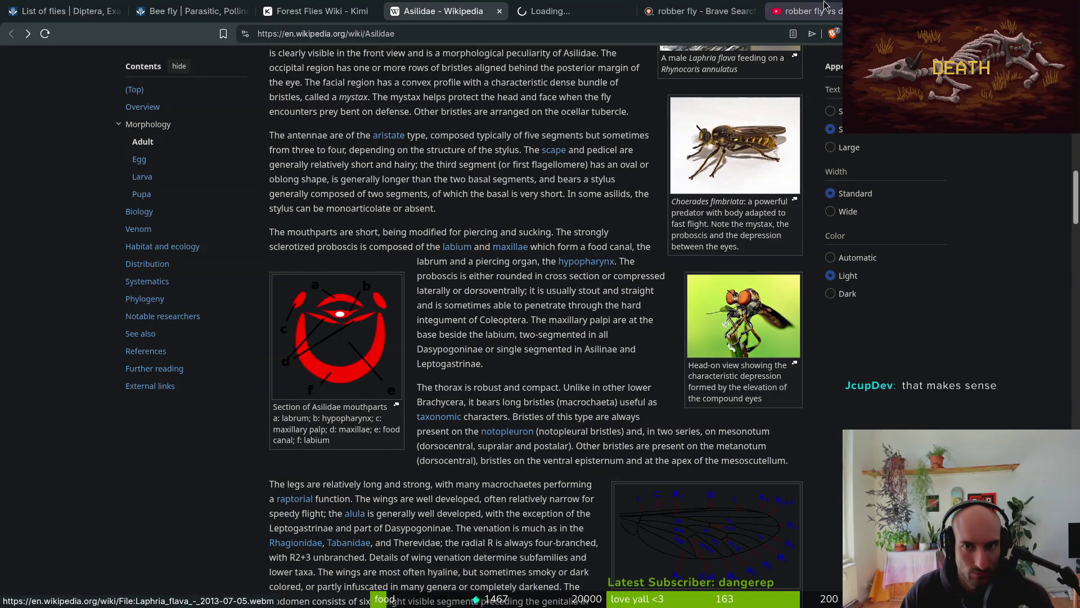
pyautogui.hotkey('ctrl', 'Tab')
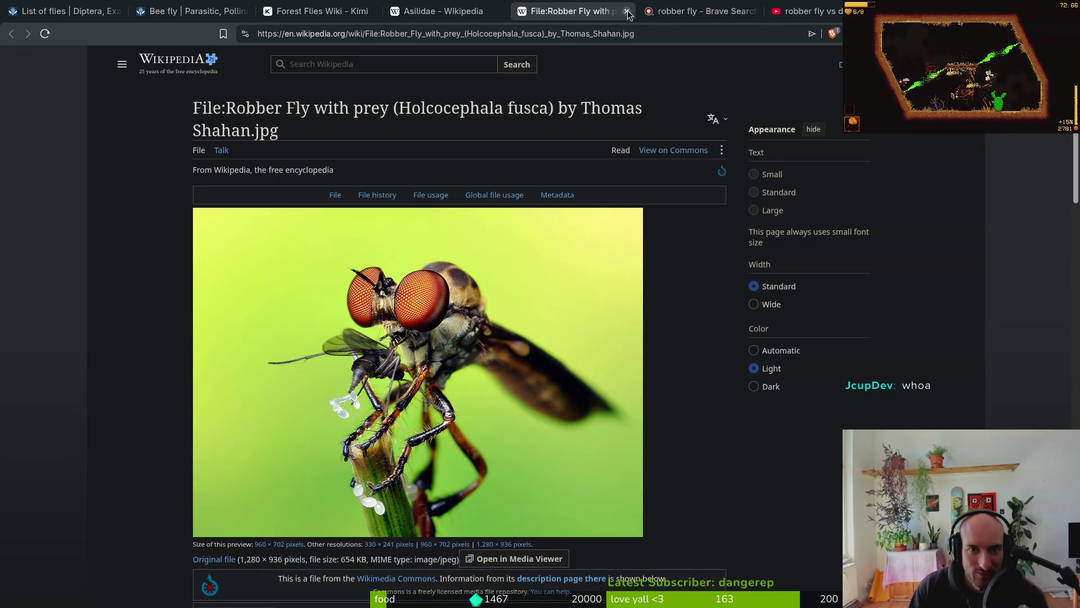
pyautogui.click(444, 11)
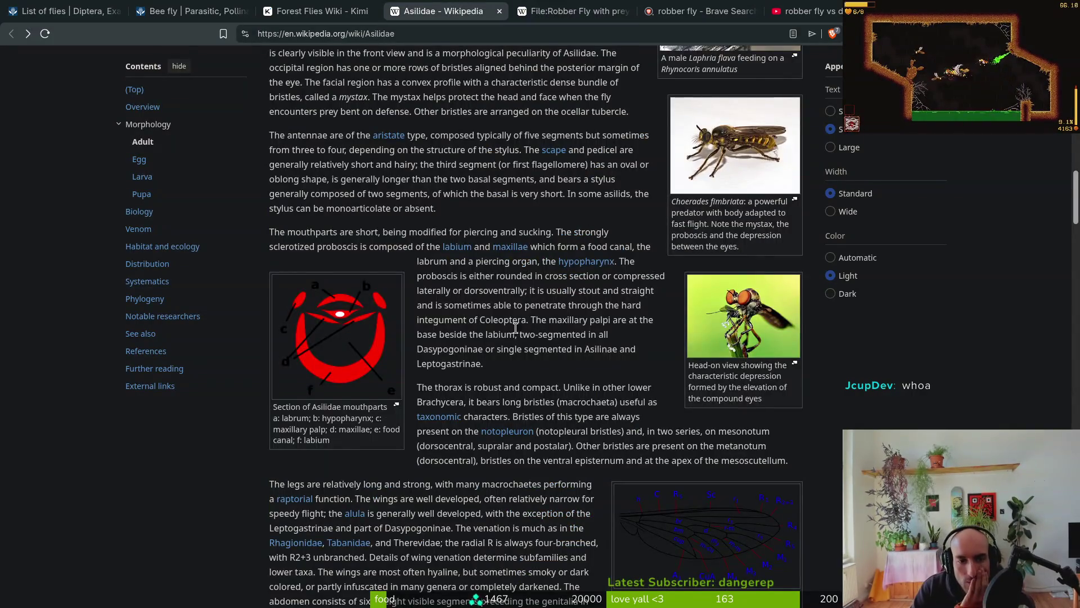
# View the Egglaying photo full size, then return to the Asilidae article
pyautogui.scroll(-3, 515, 328)
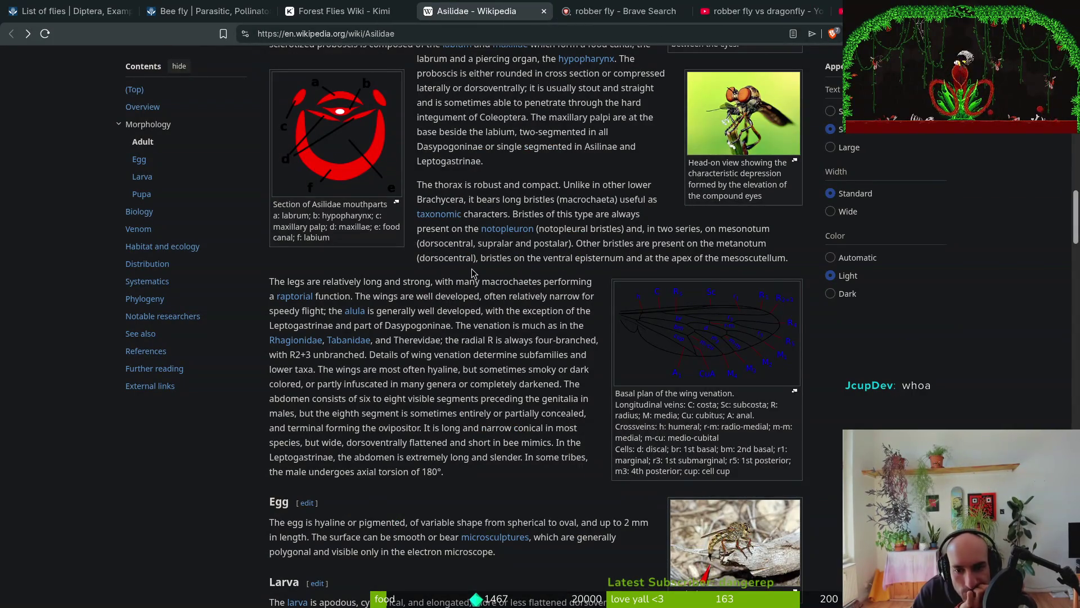
pyautogui.scroll(-2, 507, 338)
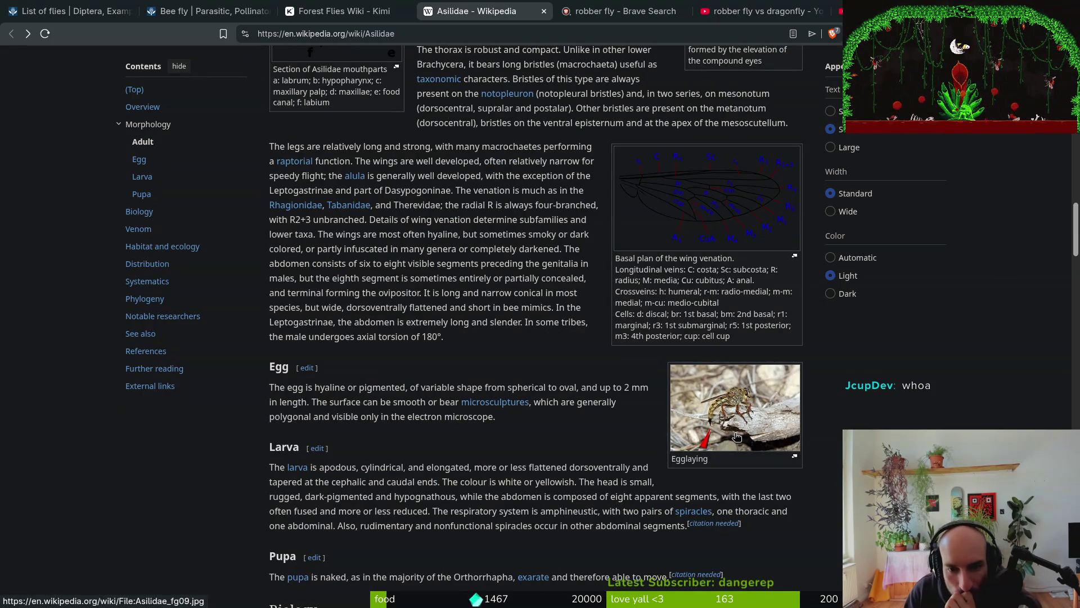
pyautogui.click(718, 417)
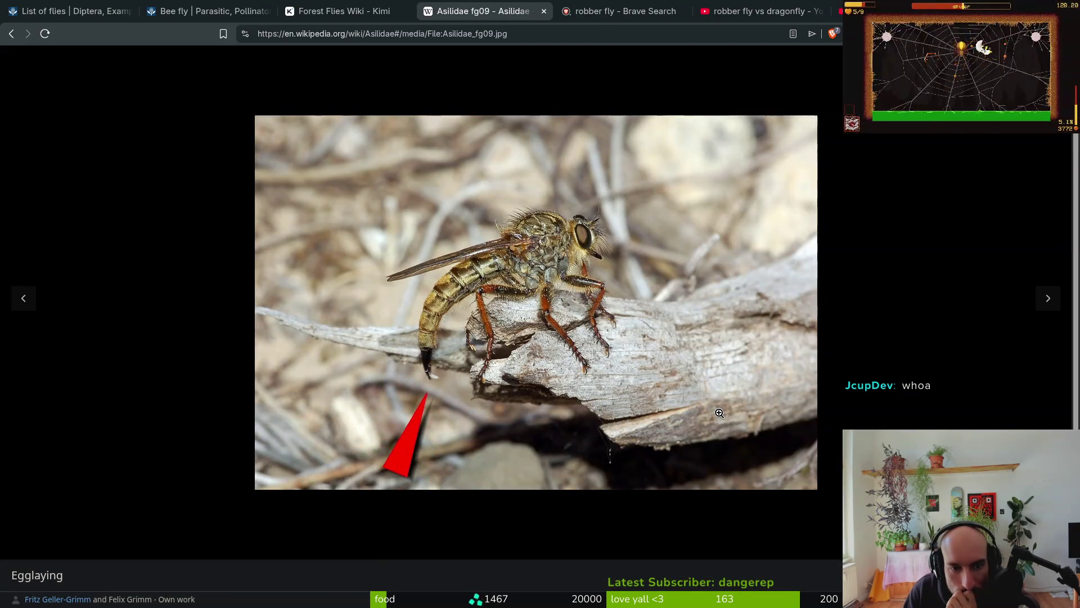
pyautogui.click(11, 35)
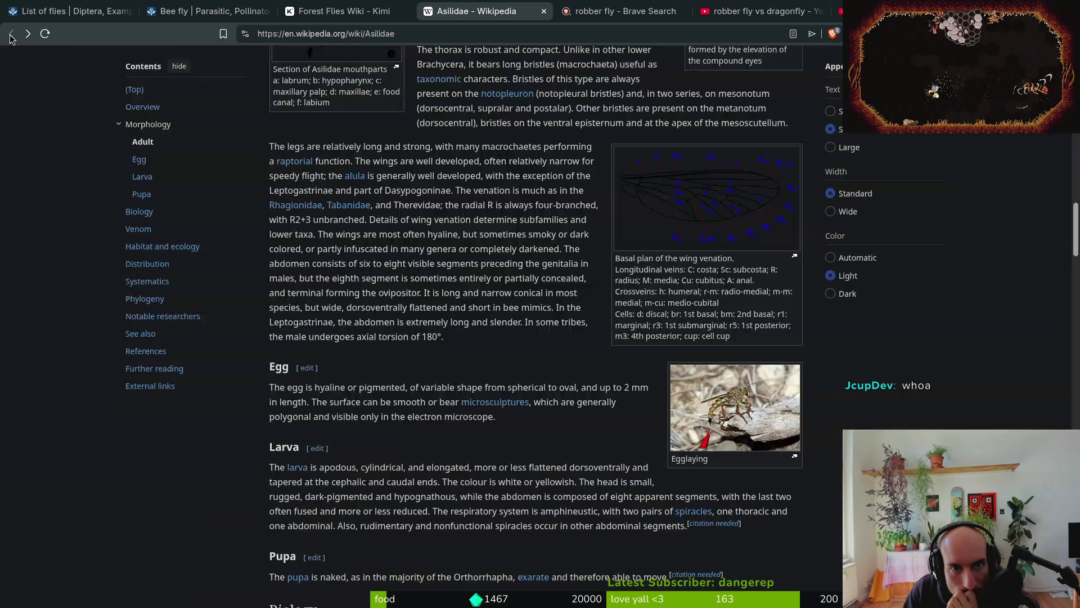
pyautogui.scroll(-5, 619, 371)
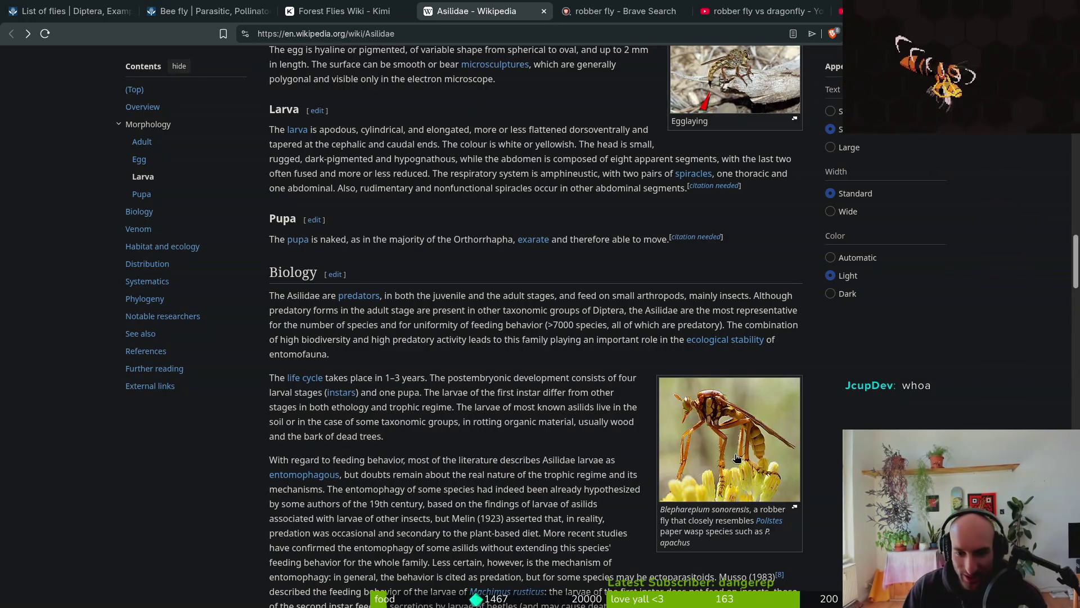
# Open the paper wasp mimic photo in a new tab, view it, and close it
pyautogui.middleClick(712, 422)
pyautogui.click(560, 8)
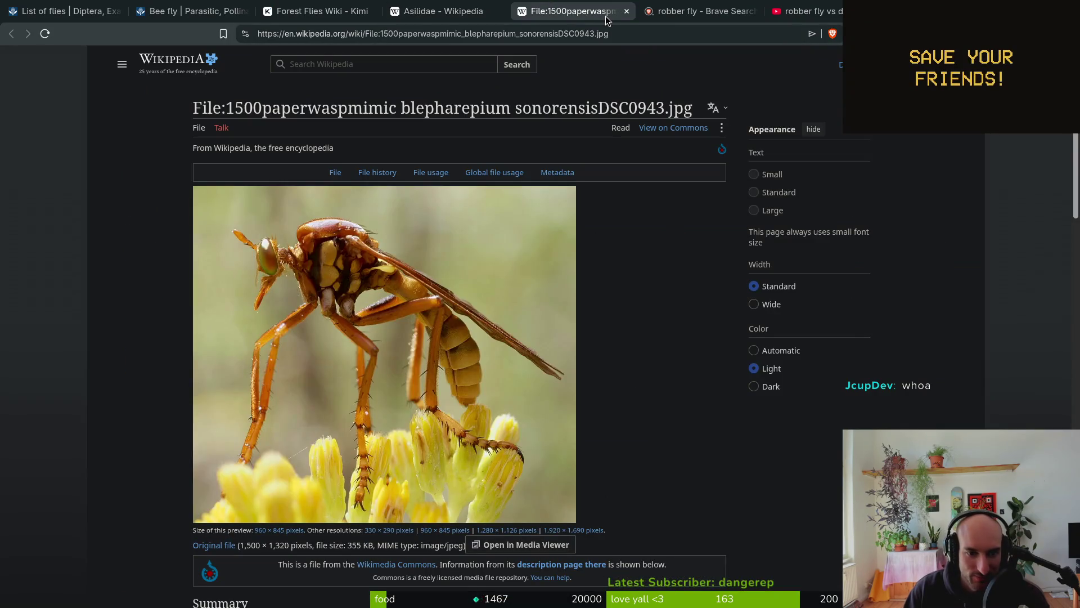
pyautogui.click(626, 12)
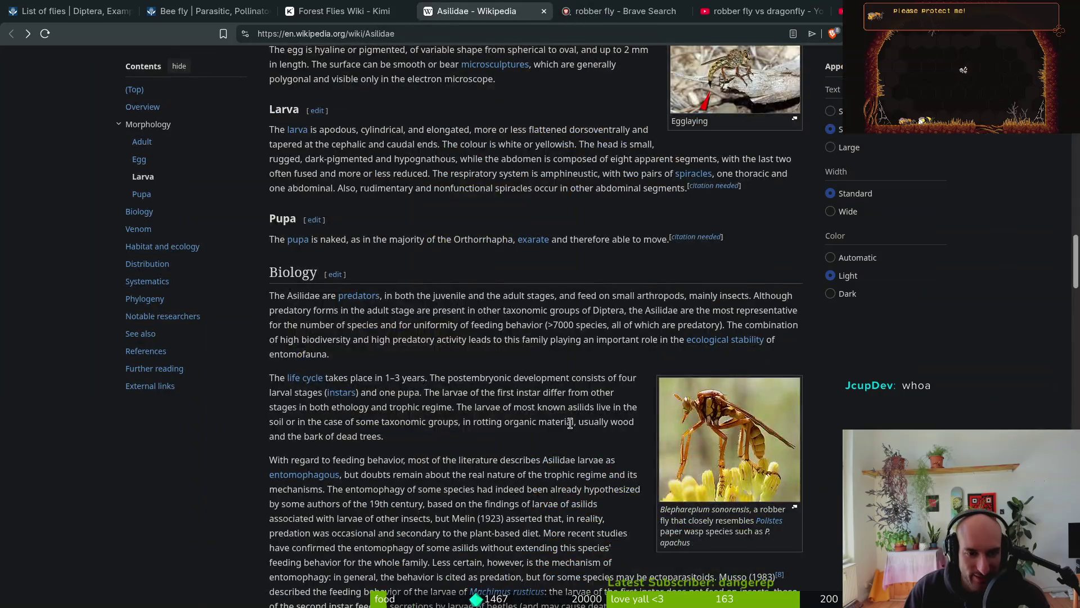
# Scroll to the Venom section and highlight the word 'proboscis'
pyautogui.scroll(-15, 629, 512)
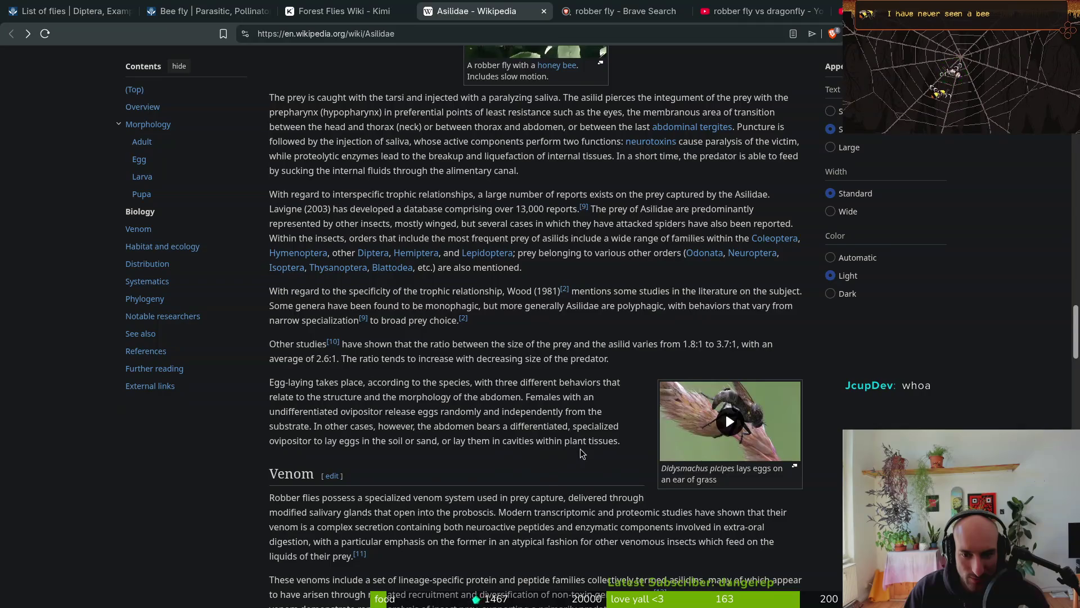
pyautogui.scroll(-5, 582, 441)
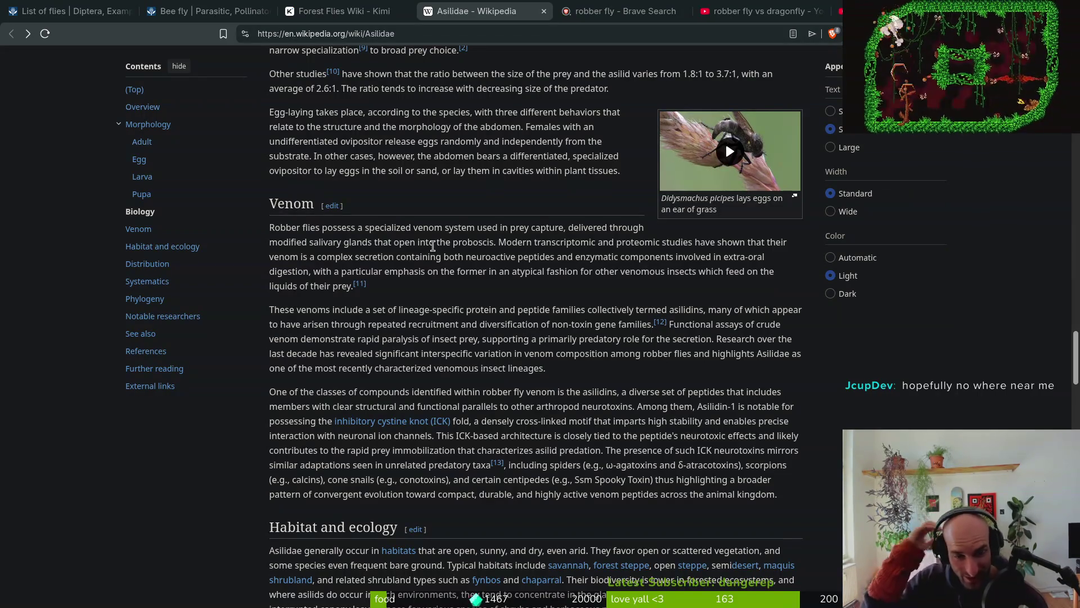
pyautogui.moveTo(453, 242); pyautogui.dragTo(496, 242)
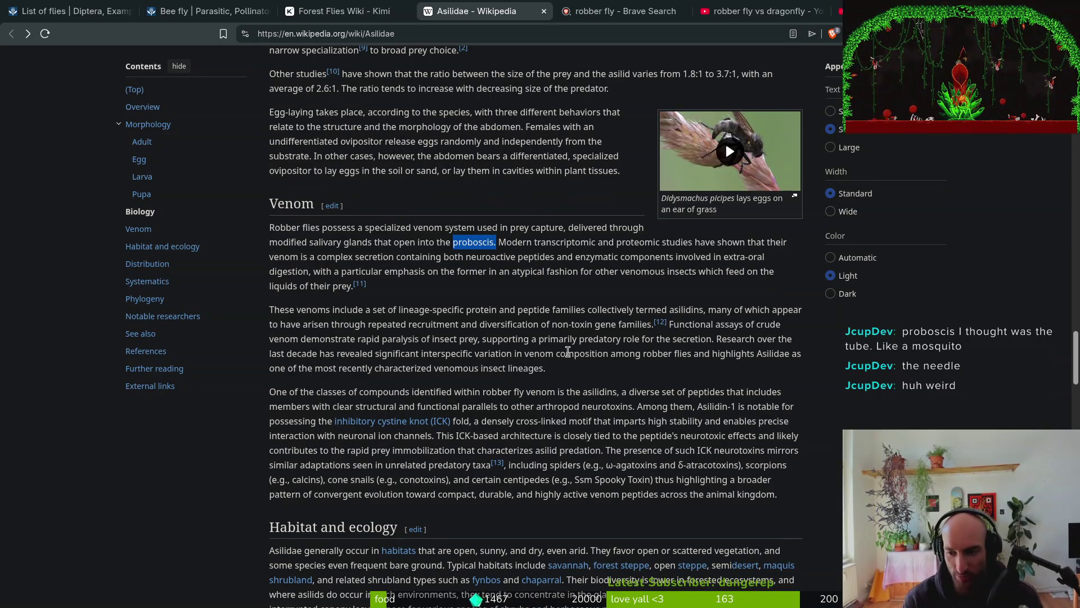
pyautogui.scroll(3, 579, 372)
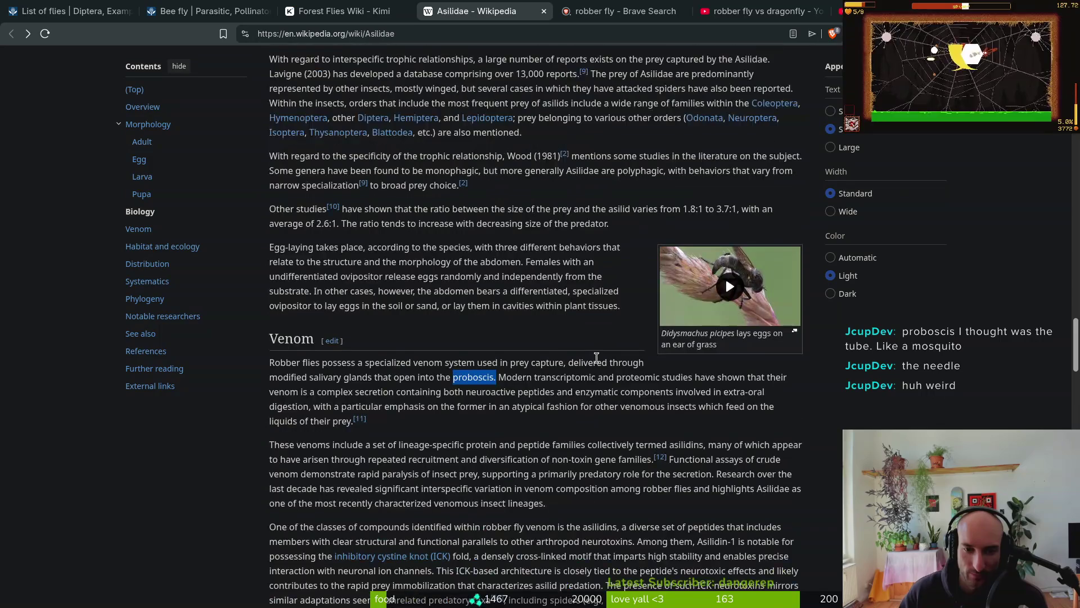
pyautogui.scroll(-3, 569, 429)
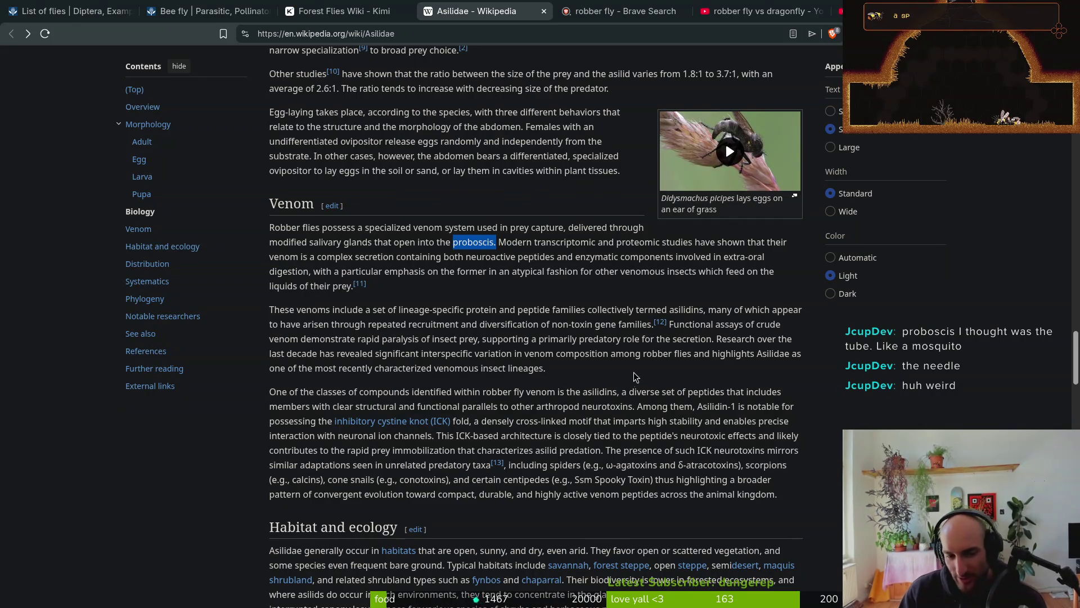
pyautogui.scroll(-5, 636, 377)
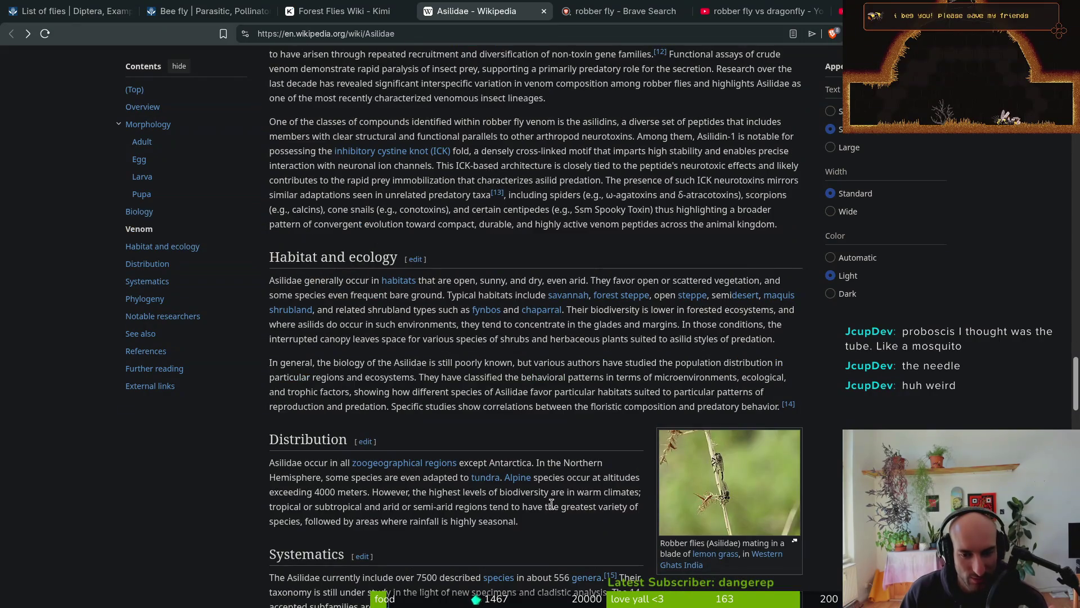
pyautogui.scroll(-7, 552, 503)
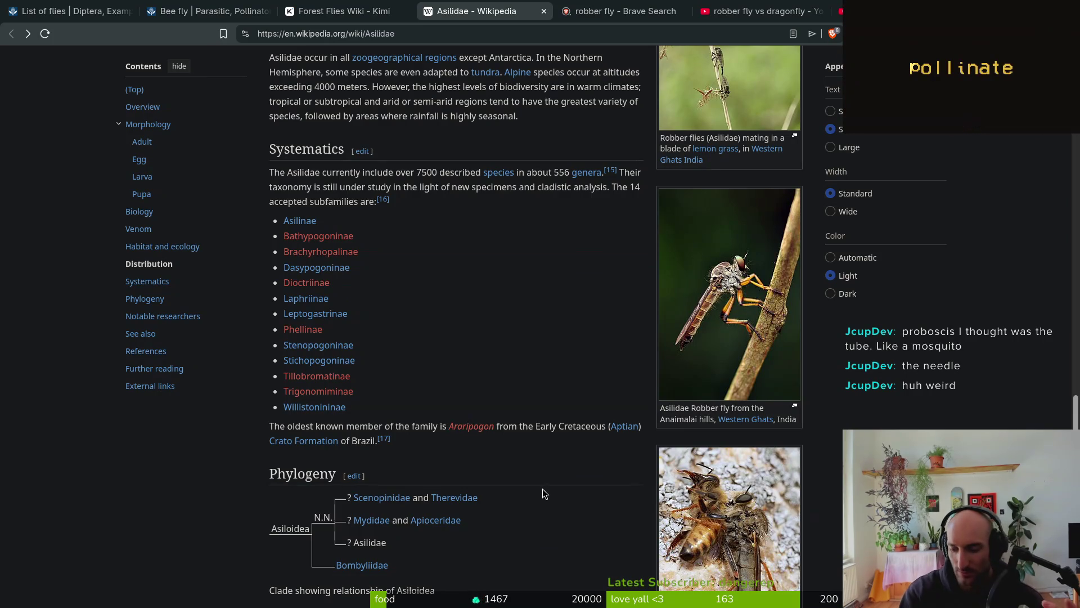
pyautogui.press('super')
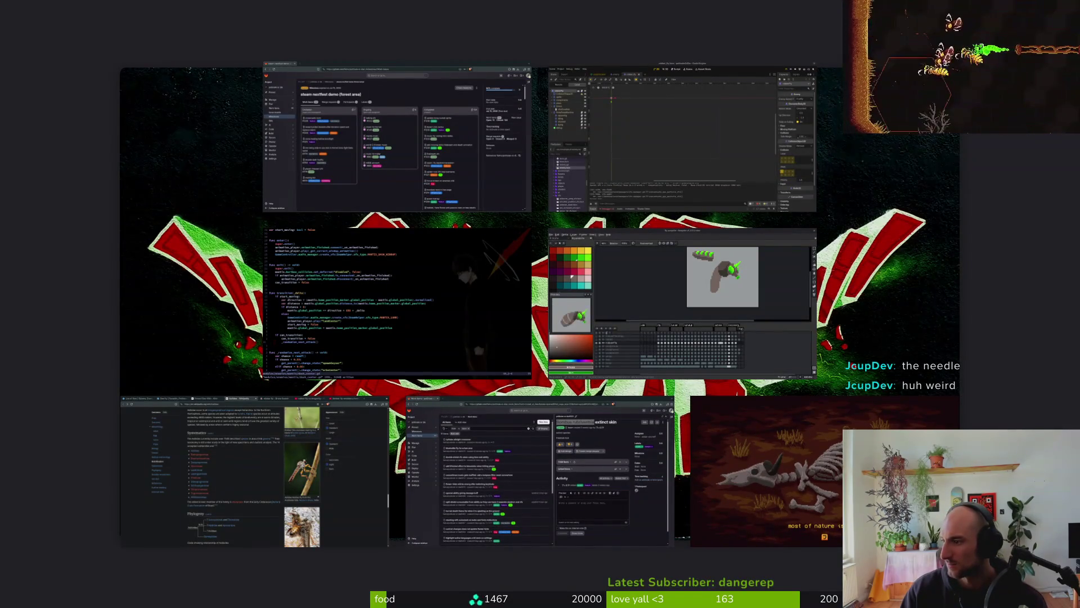
pyautogui.press('super')
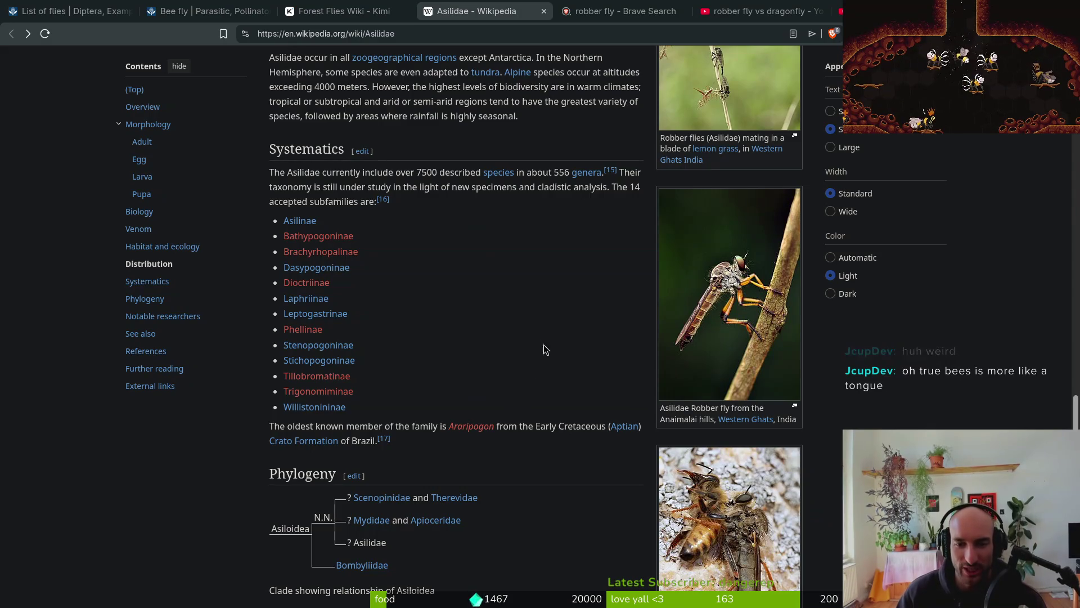
pyautogui.scroll(-6, 467, 343)
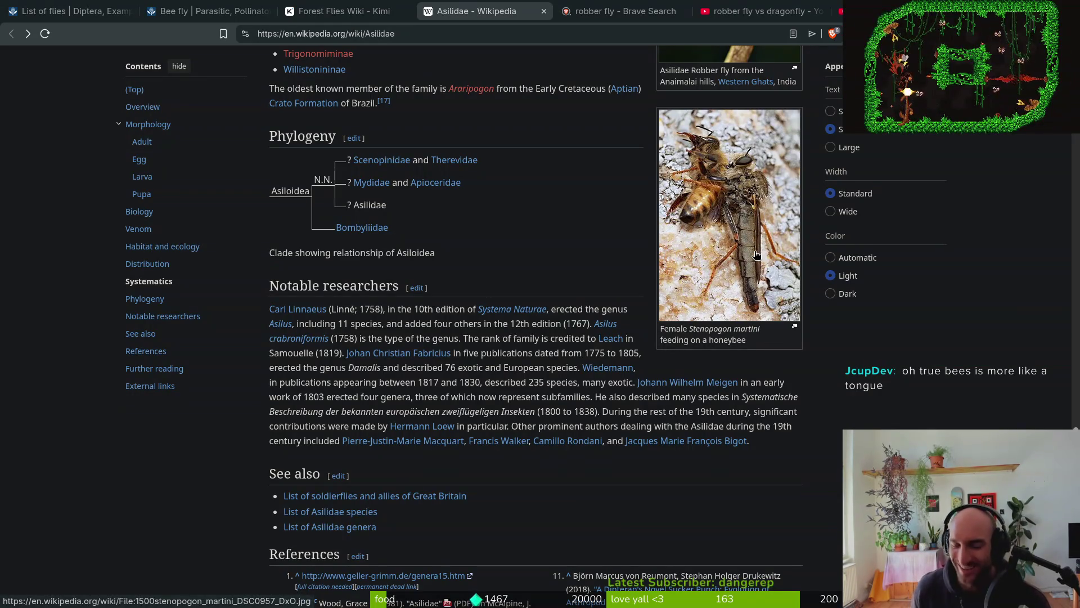
pyautogui.scroll(-2, 689, 238)
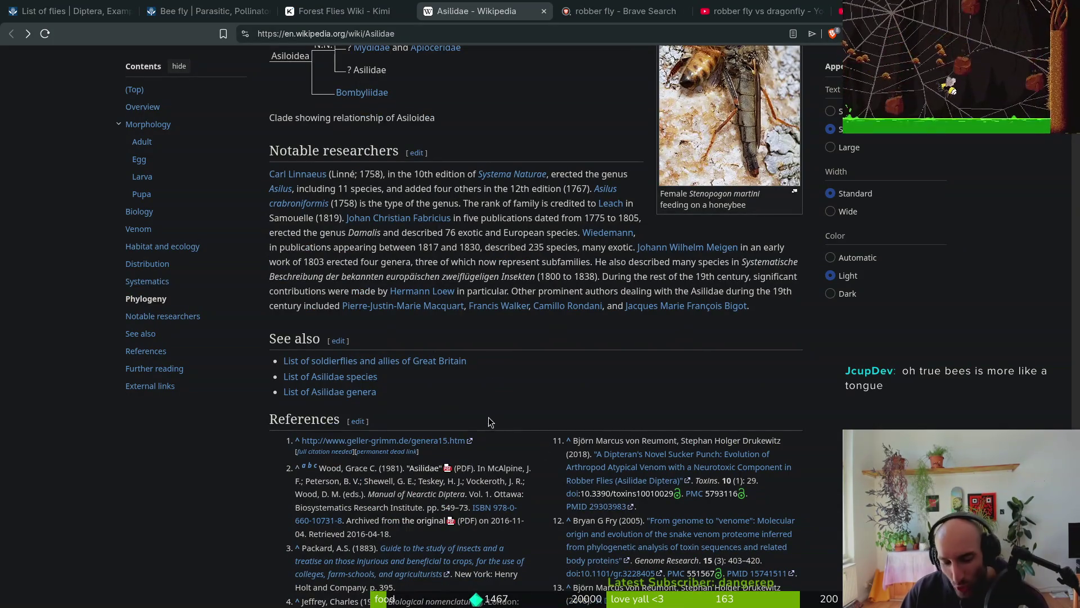
pyautogui.scroll(20, 556, 369)
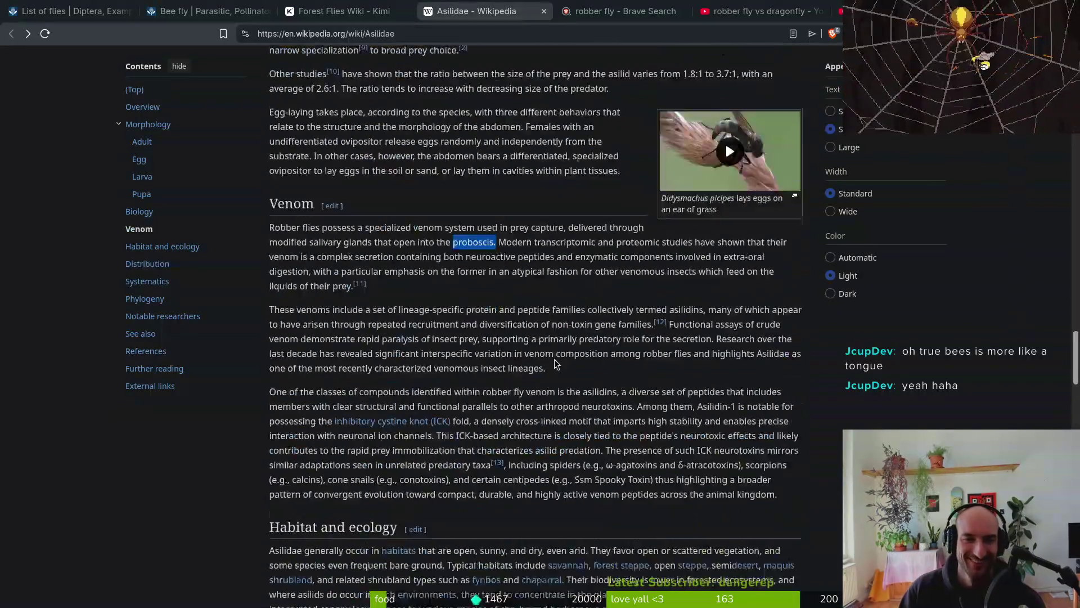
pyautogui.scroll(3, 542, 414)
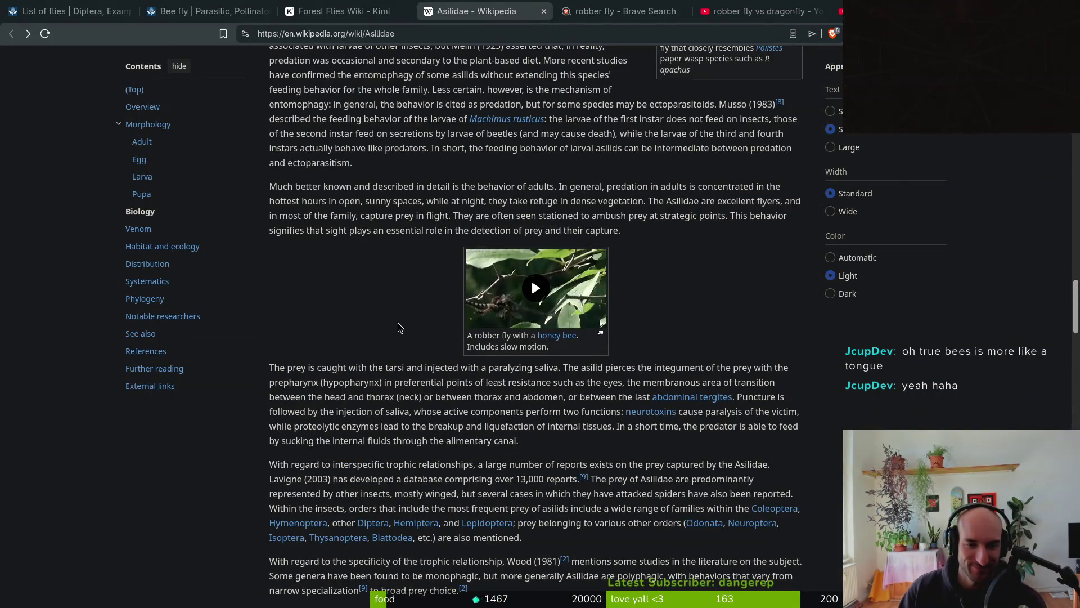
# Play the 'Robberfly with honeybee' clip, then switch to fly.aseprite in Aseprite
pyautogui.click(536, 289)
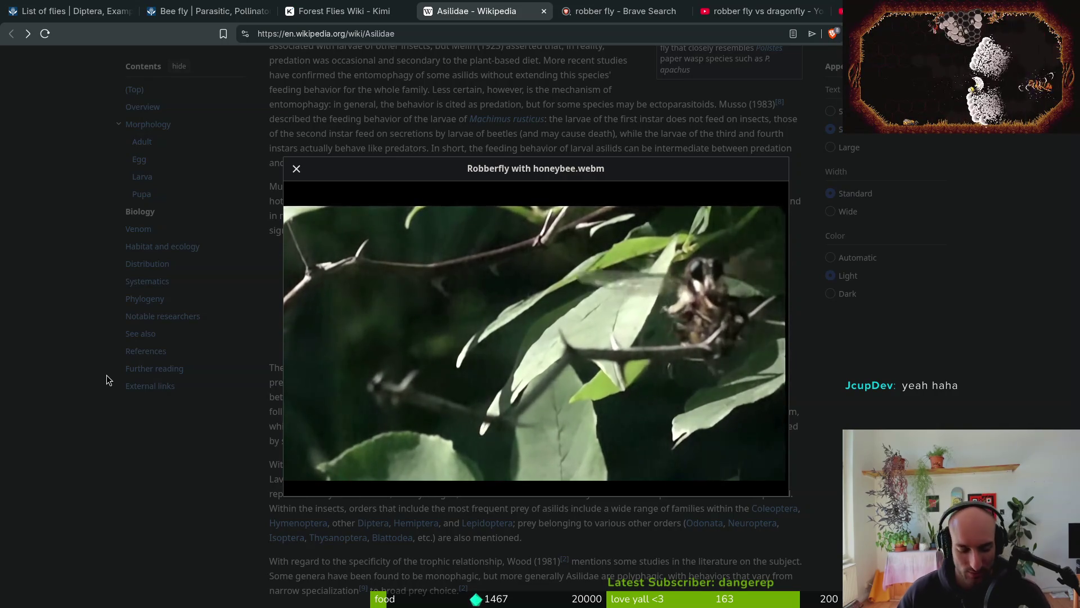
pyautogui.hotkey('alt', 'Tab')
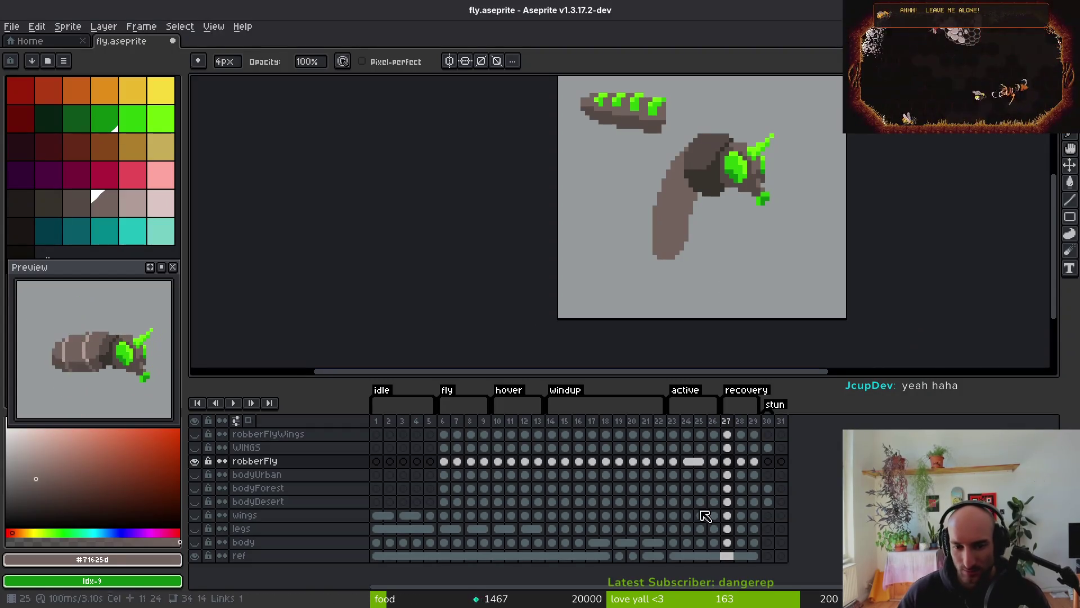
# Step back two robberFly frames and zoom out, then return to the honeybee video in the browser
pyautogui.press('Left')
pyautogui.press('i')
pyautogui.scroll(-1, 712, 210)
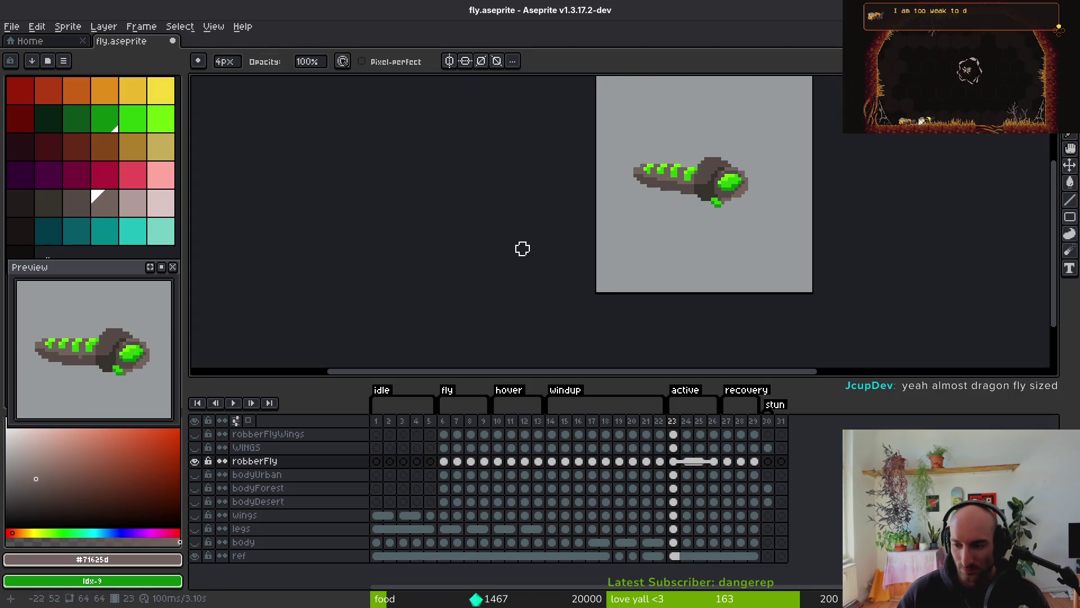
pyautogui.hotkey('alt', 'Tab')
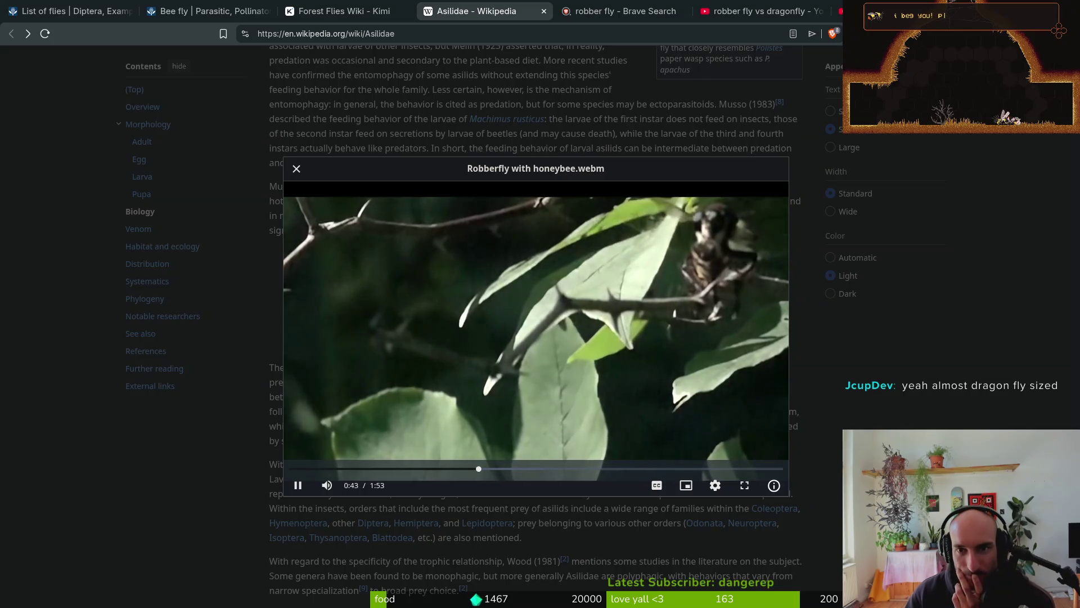
# Unmute the hornet-wrestling Short at full volume, then close its tab
pyautogui.click(839, 12)
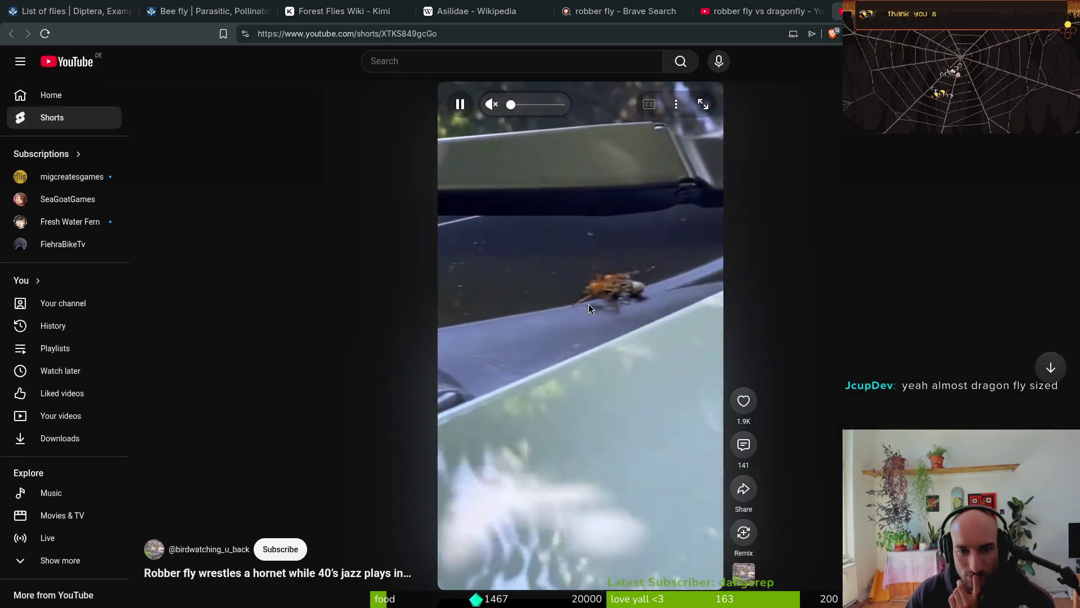
pyautogui.moveTo(511, 105); pyautogui.dragTo(605, 111)
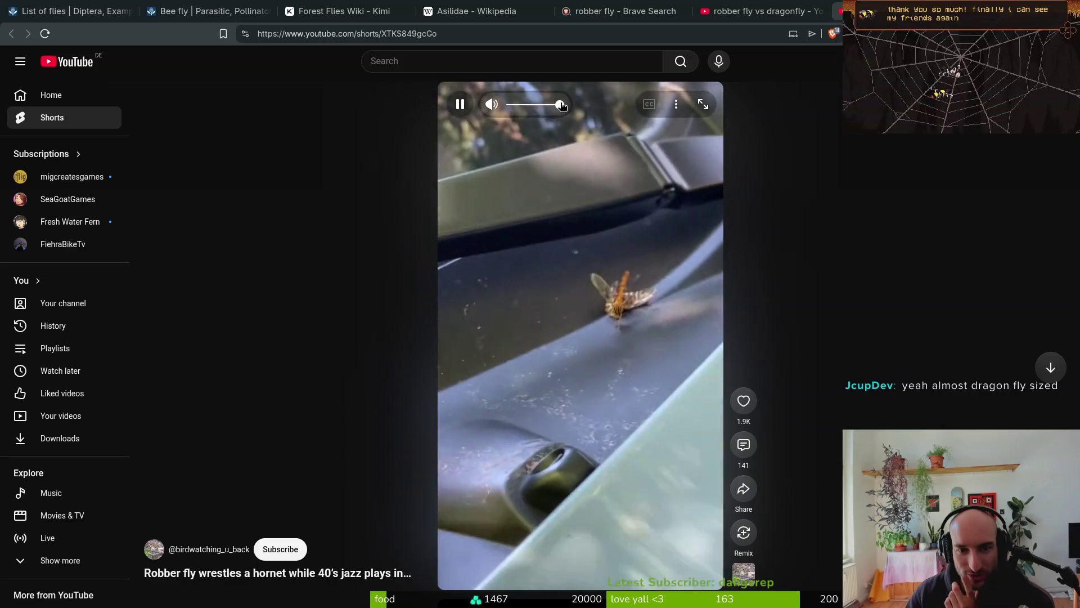
pyautogui.hotkey('ctrl', 'w')
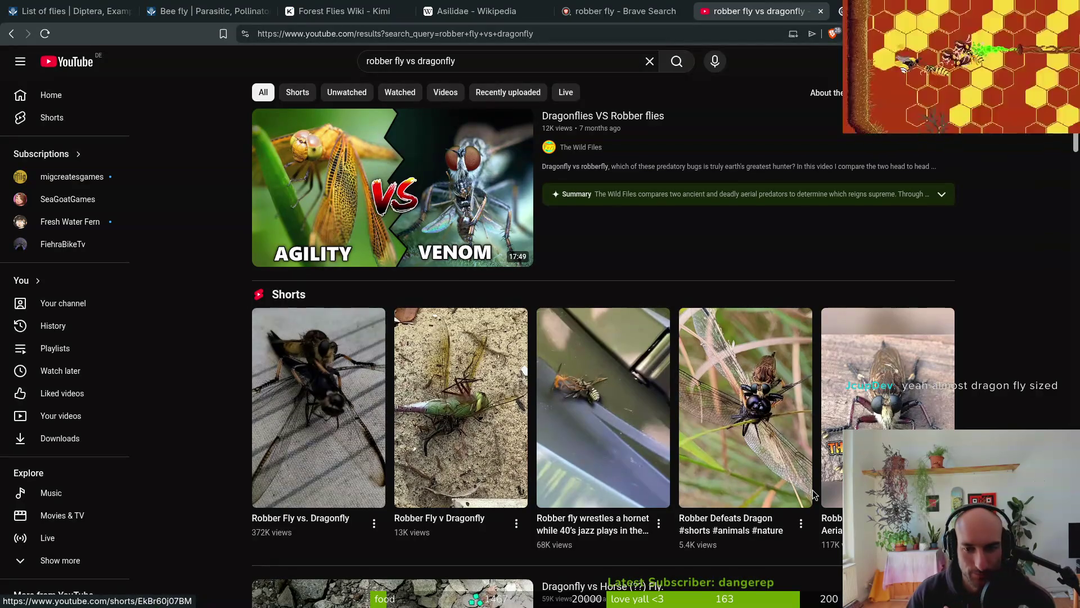
# Open a dragonfly Short from the results in a new tab and scroll down to the Shorts row
pyautogui.moveTo(810, 493)
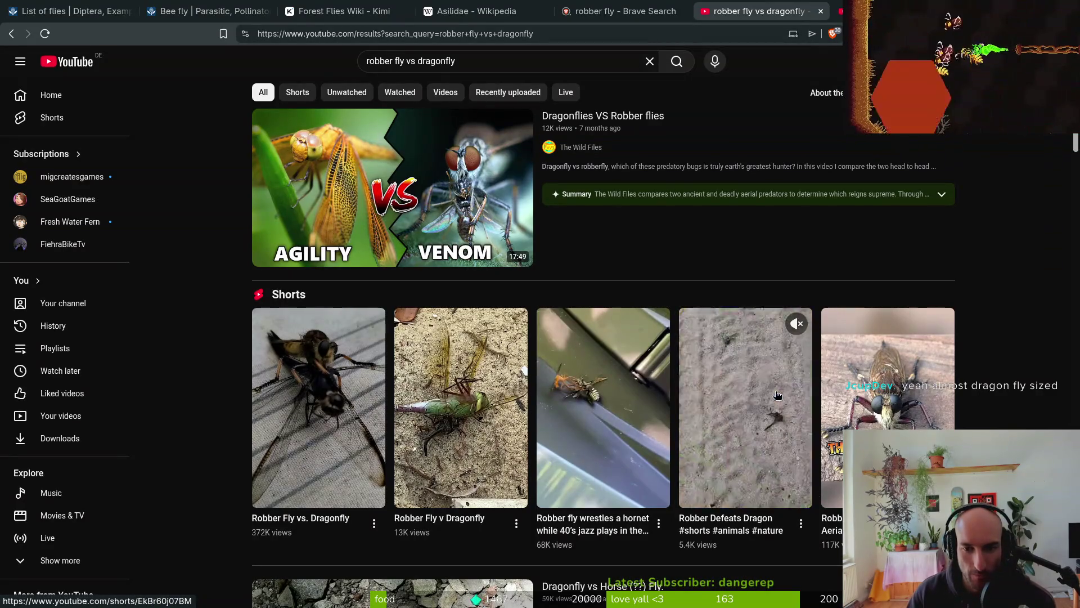
pyautogui.middleClick(754, 440)
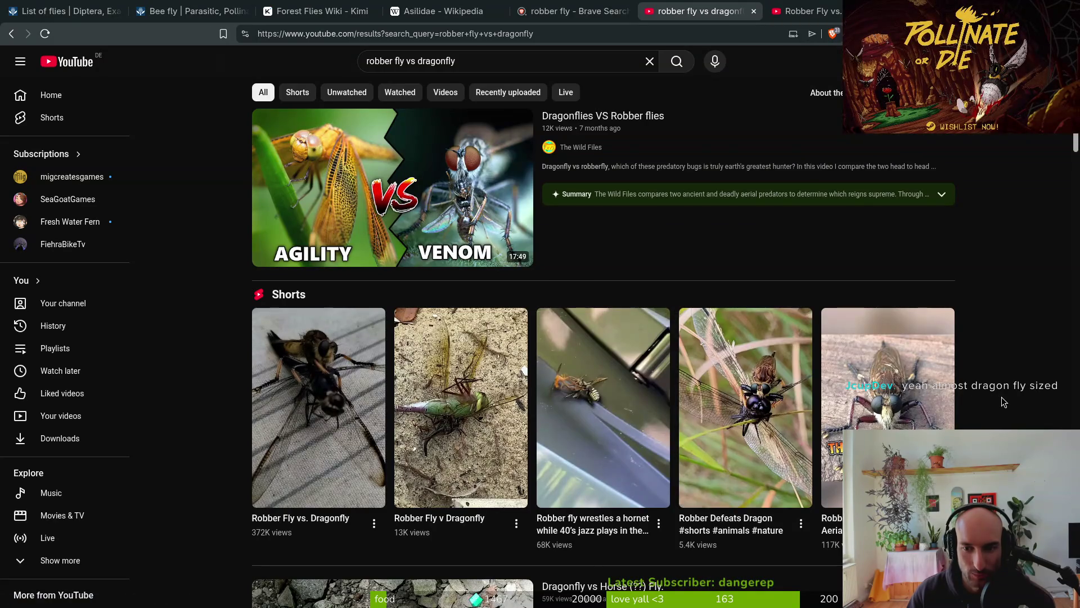
pyautogui.scroll(-5, 1004, 401)
pyautogui.moveTo(473, 430)
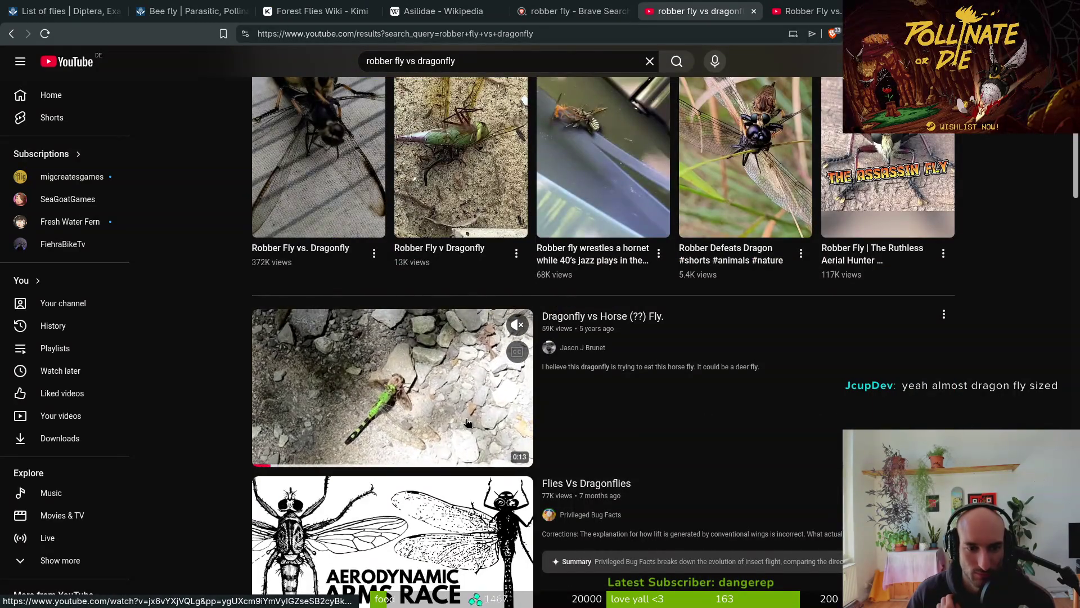
pyautogui.scroll(-3, 181, 429)
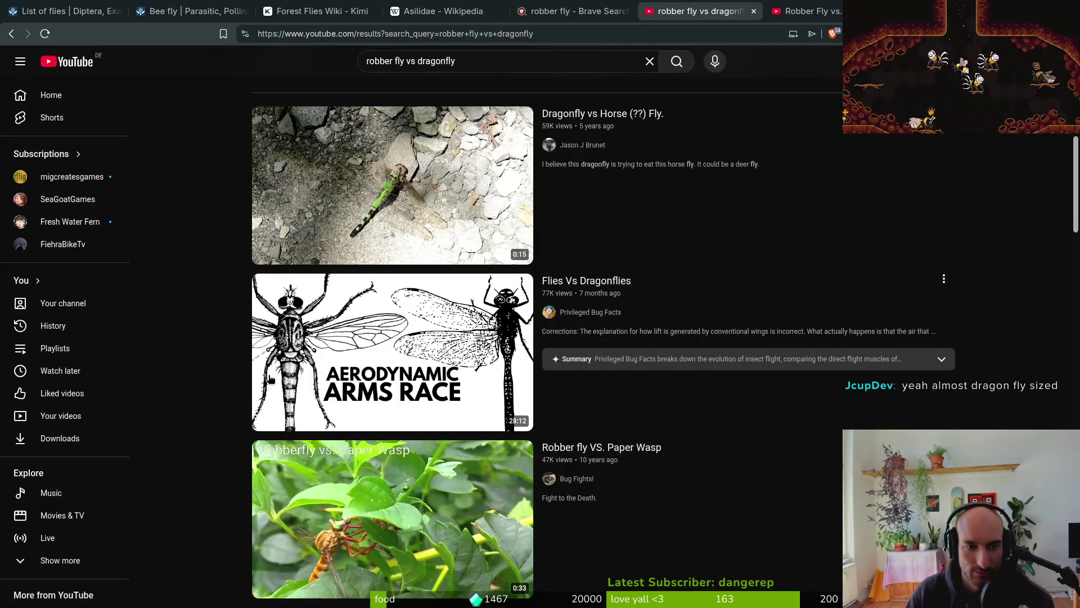
pyautogui.moveTo(319, 358)
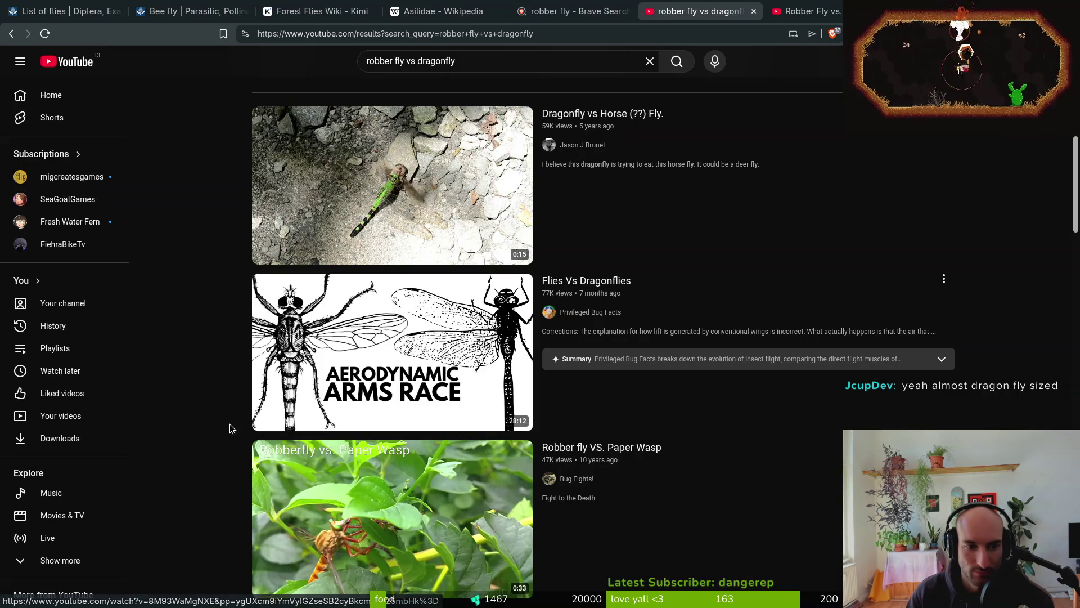
pyautogui.scroll(-2, 214, 424)
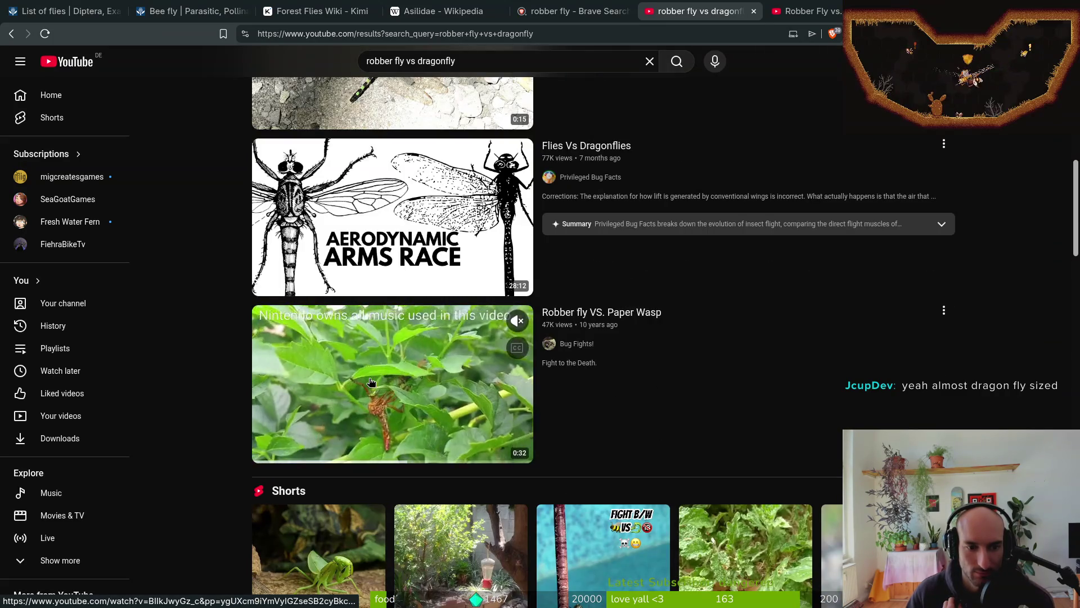
pyautogui.scroll(-4, 234, 402)
pyautogui.scroll(-2, 194, 406)
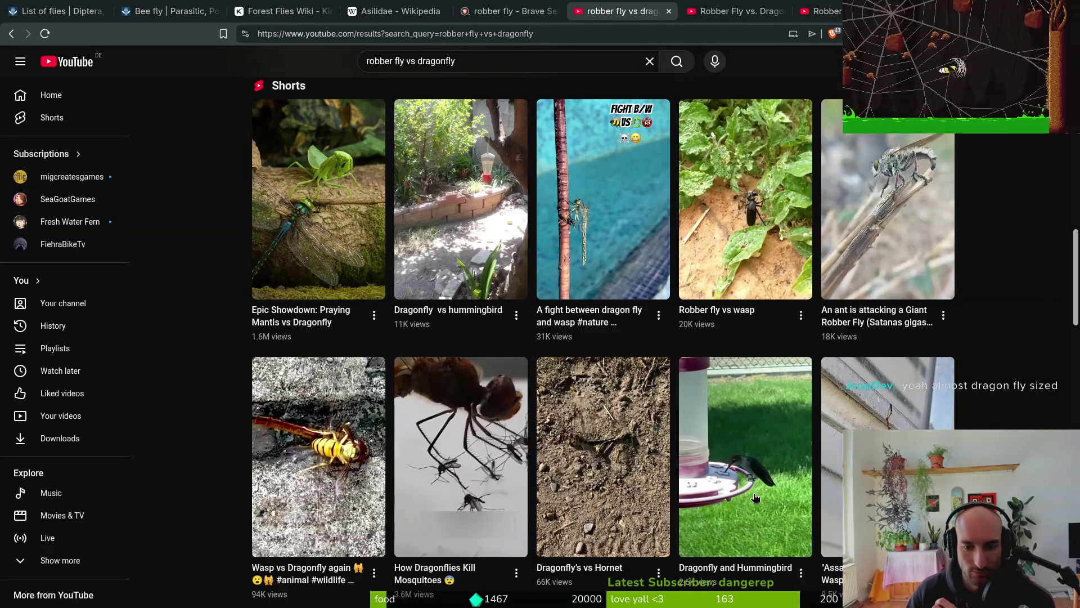
pyautogui.moveTo(757, 498)
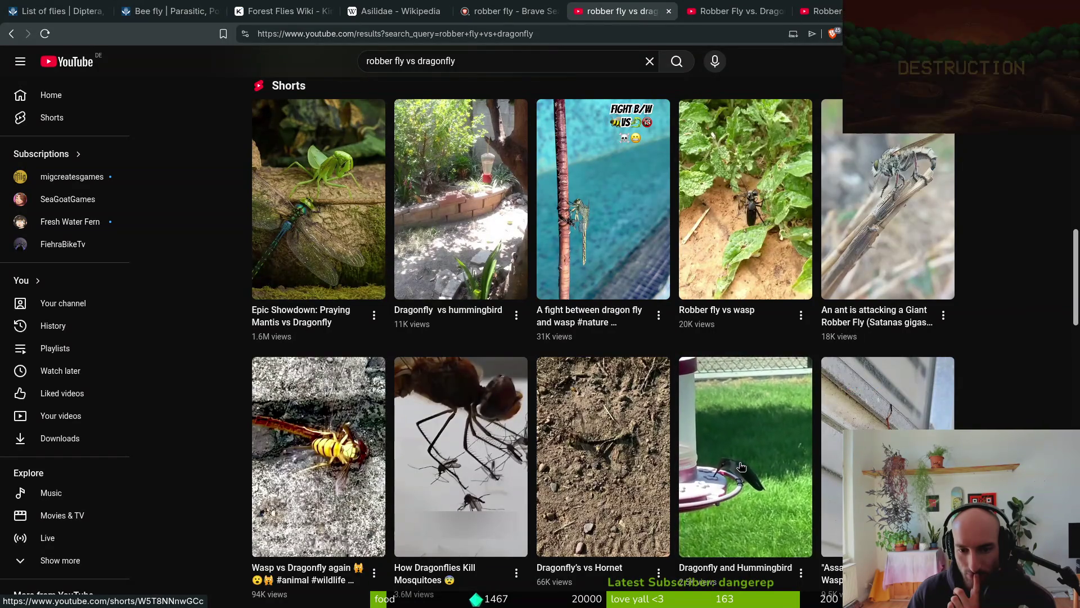
# Open the Dragonfly and Hummingbird Short in a new tab and browse further results
pyautogui.middleClick(751, 491)
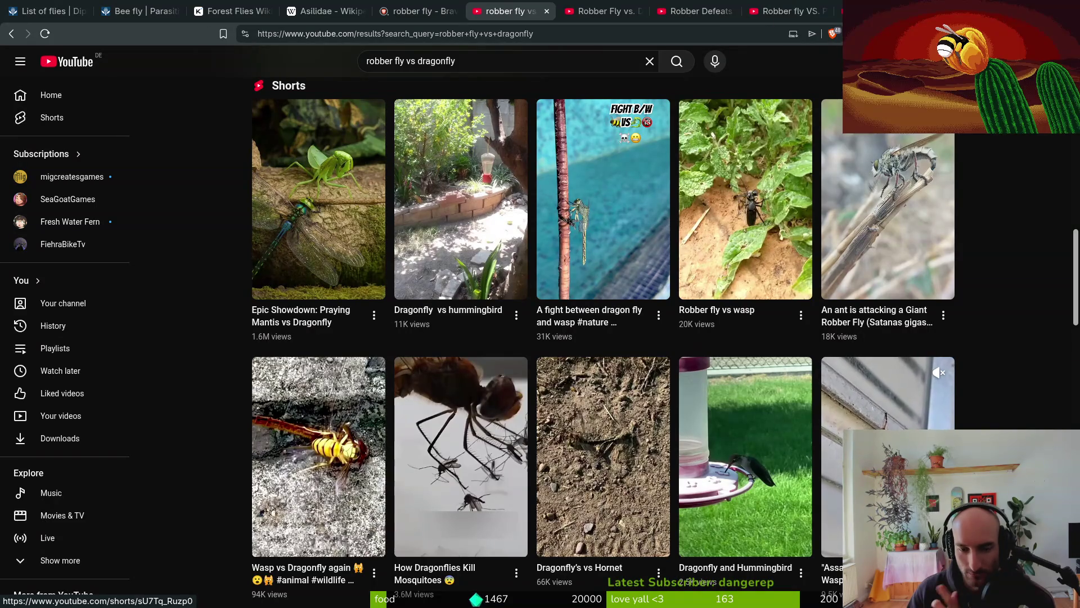
pyautogui.scroll(-1, 614, 478)
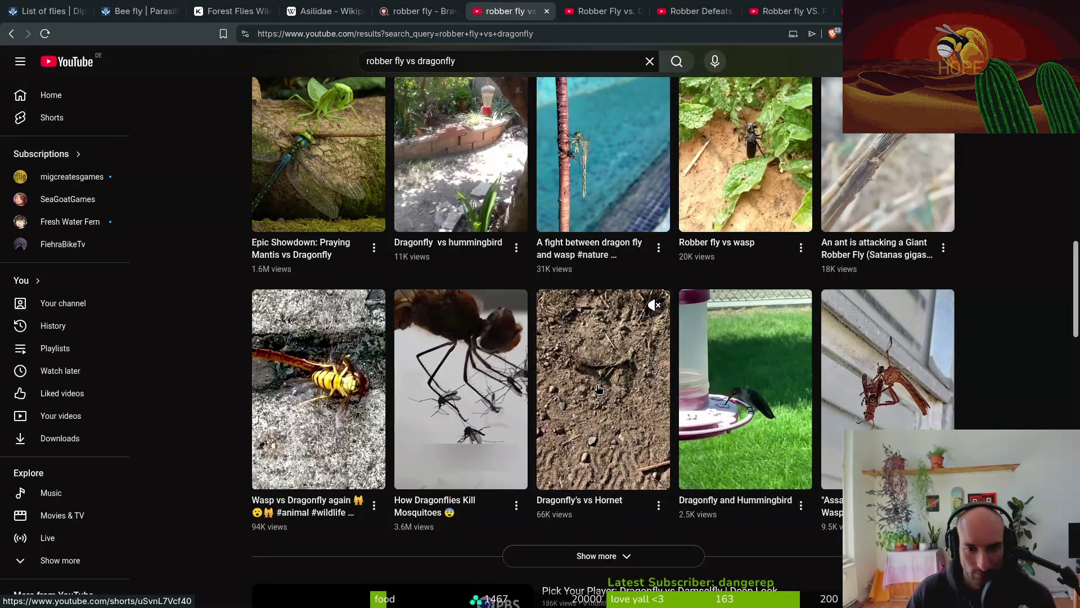
pyautogui.moveTo(472, 400)
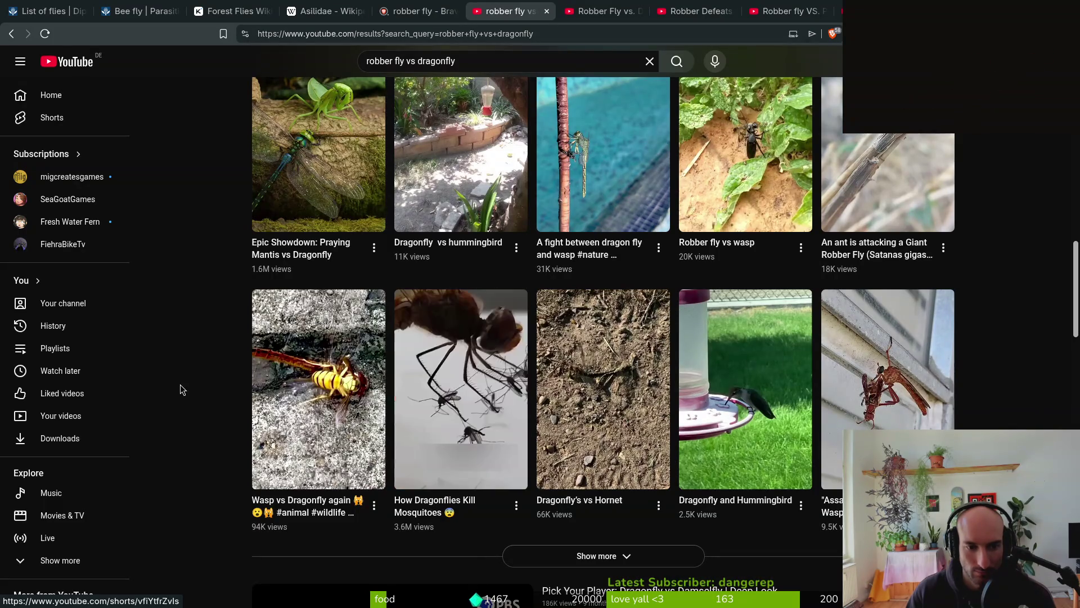
pyautogui.scroll(-2, 217, 415)
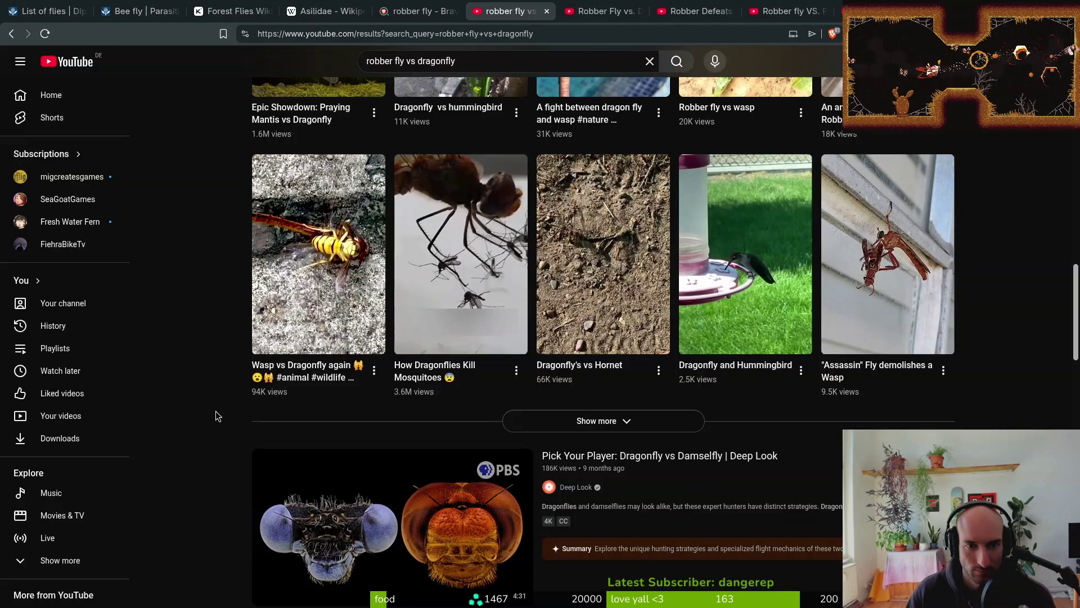
pyautogui.scroll(-1, 220, 405)
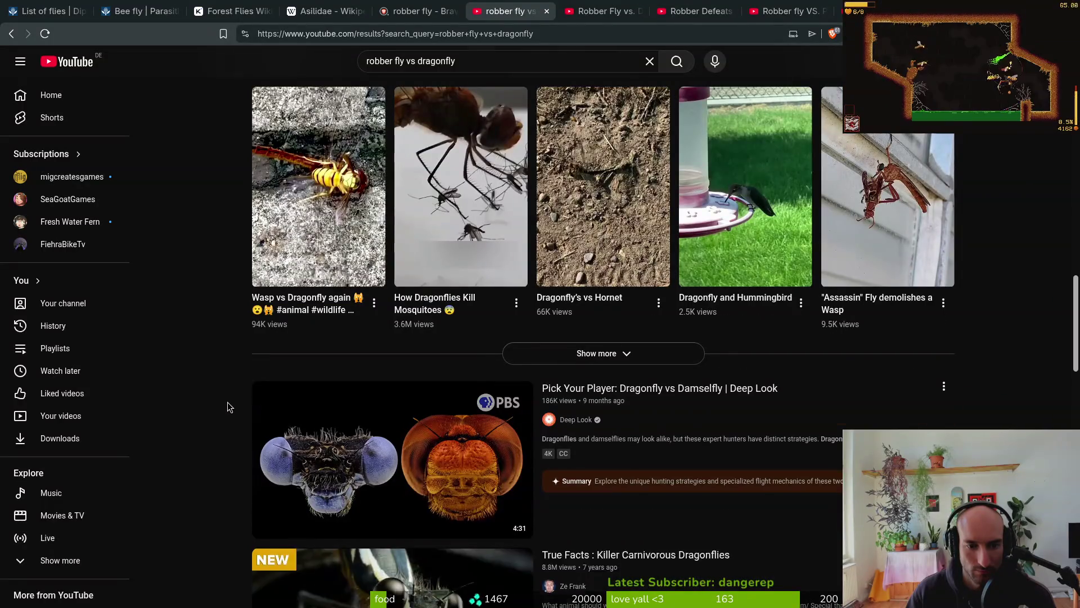
pyautogui.scroll(-3, 230, 407)
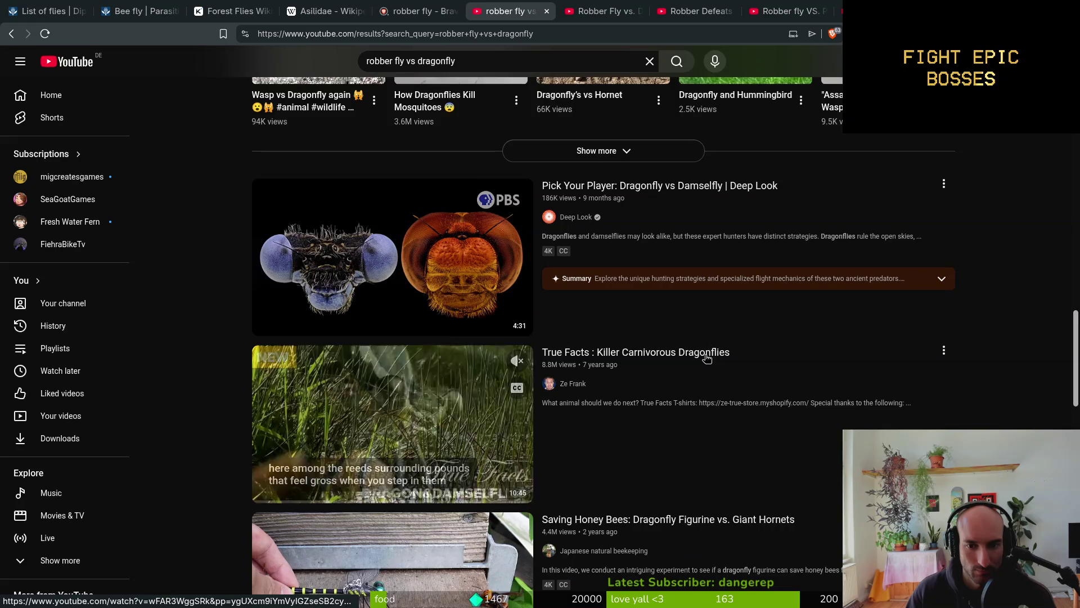
pyautogui.scroll(-4, 300, 408)
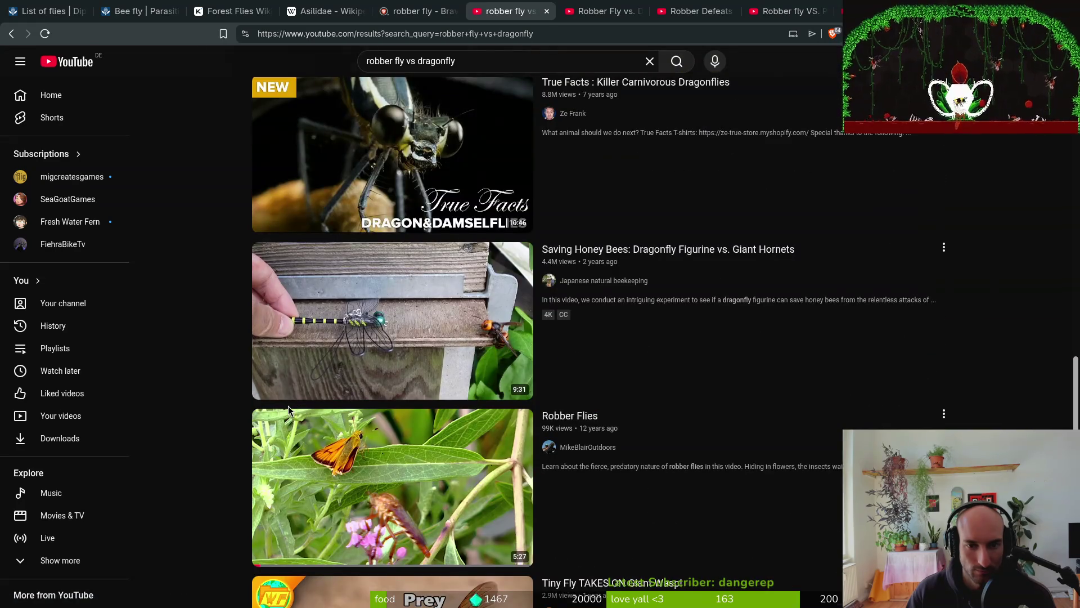
pyautogui.scroll(-3, 288, 406)
# Clear 'vs dragonfly' from the 'robber fly vs dragonfly' search query
pyautogui.moveTo(442, 277)
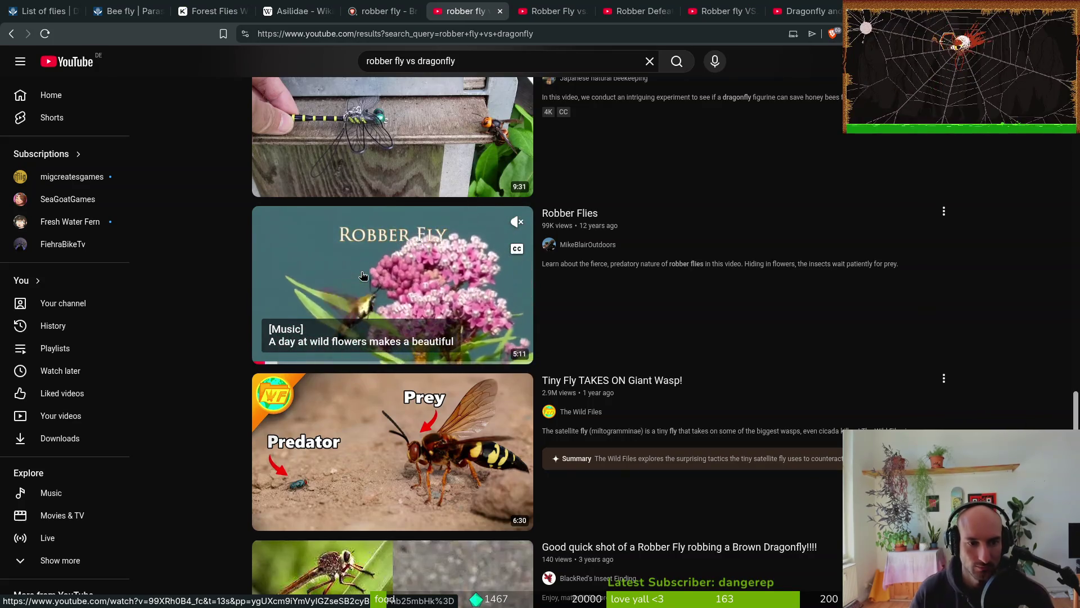
pyautogui.scroll(-2, 174, 434)
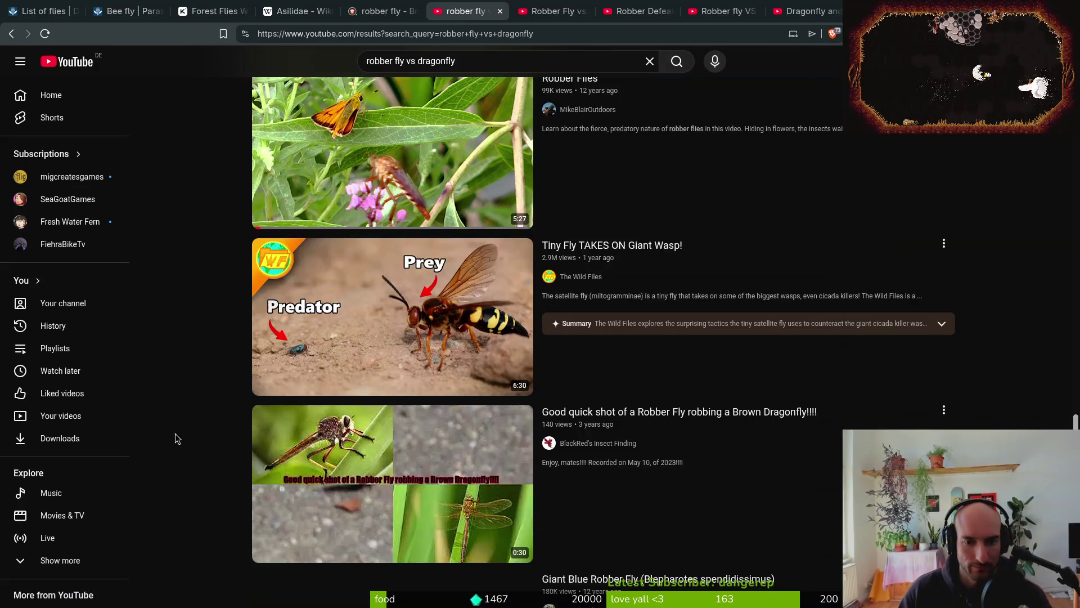
pyautogui.moveTo(661, 433)
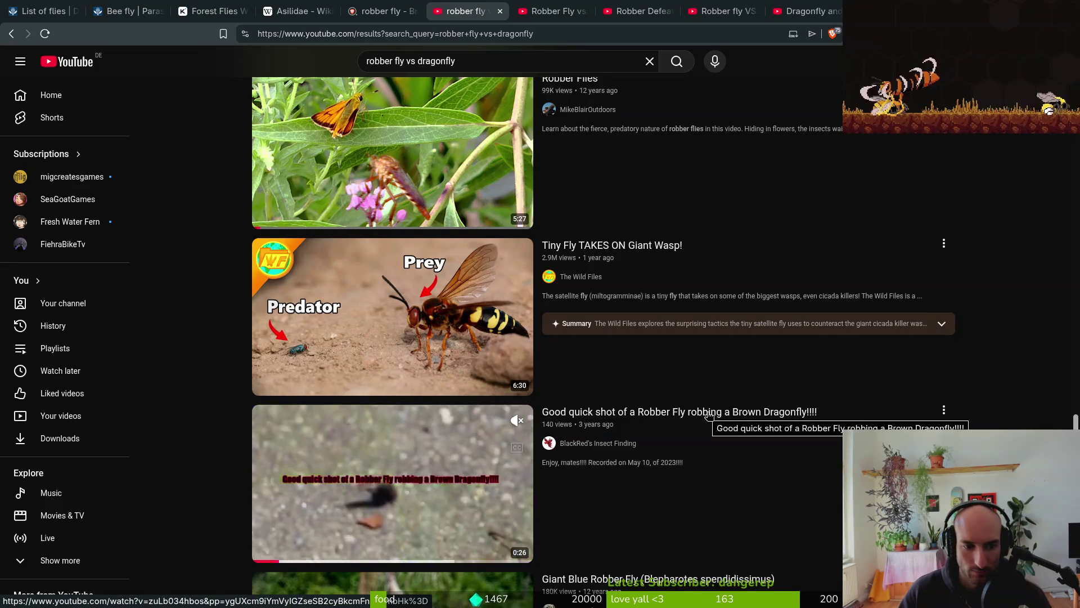
pyautogui.click(492, 60)
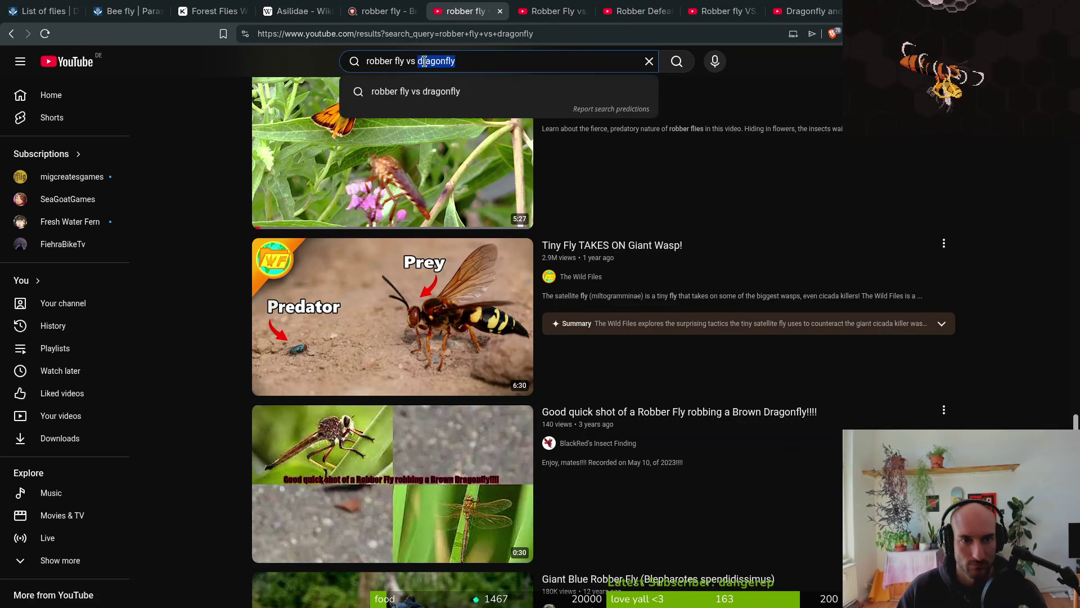
pyautogui.press('BackSpace')
# Search YouTube for 'robber fly slow motion' via the suggestion list
pyautogui.write('slowmo')
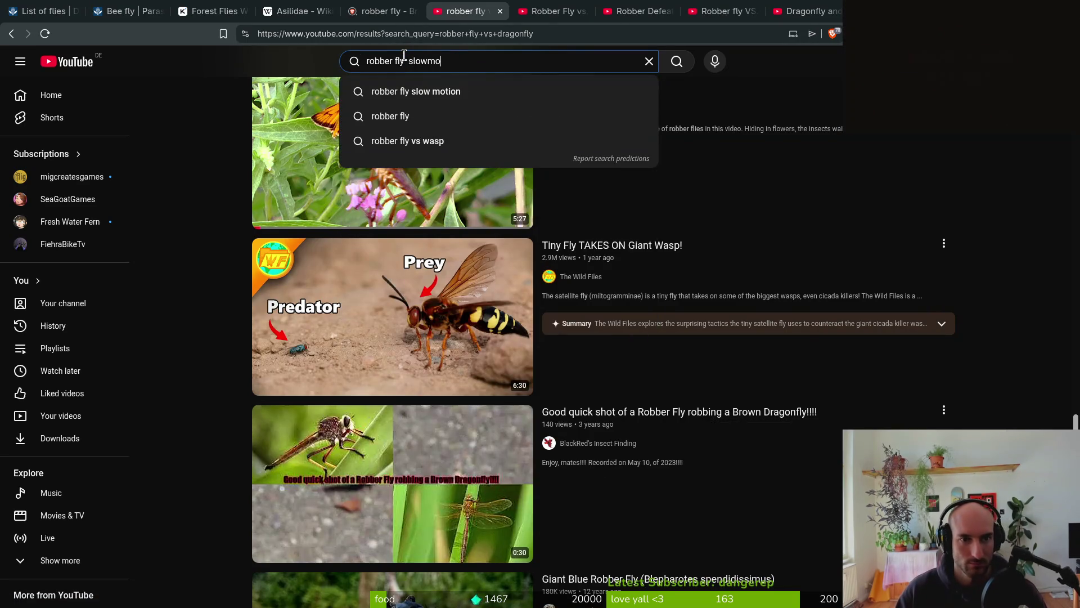
pyautogui.click(416, 91)
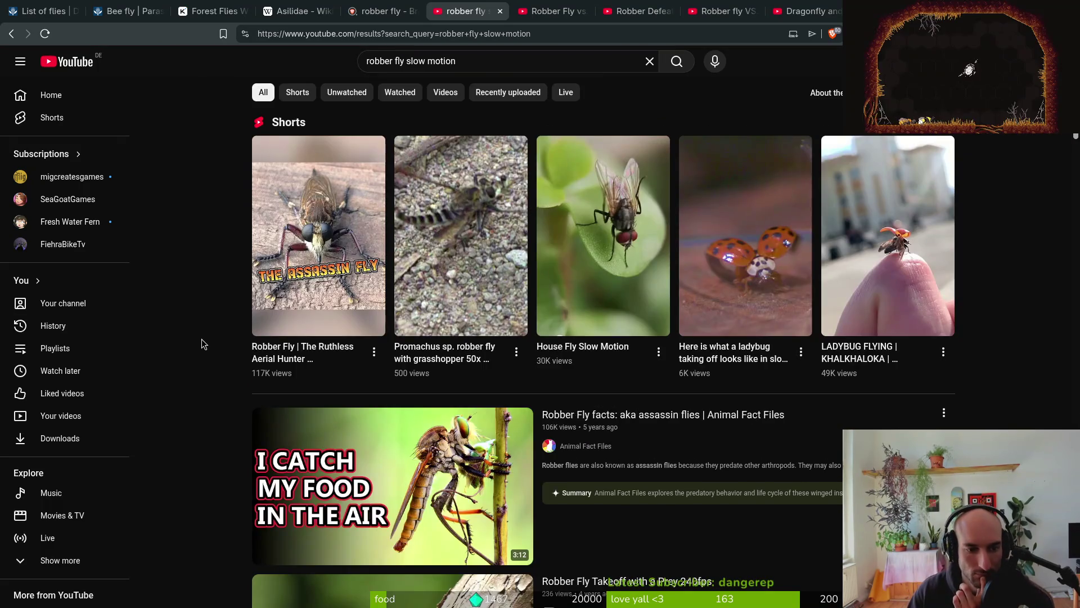
pyautogui.scroll(-2, 213, 349)
pyautogui.moveTo(322, 387)
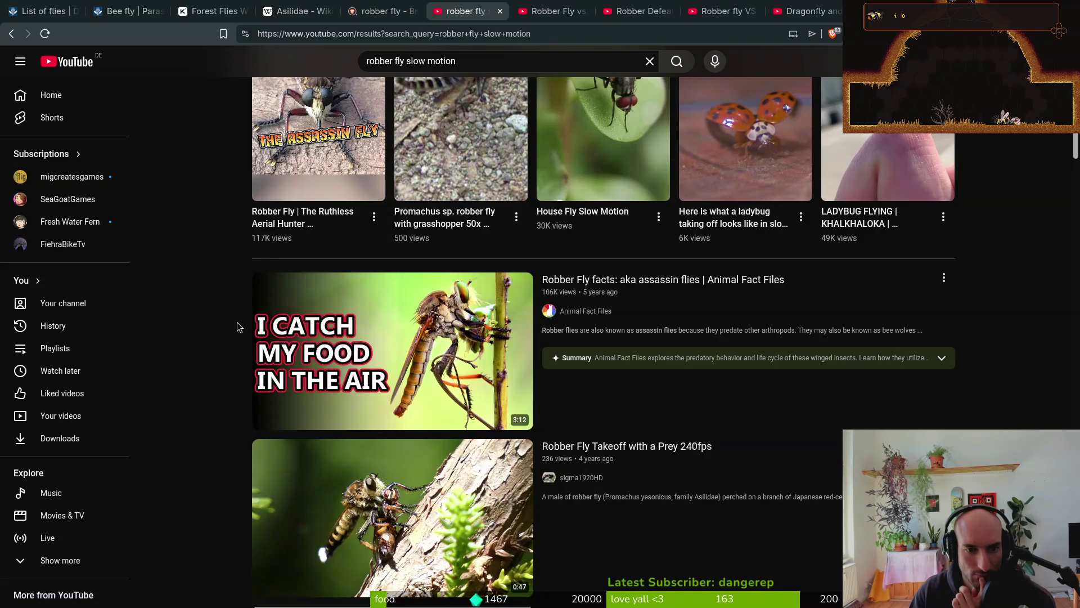
# Scroll the slow-motion results, then bring up the Robber Fly vs. Dragonfly Short tab
pyautogui.scroll(-3, 237, 330)
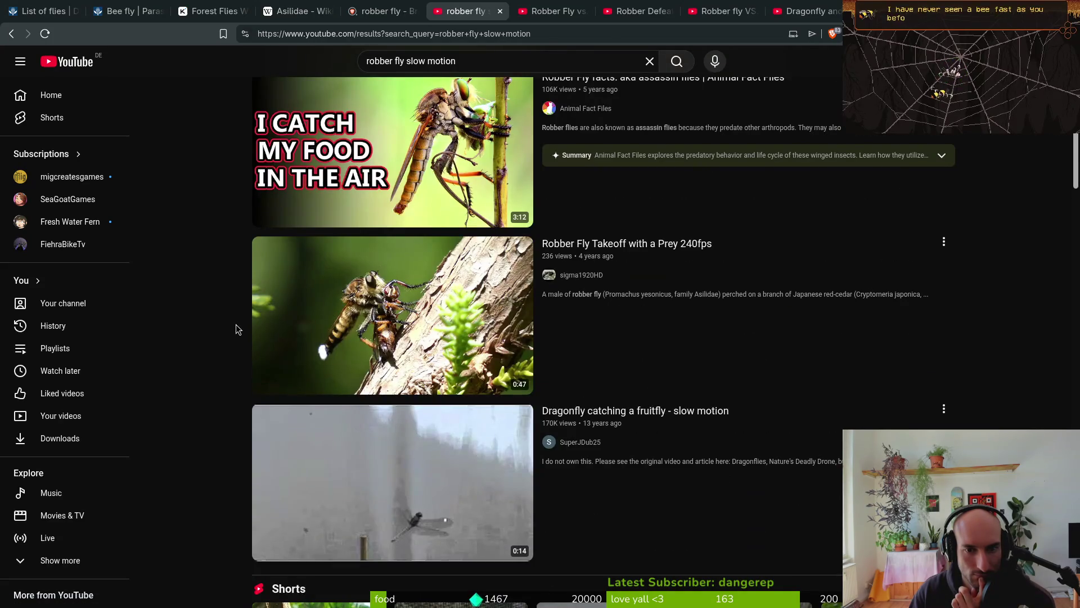
pyautogui.scroll(-1, 221, 343)
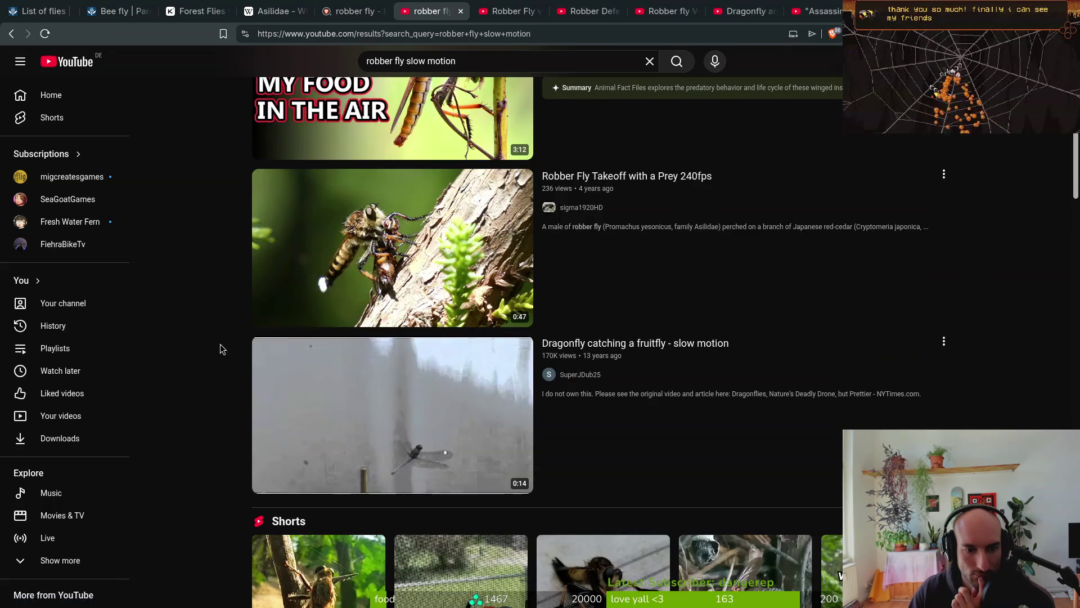
pyautogui.scroll(-3, 233, 360)
pyautogui.scroll(-6, 232, 360)
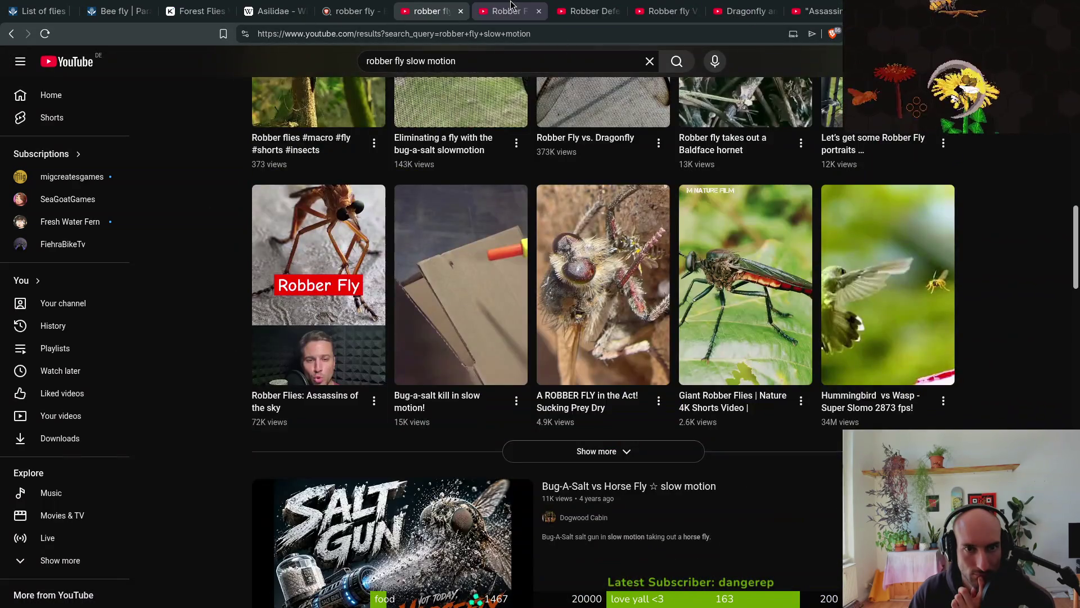
pyautogui.click(512, 7)
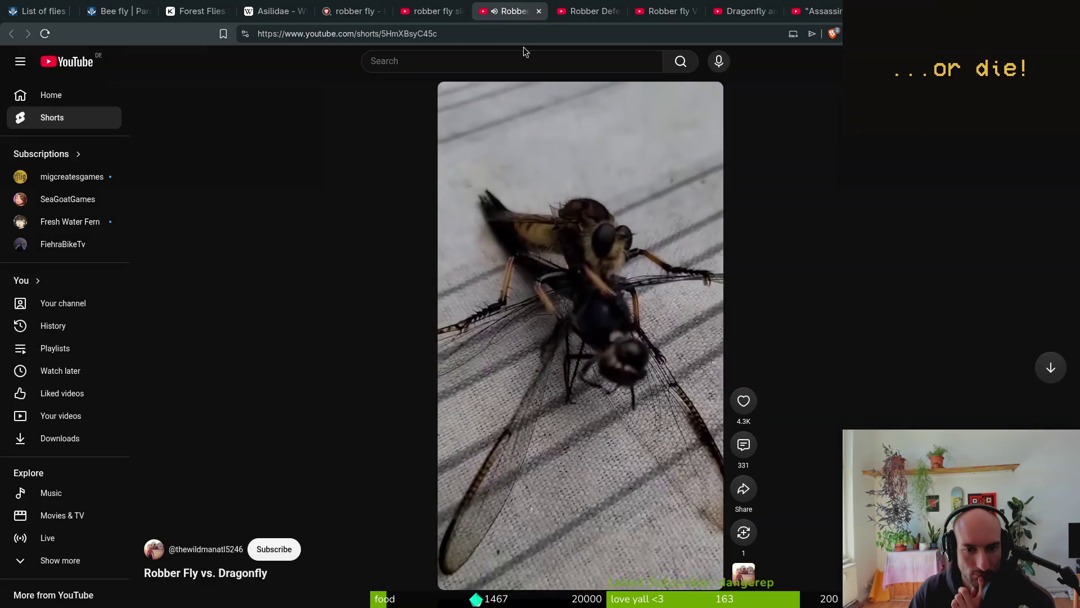
# Pause, resume and skip the Robber Fly vs. Dragonfly Short to 0:06, then close its tab
pyautogui.click(594, 585)
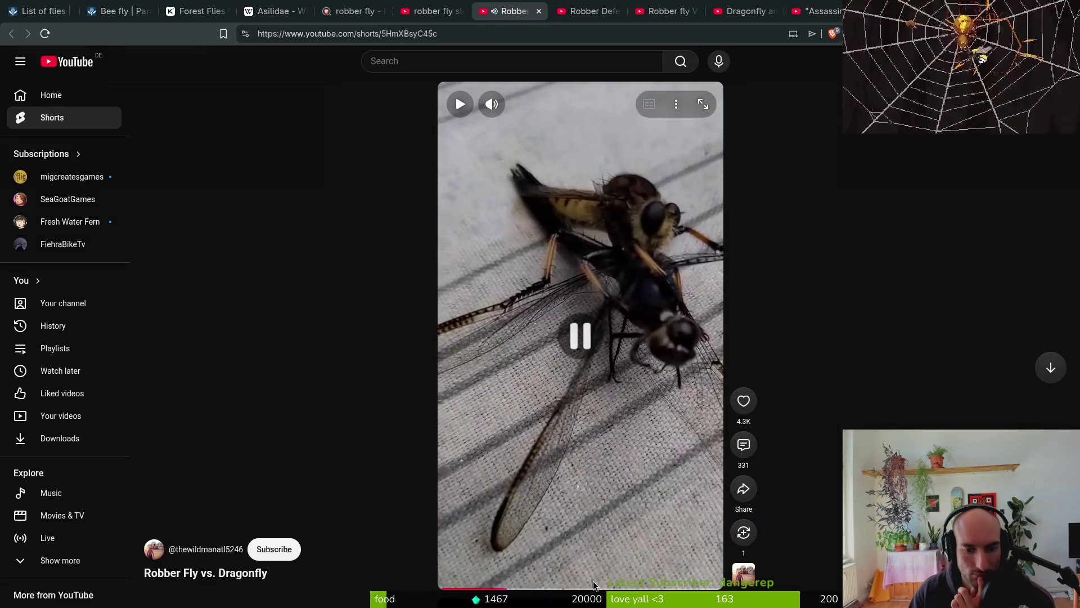
pyautogui.click(609, 465)
pyautogui.click(631, 588)
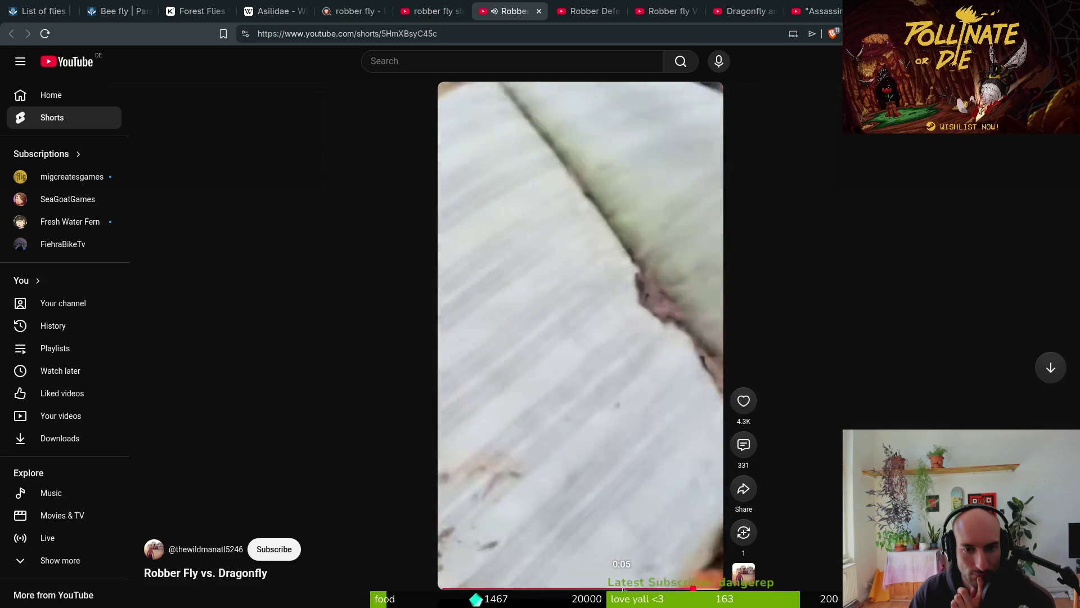
pyautogui.click(539, 12)
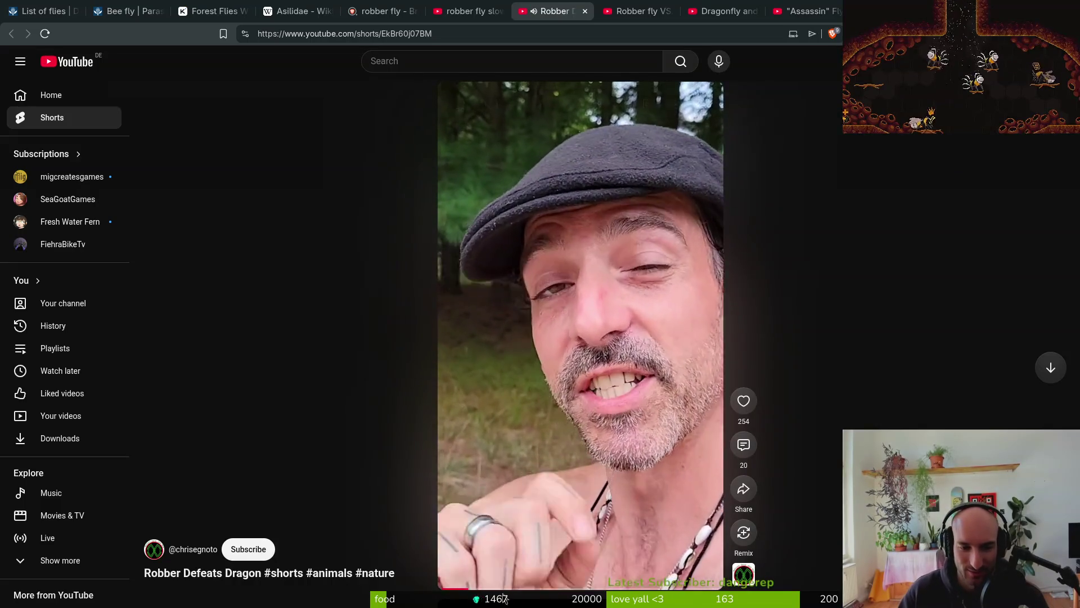
# Skip Robber Defeats Dragon ahead to the dragonfly scene, then close it for the Paper Wasp video
pyautogui.click(575, 589)
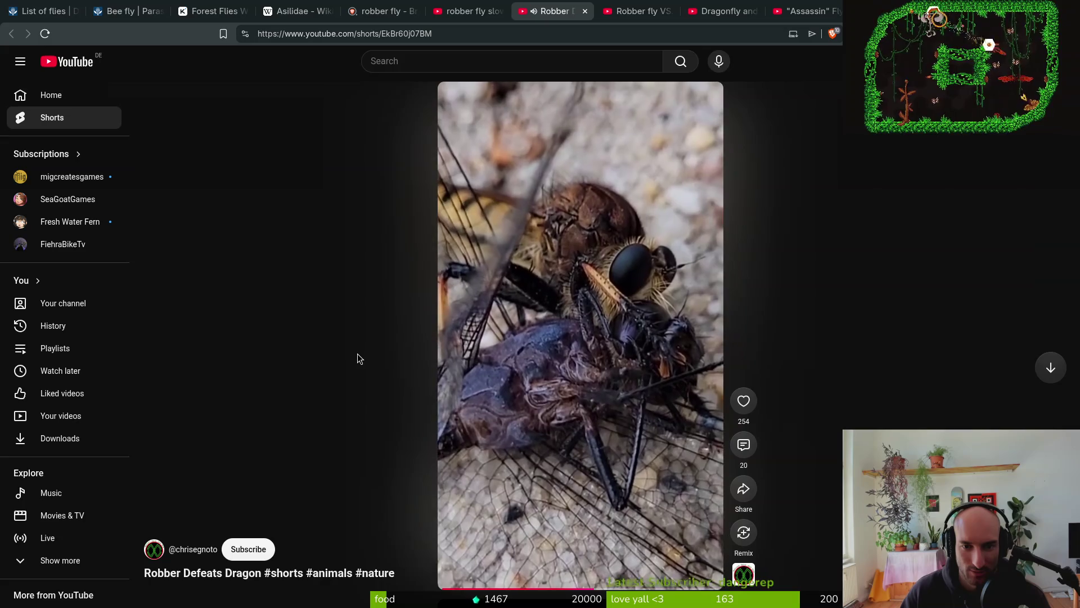
pyautogui.moveTo(626, 357)
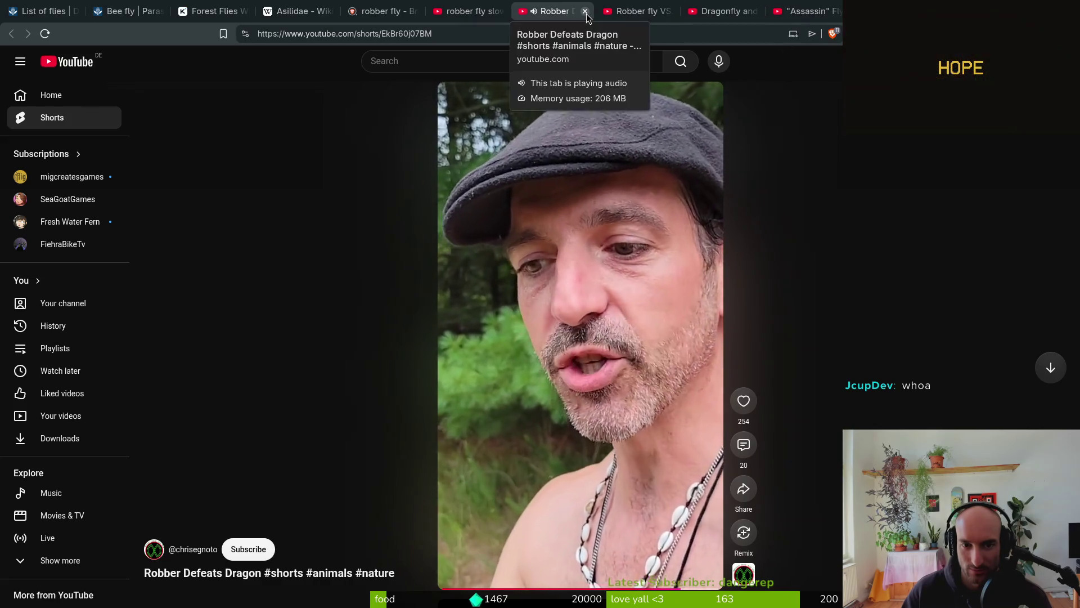
pyautogui.click(587, 13)
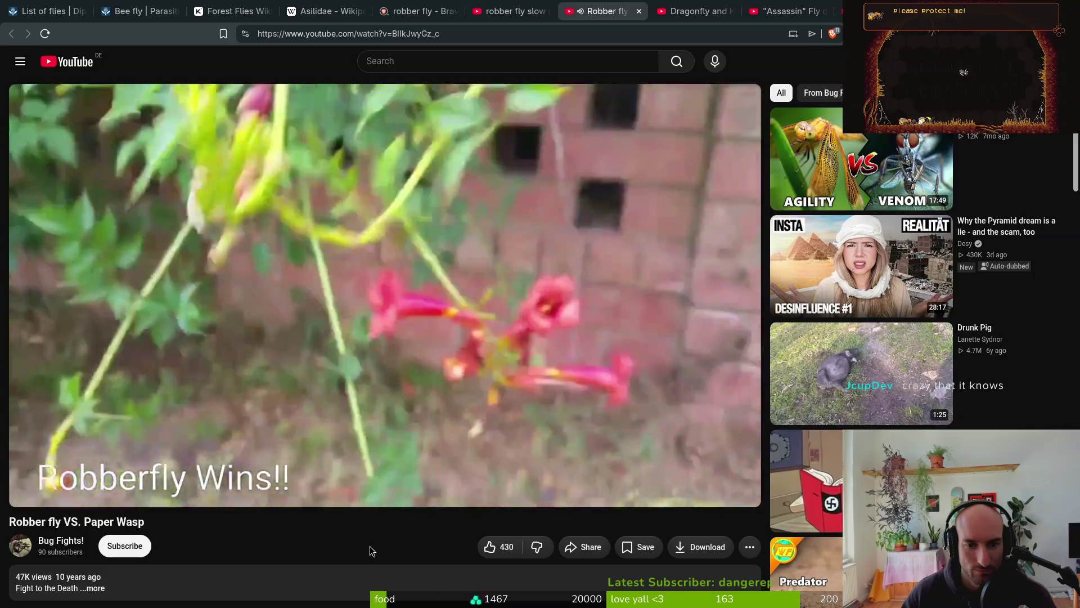
# Jump back five seconds in Robber fly VS. Paper Wasp, glance at comments, then close it
pyautogui.press('Left')
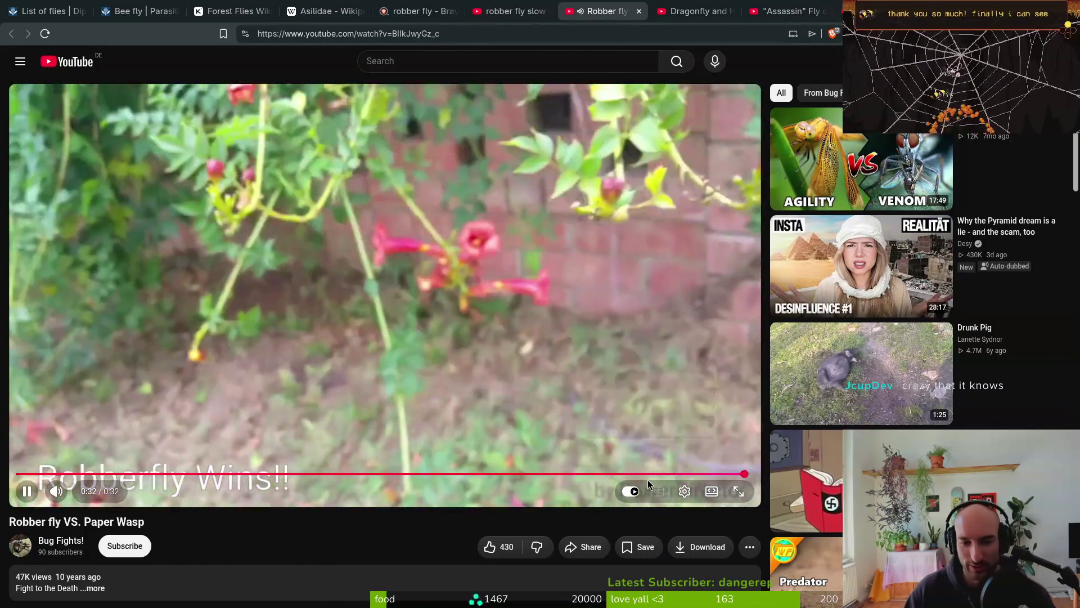
pyautogui.scroll(-5, 181, 584)
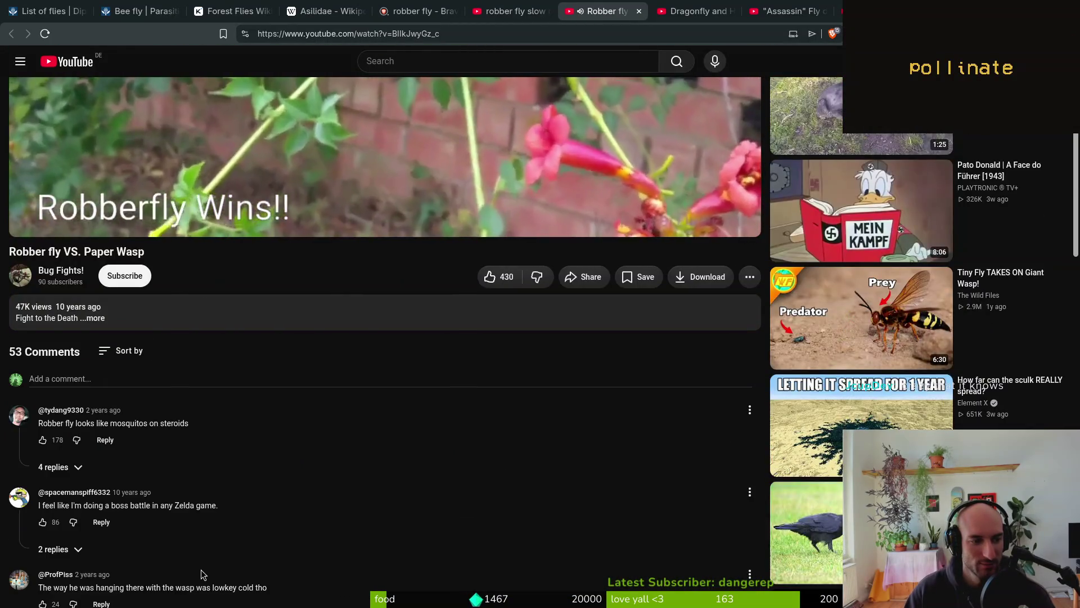
pyautogui.scroll(5, 203, 574)
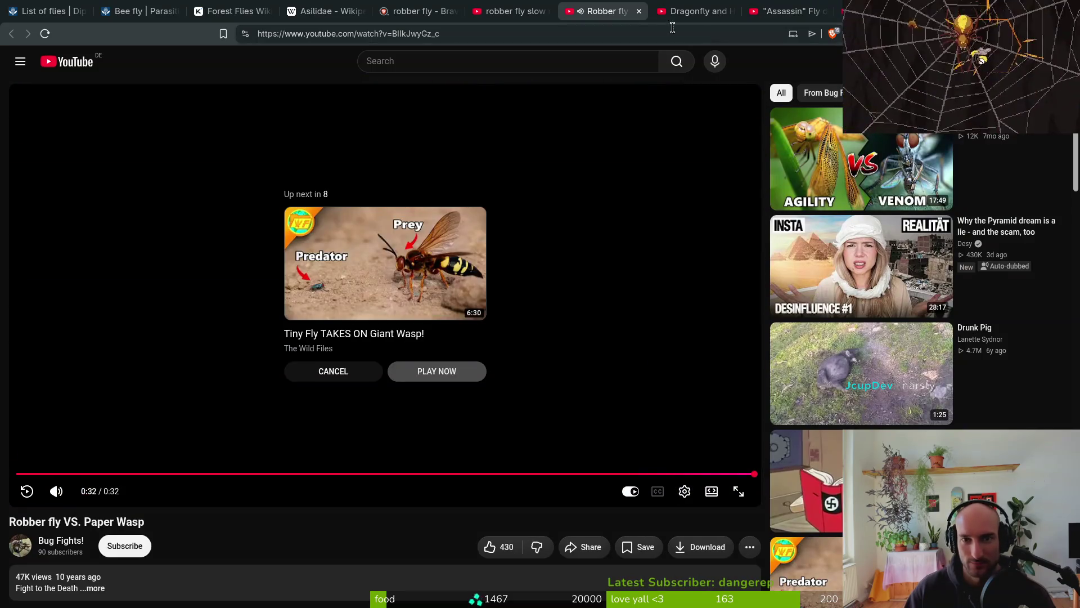
pyautogui.click(640, 12)
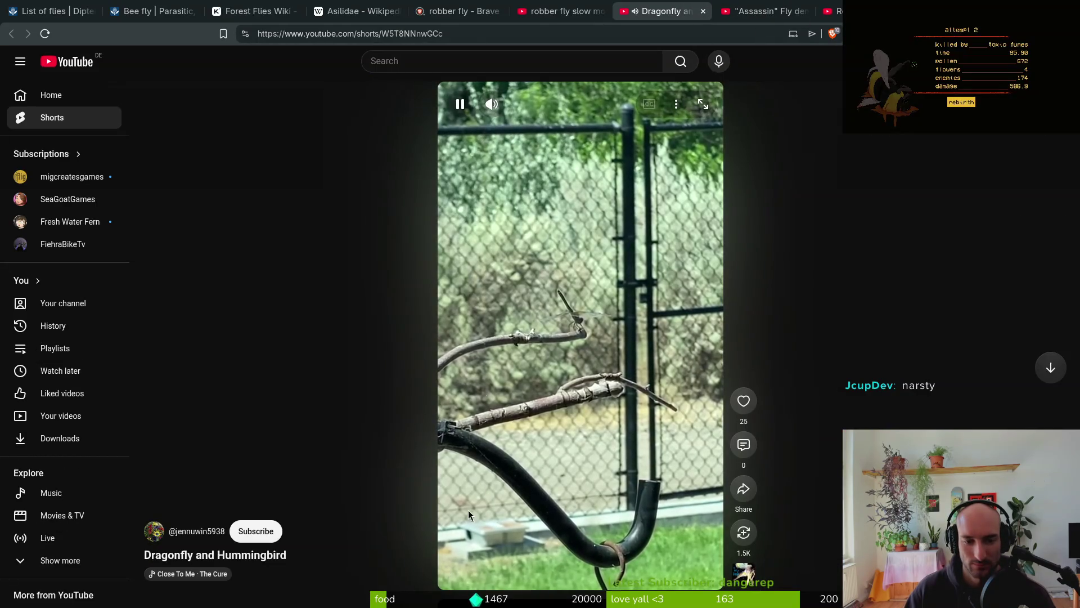
# Mute the Dragonfly and Hummingbird short and skip ahead to the hummingbird at the feeder
pyautogui.click(495, 105)
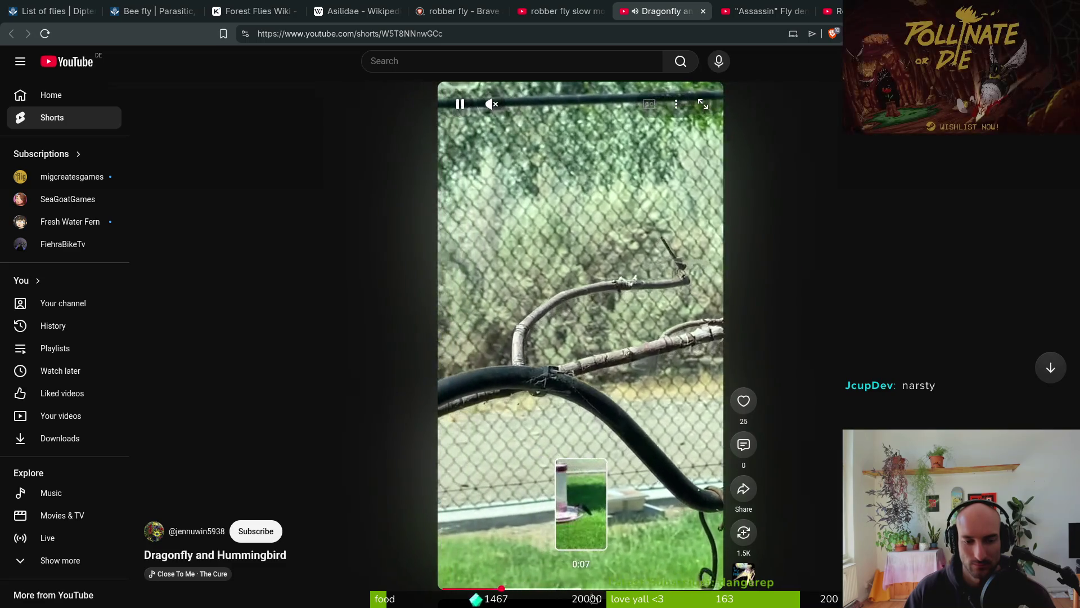
pyautogui.click(675, 588)
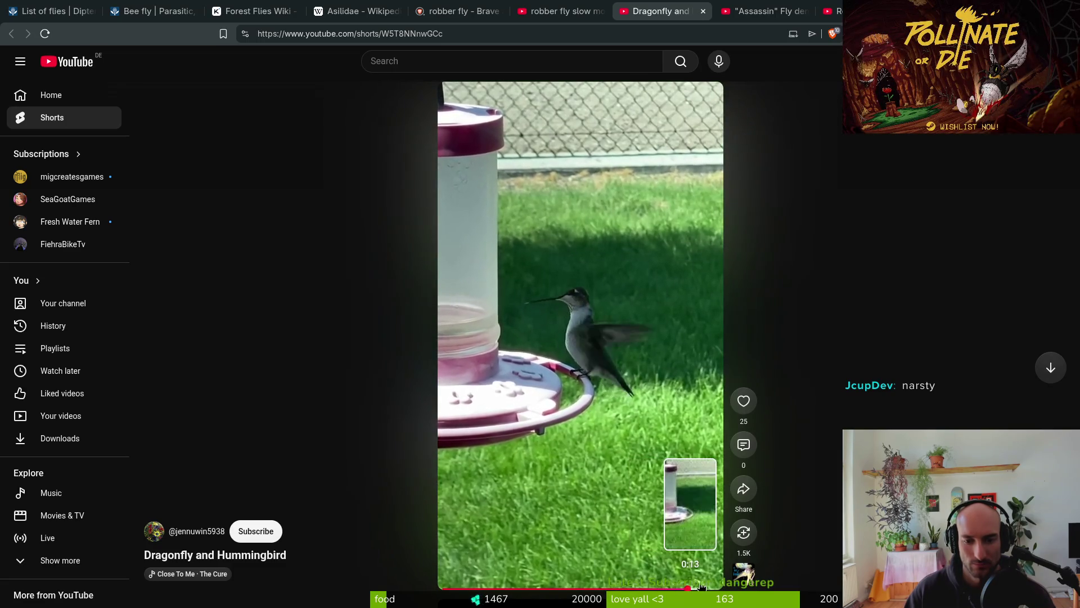
pyautogui.click(657, 585)
# Close that short, then mute and close the 'Assassin' Fly demolishes a Wasp short
pyautogui.click(704, 11)
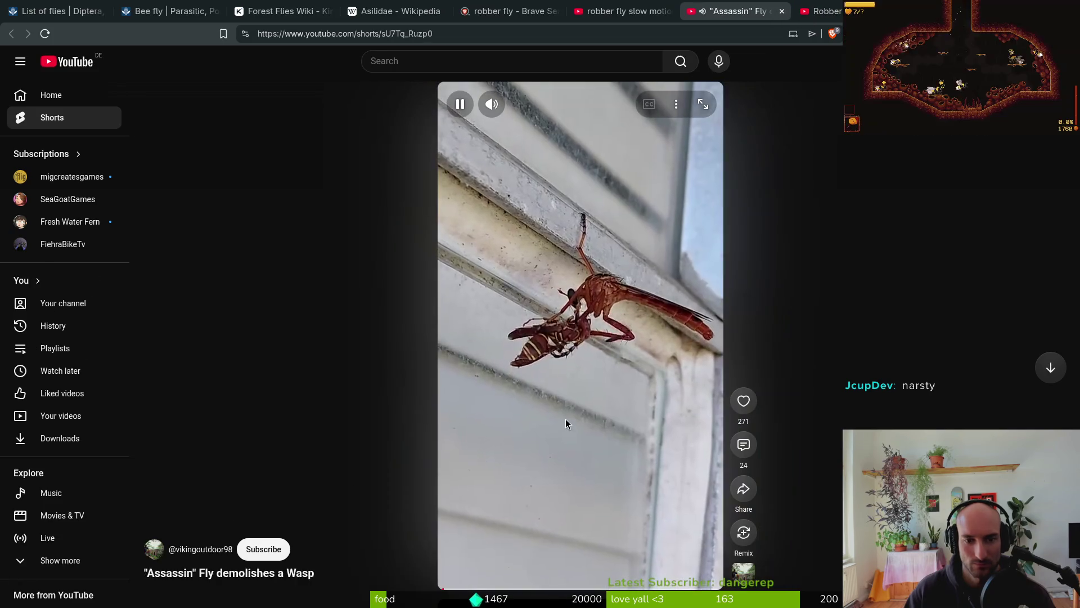
pyautogui.click(495, 106)
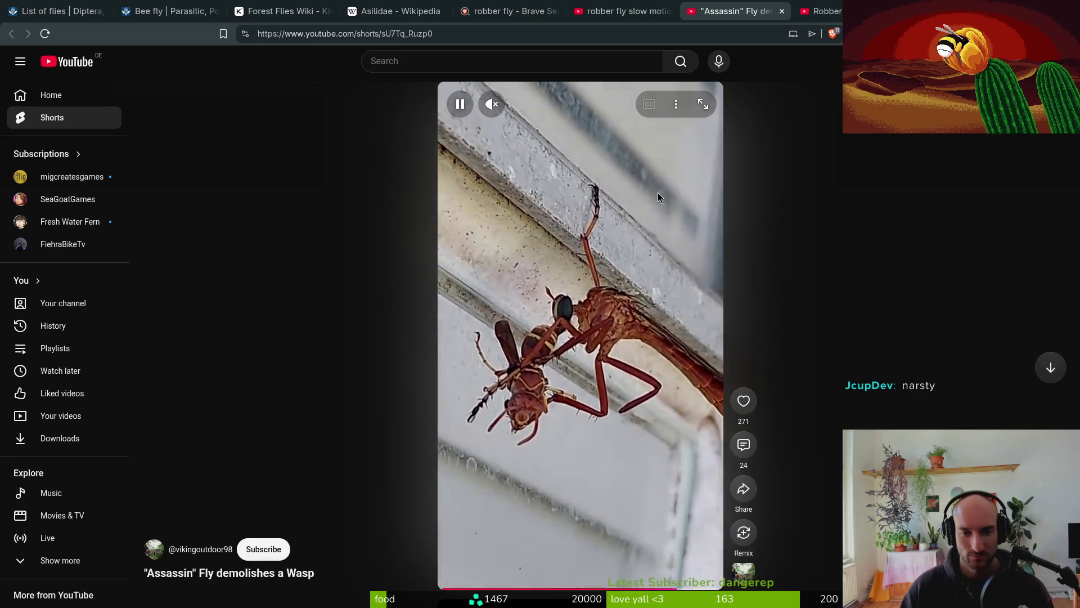
pyautogui.hotkey('ctrl', 'w')
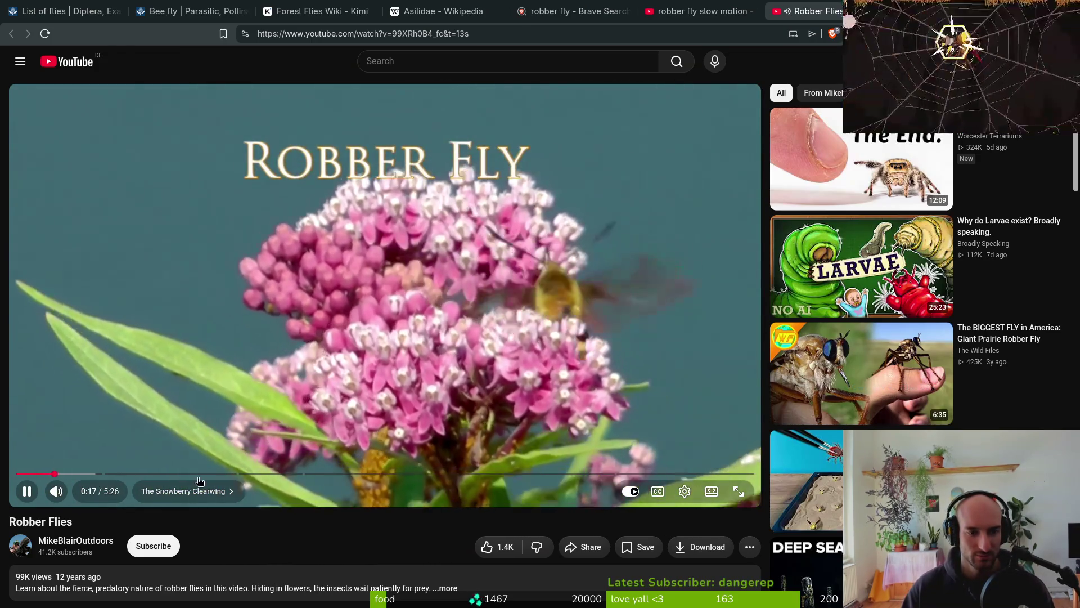
# Mute the Robber Flies video and jump ahead to the fly on the yellow flower
pyautogui.click(61, 495)
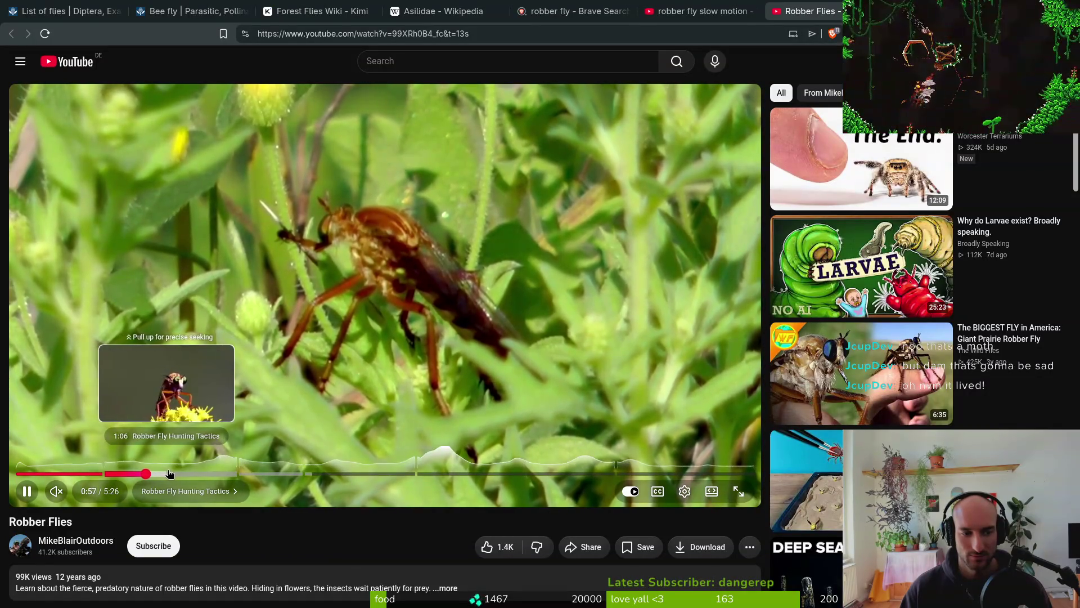
pyautogui.click(168, 474)
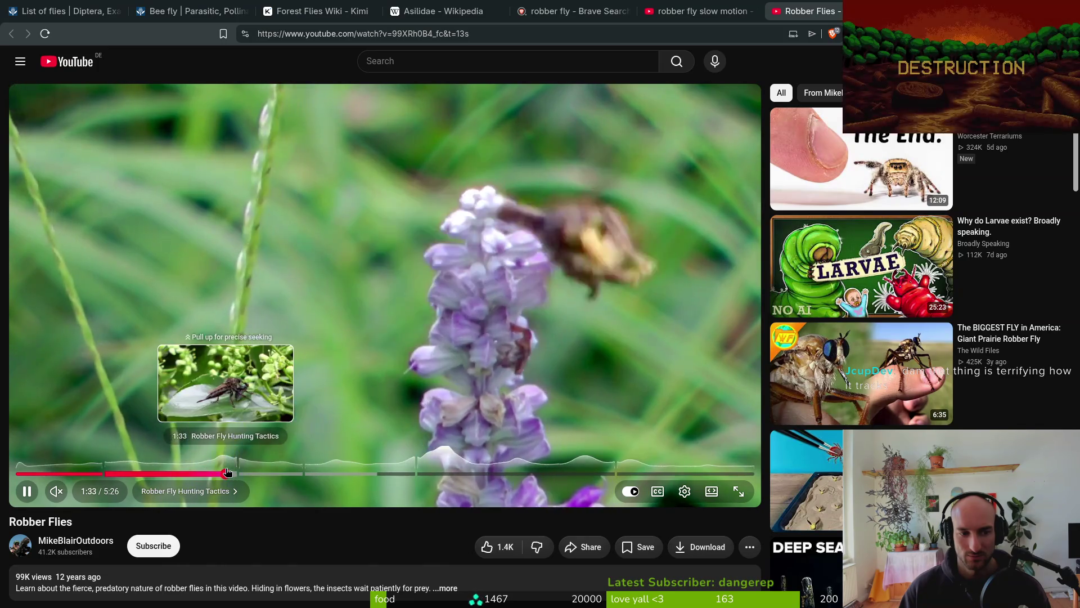
# Scrub the Robber Flies video back to about 1:30, then jump ahead to 2:12 and 2:59
pyautogui.moveTo(227, 471); pyautogui.dragTo(222, 471)
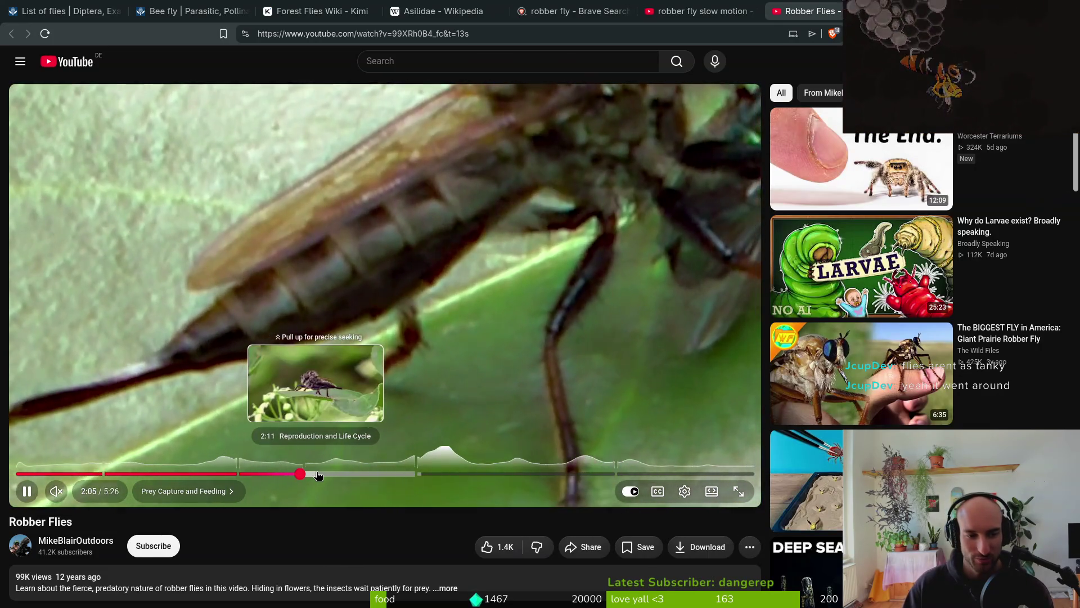
pyautogui.click(318, 475)
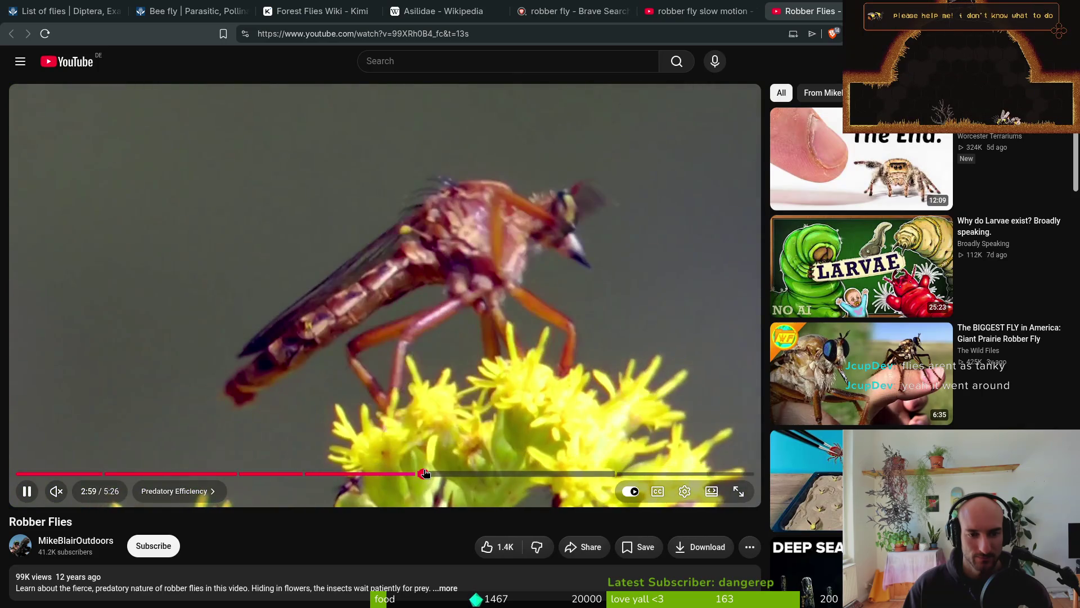
pyautogui.click(425, 474)
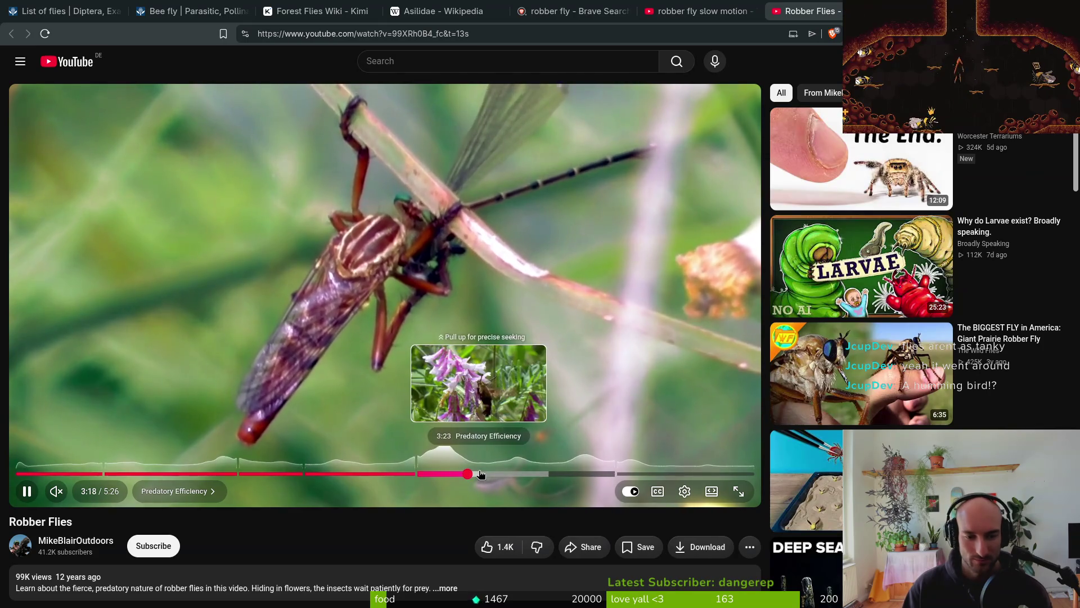
# Skim the flower and moth scene, stepping through 3:44, 4:00 and 4:09
pyautogui.click(493, 475)
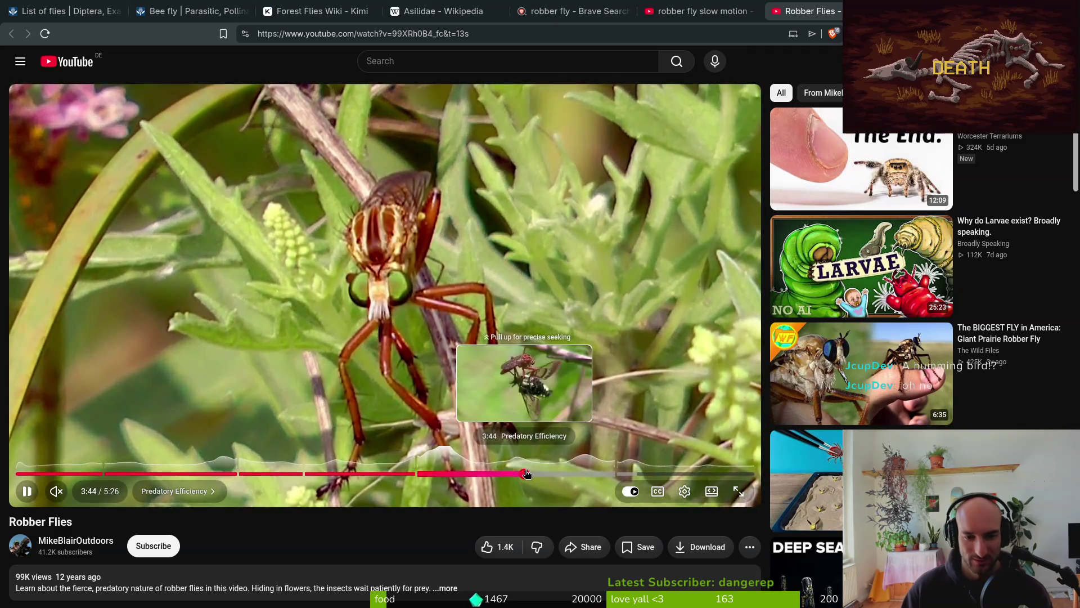
pyautogui.moveTo(527, 473); pyautogui.dragTo(527, 474)
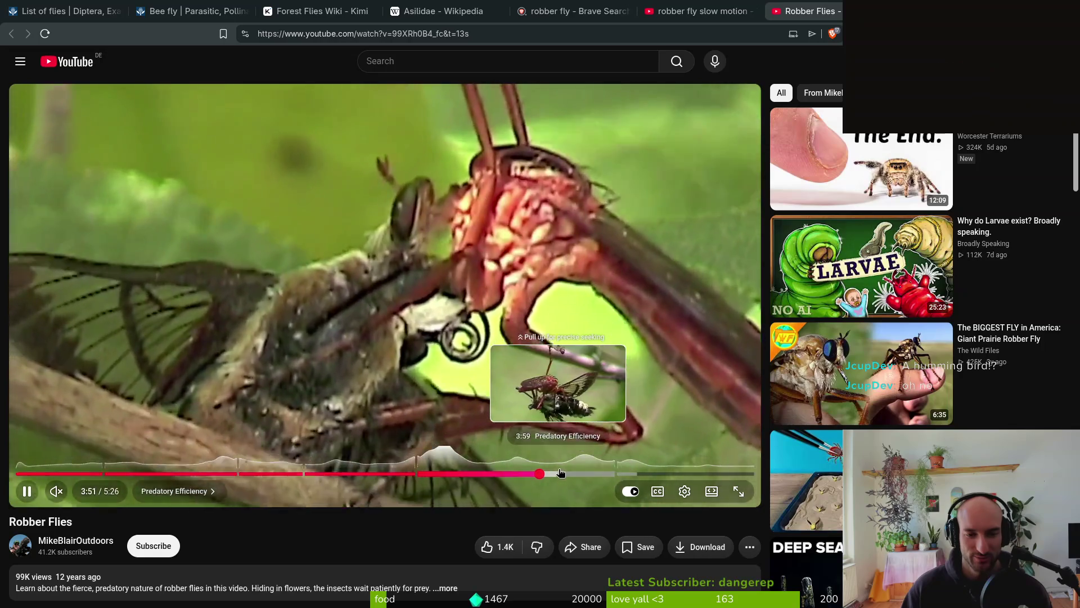
pyautogui.click(559, 474)
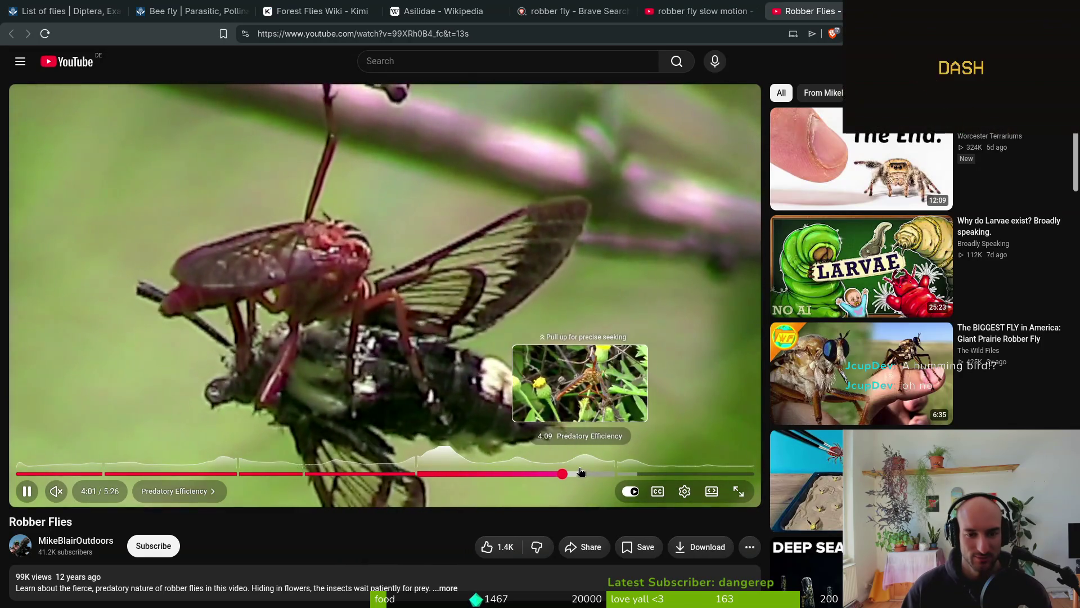
pyautogui.click(580, 474)
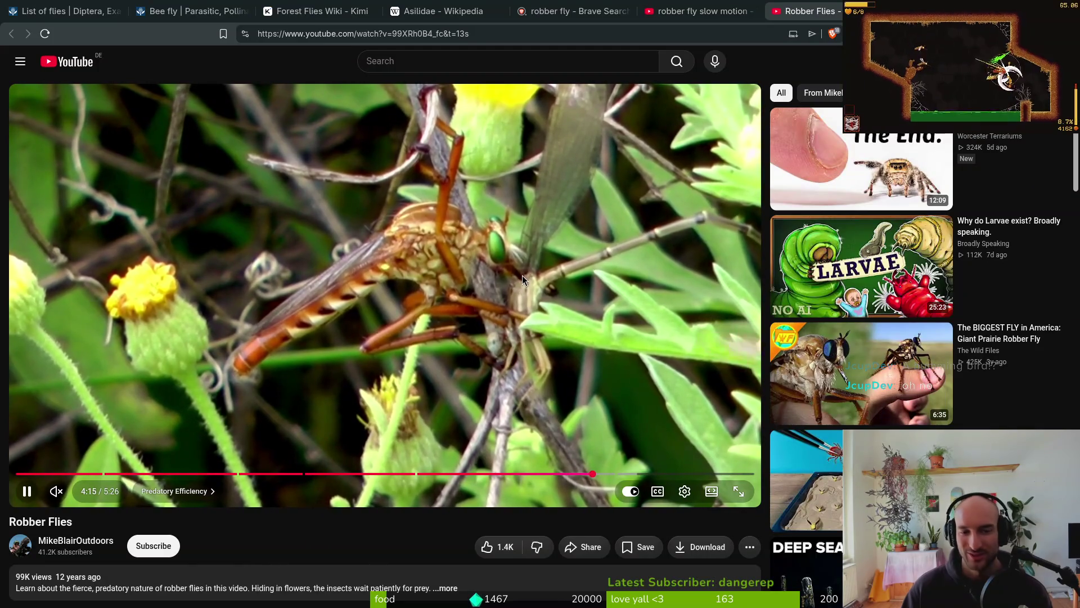
pyautogui.press('Left')
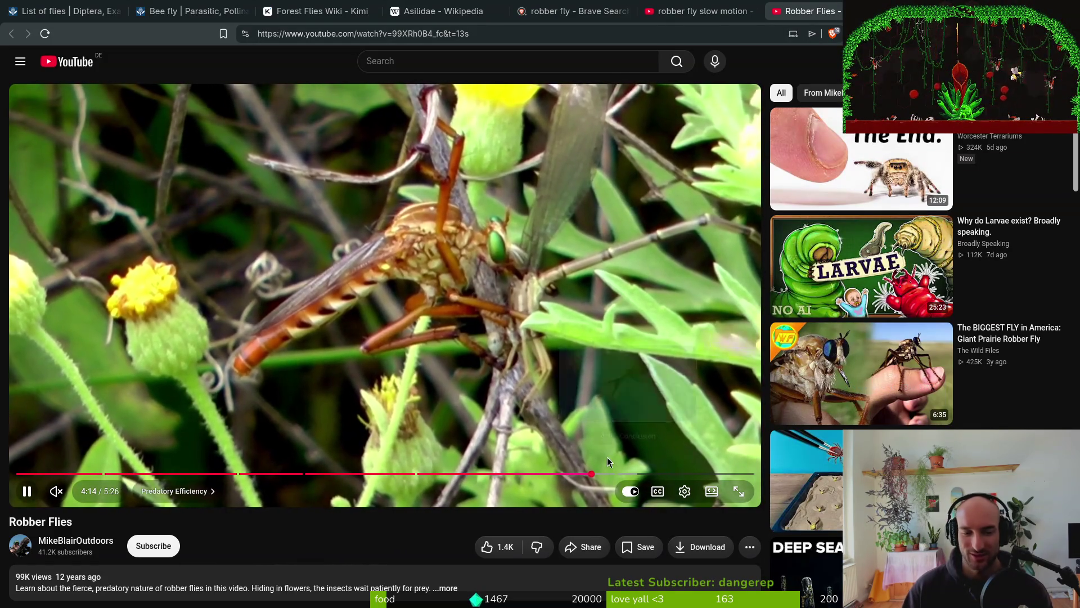
# Jump ahead through 4:26, 4:51 and 5:06 to the end card
pyautogui.moveTo(631, 476)
pyautogui.mouseDown()
pyautogui.moveTo(656, 475)
pyautogui.moveTo(623, 476)
pyautogui.mouseUp()
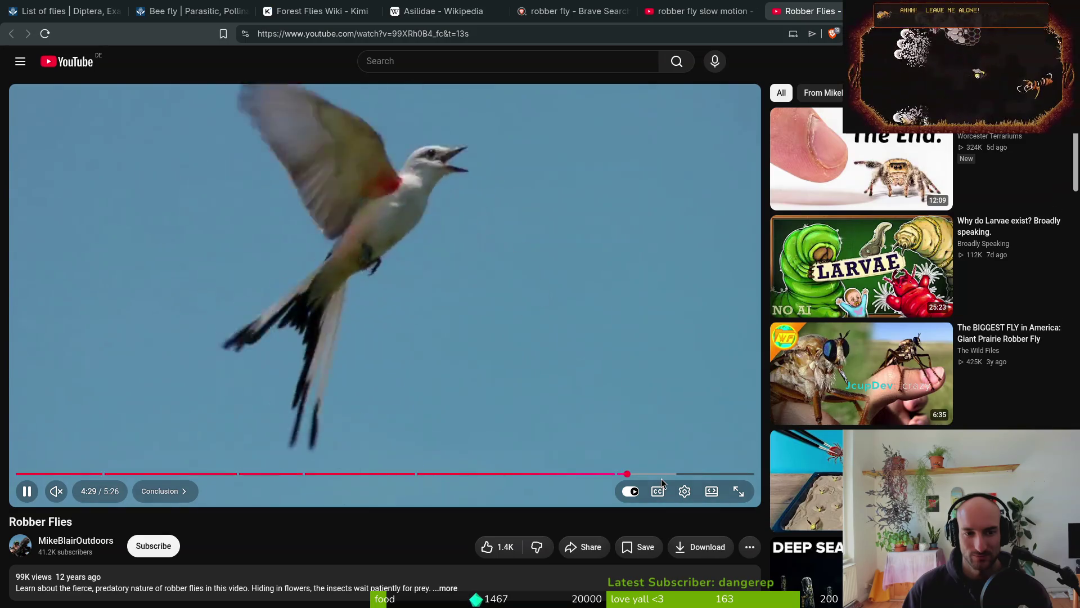
pyautogui.click(675, 474)
pyautogui.click(709, 474)
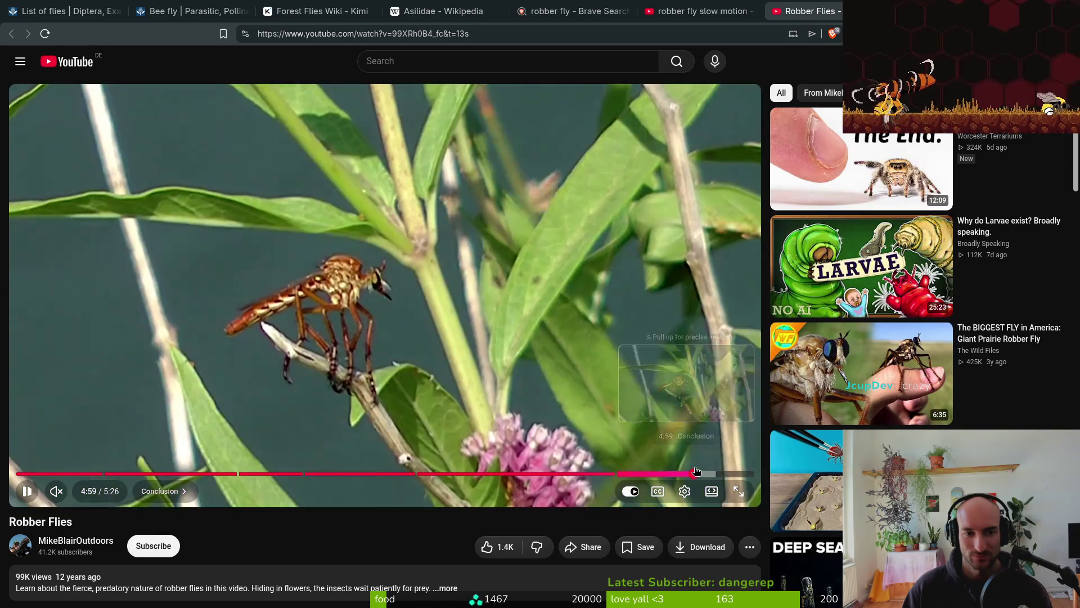
pyautogui.click(726, 473)
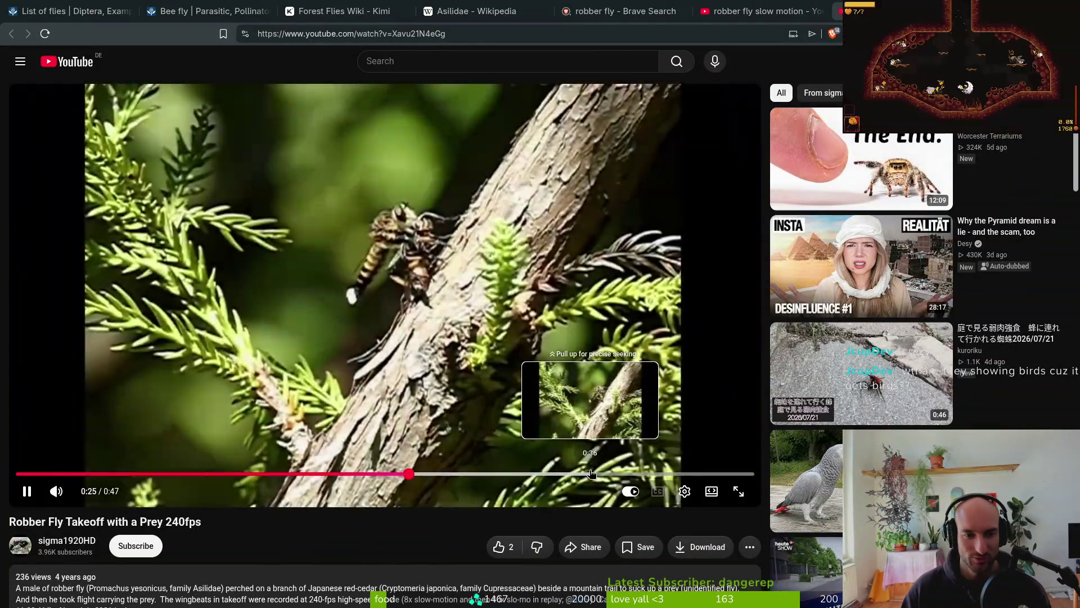
# Watch the fly on the branch at 0:36 in the takeoff video, then close its tab
pyautogui.click(590, 474)
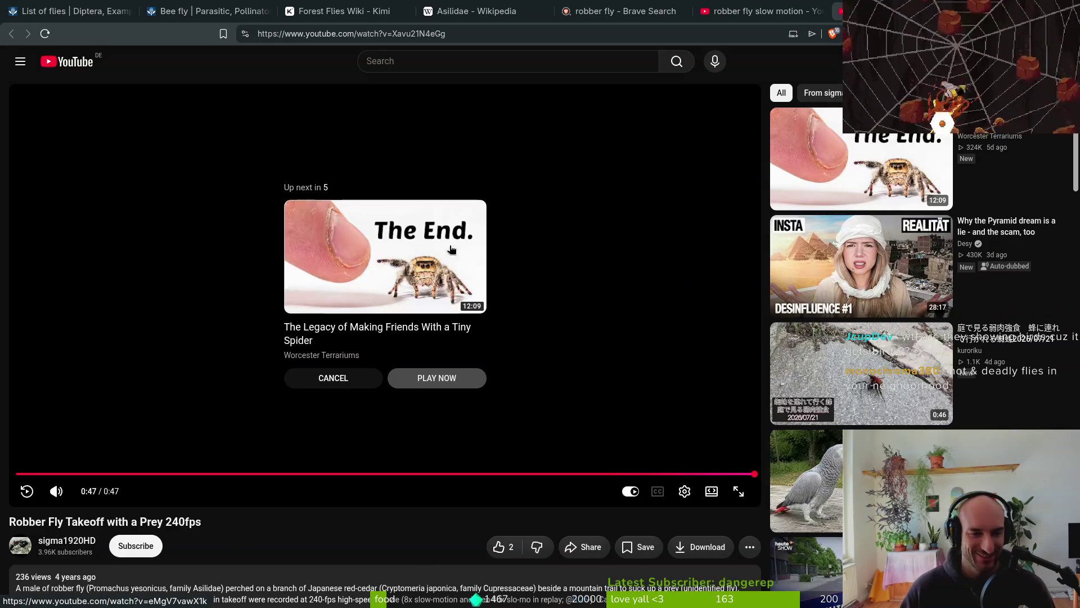
pyautogui.hotkey('ctrl', 'w')
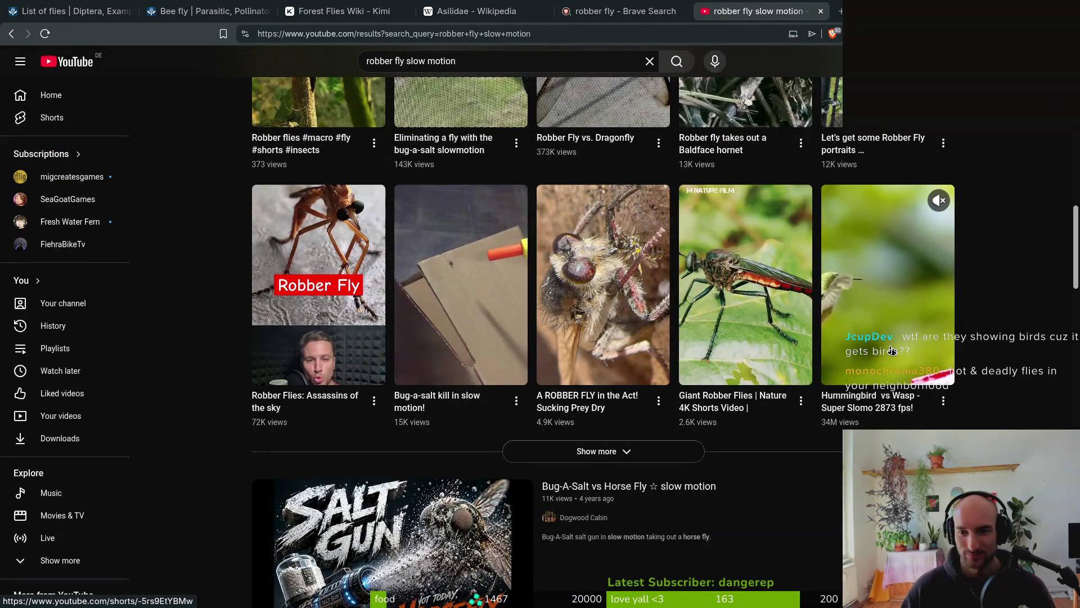
# Open the 'Hummingbird vs Wasp - Super Slomo 2873 fps!' short from the Shorts row
pyautogui.click(877, 316)
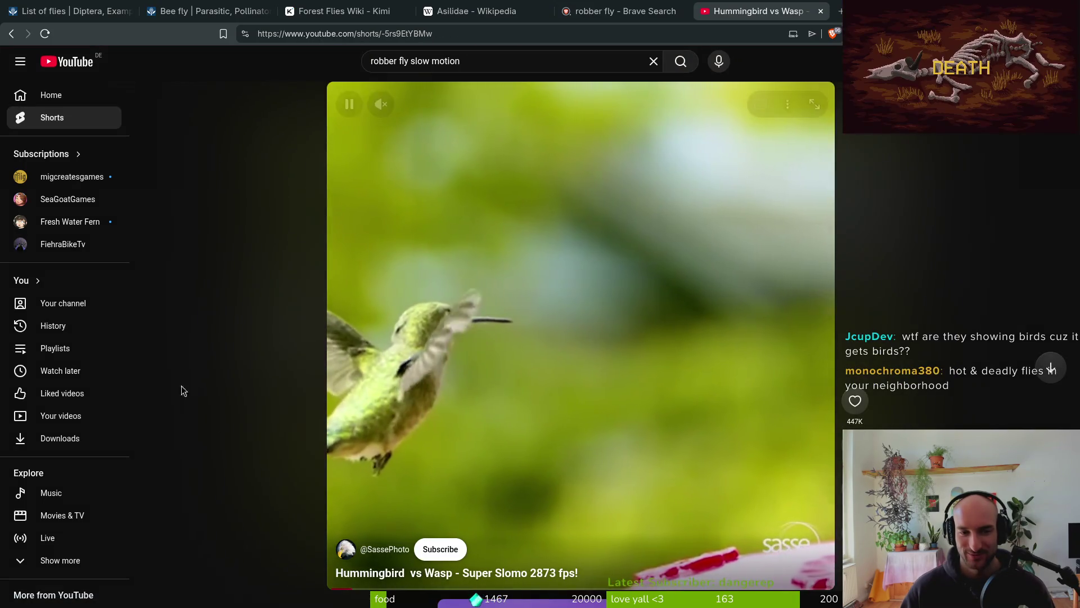
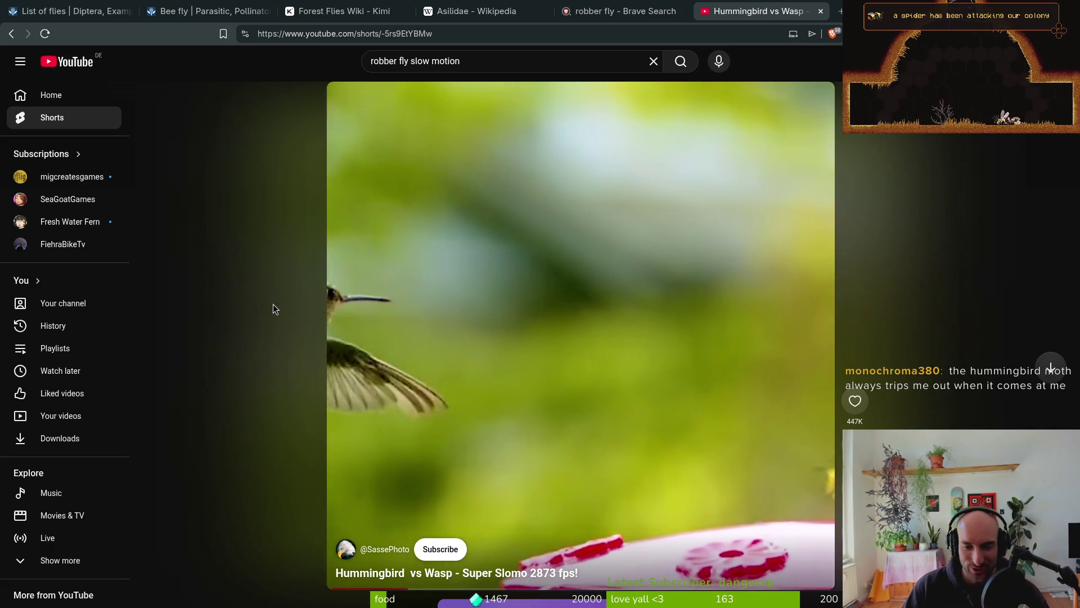
# Close the hummingbird video, robber fly search and Asilidae Wikipedia tabs, then return to Aseprite
pyautogui.click(821, 12)
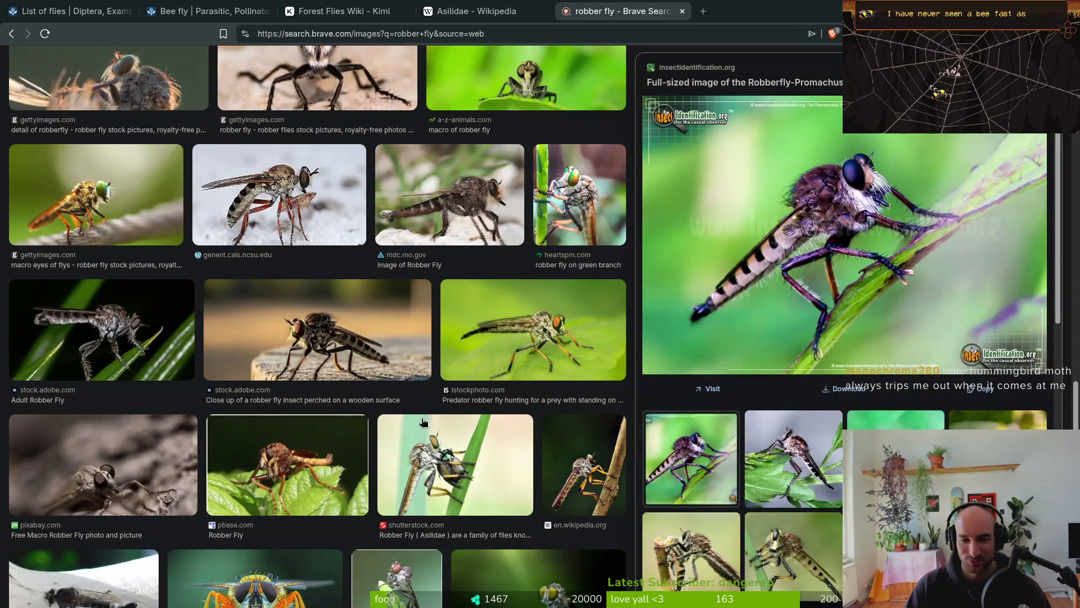
pyautogui.middleClick(629, 5)
pyautogui.hotkey('ctrl', 'w')
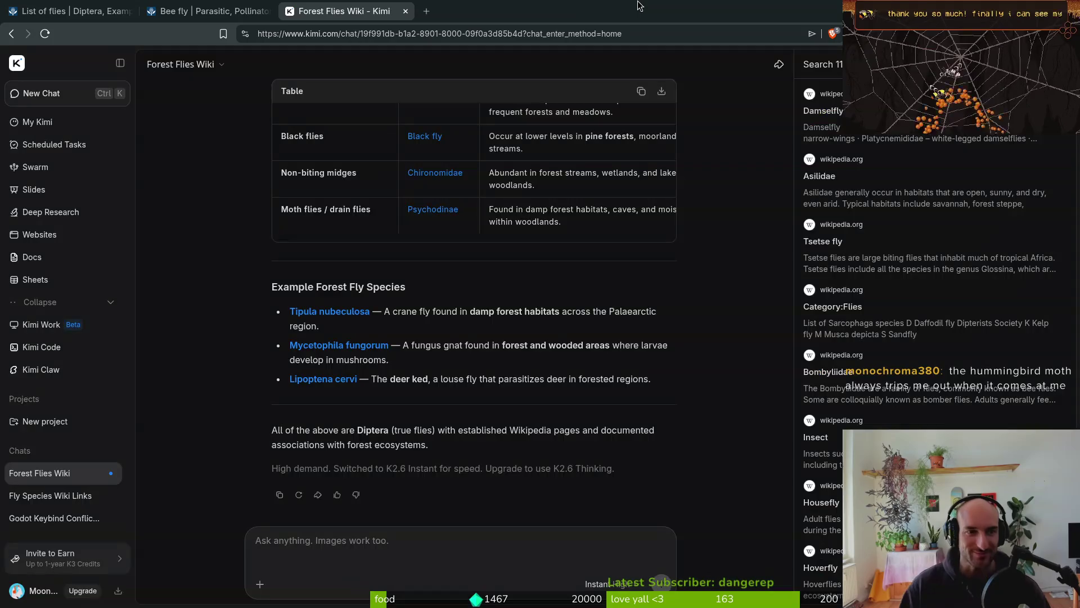
pyautogui.hotkey('alt', 'Tab')
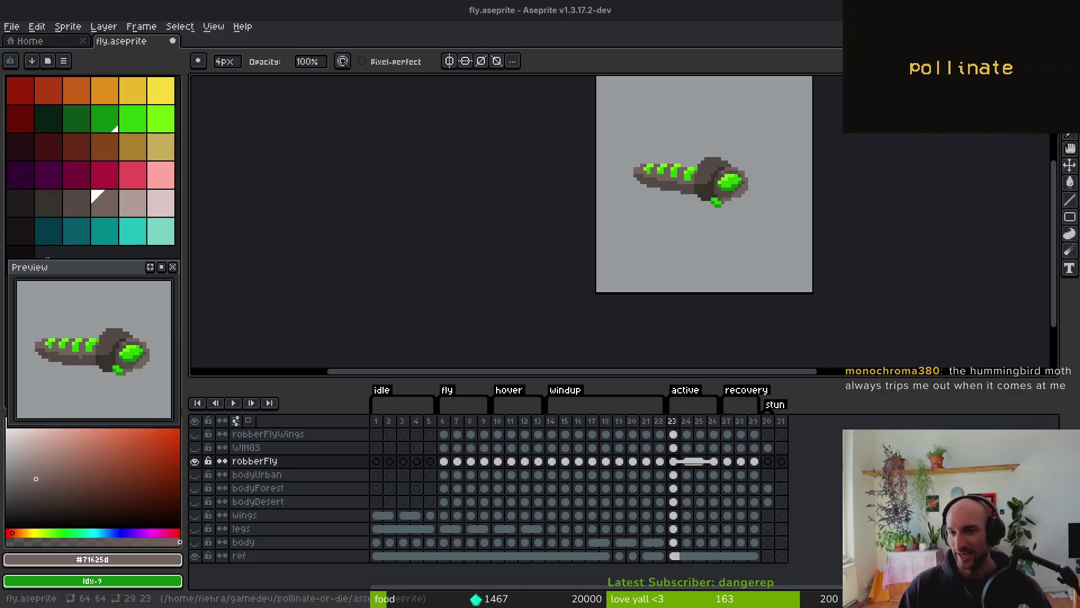
# Advance to frame 27 and erase pixels from the fly's long brown lower body
pyautogui.scroll(3, 639, 212)
pyautogui.scroll(-2, 638, 213)
pyautogui.press('Right')
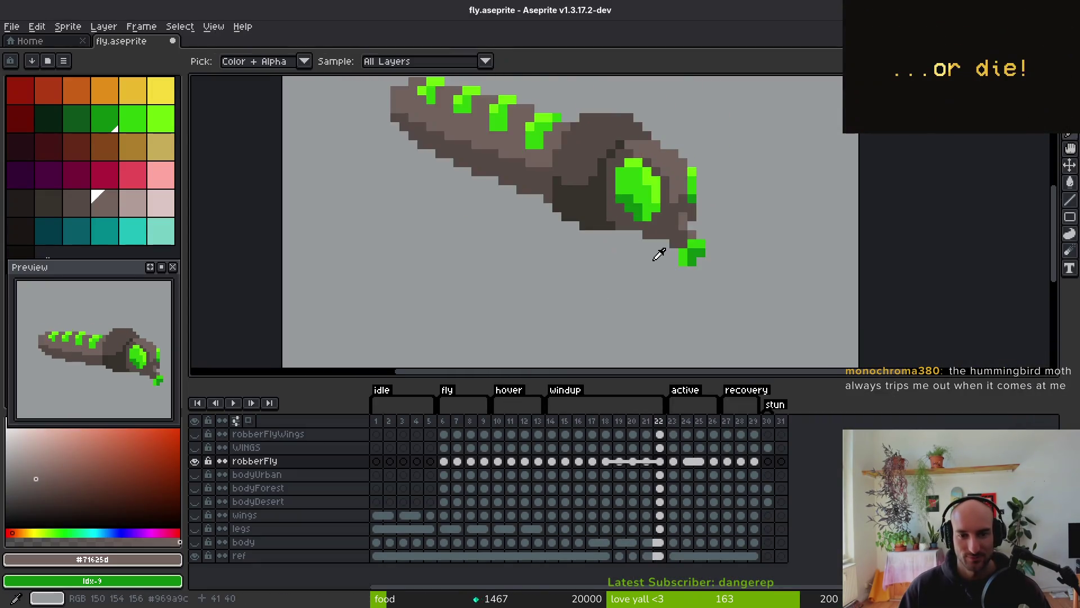
pyautogui.press('Right')
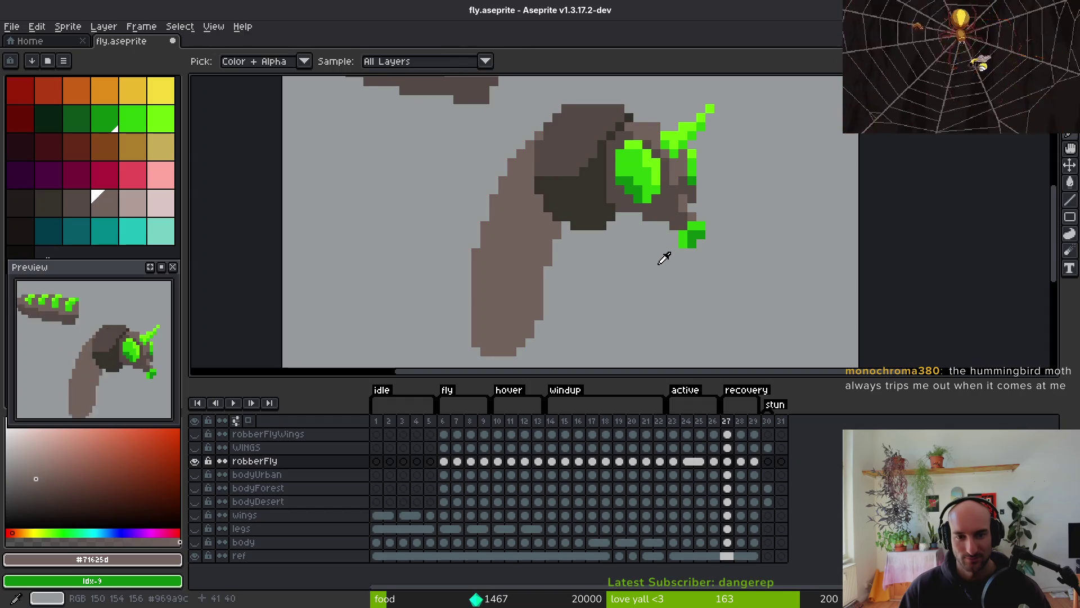
pyautogui.press('e')
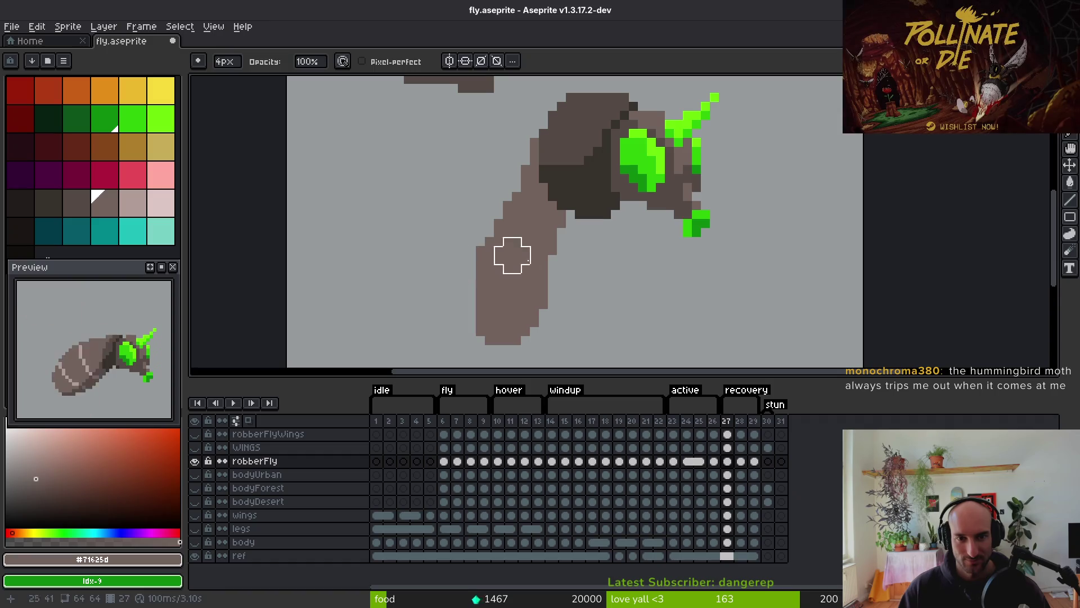
pyautogui.moveTo(558, 302)
pyautogui.mouseDown()
pyautogui.moveTo(553, 323)
pyautogui.moveTo(582, 224)
pyautogui.mouseUp()
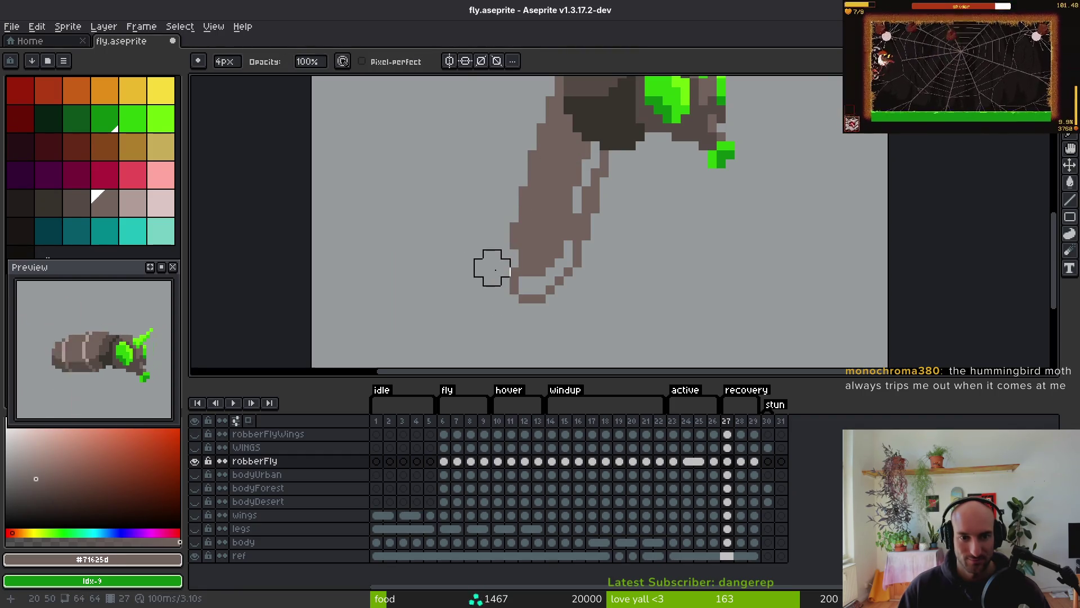
# Paste the copied pixel block and commit it at the tip of the lower body
pyautogui.scroll(-1, 571, 264)
pyautogui.scroll(2, 543, 234)
pyautogui.press('alt')
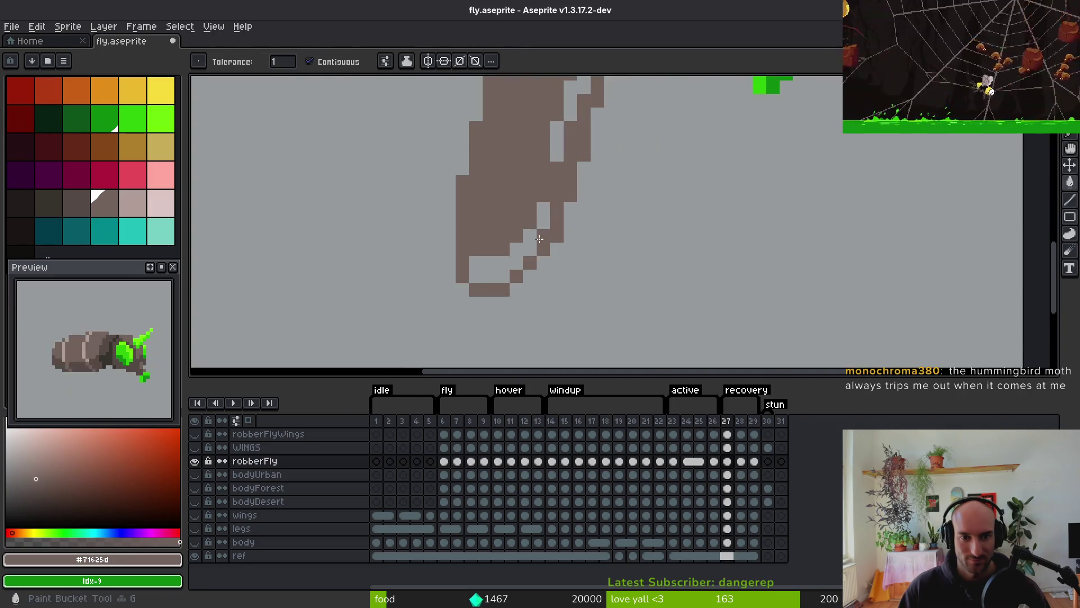
pyautogui.scroll(-3, 551, 218)
pyautogui.scroll(2, 564, 248)
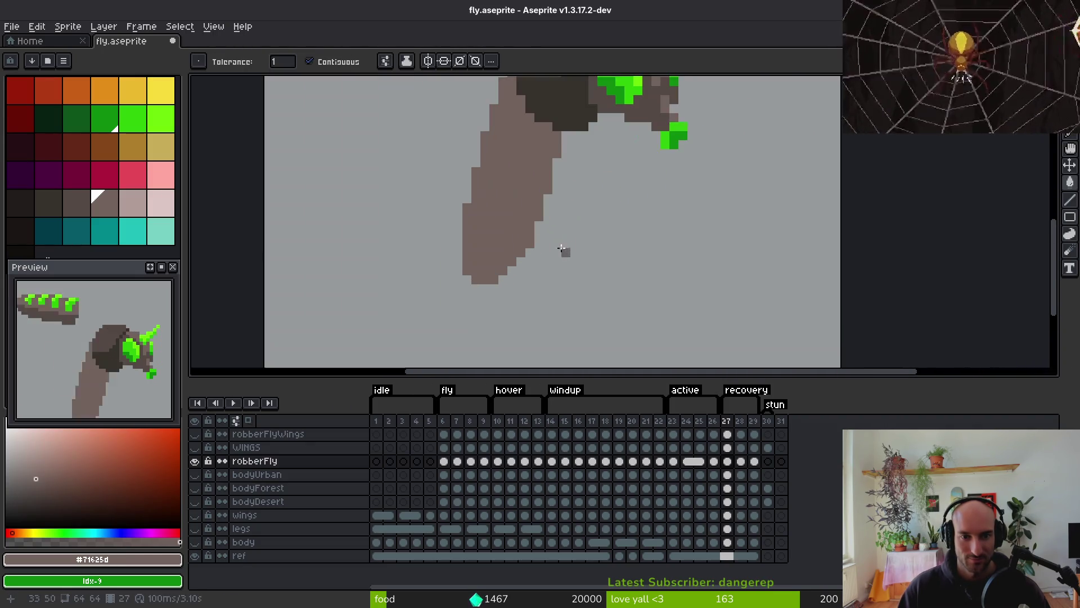
pyautogui.press('b')
pyautogui.scroll(-3, 568, 252)
pyautogui.scroll(1, 545, 220)
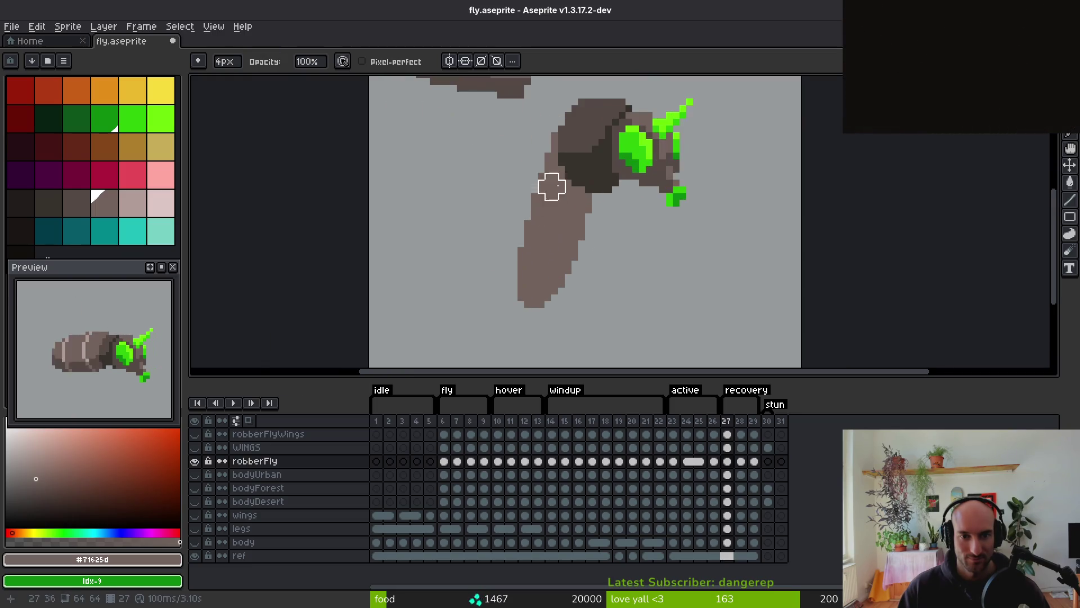
pyautogui.press('b')
pyautogui.scroll(1, 545, 167)
pyautogui.hotkey('ctrl', 'v')
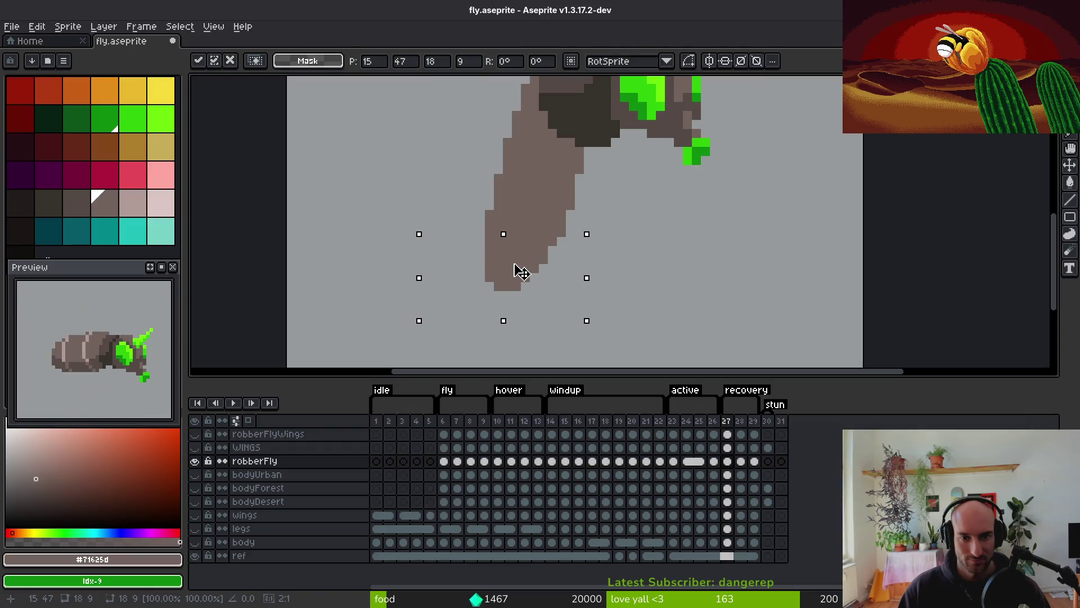
pyautogui.moveTo(523, 270); pyautogui.dragTo(526, 256)
pyautogui.press('Return')
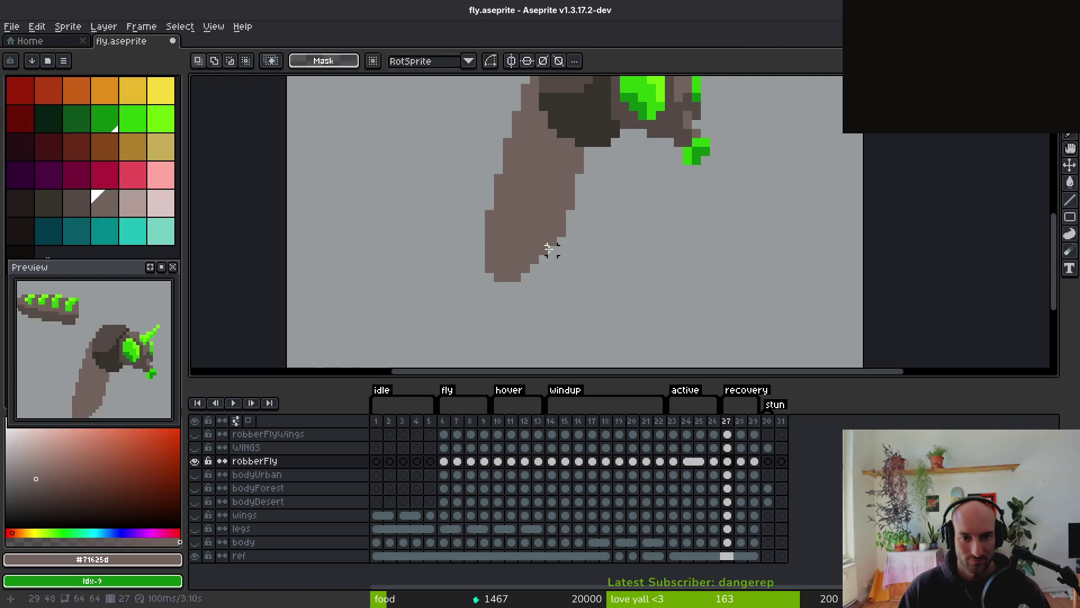
# Save fly.aseprite
pyautogui.press('e')
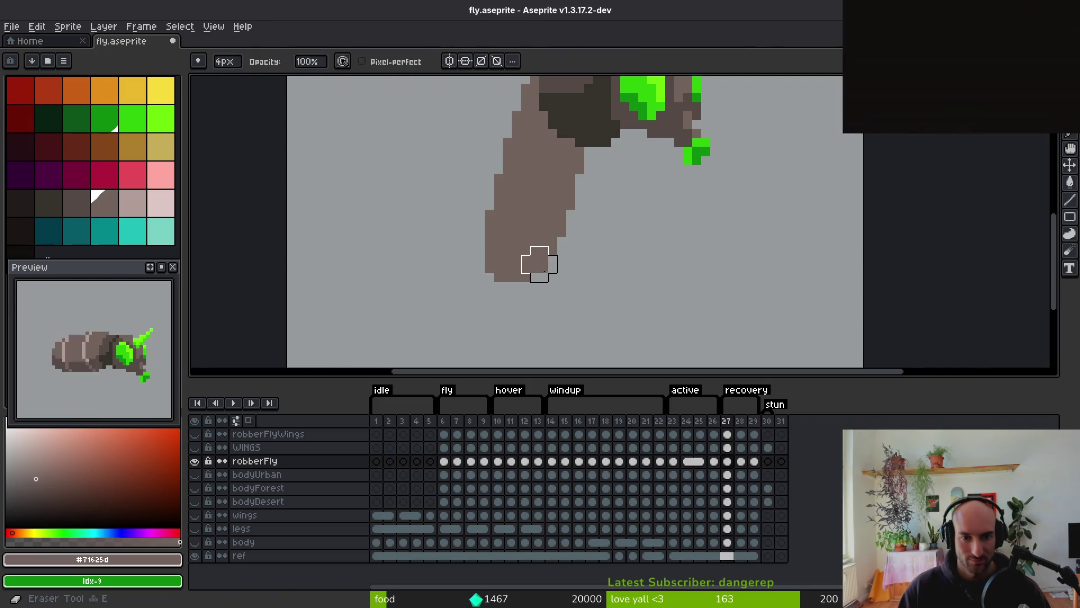
pyautogui.scroll(-3, 610, 291)
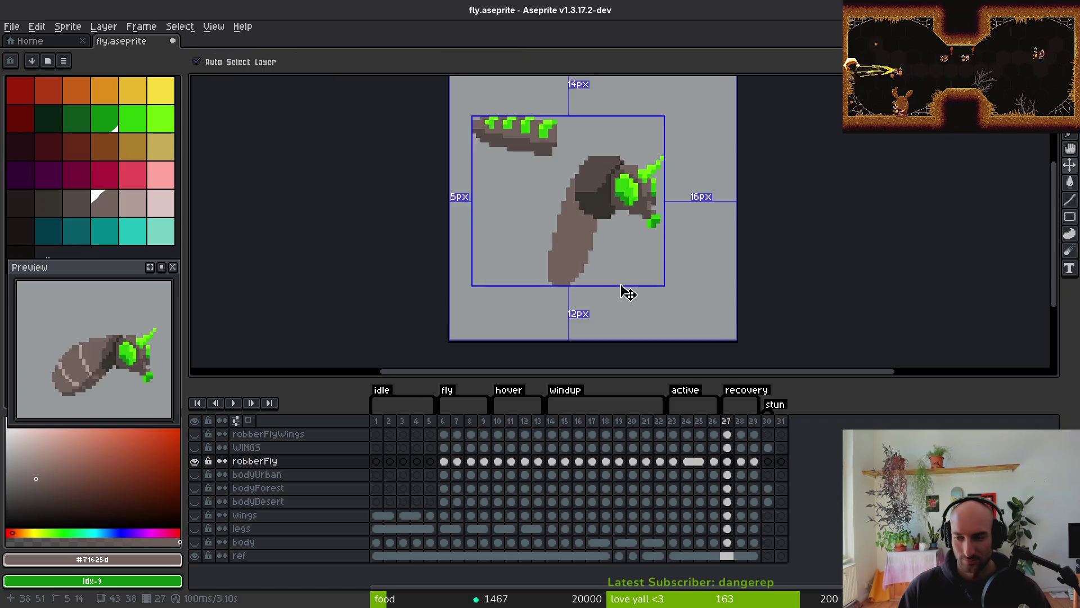
pyautogui.hotkey('ctrl', 's')
pyautogui.click(543, 251)
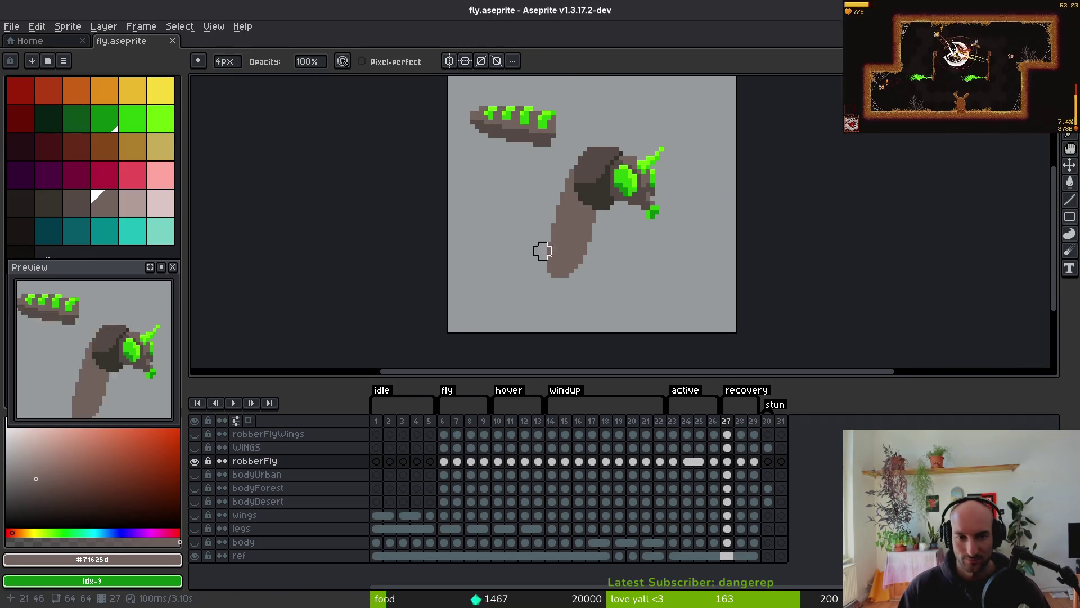
pyautogui.scroll(-3, 624, 242)
# Sample the dark brown from the head and switch to the 1px Pencil
pyautogui.press('i')
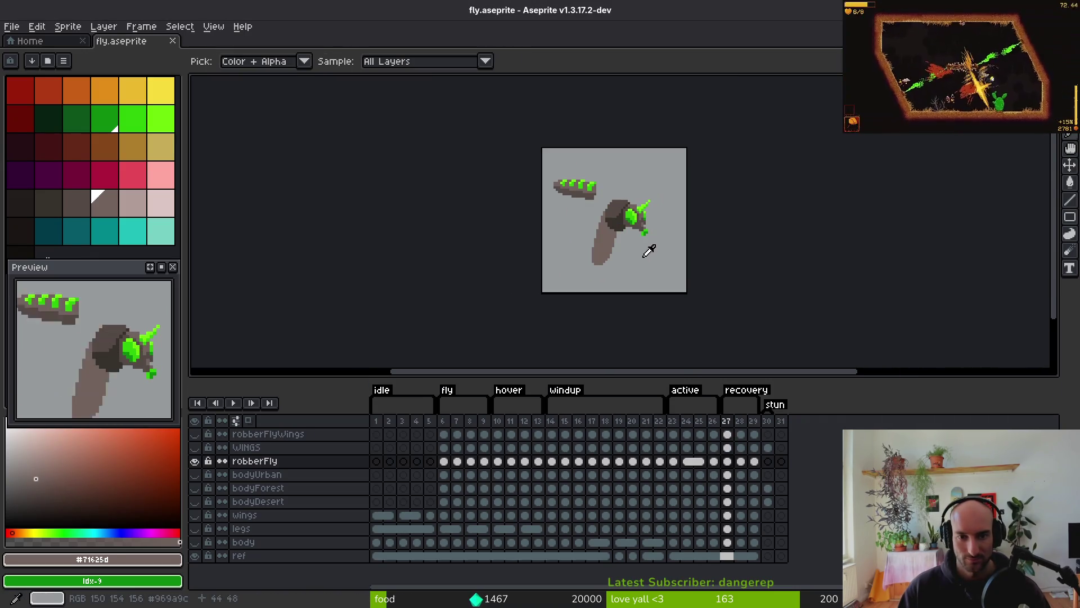
pyautogui.press('b')
pyautogui.scroll(3, 574, 198)
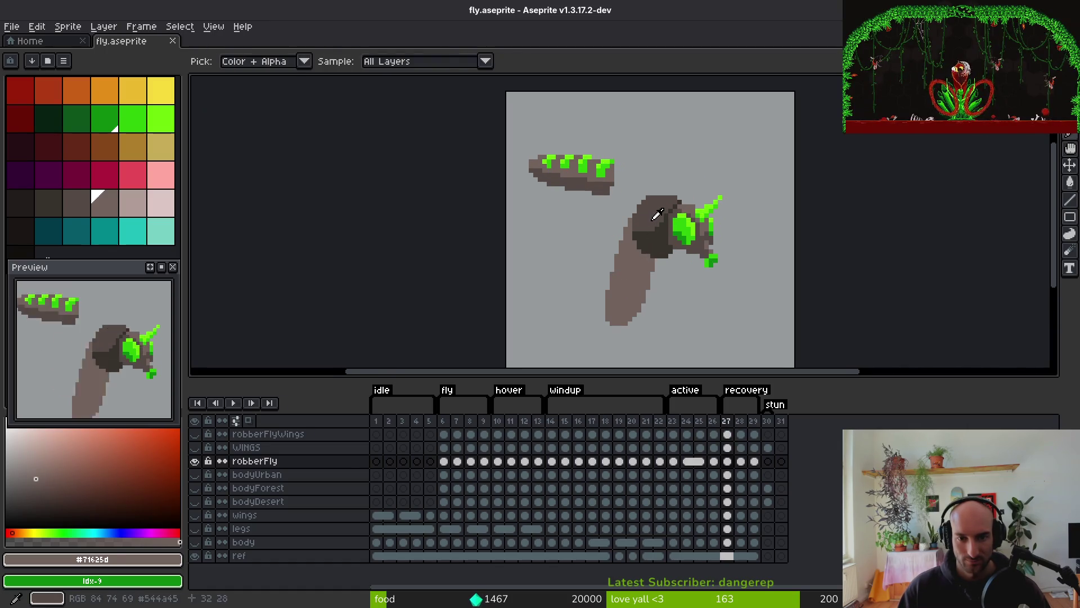
pyautogui.keyDown('alt'); pyautogui.click(643, 235); pyautogui.keyUp('alt')
pyautogui.scroll(2, 643, 235)
pyautogui.press('b')
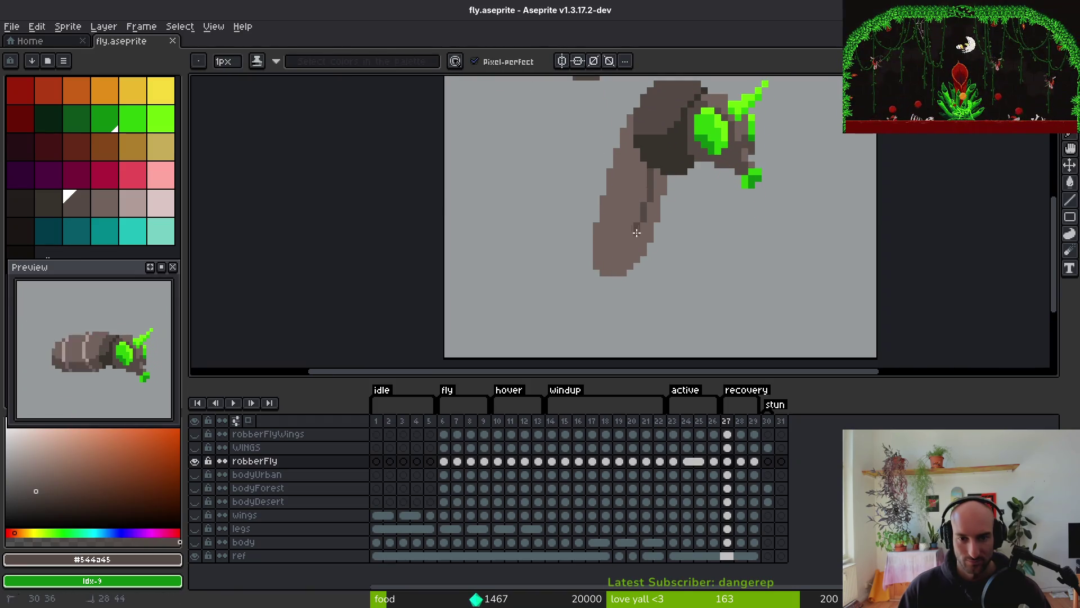
# Add dark brown shading along the lower body on frame 27
pyautogui.click(605, 272)
pyautogui.press('g')
pyautogui.scroll(-3, 619, 271)
pyautogui.scroll(3, 642, 268)
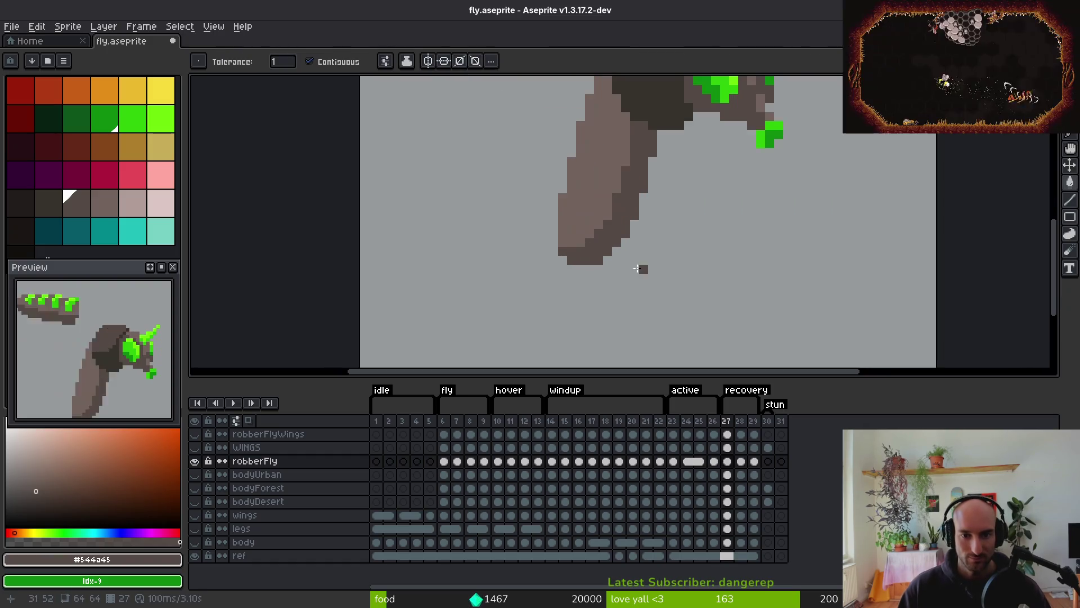
pyautogui.press('b')
pyautogui.scroll(-3, 647, 253)
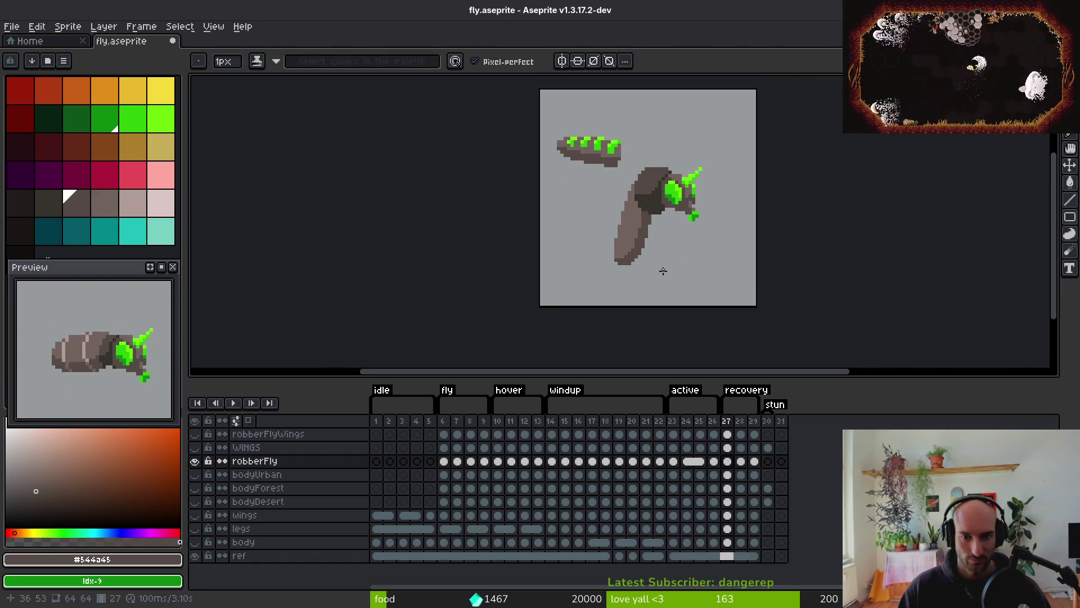
pyautogui.scroll(4, 614, 250)
# Sample the light body brown, then the bright green #6cff0a from the upper piece
pyautogui.keyDown('alt'); pyautogui.click(608, 249); pyautogui.keyUp('alt')
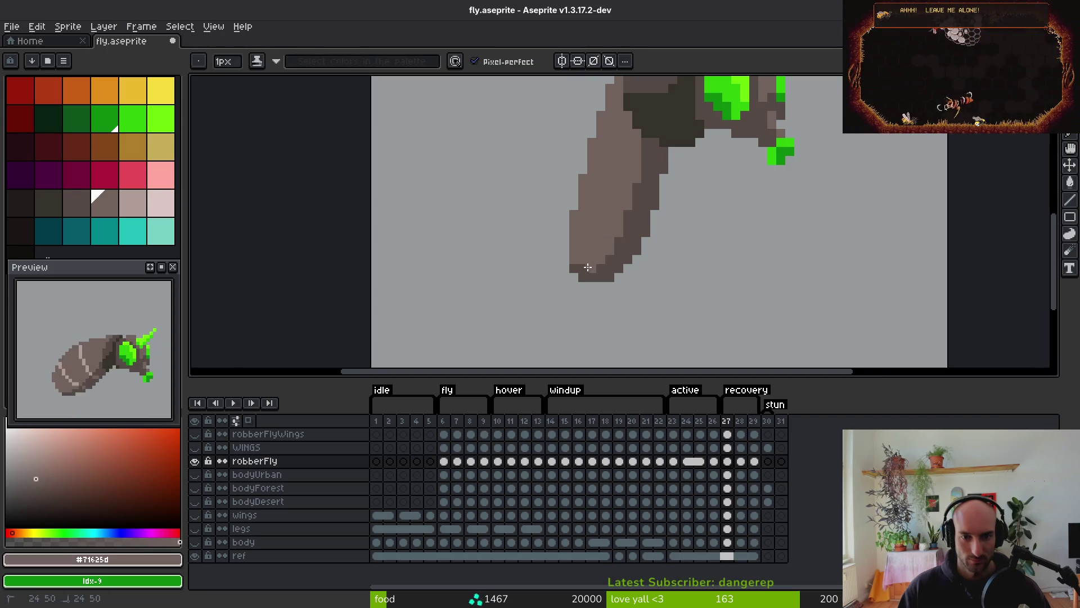
pyautogui.scroll(-3, 663, 307)
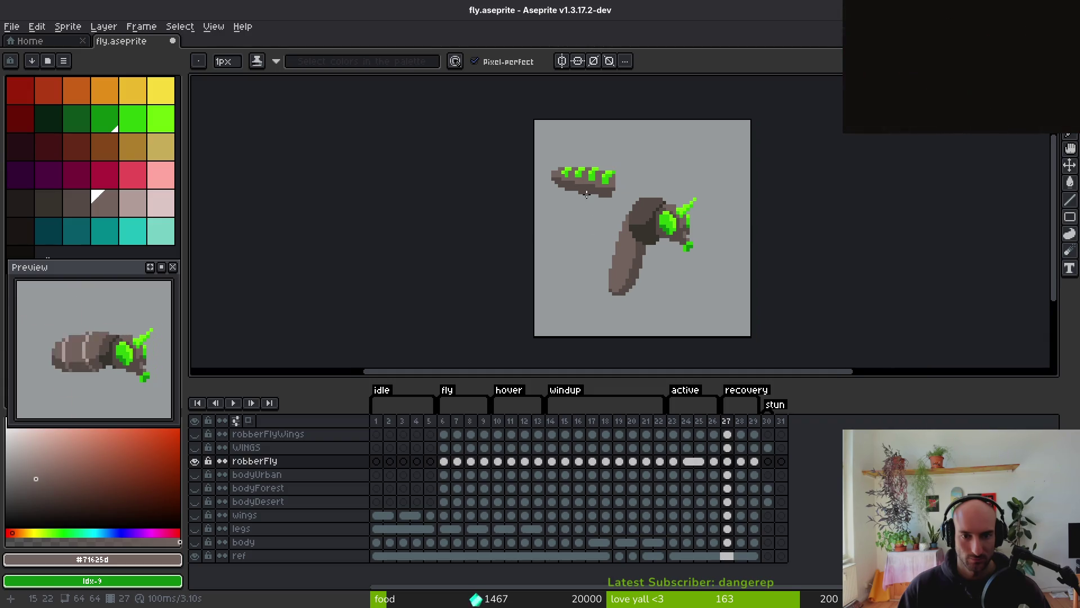
pyautogui.scroll(4, 625, 168)
pyautogui.scroll(2, 647, 210)
pyautogui.scroll(-2, 604, 164)
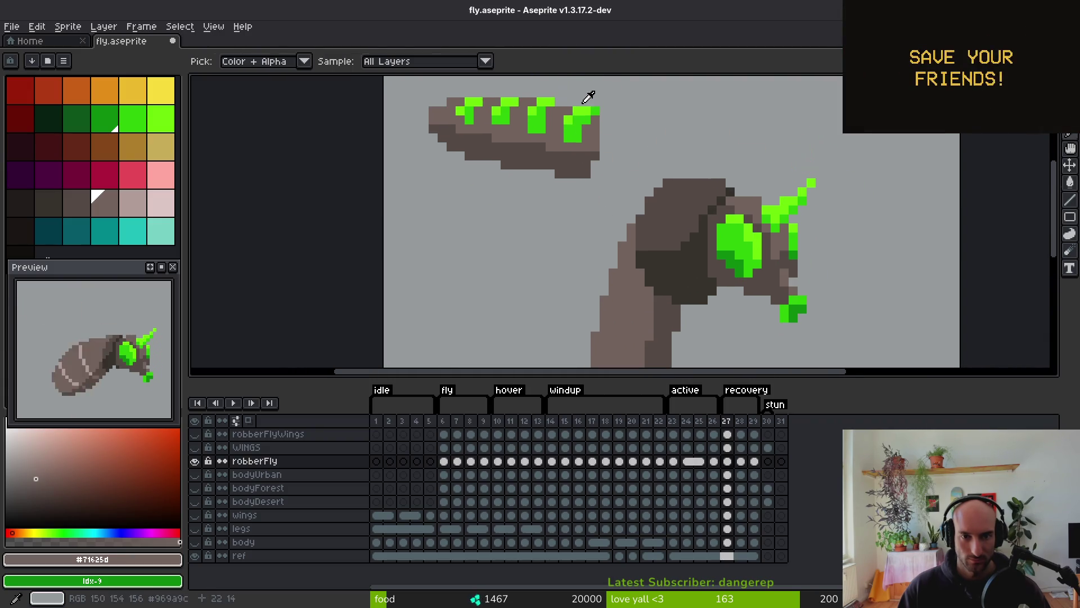
pyautogui.keyDown('alt'); pyautogui.click(585, 118); pyautogui.keyUp('alt')
# Paint green marks on the lower abdomen of frame 27, undoing a misplaced stroke
pyautogui.scroll(-2, 586, 119)
pyautogui.scroll(1, 595, 176)
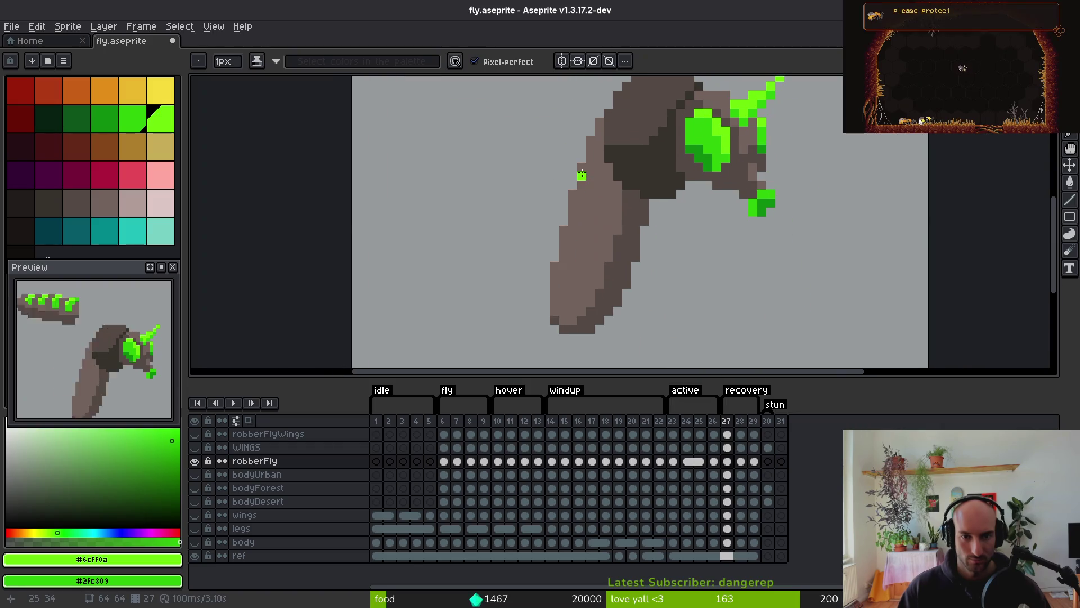
pyautogui.scroll(-2, 582, 157)
pyautogui.scroll(1, 585, 236)
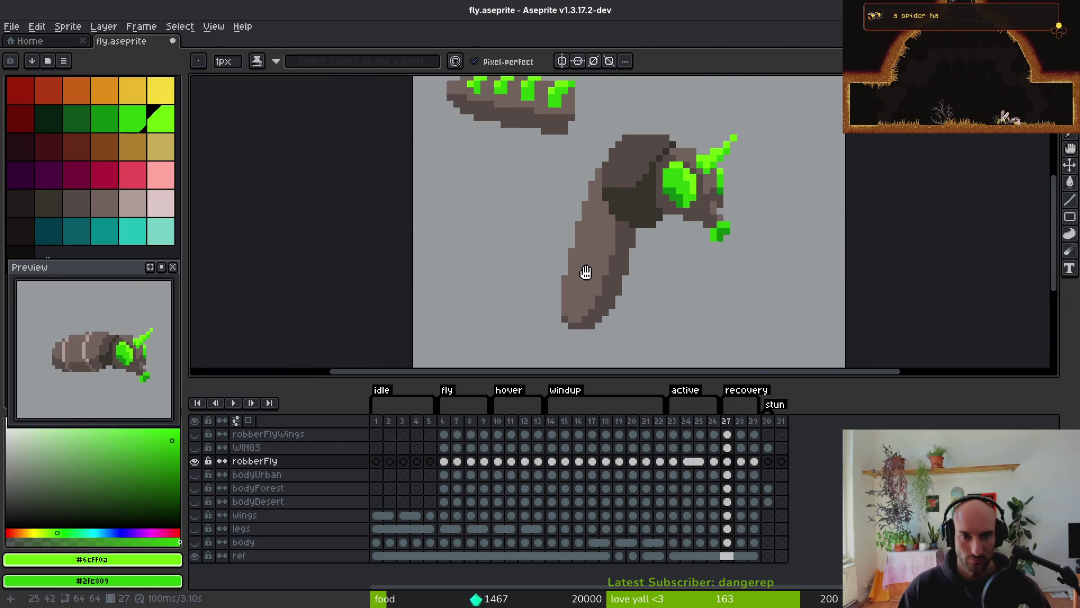
pyautogui.scroll(1, 573, 315)
pyautogui.click(554, 290)
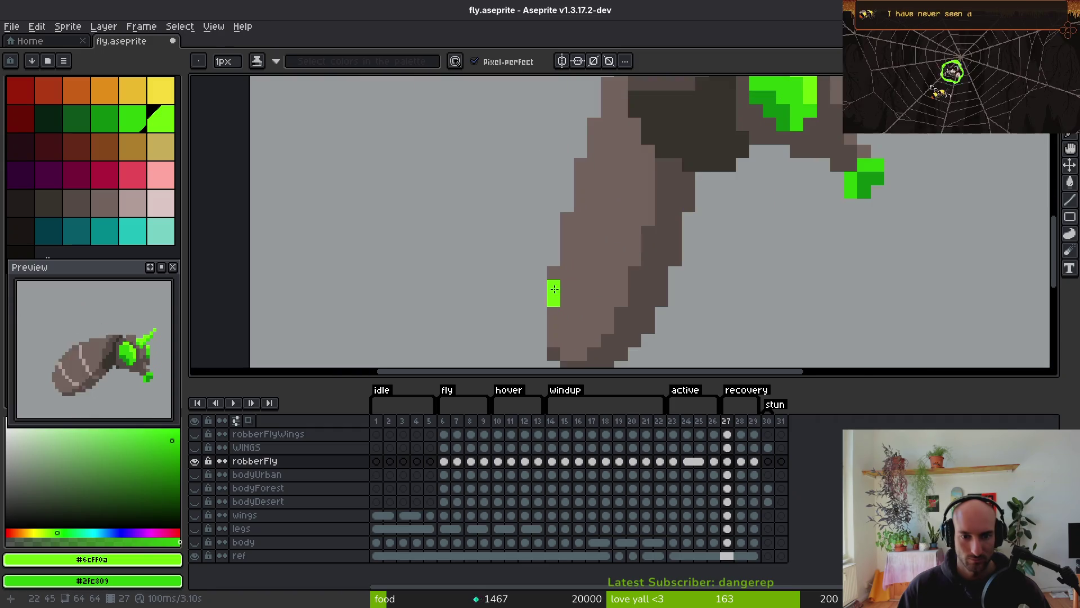
pyautogui.click(565, 312)
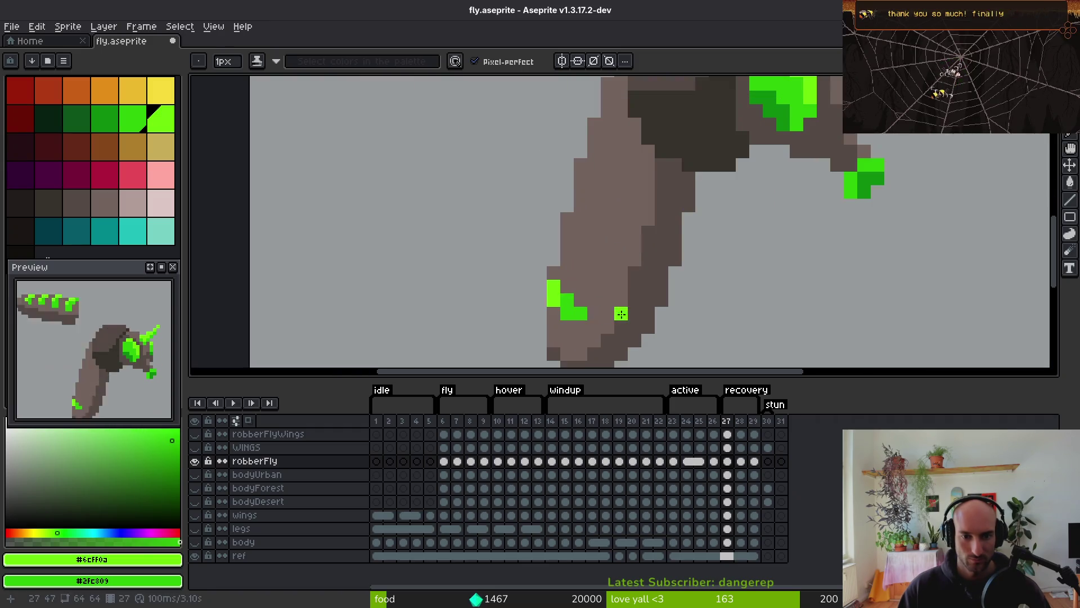
pyautogui.scroll(-3, 621, 313)
pyautogui.scroll(3, 613, 316)
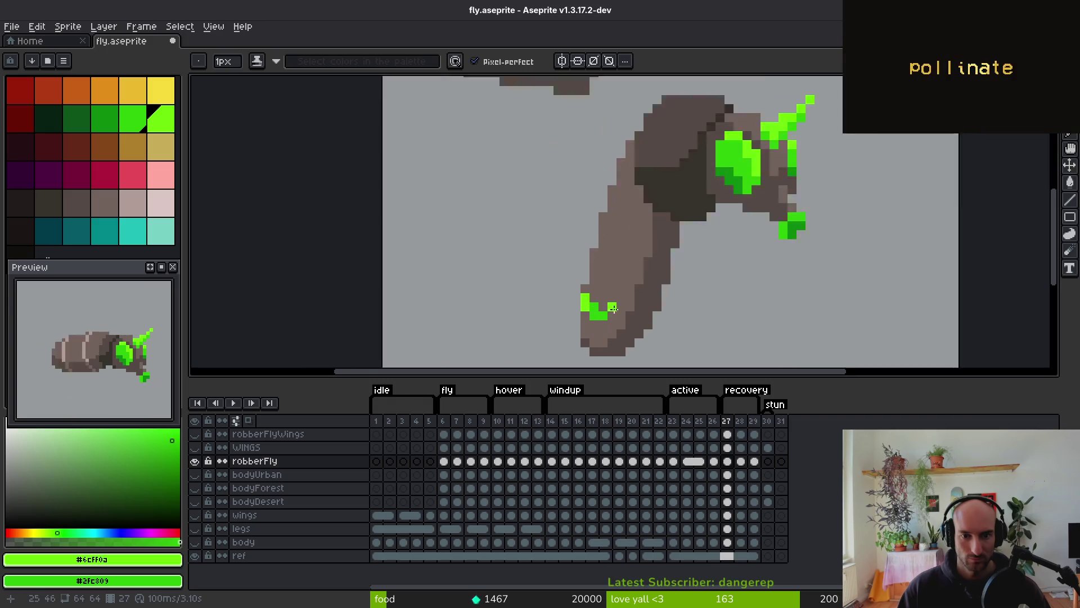
pyautogui.scroll(-3, 566, 313)
pyautogui.scroll(2, 619, 303)
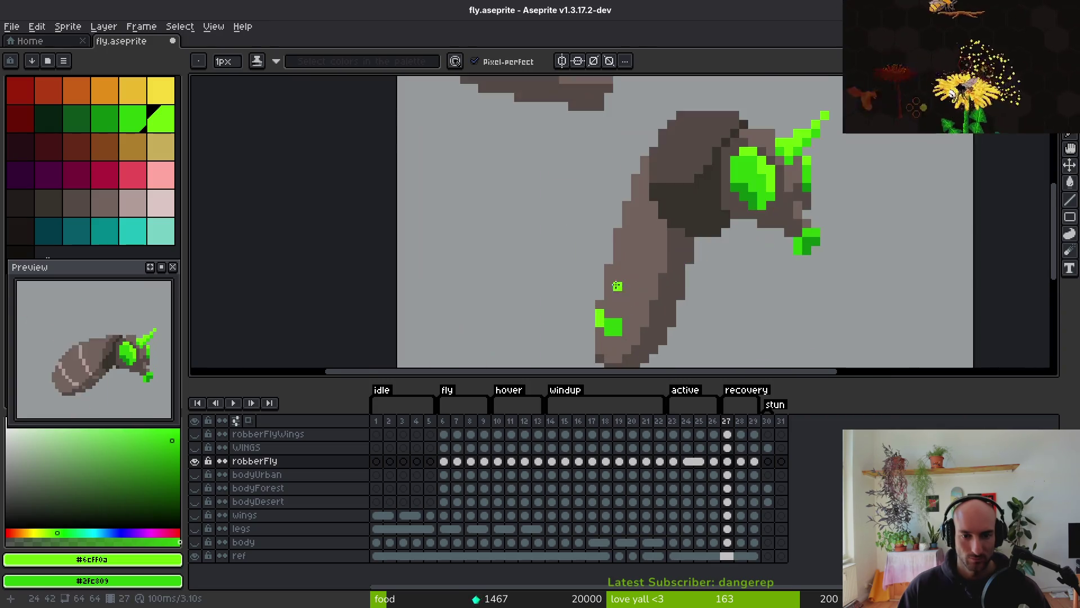
pyautogui.click(623, 295)
pyautogui.moveTo(609, 286)
pyautogui.mouseDown()
pyautogui.moveTo(609, 296)
pyautogui.moveTo(615, 285)
pyautogui.mouseUp()
pyautogui.hotkey('ctrl', 'z')
pyautogui.hotkey('ctrl', 'z')
# Add more green spots up the abdomen edge, extending one up and to the right
pyautogui.click(609, 277)
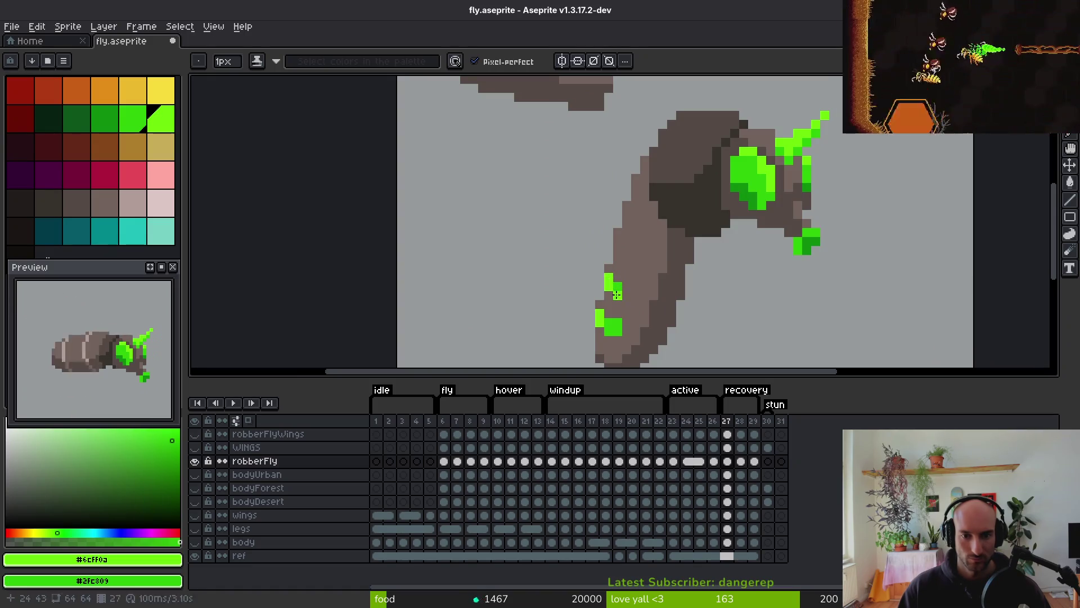
pyautogui.click(626, 295)
pyautogui.hotkey('ctrl', 'z')
pyautogui.scroll(-3, 647, 273)
pyautogui.scroll(5, 648, 273)
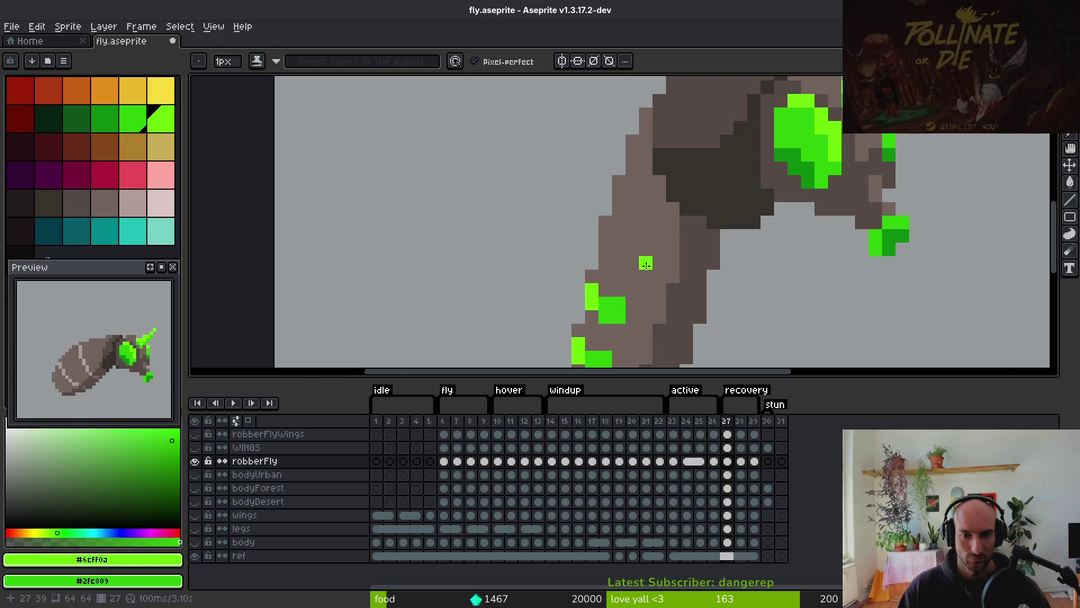
pyautogui.click(609, 235)
pyautogui.moveTo(618, 257); pyautogui.dragTo(628, 254)
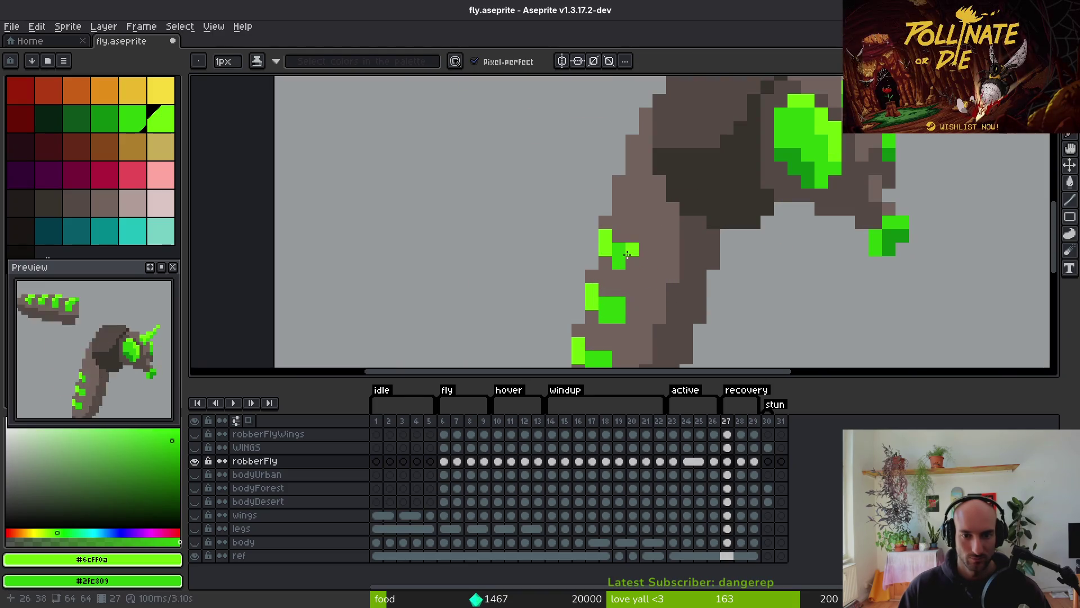
pyautogui.scroll(-3, 699, 265)
pyautogui.scroll(2, 657, 270)
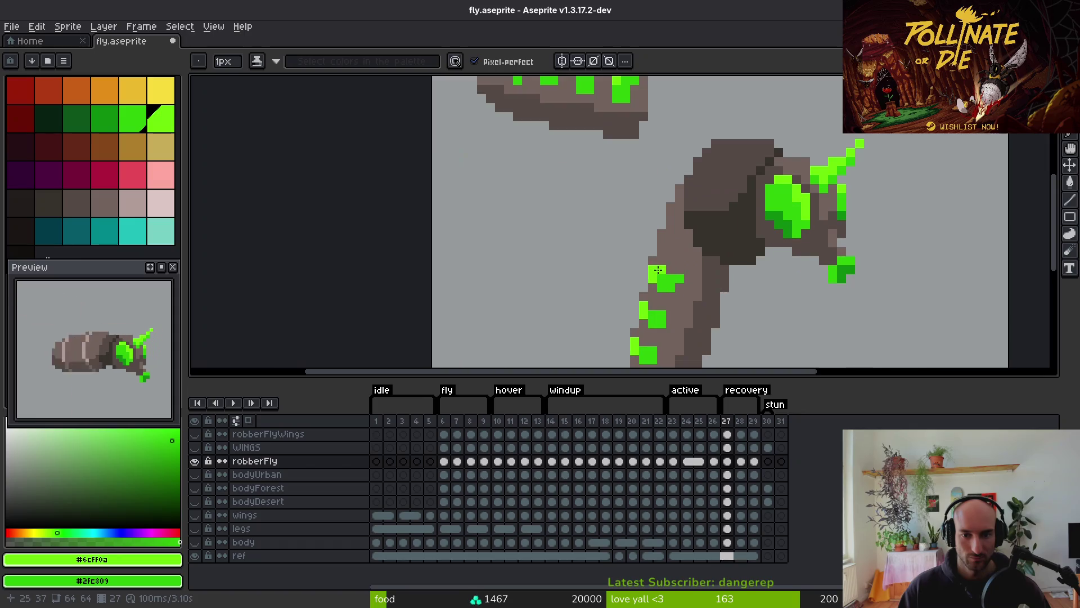
pyautogui.scroll(-3, 661, 269)
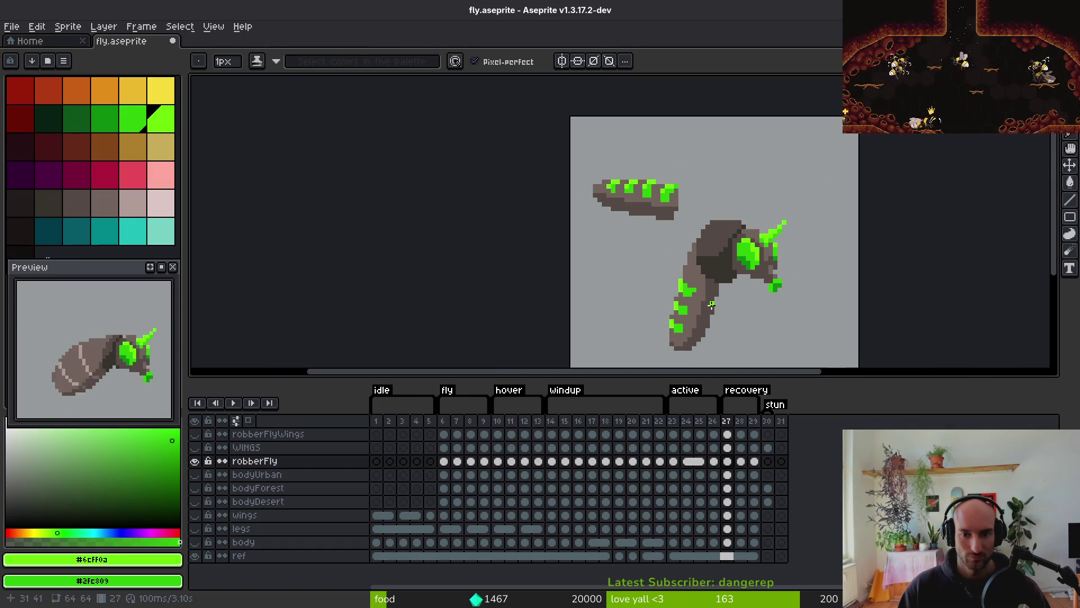
pyautogui.scroll(4, 709, 297)
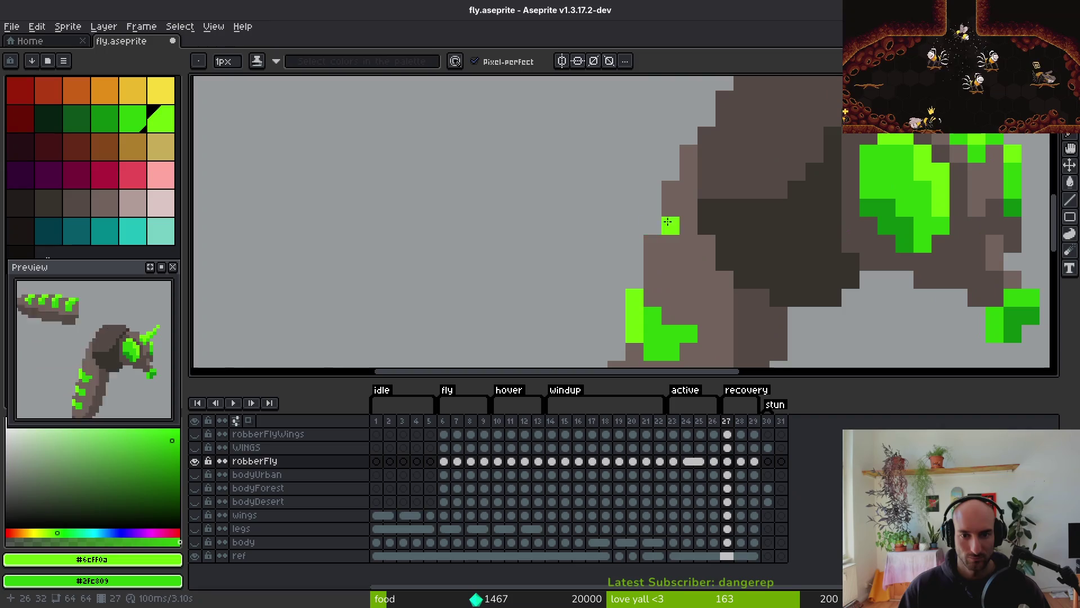
pyautogui.moveTo(671, 225)
pyautogui.mouseDown()
pyautogui.moveTo(658, 255)
pyautogui.moveTo(691, 265)
pyautogui.mouseUp()
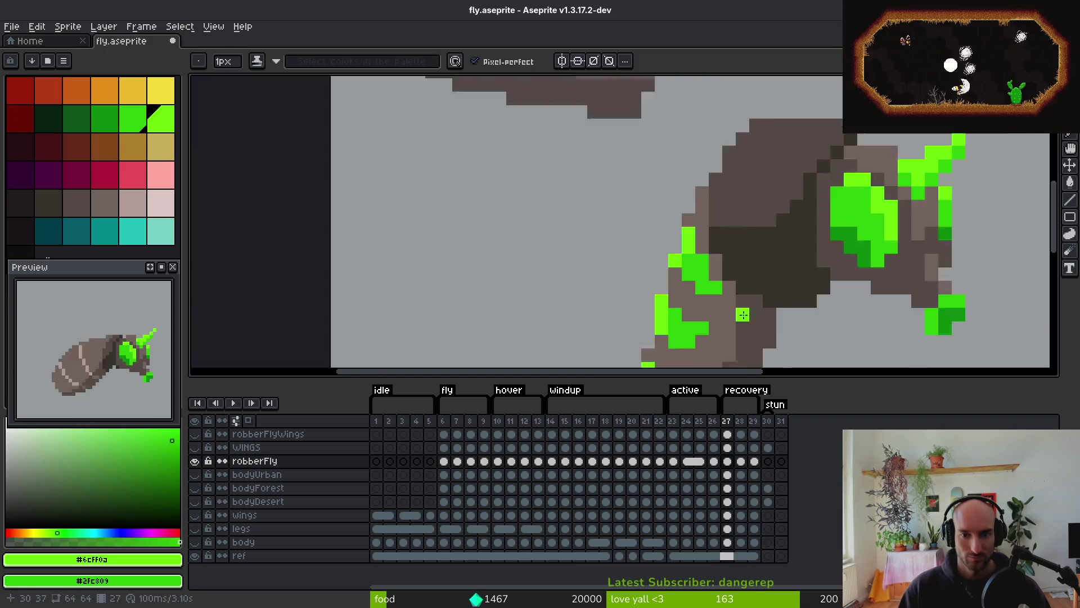
pyautogui.scroll(-2, 700, 276)
pyautogui.scroll(2, 684, 277)
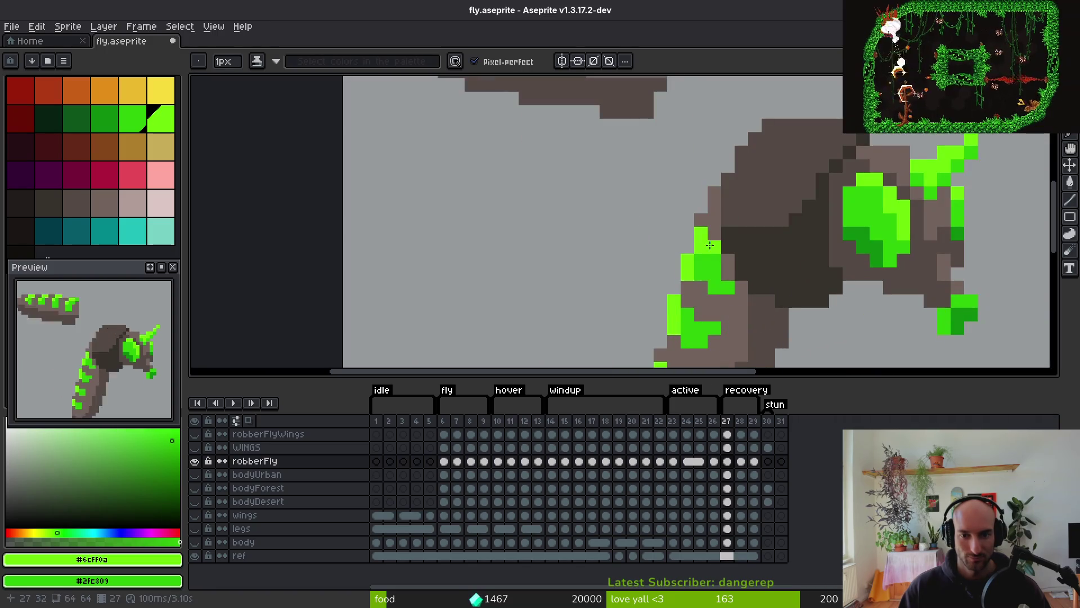
# Cover stray green pixels with brown-gray and add two more bright green pixels
pyautogui.keyDown('alt'); pyautogui.click(710, 244); pyautogui.keyUp('alt')
pyautogui.moveTo(701, 235); pyautogui.dragTo(715, 260)
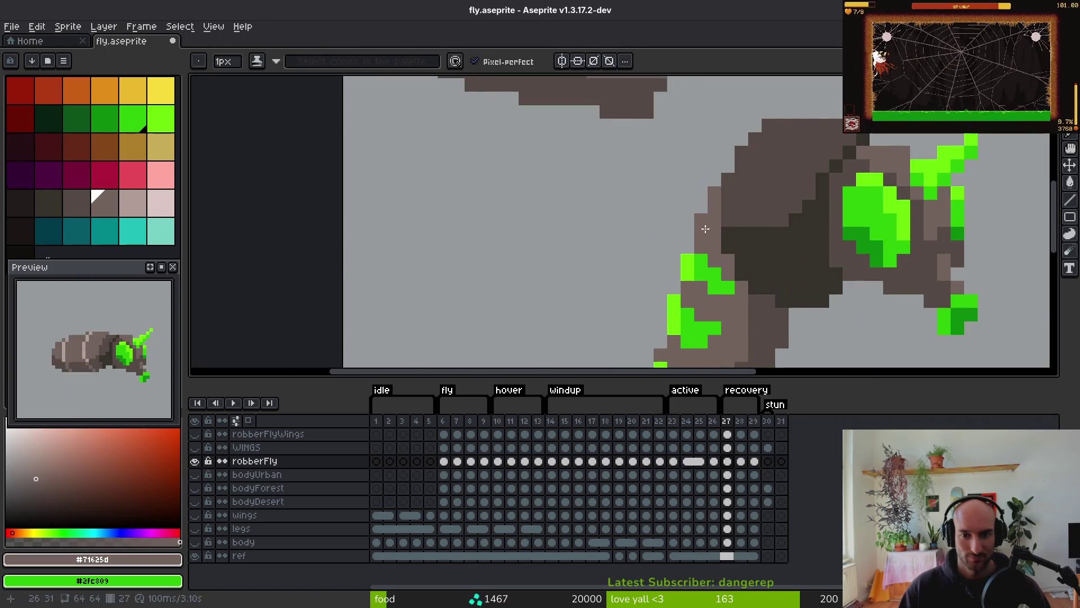
pyautogui.keyDown('alt'); pyautogui.click(700, 260); pyautogui.keyUp('alt')
pyautogui.click(701, 246)
pyautogui.click(741, 303)
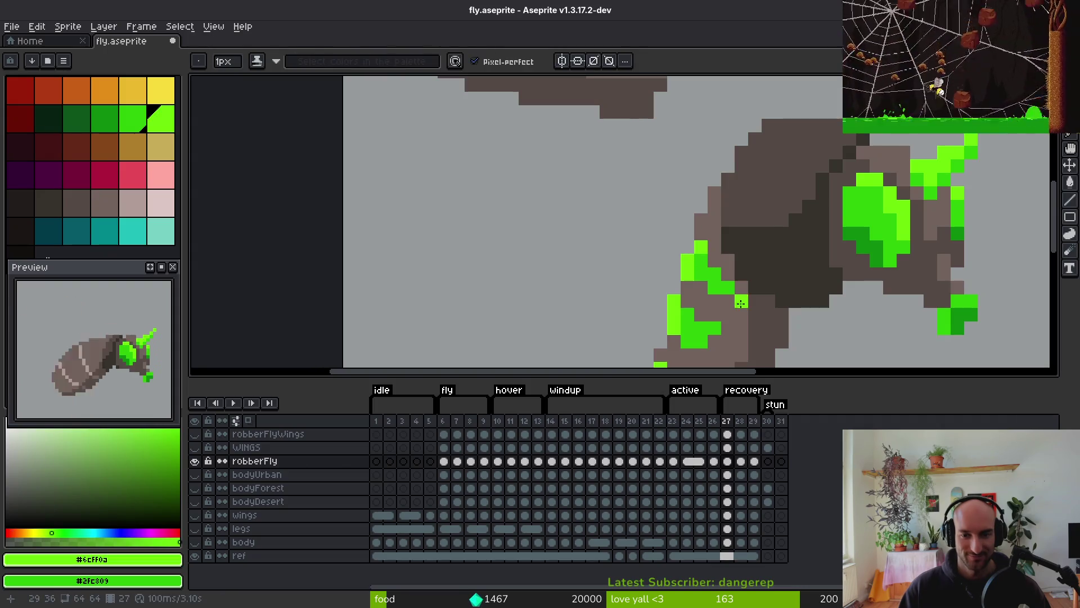
pyautogui.keyDown('alt'); pyautogui.click(718, 273); pyautogui.keyUp('alt')
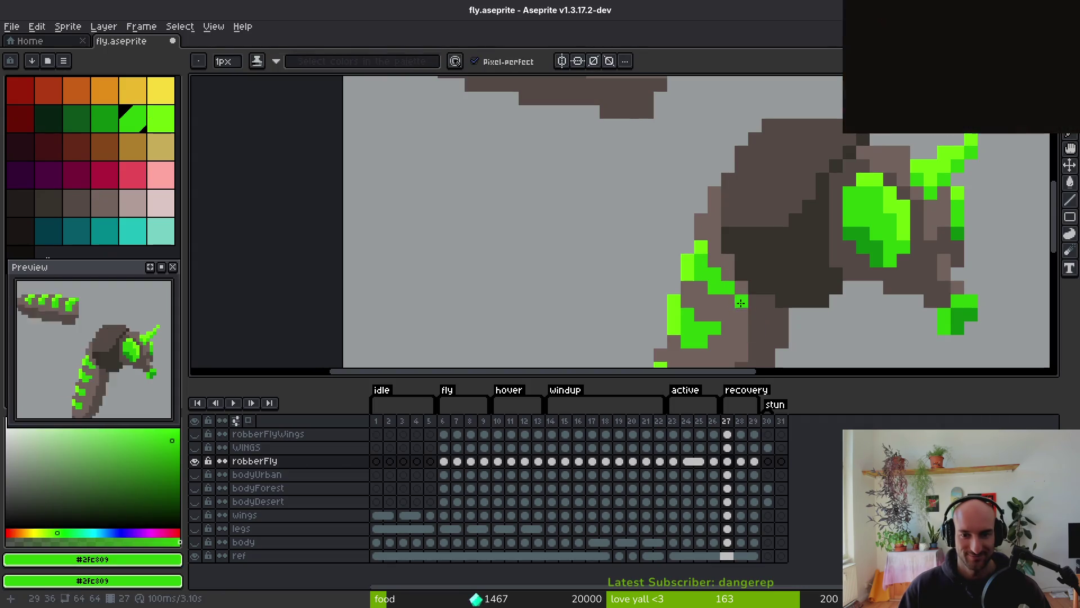
pyautogui.scroll(-8, 706, 283)
pyautogui.scroll(4, 692, 270)
pyautogui.scroll(1, 692, 273)
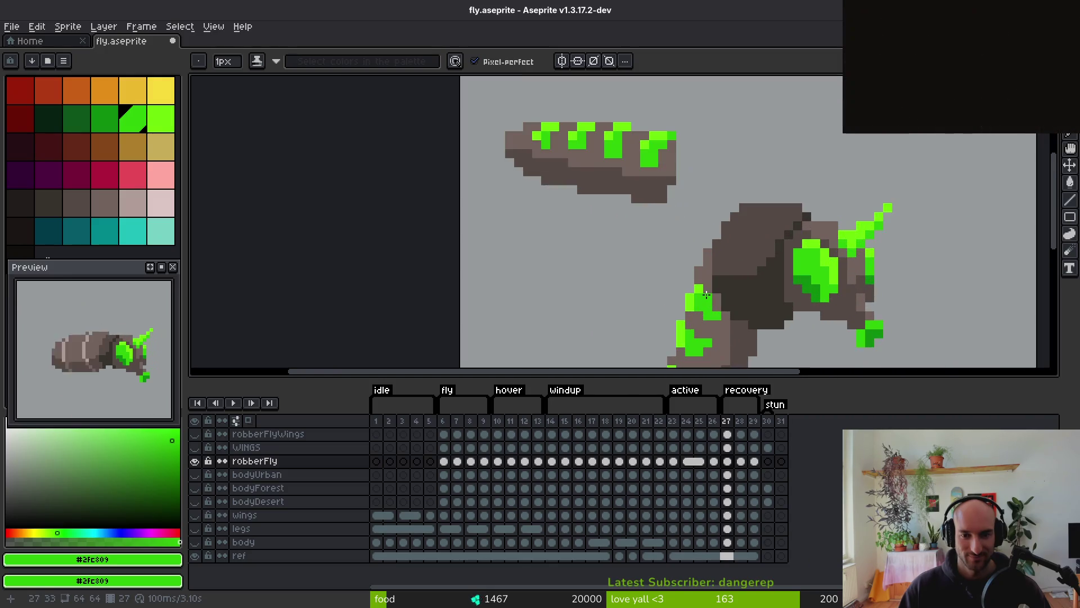
pyautogui.scroll(-2, 691, 279)
pyautogui.scroll(2, 688, 293)
pyautogui.scroll(1, 687, 296)
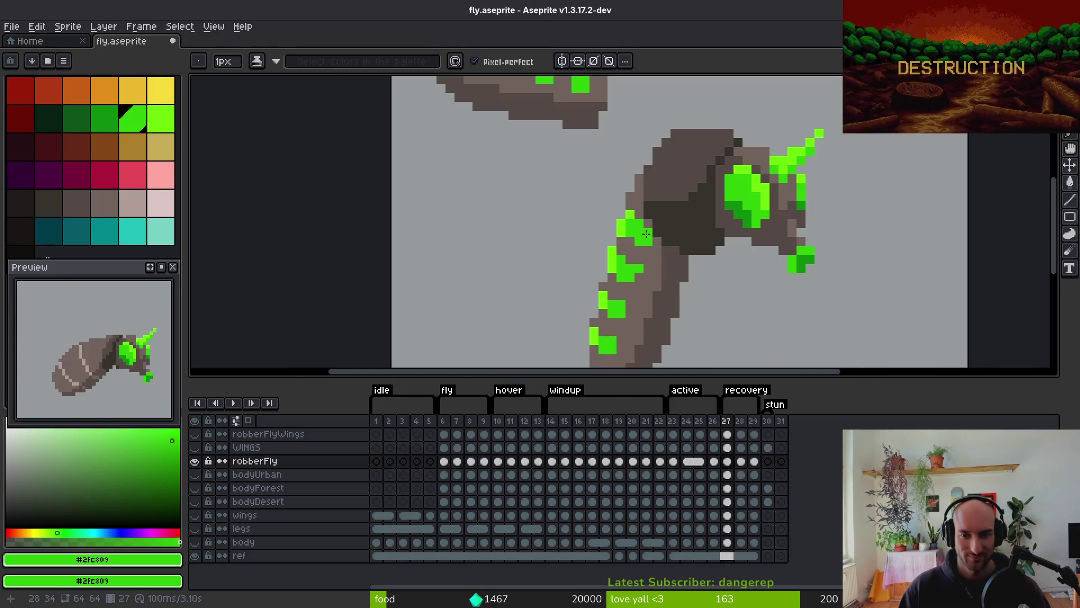
# Sample the body brown, bright green and darker green #2fc809 from the sprite
pyautogui.keyDown('alt'); pyautogui.click(647, 235); pyautogui.keyUp('alt')
pyautogui.scroll(-3, 658, 264)
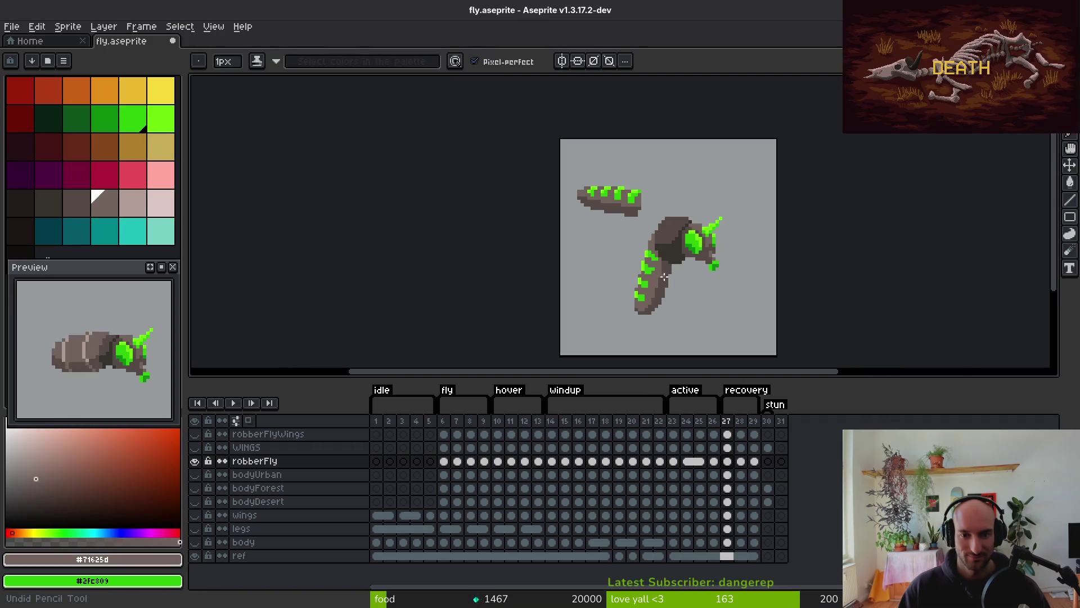
pyautogui.scroll(4, 660, 274)
pyautogui.keyDown('alt'); pyautogui.click(636, 227); pyautogui.keyUp('alt')
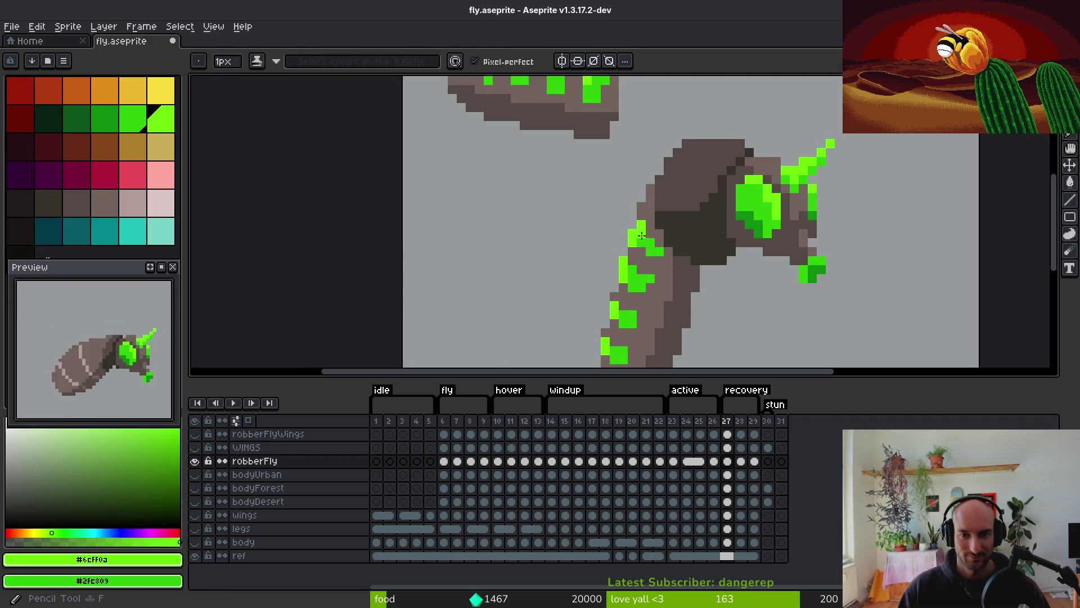
pyautogui.keyDown('alt'); pyautogui.click(642, 235); pyautogui.keyUp('alt')
pyautogui.scroll(-5, 676, 292)
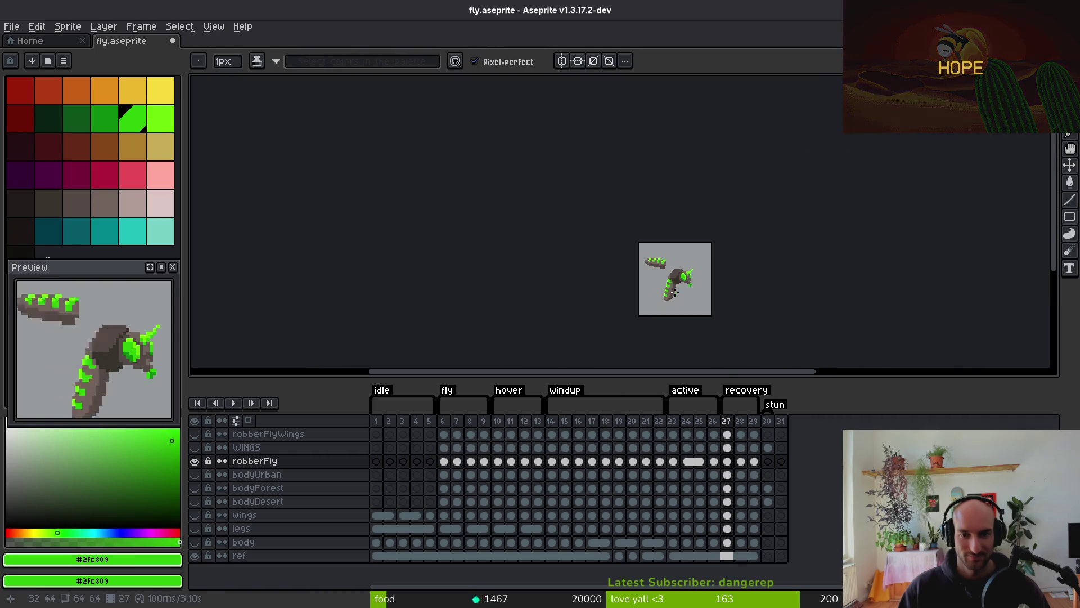
pyautogui.scroll(6, 675, 292)
pyautogui.scroll(-3, 669, 281)
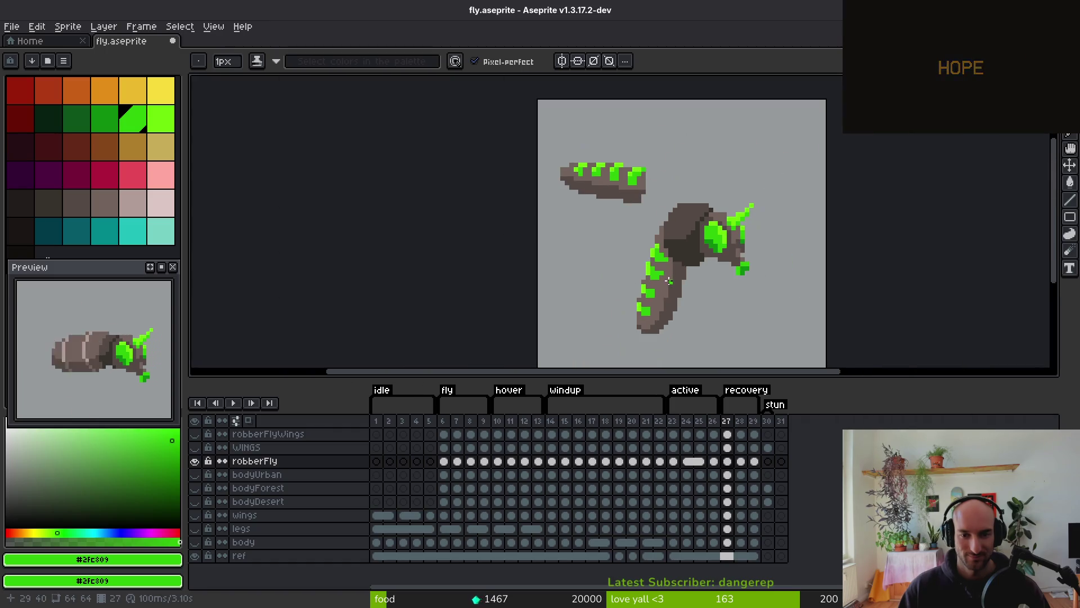
pyautogui.scroll(-3, 671, 287)
pyautogui.scroll(3, 680, 281)
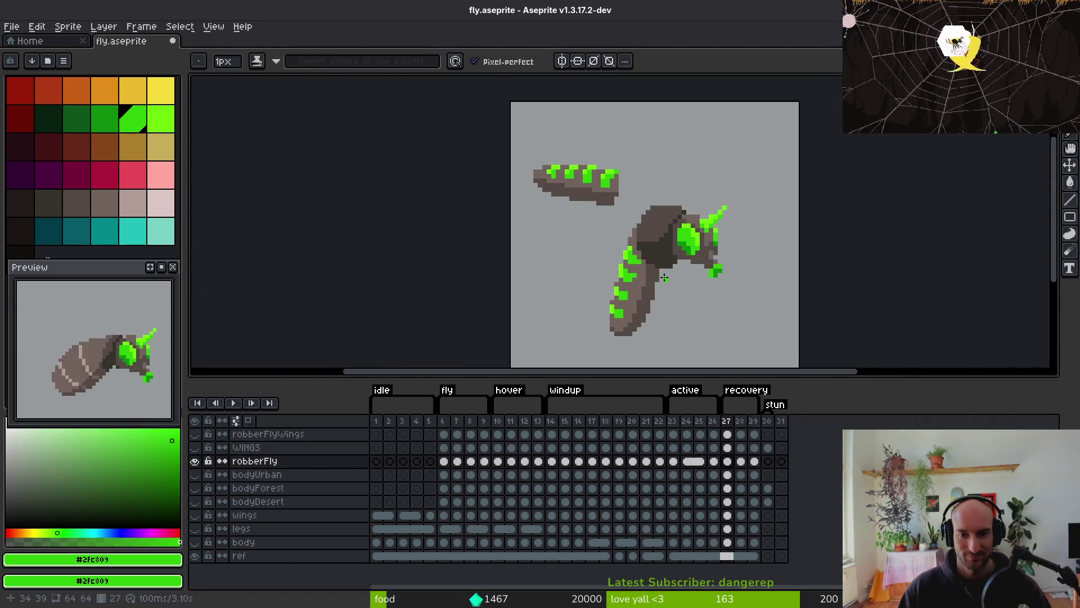
pyautogui.scroll(1, 619, 224)
# Erase the detached wing piece and save fly.aseprite
pyautogui.press('e')
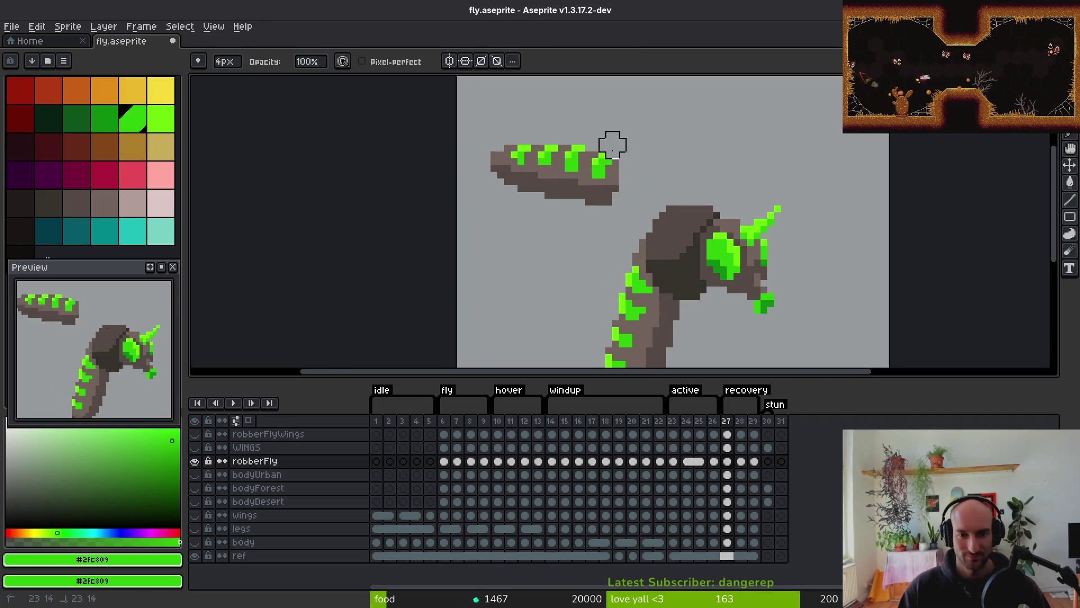
pyautogui.moveTo(615, 144); pyautogui.dragTo(524, 200)
pyautogui.scroll(-2, 670, 234)
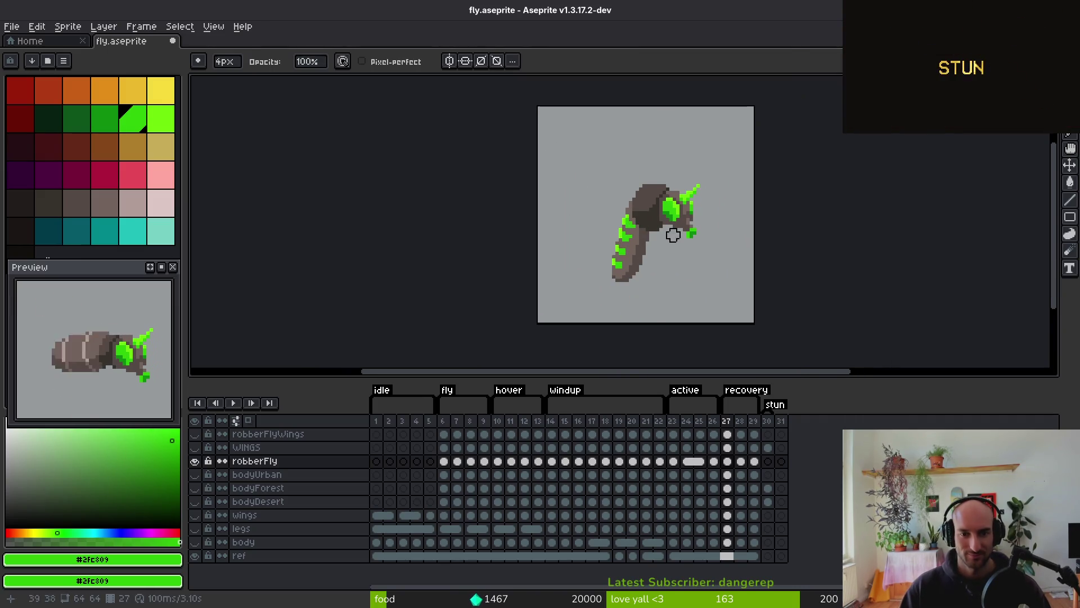
pyautogui.hotkey('ctrl', 's')
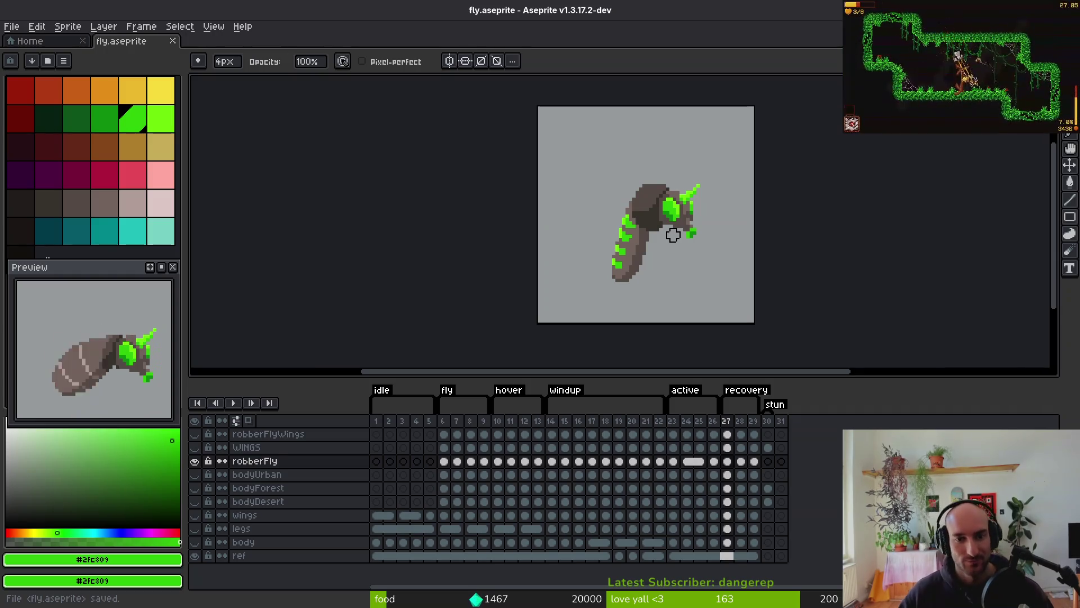
pyautogui.scroll(-1, 693, 299)
# Flip between frames 26 and 27 to compare the abdomen, then return to the Pencil
pyautogui.press('i')
pyautogui.press('Left')
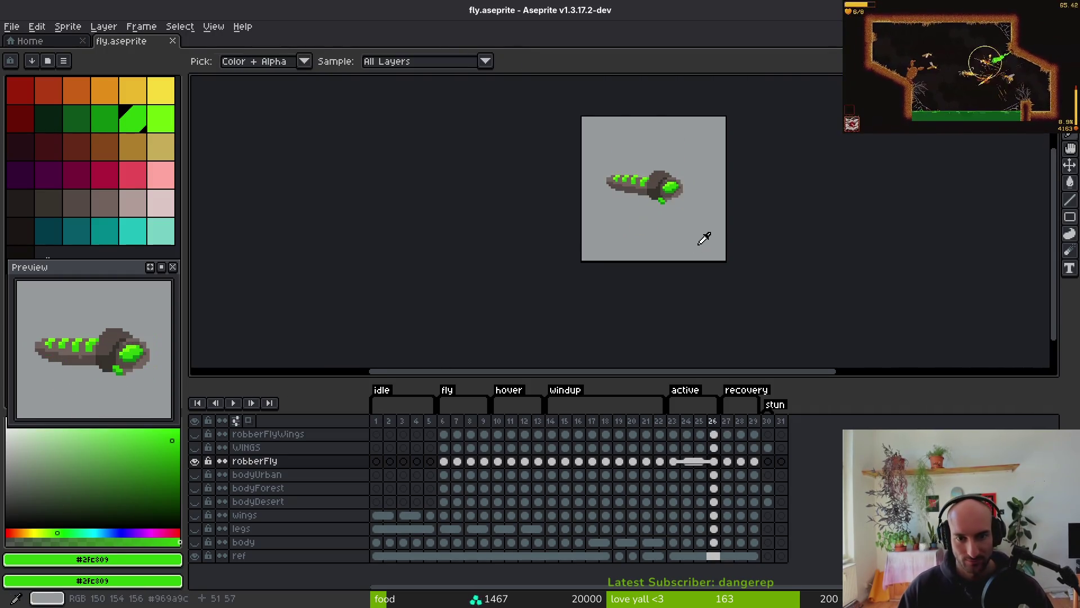
pyautogui.press('Right')
pyautogui.press('Left')
pyautogui.press('Right')
pyautogui.press('Left')
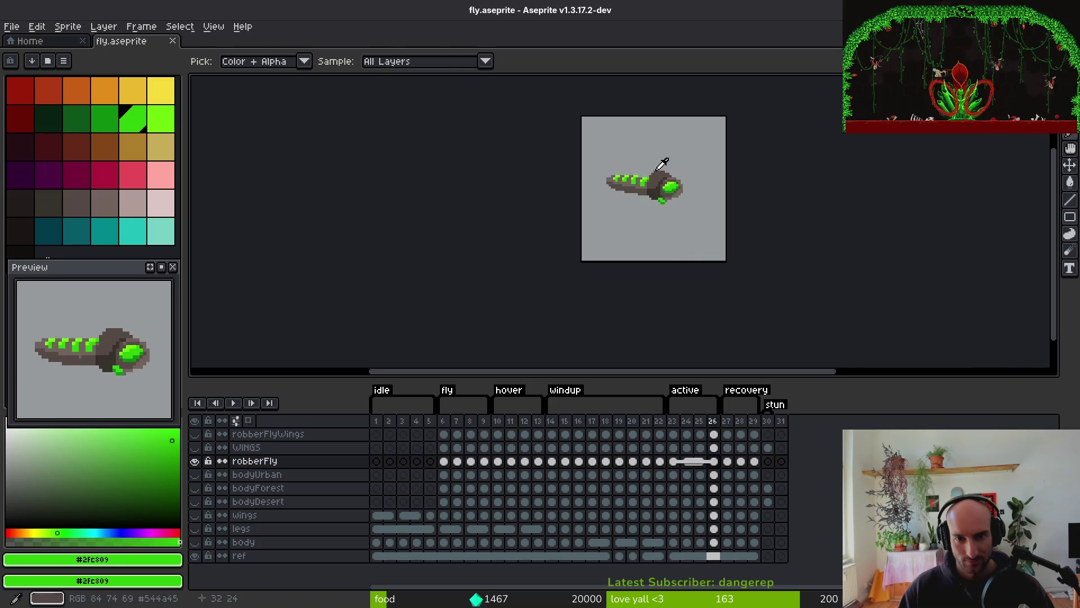
pyautogui.press('Right')
pyautogui.press('b')
pyautogui.scroll(3, 664, 169)
pyautogui.scroll(-2, 640, 151)
# Freehand-select the fly's body on frame 27 and nudge it one pixel right
pyautogui.scroll(2, 567, 162)
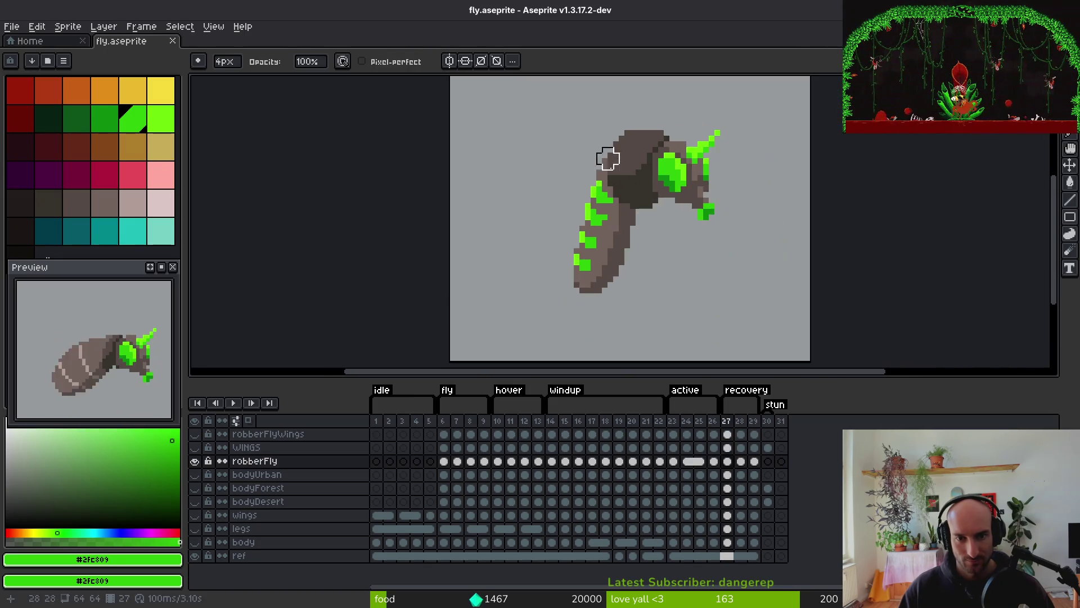
pyautogui.press('w')
pyautogui.press('b')
pyautogui.moveTo(611, 116)
pyautogui.mouseDown()
pyautogui.moveTo(583, 135)
pyautogui.moveTo(650, 269)
pyautogui.mouseUp()
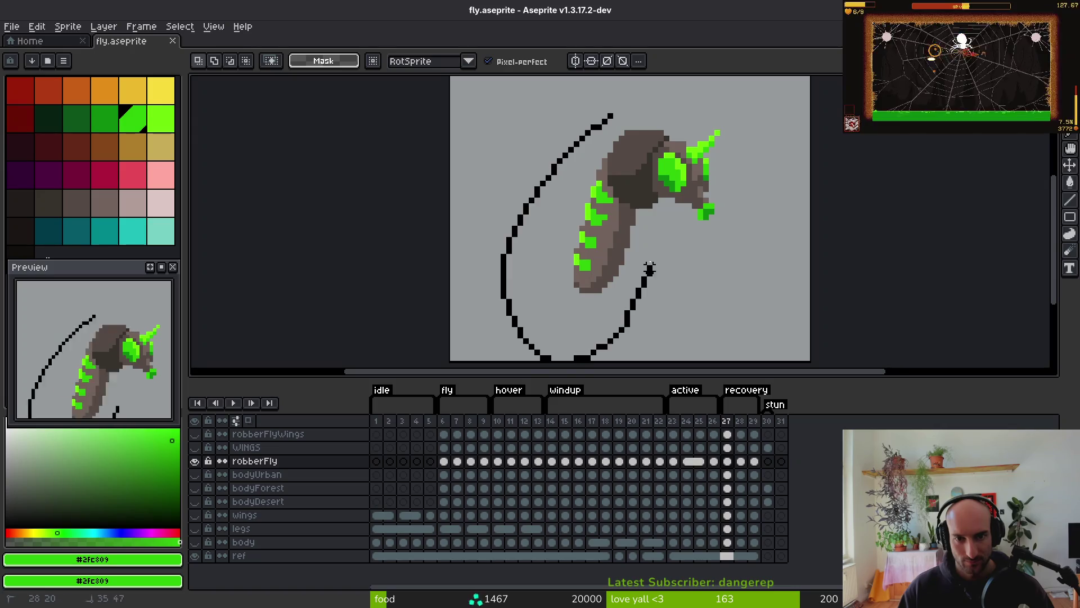
pyautogui.moveTo(633, 194)
pyautogui.mouseDown()
pyautogui.moveTo(636, 133)
pyautogui.moveTo(571, 84)
pyautogui.mouseUp()
pyautogui.press('Right')
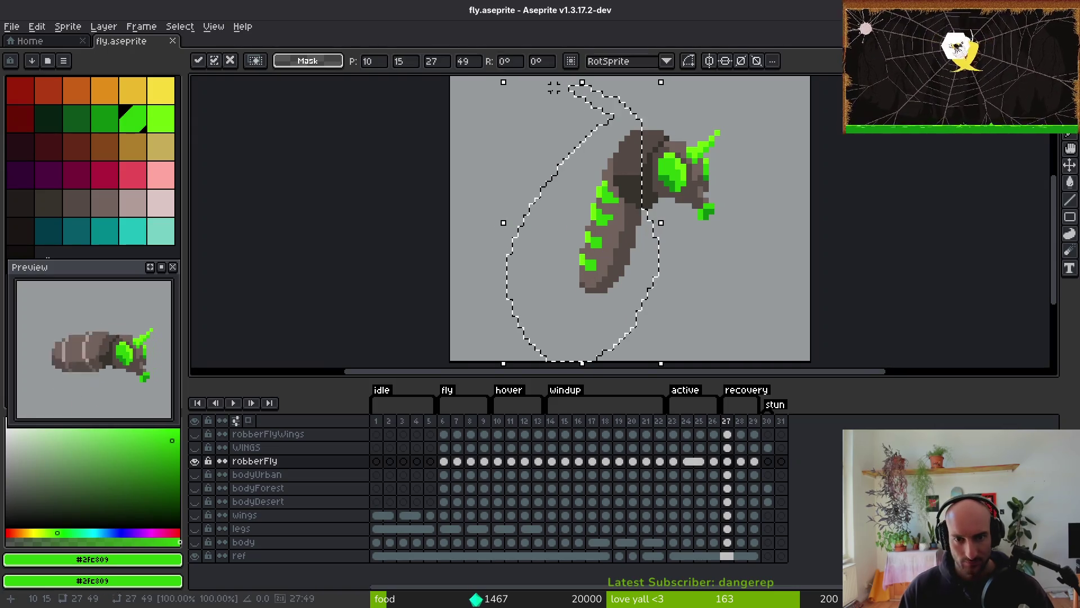
pyautogui.hotkey('ctrl', 'd')
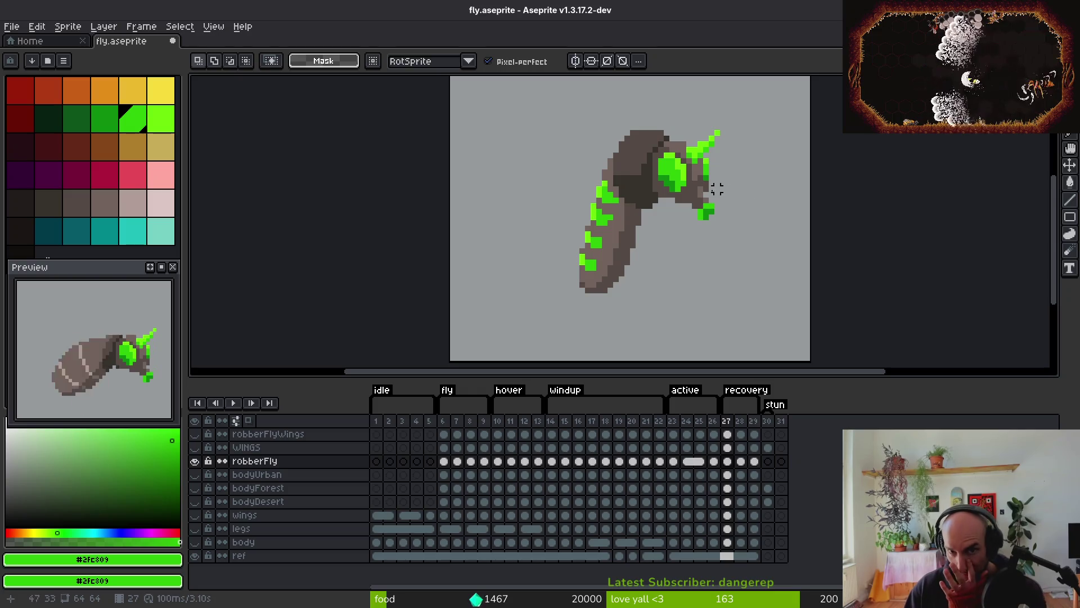
# Outline the lower body for selection, then undo and clear that selection
pyautogui.scroll(2, 717, 189)
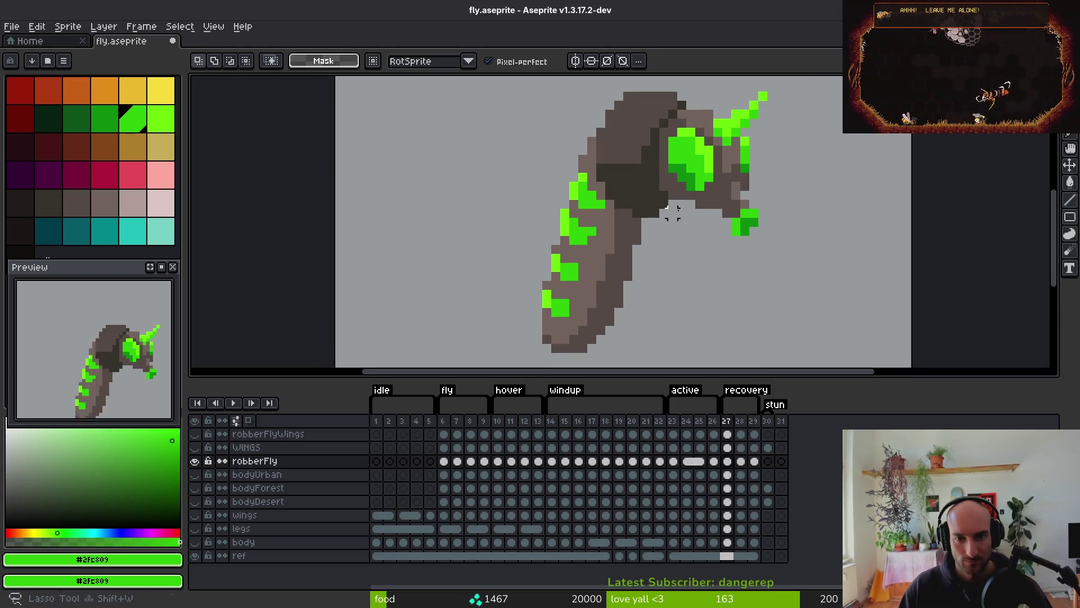
pyautogui.moveTo(656, 203)
pyautogui.mouseDown()
pyautogui.moveTo(619, 186)
pyautogui.moveTo(483, 337)
pyautogui.moveTo(698, 315)
pyautogui.moveTo(658, 294)
pyautogui.mouseUp()
pyautogui.hotkey('ctrl', 'z')
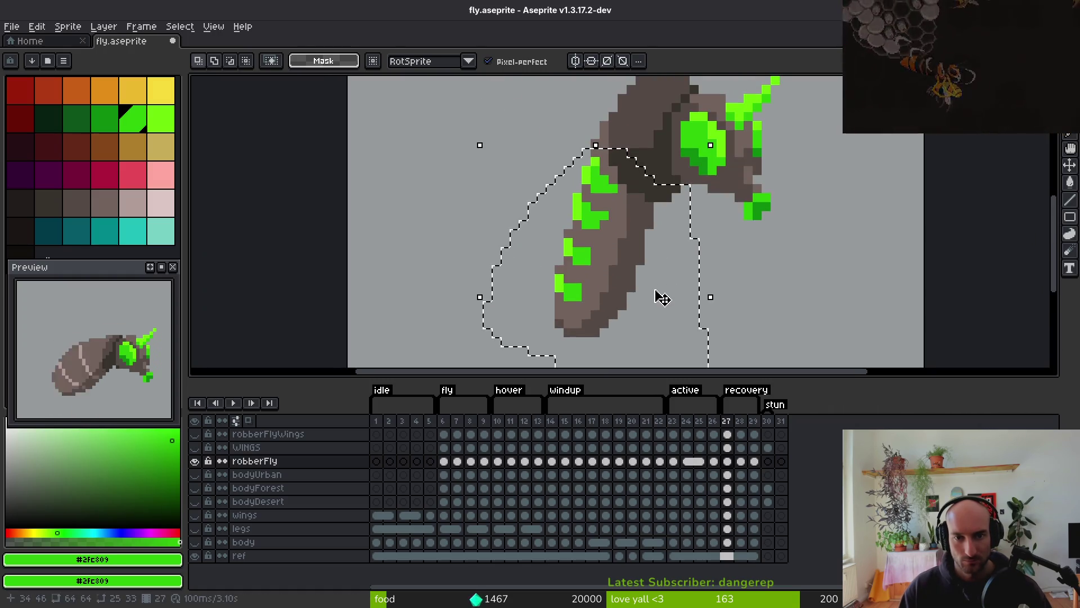
pyautogui.hotkey('ctrl', 'd')
pyautogui.scroll(2, 648, 303)
# Pick the dark grey #544a45 from the body and save fly.aseprite
pyautogui.press('i')
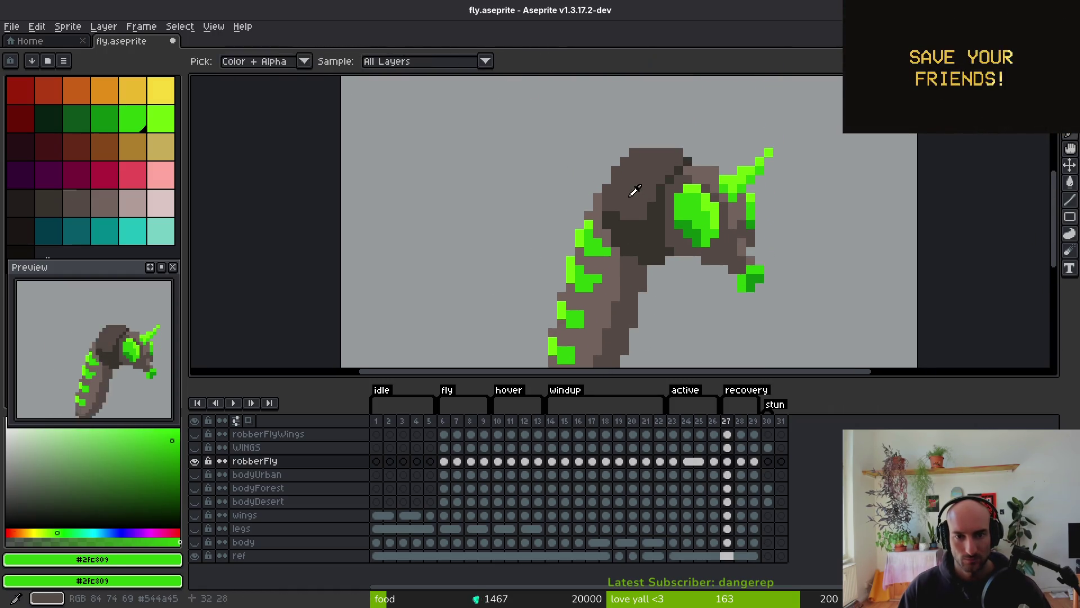
pyautogui.keyDown('alt'); pyautogui.click(634, 192); pyautogui.keyUp('alt')
pyautogui.scroll(-2, 667, 275)
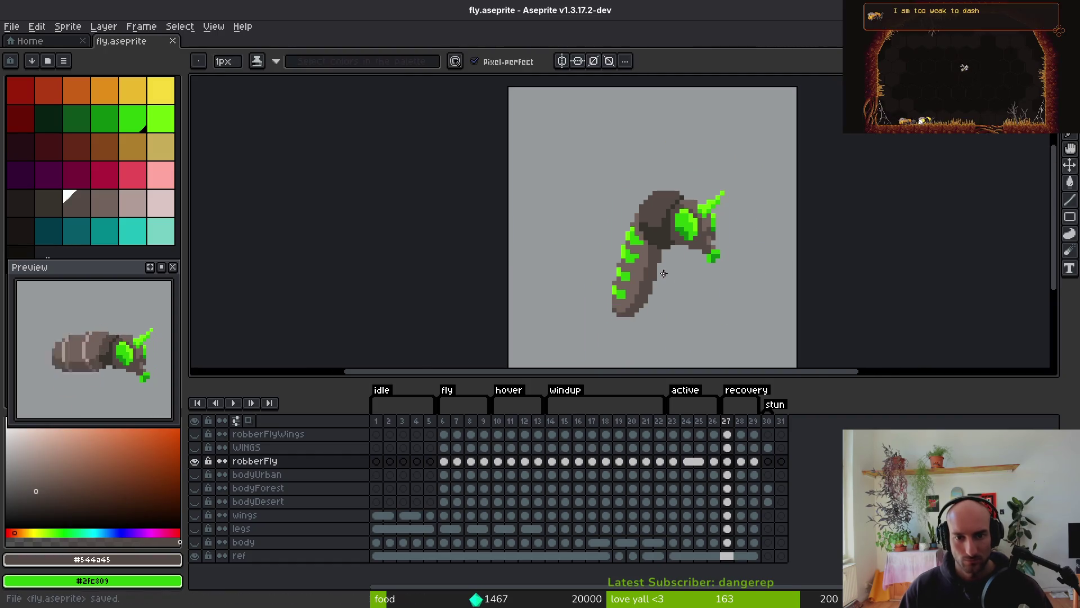
pyautogui.scroll(2, 664, 273)
pyautogui.press('alt')
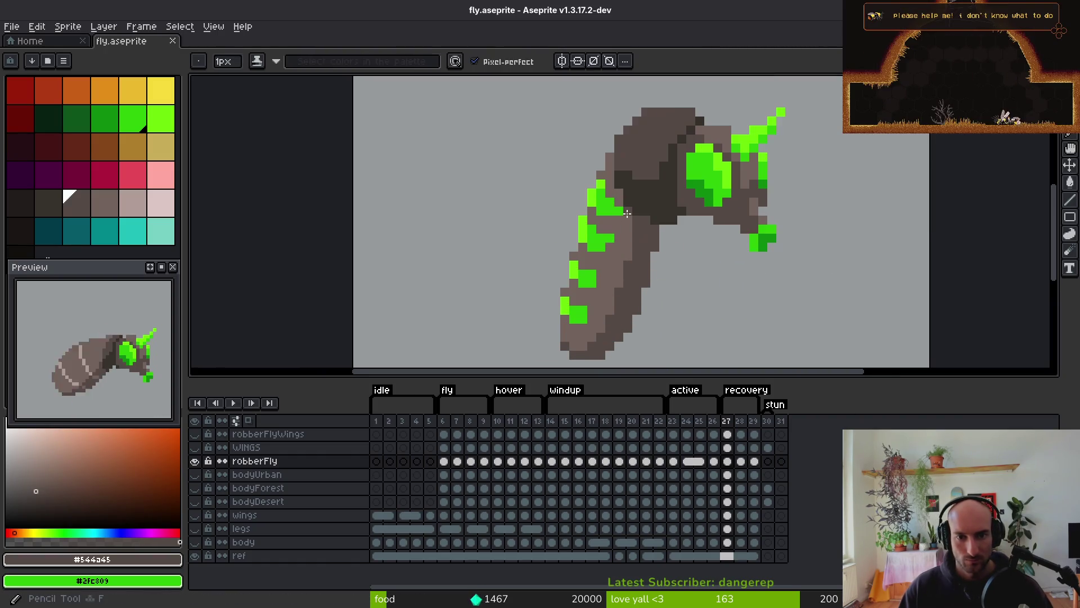
pyautogui.scroll(-1, 654, 208)
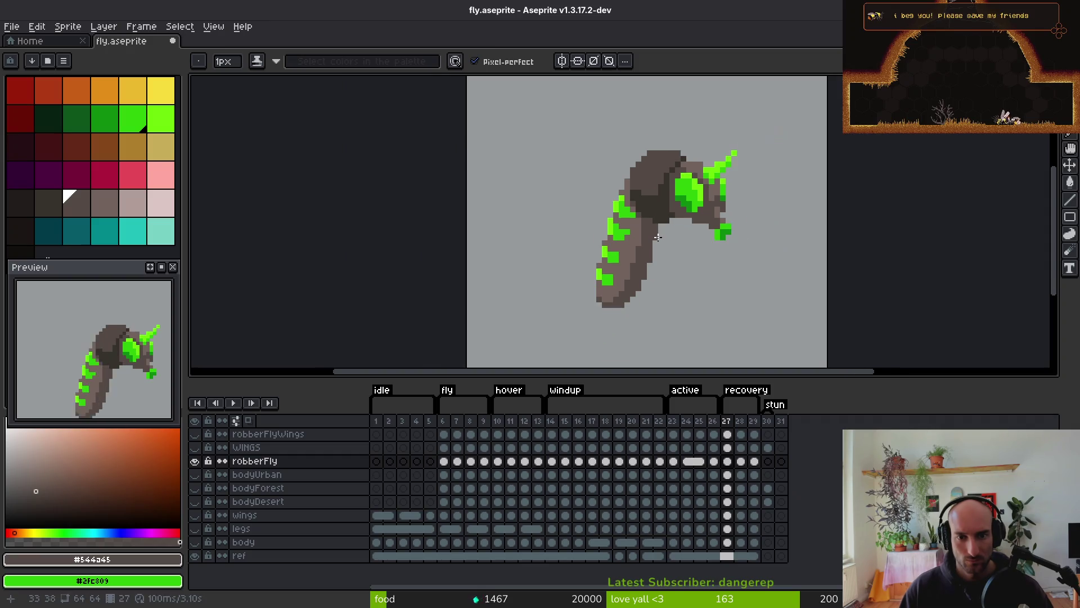
pyautogui.hotkey('ctrl', 's')
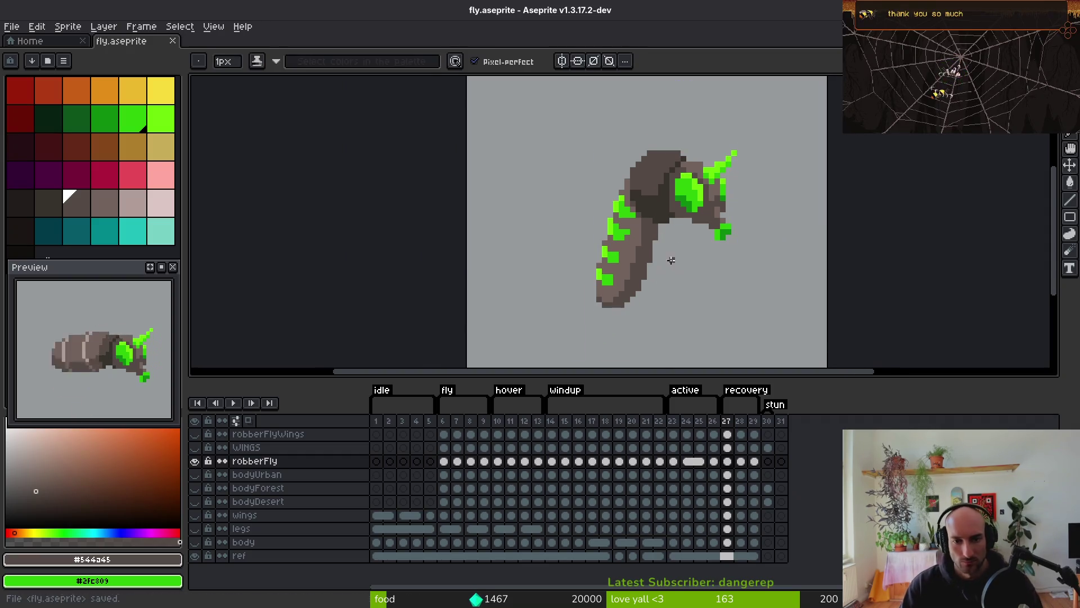
# Compare neighbouring frames, then recolour two green spike pixels brown
pyautogui.hscroll(1, 671, 260)
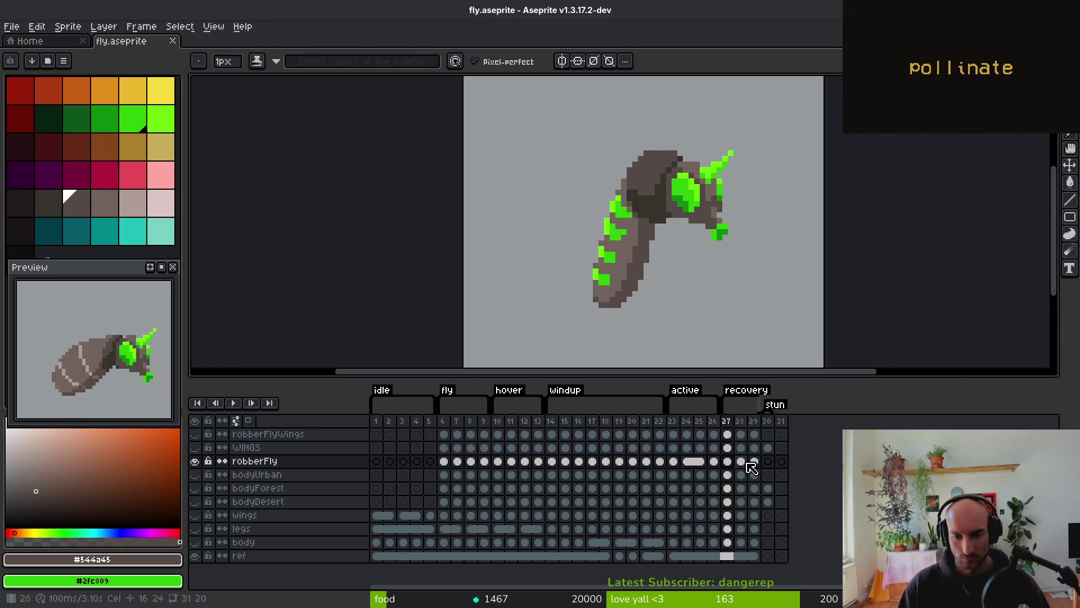
pyautogui.press('Return')
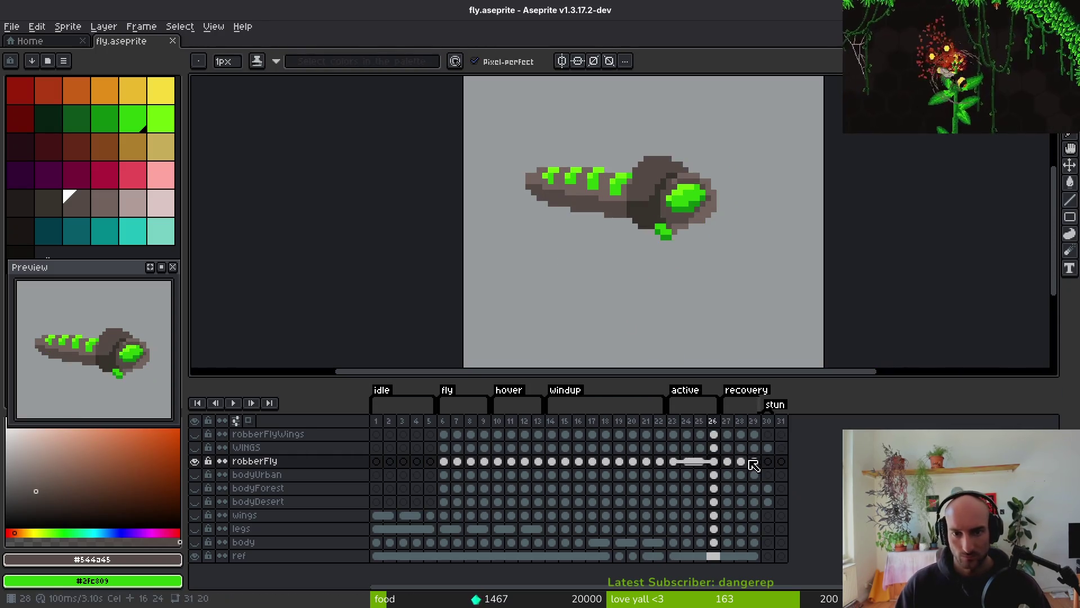
pyautogui.press('Return')
pyautogui.scroll(3, 740, 179)
pyautogui.keyDown('alt'); pyautogui.click(641, 186); pyautogui.keyUp('alt')
pyautogui.click(657, 204)
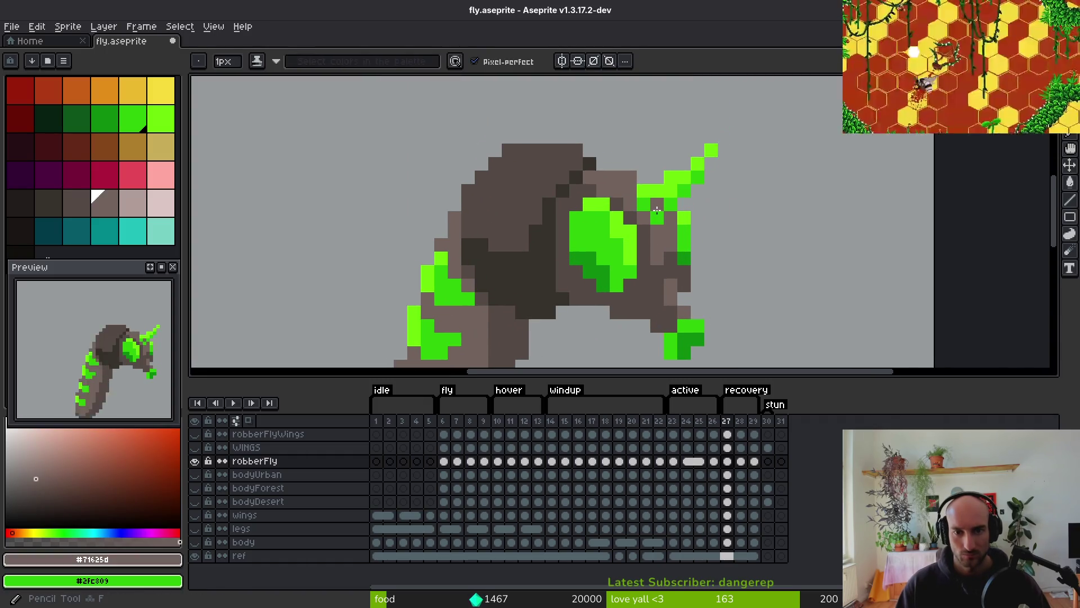
# Erase the green spike at the head's upper right and save fly.aseprite
pyautogui.press('e')
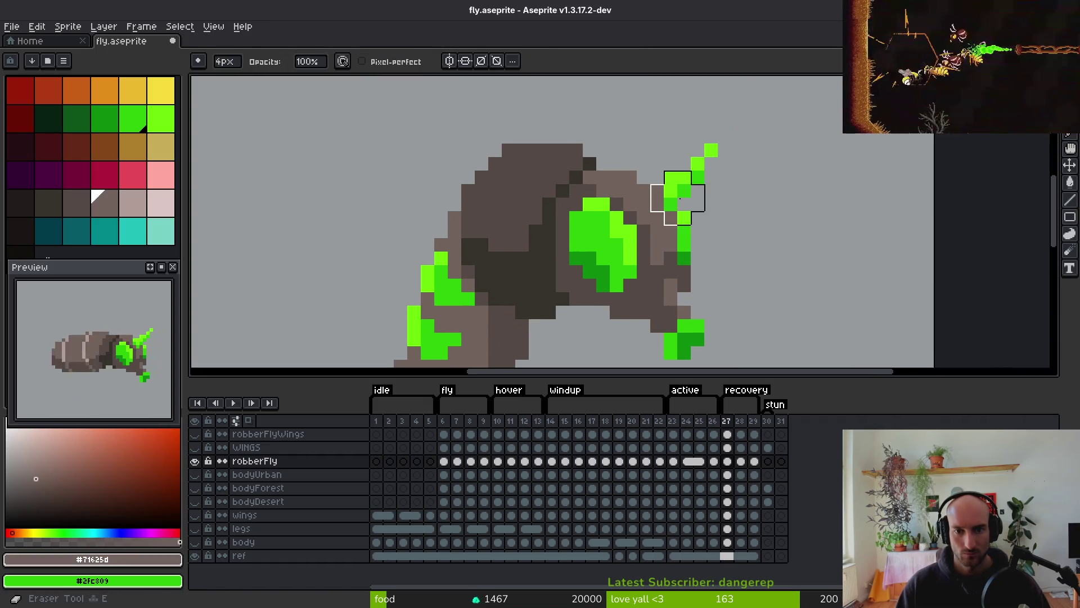
pyautogui.moveTo(697, 190); pyautogui.dragTo(682, 200)
pyautogui.press('-')
pyautogui.press('-')
pyautogui.press('-')
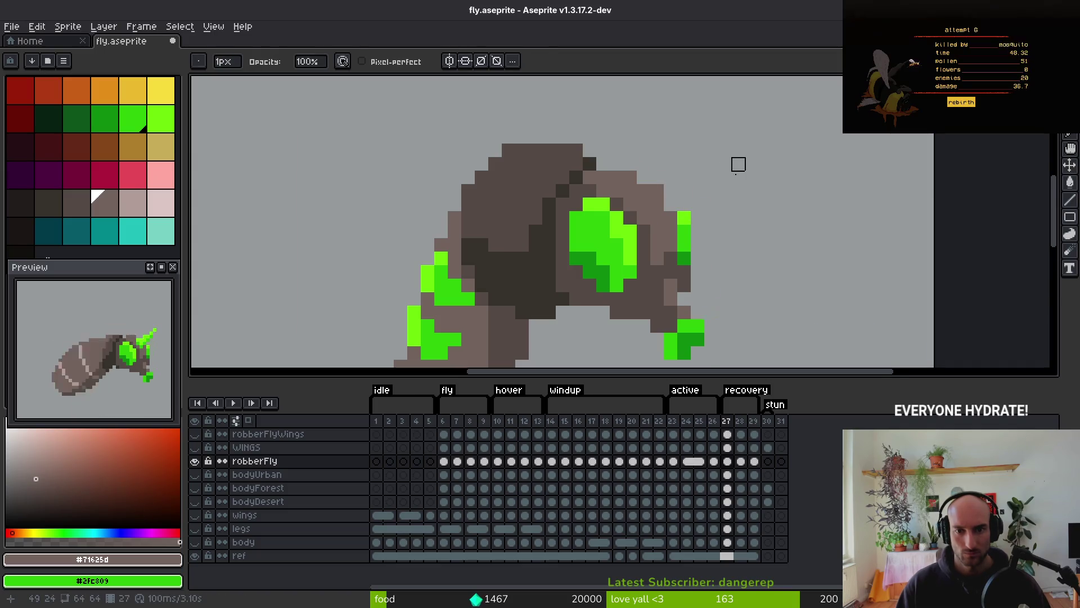
pyautogui.scroll(-3, 762, 225)
pyautogui.scroll(3, 711, 191)
pyautogui.press('f')
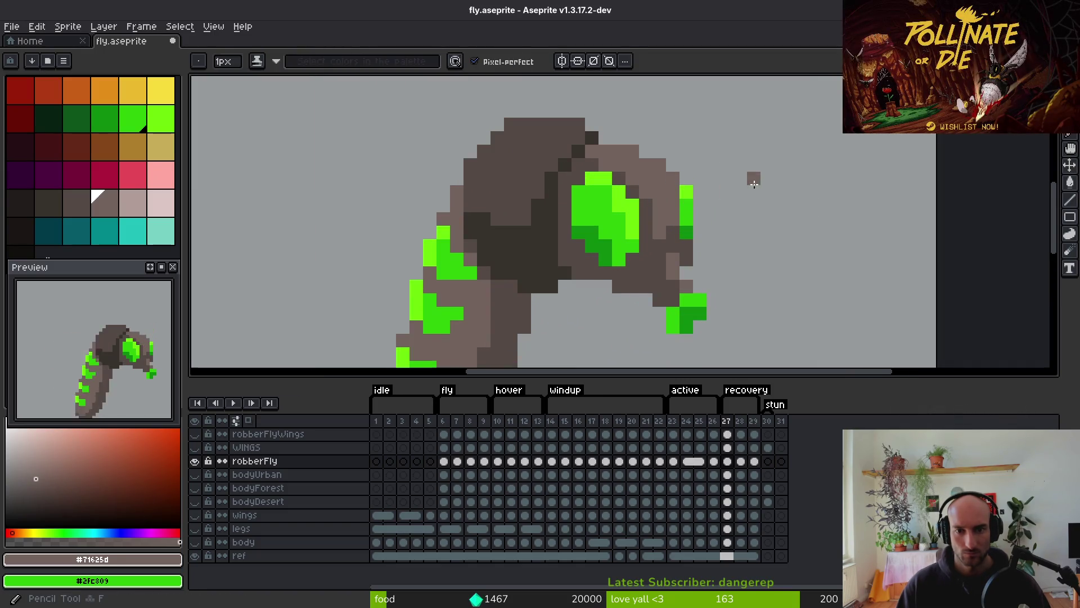
pyautogui.scroll(-2, 754, 183)
pyautogui.hotkey('ctrl', 's')
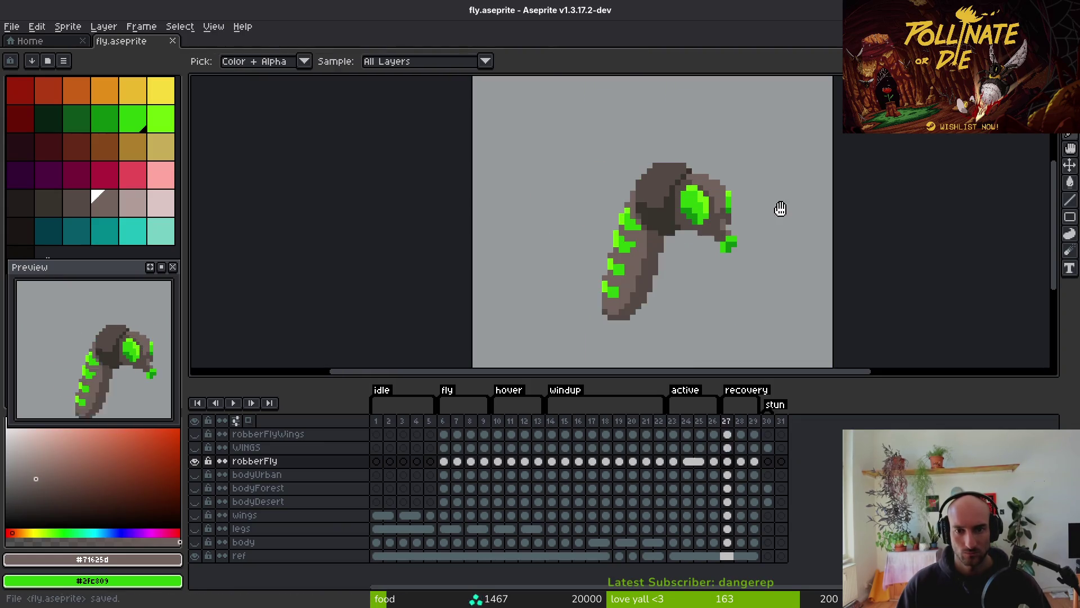
# Step forward from frame 27 to recovery frame 28
pyautogui.press('.')
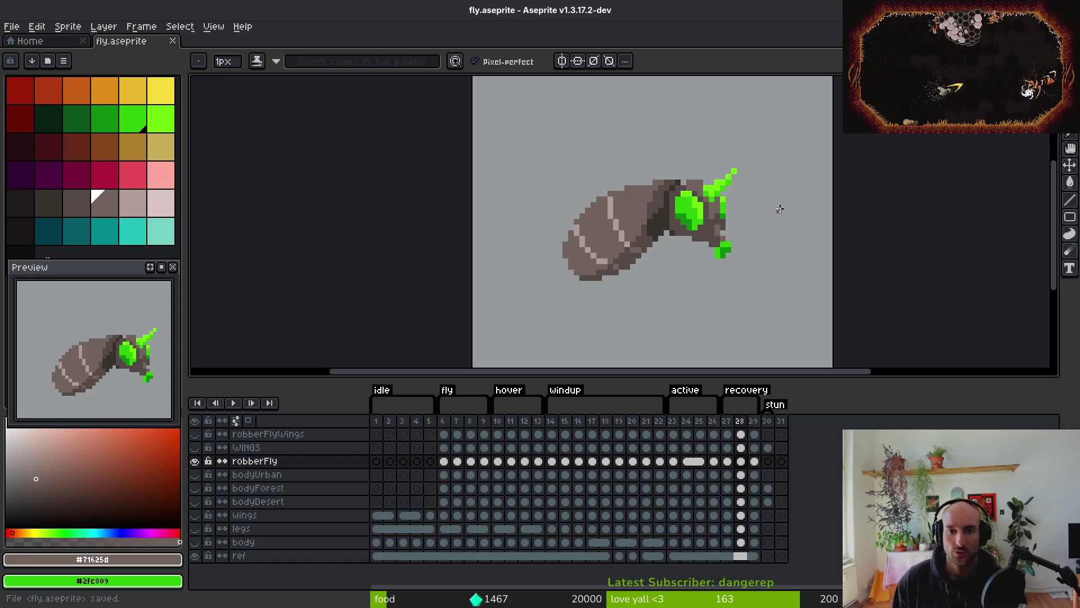
# Flip between frames 26, 27 and 28 to compare the fly poses
pyautogui.press('i')
pyautogui.press('Left')
pyautogui.press('Right')
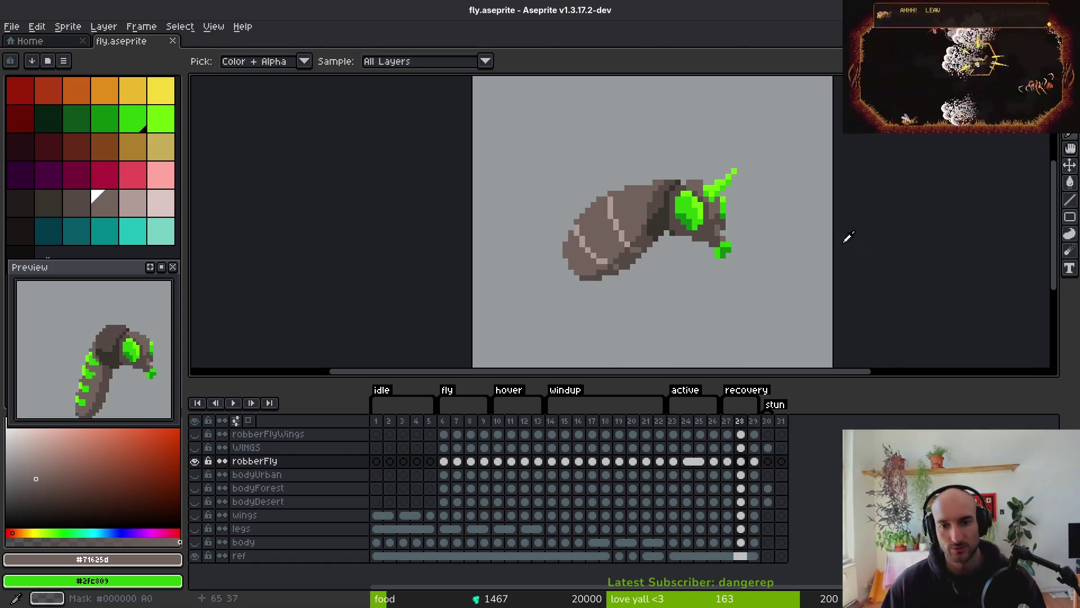
pyautogui.press('Left')
pyautogui.press('b')
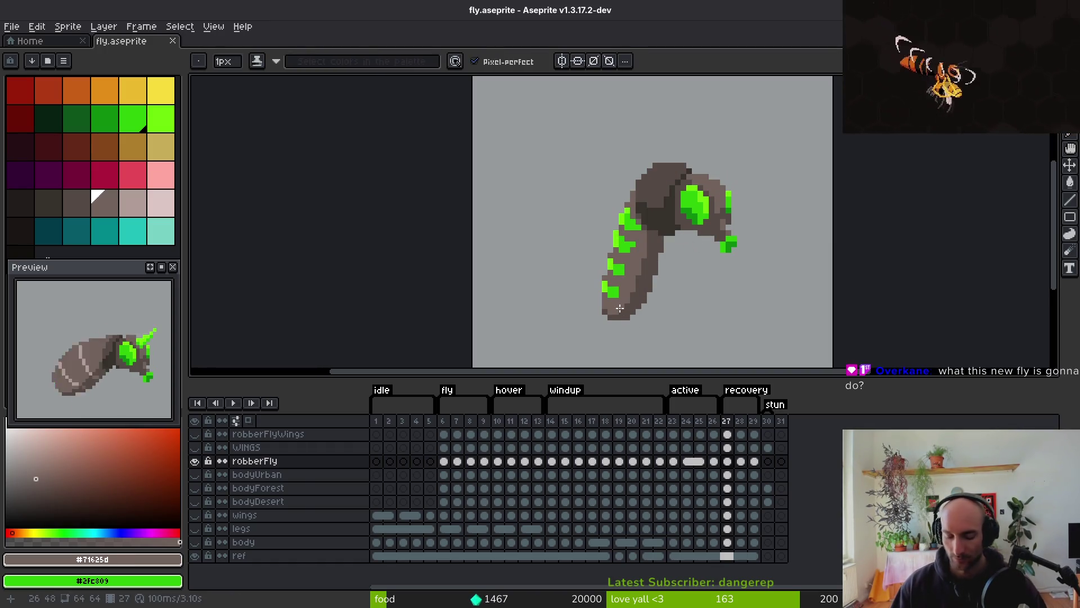
pyautogui.press('i')
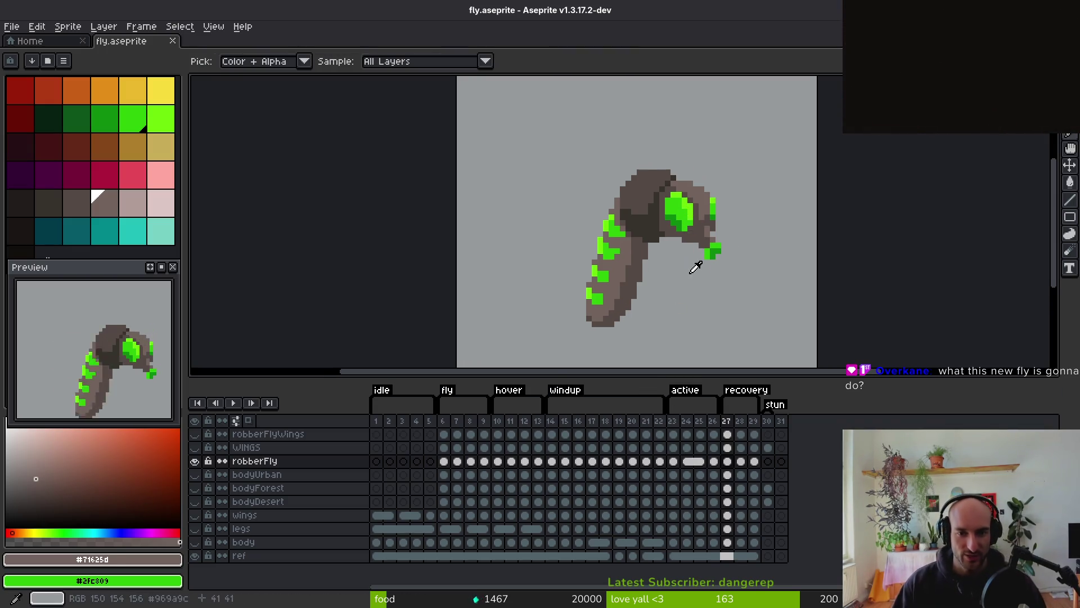
pyautogui.press('b')
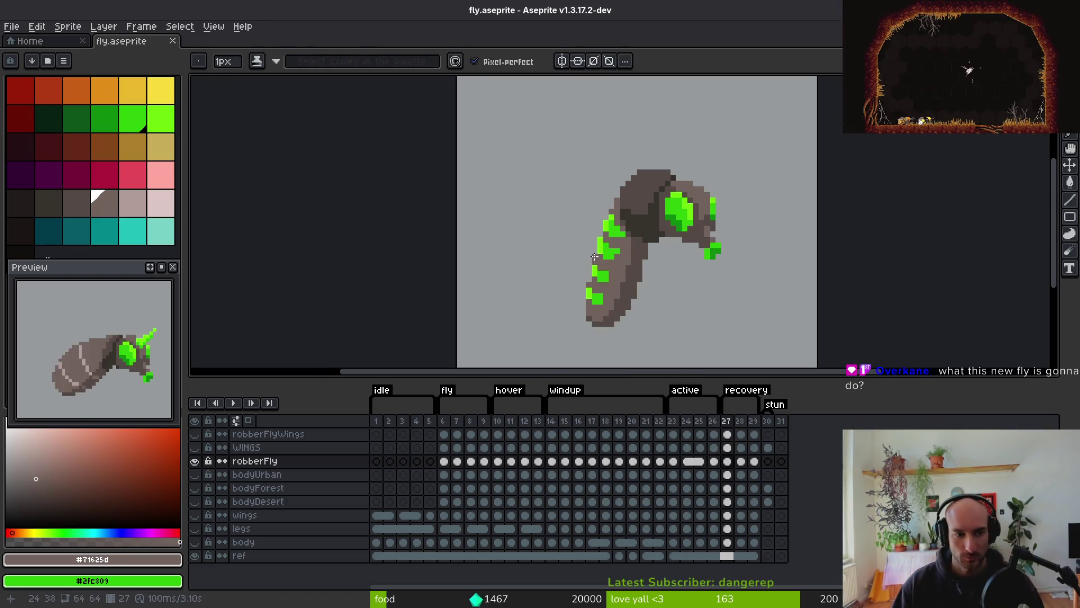
pyautogui.press('Left')
pyautogui.press('Right')
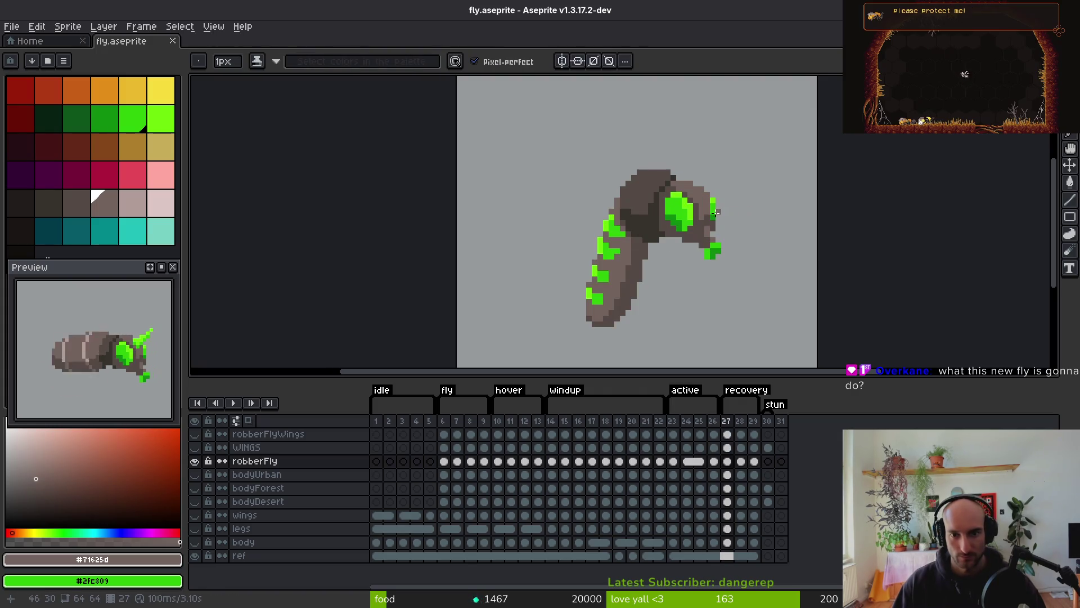
pyautogui.press('Left')
pyautogui.press('Right')
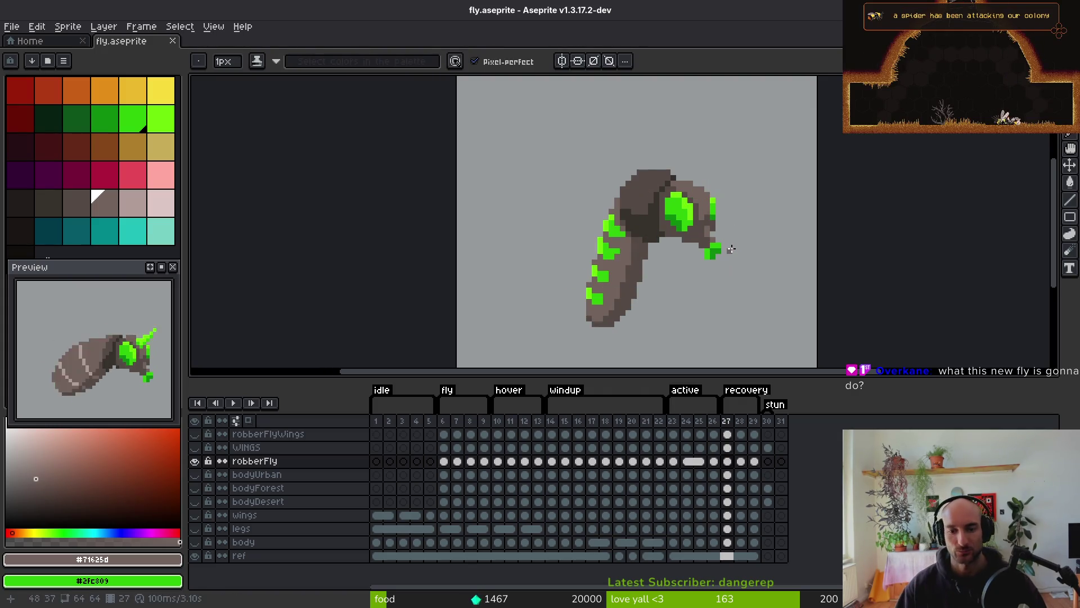
# Freehand-select the whole curled fly on frame 27 and copy it
pyautogui.press('q')
pyautogui.moveTo(768, 165)
pyautogui.mouseDown()
pyautogui.moveTo(567, 234)
pyautogui.moveTo(779, 116)
pyautogui.moveTo(764, 104)
pyautogui.mouseUp()
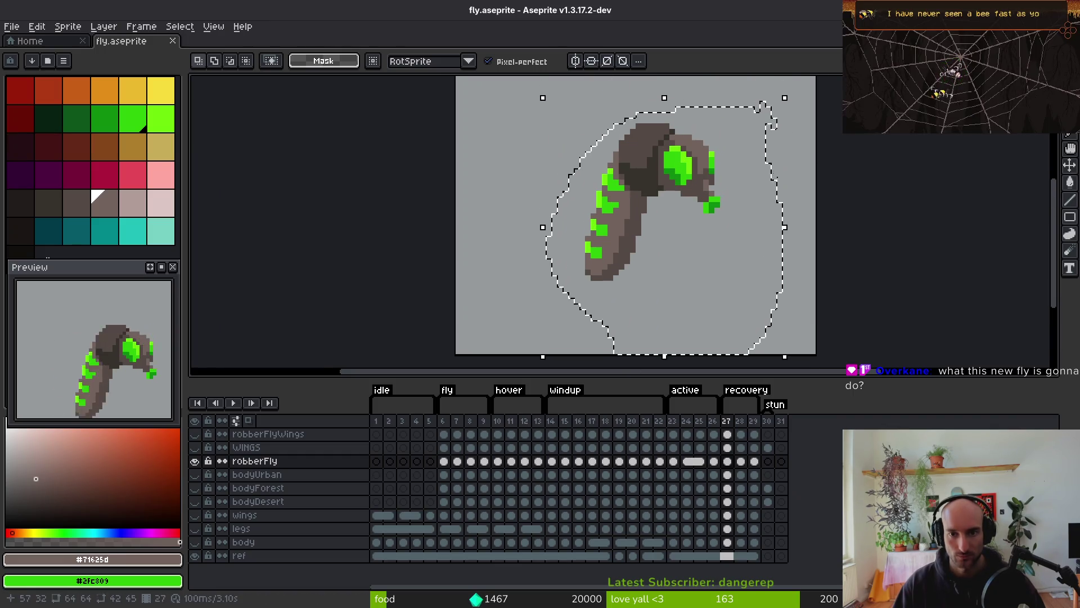
pyautogui.press('Right')
pyautogui.press('Left')
pyautogui.press('Left')
pyautogui.press('Right')
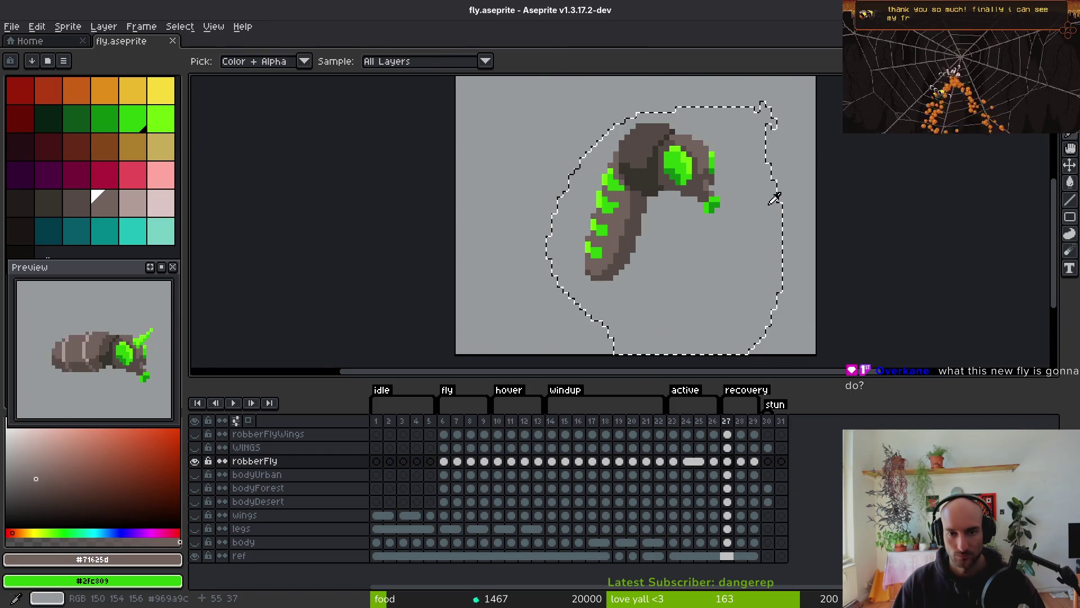
pyautogui.press('Left')
# Clear the thin stroke from frame 28 and paste the curled fly there
pyautogui.hotkey('ctrl', 'd')
pyautogui.press('Right')
pyautogui.press('Right')
pyautogui.press('e')
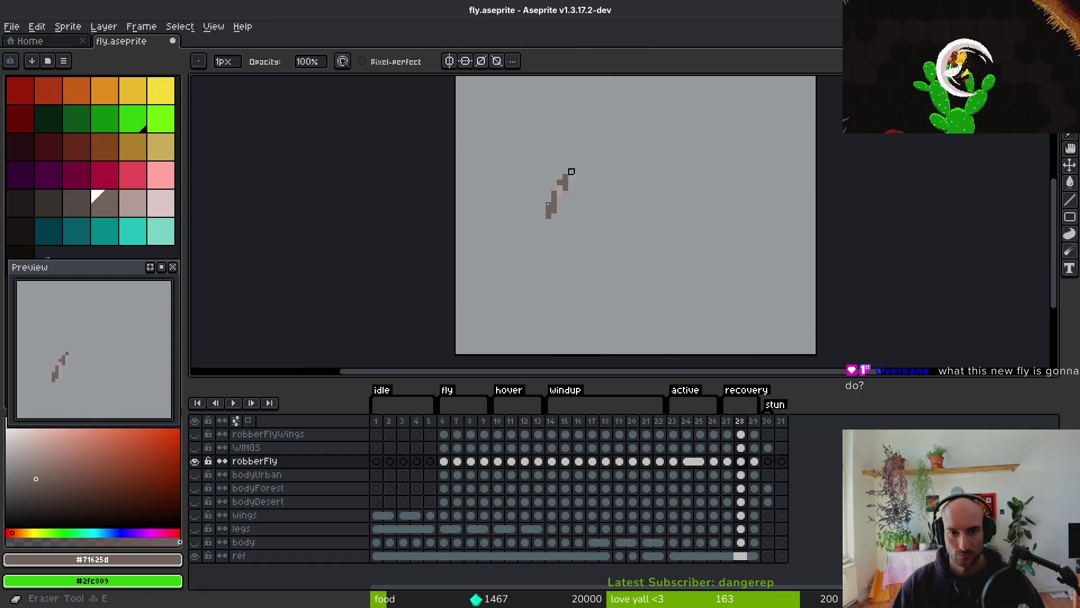
pyautogui.press('Delete')
pyautogui.hotkey('ctrl', 'v')
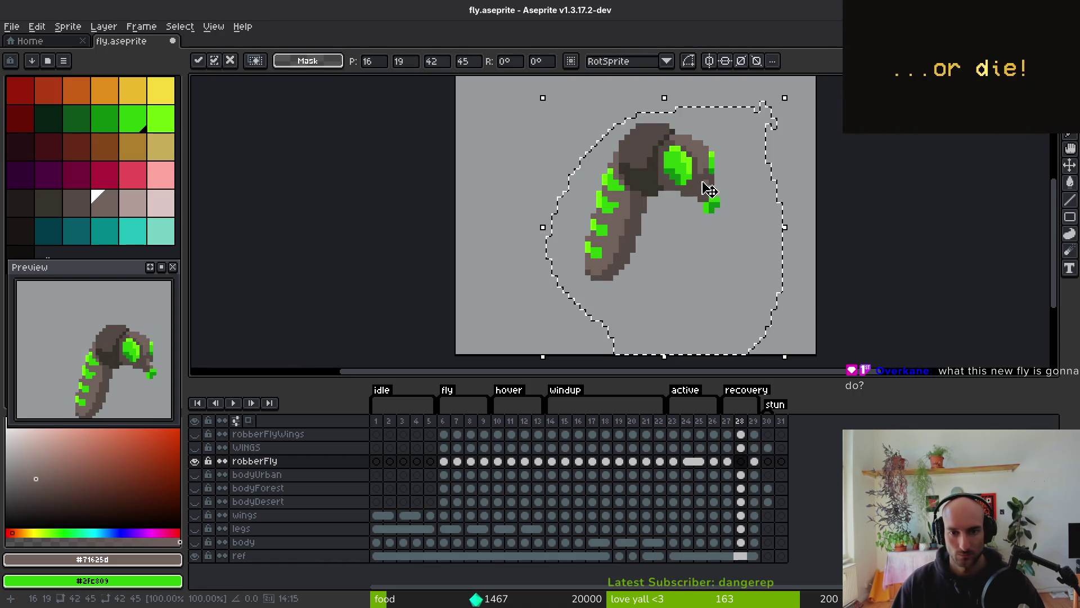
pyautogui.press('Left')
pyautogui.press('Right')
# Replace the old fly drawing on frame 29 with the pasted curled fly
pyautogui.press('Left')
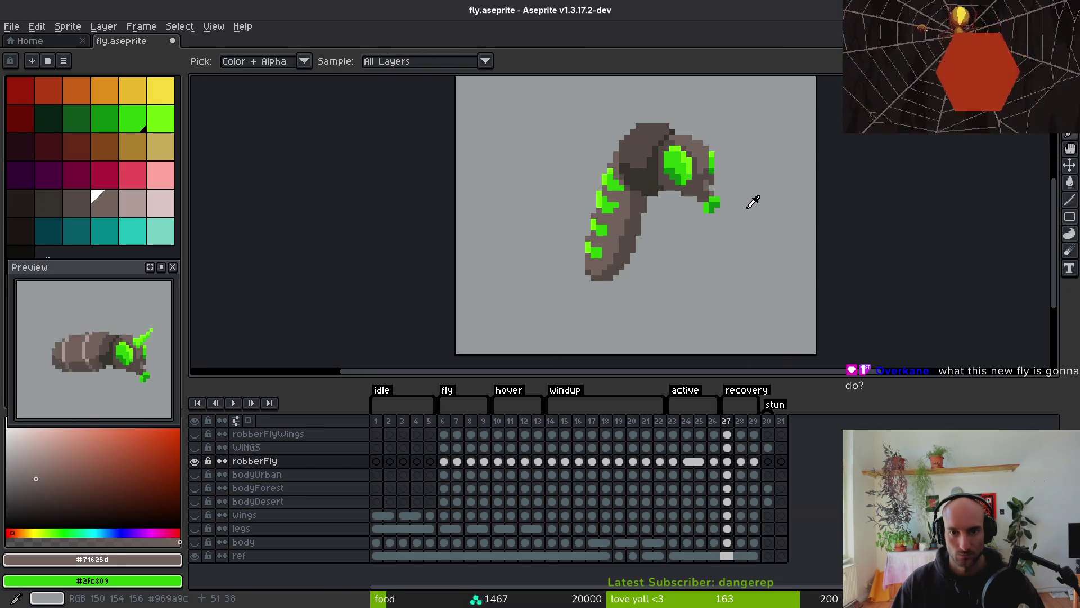
pyautogui.press('Right')
pyautogui.press('Left')
pyautogui.press('Right')
pyautogui.press('Right')
pyautogui.press('m')
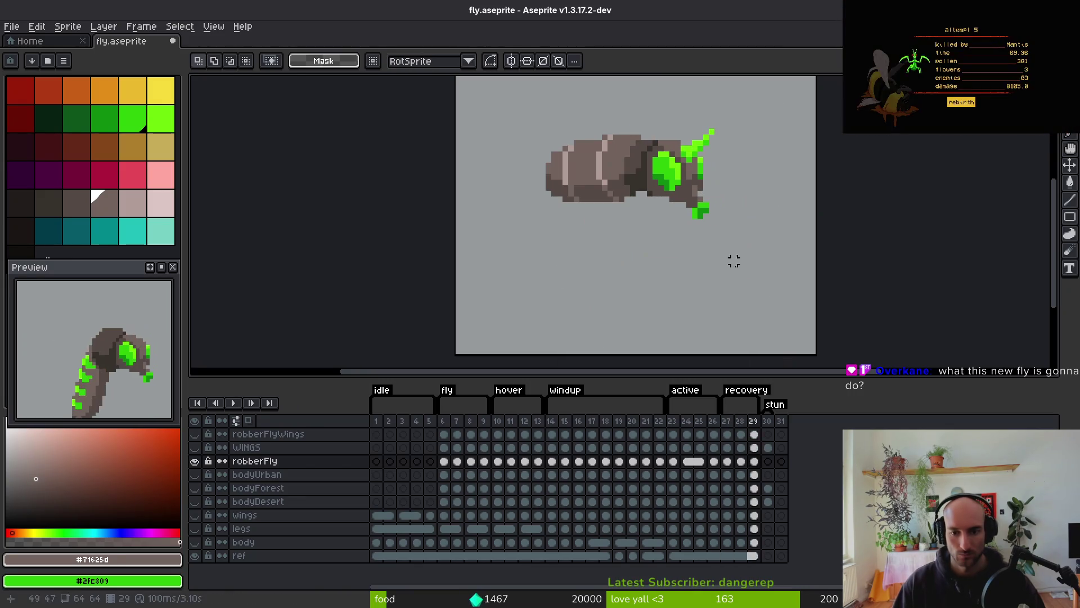
pyautogui.moveTo(740, 109)
pyautogui.mouseDown()
pyautogui.moveTo(453, 217)
pyautogui.moveTo(533, 254)
pyautogui.mouseUp()
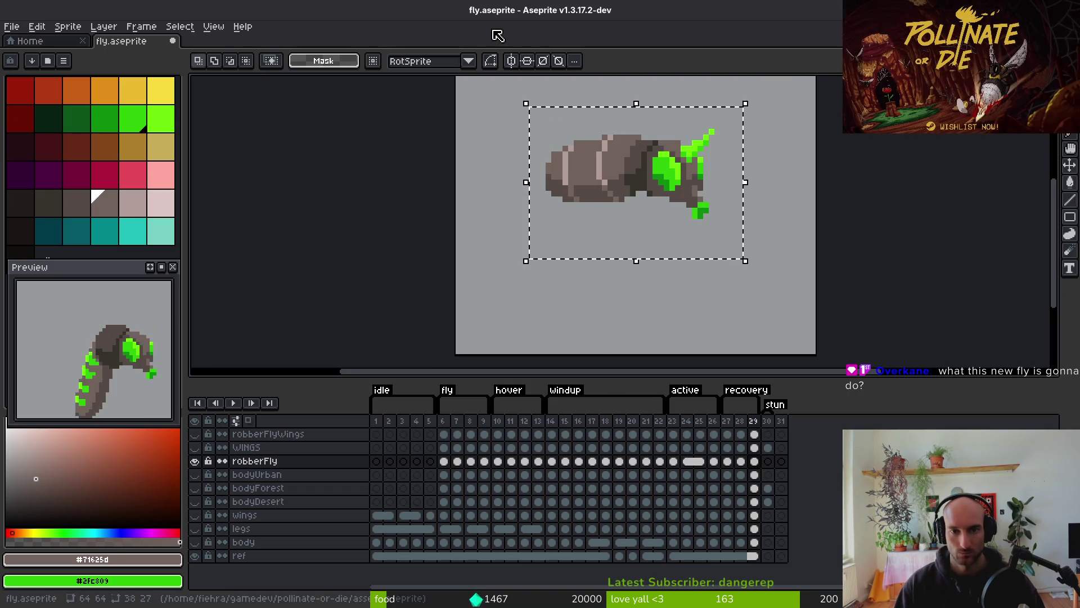
pyautogui.press('Delete')
pyautogui.hotkey('ctrl', 'v')
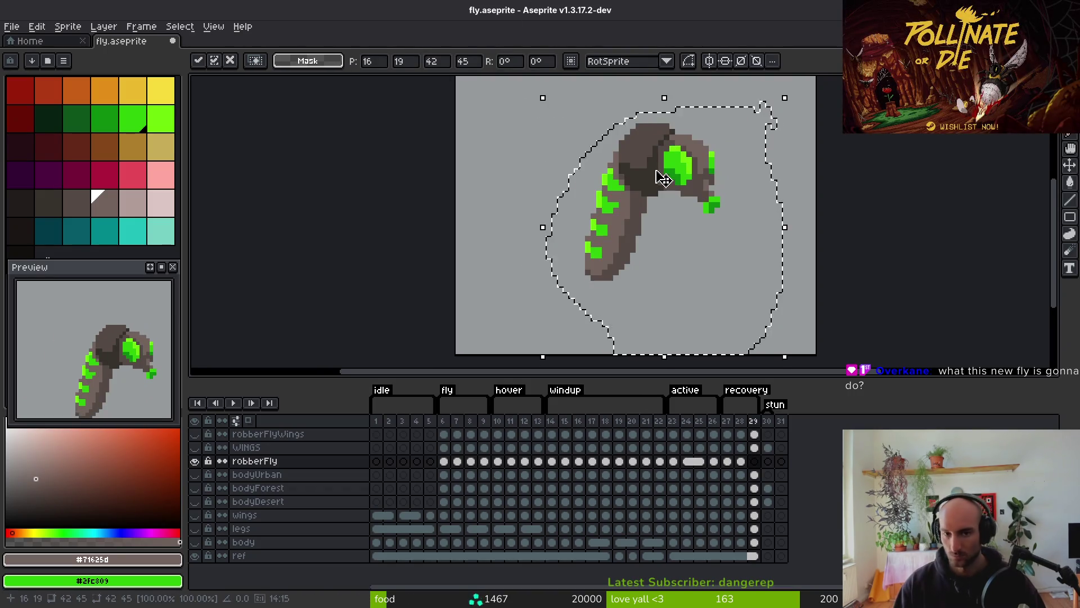
pyautogui.press('i')
# Compare the poses on frames 26, 29 and 6, ending on frame 28
pyautogui.press('Left')
pyautogui.press('Right')
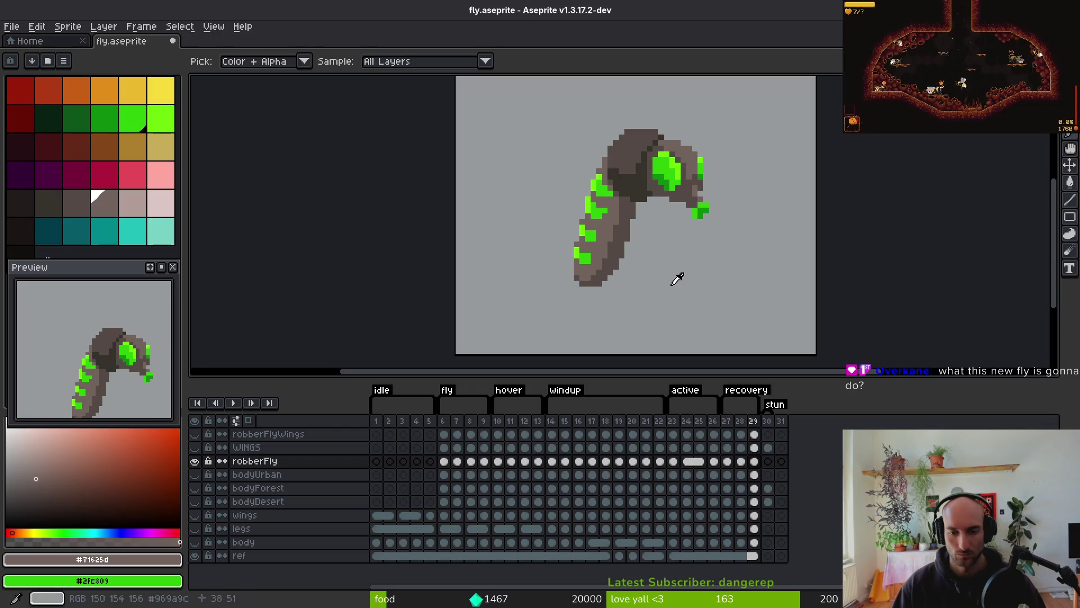
pyautogui.press('Left')
pyautogui.press('Right')
pyautogui.press('Left')
pyautogui.press('Right')
pyautogui.click(714, 461)
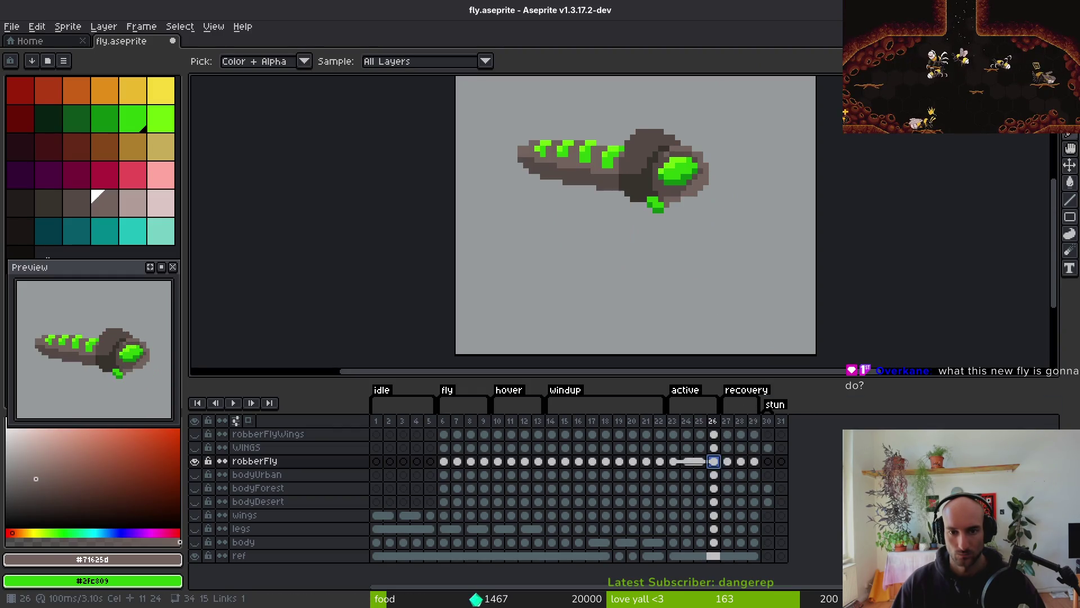
pyautogui.click(754, 461)
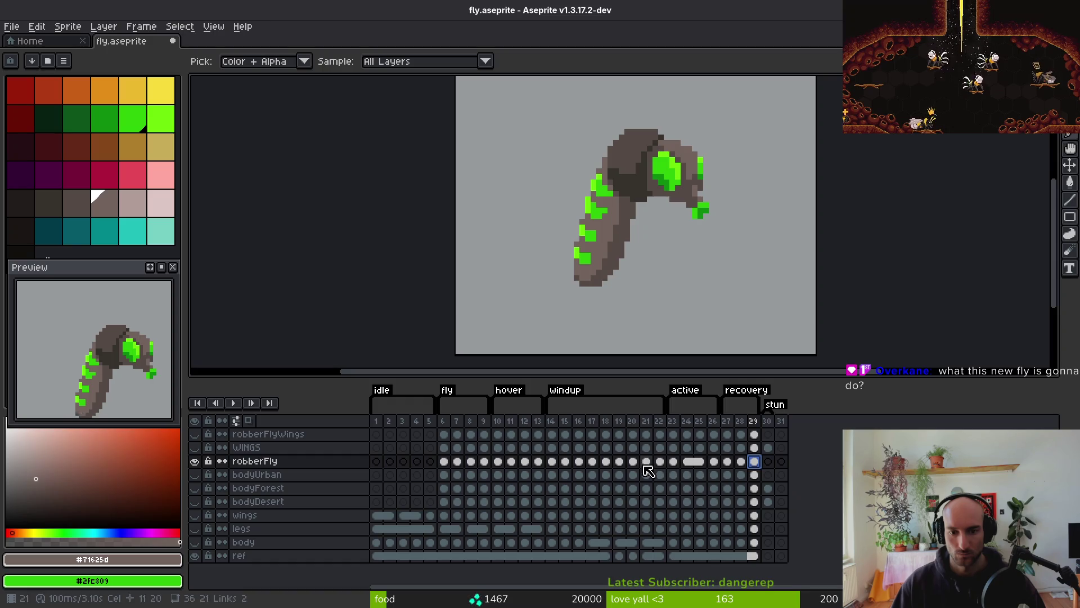
pyautogui.click(444, 465)
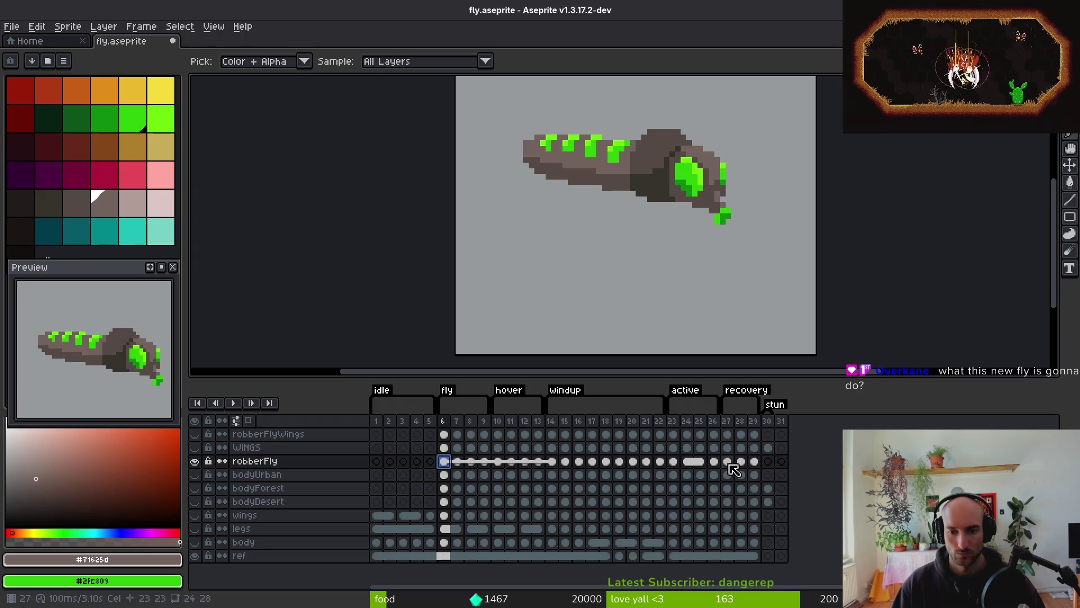
pyautogui.click(754, 462)
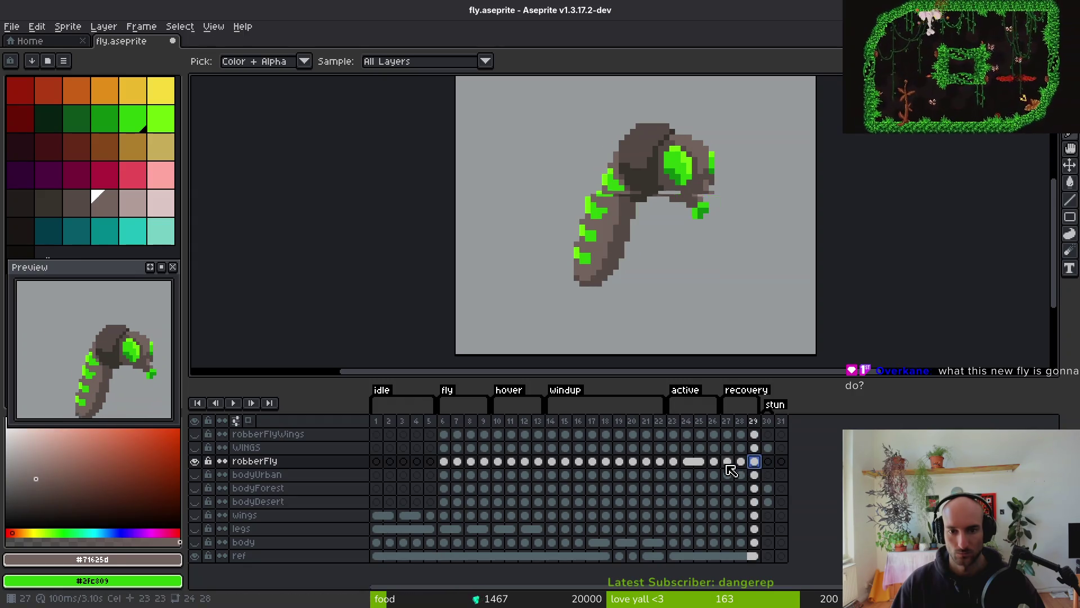
pyautogui.click(741, 462)
# Nudge the whole fly one pixel right on frames 28, 29 and one more frame
pyautogui.press('m')
pyautogui.moveTo(477, 100); pyautogui.dragTo(789, 345)
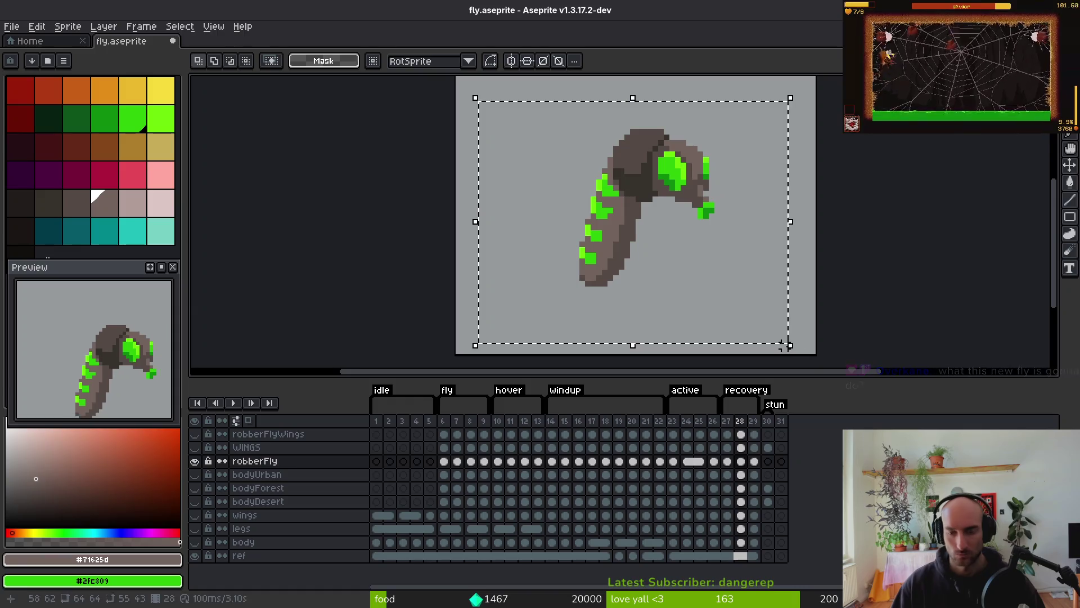
pyautogui.press('Right')
pyautogui.hotkey('ctrl', 'd')
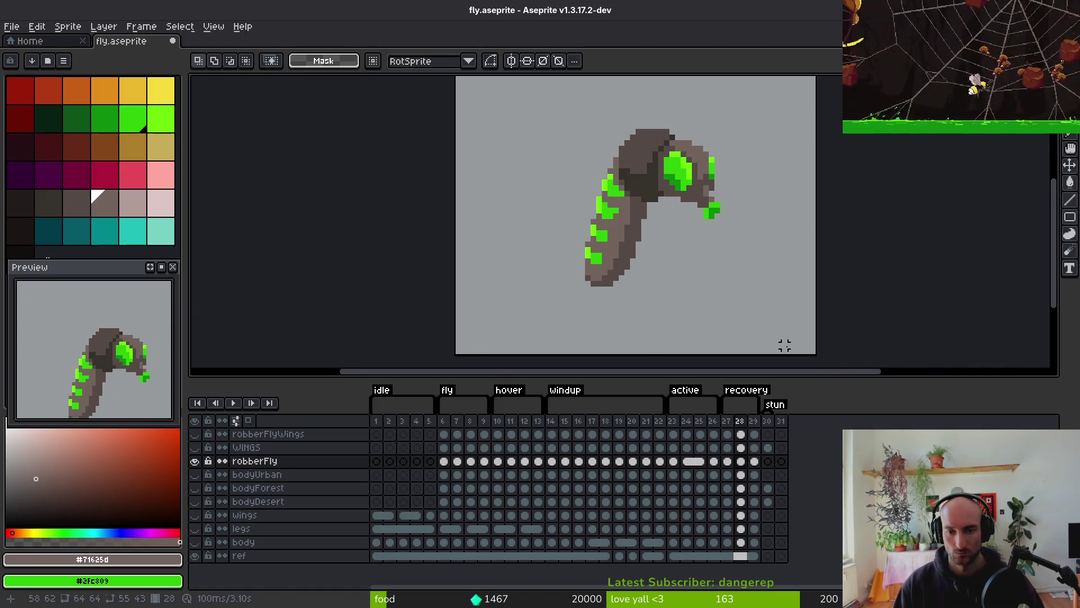
pyautogui.press('Right')
pyautogui.moveTo(531, 98); pyautogui.dragTo(801, 351)
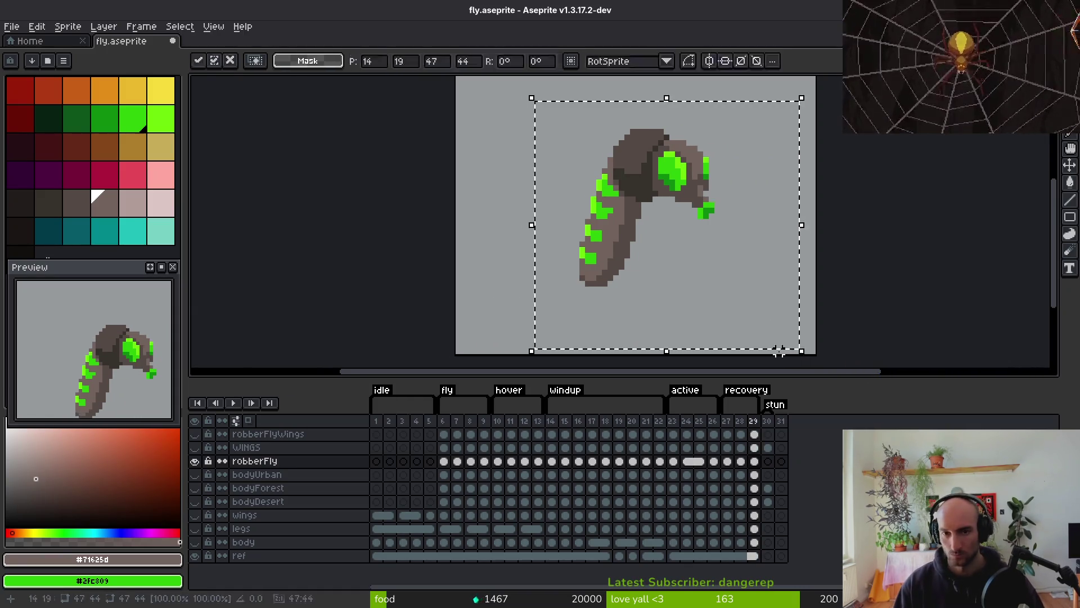
pyautogui.press('Right')
pyautogui.hotkey('ctrl', 'd')
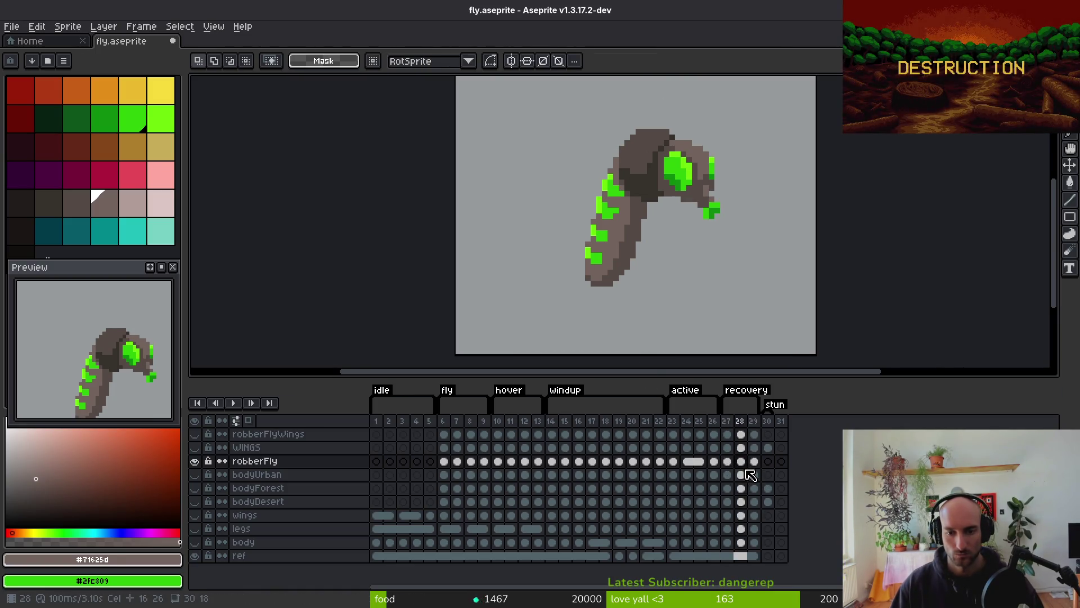
pyautogui.moveTo(517, 83); pyautogui.dragTo(809, 356)
pyautogui.press('Right')
pyautogui.hotkey('ctrl', 'd')
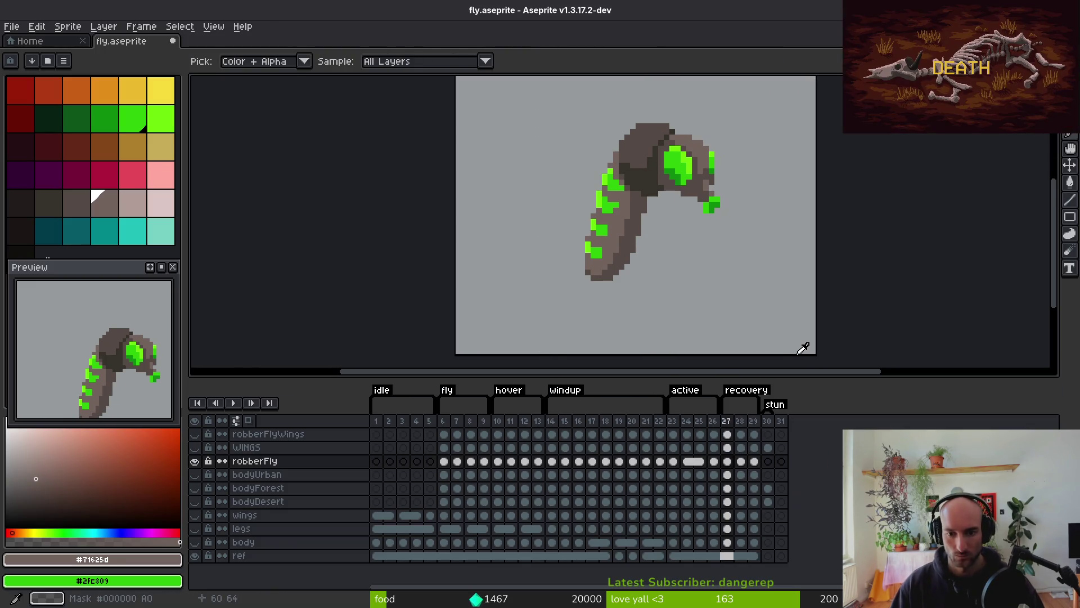
# Compare against frame 6, save fly.aseprite, and return to frame 27
pyautogui.press('i')
pyautogui.click(449, 464)
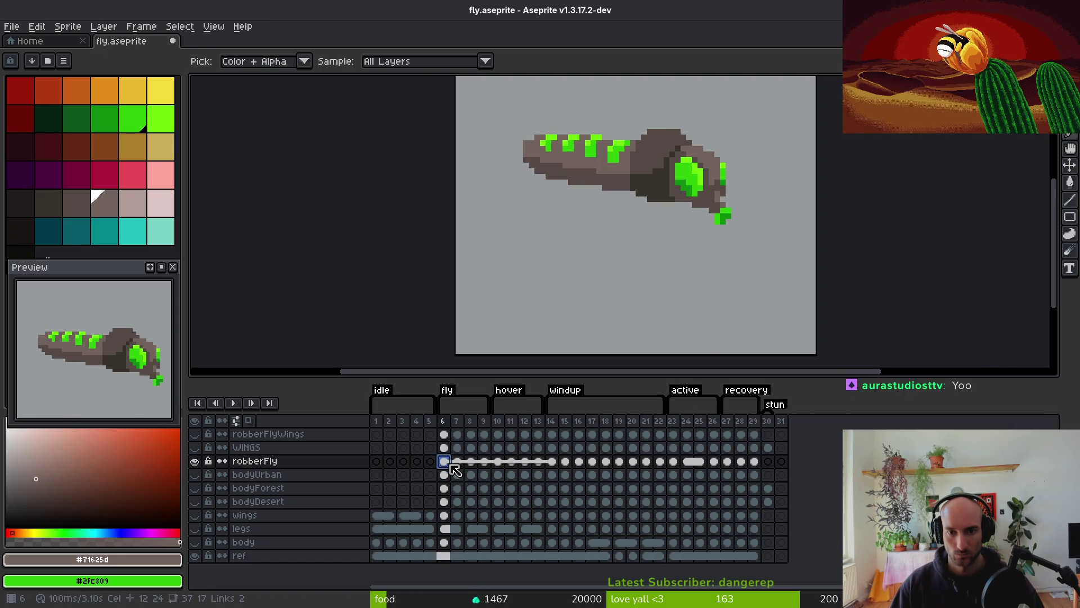
pyautogui.hotkey('ctrl', 's')
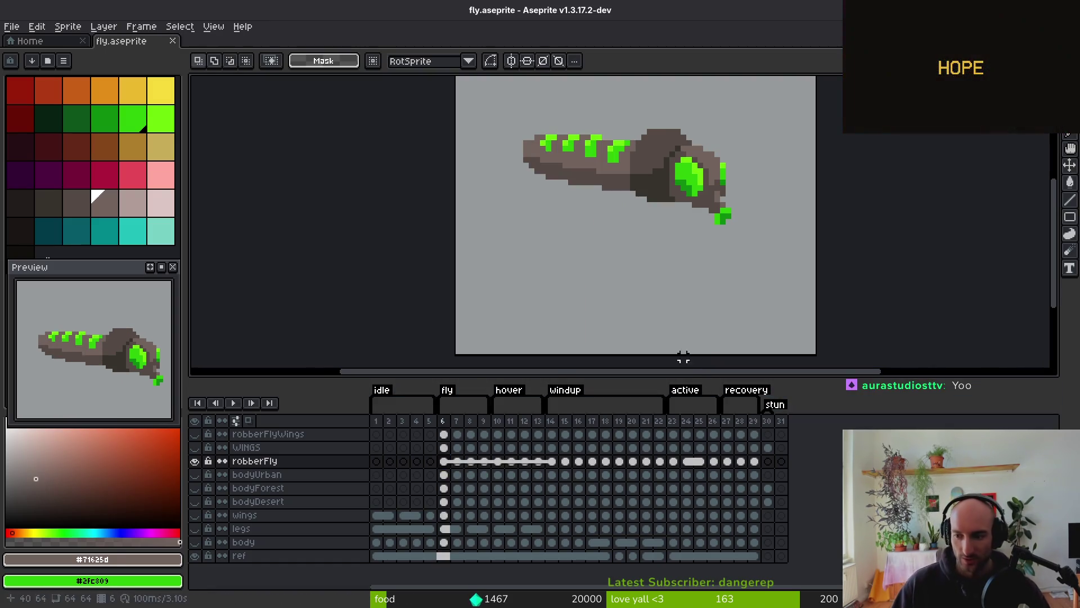
pyautogui.press('m')
pyautogui.click(726, 461)
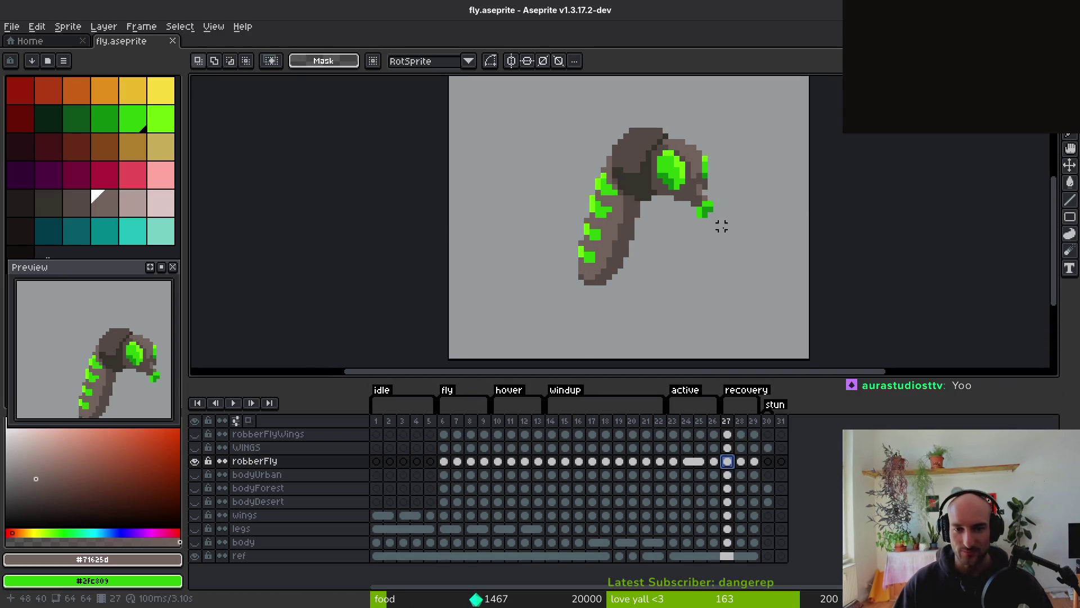
pyautogui.press('i')
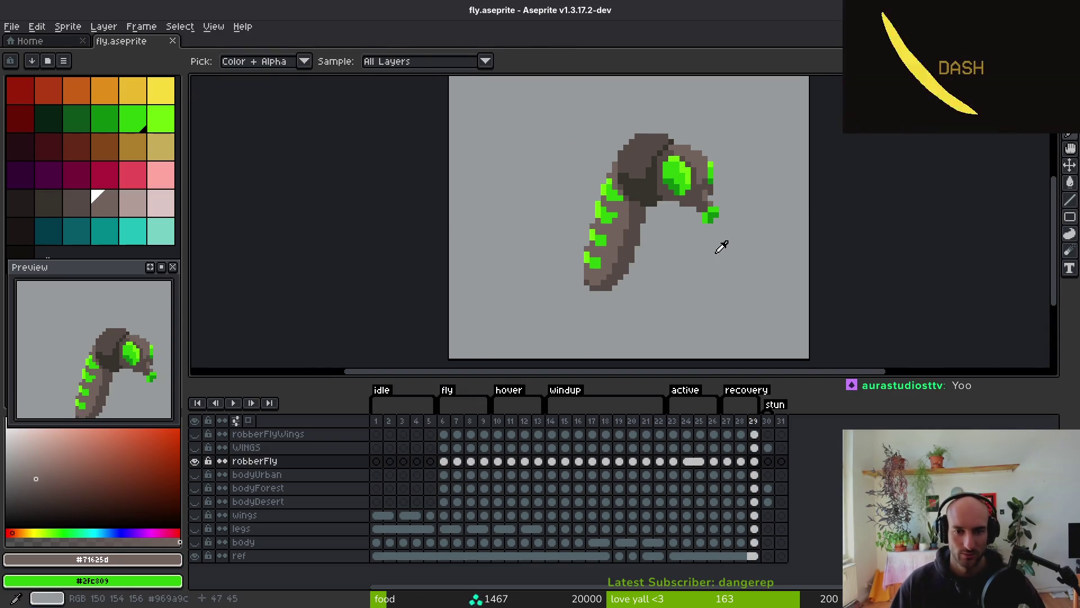
# On frame 29, erase the lower-middle body and pick the dark brown body colour
pyautogui.press('Right')
pyautogui.press('Right')
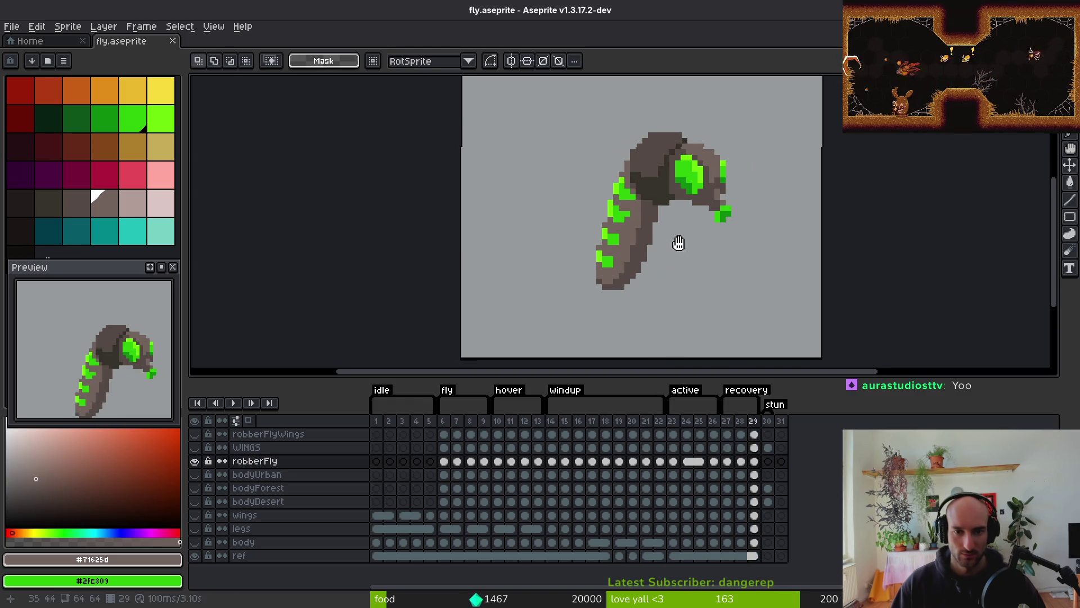
pyautogui.scroll(2, 678, 241)
pyautogui.press('b')
pyautogui.press('e')
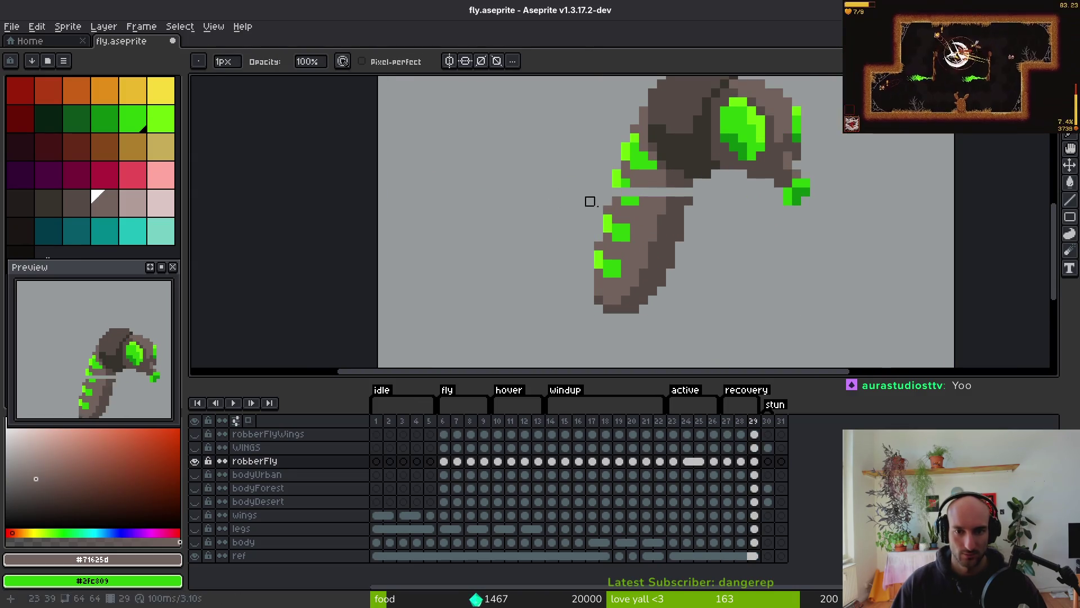
pyautogui.moveTo(589, 201)
pyautogui.mouseDown()
pyautogui.moveTo(687, 210)
pyautogui.moveTo(661, 262)
pyautogui.moveTo(564, 292)
pyautogui.moveTo(634, 212)
pyautogui.moveTo(621, 194)
pyautogui.mouseUp()
pyautogui.scroll(2, 640, 267)
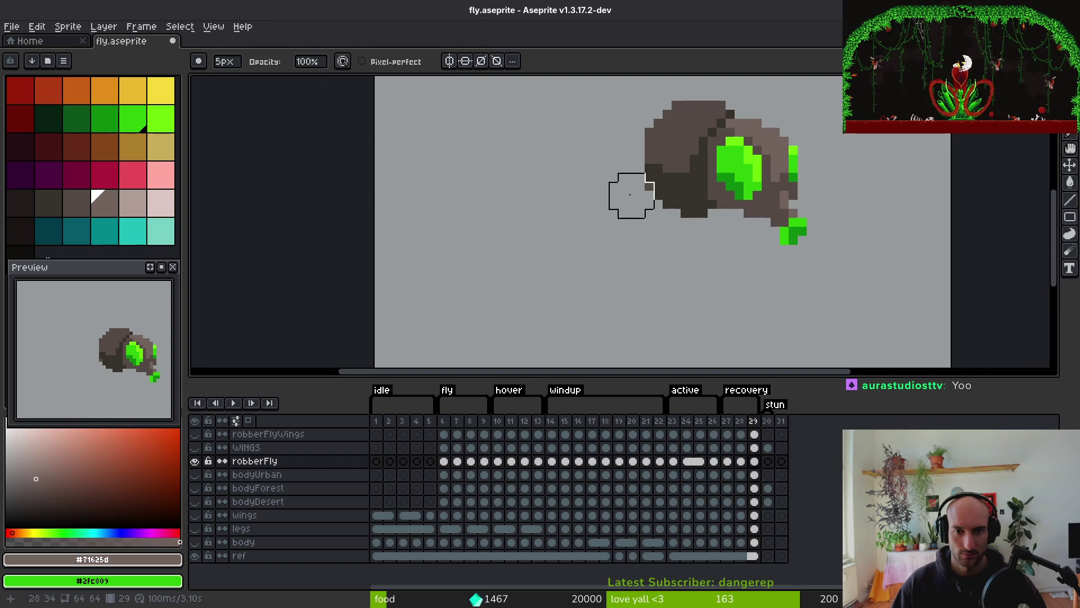
pyautogui.scroll(2, 640, 211)
pyautogui.keyDown('alt'); pyautogui.click(640, 211); pyautogui.keyUp('alt')
pyautogui.press('b')
# Check frame 28, finish erasing on frame 29, and save fly.aseprite
pyautogui.press(',')
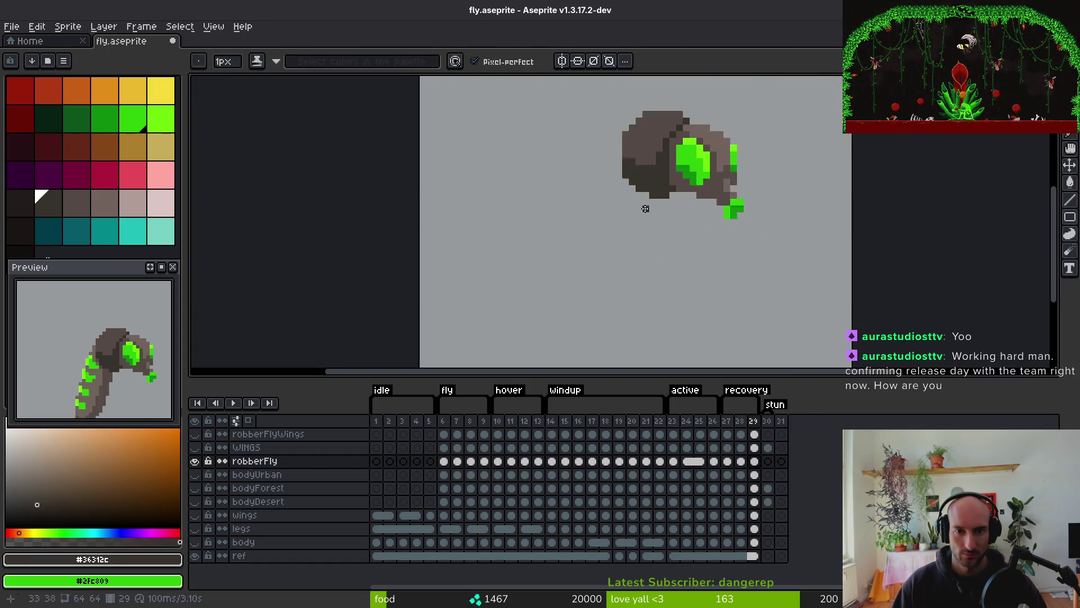
pyautogui.scroll(-3, 653, 225)
pyautogui.press('.')
pyautogui.scroll(3, 653, 231)
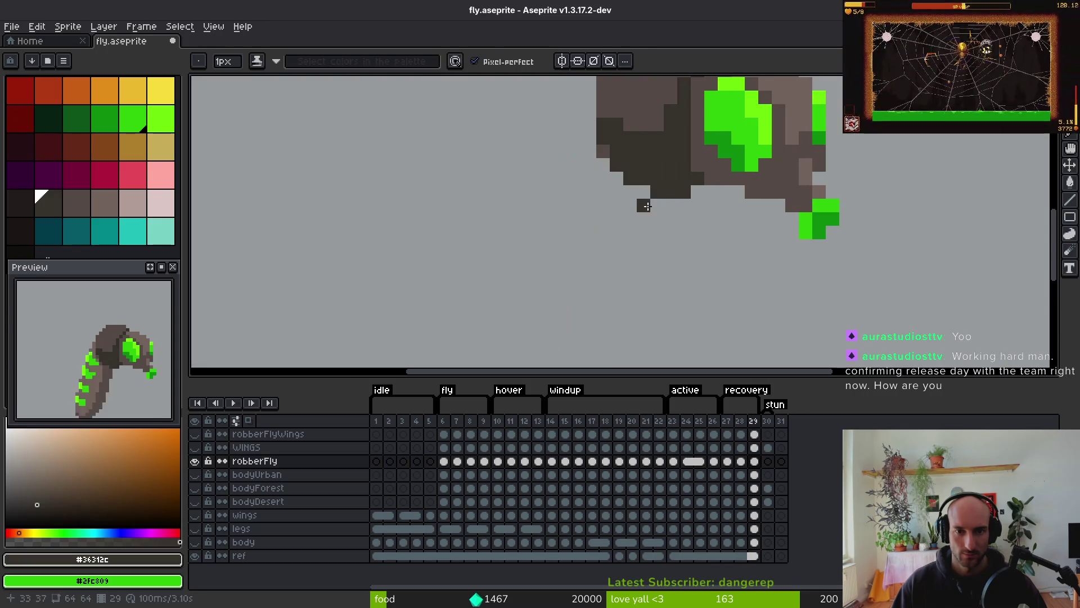
pyautogui.press('e')
pyautogui.hotkey('ctrl', 's')
# Flip between frames 28 and 29 to compare the poses
pyautogui.press(',')
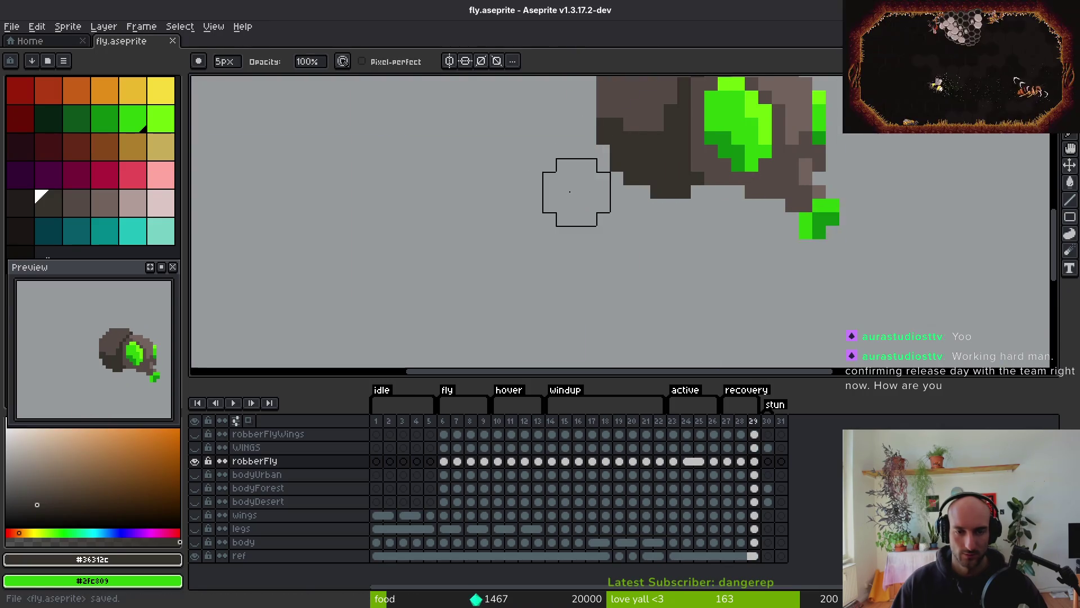
pyautogui.scroll(-3, 588, 203)
pyautogui.press('alt')
pyautogui.press('.')
pyautogui.press('.')
pyautogui.press(',')
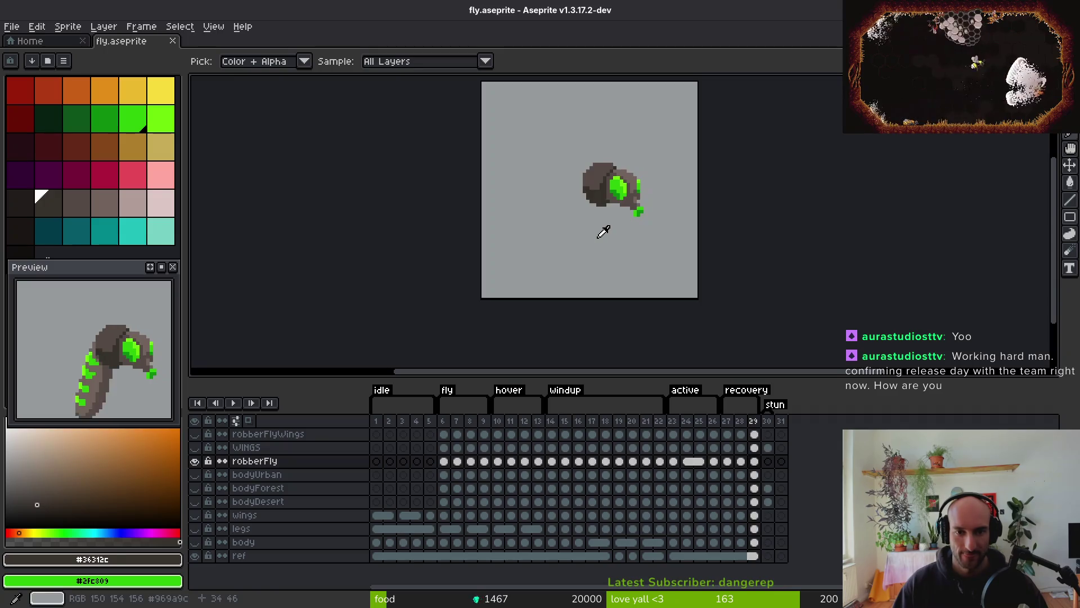
pyautogui.press(',')
pyautogui.press('.')
# Flip between frames 27 and 28 to compare poses, ending on frame 28
pyautogui.press(',')
pyautogui.press(',')
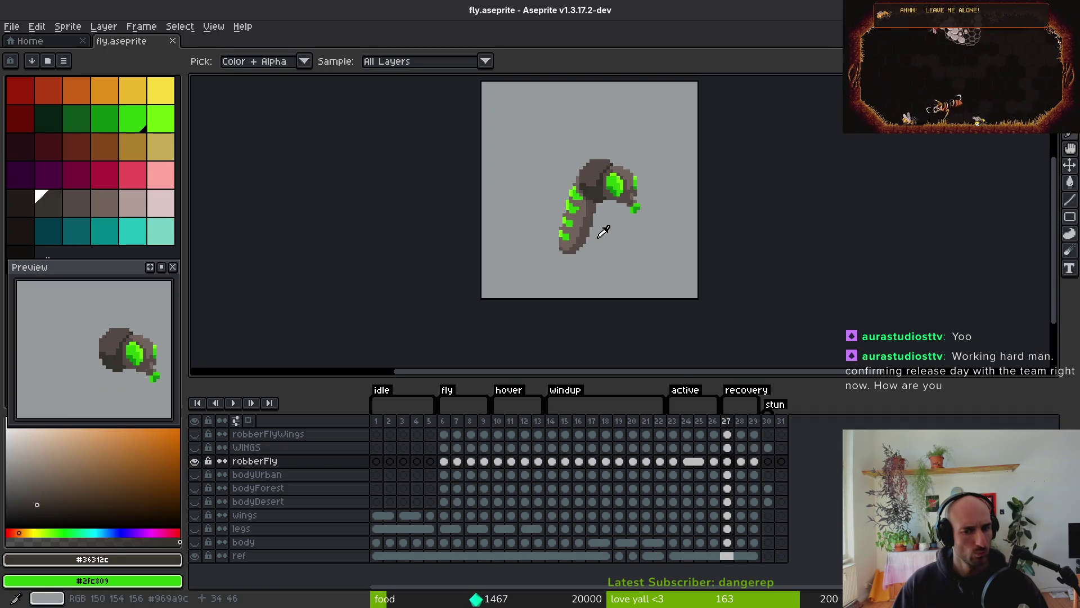
pyautogui.press('alt')
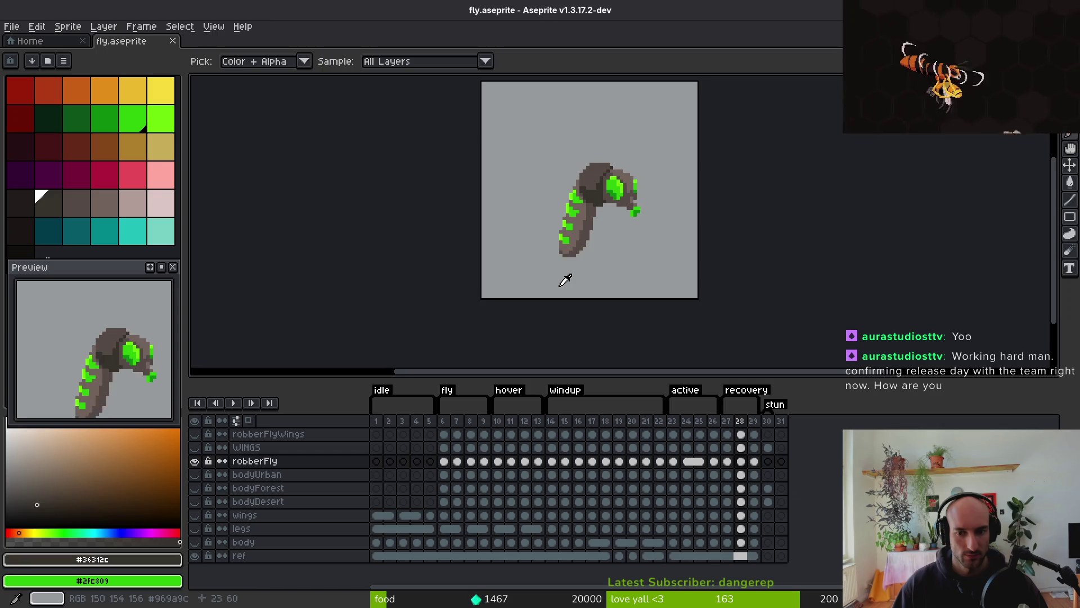
pyautogui.press('.')
pyautogui.press(',')
pyautogui.press('.')
pyautogui.scroll(1, 615, 269)
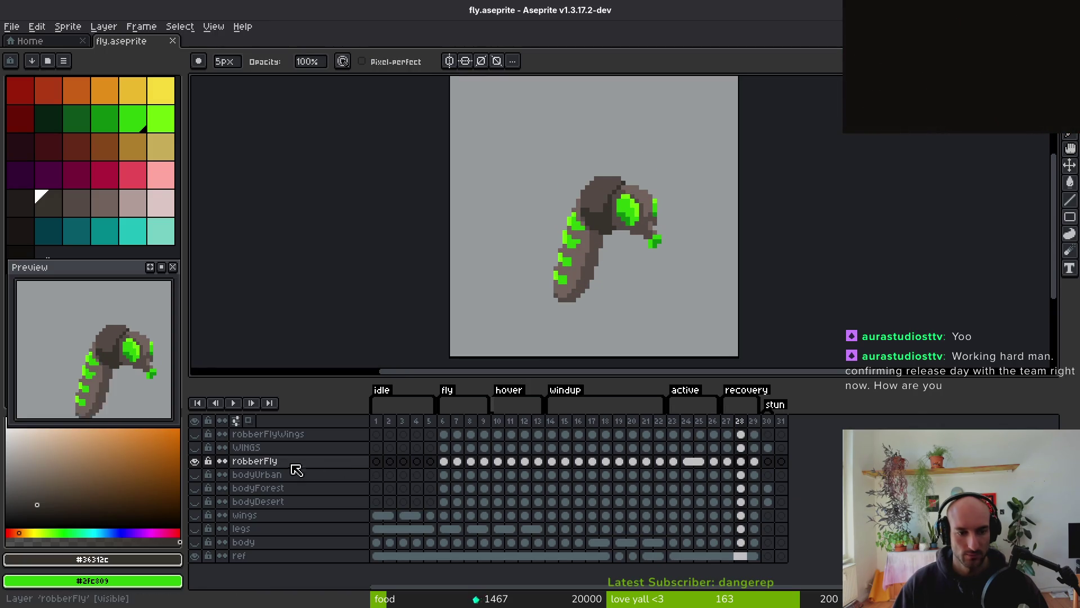
pyautogui.press(',')
pyautogui.press('alt')
pyautogui.press('.')
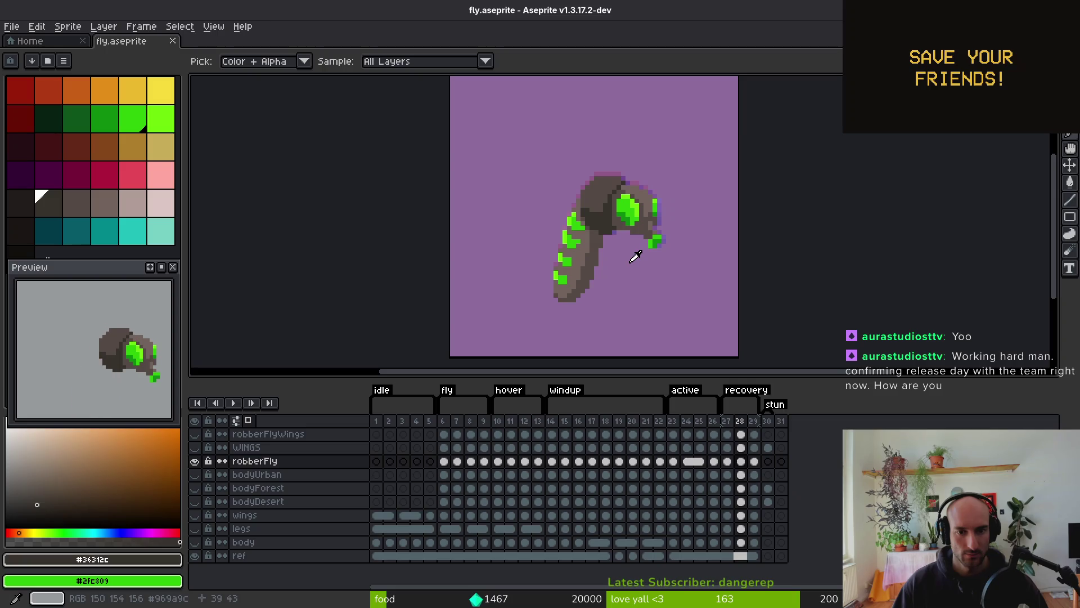
pyautogui.press(',')
pyautogui.press('.')
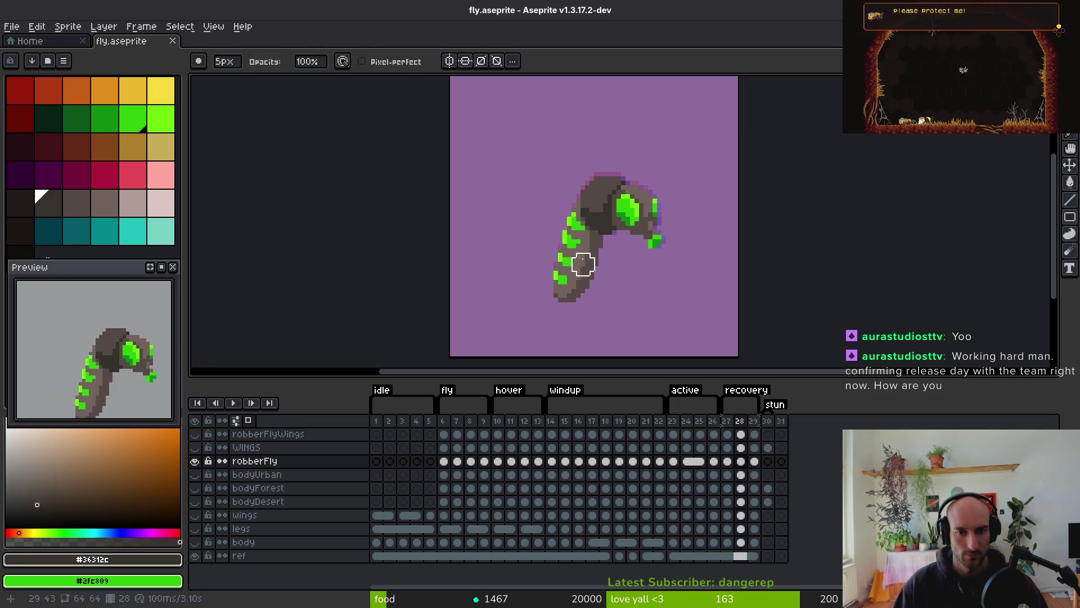
pyautogui.scroll(1, 570, 224)
# Lasso the lower body, rotate it about -23° and shift it up-left two pixels
pyautogui.press('m')
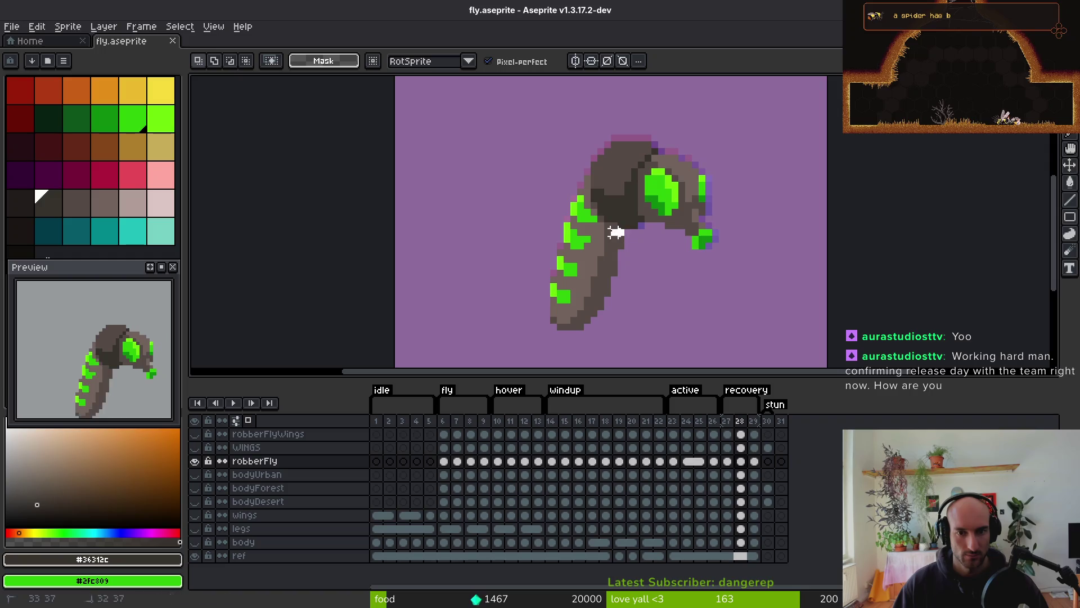
pyautogui.moveTo(526, 306)
pyautogui.mouseDown()
pyautogui.moveTo(630, 315)
pyautogui.moveTo(641, 236)
pyautogui.mouseUp()
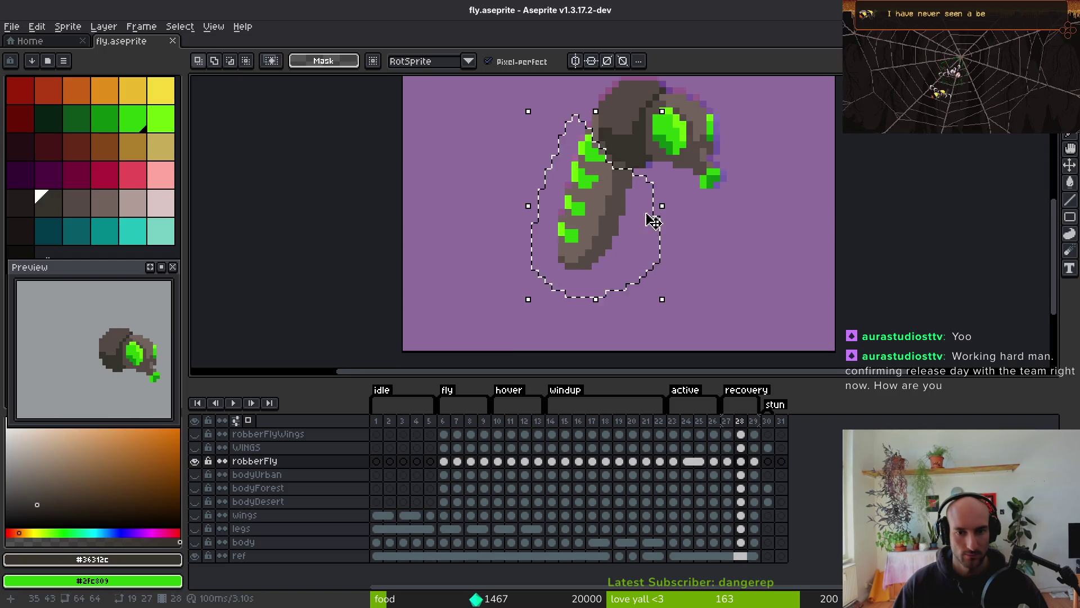
pyautogui.moveTo(672, 302); pyautogui.dragTo(636, 314)
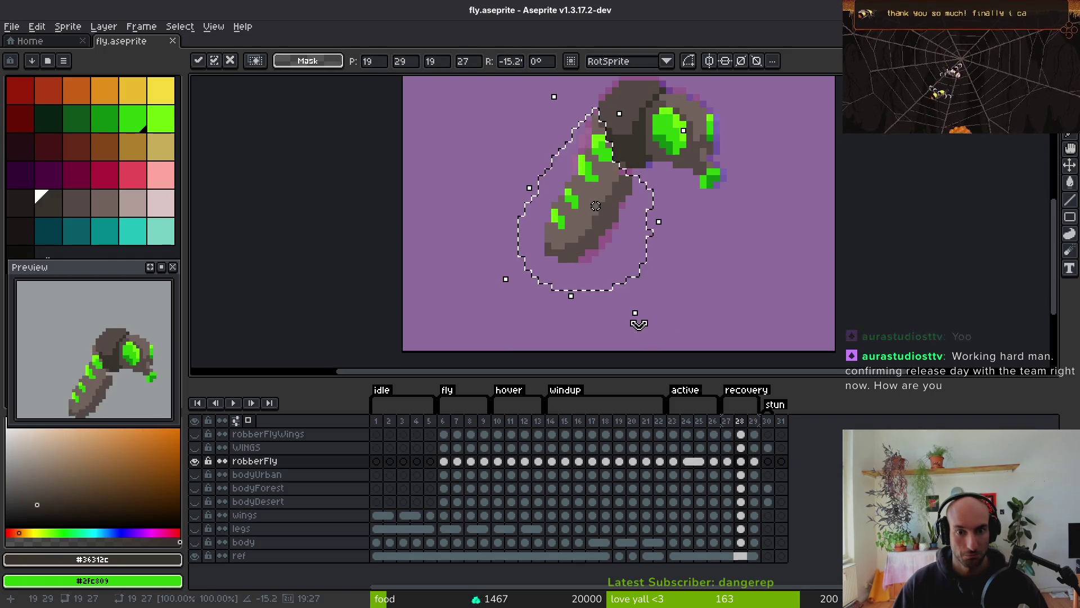
pyautogui.moveTo(574, 218); pyautogui.dragTo(593, 217)
pyautogui.moveTo(642, 309)
pyautogui.mouseDown()
pyautogui.moveTo(623, 321)
pyautogui.moveTo(601, 302)
pyautogui.mouseUp()
pyautogui.moveTo(587, 222); pyautogui.dragTo(574, 209)
# Commit the rotated lower body on frame 28 and sample the mid-brown and lighter grey-brown shades
pyautogui.press('f')
pyautogui.keyDown('alt'); pyautogui.click(658, 239); pyautogui.keyUp('alt')
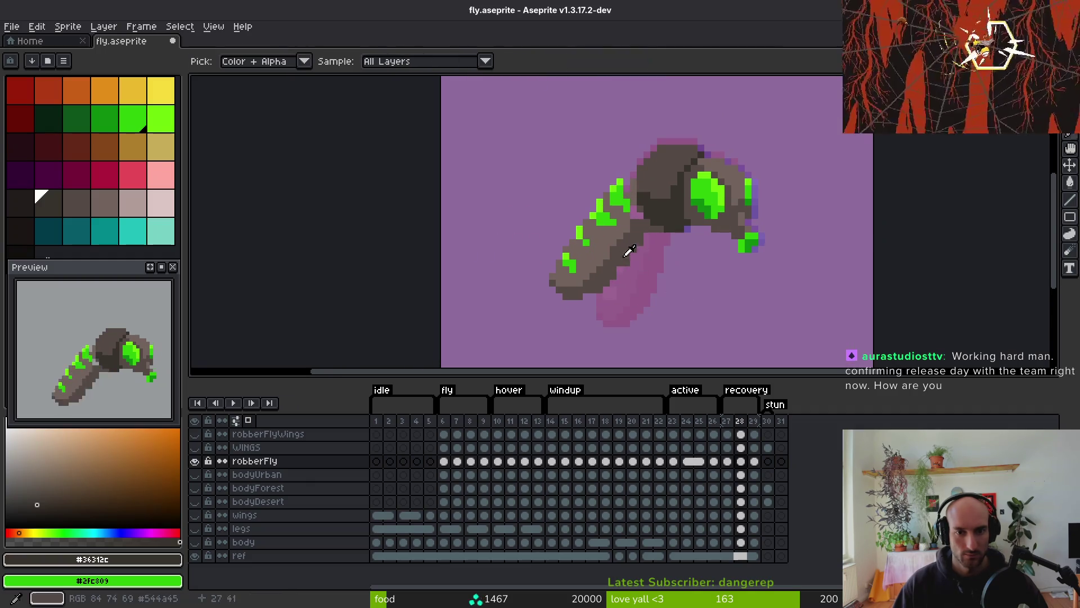
pyautogui.scroll(2, 666, 227)
pyautogui.moveTo(665, 227); pyautogui.dragTo(732, 194)
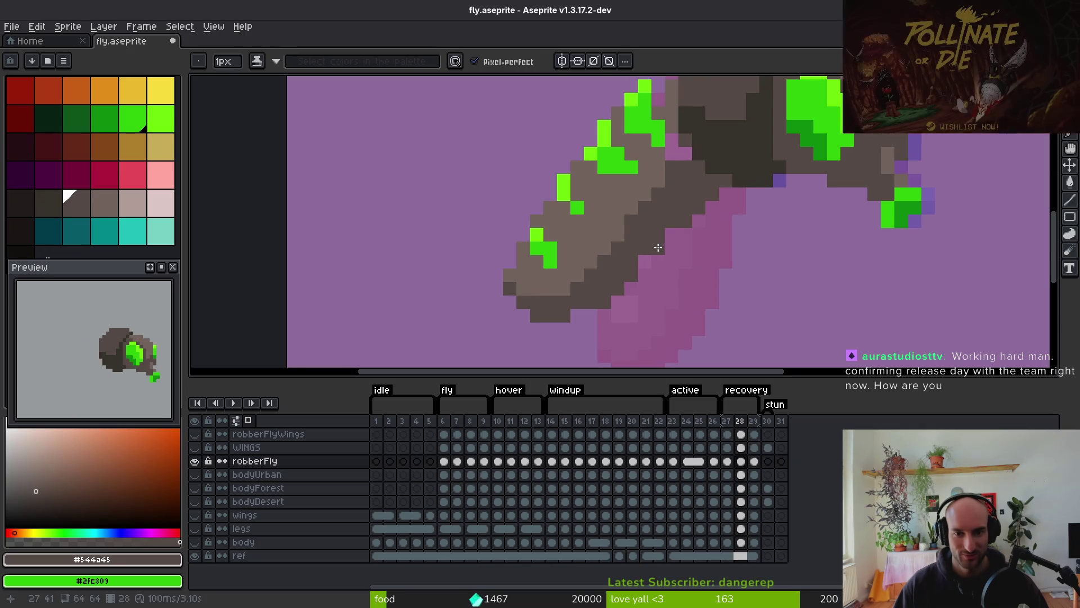
pyautogui.hscroll(-2, 607, 296)
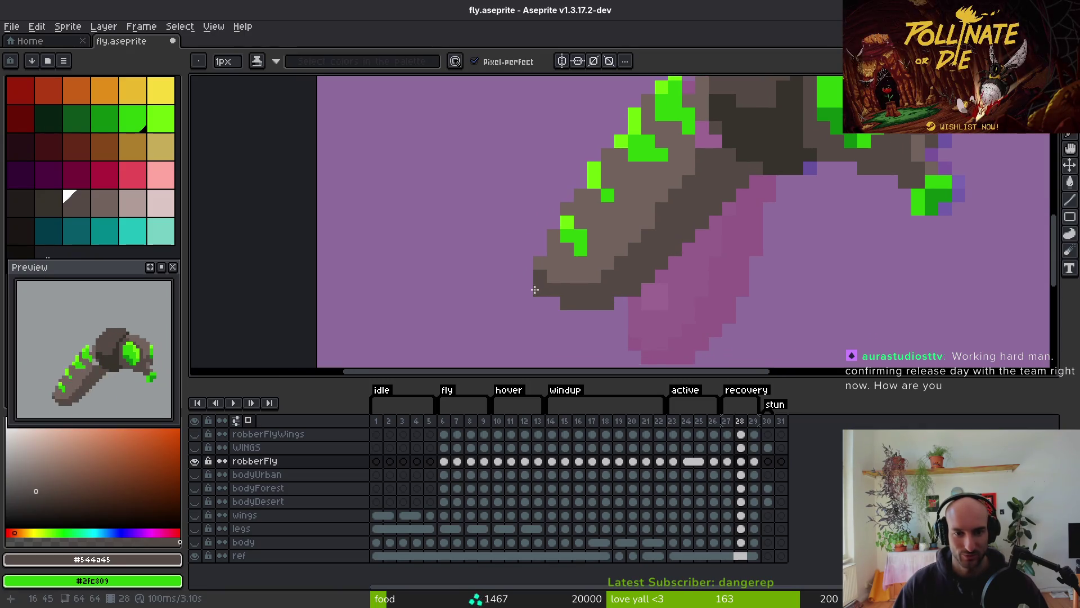
pyautogui.keyDown('alt'); pyautogui.click(551, 276); pyautogui.keyUp('alt')
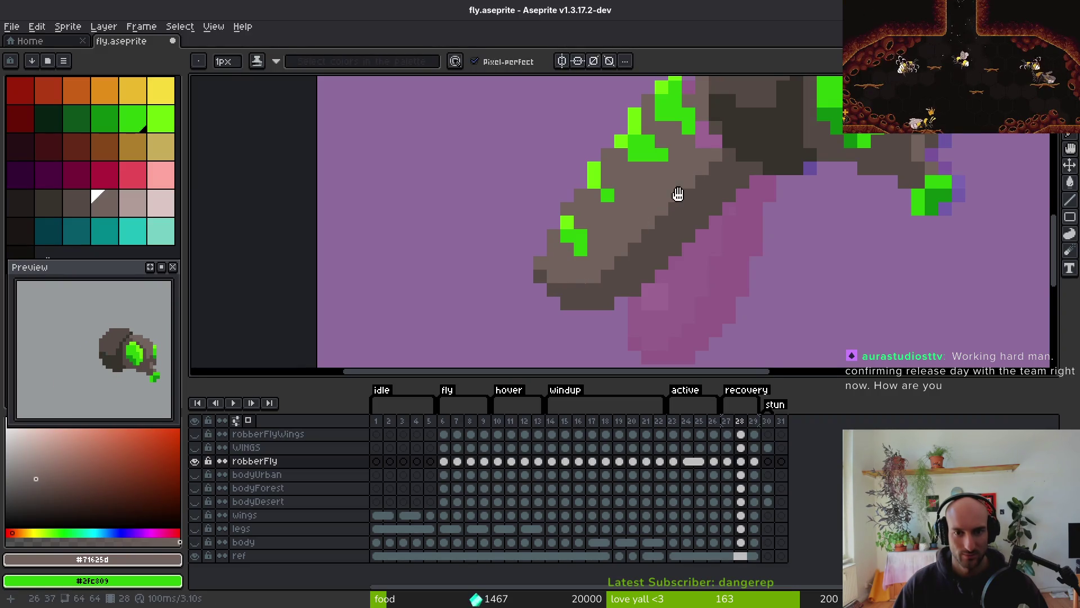
pyautogui.scroll(2, 678, 194)
pyautogui.scroll(2, 695, 162)
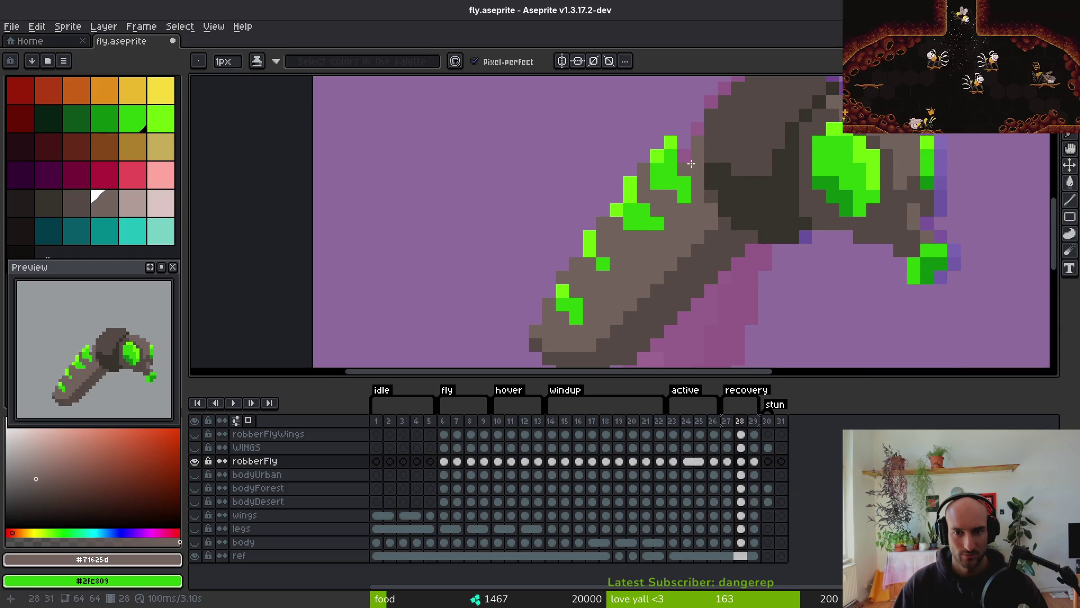
pyautogui.scroll(-3, 690, 210)
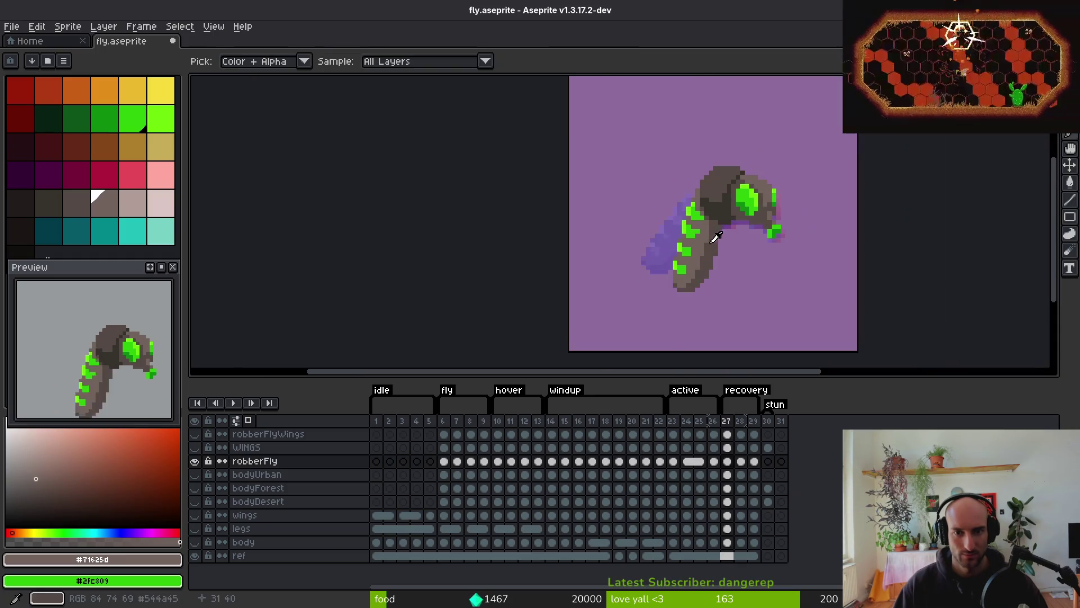
pyautogui.scroll(5, 695, 209)
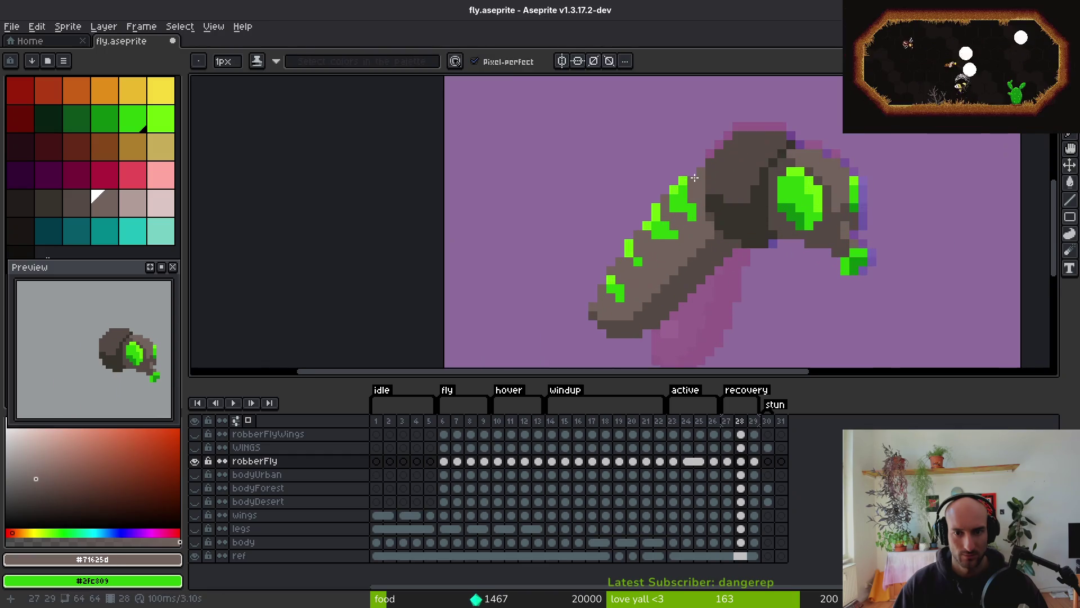
pyautogui.scroll(2, 676, 216)
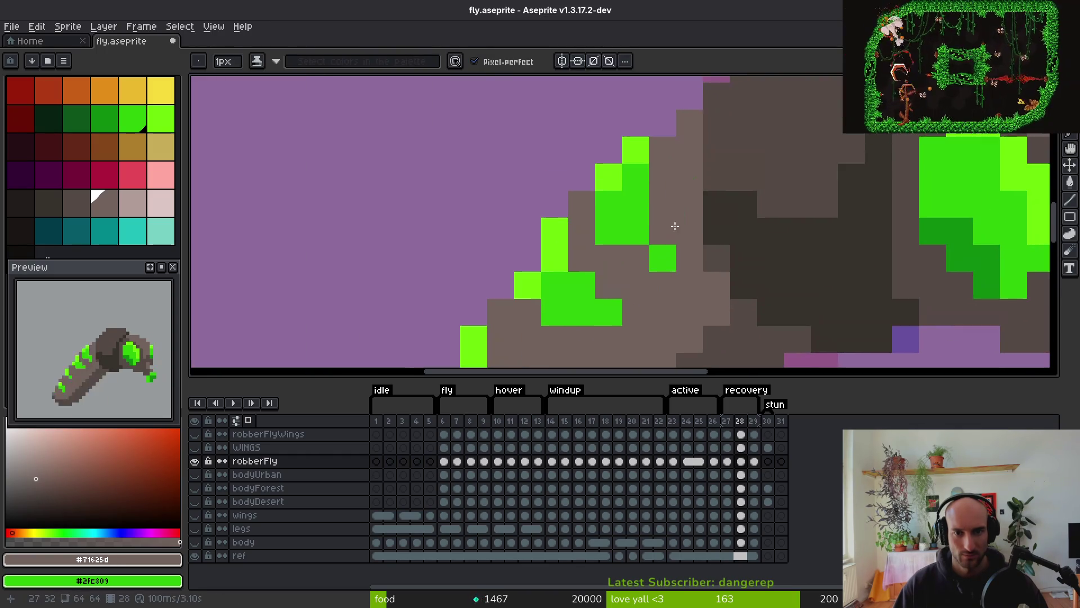
# Repaint a stray green pixel brown, add a green stripe pixel, and save
pyautogui.keyDown('alt'); pyautogui.click(646, 145); pyautogui.keyUp('alt')
pyautogui.keyDown('alt'); pyautogui.click(616, 237); pyautogui.keyUp('alt')
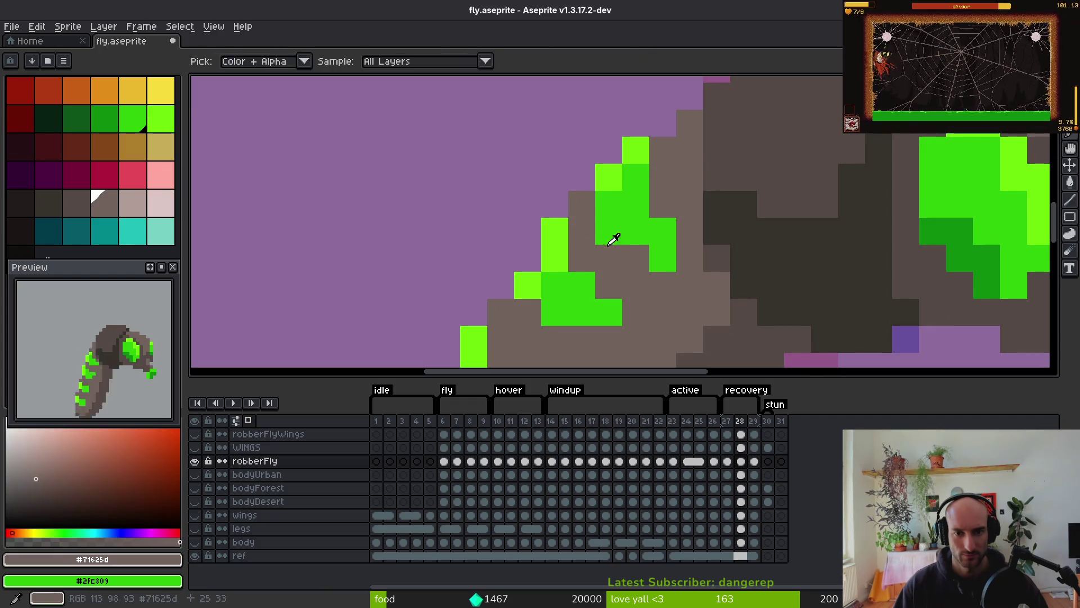
pyautogui.click(669, 261)
pyautogui.scroll(-3, 665, 258)
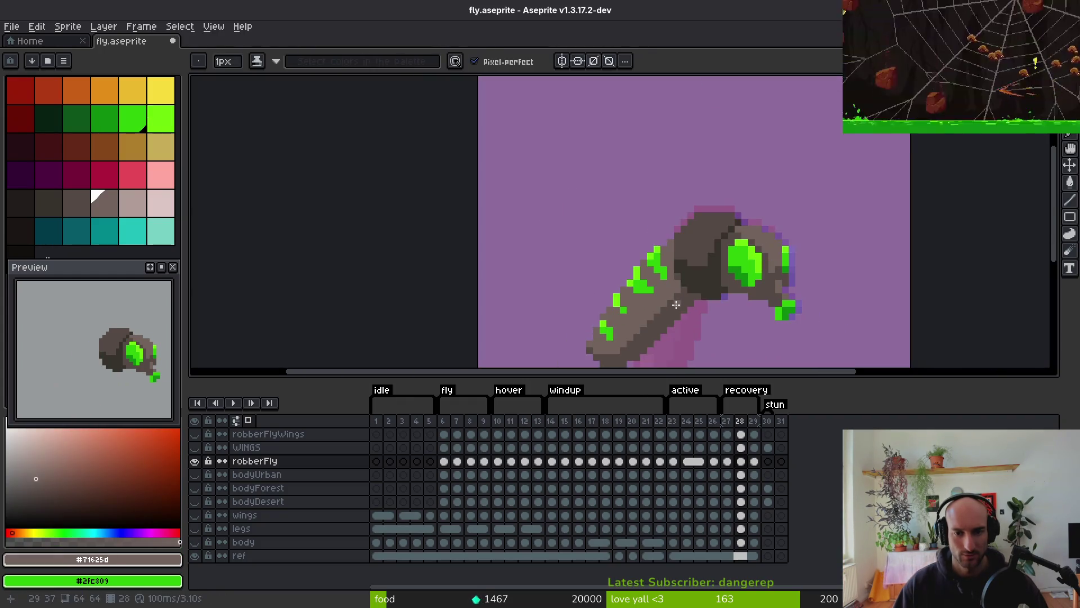
pyautogui.scroll(3, 657, 290)
pyautogui.click(637, 201)
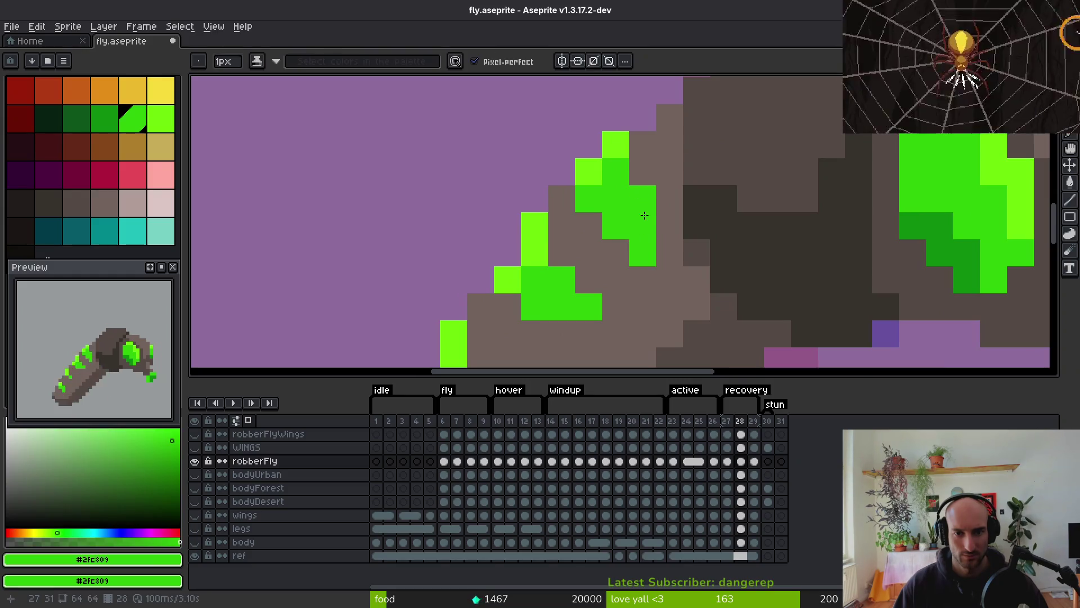
pyautogui.scroll(-3, 637, 201)
pyautogui.scroll(3, 638, 208)
pyautogui.keyDown('alt'); pyautogui.click(633, 221); pyautogui.keyUp('alt')
pyautogui.scroll(-4, 651, 272)
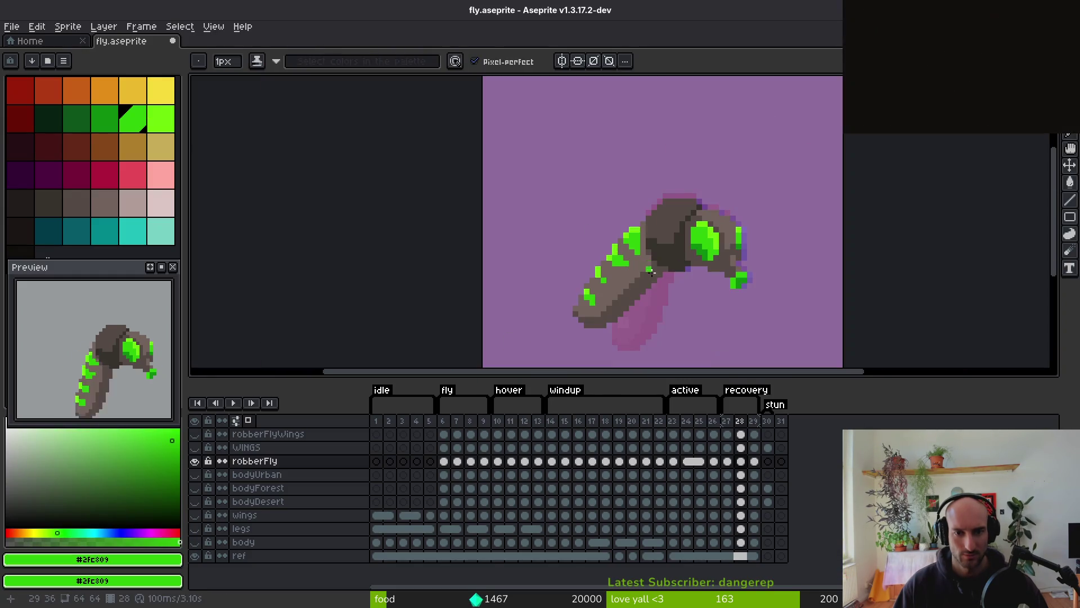
pyautogui.hotkey('ctrl', 's')
# Add lime and darker green pixels to the abdomen stripes, undoing one wrong stroke
pyautogui.scroll(2, 645, 278)
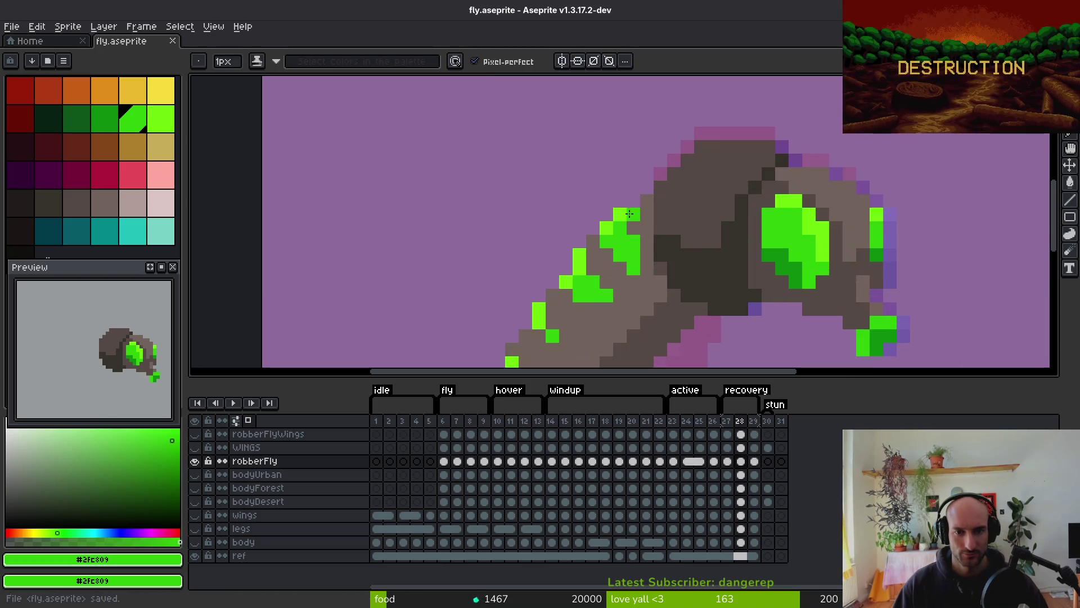
pyautogui.scroll(1, 723, 242)
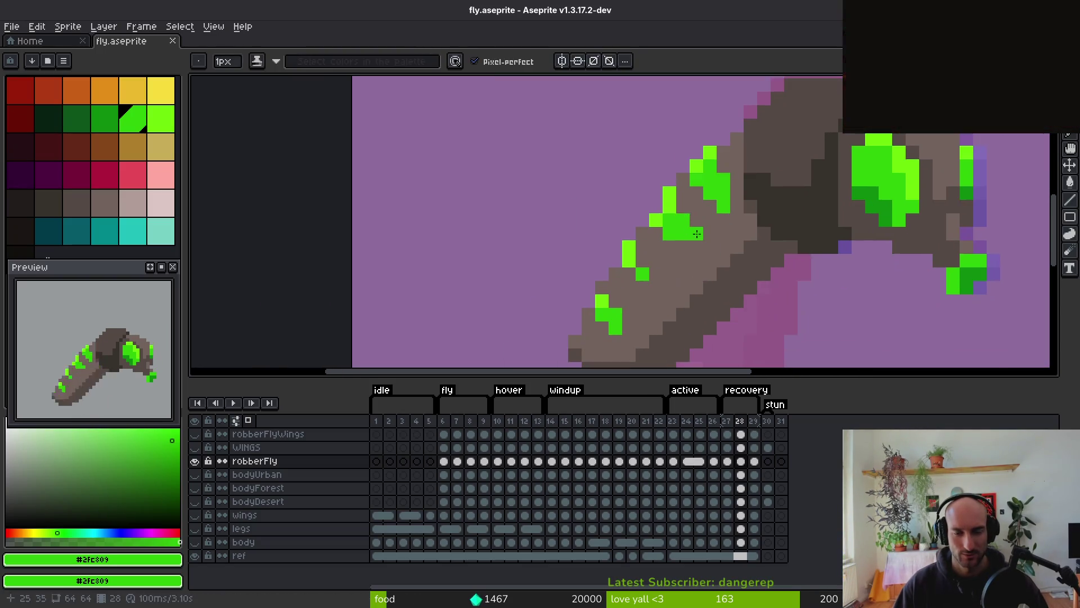
pyautogui.keyDown('alt'); pyautogui.click(675, 185); pyautogui.keyUp('alt')
pyautogui.click(659, 201)
pyautogui.keyDown('alt'); pyautogui.click(670, 205); pyautogui.keyUp('alt')
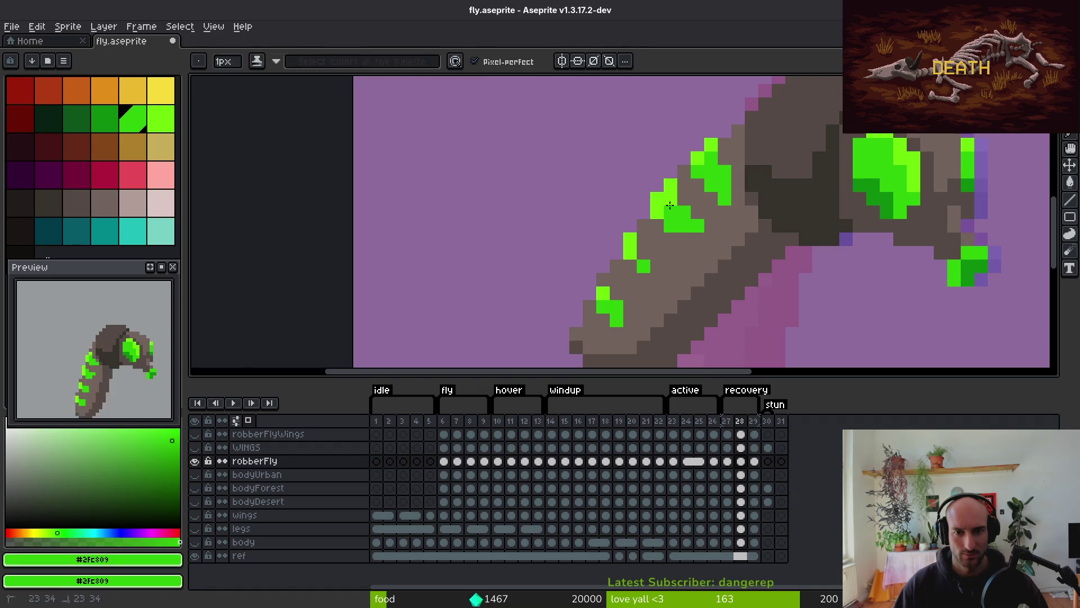
pyautogui.click(646, 251)
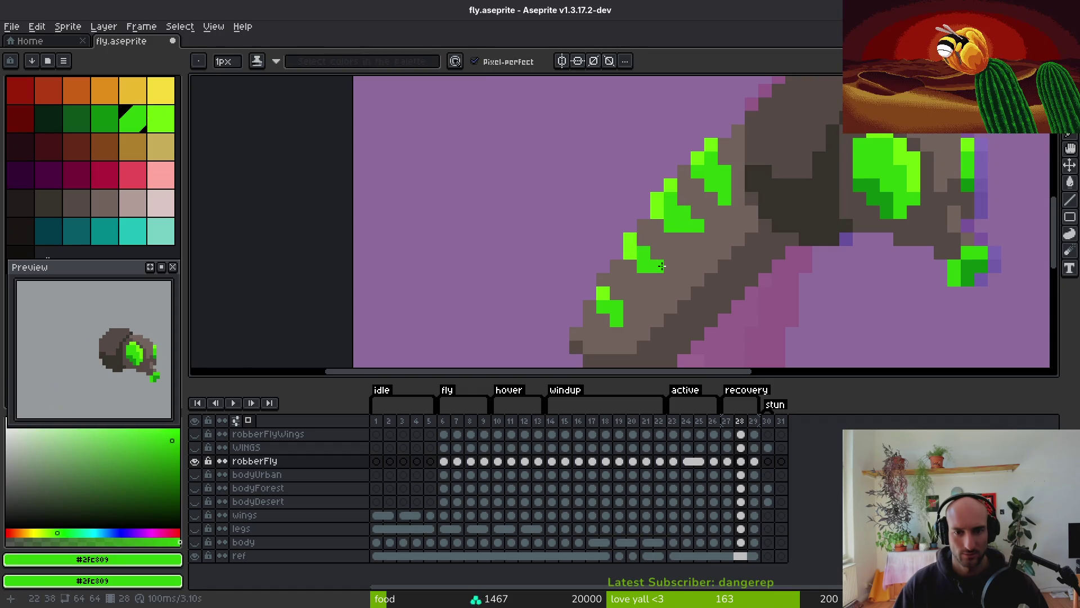
pyautogui.scroll(-2, 676, 284)
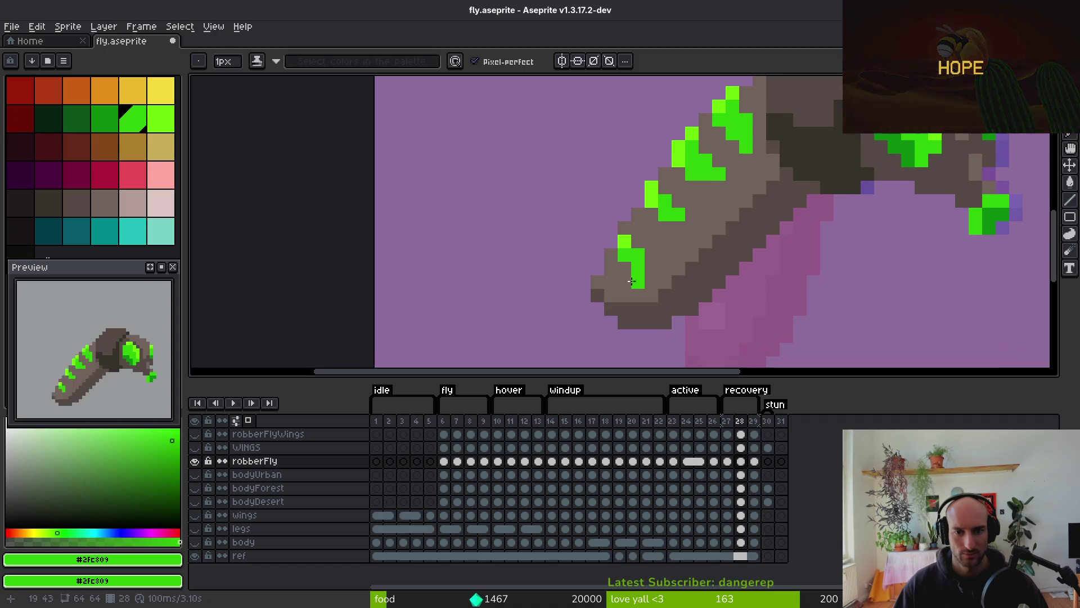
pyautogui.keyDown('alt'); pyautogui.click(627, 243); pyautogui.keyUp('alt')
pyautogui.click(614, 255)
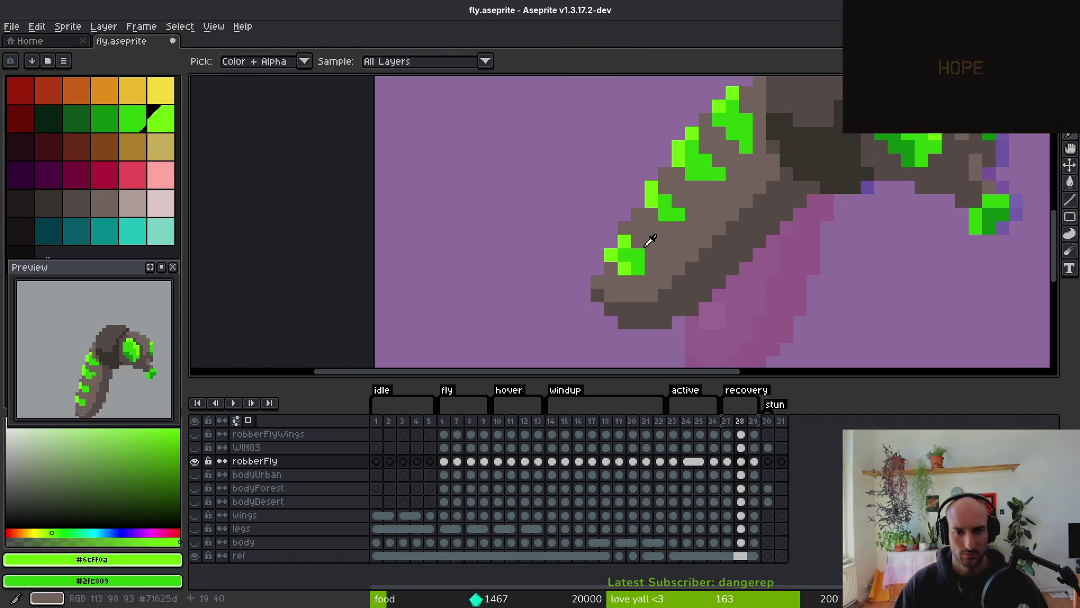
pyautogui.keyDown('alt'); pyautogui.click(647, 245); pyautogui.keyUp('alt')
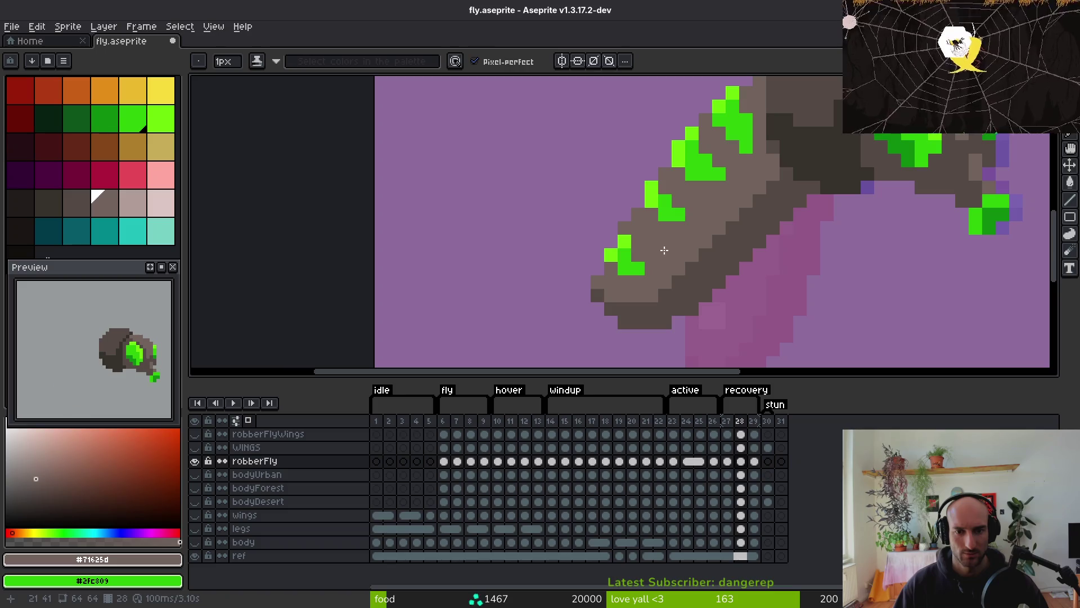
pyautogui.hotkey('ctrl', 'z')
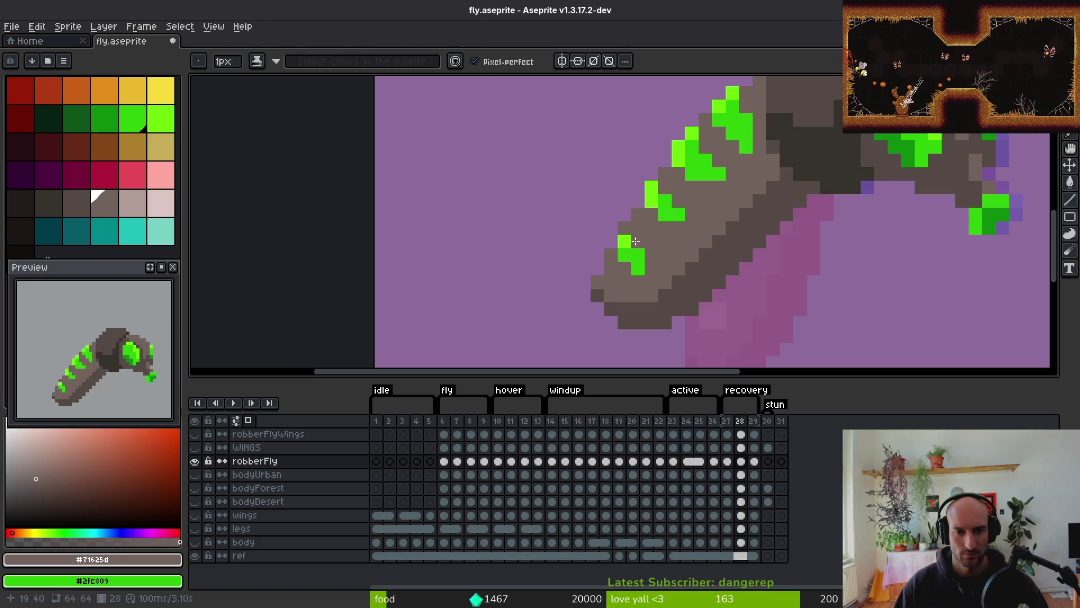
# Paint a darker green pixel above the stripe and cover stray green pixels with brown
pyautogui.keyDown('alt'); pyautogui.click(636, 242); pyautogui.keyUp('alt')
pyautogui.click(635, 243)
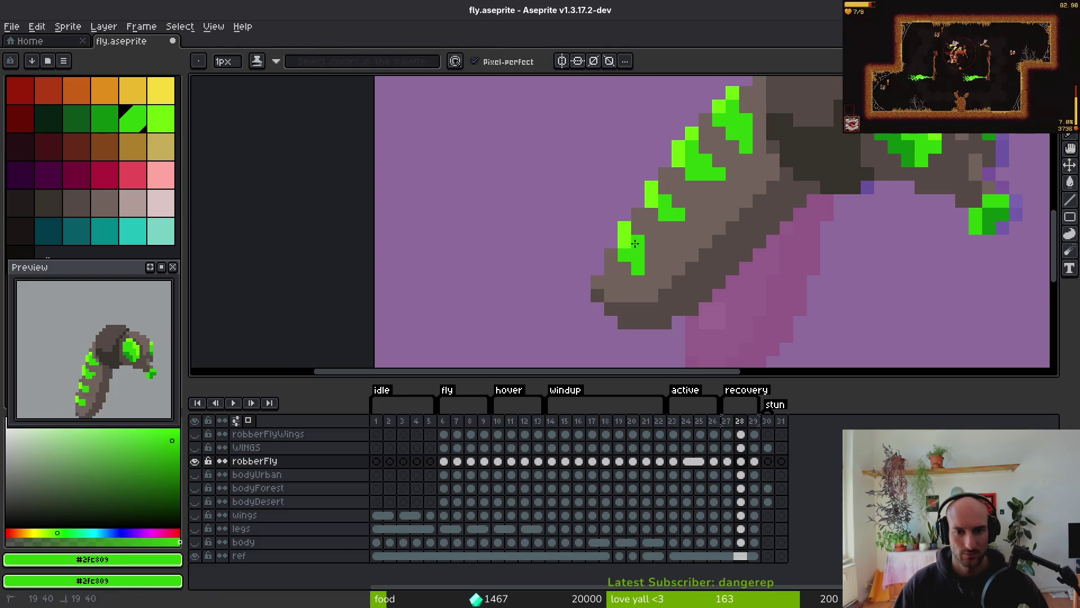
pyautogui.keyDown('alt'); pyautogui.click(639, 261); pyautogui.keyUp('alt')
pyautogui.click(625, 256)
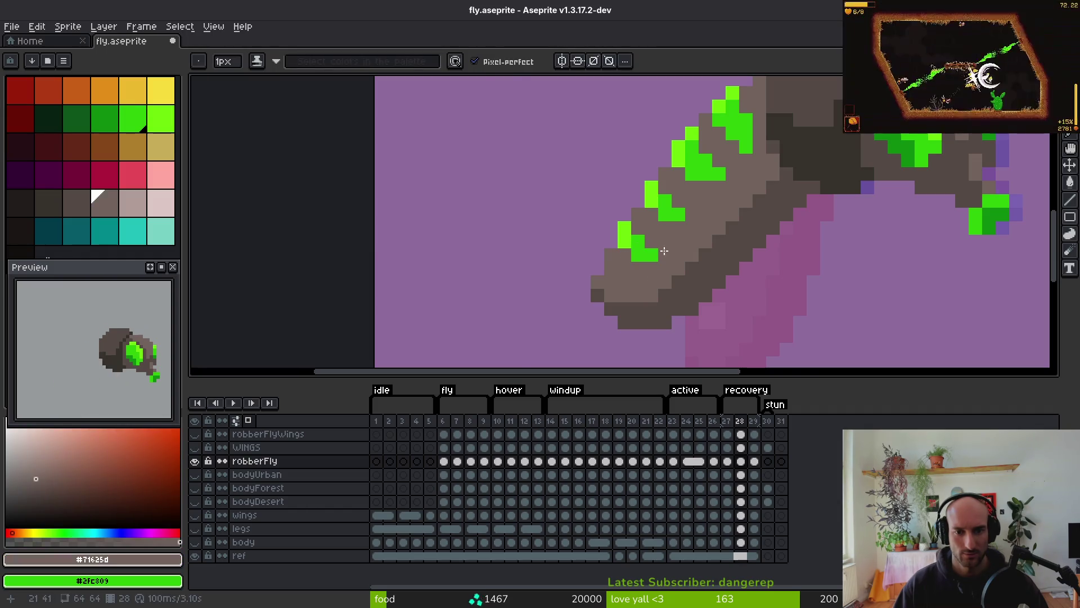
pyautogui.scroll(-6, 664, 251)
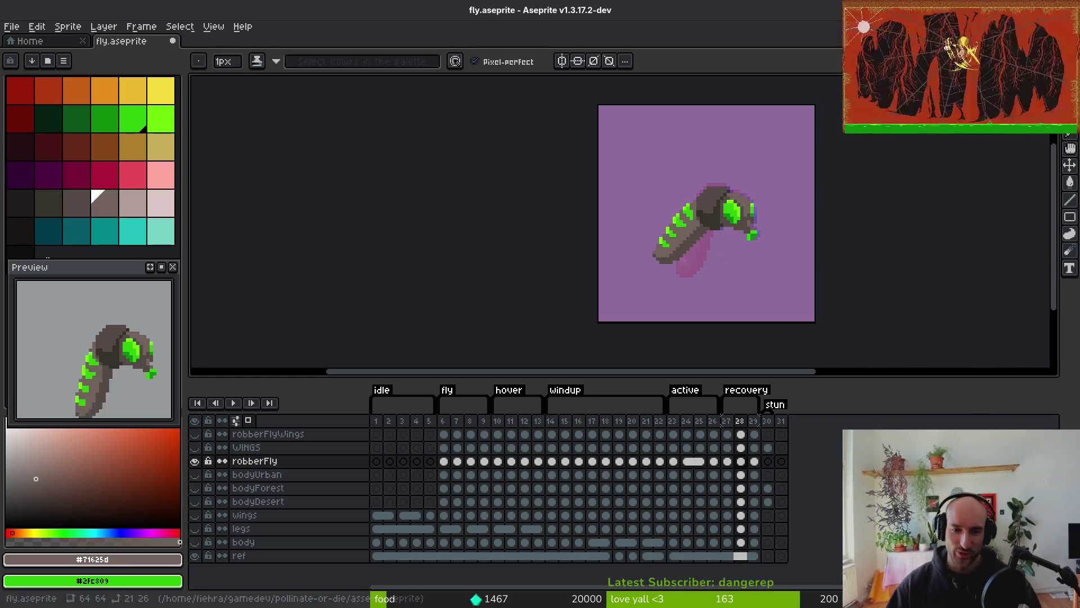
pyautogui.scroll(3, 614, 249)
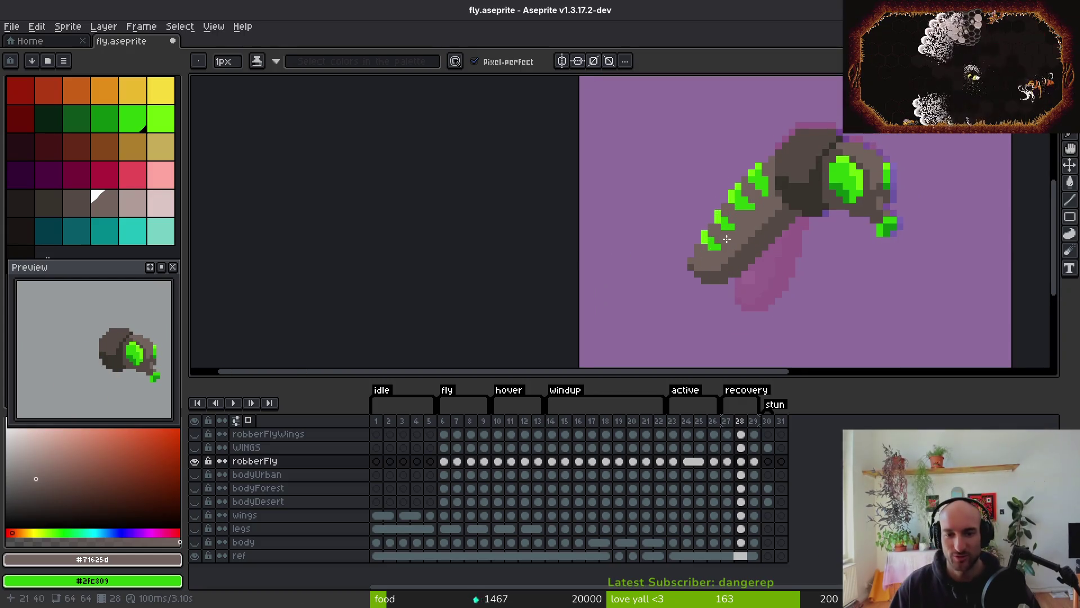
pyautogui.scroll(2, 692, 264)
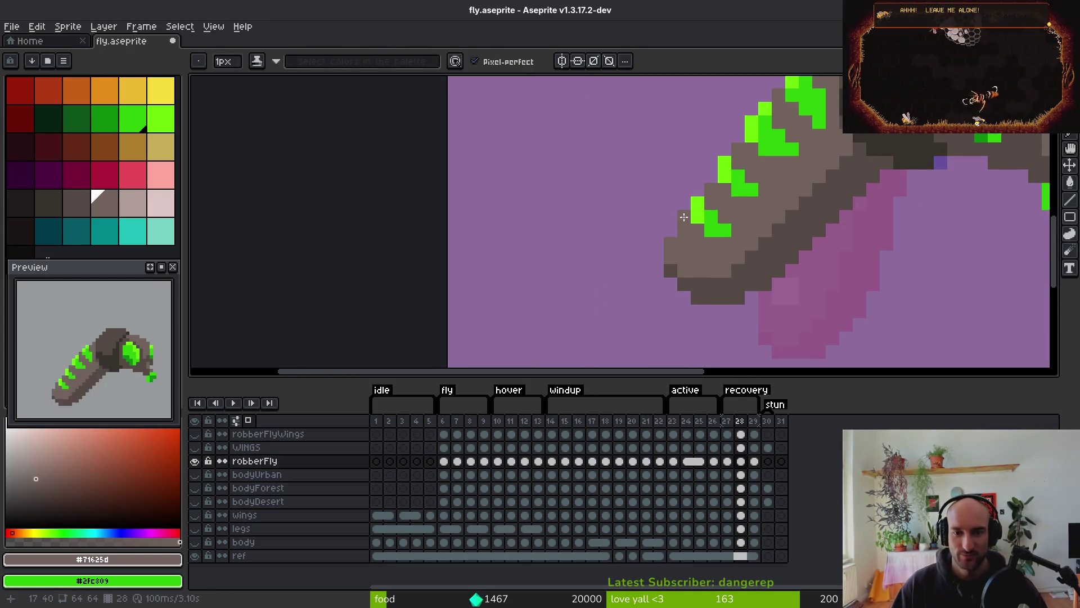
# Extend the stripe with two darker green pixels and save fly.aseprite
pyautogui.rightClick(684, 217)
pyautogui.keyDown('alt'); pyautogui.click(704, 214); pyautogui.keyUp('alt')
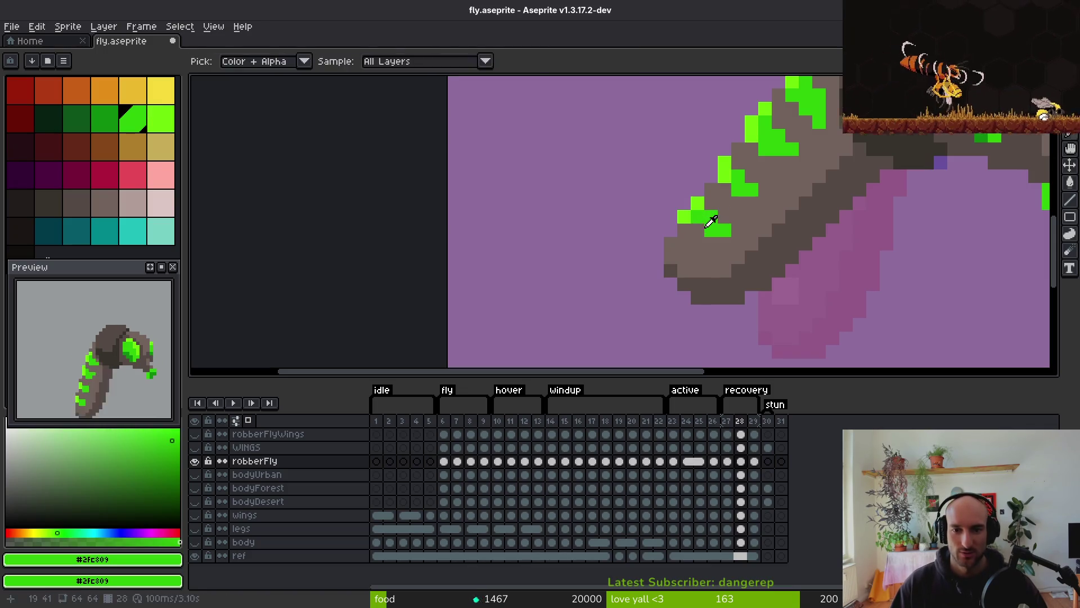
pyautogui.click(704, 229)
pyautogui.scroll(-5, 755, 231)
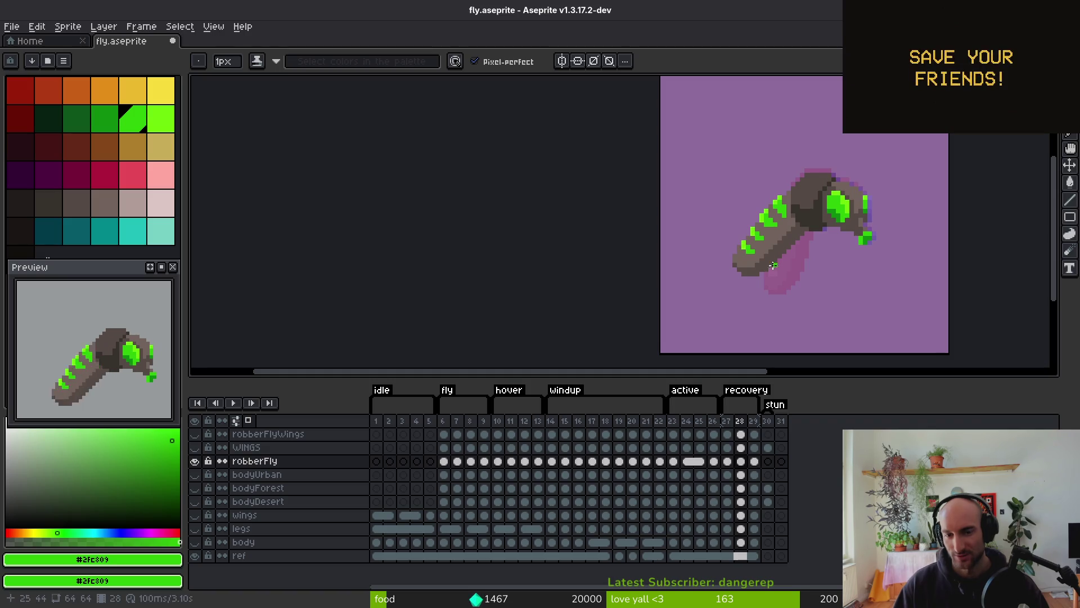
pyautogui.scroll(3, 773, 265)
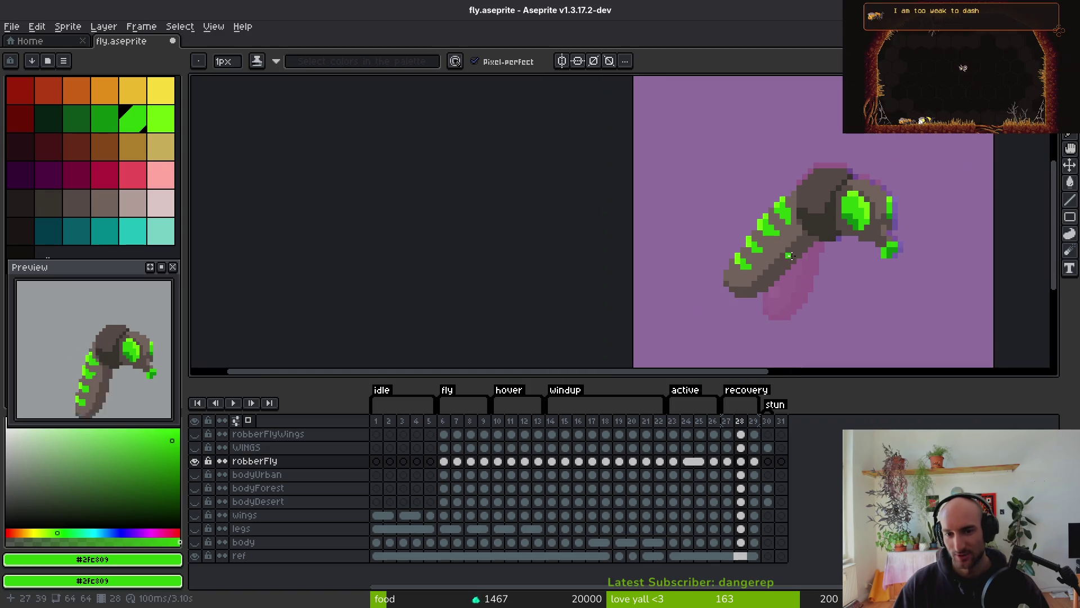
pyautogui.hotkey('ctrl', 's')
pyautogui.scroll(2, 794, 217)
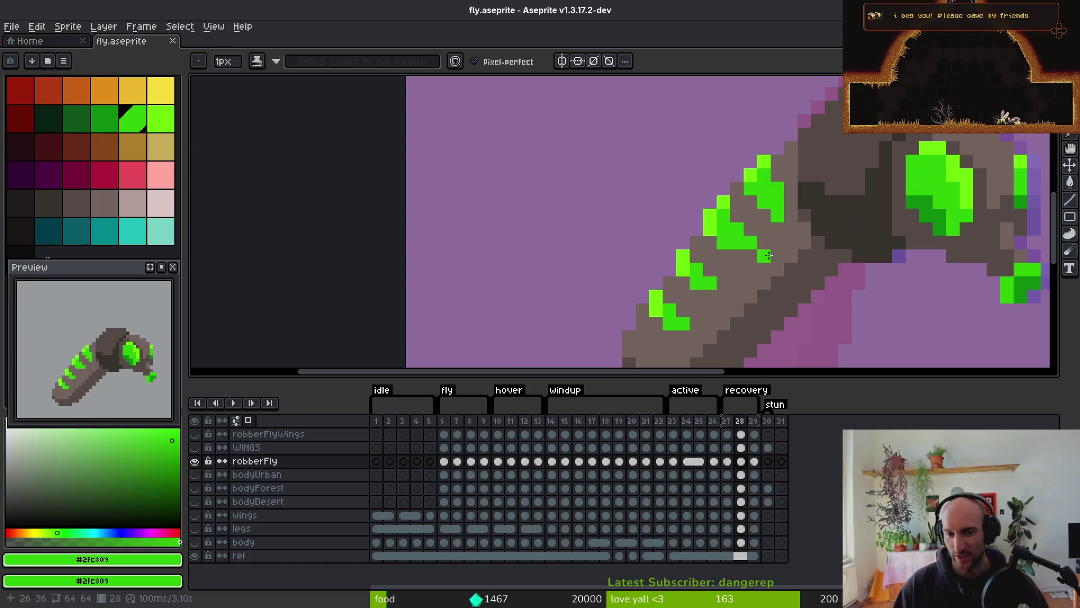
pyautogui.scroll(-5, 678, 296)
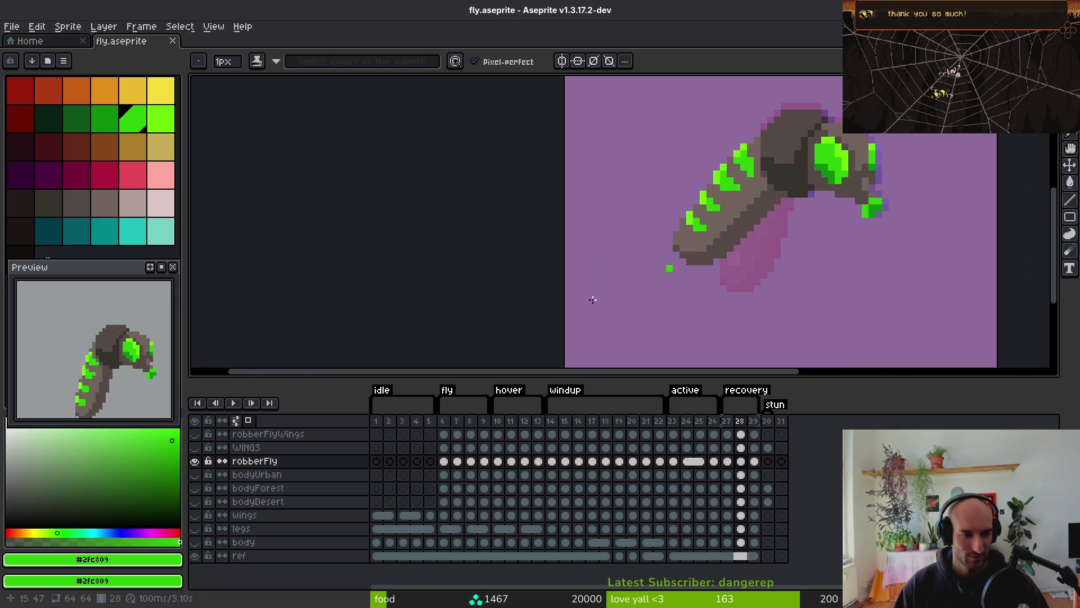
pyautogui.press('alt')
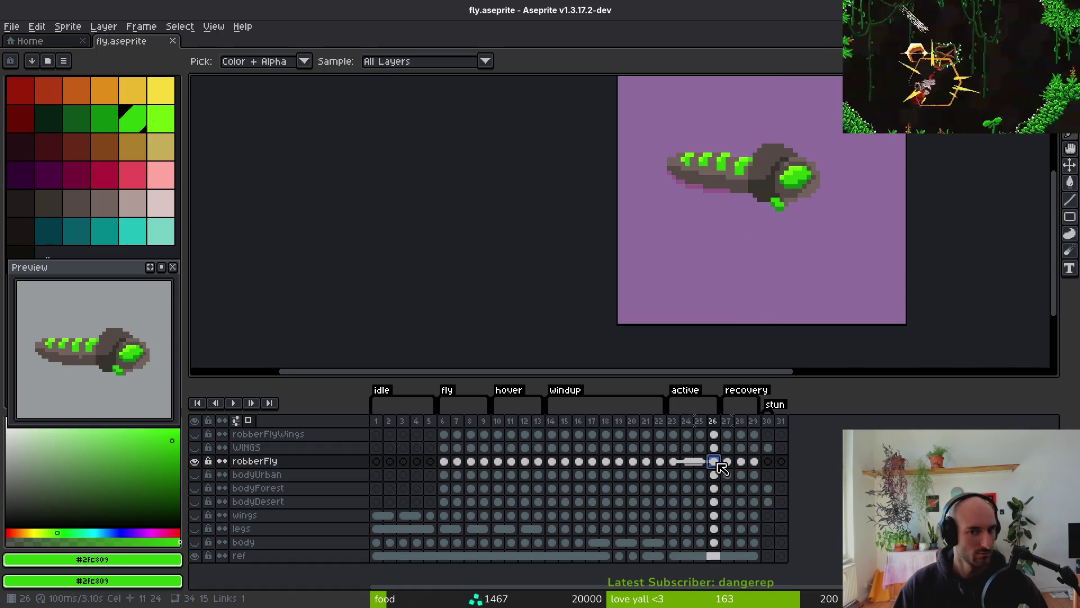
# Insert a new frame 30 after frame 29 and paste the fly-pose cel into it
pyautogui.click(754, 462)
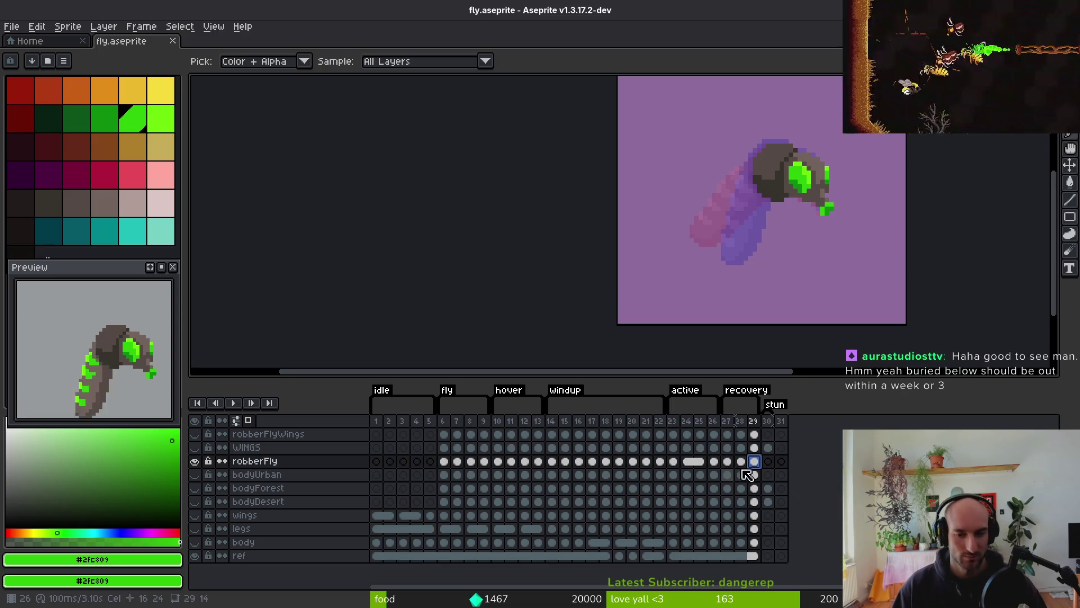
pyautogui.hotkey('alt', 'shift', 'n')
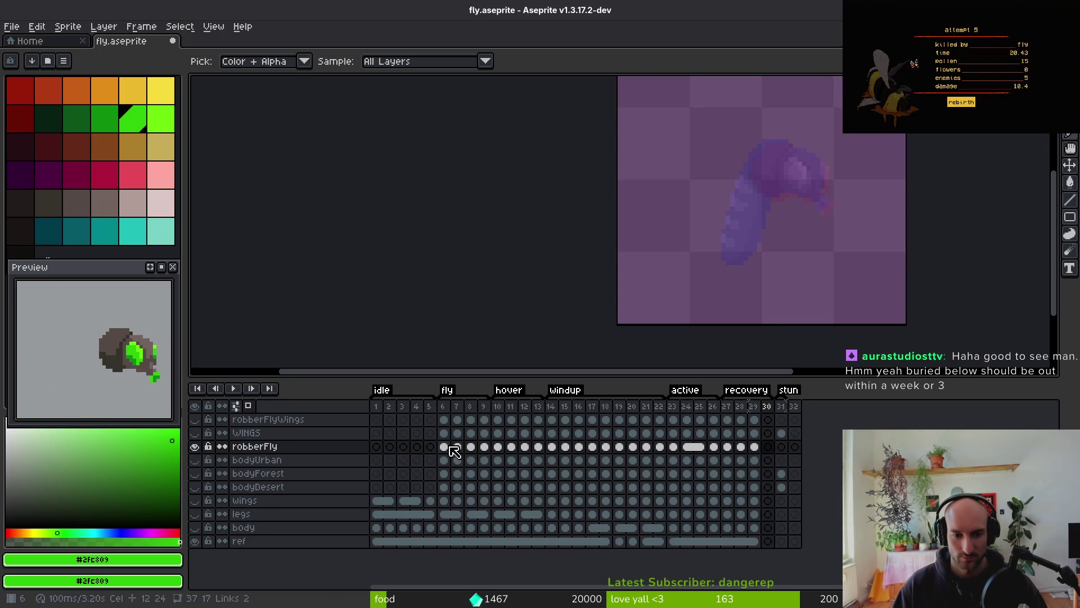
pyautogui.click(444, 446)
pyautogui.click(768, 448)
pyautogui.hotkey('ctrl', 'v')
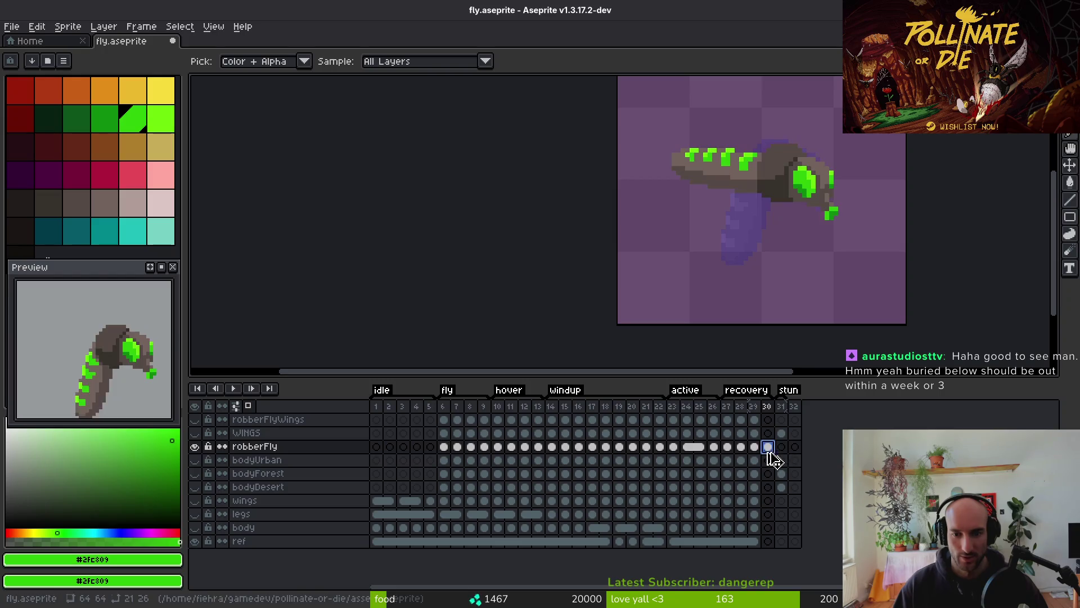
pyautogui.click(754, 446)
pyautogui.press('b')
pyautogui.scroll(2, 773, 295)
# Paste frame 28's body into frame 29, rotated about -19.6° and shifted up-left, then save
pyautogui.press('Left')
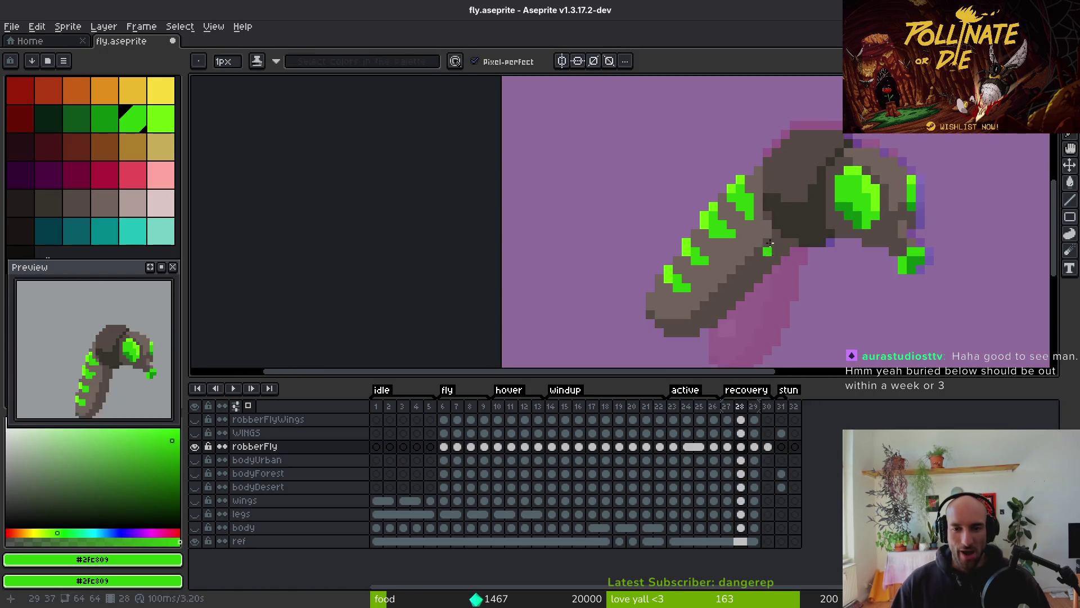
pyautogui.press('m')
pyautogui.moveTo(764, 148)
pyautogui.mouseDown()
pyautogui.moveTo(767, 213)
pyautogui.moveTo(658, 309)
pyautogui.moveTo(720, 144)
pyautogui.moveTo(762, 164)
pyautogui.mouseUp()
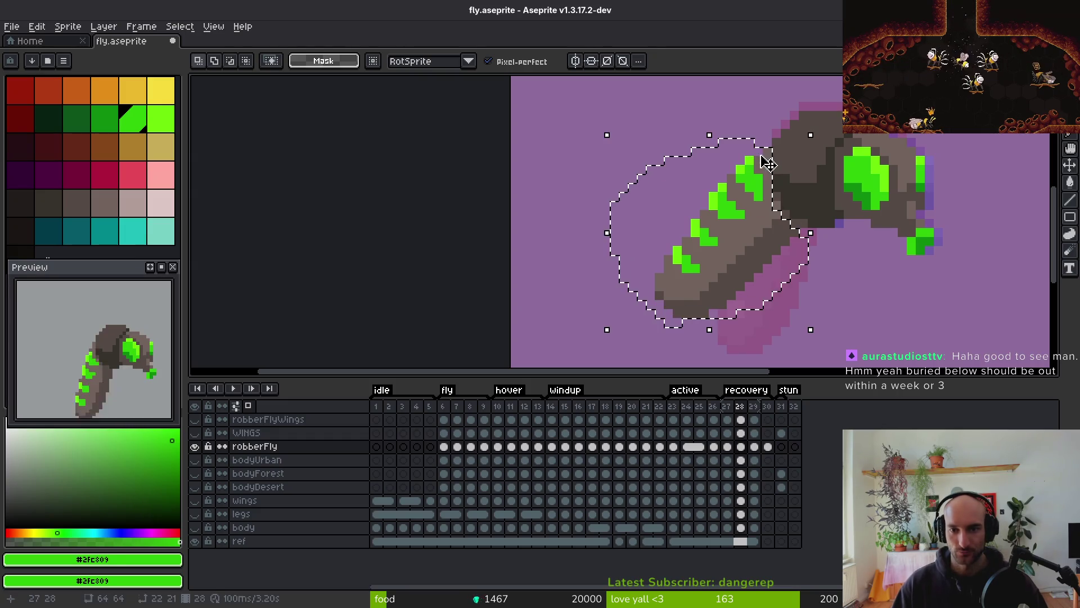
pyautogui.press('Right')
pyautogui.hotkey('ctrl', 'v')
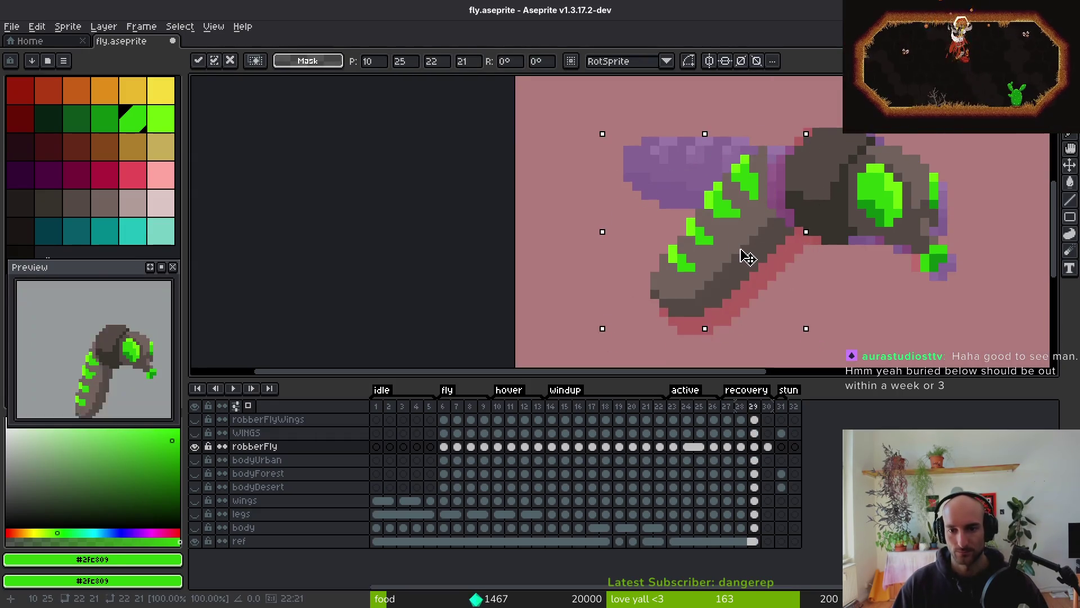
pyautogui.moveTo(615, 337)
pyautogui.mouseDown()
pyautogui.moveTo(548, 296)
pyautogui.moveTo(559, 314)
pyautogui.mouseUp()
pyautogui.moveTo(704, 236)
pyautogui.mouseDown()
pyautogui.moveTo(692, 225)
pyautogui.moveTo(721, 242)
pyautogui.moveTo(737, 231)
pyautogui.mouseUp()
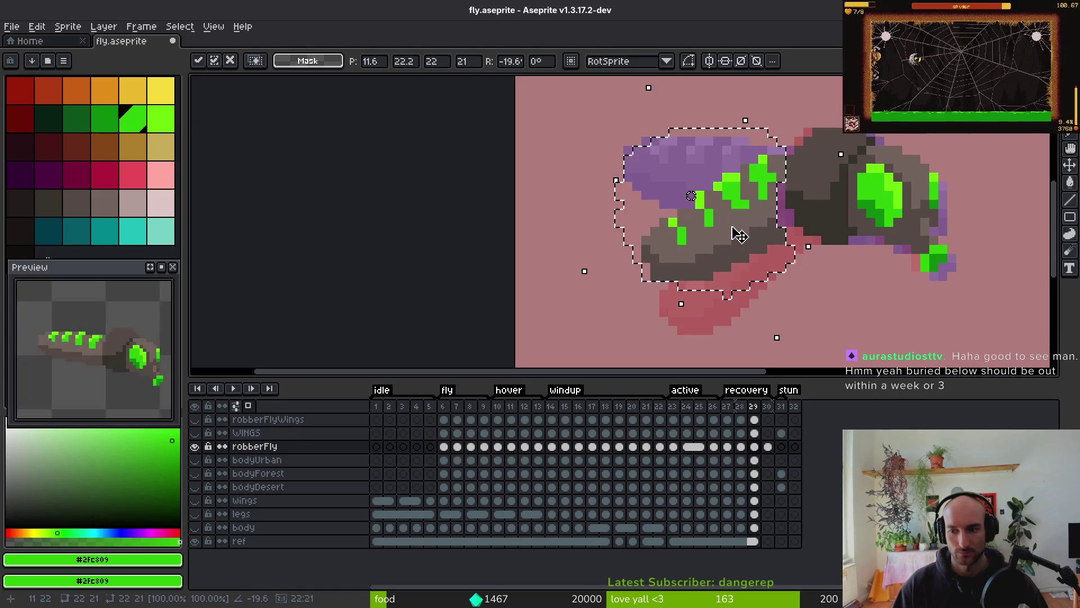
pyautogui.press('Return')
pyautogui.hotkey('ctrl', 's')
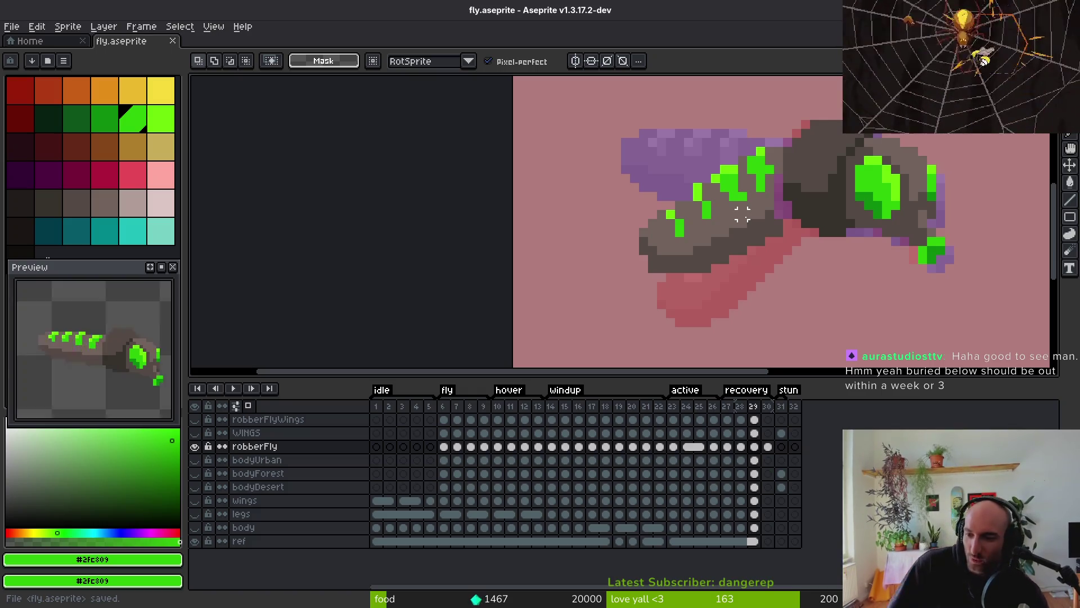
# Add a dark grey pixel on the body edge and save fly.aseprite
pyautogui.scroll(2, 715, 253)
pyautogui.press('b')
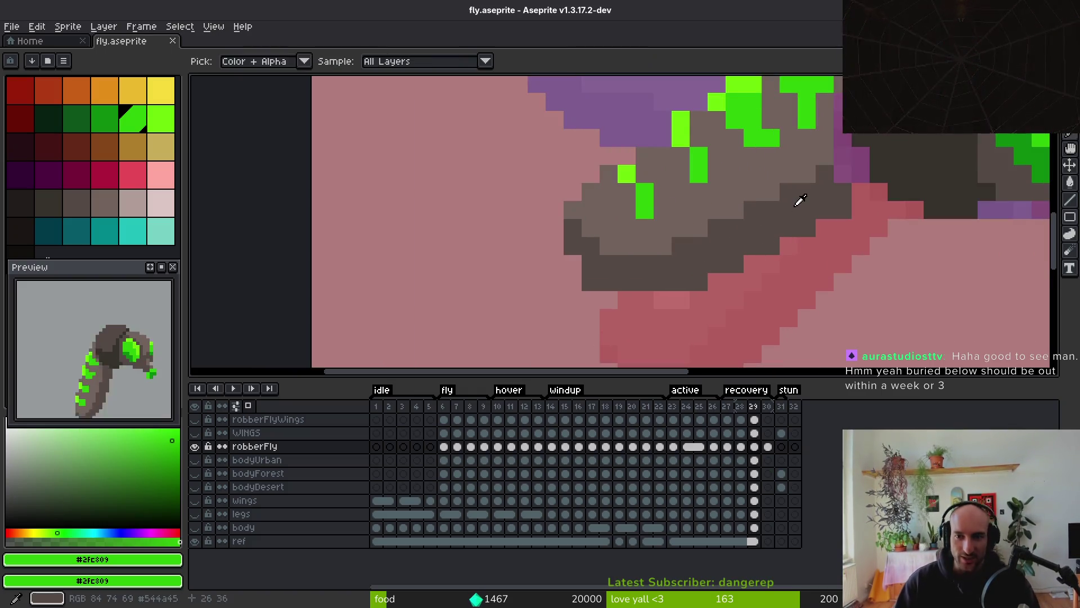
pyautogui.keyDown('alt'); pyautogui.click(845, 201); pyautogui.keyUp('alt')
pyautogui.click(864, 166)
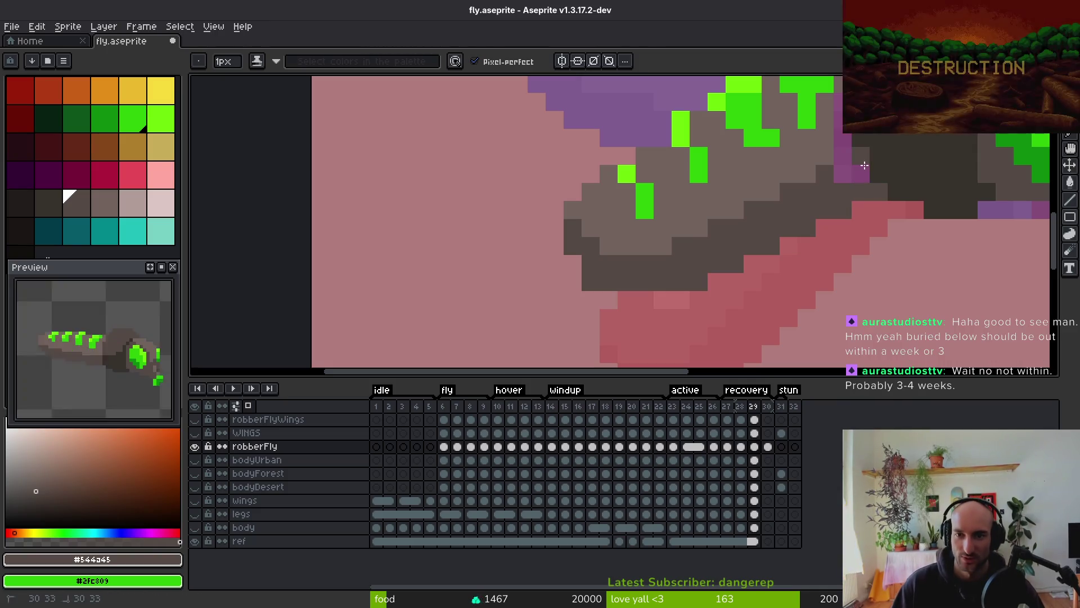
pyautogui.hscroll(-1, 825, 190)
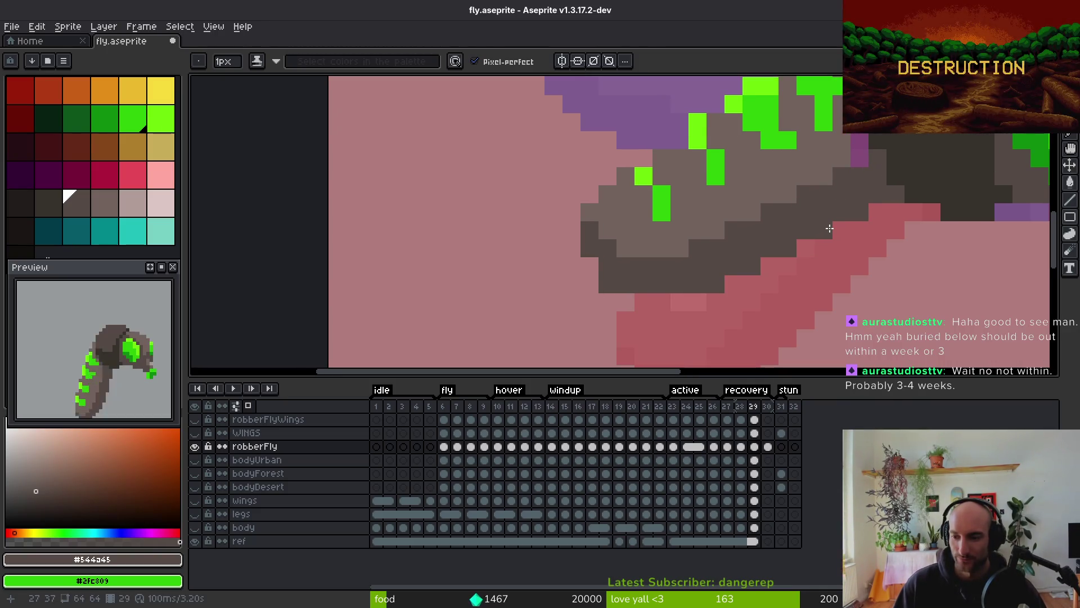
pyautogui.hotkey('ctrl', 's')
# Fill a body pixel with the lighter grey shade
pyautogui.hscroll(-1, 833, 231)
pyautogui.hscroll(-1, 930, 263)
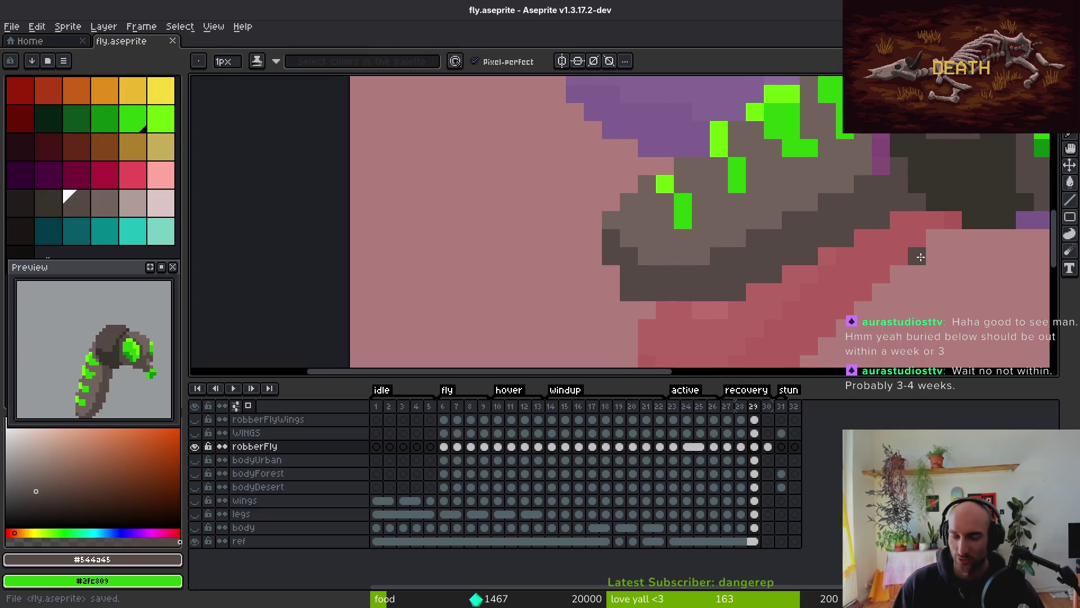
pyautogui.click(607, 268)
pyautogui.keyDown('alt'); pyautogui.click(643, 257); pyautogui.keyUp('alt')
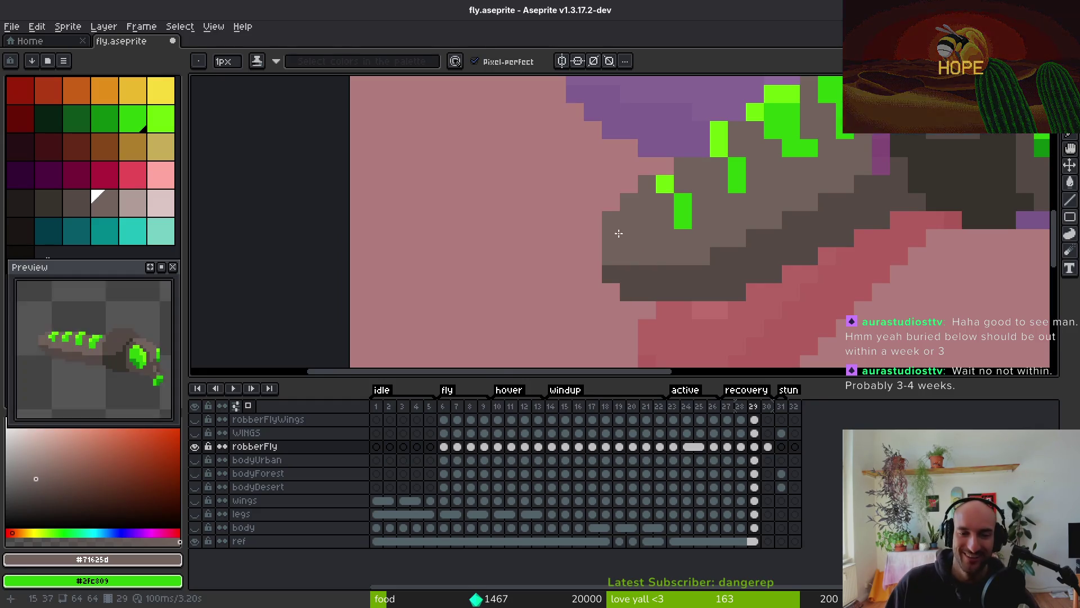
pyautogui.press('e')
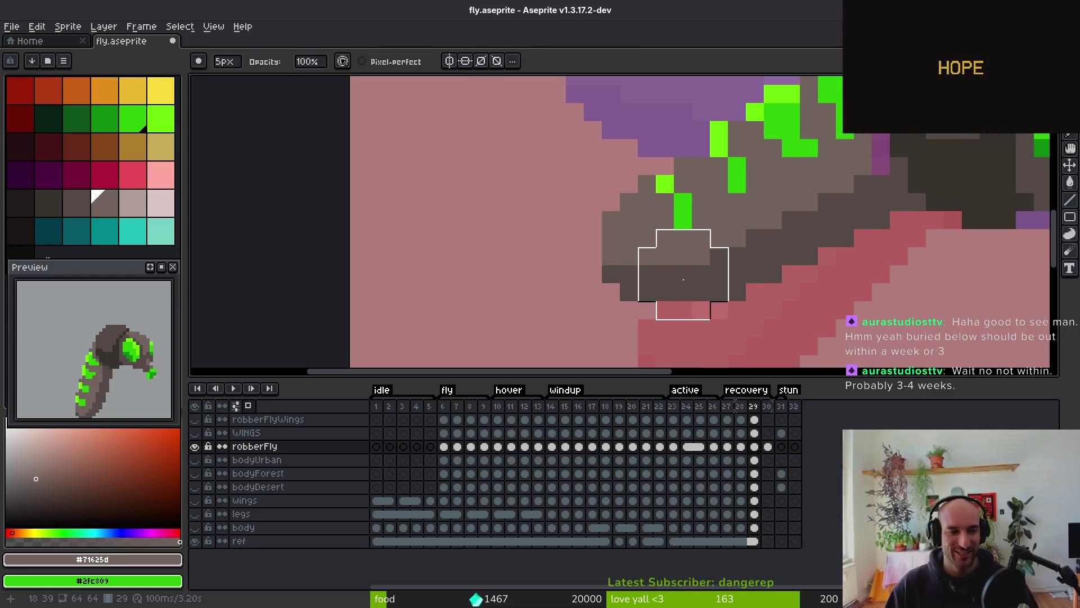
pyautogui.press('b')
pyautogui.scroll(-2, 796, 212)
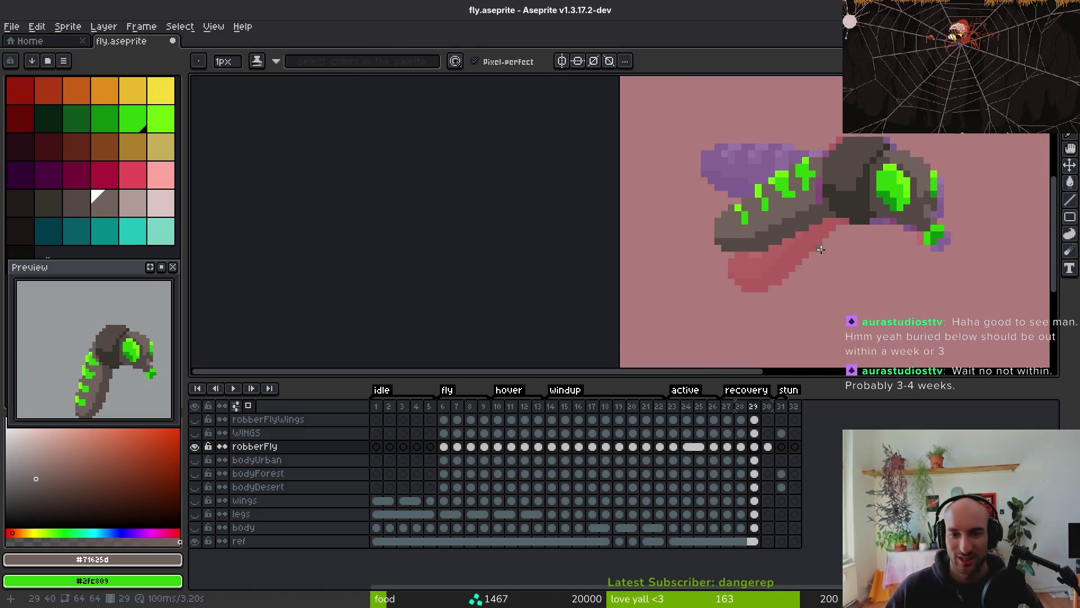
pyautogui.scroll(2, 804, 283)
pyautogui.moveTo(805, 283); pyautogui.dragTo(775, 335)
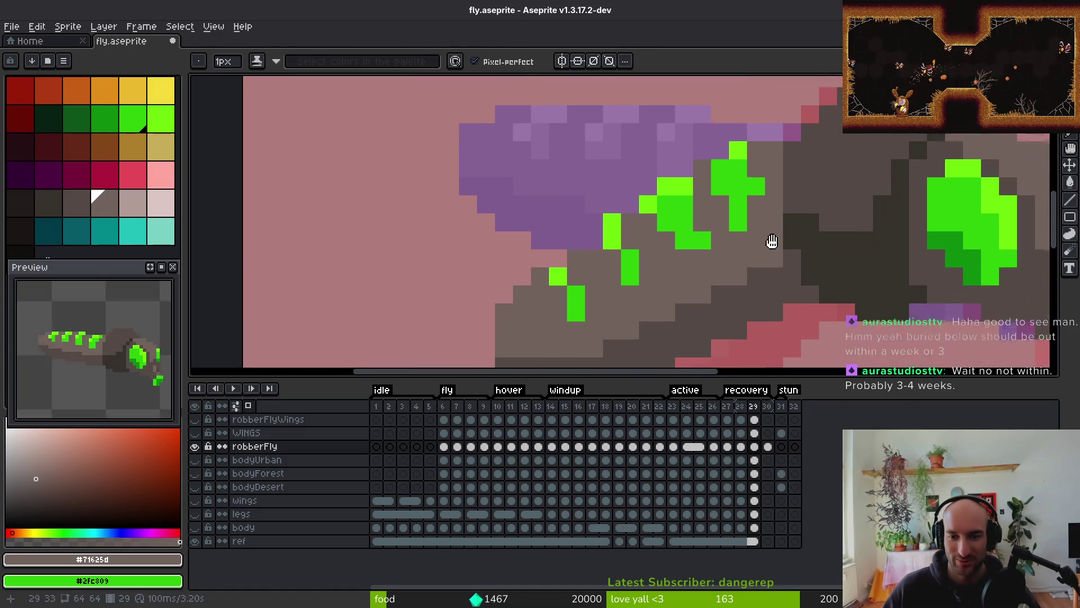
# Shade the abdomen's left tip and underside with dark and lighter grey pixels
pyautogui.keyDown('alt'); pyautogui.click(782, 249); pyautogui.keyUp('alt')
pyautogui.moveTo(744, 264); pyautogui.dragTo(841, 235)
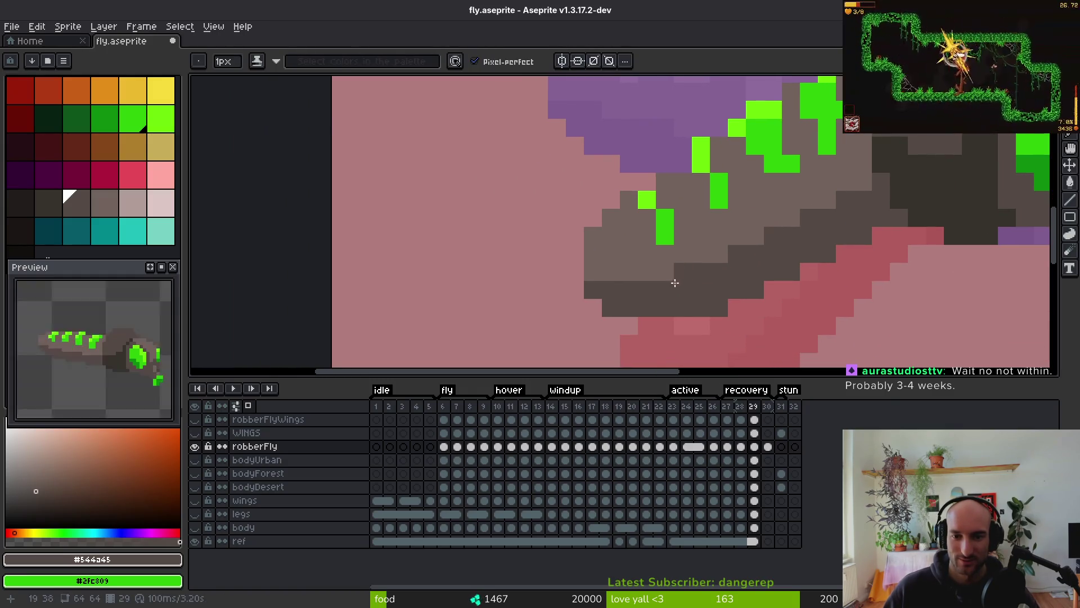
pyautogui.click(651, 321)
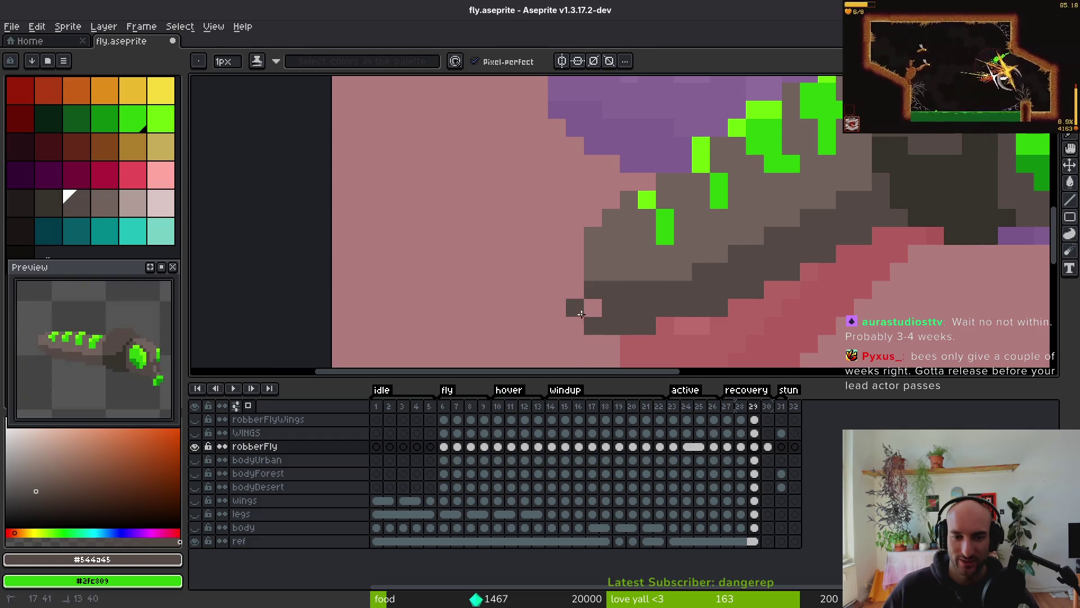
pyautogui.click(575, 289)
pyautogui.keyDown('alt'); pyautogui.click(646, 248); pyautogui.keyUp('alt')
pyautogui.moveTo(610, 289); pyautogui.dragTo(579, 285)
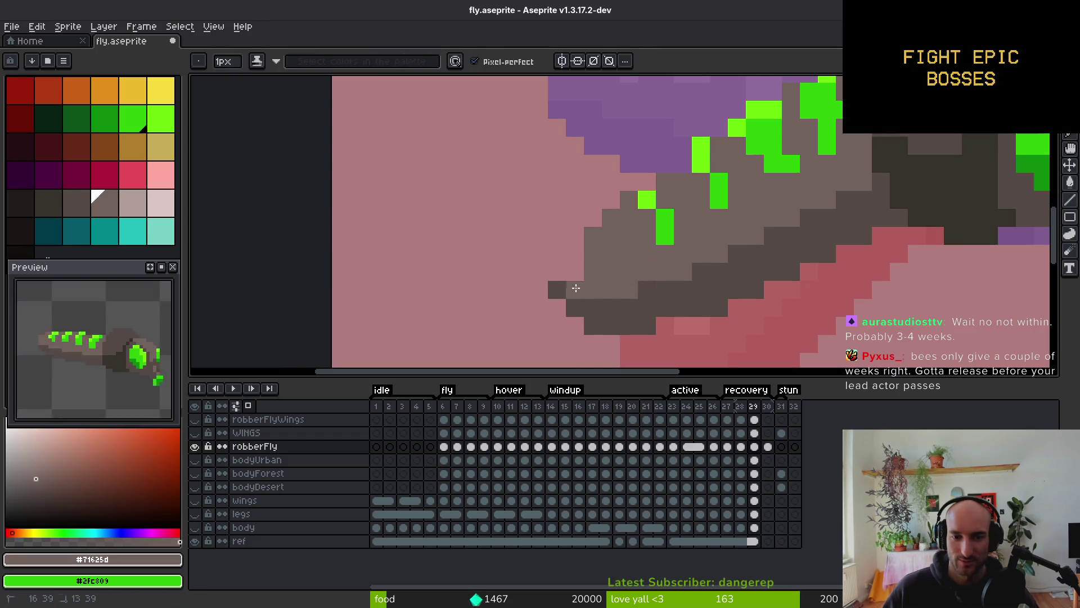
pyautogui.click(575, 253)
pyautogui.click(574, 271)
pyautogui.scroll(-5, 690, 314)
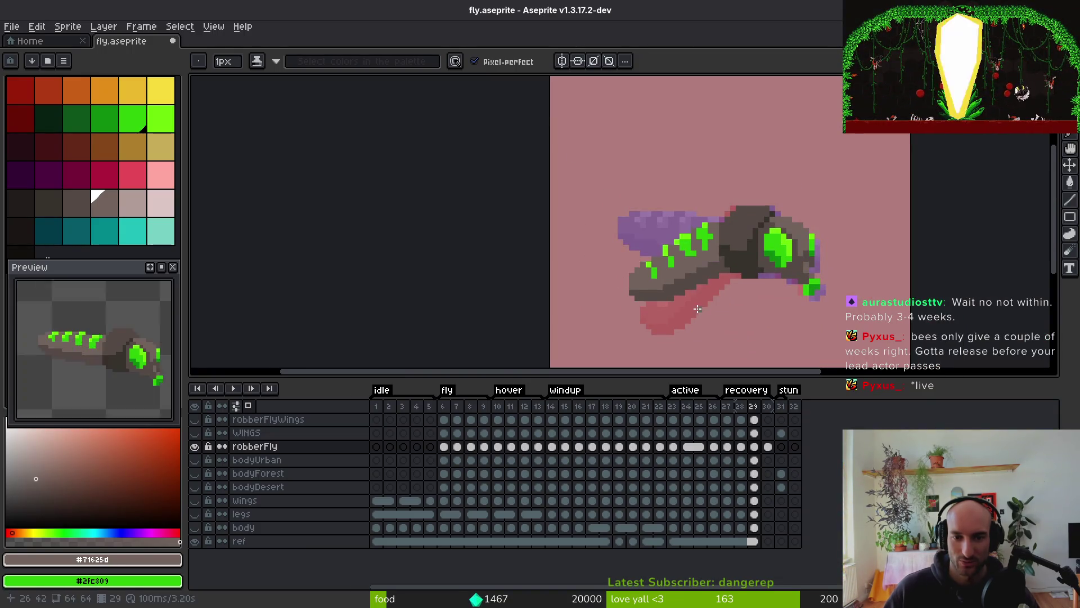
pyautogui.click(692, 308)
# Erase stray pixels around the body and save fly.aseprite
pyautogui.scroll(2, 700, 300)
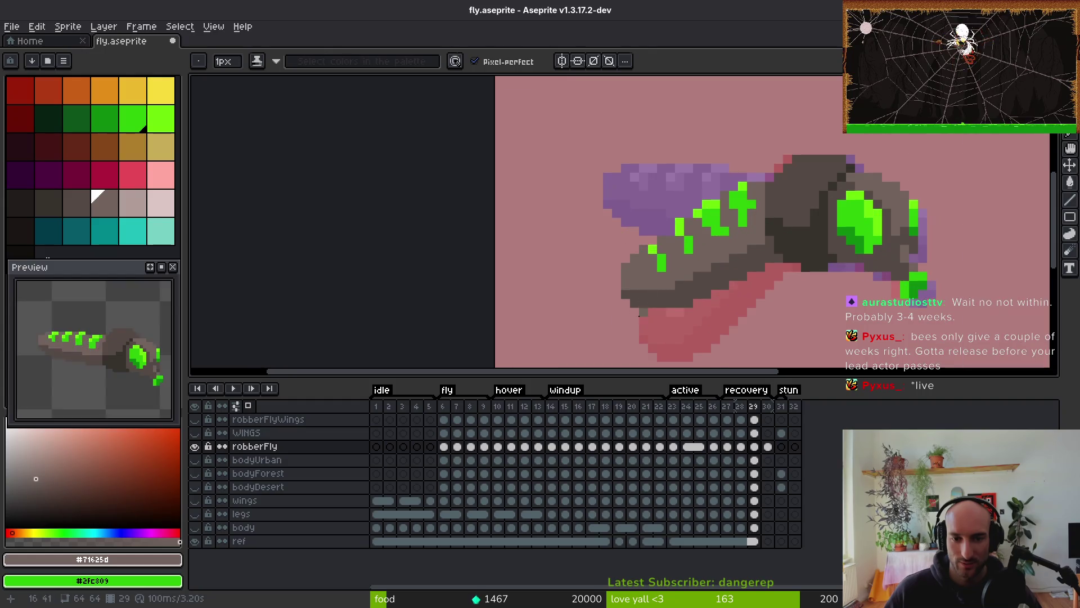
pyautogui.press('e')
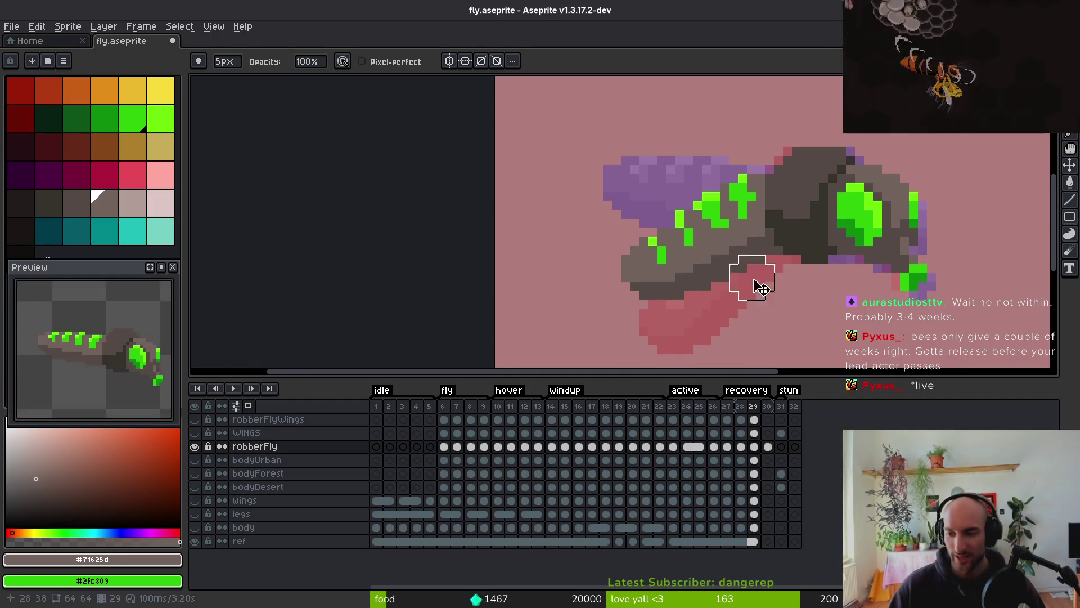
pyautogui.hotkey('ctrl', 's')
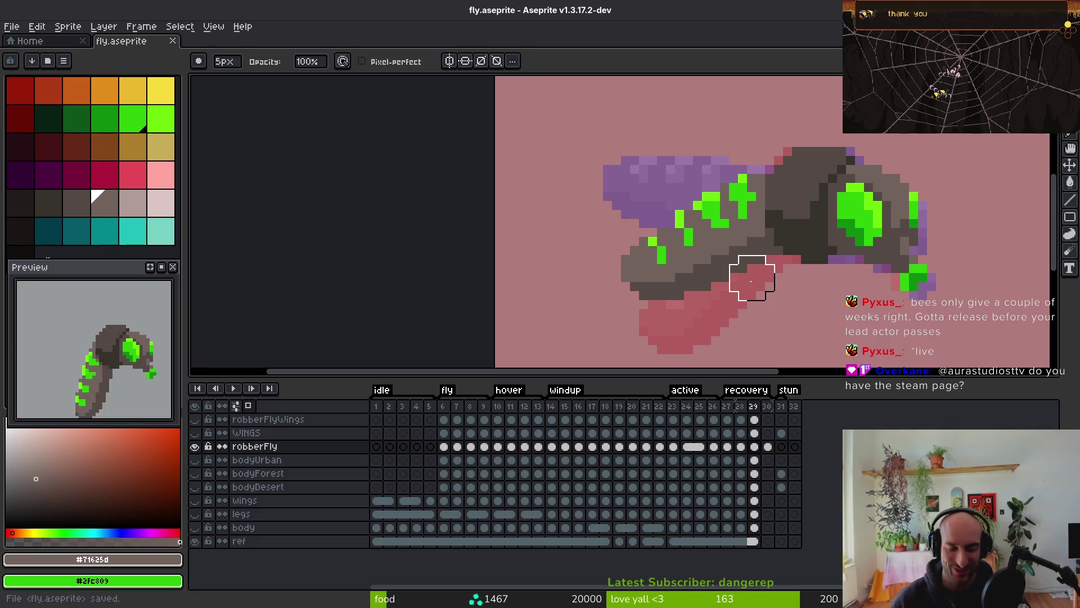
pyautogui.hscroll(1, 681, 250)
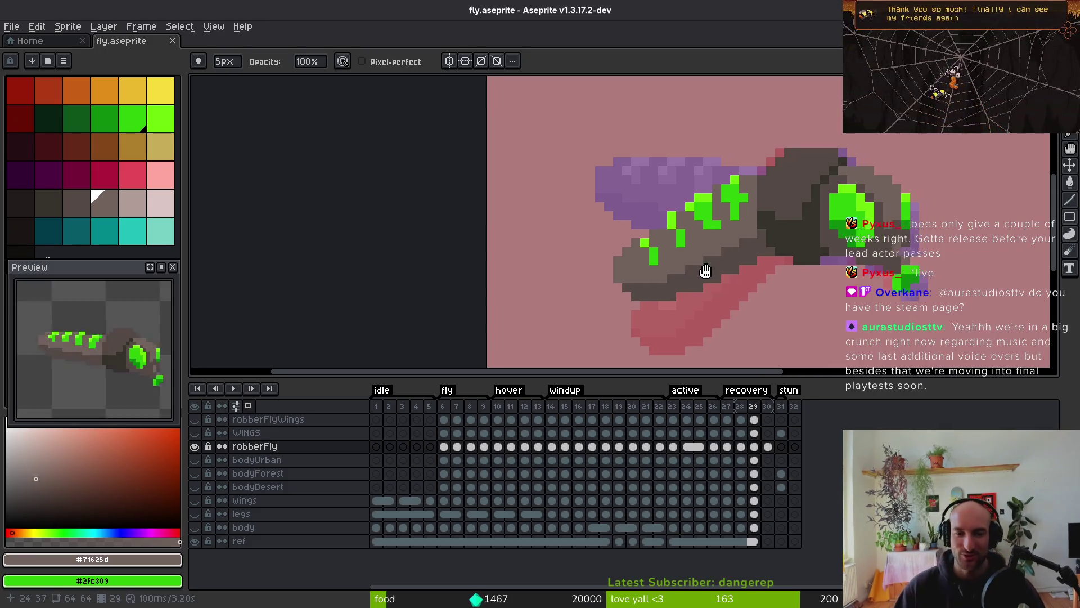
pyautogui.press('b')
pyautogui.scroll(5, 668, 241)
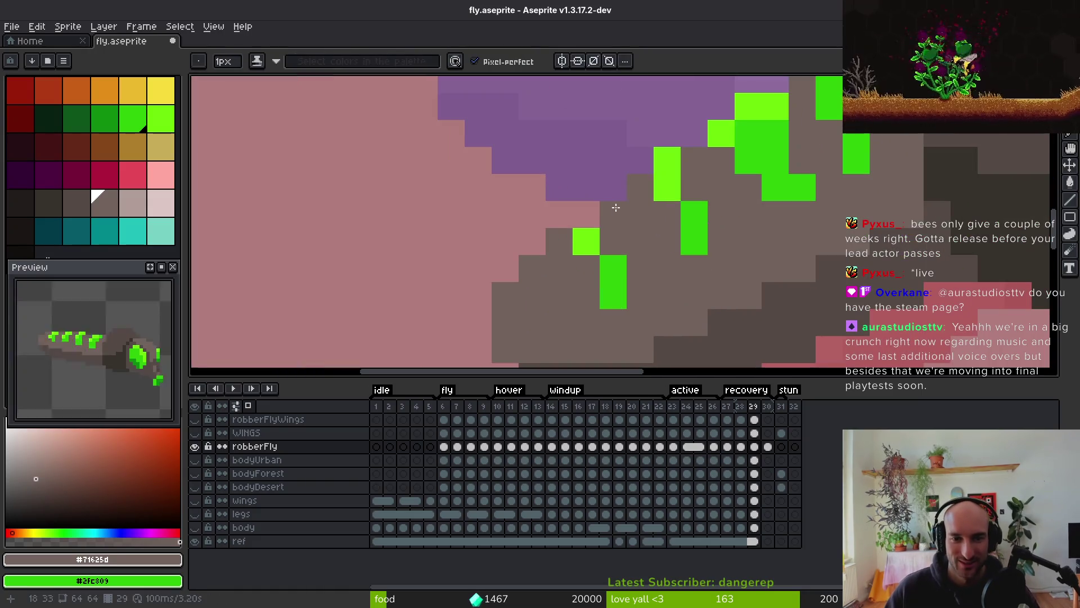
# Paint a new green spot with light green and mid green #2fc809 pixels
pyautogui.keyDown('alt'); pyautogui.click(587, 241); pyautogui.keyUp('alt')
pyautogui.click(586, 214)
pyautogui.click(560, 241)
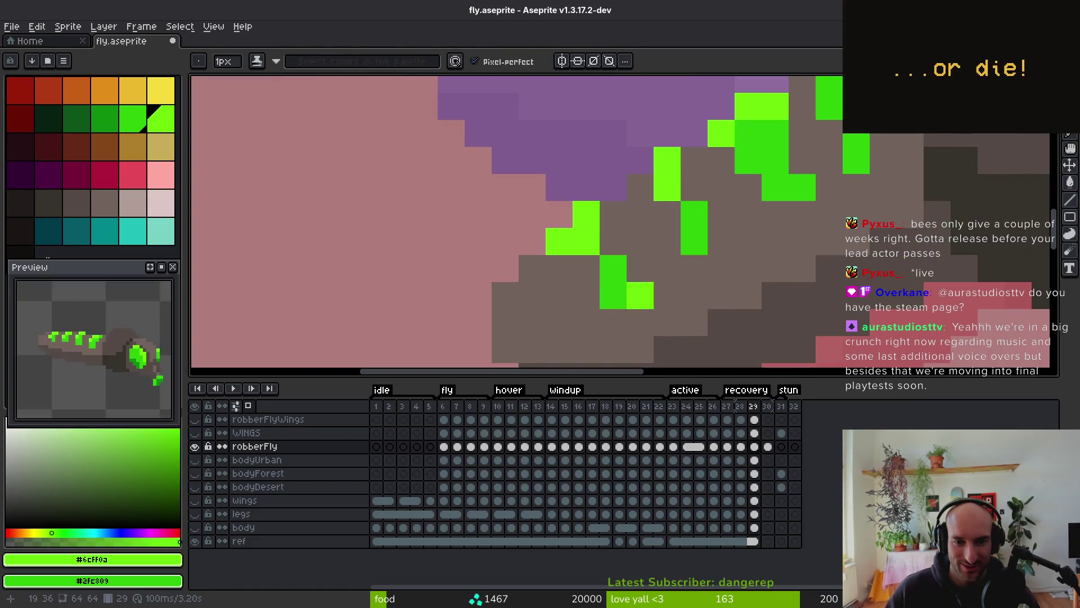
pyautogui.keyDown('alt'); pyautogui.click(600, 242); pyautogui.keyUp('alt')
pyautogui.click(586, 241)
pyautogui.click(586, 268)
pyautogui.click(559, 269)
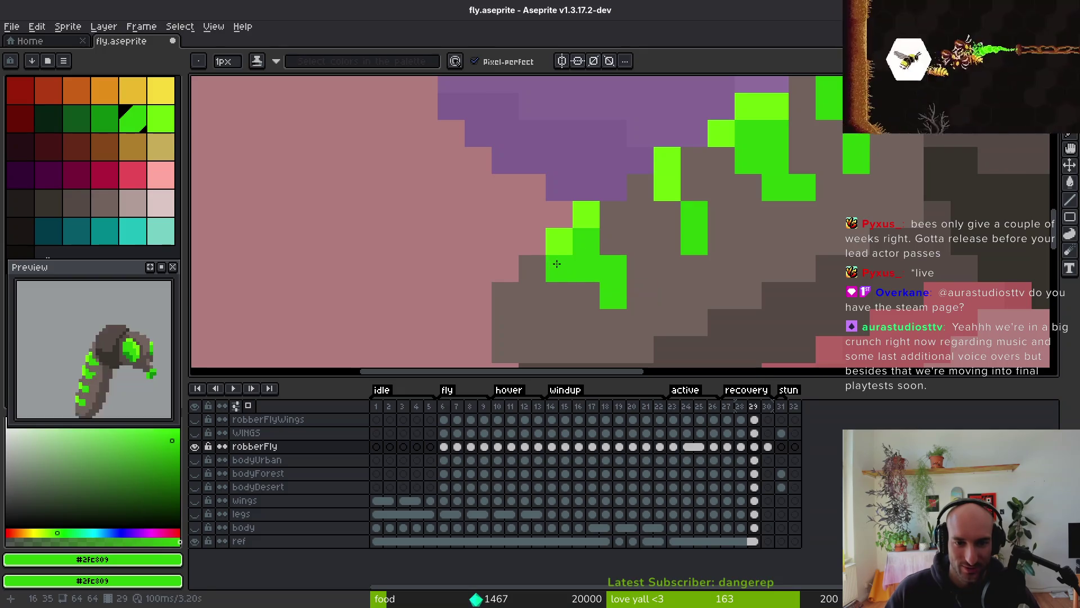
pyautogui.click(586, 295)
# Add a light green highlight and a #2fc809 pixel to the next spot
pyautogui.scroll(-2, 650, 256)
pyautogui.keyDown('alt'); pyautogui.click(647, 253); pyautogui.keyUp('alt')
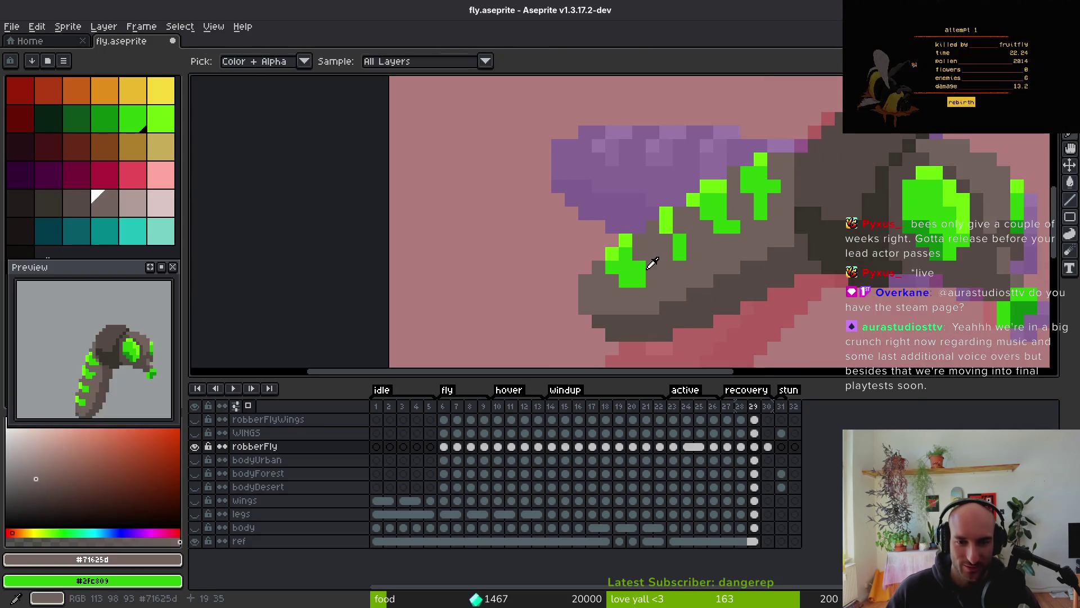
pyautogui.keyDown('alt'); pyautogui.click(664, 224); pyautogui.keyUp('alt')
pyautogui.click(652, 227)
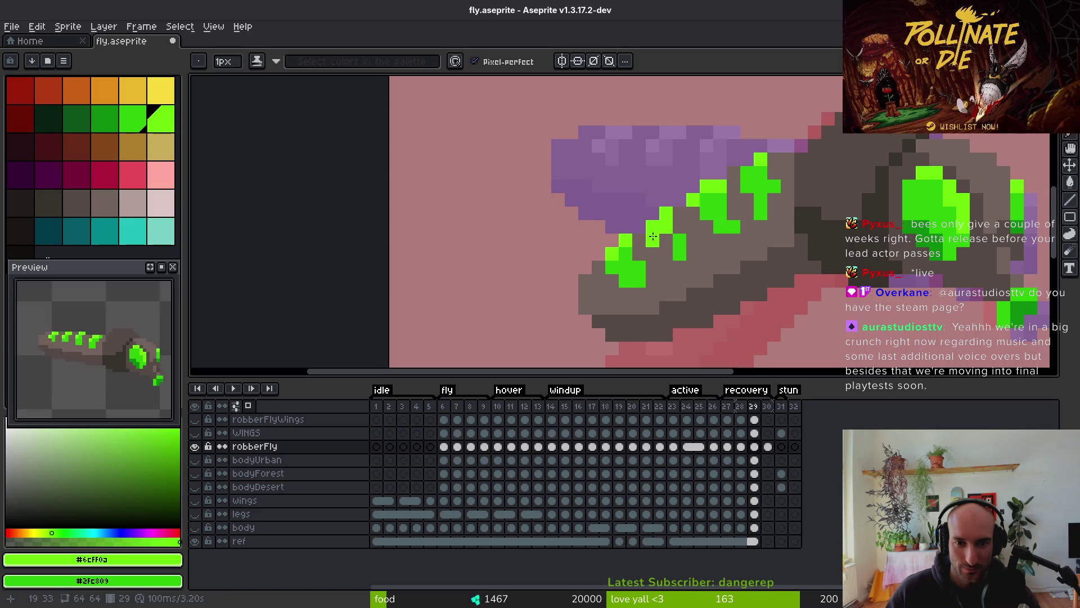
pyautogui.keyDown('alt'); pyautogui.click(664, 241); pyautogui.keyUp('alt')
pyautogui.click(662, 244)
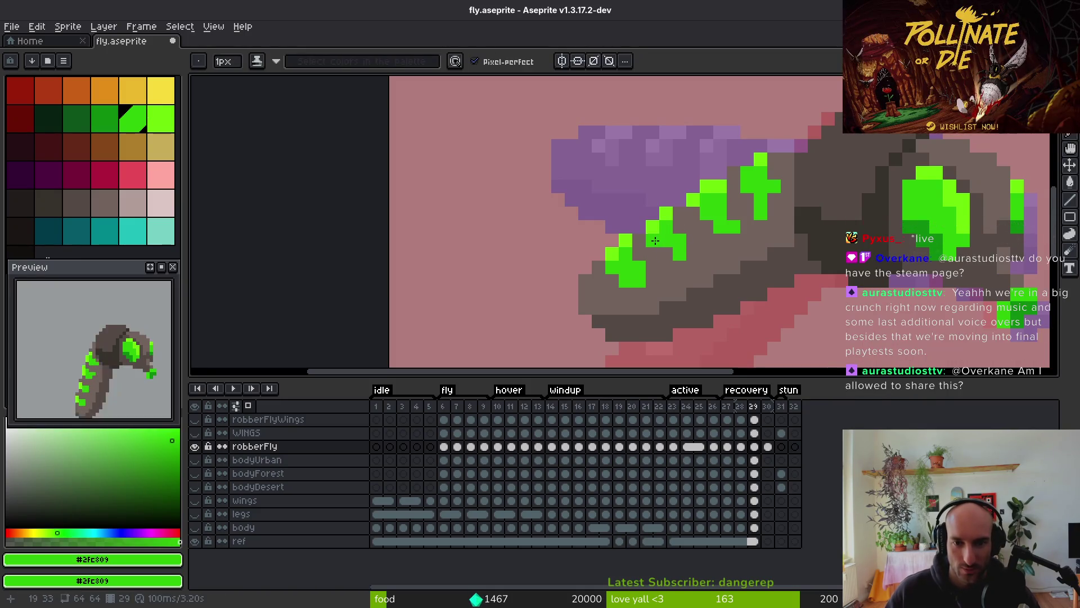
pyautogui.scroll(-3, 686, 254)
pyautogui.scroll(2, 703, 258)
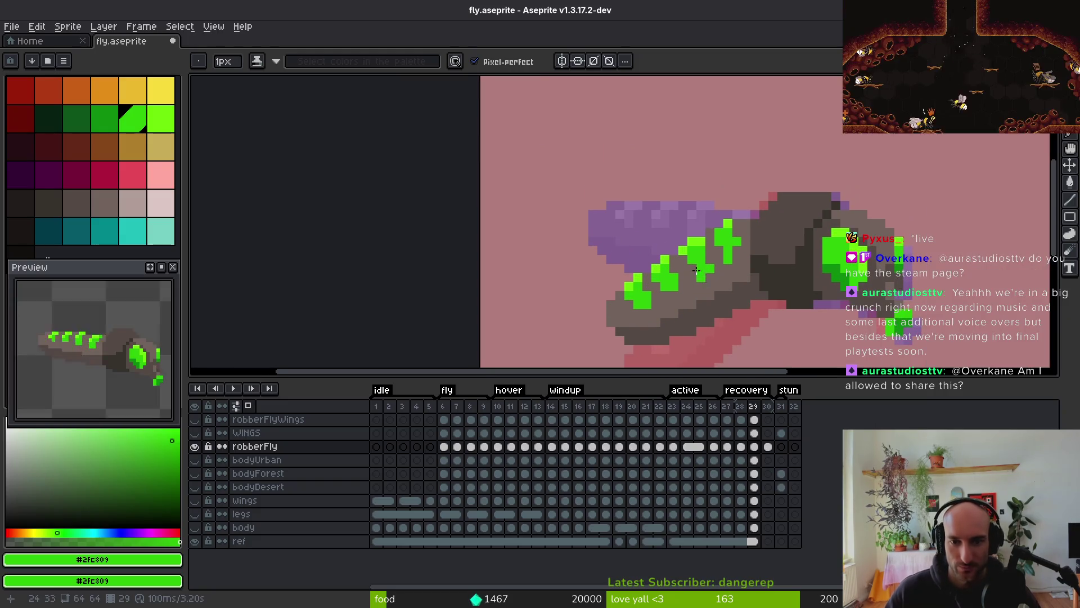
# Sample the grey body and light green highlight colours near the rear spots
pyautogui.keyDown('alt'); pyautogui.click(743, 258); pyautogui.keyUp('alt')
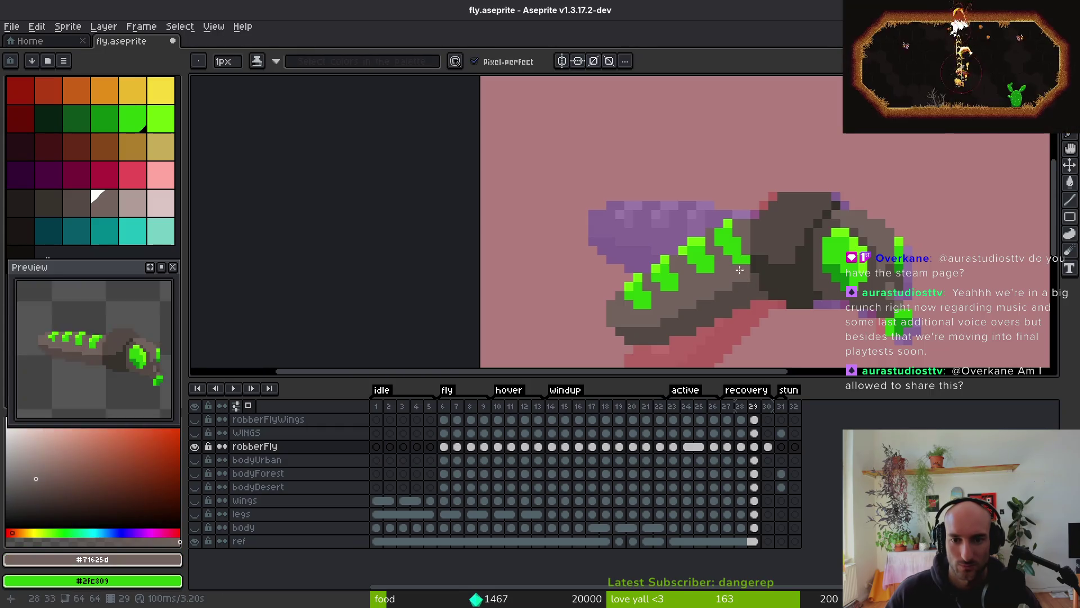
pyautogui.keyDown('alt'); pyautogui.click(727, 225); pyautogui.keyUp('alt')
pyautogui.scroll(-4, 750, 289)
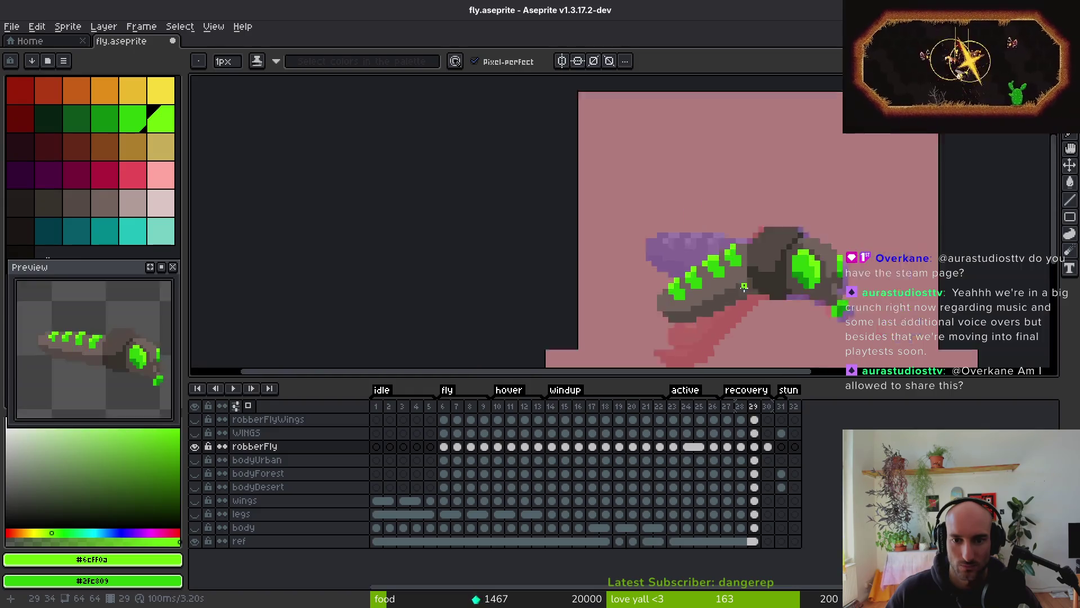
pyautogui.scroll(4, 743, 281)
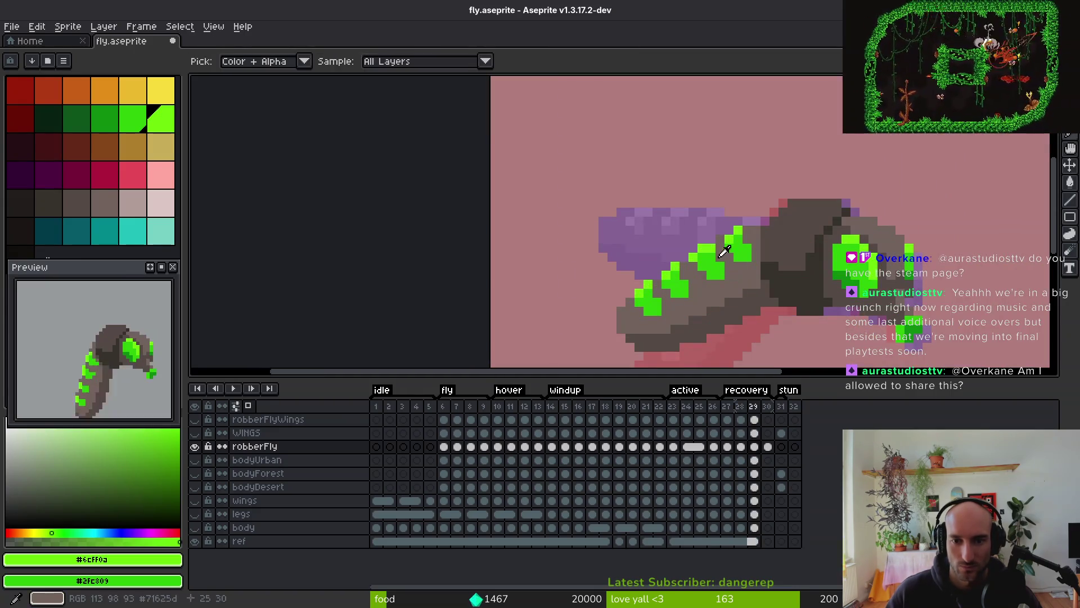
pyautogui.keyDown('alt'); pyautogui.click(725, 267); pyautogui.keyUp('alt')
pyautogui.scroll(-3, 754, 281)
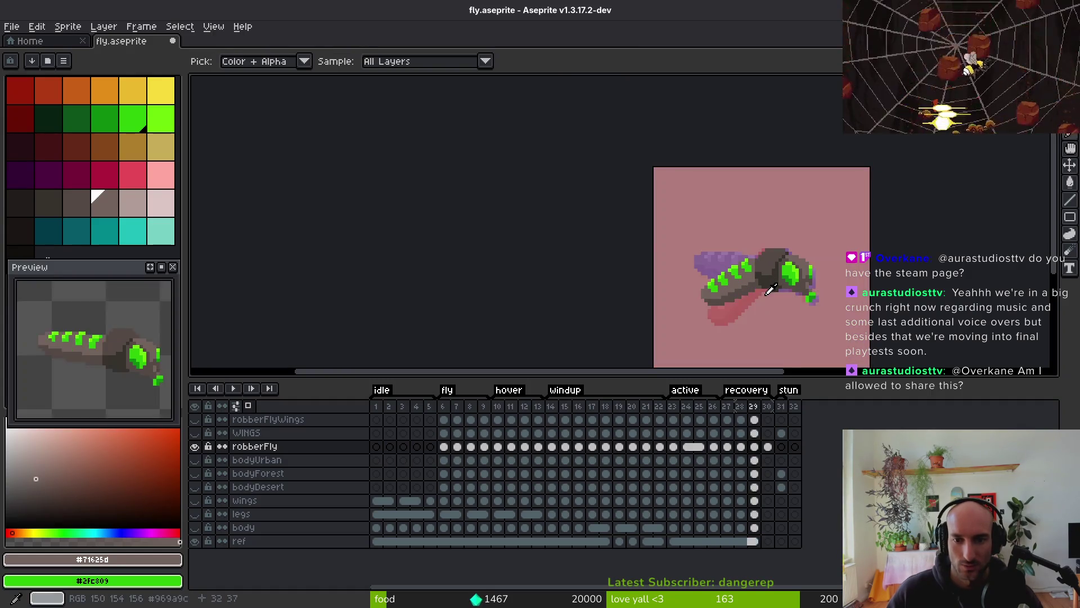
pyautogui.scroll(2, 771, 298)
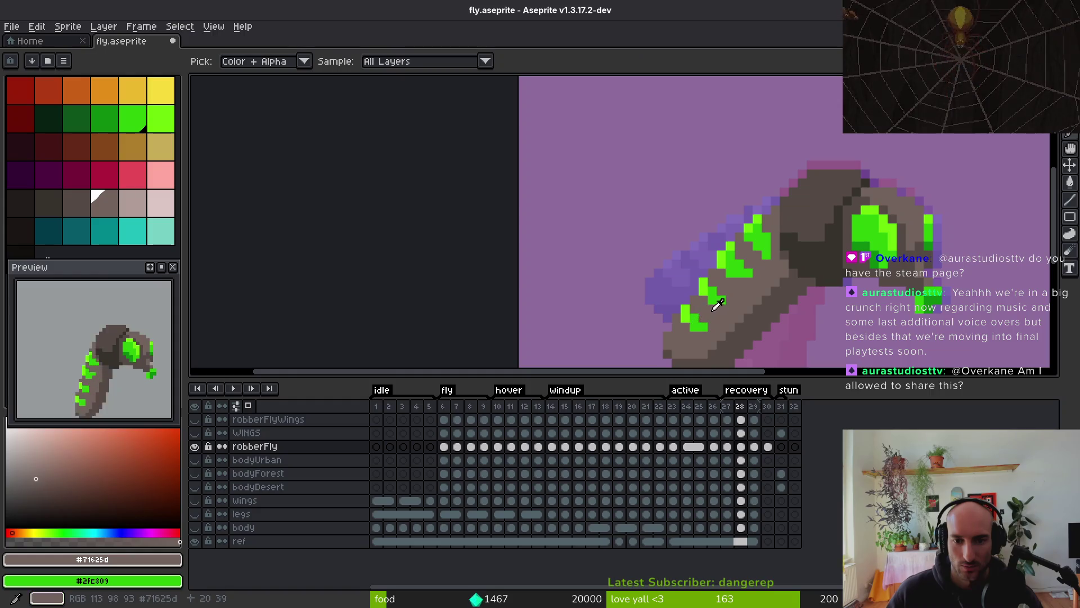
# Eyedrop the spot green and brown body colours along the back, then save fly.aseprite
pyautogui.press('alt')
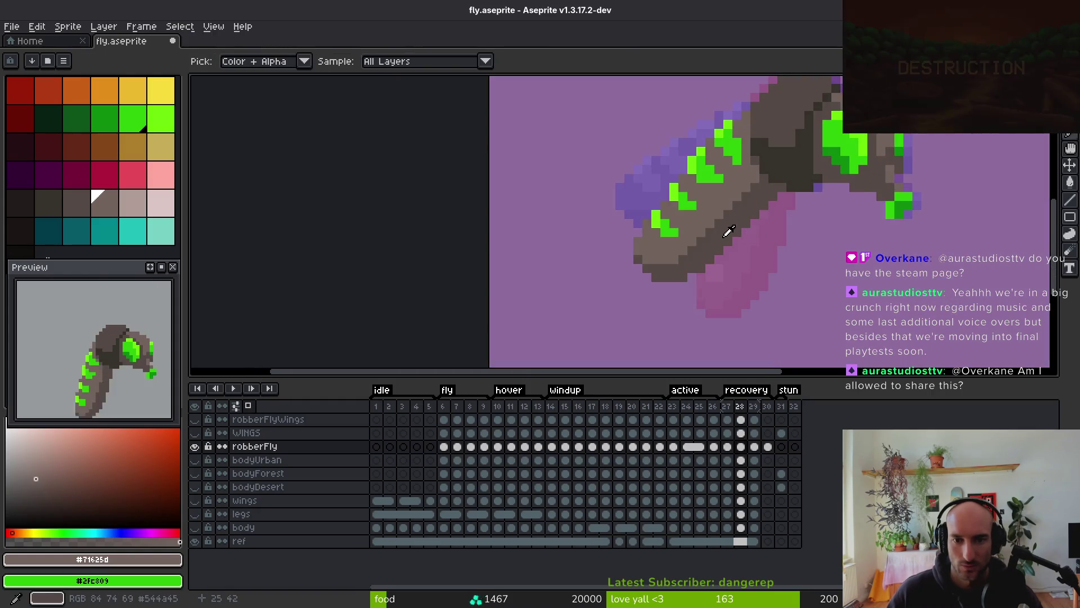
pyautogui.scroll(3, 709, 269)
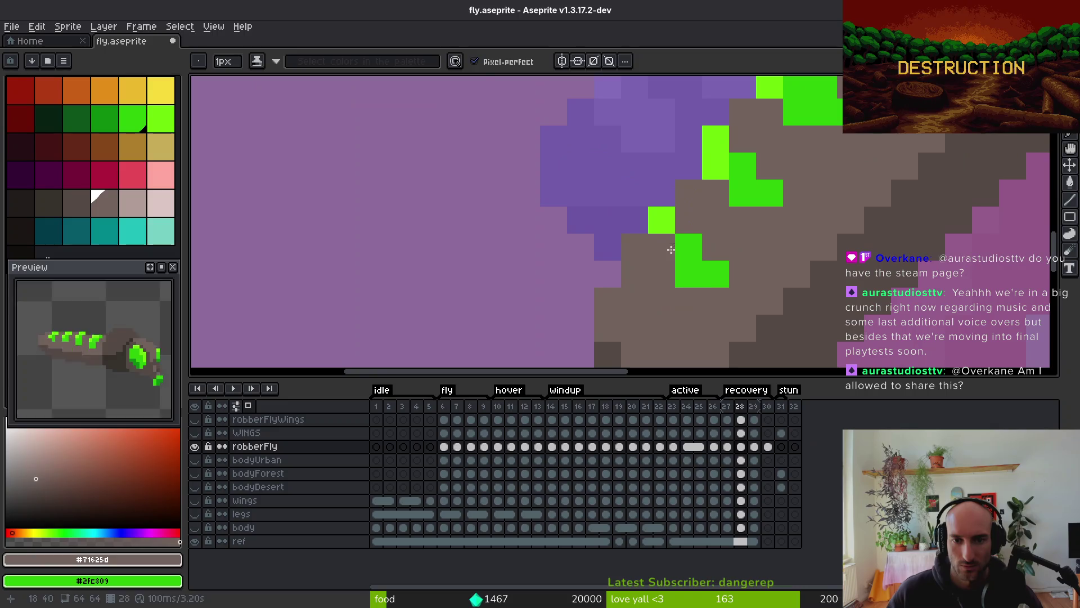
pyautogui.keyDown('alt'); pyautogui.click(668, 259); pyautogui.keyUp('alt')
pyautogui.scroll(-4, 668, 260)
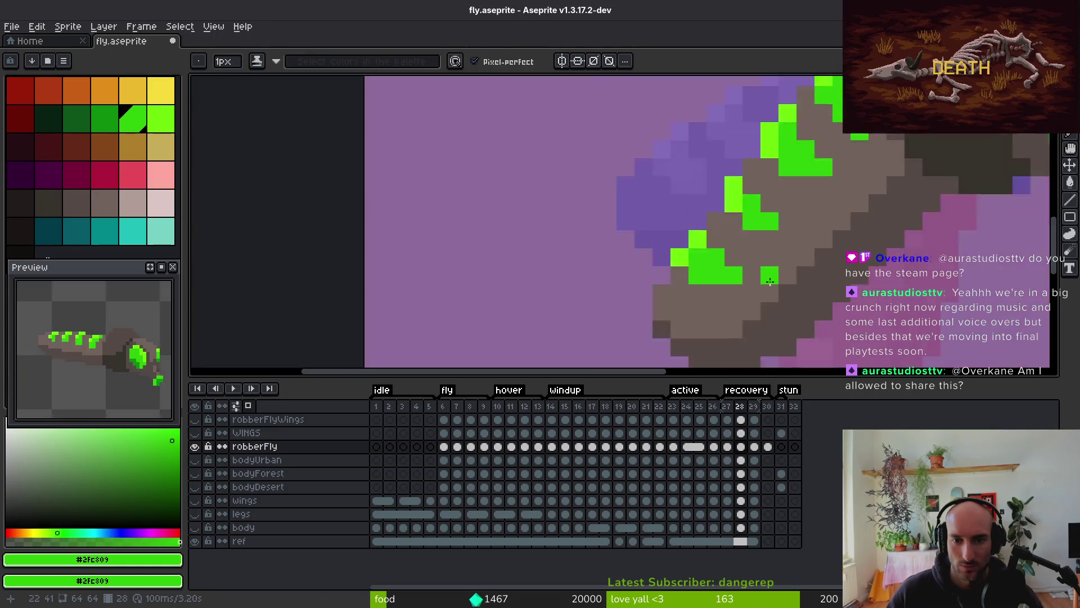
pyautogui.keyDown('alt'); pyautogui.click(762, 259); pyautogui.keyUp('alt')
pyautogui.scroll(4, 764, 277)
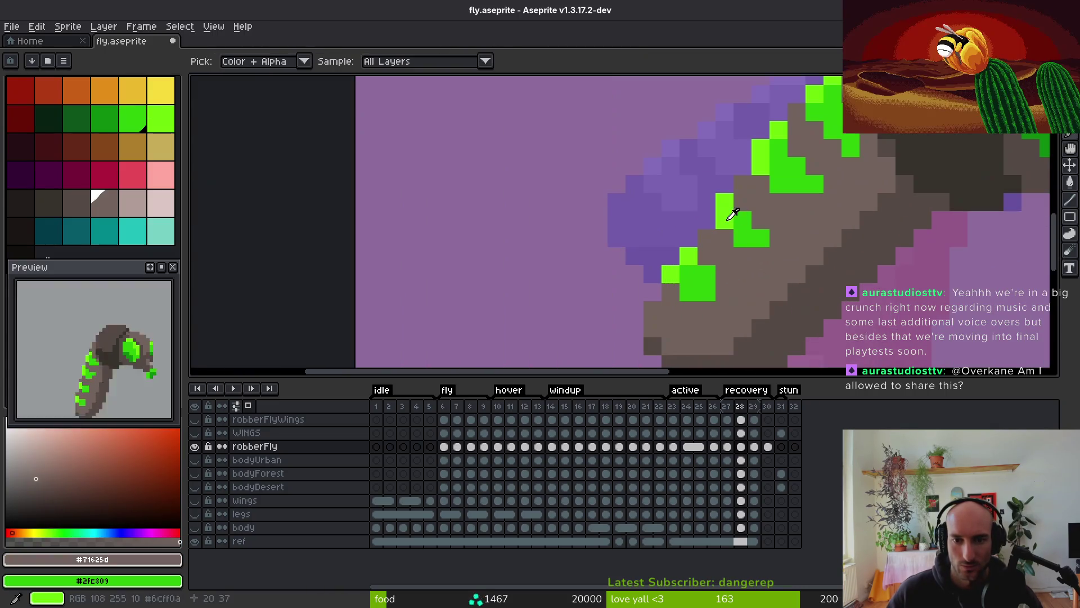
pyautogui.keyDown('alt'); pyautogui.click(741, 223); pyautogui.keyUp('alt')
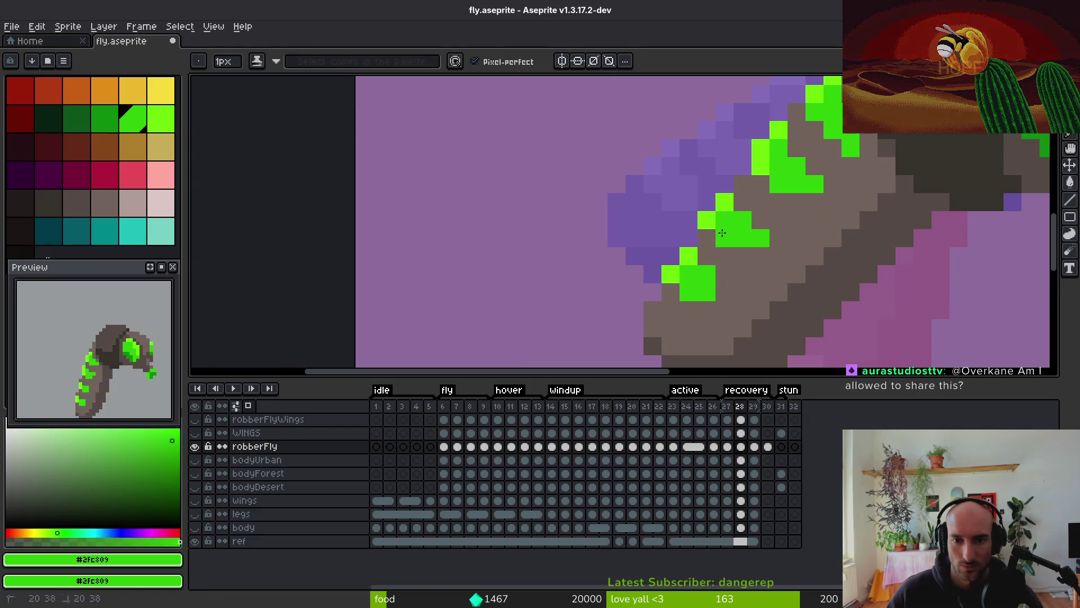
pyautogui.keyDown('alt'); pyautogui.click(762, 225); pyautogui.keyUp('alt')
pyautogui.scroll(-4, 795, 283)
pyautogui.scroll(4, 796, 283)
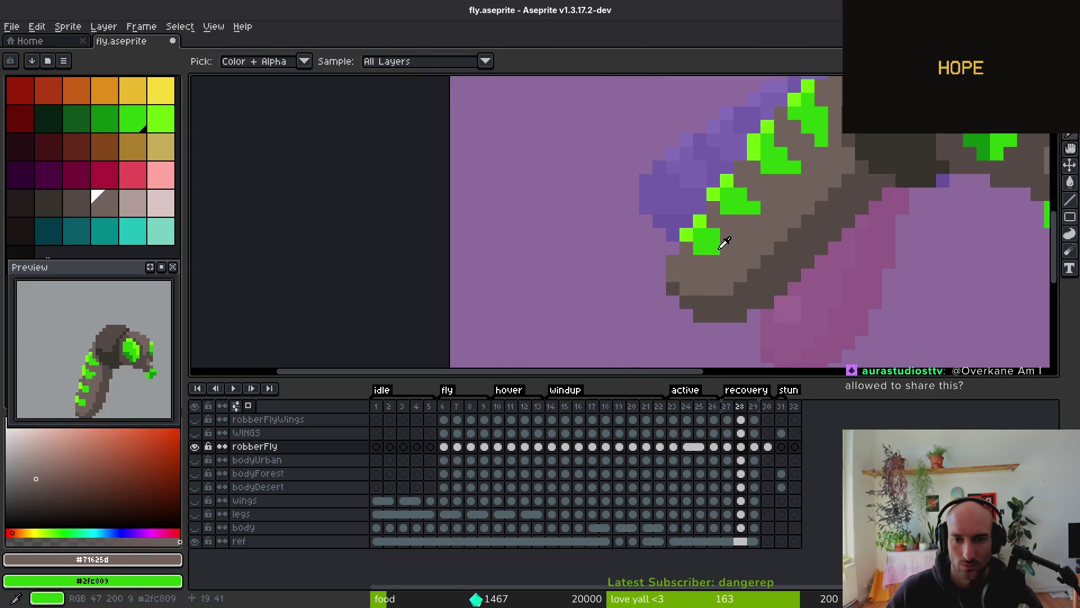
pyautogui.keyDown('alt'); pyautogui.click(719, 236); pyautogui.keyUp('alt')
pyautogui.scroll(-4, 732, 248)
pyautogui.hotkey('ctrl', 's')
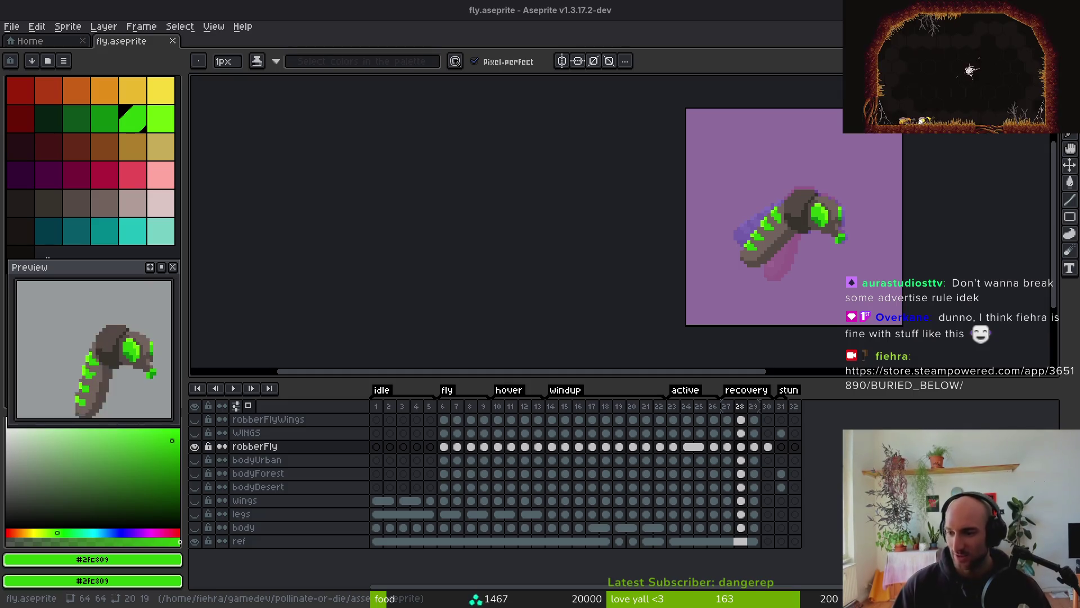
# Save fly.aseprite again after zooming around the sprite
pyautogui.hscroll(4, 860, 248)
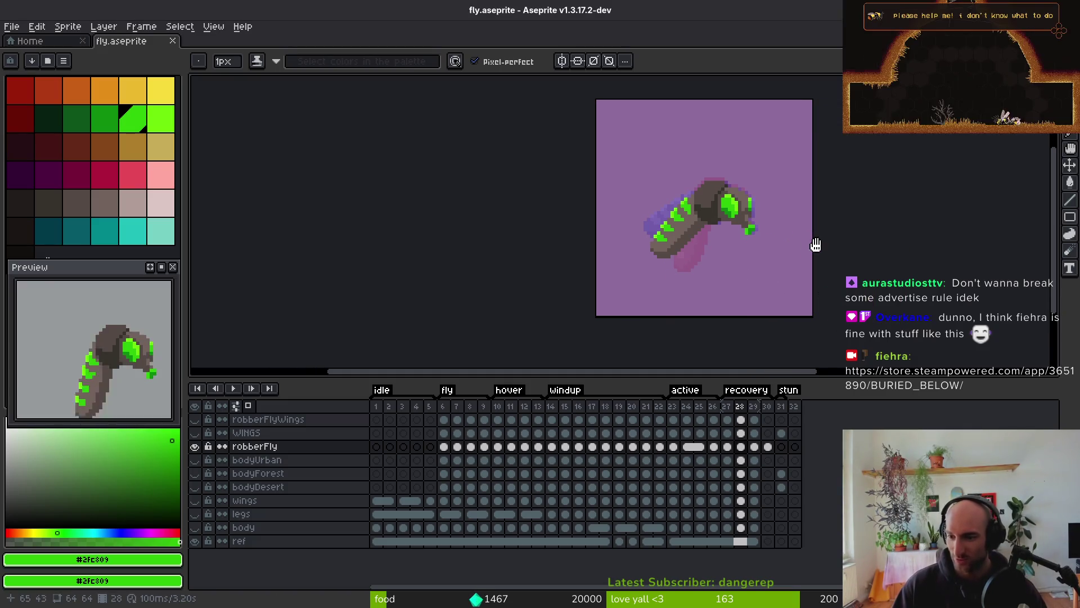
pyautogui.scroll(4, 691, 242)
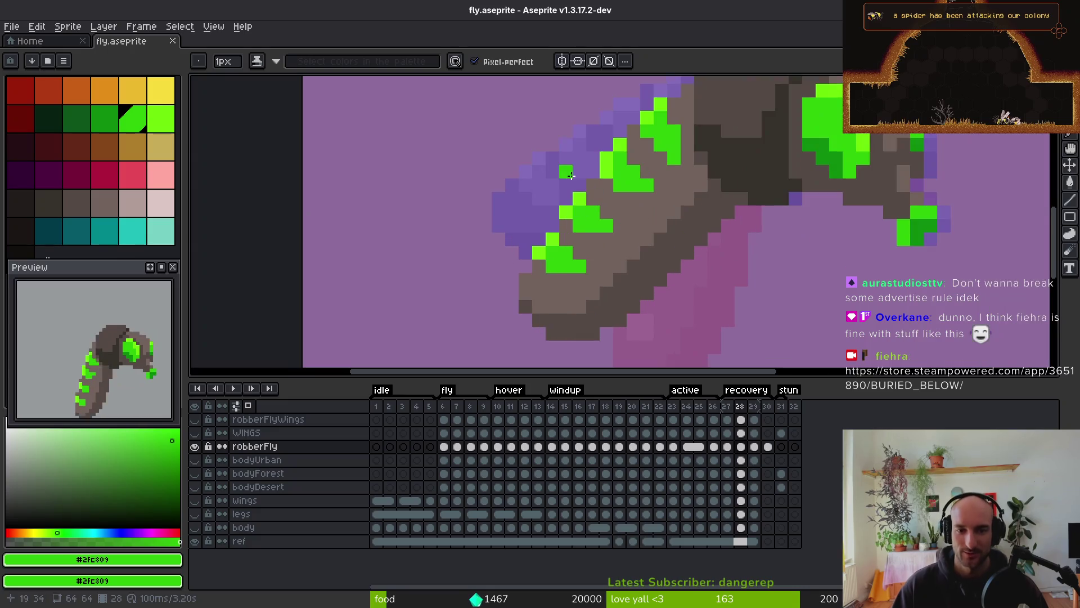
pyautogui.scroll(-5, 632, 225)
pyautogui.scroll(4, 652, 214)
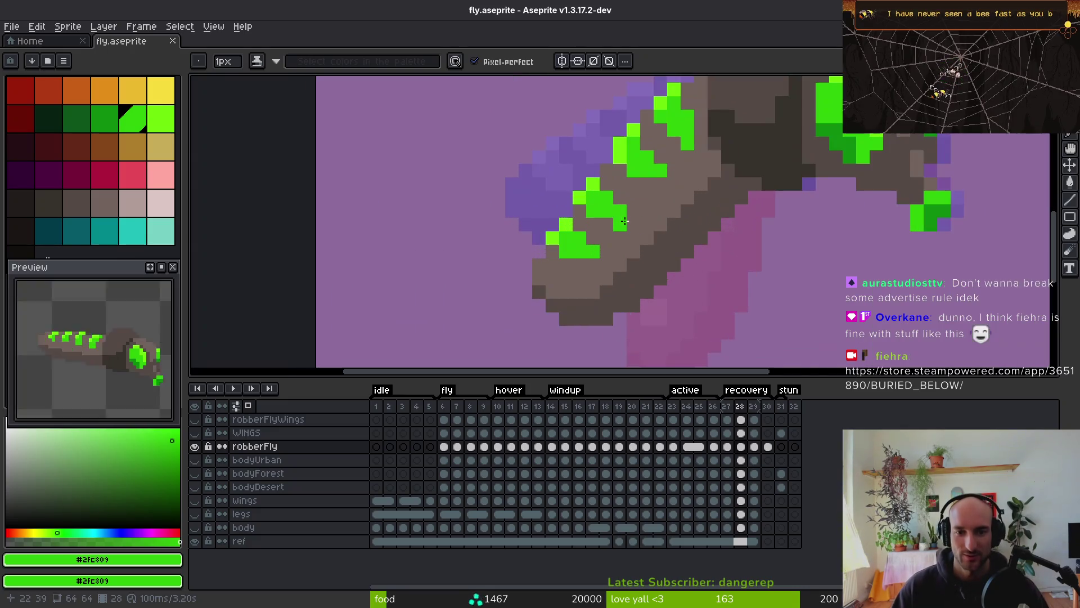
pyautogui.scroll(-2, 678, 202)
pyautogui.scroll(-2, 679, 201)
pyautogui.hotkey('ctrl', 's')
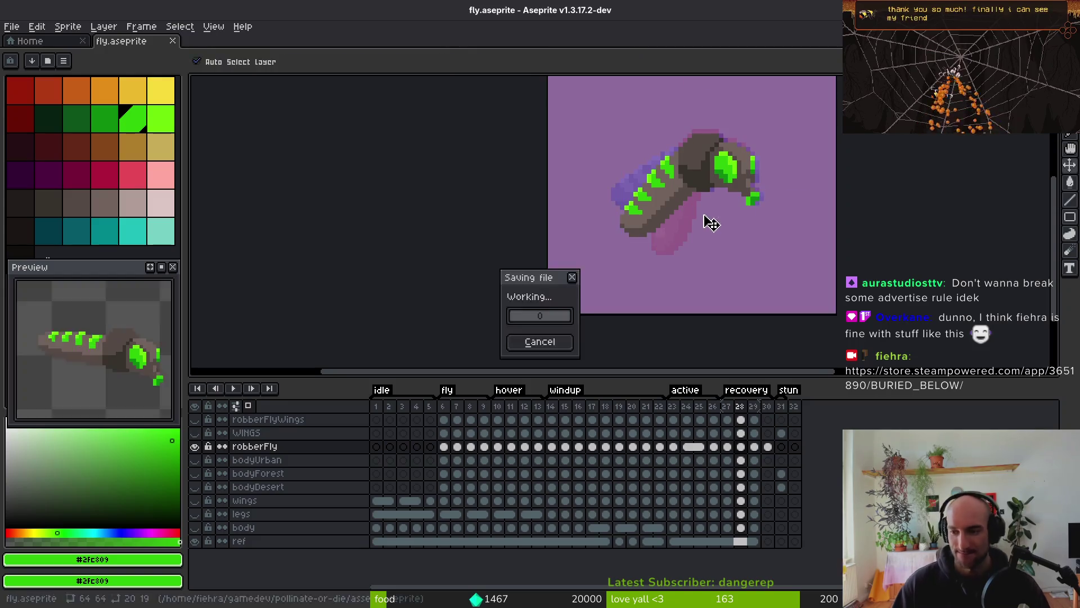
# Step through the recovery frames toward empty frame 30
pyautogui.scroll(1, 736, 229)
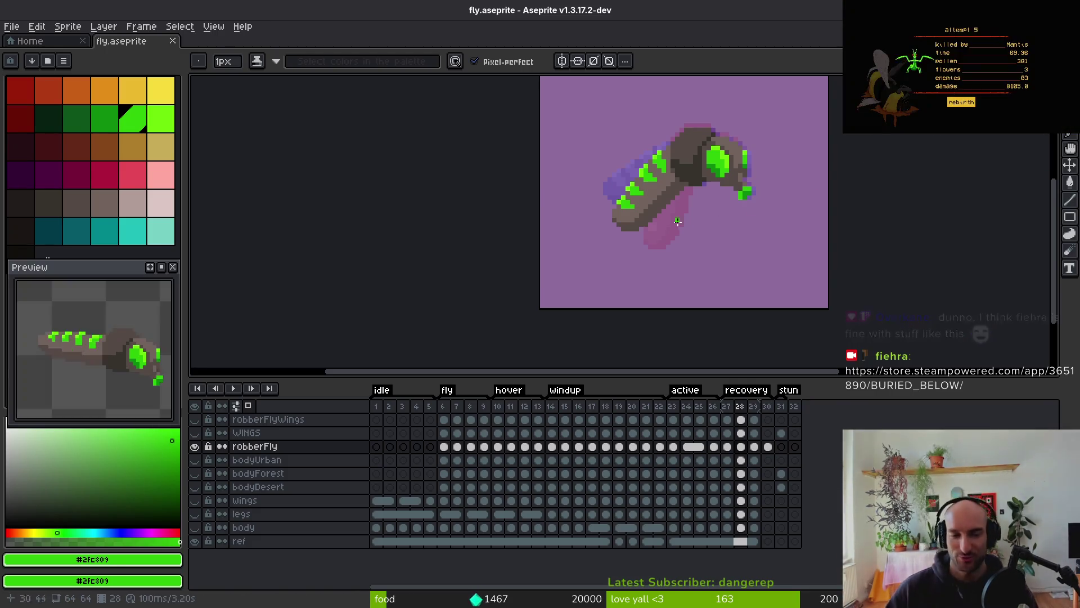
pyautogui.press('i')
pyautogui.press('Left')
pyautogui.press('Right')
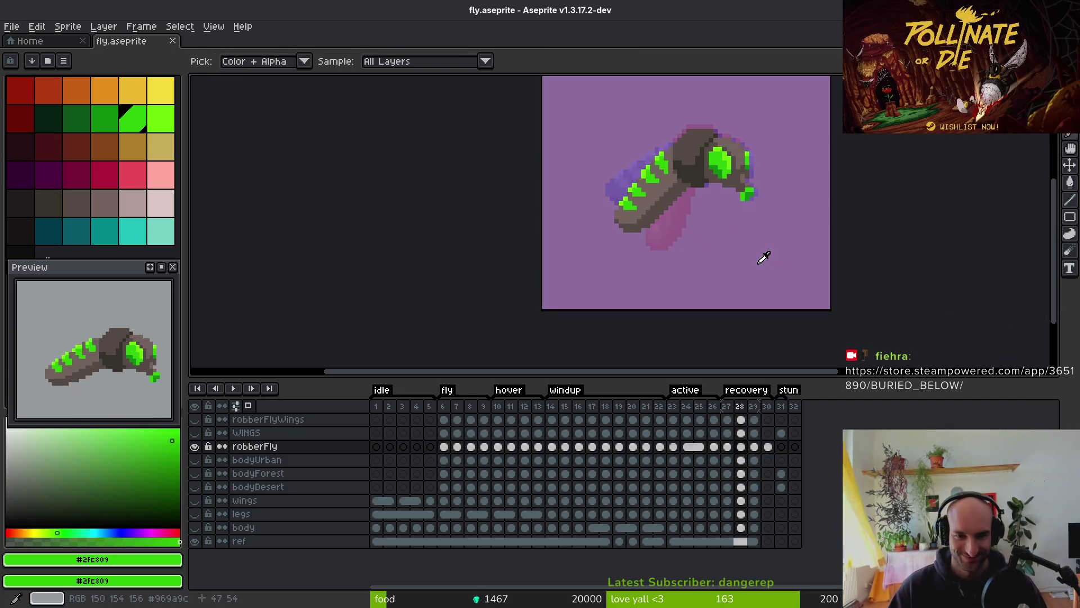
pyautogui.press('Right')
# Check frame 30 and the WINGS layer, then return to frame 29 with the pencil
pyautogui.click(768, 406)
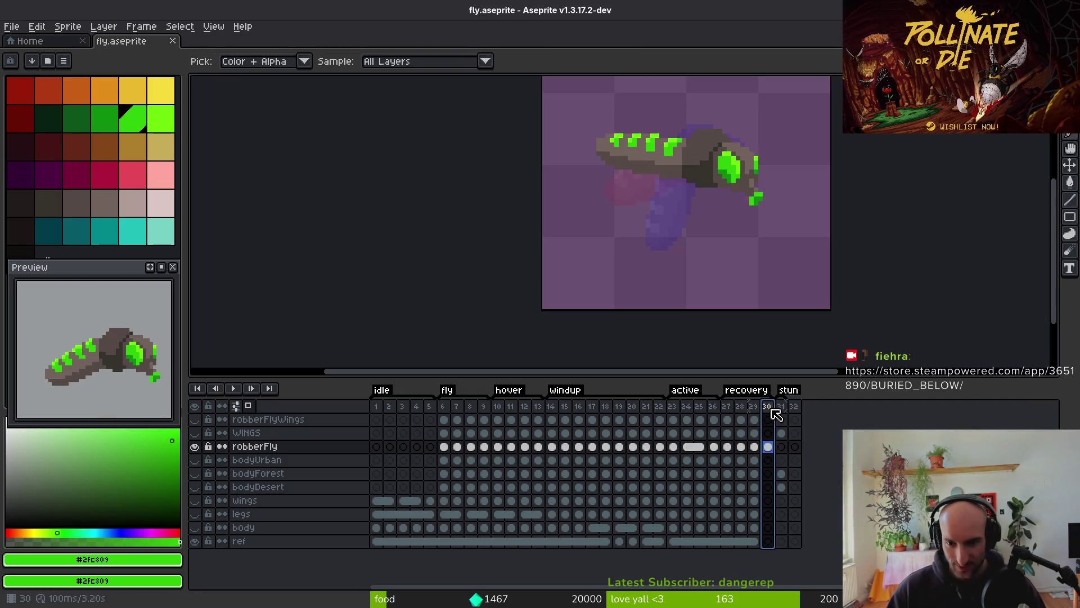
pyautogui.click(755, 448)
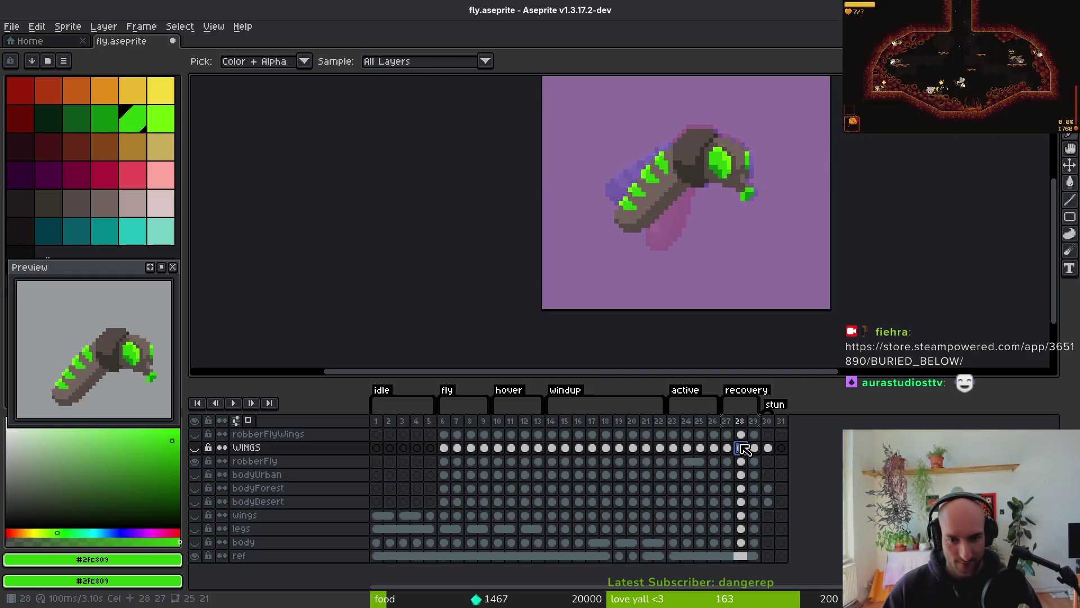
pyautogui.click(741, 448)
pyautogui.click(712, 448)
pyautogui.press('Right')
pyautogui.press('Right')
pyautogui.press('Right')
pyautogui.press('b')
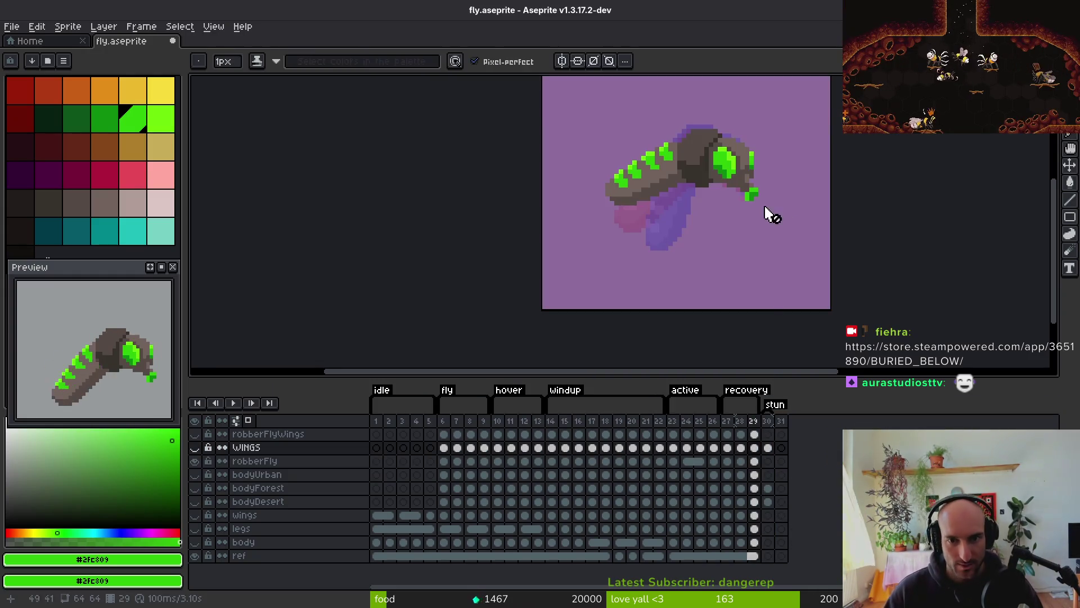
pyautogui.scroll(4, 665, 169)
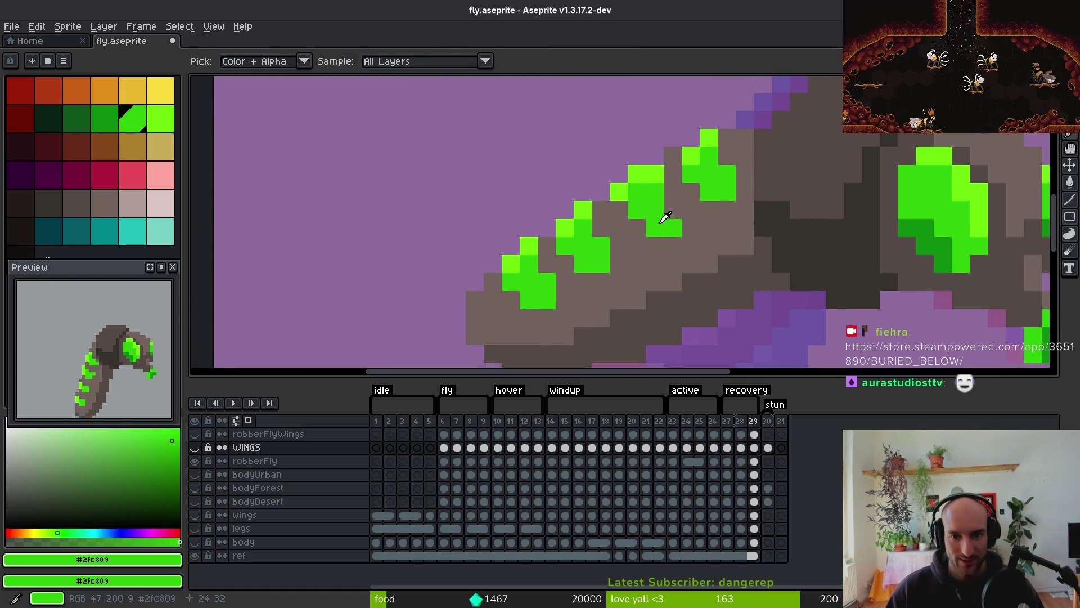
# Select the robberFly layer, sample the brown body colour, and compare the last stroke
pyautogui.keyDown('ctrl'); pyautogui.click(652, 225); pyautogui.keyUp('ctrl')
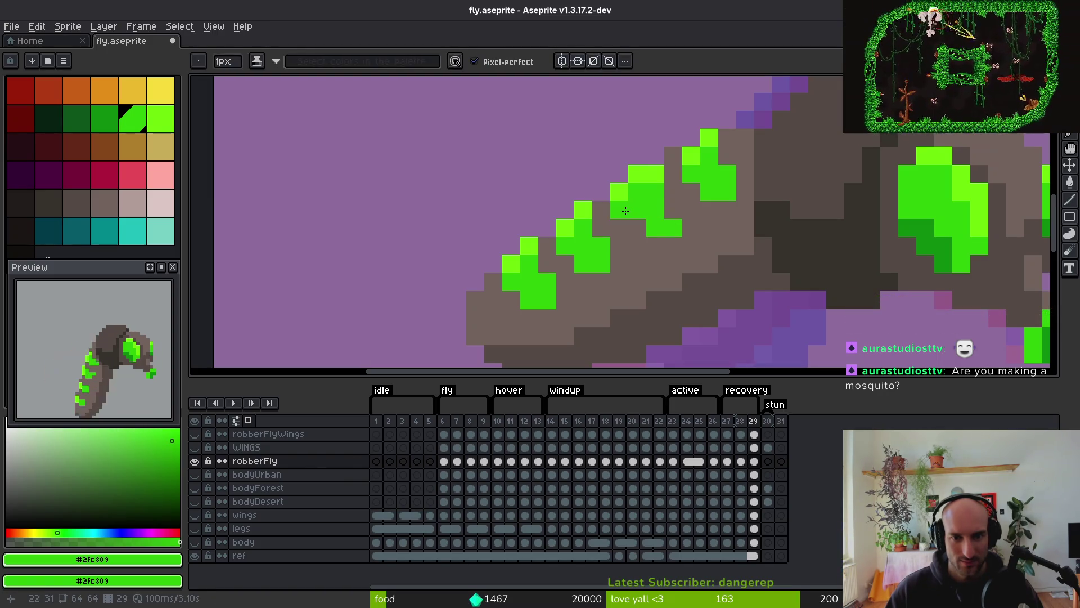
pyautogui.keyDown('alt'); pyautogui.click(663, 174); pyautogui.keyUp('alt')
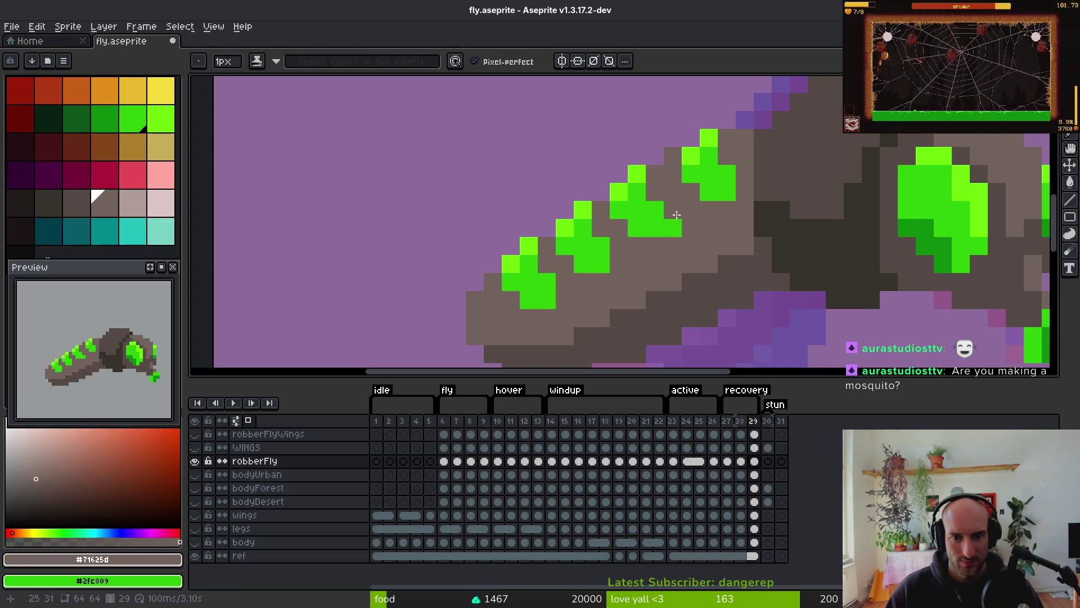
pyautogui.scroll(-7, 738, 264)
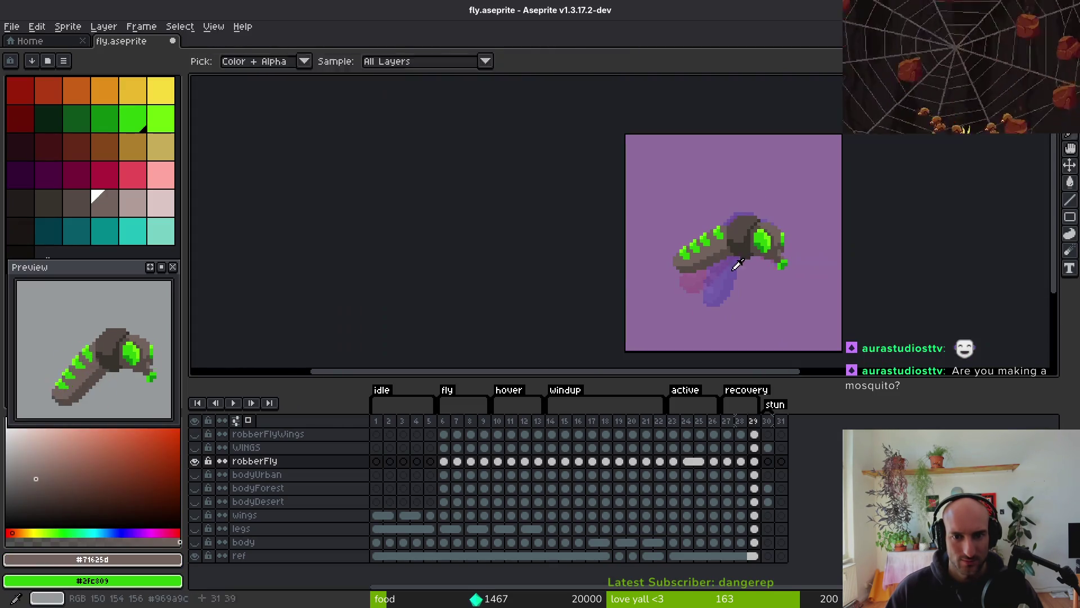
pyautogui.press('b')
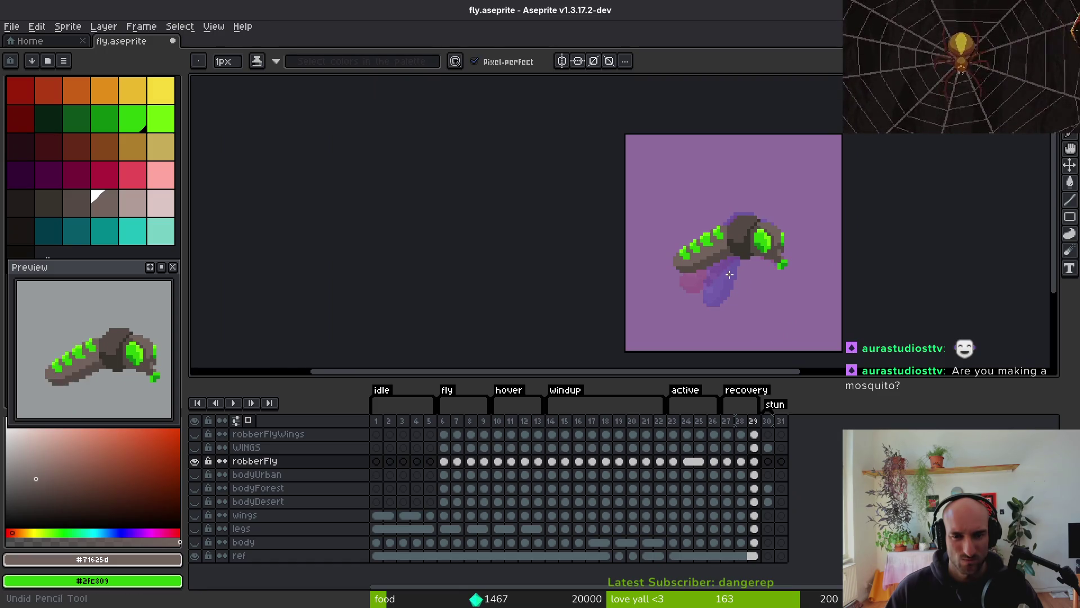
pyautogui.hotkey('ctrl', 'z')
pyautogui.hotkey('ctrl', 'z')
pyautogui.hotkey('ctrl', 'y')
pyautogui.hotkey('ctrl', 'y')
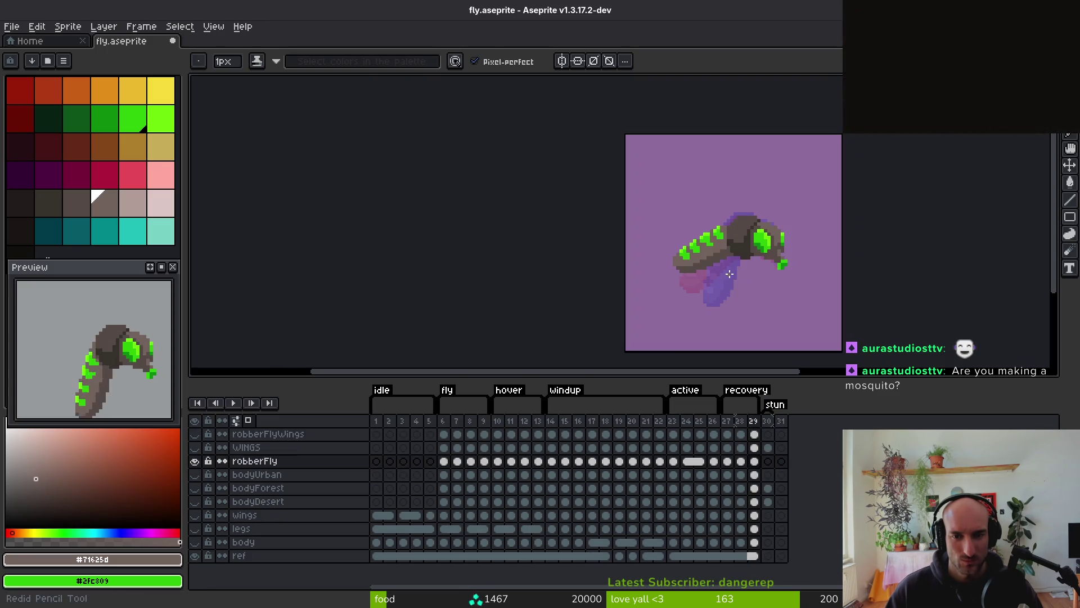
pyautogui.scroll(3, 730, 273)
# Extend two green back spots by one pixel with highlight green #6cff0a
pyautogui.keyDown('alt'); pyautogui.click(690, 212); pyautogui.keyUp('alt')
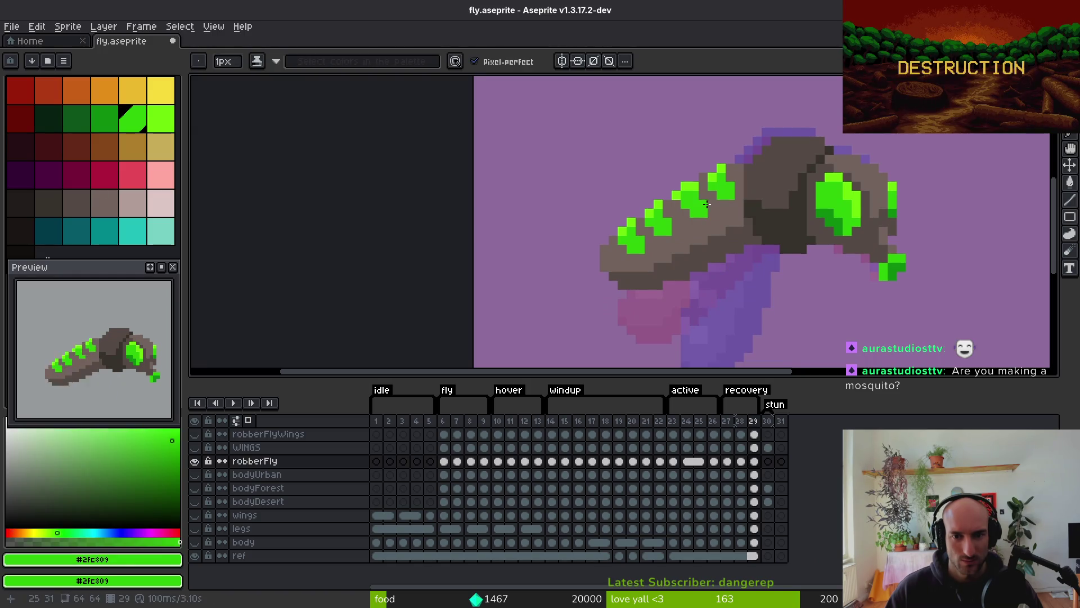
pyautogui.scroll(-4, 721, 259)
pyautogui.scroll(4, 721, 259)
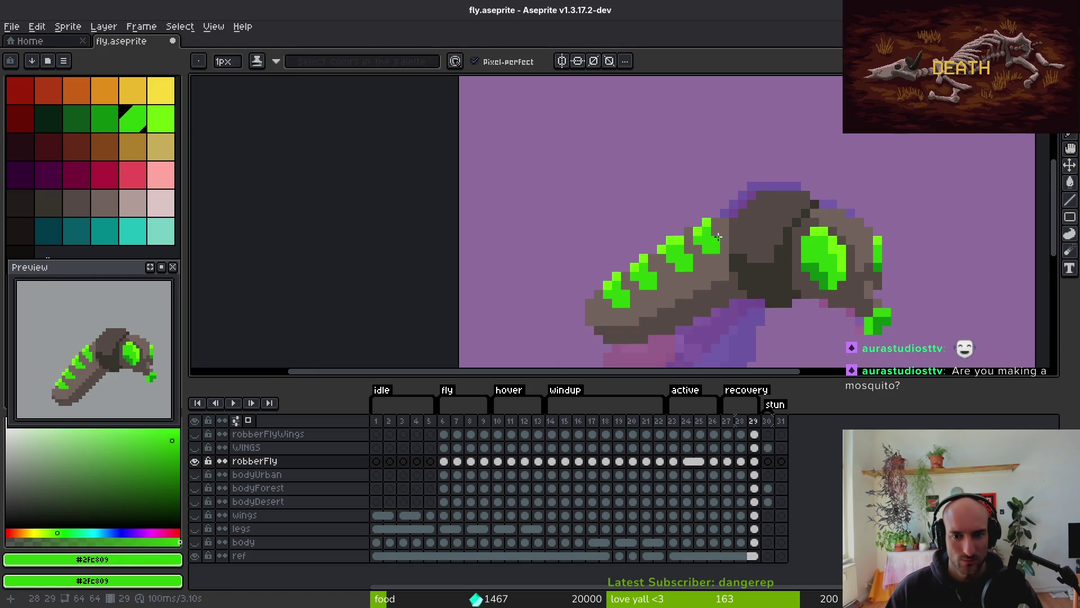
pyautogui.keyDown('alt'); pyautogui.click(714, 223); pyautogui.keyUp('alt')
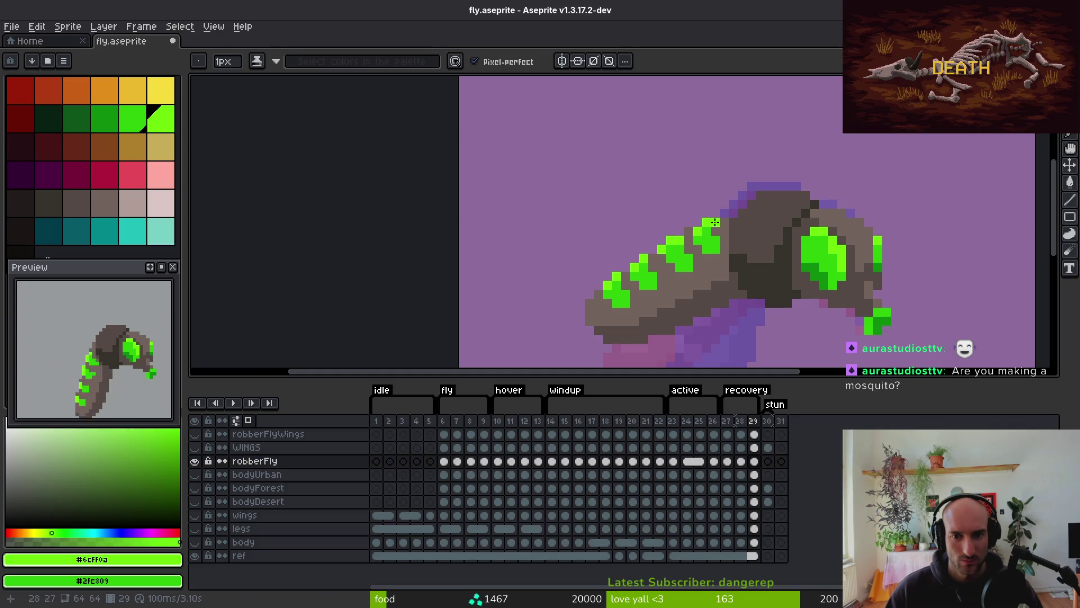
pyautogui.scroll(4, 725, 249)
pyautogui.keyDown('alt'); pyautogui.click(694, 188); pyautogui.keyUp('alt')
pyautogui.click(718, 226)
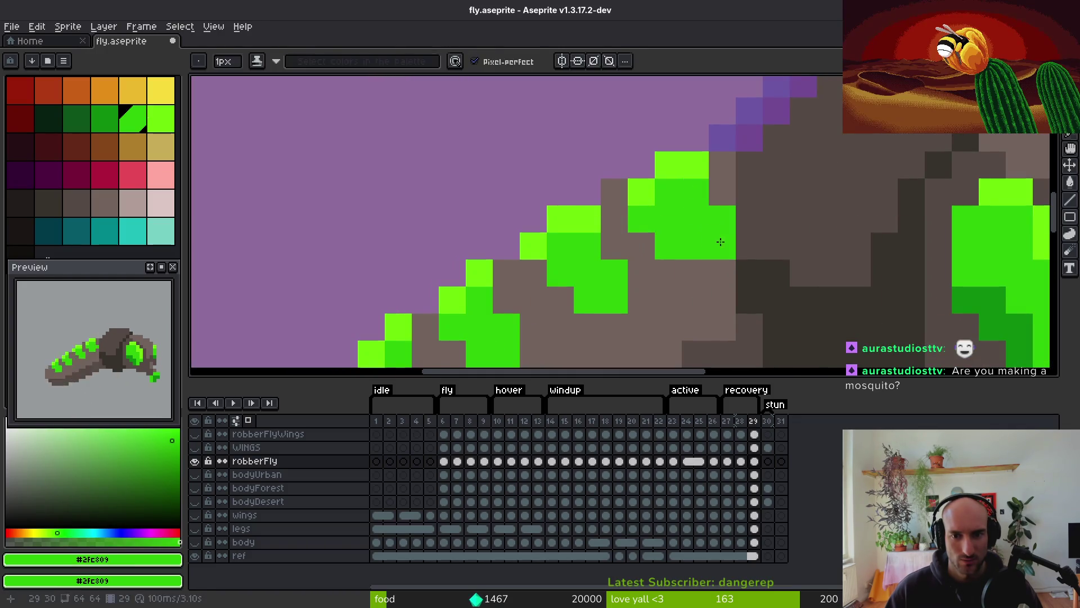
# Repaint three green spot pixels brown, then resample the highlight green #6cff0a
pyautogui.keyDown('alt'); pyautogui.click(670, 260); pyautogui.keyUp('alt')
pyautogui.click(663, 241)
pyautogui.click(640, 227)
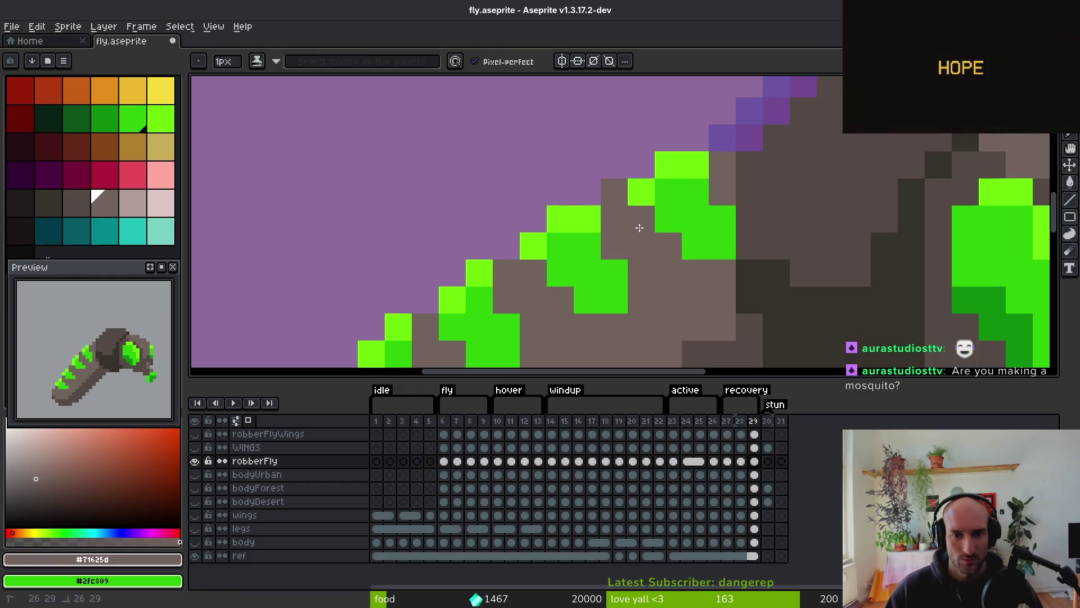
pyautogui.click(641, 192)
pyautogui.scroll(-5, 641, 191)
pyautogui.scroll(3, 683, 212)
pyautogui.keyDown('alt'); pyautogui.click(683, 213); pyautogui.keyUp('alt')
pyautogui.scroll(-3, 712, 303)
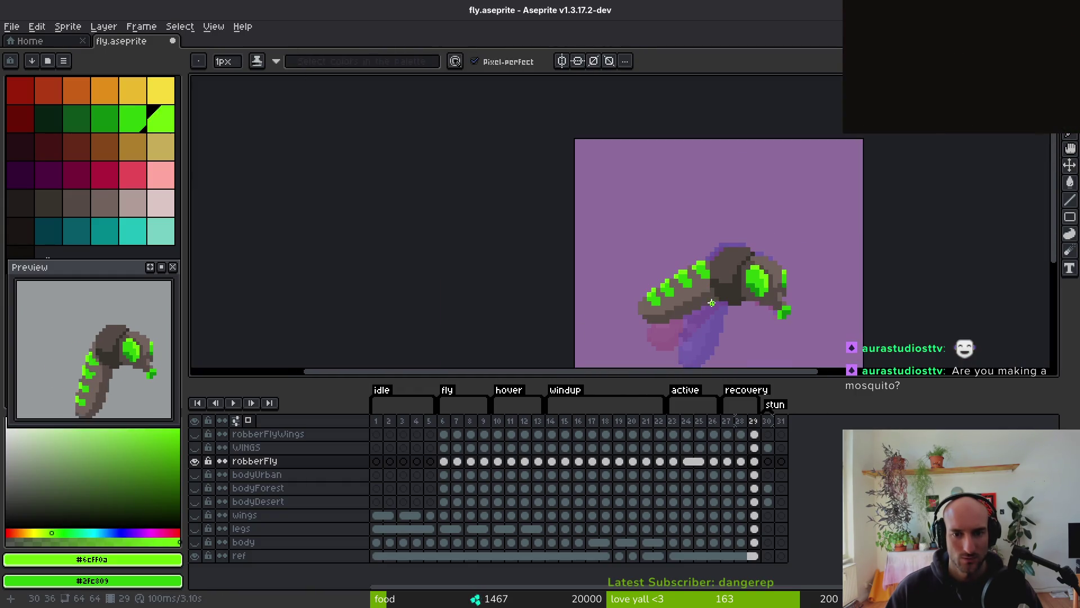
pyautogui.scroll(-4, 703, 298)
# Save the sprite and step back through the frames to fly frame 6
pyautogui.hotkey('ctrl', 's')
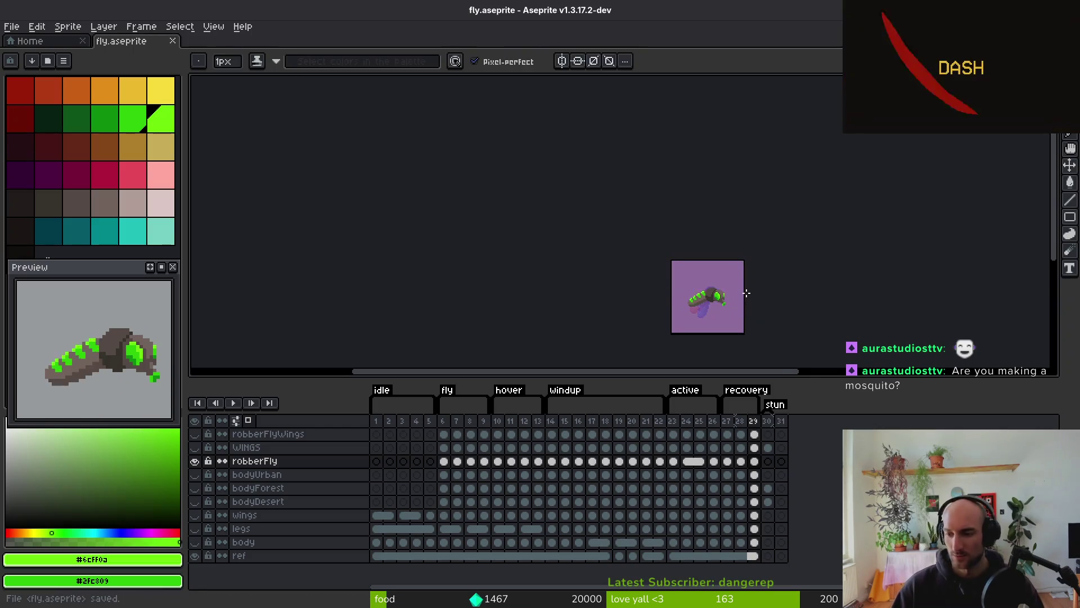
pyautogui.moveTo(740, 261)
pyautogui.mouseDown()
pyautogui.moveTo(666, 271)
pyautogui.moveTo(656, 255)
pyautogui.mouseUp()
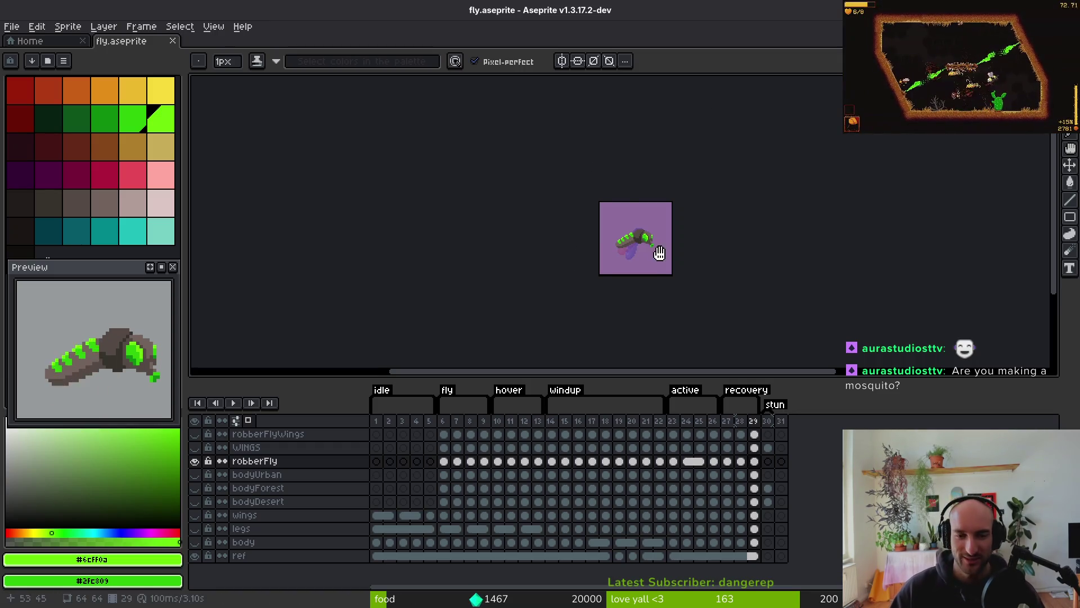
pyautogui.scroll(8, 679, 272)
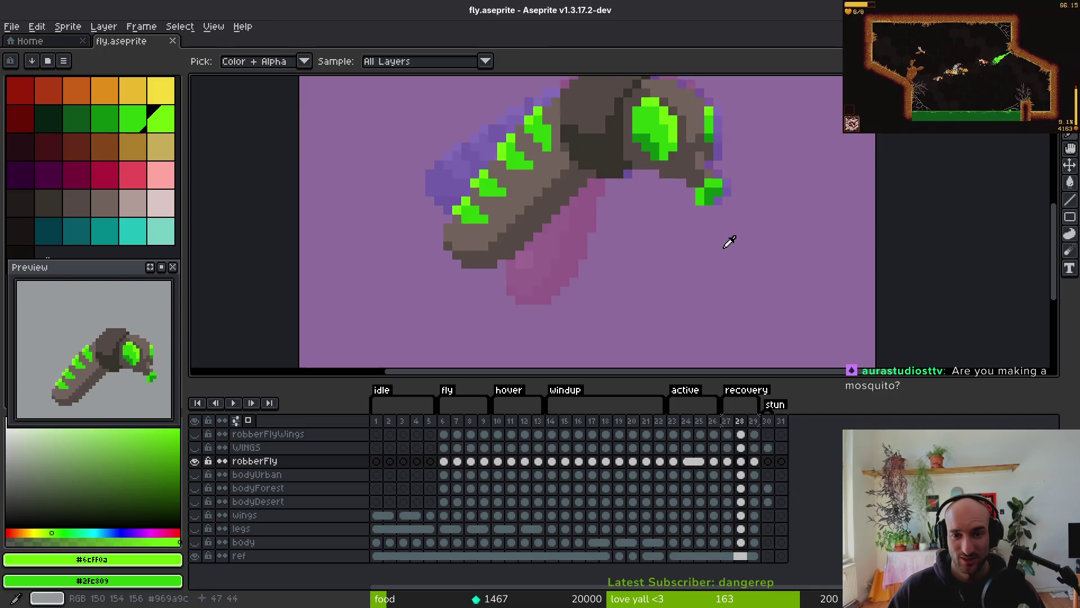
pyautogui.press('Left')
pyautogui.press('Left')
pyautogui.press('Left')
pyautogui.scroll(-3, 726, 243)
pyautogui.press('Right')
pyautogui.press('Right')
pyautogui.press('Right')
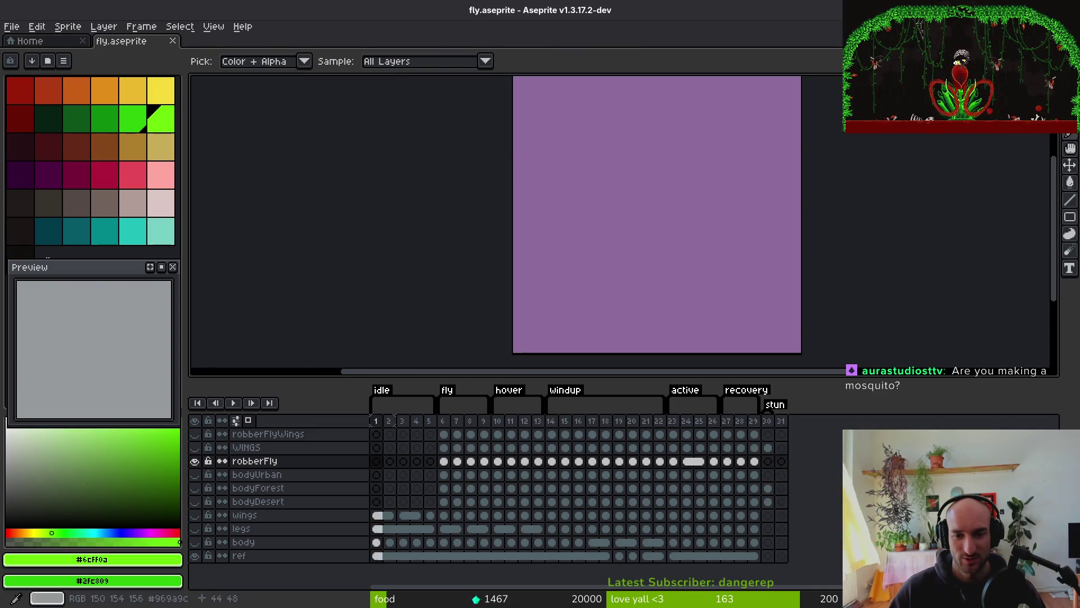
pyautogui.press('Left')
pyautogui.press('Left')
pyautogui.press('Left')
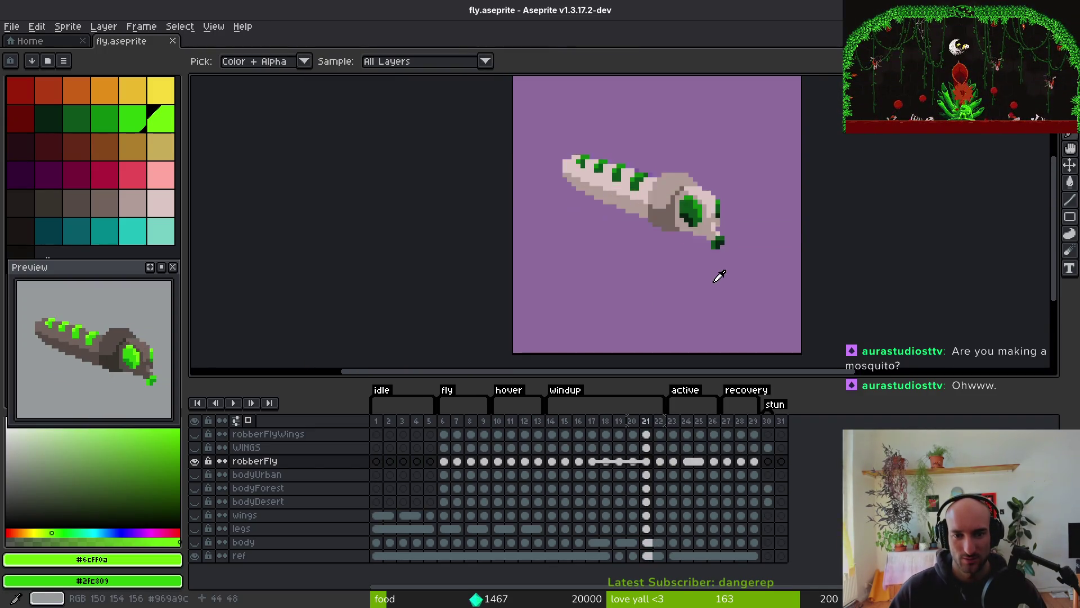
pyautogui.press('Left')
pyautogui.press('Left')
pyautogui.press('Left')
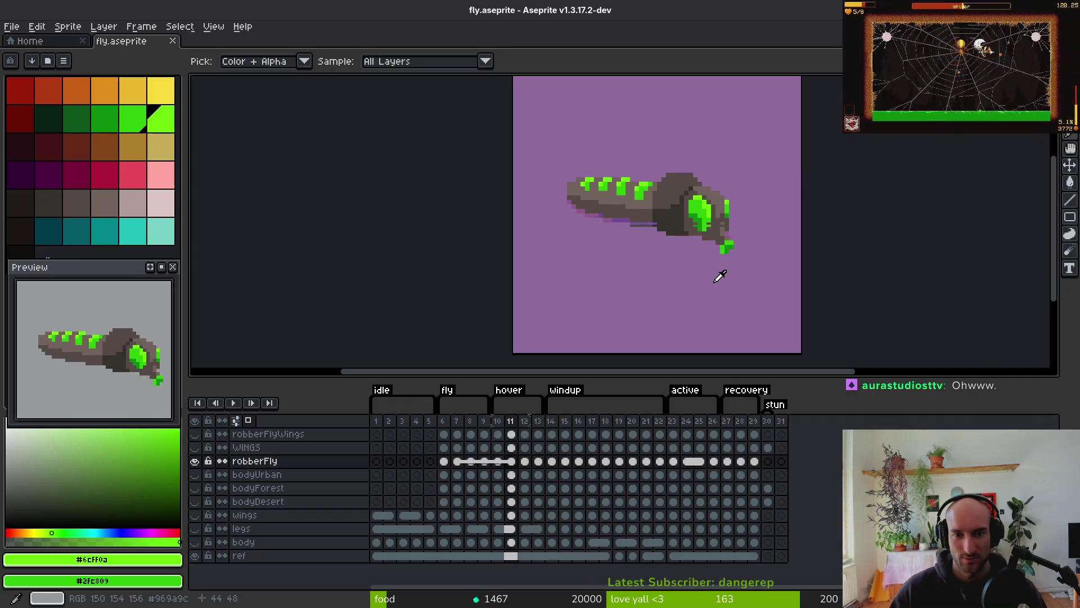
pyautogui.press('Left')
pyautogui.press('Left')
pyautogui.press('Left')
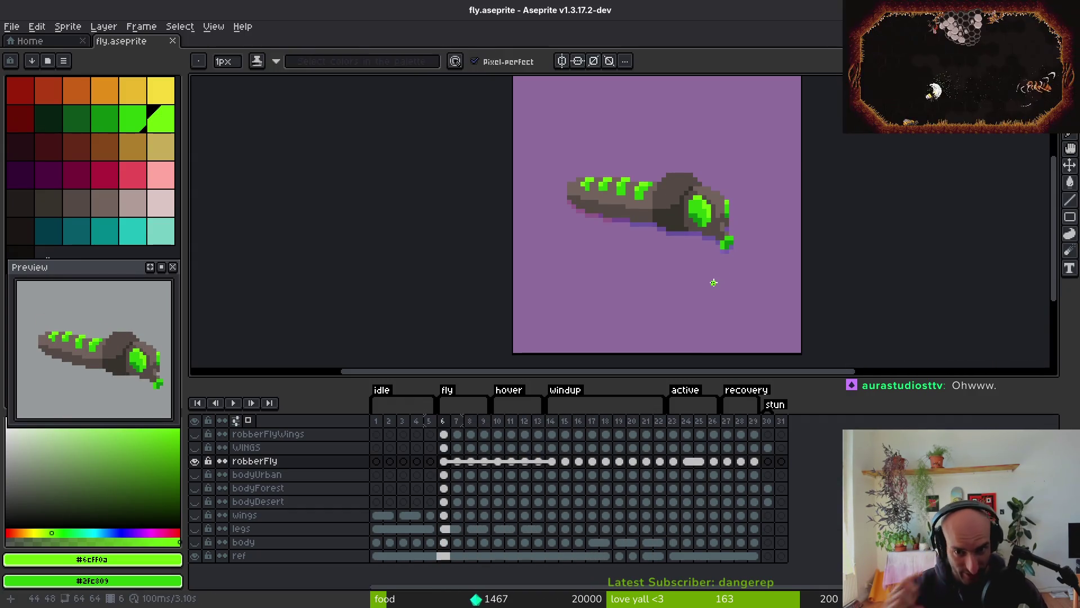
pyautogui.scroll(6, 582, 197)
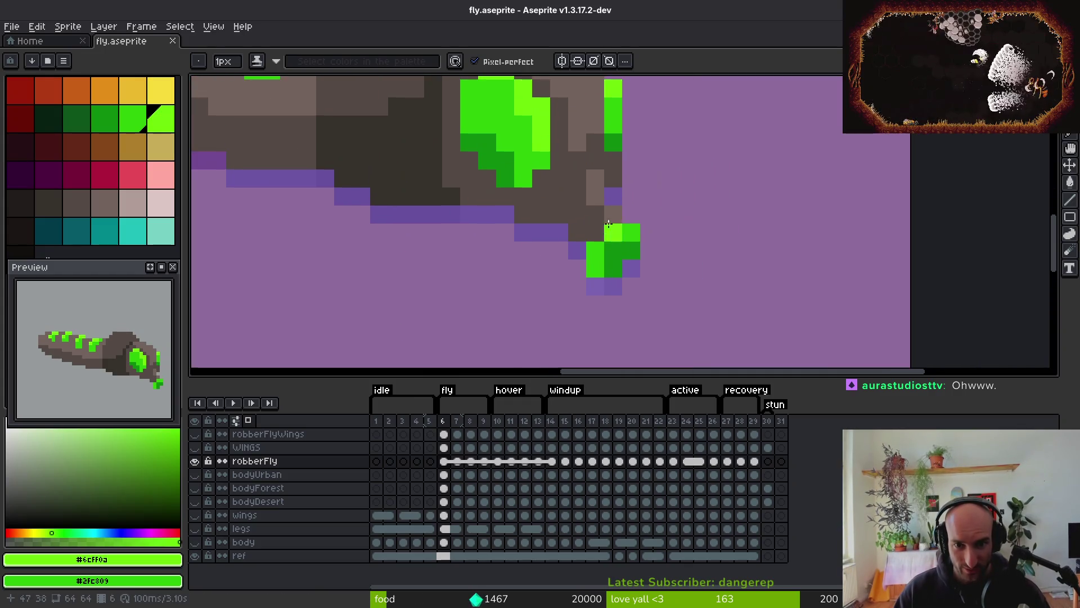
# Redraw the tip with a light green pixel and a darker #2fc809 diagonal, then save
pyautogui.click(596, 178)
pyautogui.hotkey('ctrl', 'z')
pyautogui.hotkey('ctrl', 'z')
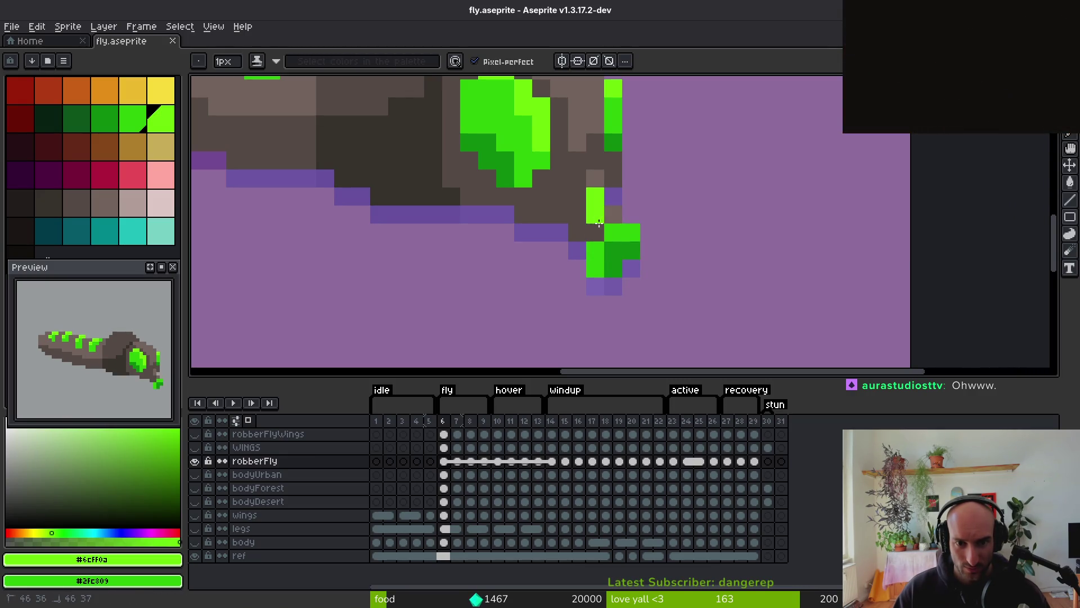
pyautogui.click(608, 265)
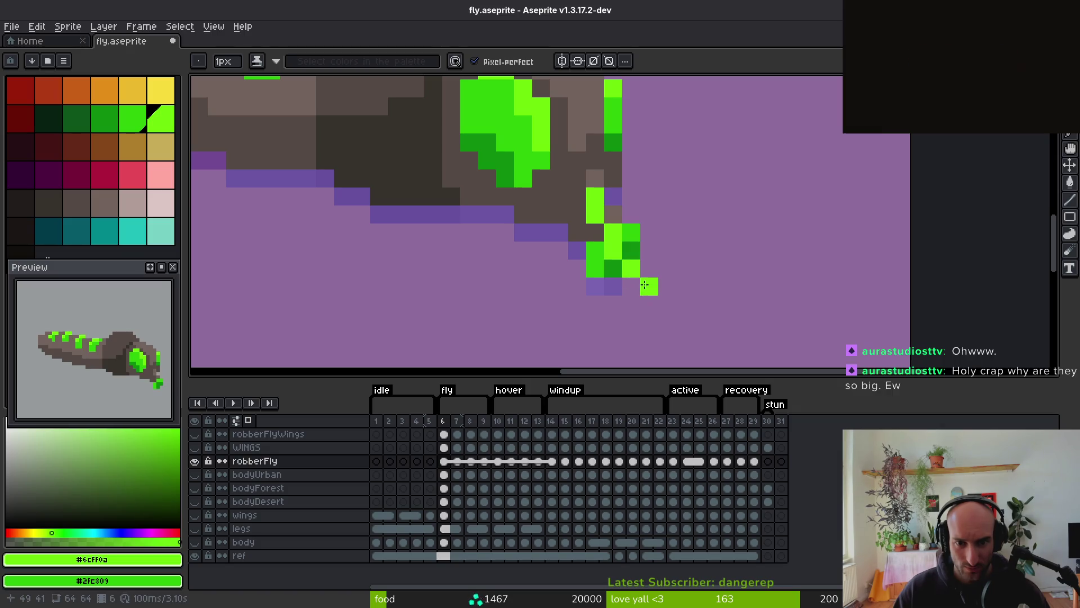
pyautogui.keyDown('alt'); pyautogui.click(617, 244); pyautogui.keyUp('alt')
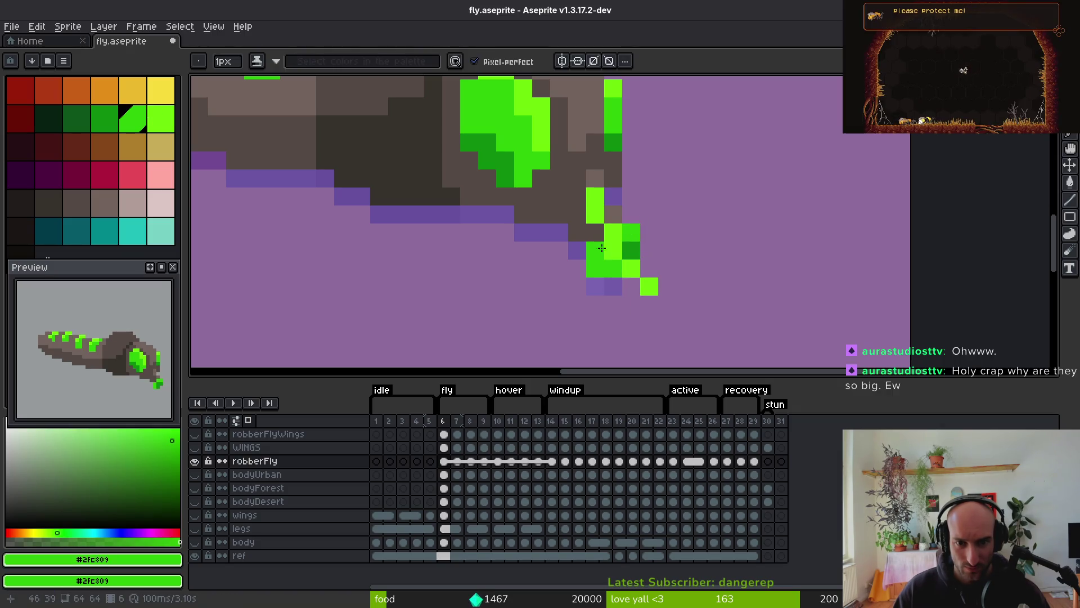
pyautogui.moveTo(596, 233); pyautogui.dragTo(578, 221)
pyautogui.press('e')
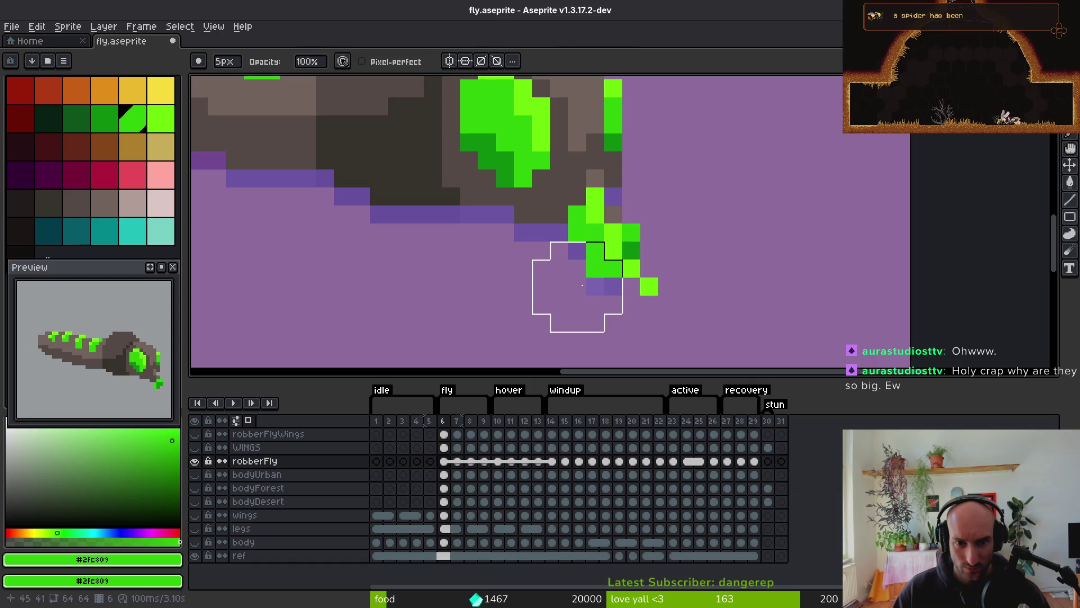
pyautogui.scroll(-6, 631, 197)
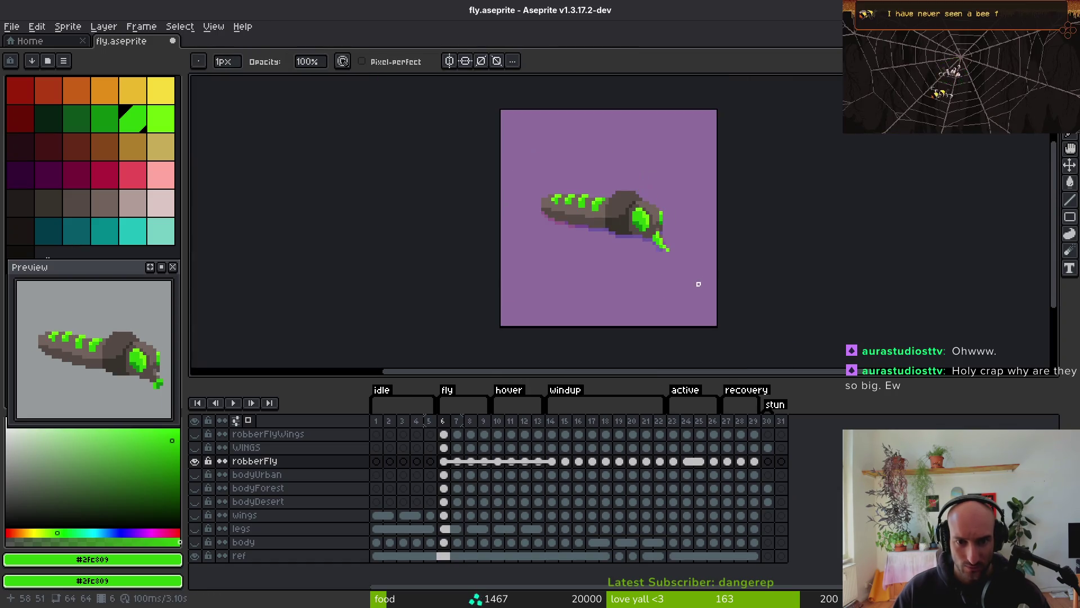
pyautogui.scroll(-5, 698, 284)
pyautogui.scroll(3, 692, 279)
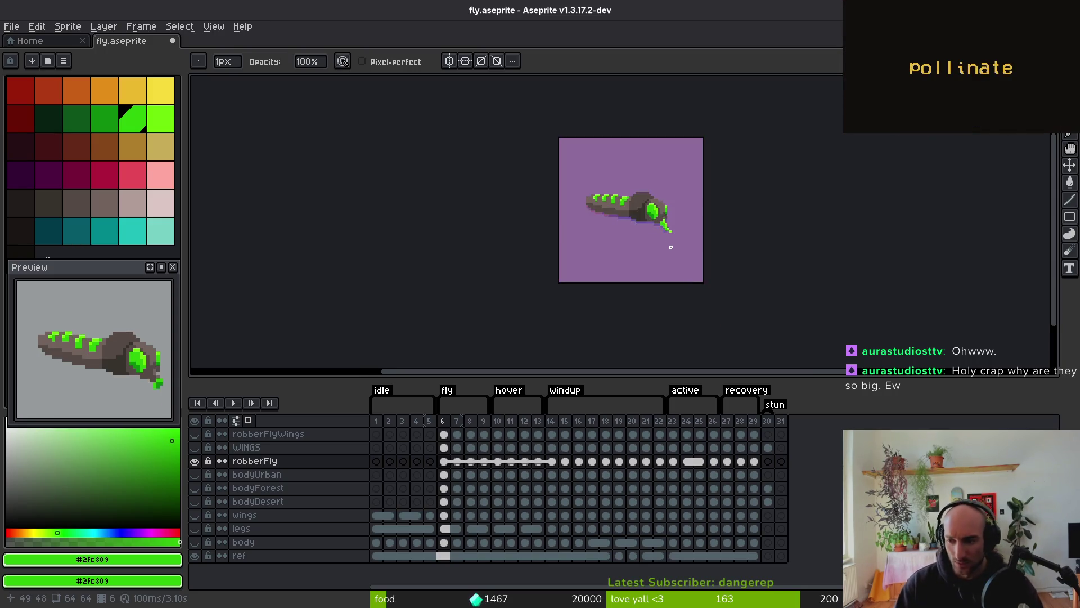
pyautogui.hotkey('ctrl', 's')
# Sample the light green #6CFF0A from the fly's head area
pyautogui.moveTo(683, 241); pyautogui.dragTo(650, 236)
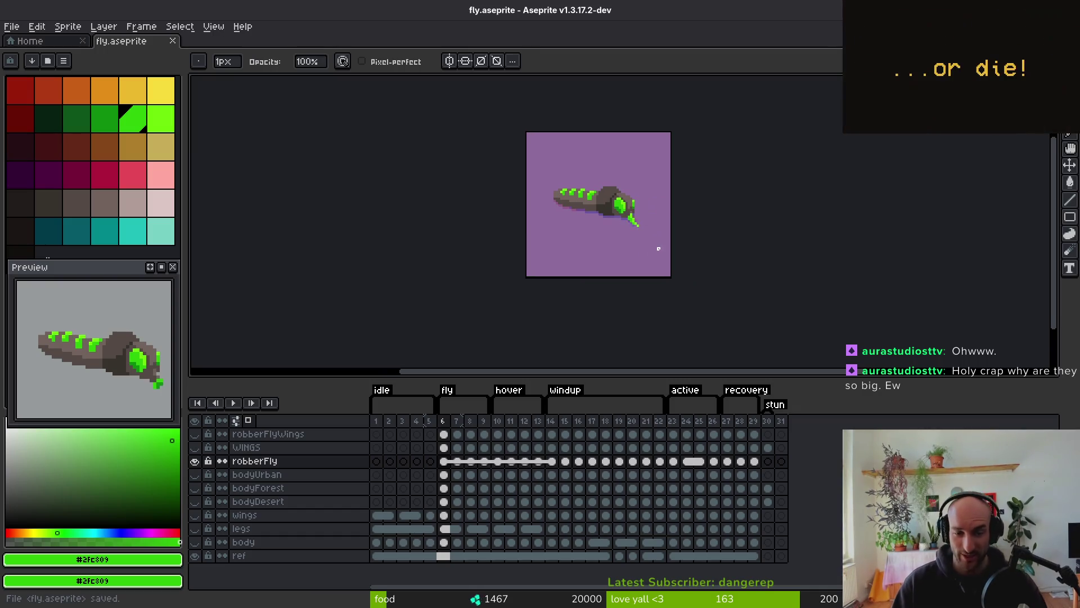
pyautogui.scroll(8, 659, 248)
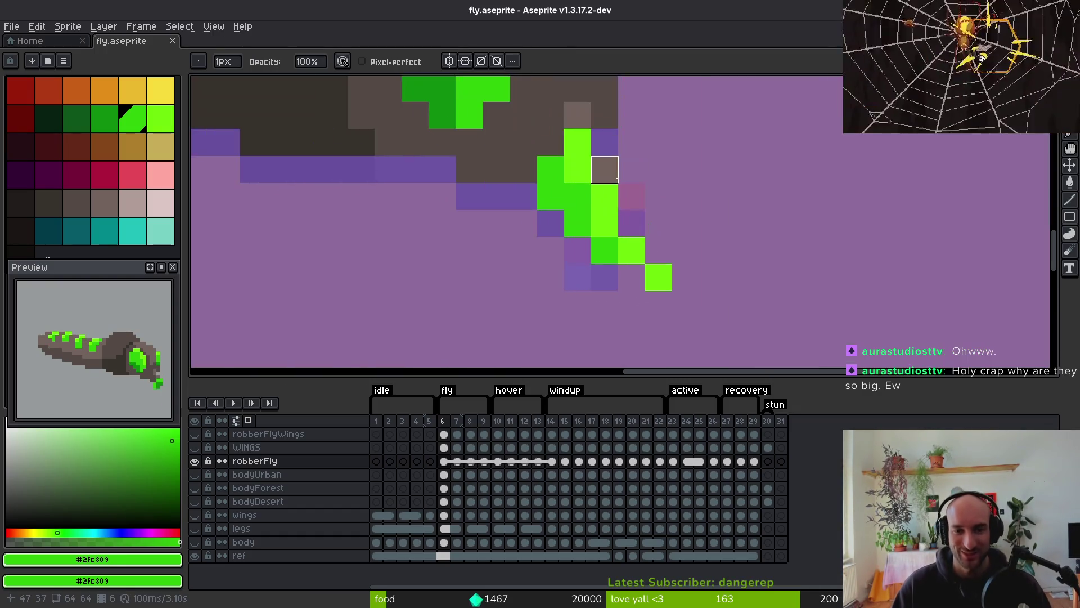
pyautogui.scroll(-8, 661, 195)
pyautogui.scroll(3, 680, 218)
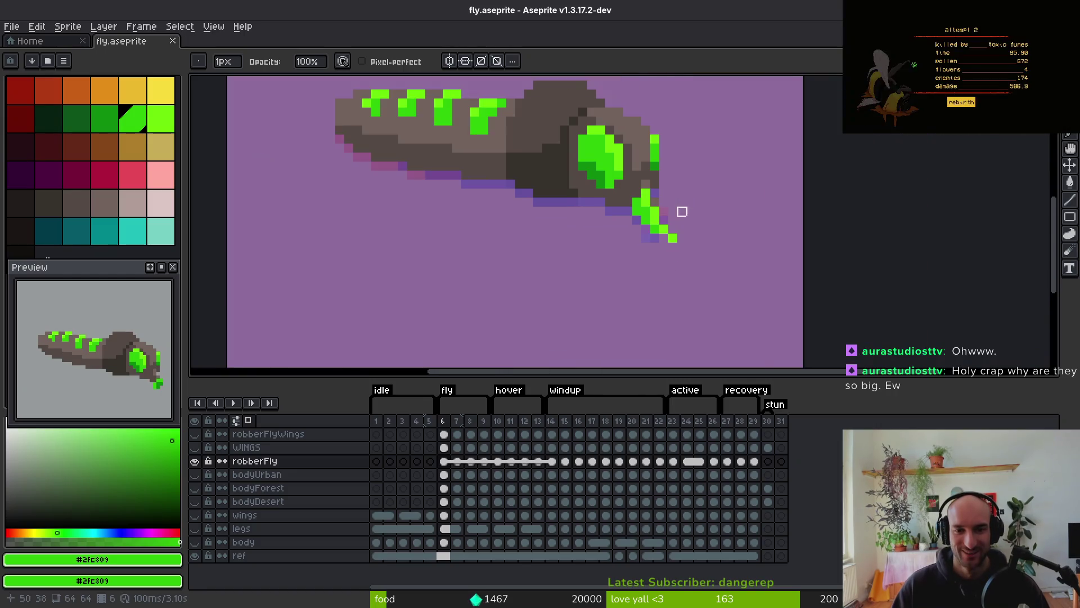
pyautogui.scroll(5, 682, 211)
pyautogui.press('i')
pyautogui.click(635, 288)
# Lengthen the tip with light green pixels, erase strays, and save again
pyautogui.scroll(-5, 664, 293)
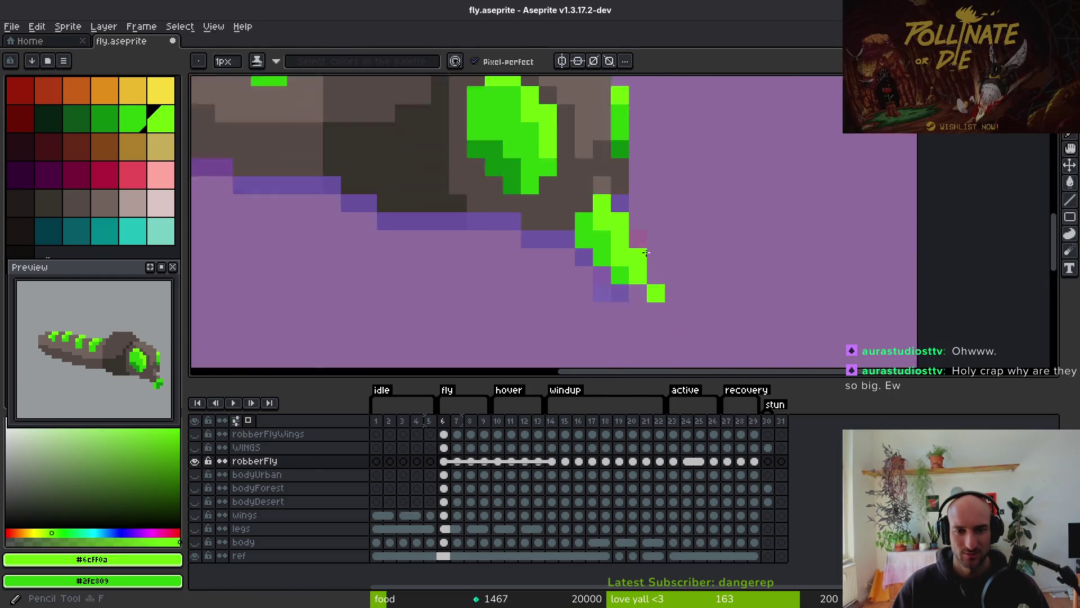
pyautogui.scroll(4, 625, 212)
pyautogui.scroll(-5, 629, 232)
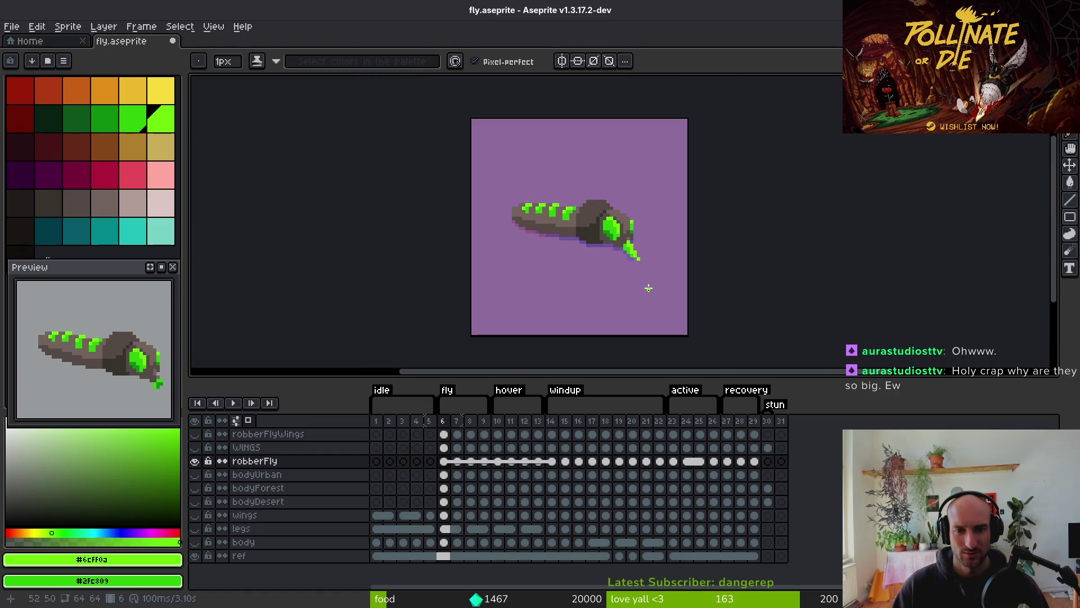
pyautogui.scroll(5, 642, 264)
pyautogui.click(613, 240)
pyautogui.press('e')
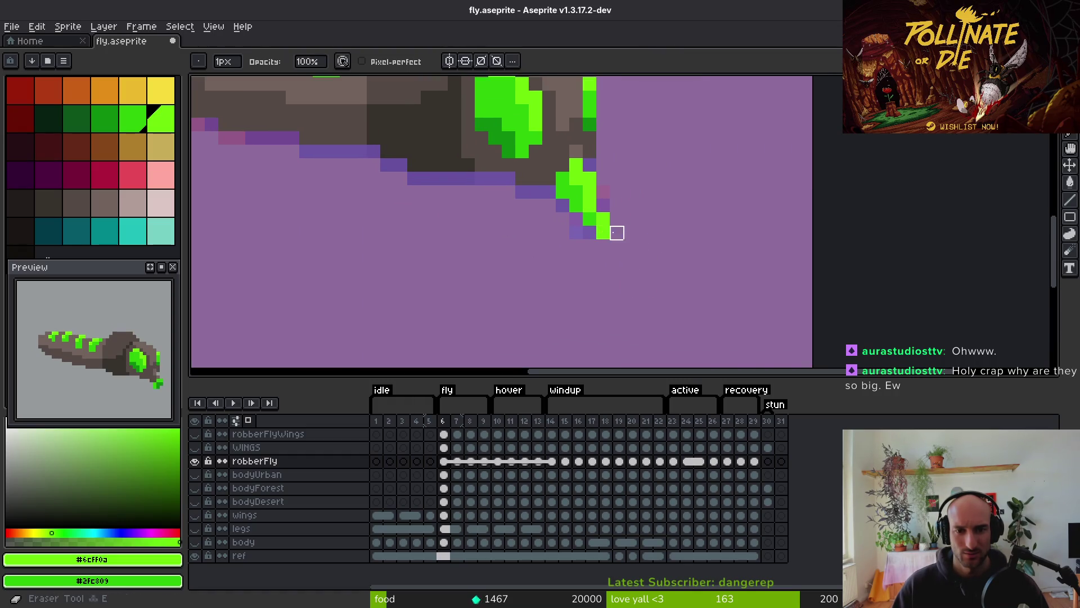
pyautogui.scroll(-6, 636, 248)
pyautogui.scroll(-3, 665, 264)
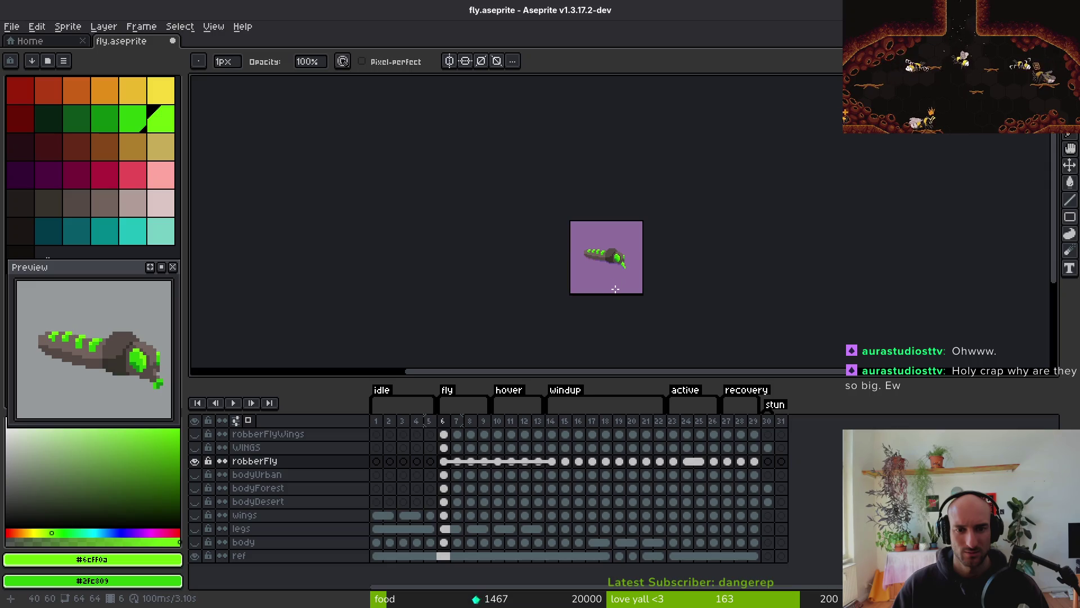
pyautogui.scroll(4, 616, 289)
pyautogui.hotkey('ctrl', 's')
# Advance to fly frame 7 with the pencil active
pyautogui.press('i')
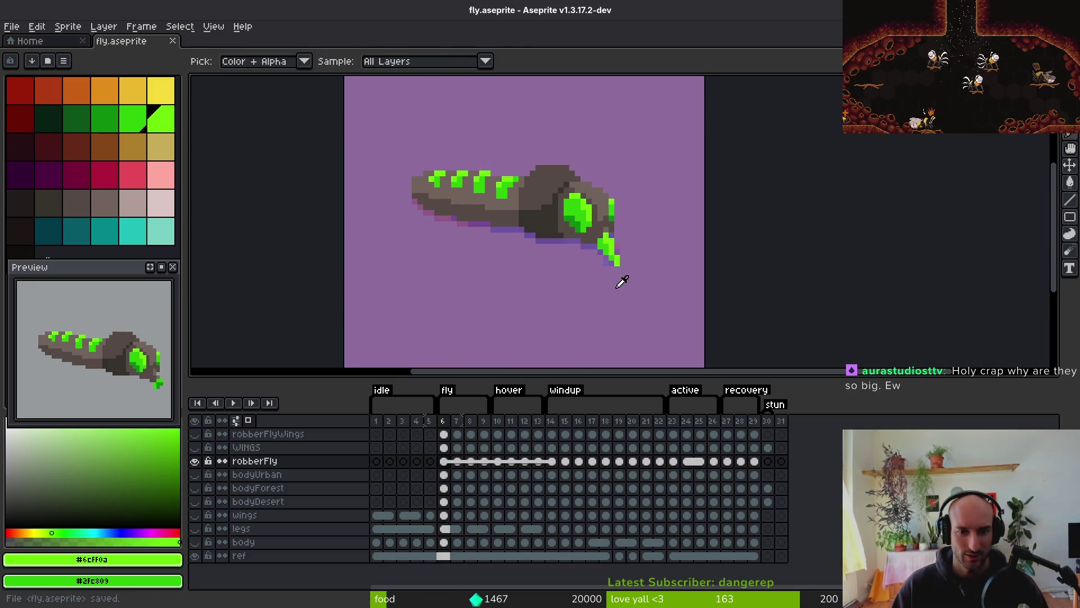
pyautogui.press('e')
pyautogui.scroll(3, 634, 270)
pyautogui.press('i')
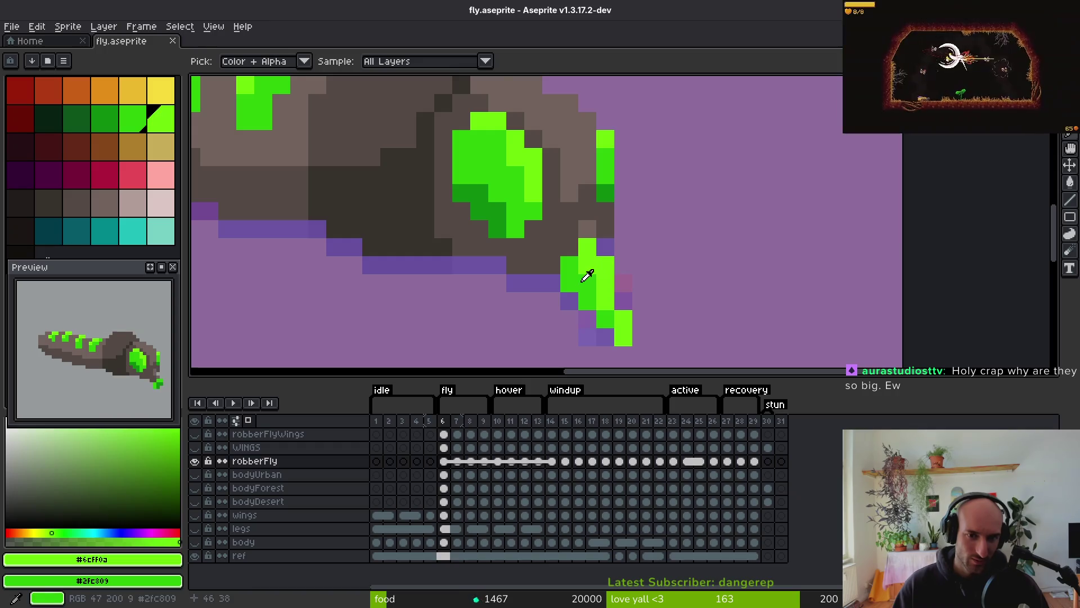
pyautogui.press('b')
pyautogui.press('.')
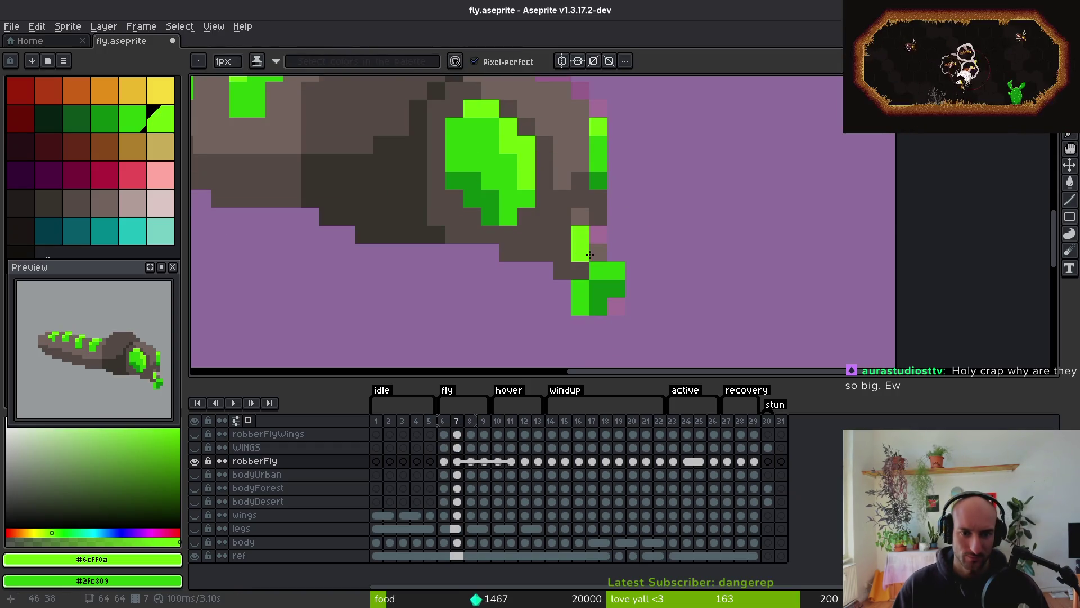
# Erase two stray green pixels around frame 7's mouthpart tip
pyautogui.moveTo(656, 251); pyautogui.dragTo(655, 189)
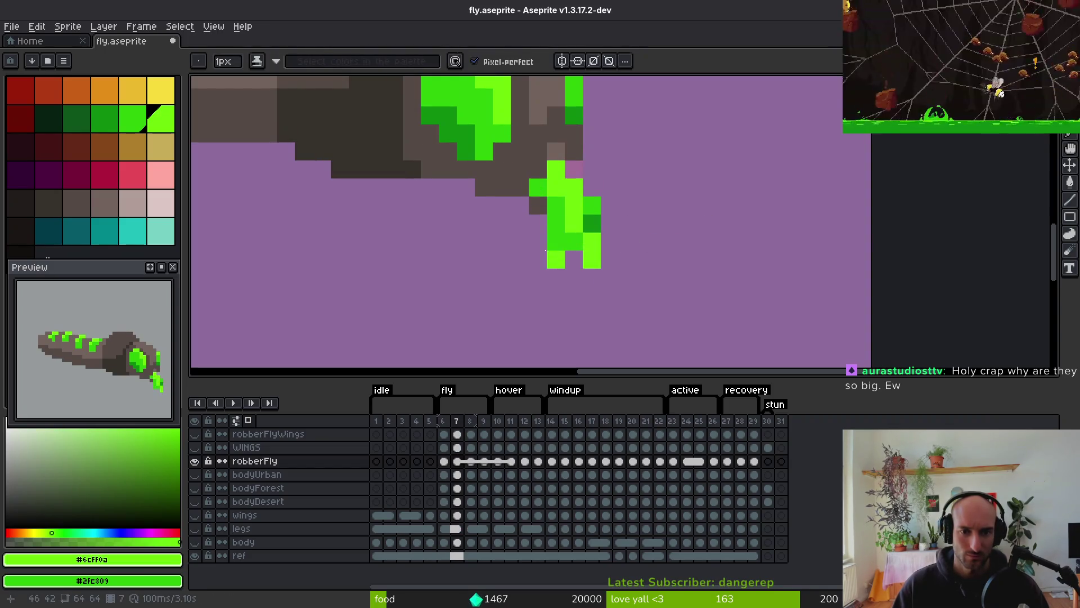
pyautogui.press('e')
pyautogui.click(556, 259)
pyautogui.click(592, 206)
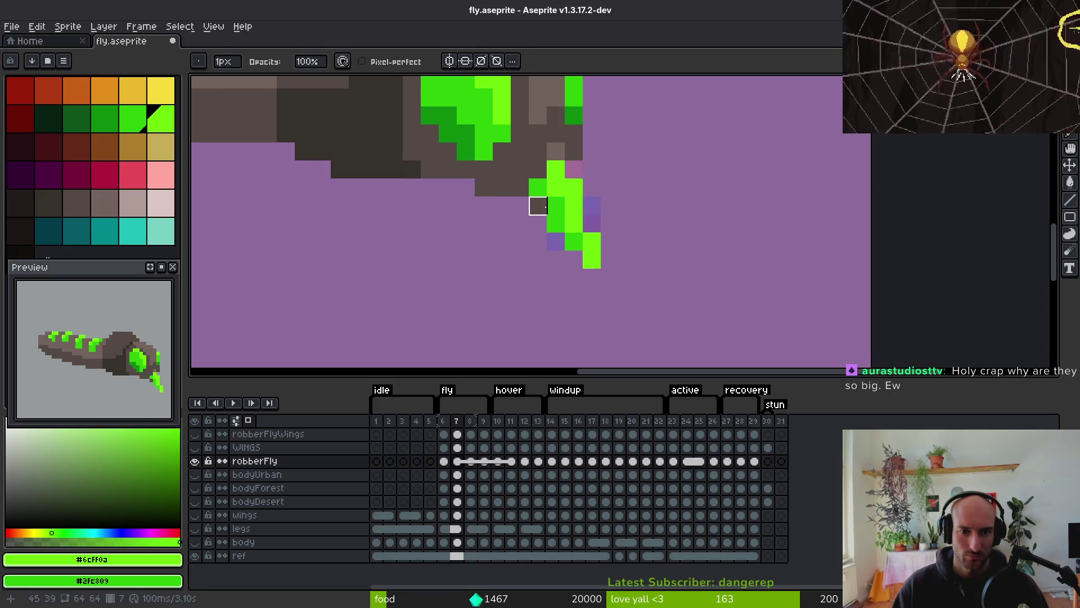
pyautogui.press('b')
# Sample darker green #2FC809 and compare frame 7's tip against frames 6 and 8
pyautogui.keyDown('alt'); pyautogui.click(542, 209); pyautogui.keyUp('alt')
pyautogui.scroll(-5, 634, 248)
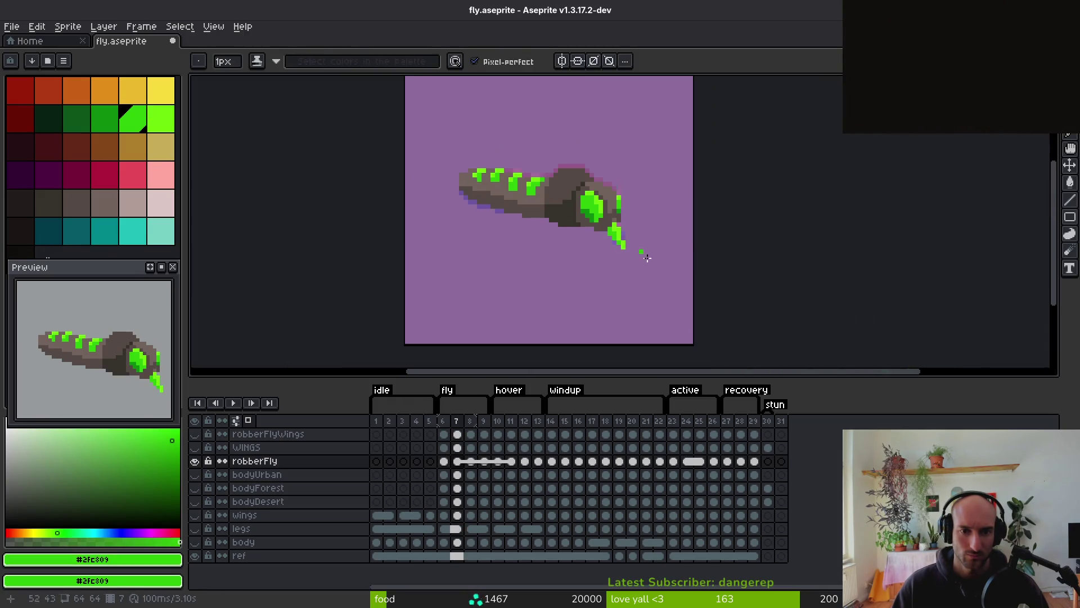
pyautogui.press('alt')
pyautogui.press('Left')
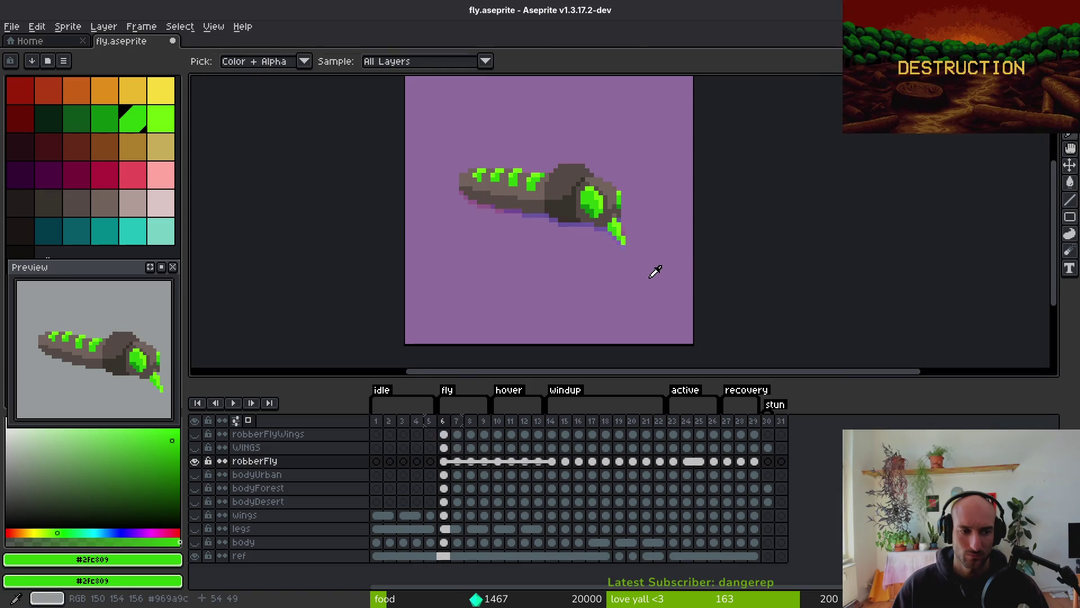
pyautogui.press('Right')
pyautogui.press('Right')
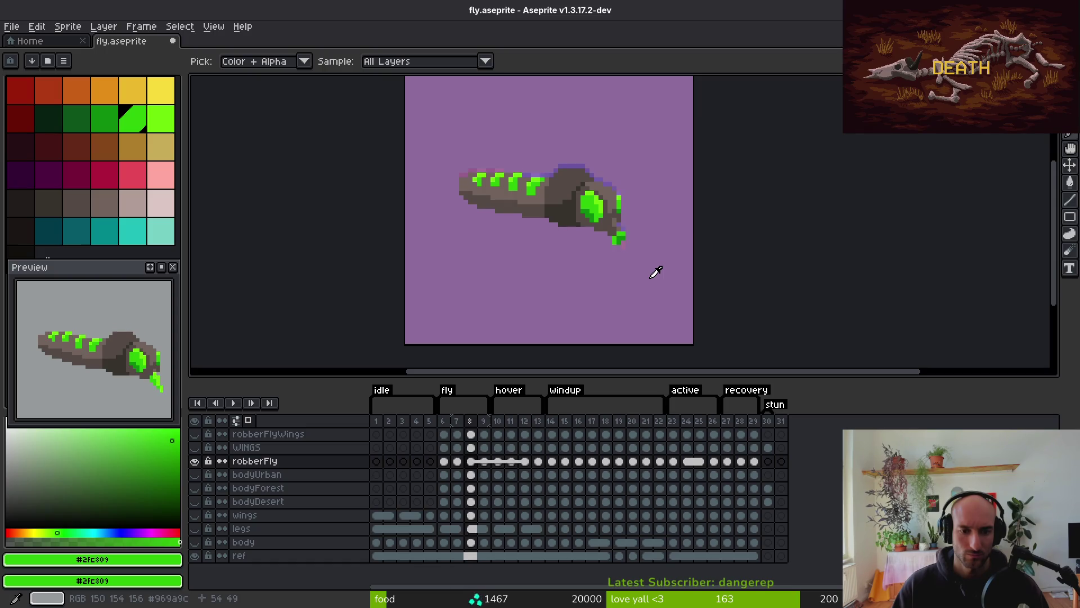
pyautogui.press('Left')
pyautogui.press('Right')
pyautogui.press('Left')
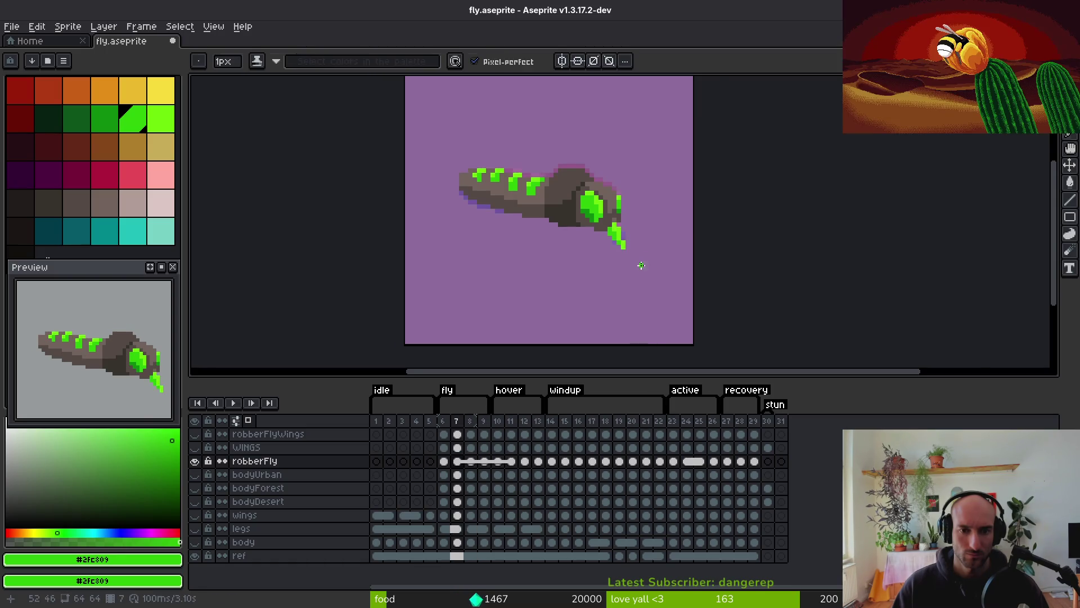
pyautogui.scroll(1, 641, 265)
# Lasso-select and copy the green mouthpart tip, then save the sprite
pyautogui.hotkey('shift', 'w')
pyautogui.moveTo(630, 163); pyautogui.dragTo(632, 161)
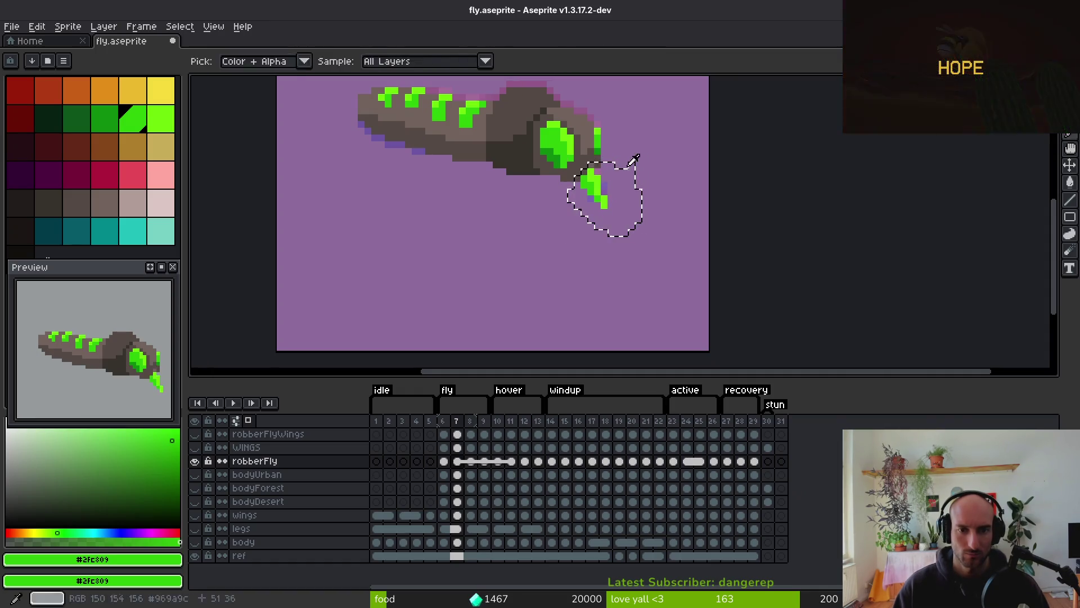
pyautogui.press('Right')
pyautogui.press('Right')
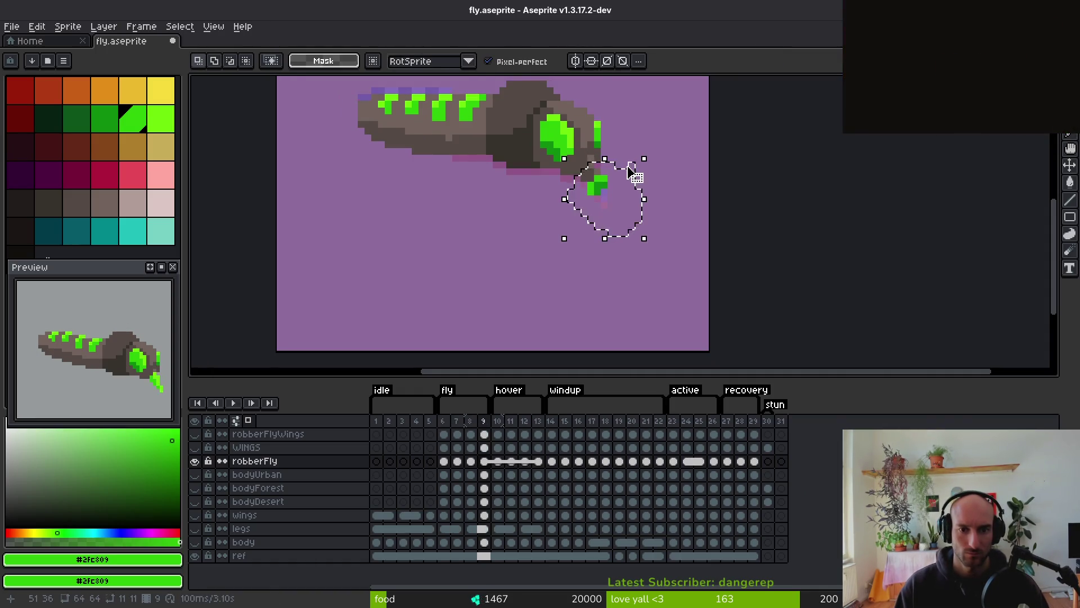
pyautogui.moveTo(625, 164); pyautogui.dragTo(630, 163)
pyautogui.hotkey('ctrl', 'd')
pyautogui.hotkey('ctrl', 's')
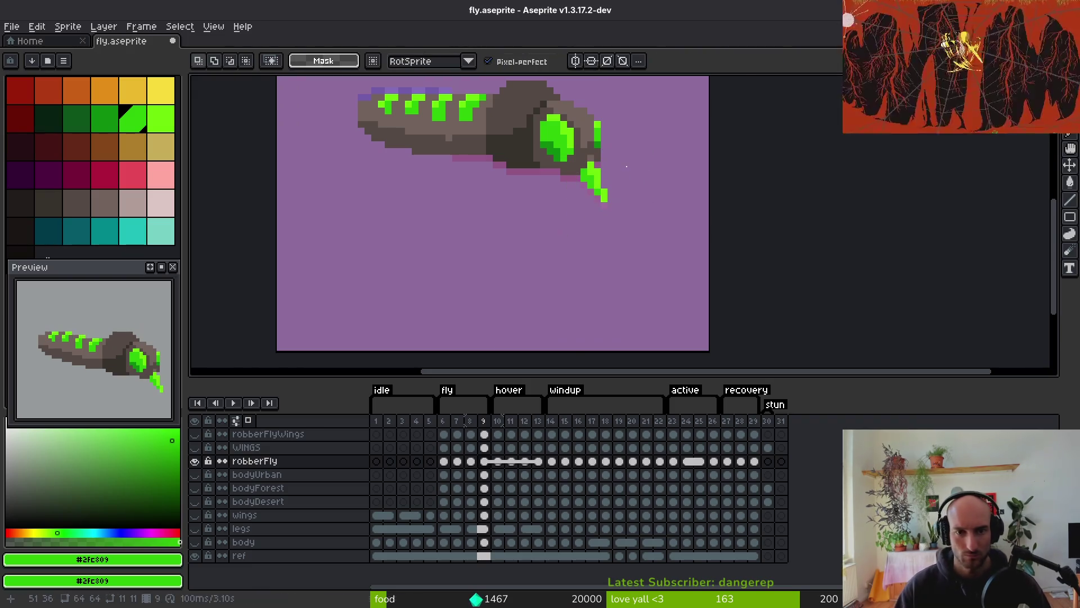
pyautogui.press('Left')
# Paste the green mouthpart tip into windup frame 15
pyautogui.press('Right')
pyautogui.press('Right')
pyautogui.press('Right')
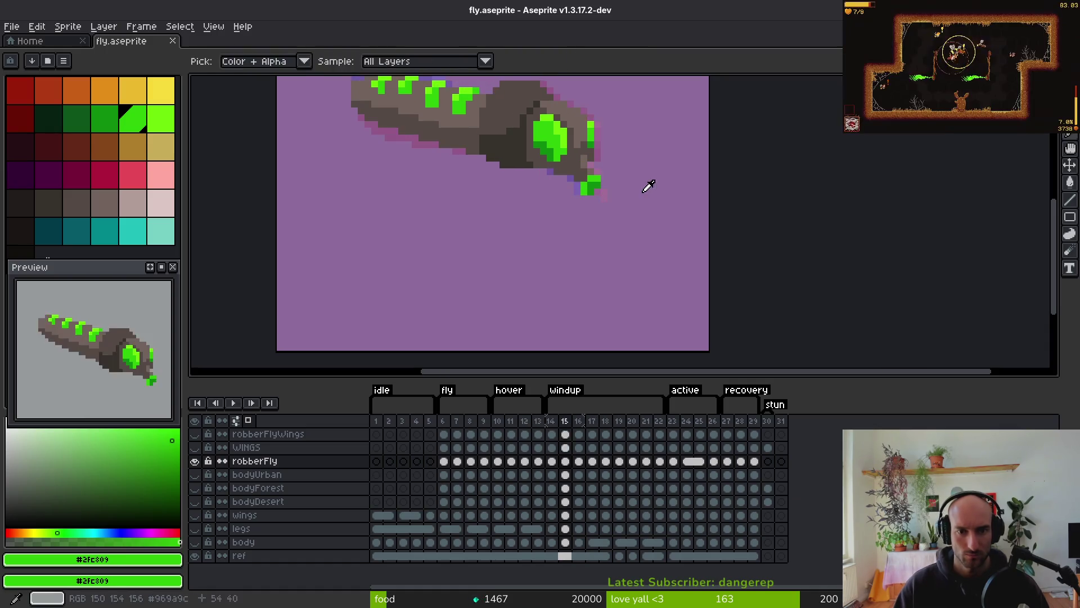
pyautogui.hotkey('ctrl', 'v')
pyautogui.press('Return')
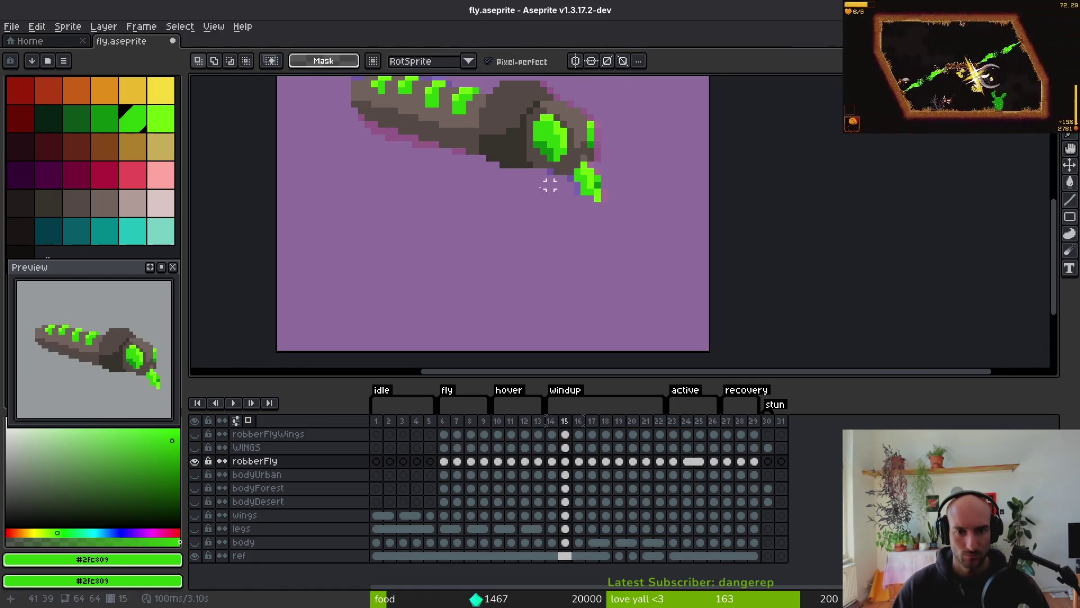
pyautogui.scroll(5, 563, 188)
pyautogui.press('e')
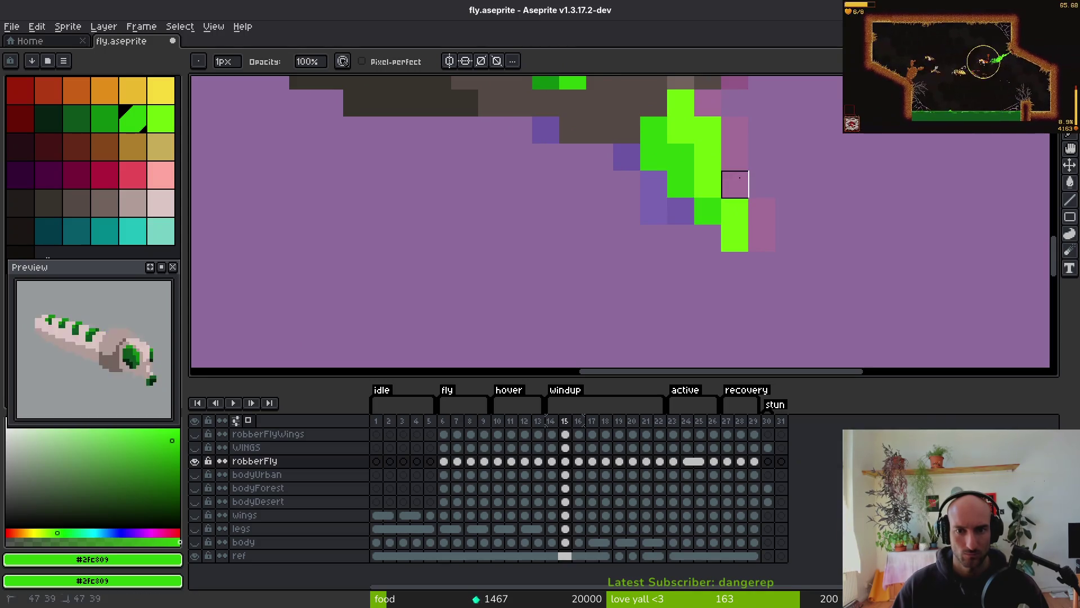
pyautogui.scroll(-5, 735, 184)
# Place the tip on frame 16, erase a stray pixel beside it, and save
pyautogui.press('Right')
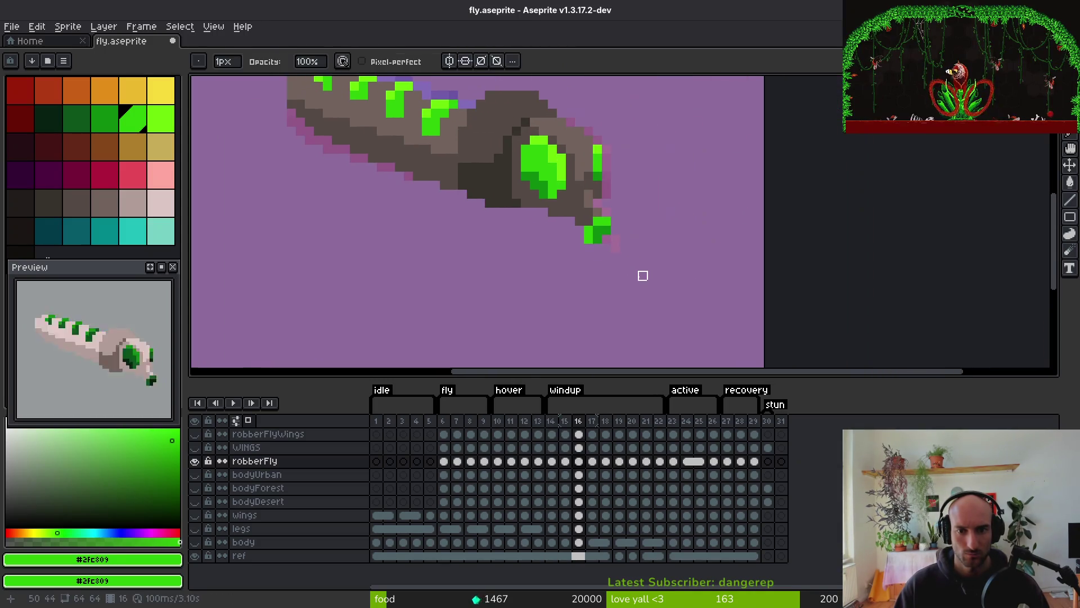
pyautogui.press('m')
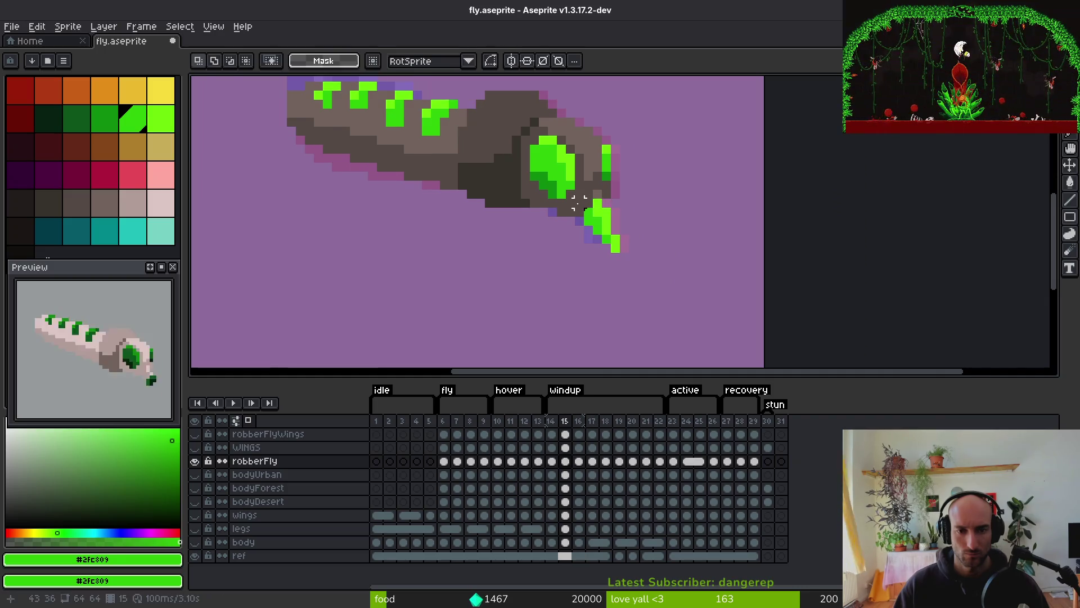
pyautogui.moveTo(572, 197); pyautogui.dragTo(657, 283)
pyautogui.hotkey('ctrl', 't')
pyautogui.press('e')
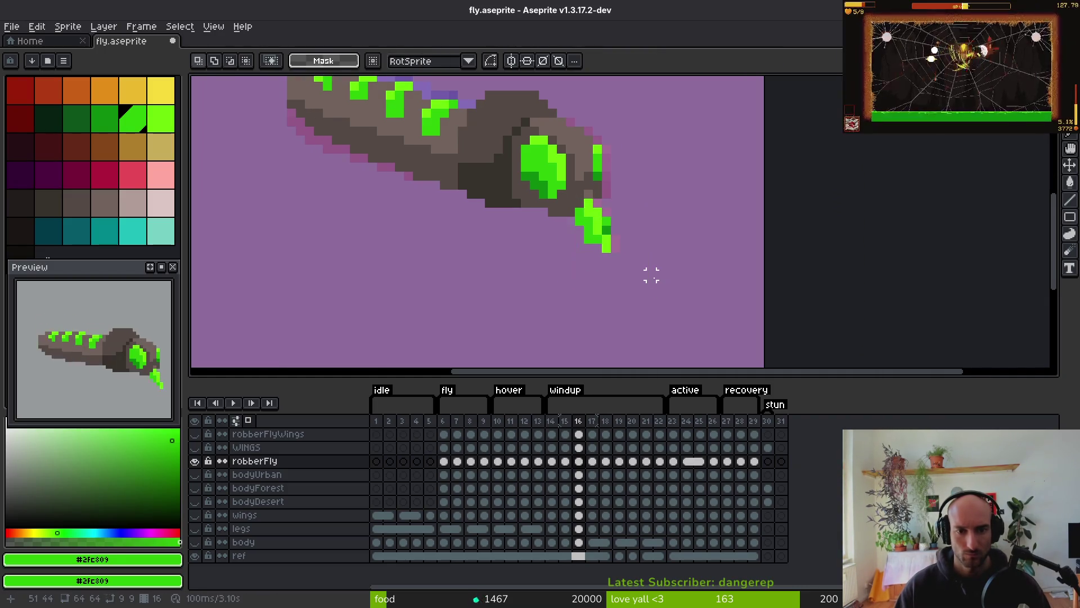
pyautogui.scroll(3, 681, 225)
pyautogui.click(362, 285)
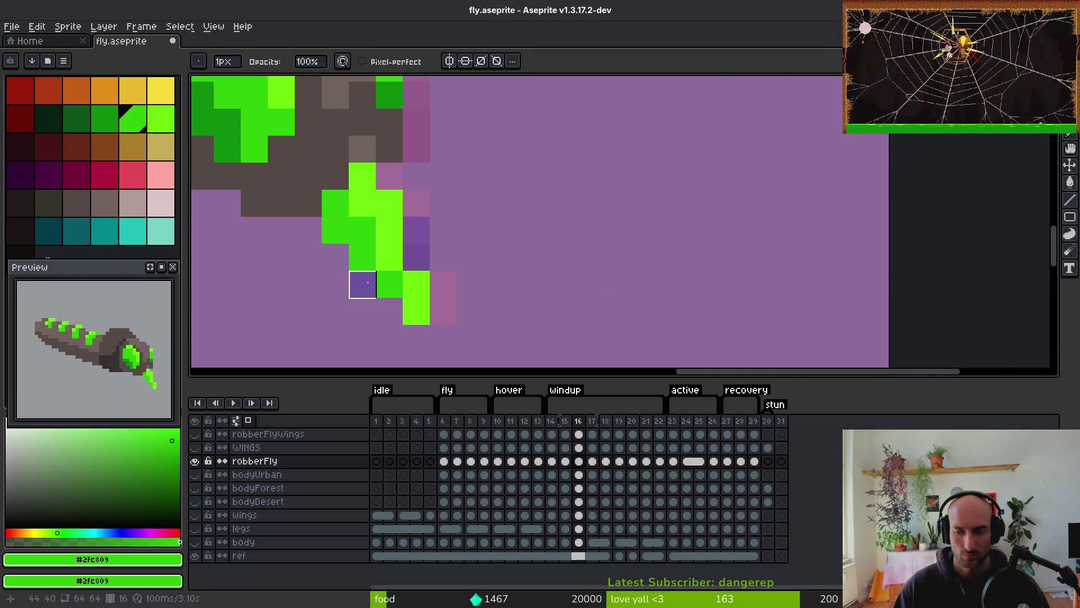
pyautogui.hotkey('ctrl', 's')
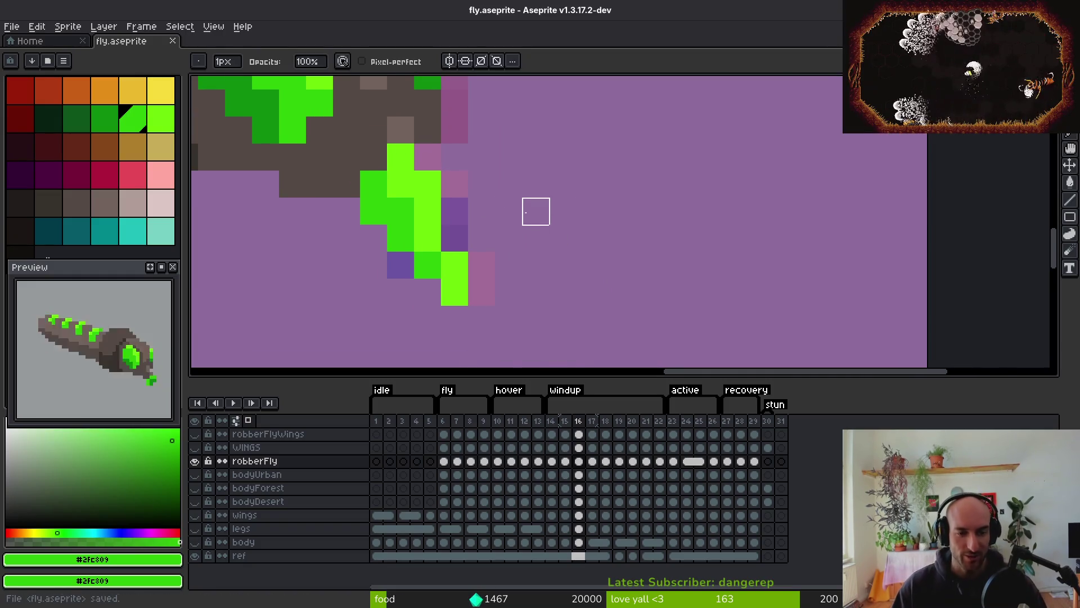
pyautogui.scroll(-5, 591, 217)
# Paste the tip into frame 17 one pixel higher, painting and erasing stray pixels around it
pyautogui.press('Right')
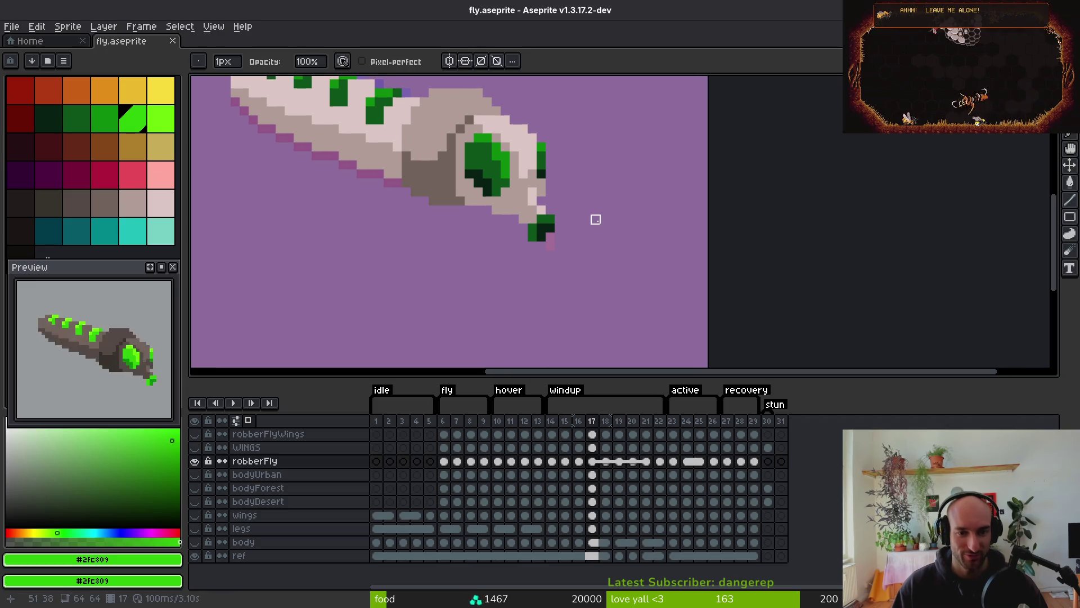
pyautogui.hotkey('ctrl', 'v')
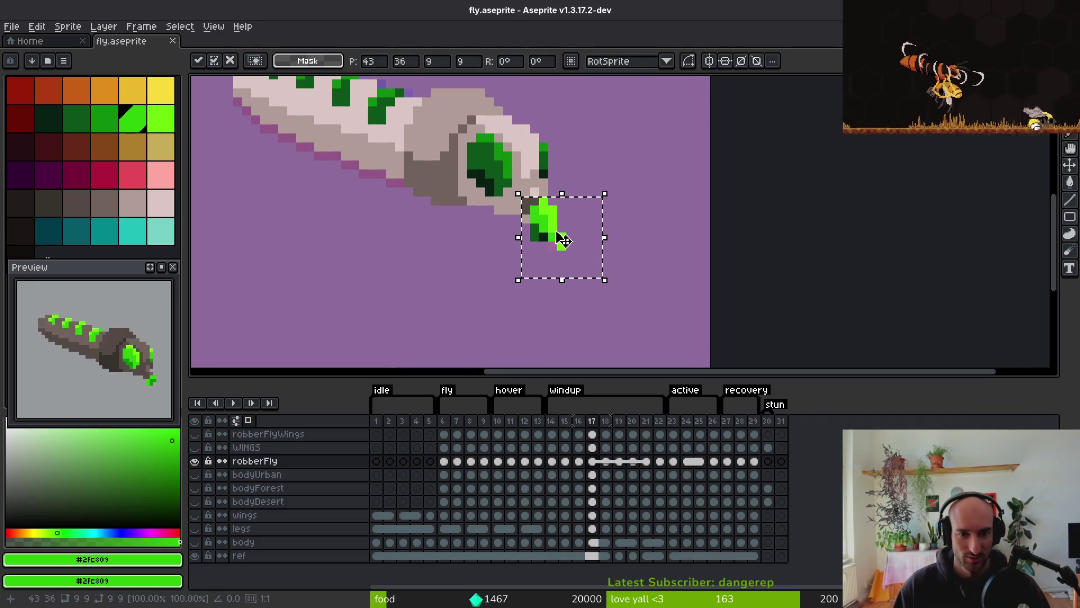
pyautogui.press('Up')
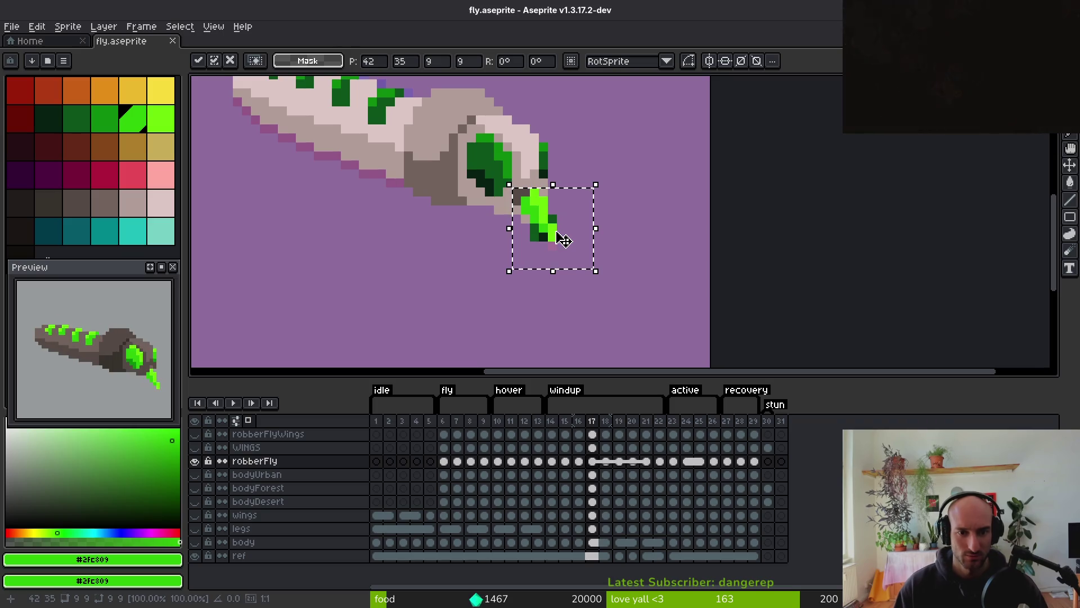
pyautogui.press('b')
pyautogui.scroll(2, 500, 225)
pyautogui.keyDown('alt'); pyautogui.click(548, 173); pyautogui.keyUp('alt')
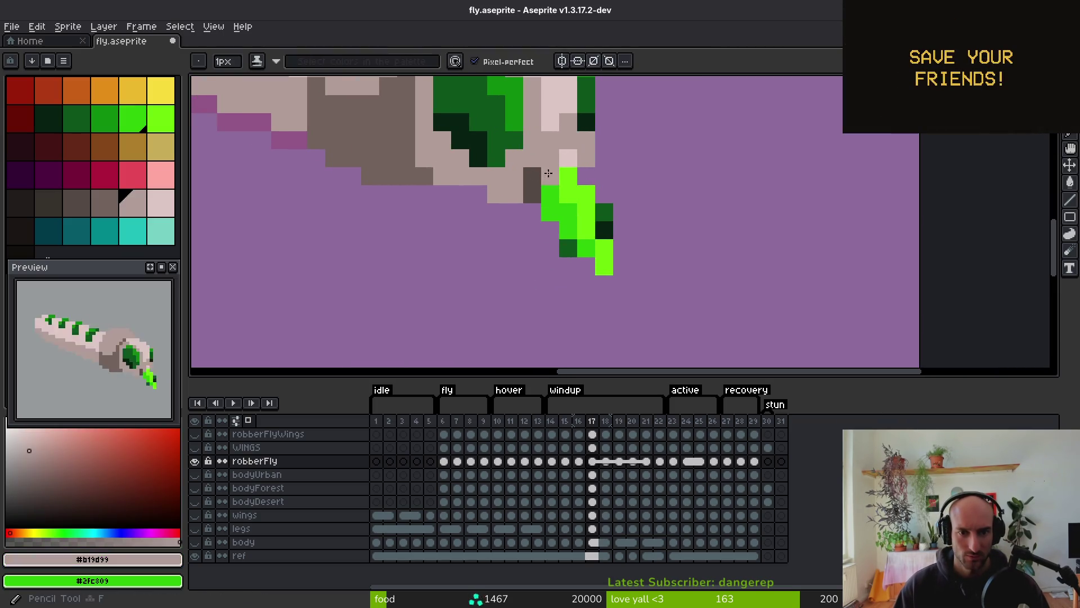
pyautogui.click(533, 194)
pyautogui.press('e')
pyautogui.moveTo(605, 231); pyautogui.dragTo(604, 212)
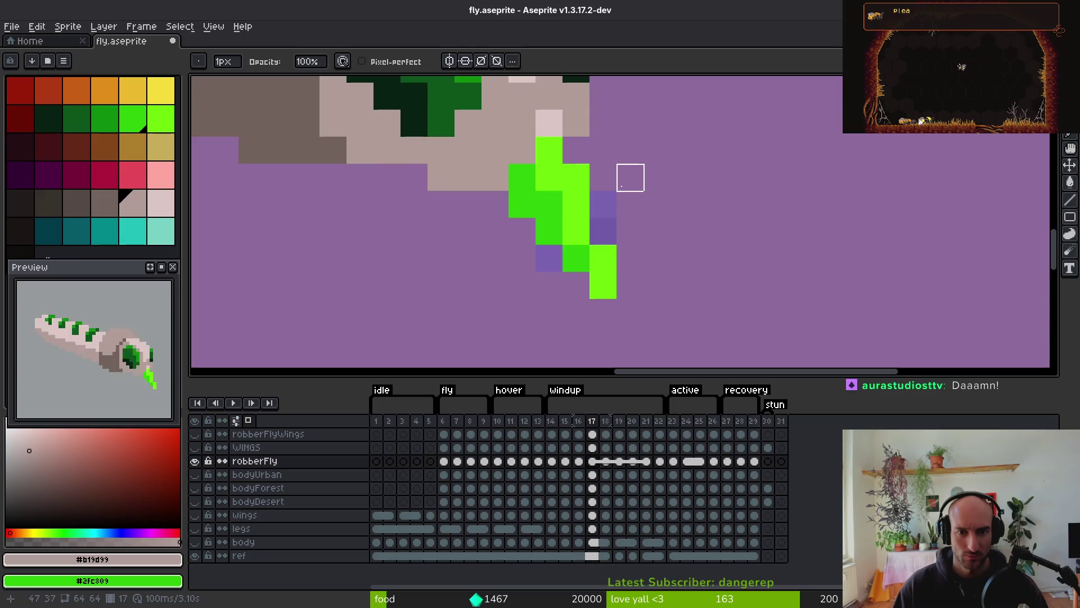
pyautogui.scroll(-2, 630, 176)
pyautogui.scroll(2, 627, 224)
# Replace frame 17's bright green tip with the eye's dark green, then save
pyautogui.press('alt')
pyautogui.click(510, 150)
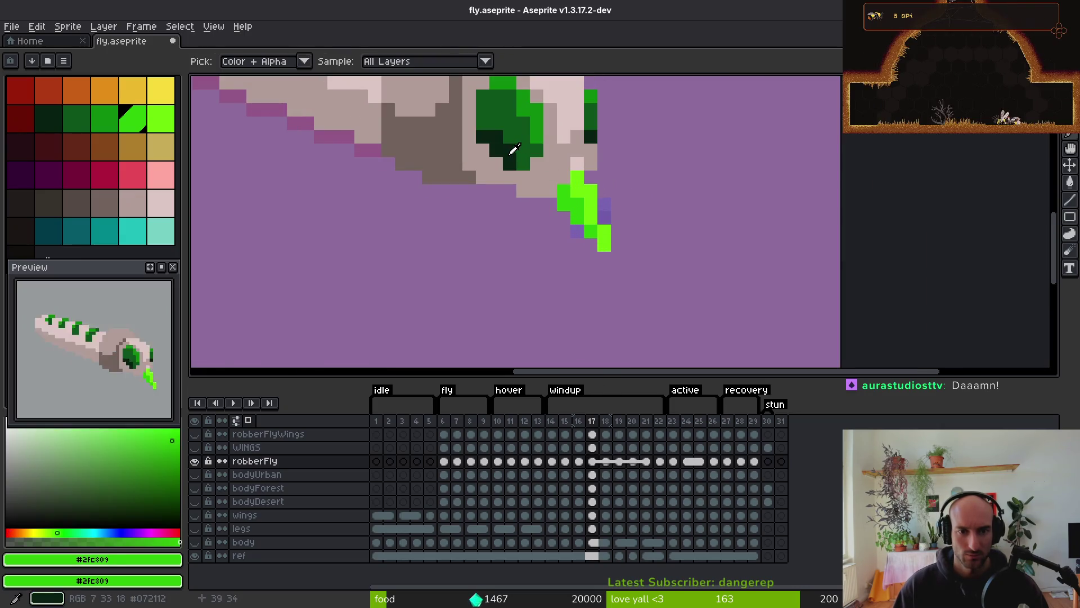
pyautogui.hotkey('shift', 'r')
pyautogui.press('Escape')
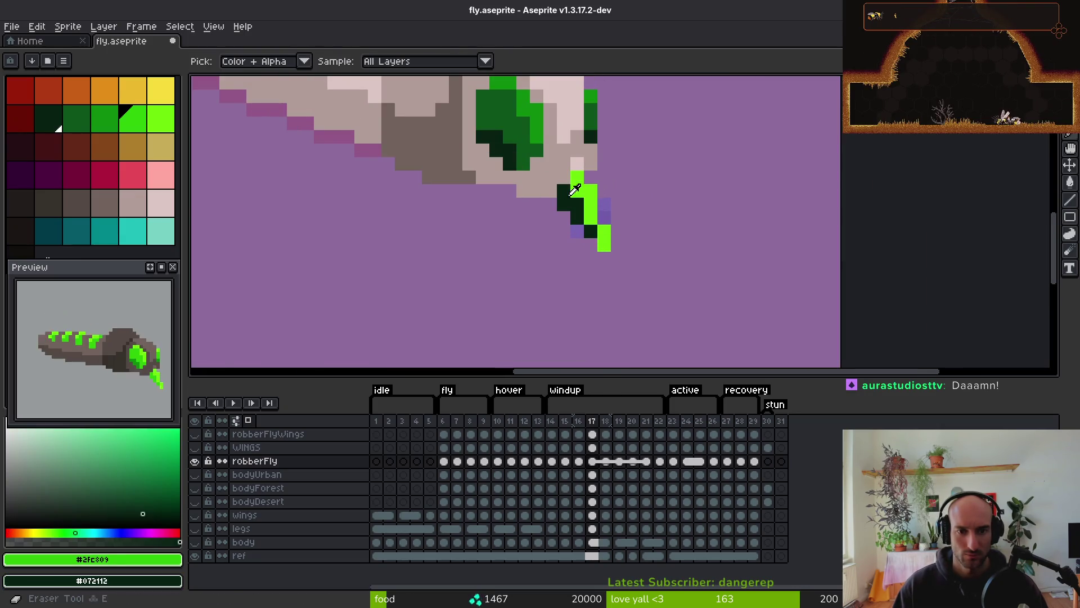
pyautogui.click(571, 188)
pyautogui.rightClick(513, 113)
pyautogui.hotkey('shift', 'r')
pyautogui.click(498, 186)
pyautogui.scroll(-5, 692, 242)
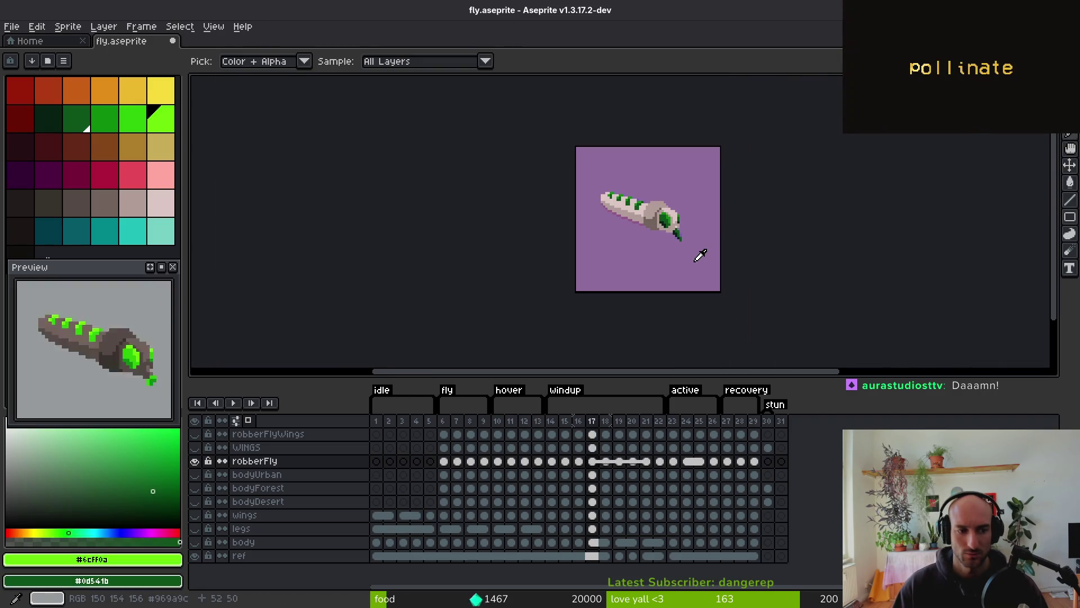
pyautogui.hotkey('ctrl', 's')
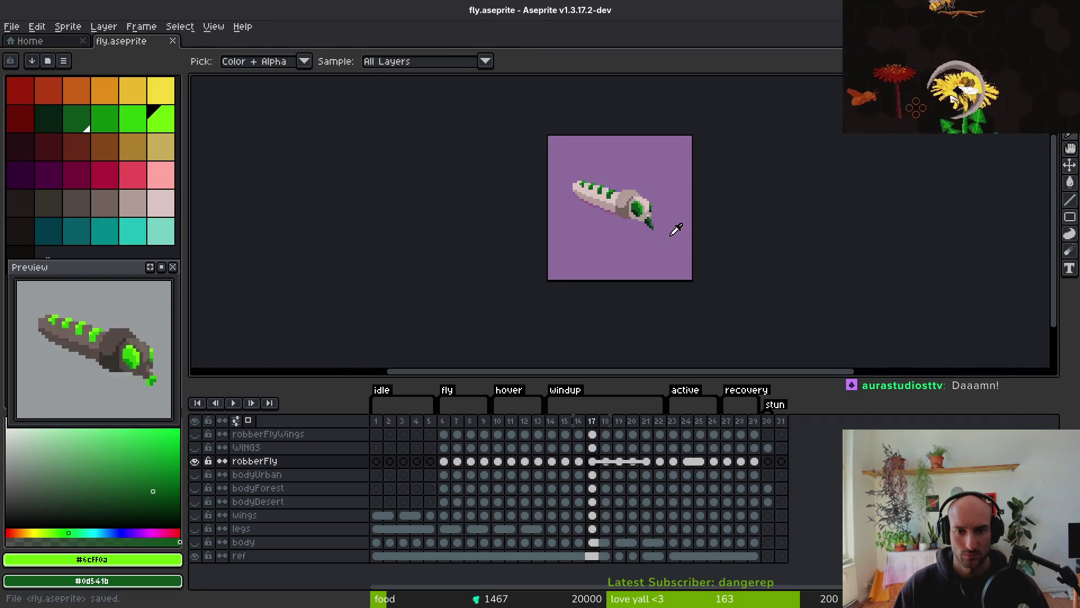
pyautogui.scroll(3, 647, 229)
# Fill the dark green tip pixels with the eye's mid green
pyautogui.press('i')
pyautogui.rightClick(584, 152)
pyautogui.hotkey('shift', 'r')
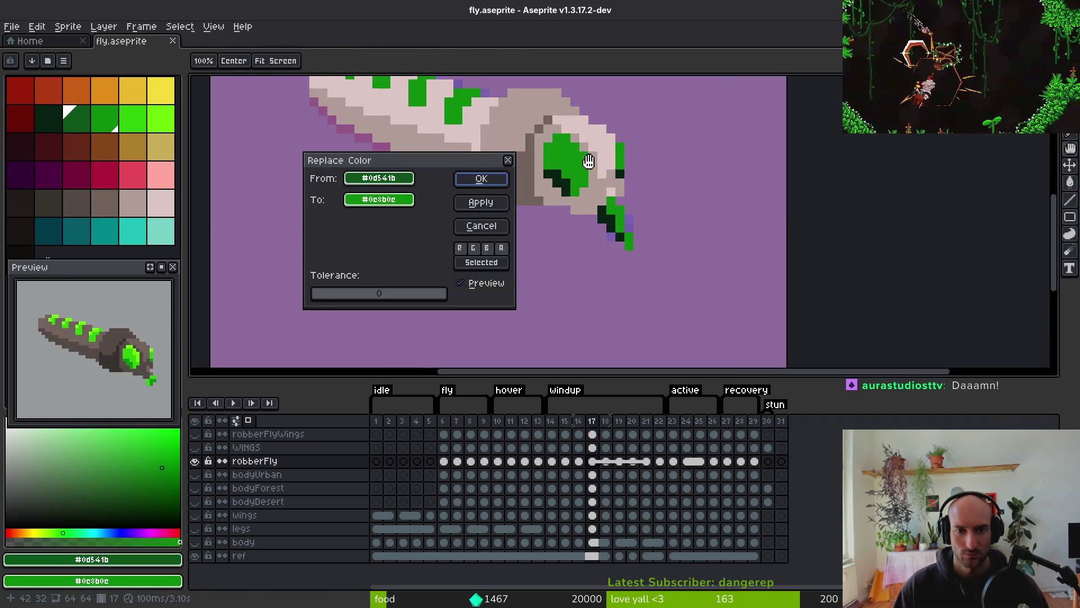
pyautogui.press('Escape')
pyautogui.click(589, 156)
pyautogui.press('g')
pyautogui.click(612, 204)
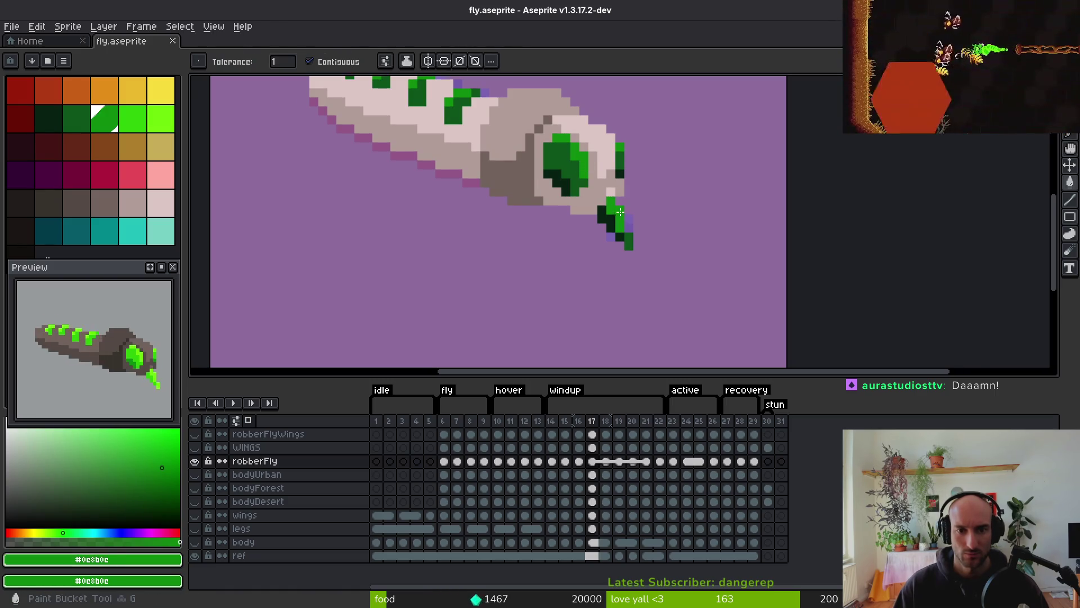
pyautogui.keyDown('alt'); pyautogui.click(605, 218); pyautogui.keyUp('alt')
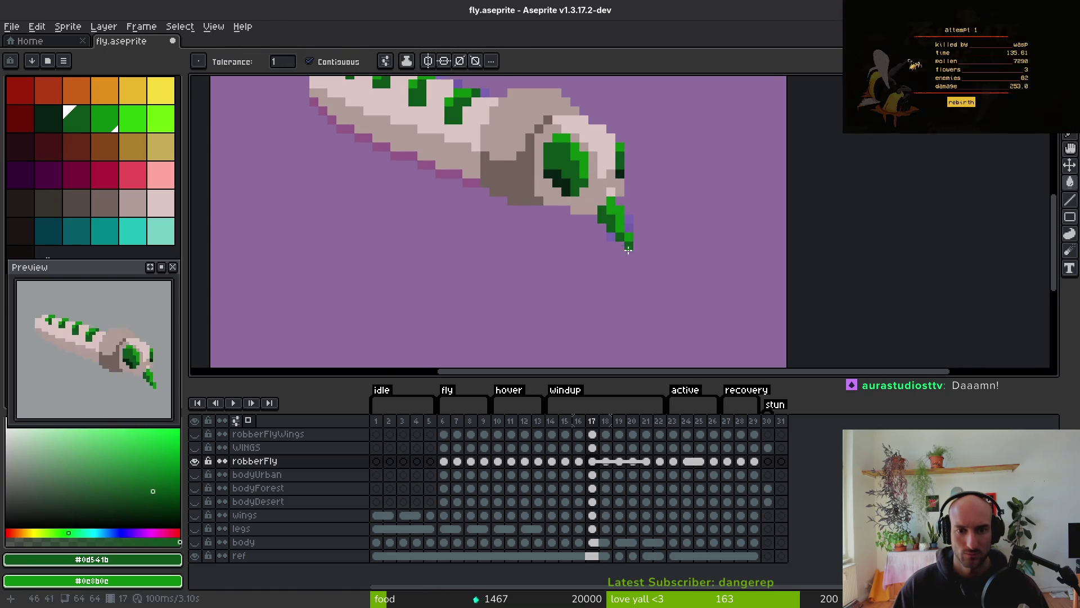
pyautogui.scroll(-4, 628, 249)
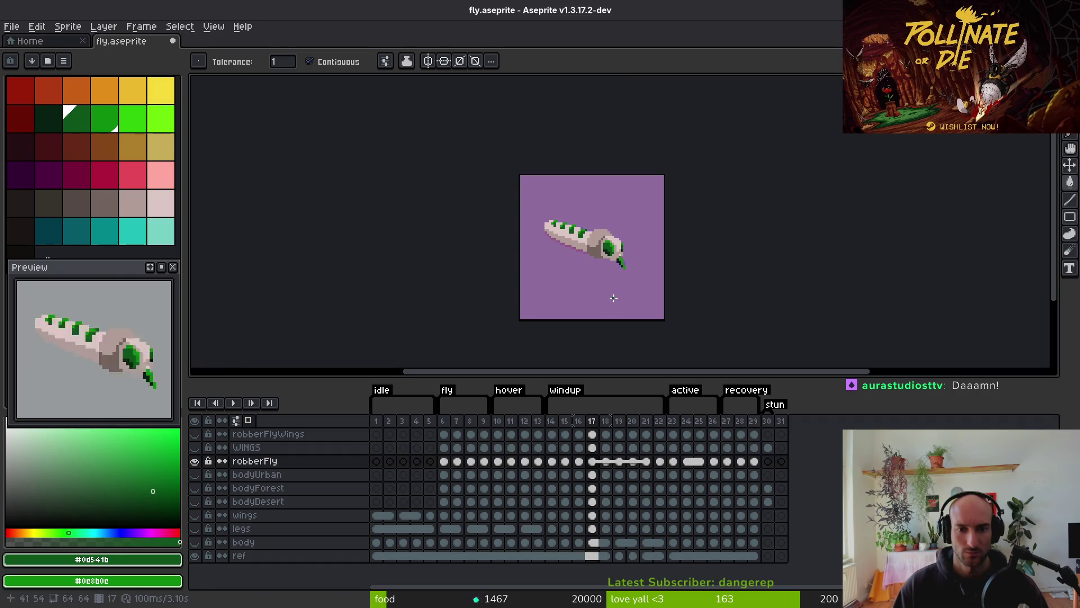
pyautogui.scroll(4, 629, 263)
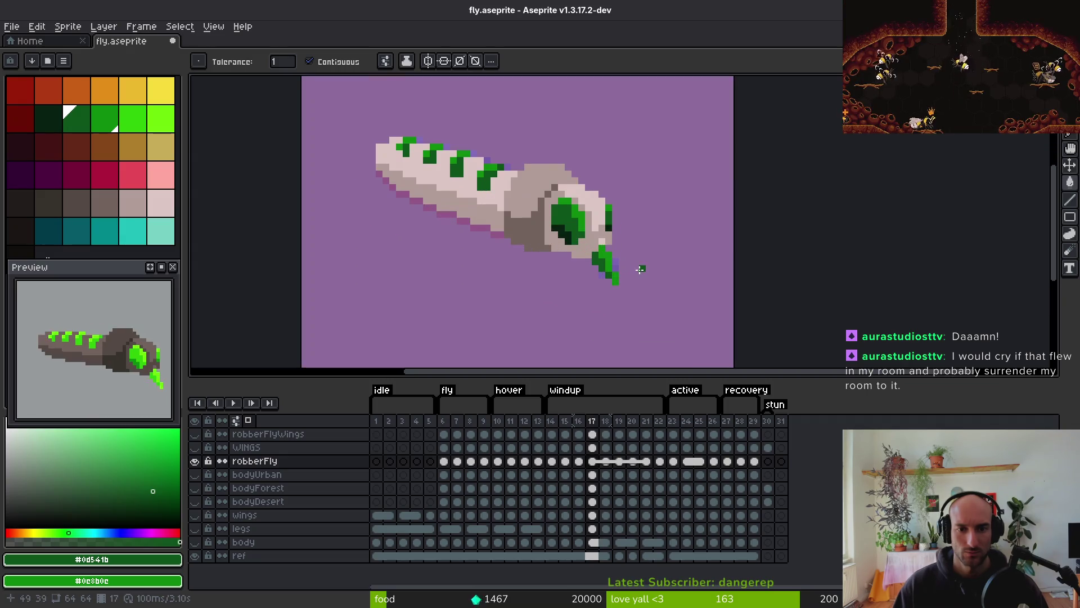
# Copy frame 17's mouthpart tip into frame 18, comparing neighbouring frames
pyautogui.press('alt')
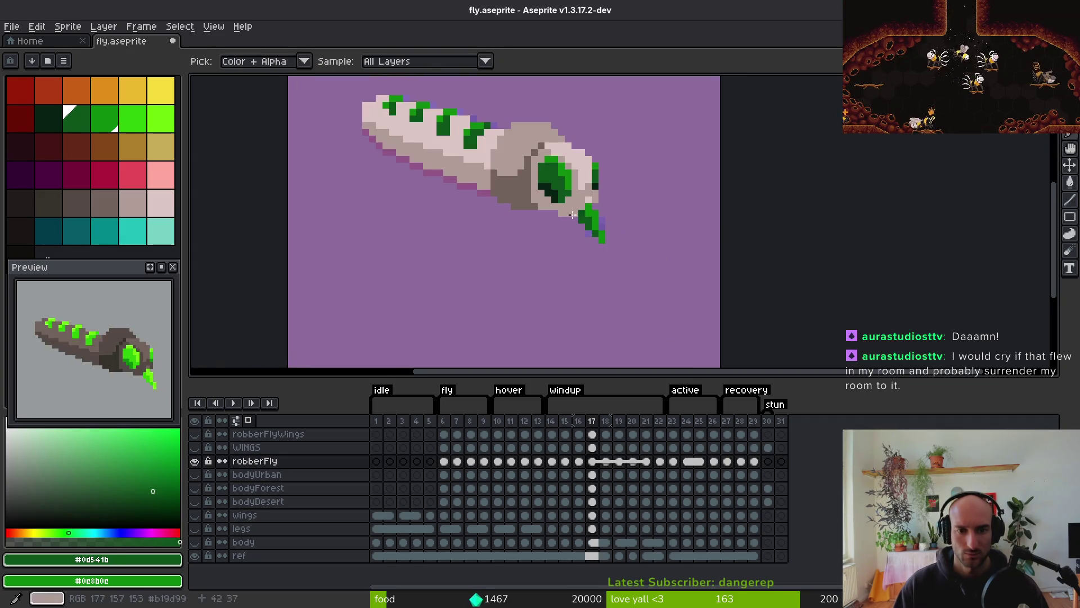
pyautogui.moveTo(571, 197); pyautogui.dragTo(622, 259)
pyautogui.press('alt')
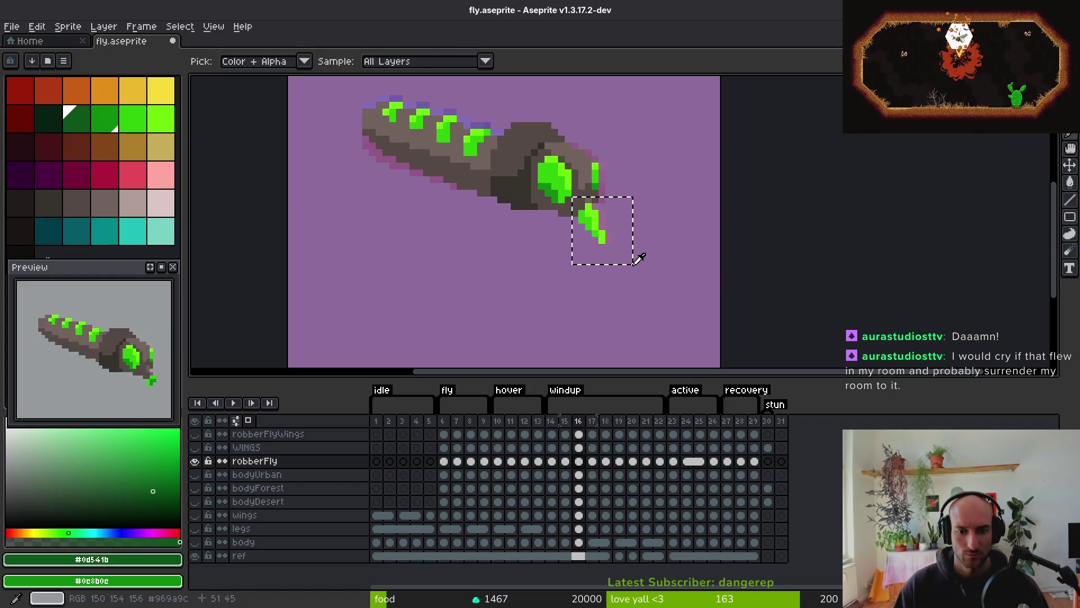
pyautogui.press('.')
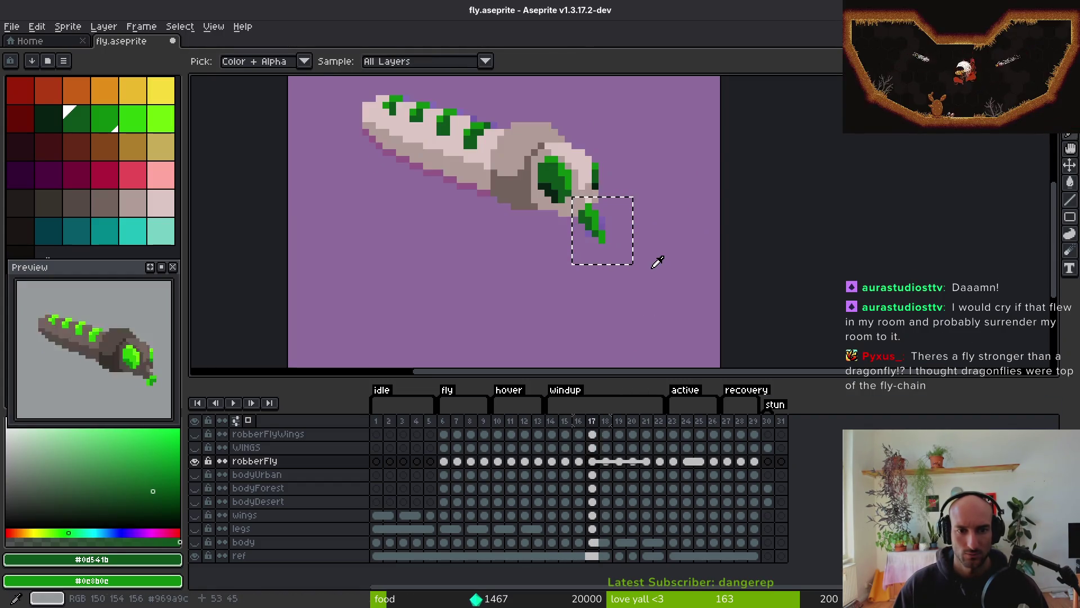
pyautogui.press('.')
pyautogui.press('.')
pyautogui.press('.')
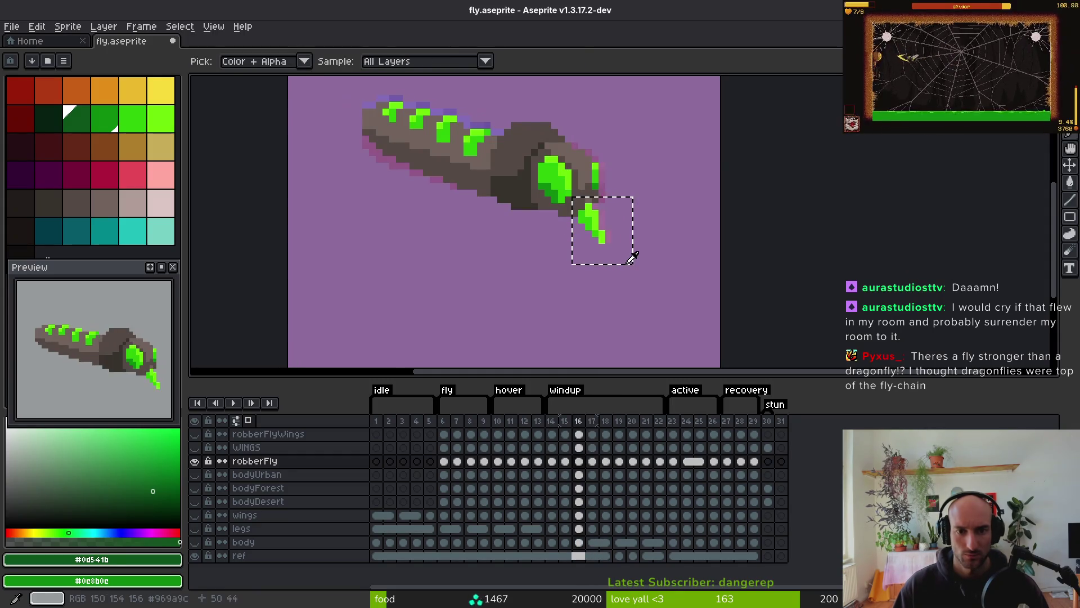
pyautogui.press('.')
pyautogui.press('.')
pyautogui.click(624, 271)
pyautogui.press('b')
pyautogui.scroll(4, 661, 197)
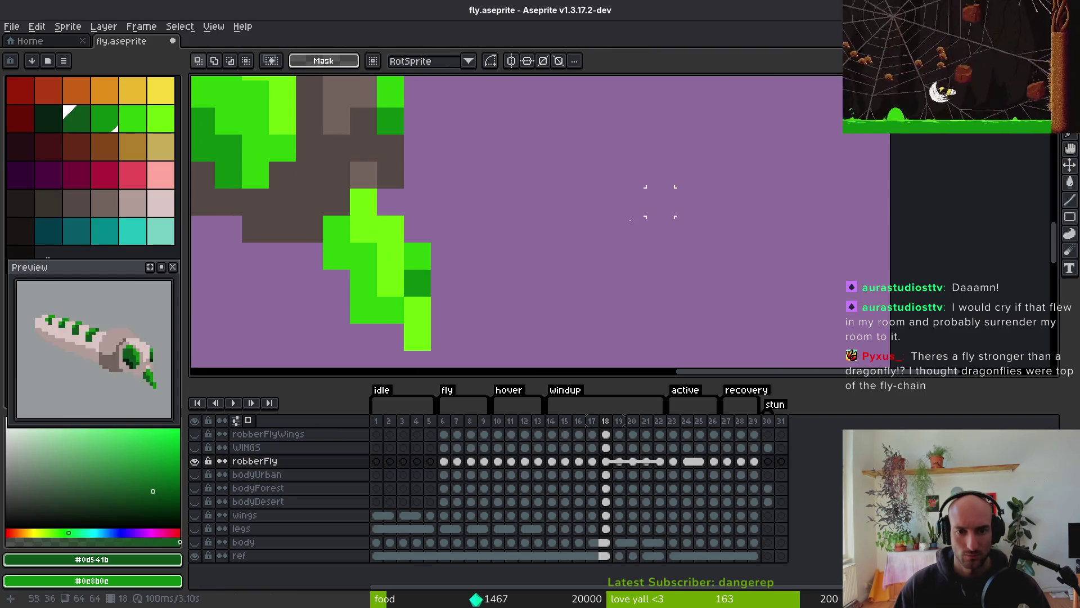
pyautogui.scroll(-2, 442, 229)
pyautogui.hscroll(-5, 442, 230)
pyautogui.press('.')
pyautogui.press('.')
pyautogui.press('.')
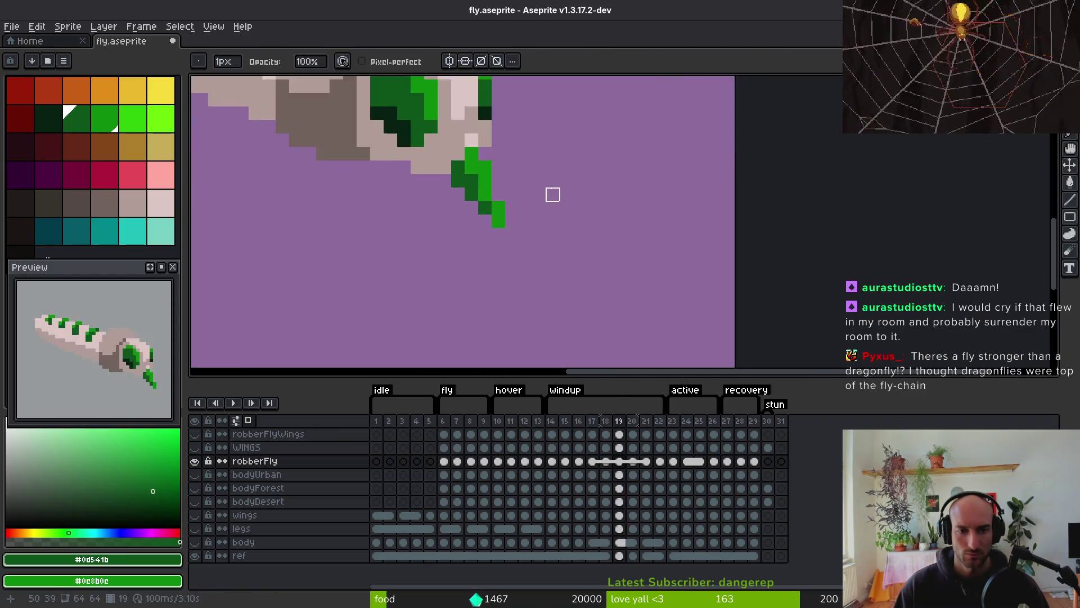
# On active frame 23, add a mid green pixel beside the mouthpart tip
pyautogui.press('i')
pyautogui.press('.')
pyautogui.scroll(-3, 639, 259)
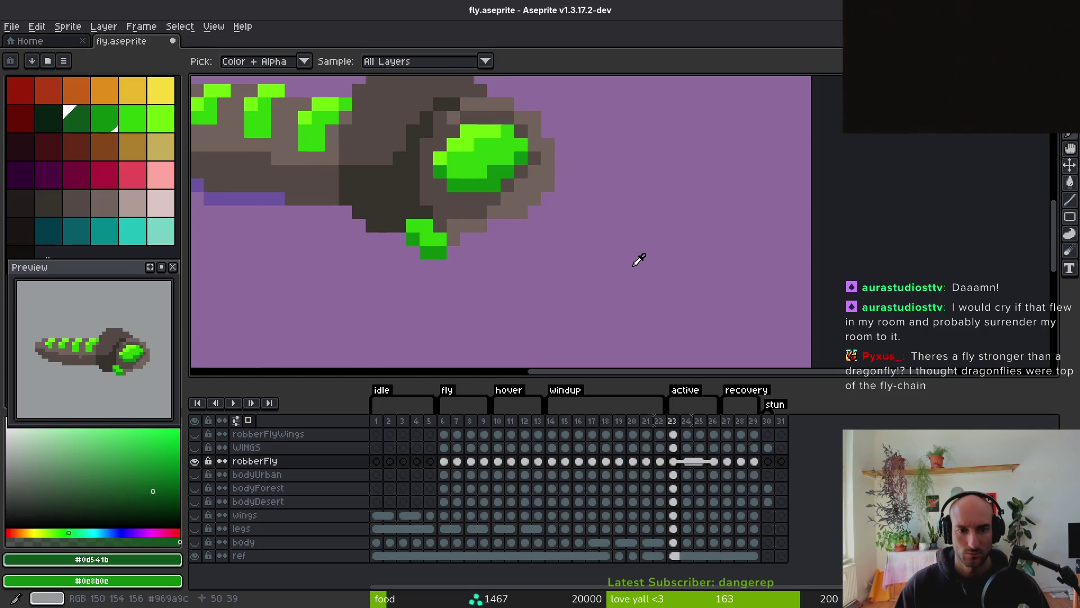
pyautogui.scroll(4, 563, 253)
pyautogui.click(560, 222)
pyautogui.press('b')
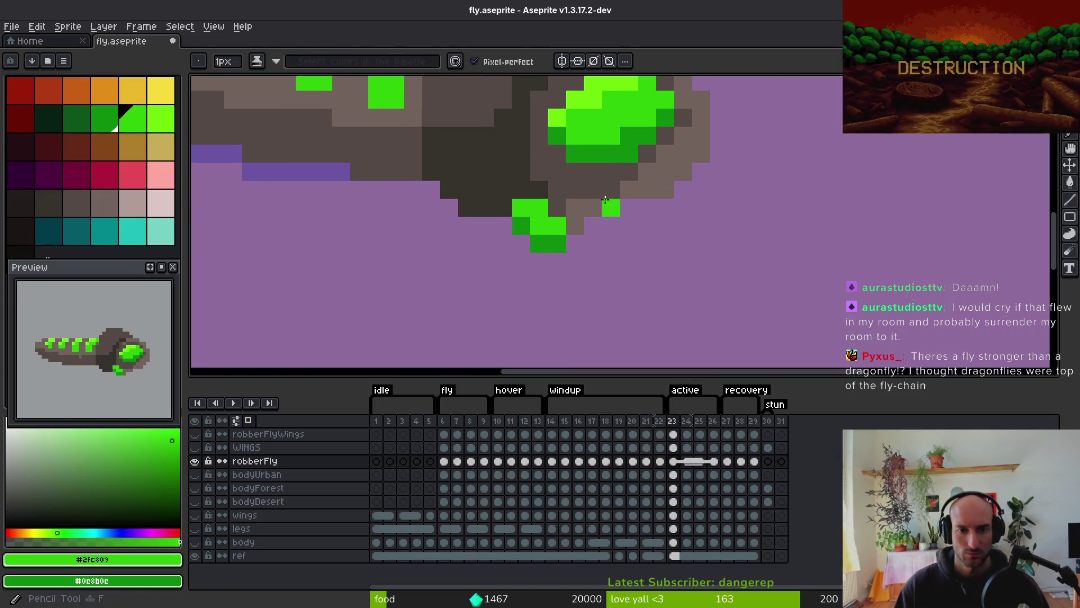
pyautogui.click(597, 204)
pyautogui.scroll(-3, 597, 205)
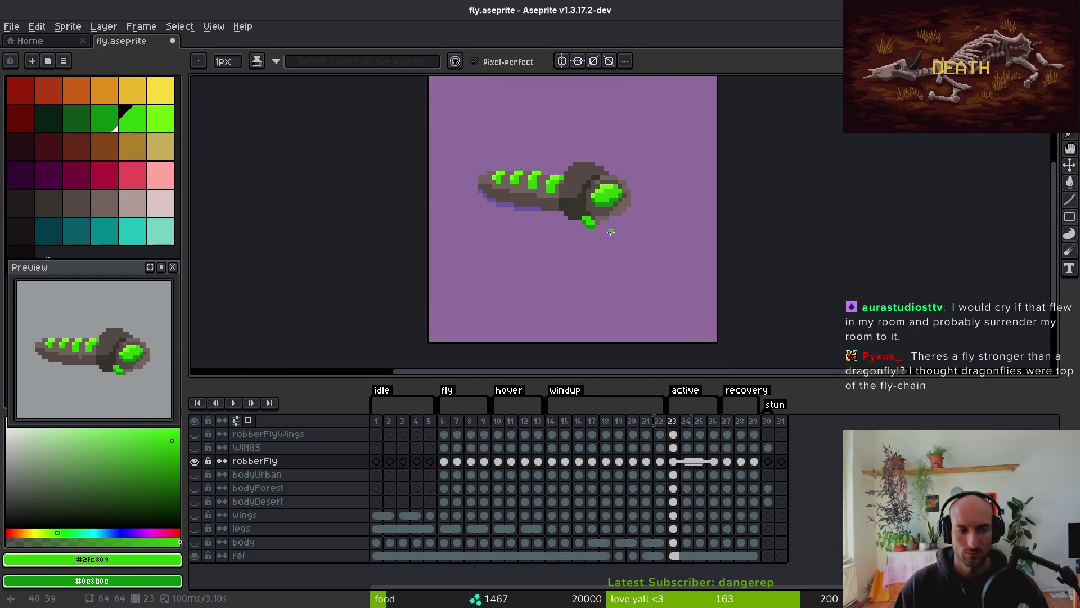
pyautogui.scroll(3, 609, 232)
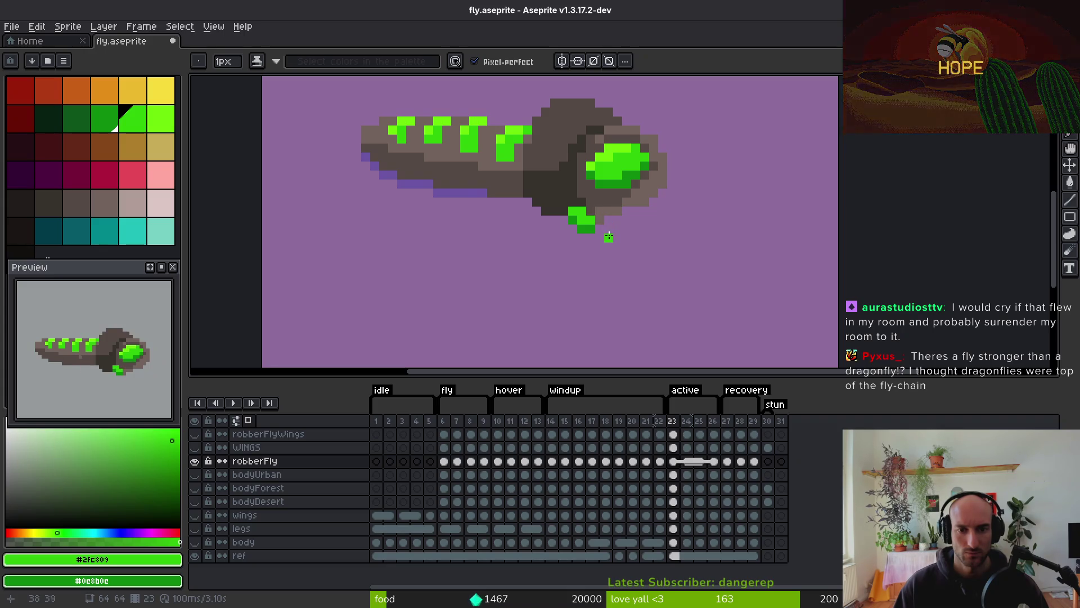
pyautogui.scroll(-2, 609, 237)
pyautogui.scroll(3, 607, 216)
# Borrow lime and mid green from frame 22 and pencil a bright green diagonal tip
pyautogui.press('Left')
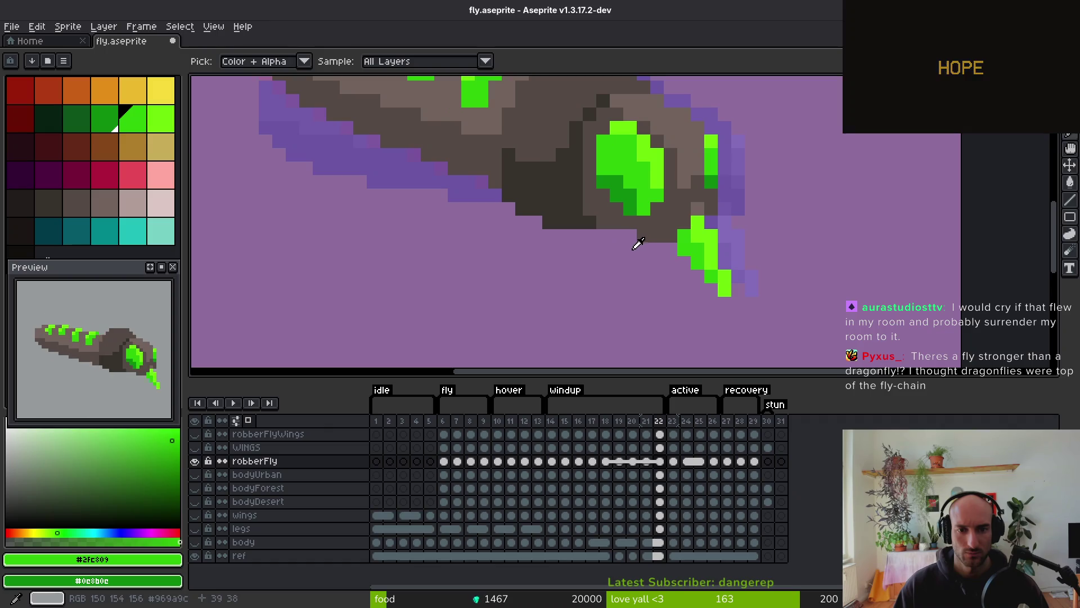
pyautogui.click(710, 229)
pyautogui.rightClick(692, 242)
pyautogui.press('Right')
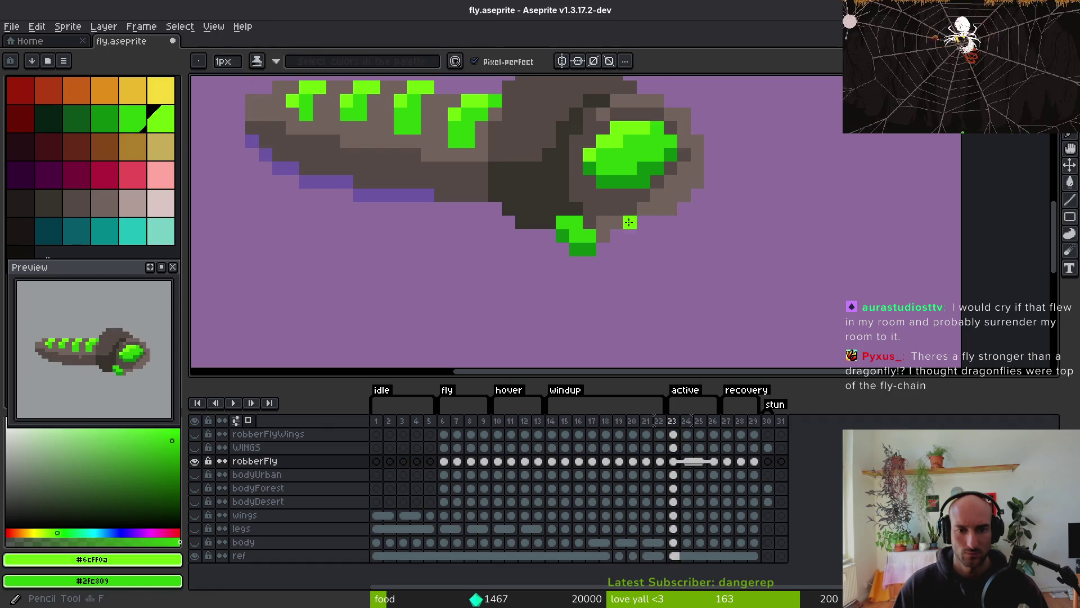
pyautogui.click(603, 222)
pyautogui.moveTo(590, 236); pyautogui.dragTo(575, 234)
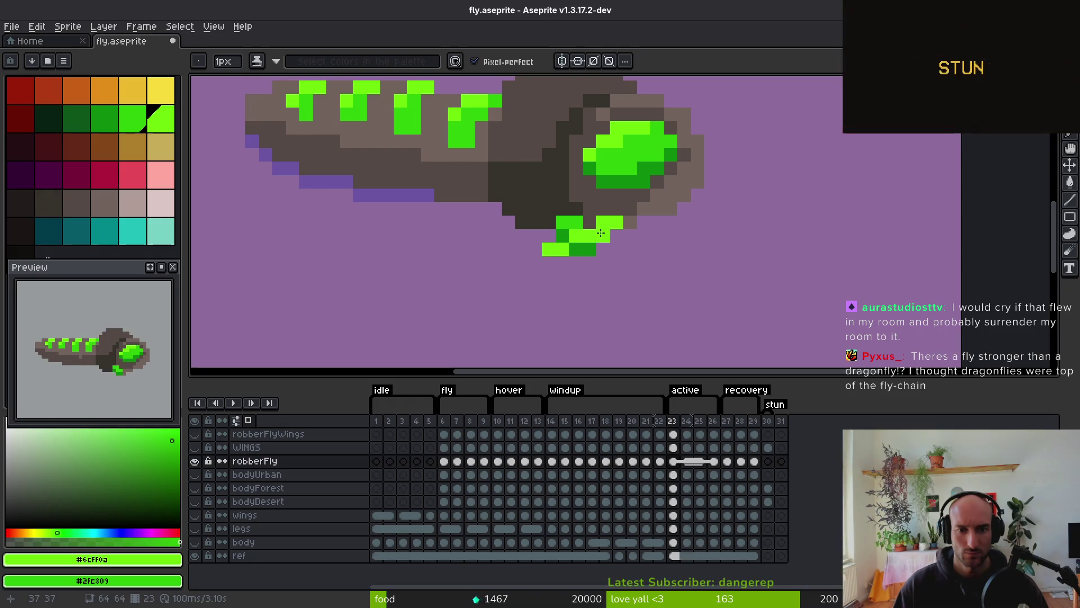
pyautogui.moveTo(563, 258); pyautogui.dragTo(587, 250)
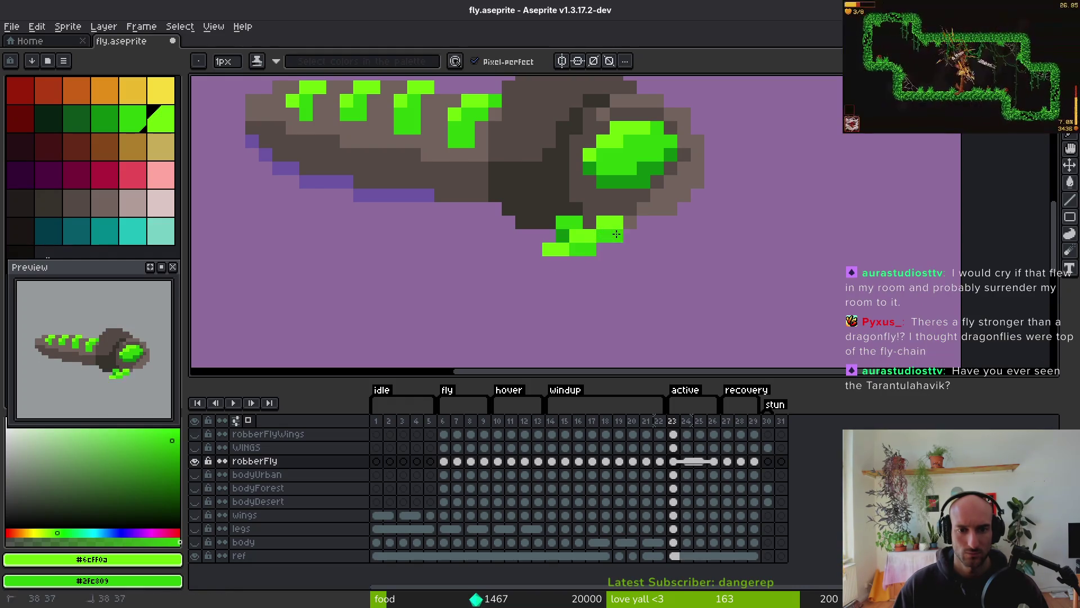
# Erase stray pixels and patch the head with dark brown
pyautogui.press('e')
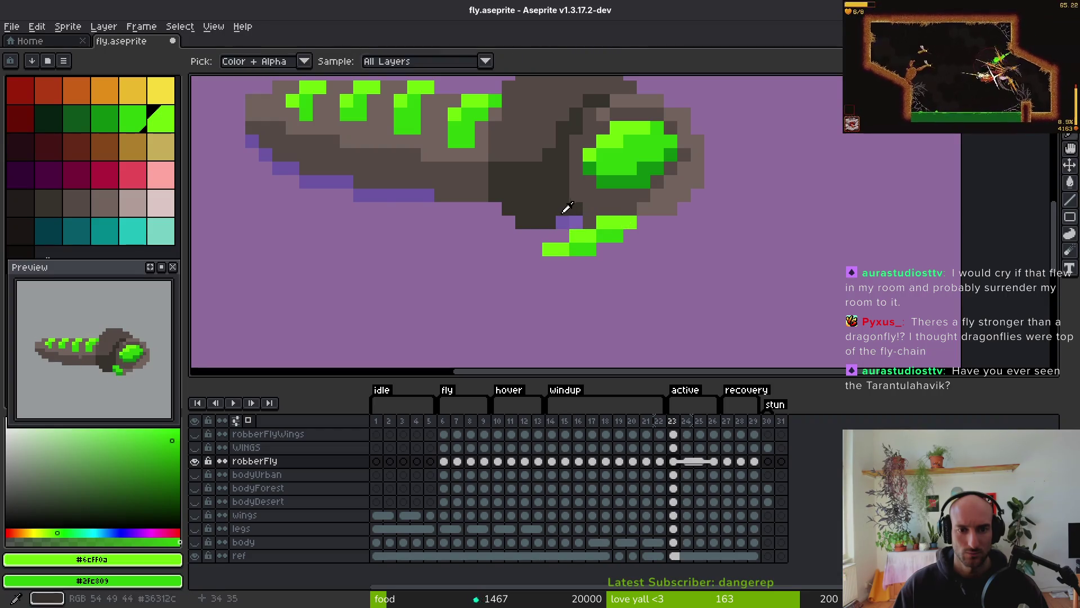
pyautogui.keyDown('alt'); pyautogui.click(567, 212); pyautogui.keyUp('alt')
pyautogui.press('b')
pyautogui.scroll(-2, 635, 276)
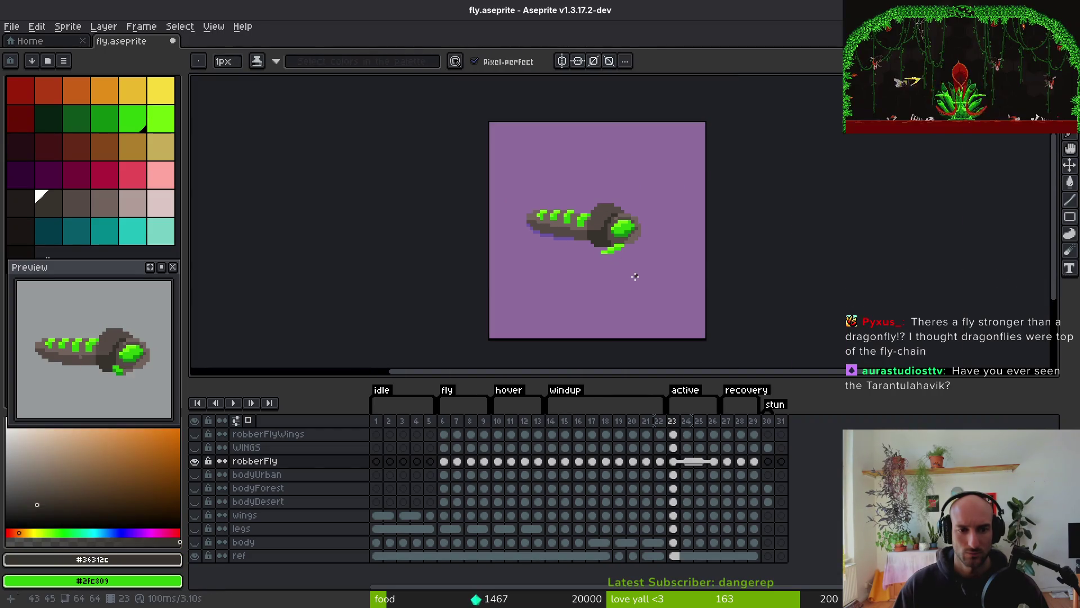
pyautogui.scroll(-2, 635, 277)
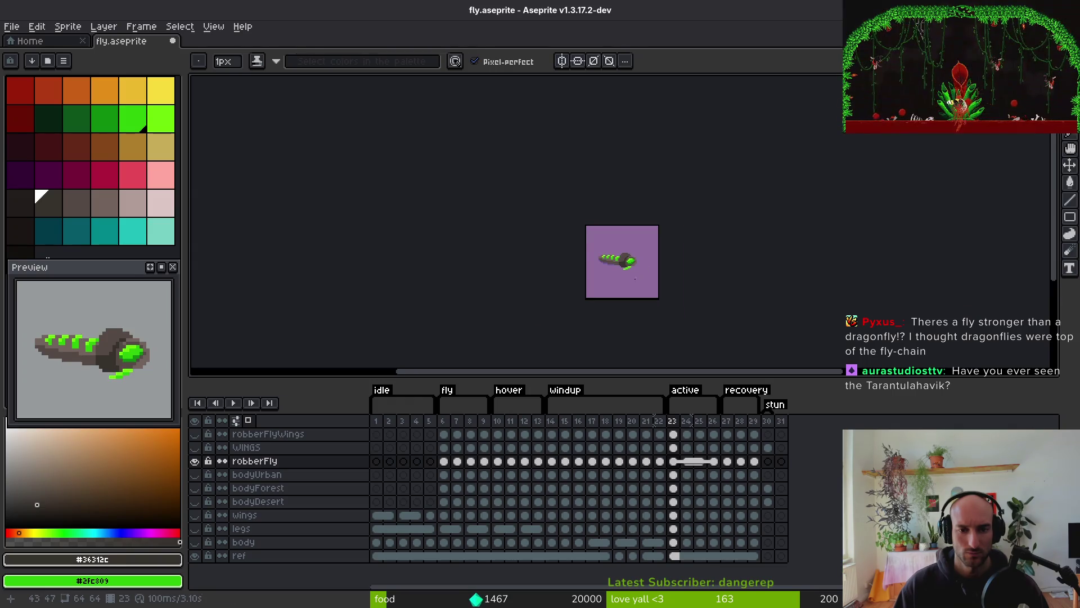
pyautogui.press('i')
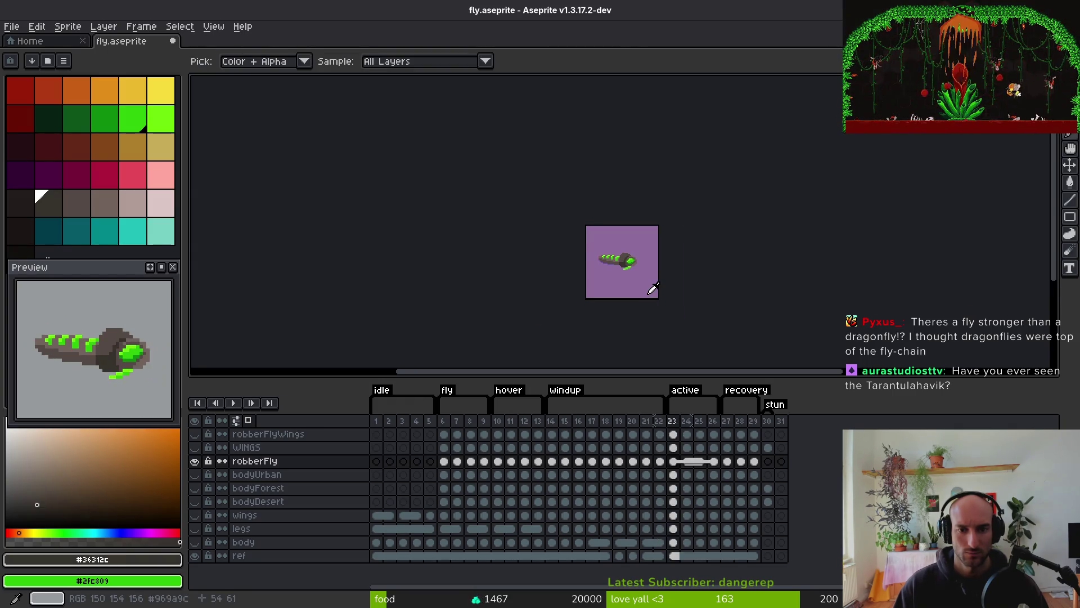
pyautogui.press('b')
pyautogui.scroll(5, 632, 265)
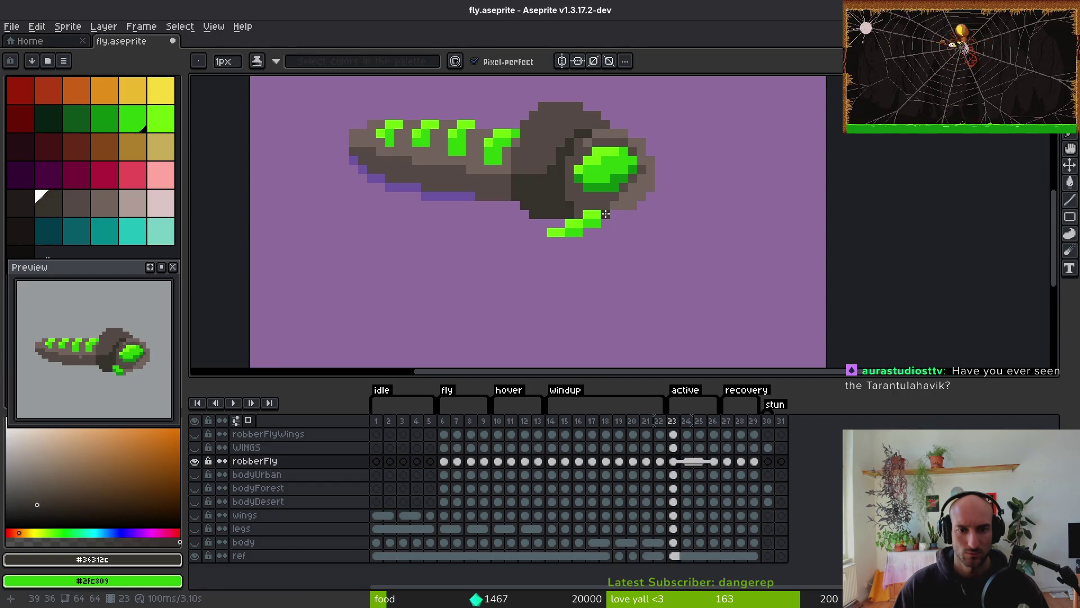
# Lasso the green tip and nudge it one pixel left
pyautogui.hotkey('shift', 'w')
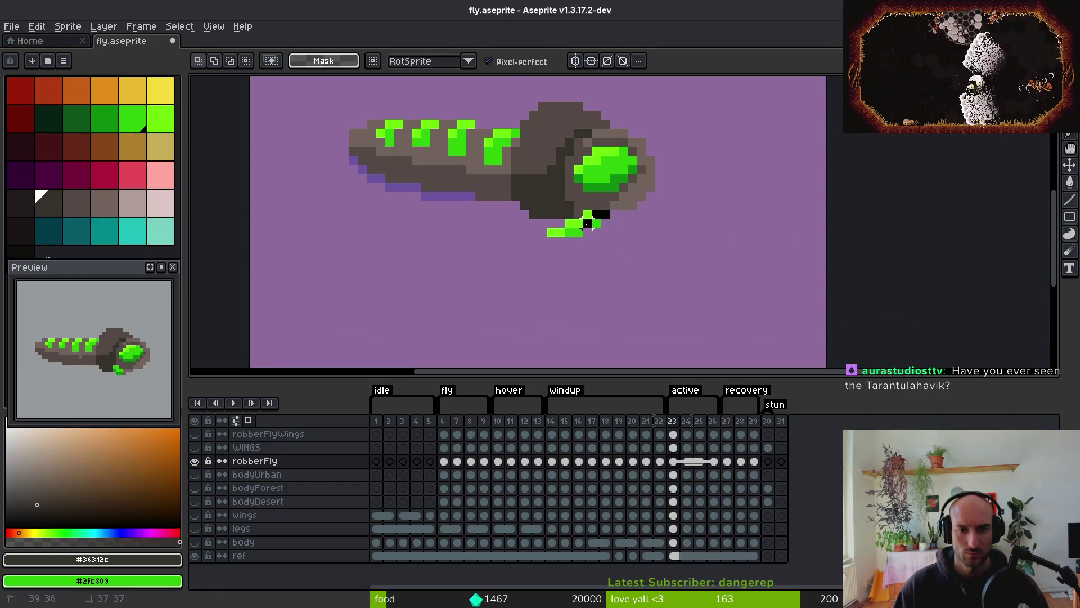
pyautogui.scroll(3, 602, 223)
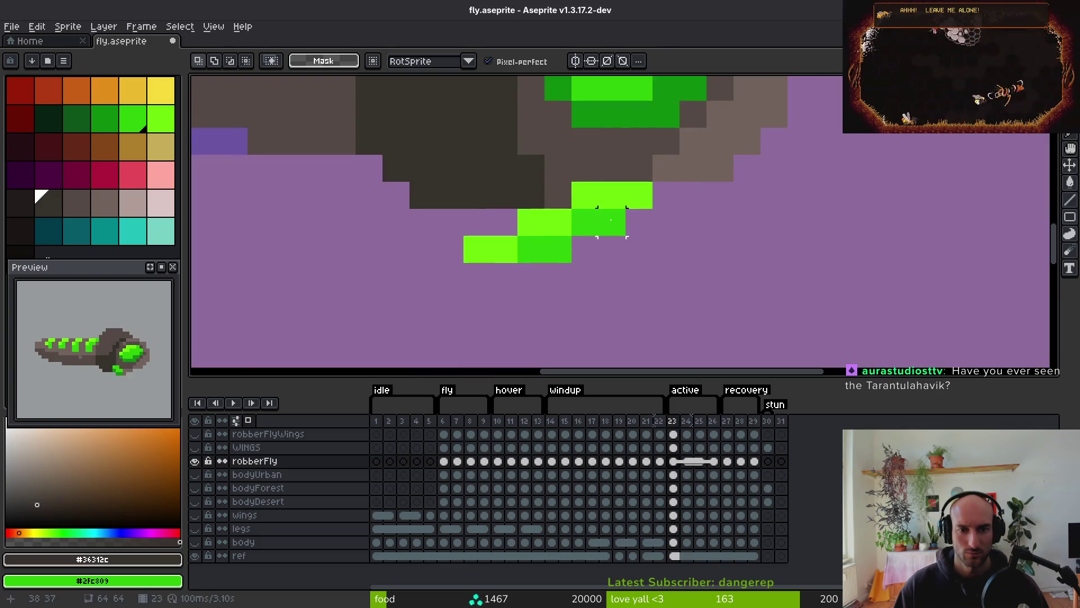
pyautogui.moveTo(585, 195)
pyautogui.mouseDown()
pyautogui.moveTo(612, 195)
pyautogui.moveTo(495, 225)
pyautogui.moveTo(681, 265)
pyautogui.moveTo(640, 222)
pyautogui.mouseUp()
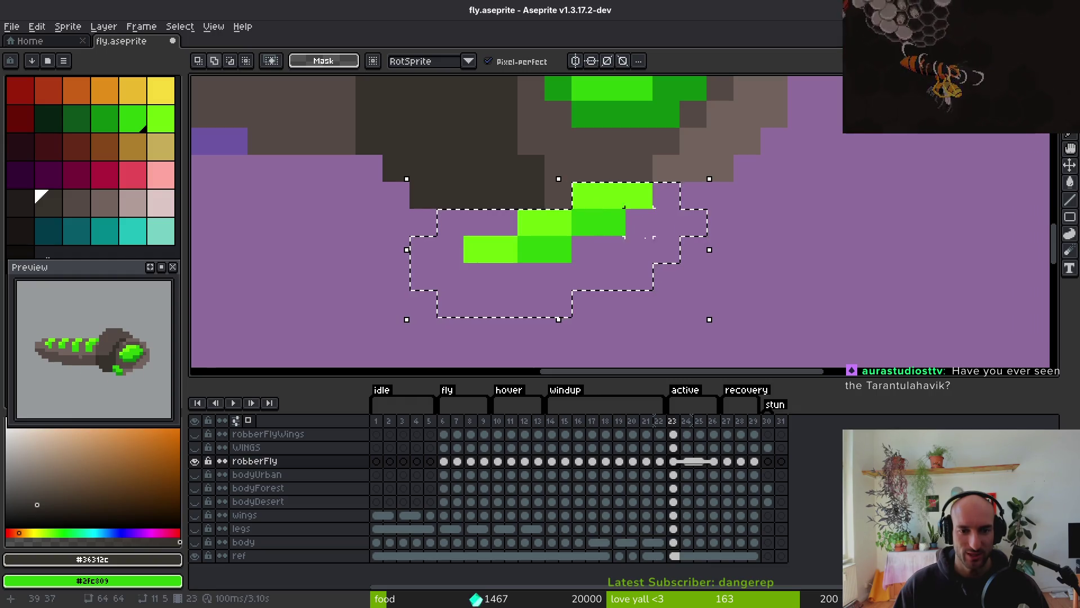
pyautogui.click(624, 211)
pyautogui.press('Left')
pyautogui.press('b')
# Fill the gap beside the tip with light brown and save fly.aseprite
pyautogui.keyDown('alt'); pyautogui.click(699, 156); pyautogui.keyUp('alt')
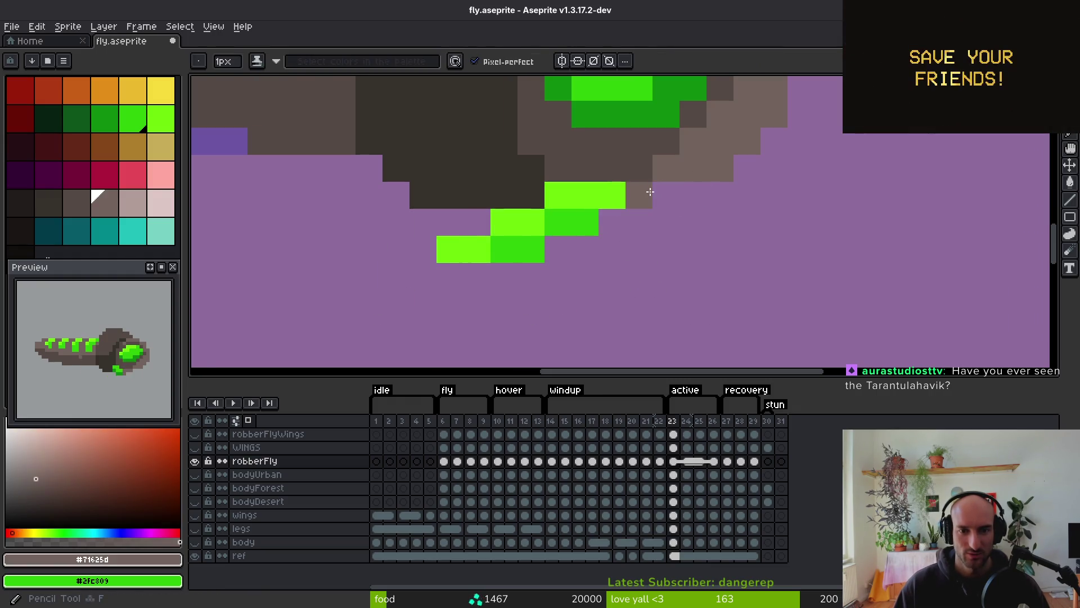
pyautogui.click(661, 195)
pyautogui.scroll(-5, 695, 236)
pyautogui.hotkey('ctrl', 's')
pyautogui.scroll(-3, 696, 236)
pyautogui.press('i')
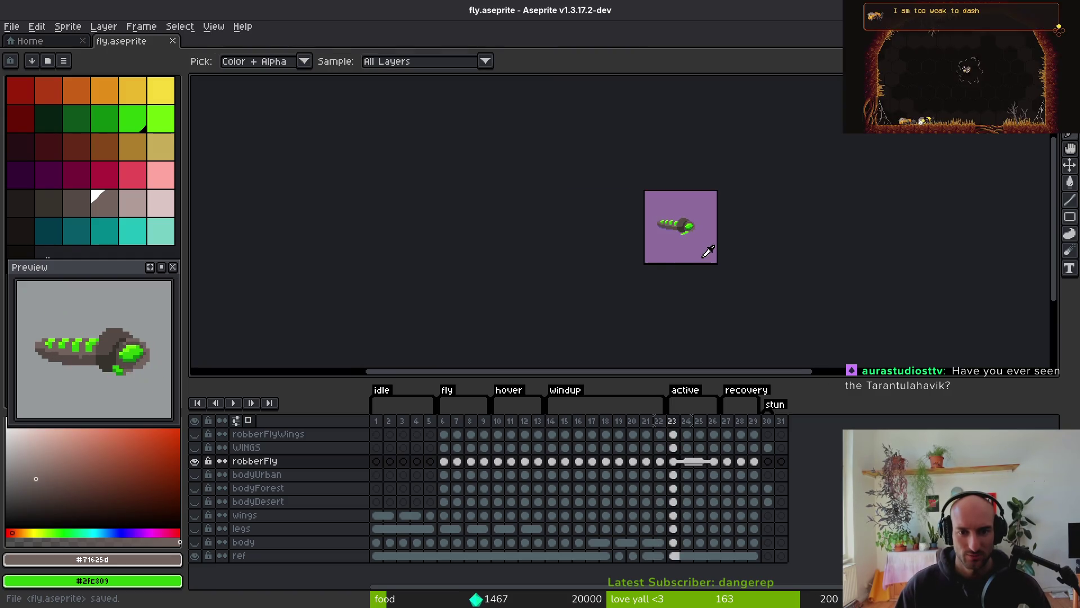
pyautogui.press('b')
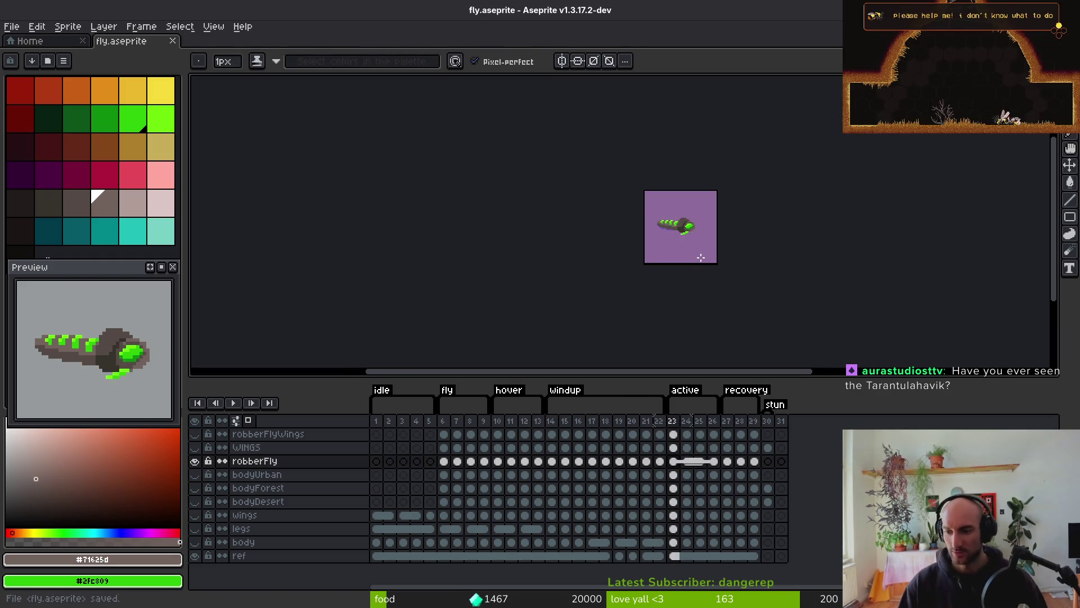
pyautogui.hscroll(2, 629, 204)
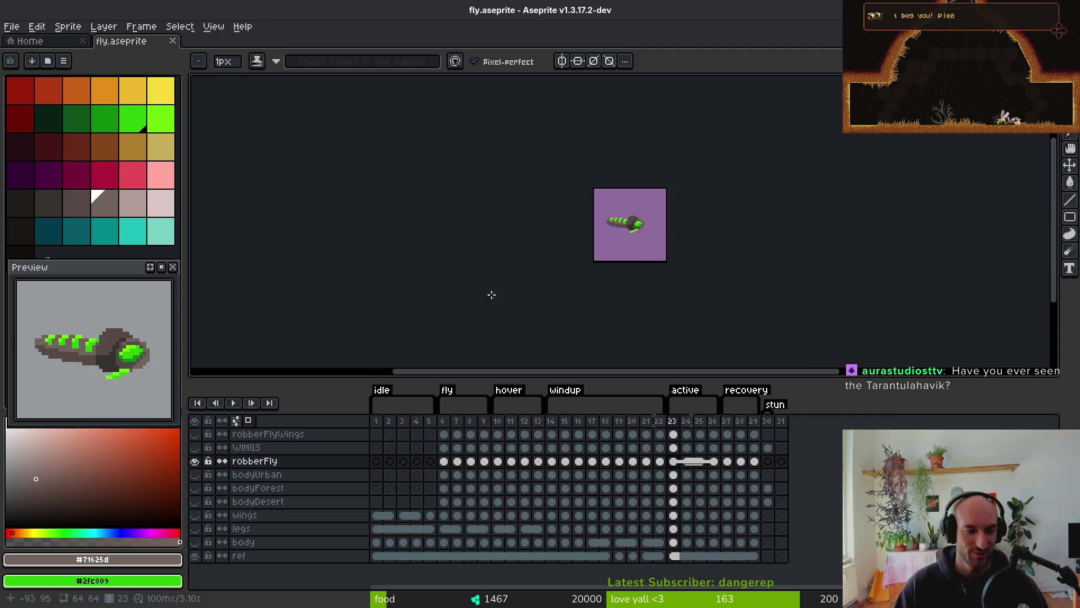
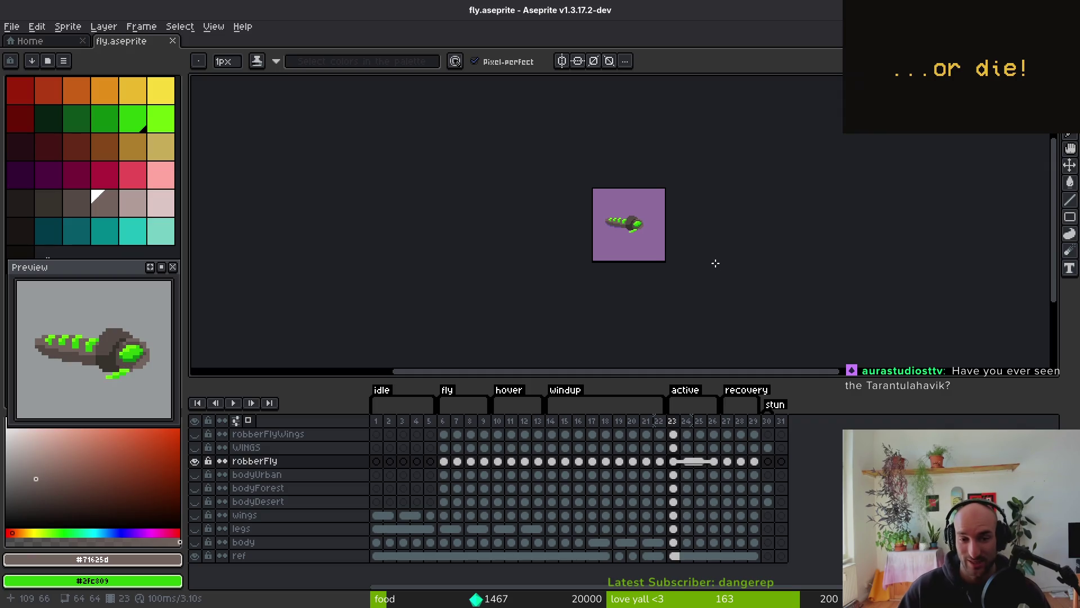
# On frame 24, lasso the leg pixels below the fly and move them into place
pyautogui.scroll(5, 715, 263)
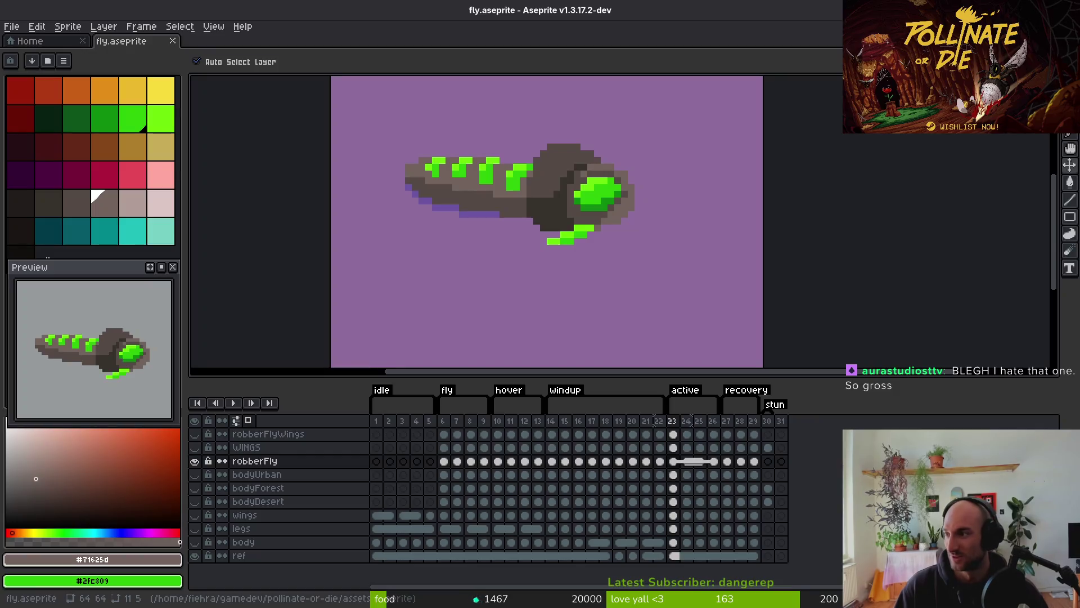
pyautogui.press('b')
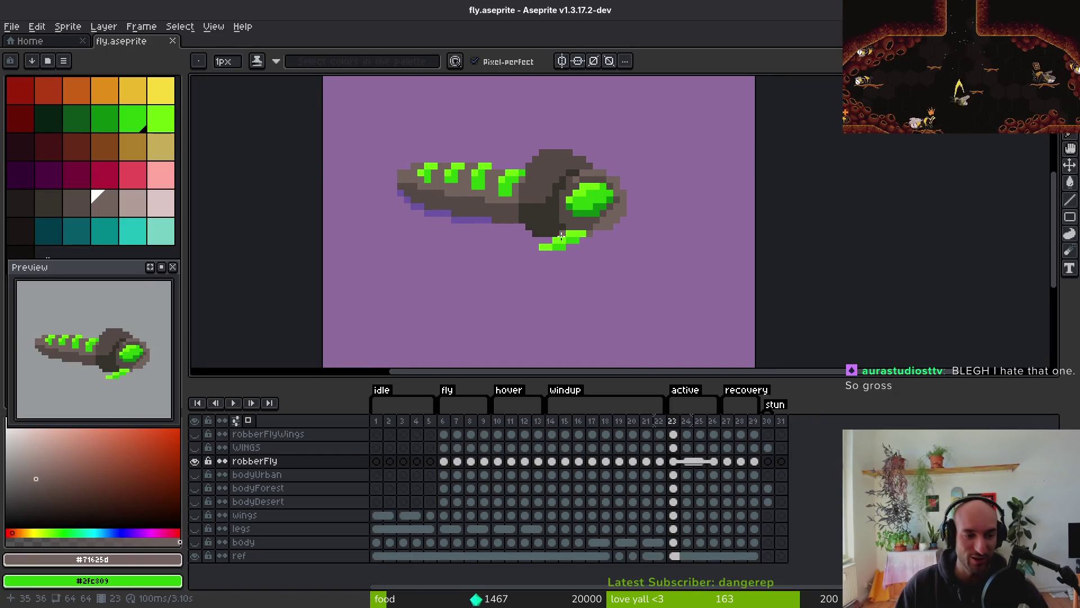
pyautogui.scroll(3, 589, 246)
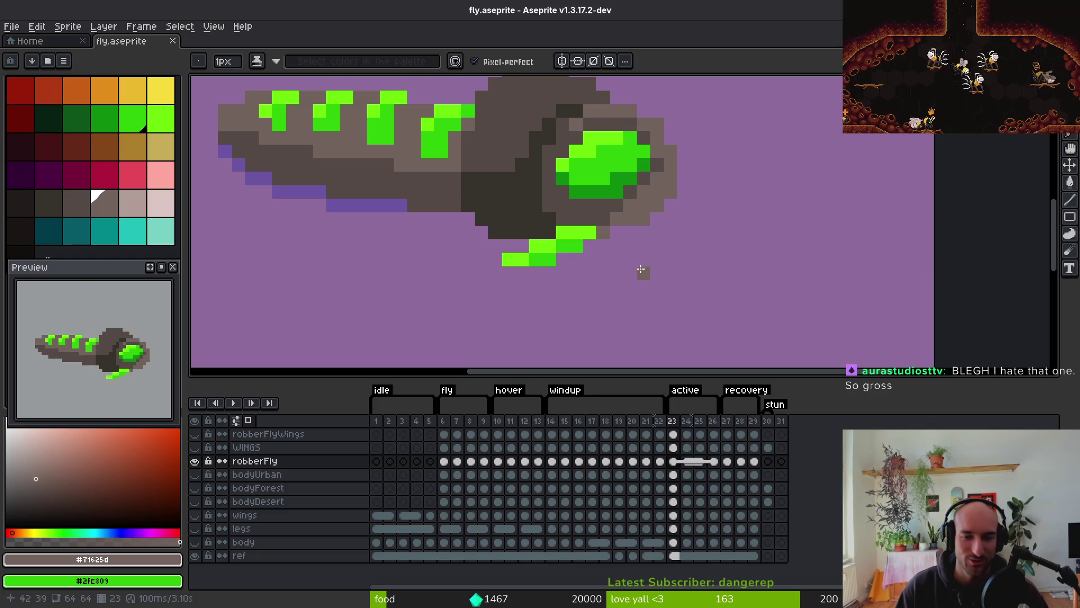
pyautogui.scroll(-1, 647, 271)
pyautogui.scroll(-1, 619, 273)
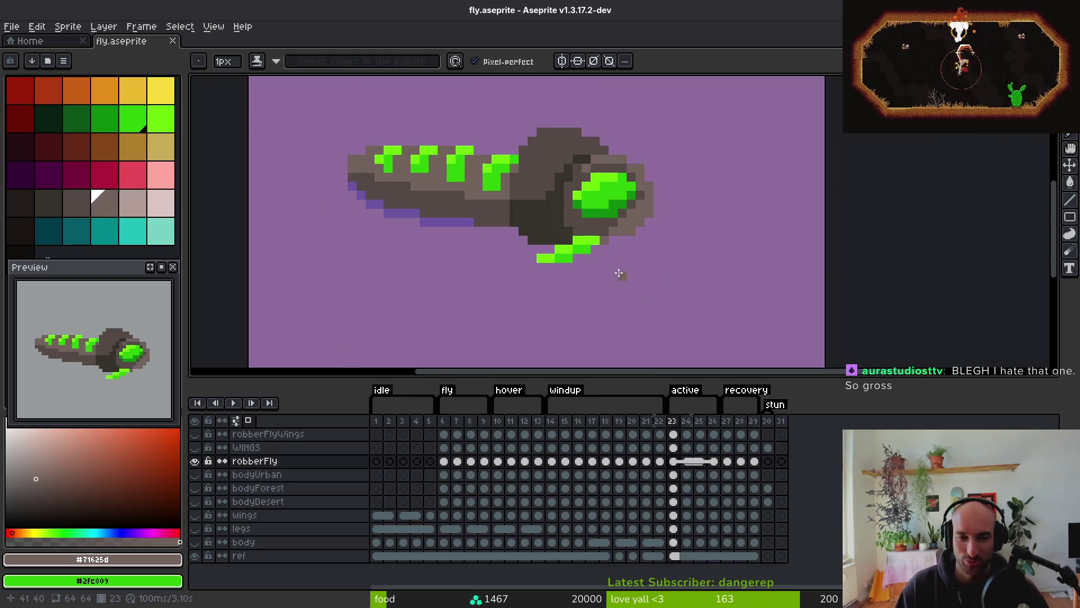
pyautogui.scroll(2, 631, 283)
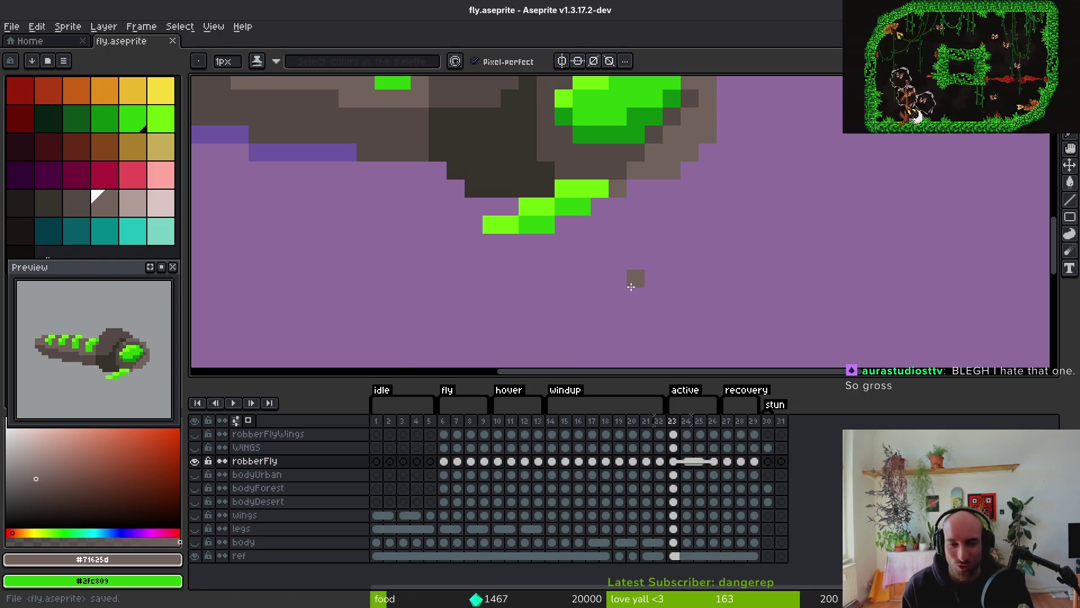
pyautogui.scroll(-1, 613, 294)
pyautogui.scroll(1, 646, 272)
pyautogui.press('q')
pyautogui.moveTo(506, 198)
pyautogui.mouseDown()
pyautogui.moveTo(724, 239)
pyautogui.moveTo(685, 203)
pyautogui.mouseUp()
pyautogui.press('.')
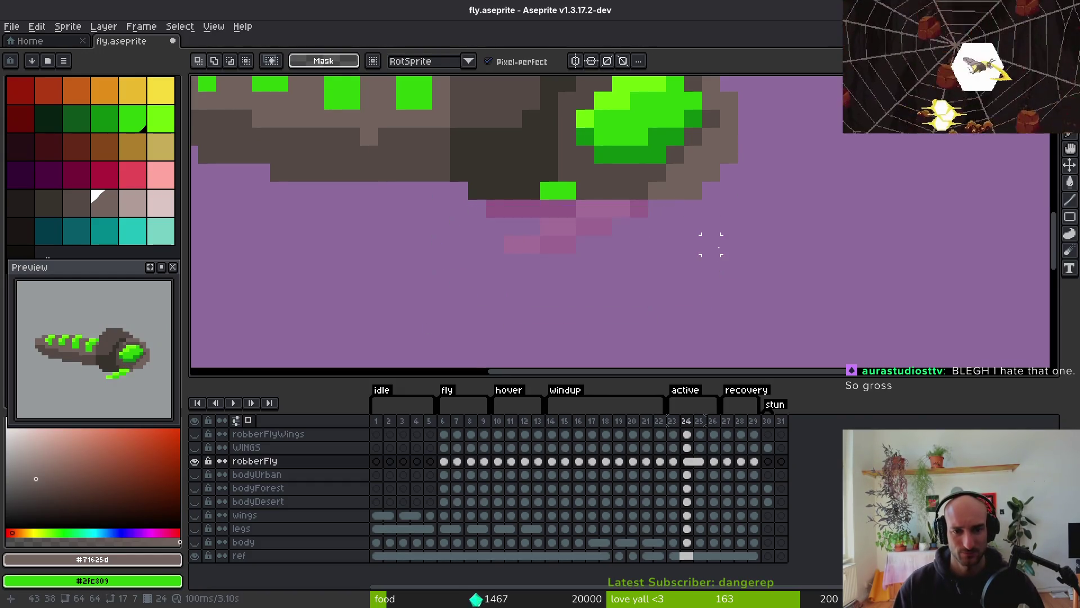
pyautogui.moveTo(712, 251); pyautogui.dragTo(724, 253)
pyautogui.press('Return')
# Paint the stray green leg pixels with the dark body colour on frames 24 and 27
pyautogui.scroll(1, 585, 172)
pyautogui.keyDown('alt'); pyautogui.click(461, 209); pyautogui.keyUp('alt')
pyautogui.moveTo(549, 210); pyautogui.dragTo(500, 212)
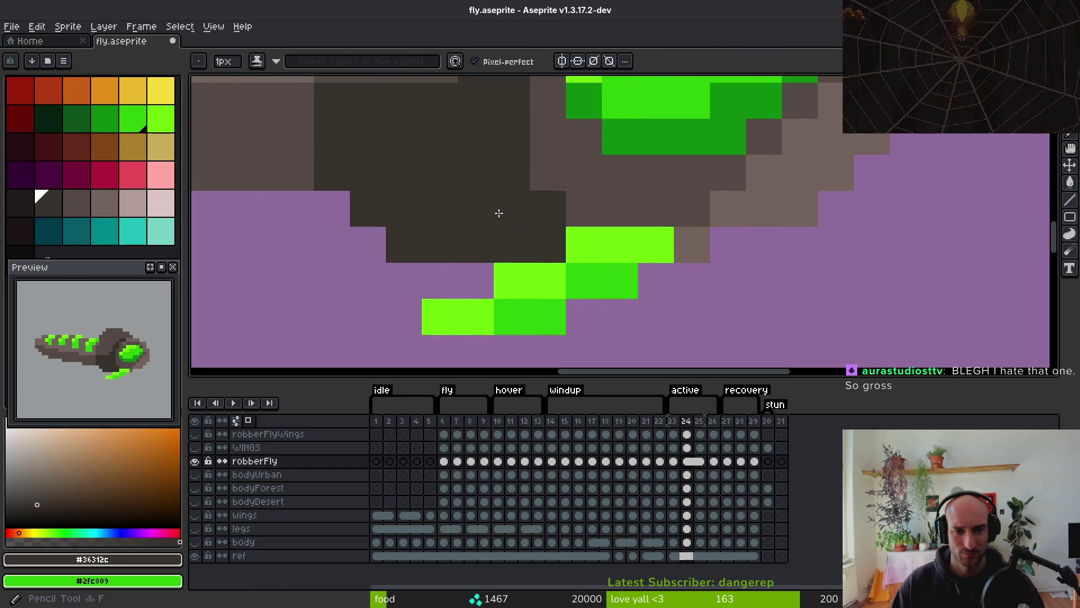
pyautogui.scroll(-2, 644, 268)
pyautogui.press('.')
pyautogui.press('.')
pyautogui.press('.')
pyautogui.scroll(4, 647, 268)
pyautogui.click(632, 257)
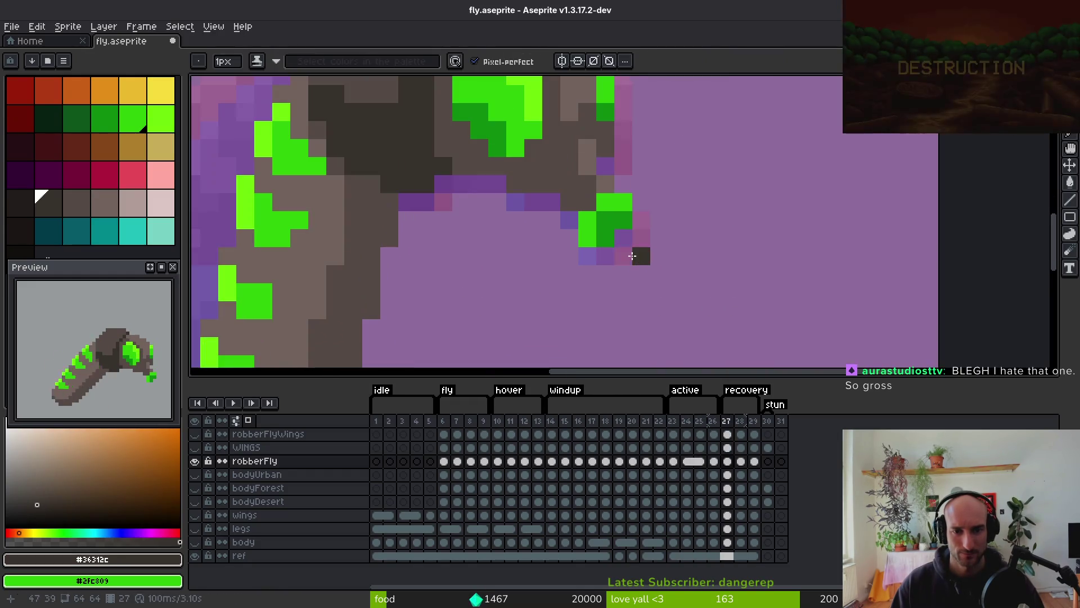
# Take the green leg from frame 22 and paste it into frame 27, nudged up-left
pyautogui.click(662, 465)
pyautogui.press('m')
pyautogui.moveTo(541, 192); pyautogui.dragTo(706, 357)
pyautogui.click(731, 462)
pyautogui.hotkey('ctrl', 'v')
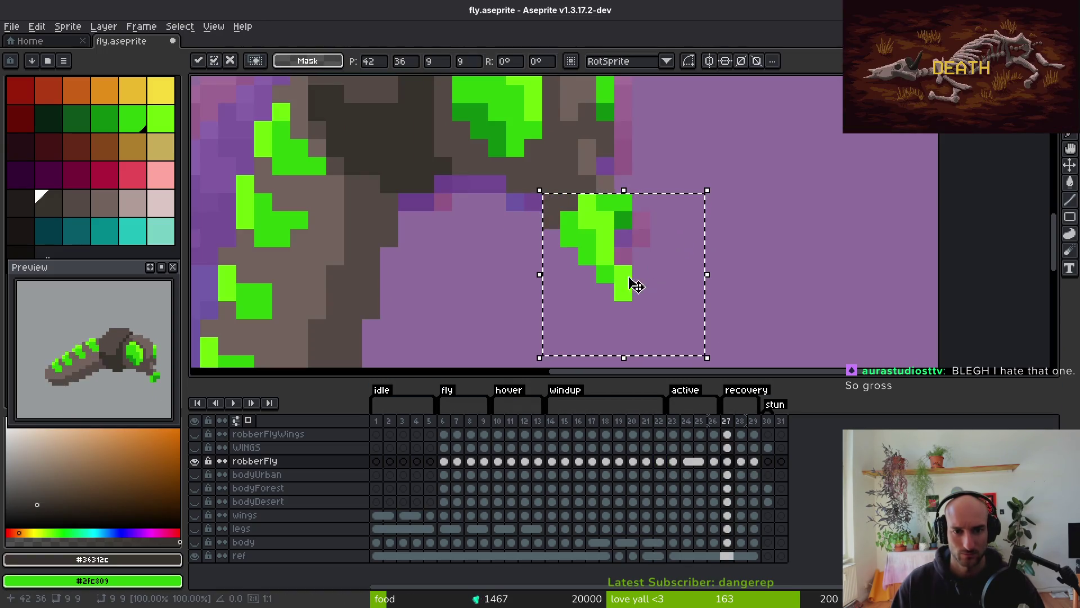
pyautogui.moveTo(632, 282); pyautogui.dragTo(603, 248)
pyautogui.press('e')
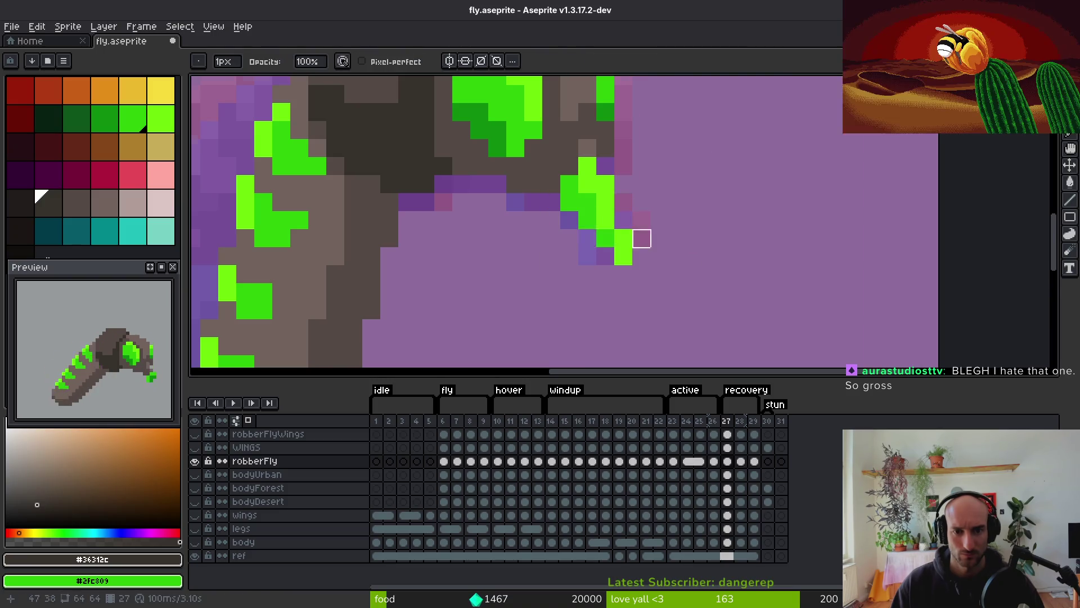
# Paste the same leg into frames 28 and 29, nudging it one pixel up on frame 29
pyautogui.scroll(-3, 641, 238)
pyautogui.press('.')
pyautogui.hotkey('ctrl', 'v')
pyautogui.scroll(3, 641, 254)
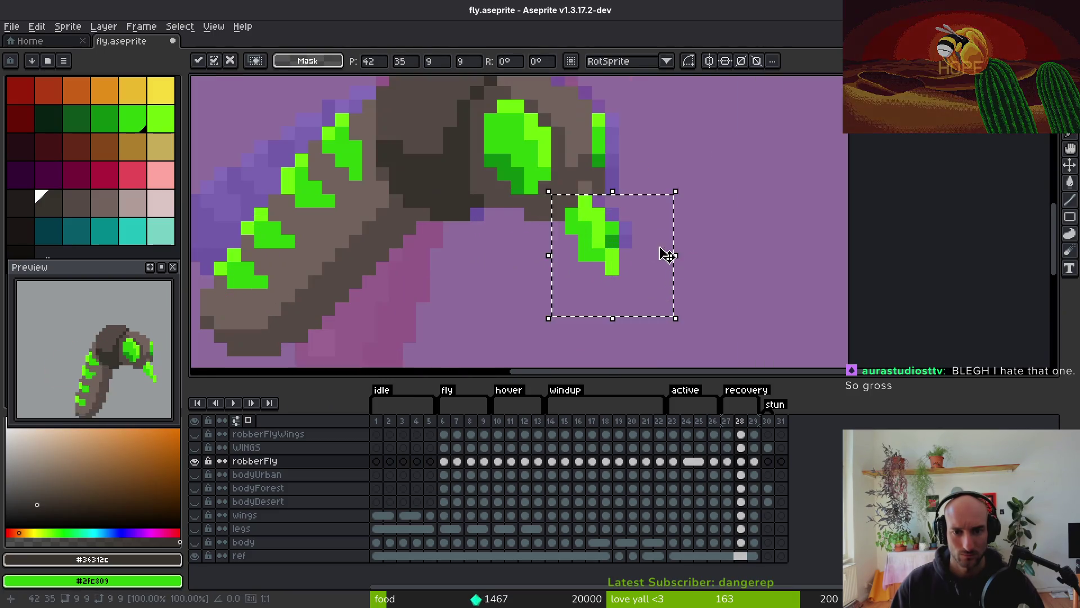
pyautogui.press('e')
pyautogui.scroll(-3, 619, 253)
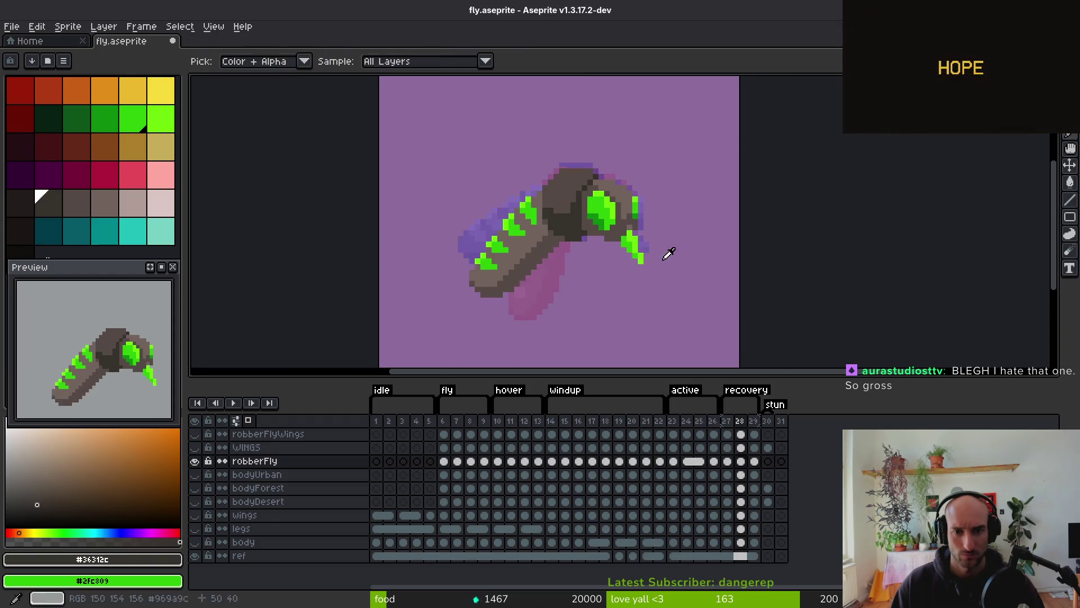
pyautogui.scroll(3, 656, 260)
pyautogui.press('.')
pyautogui.hotkey('ctrl', 'v')
pyautogui.moveTo(598, 248)
pyautogui.mouseDown()
pyautogui.moveTo(598, 228)
pyautogui.moveTo(616, 228)
pyautogui.mouseUp()
pyautogui.press('Return')
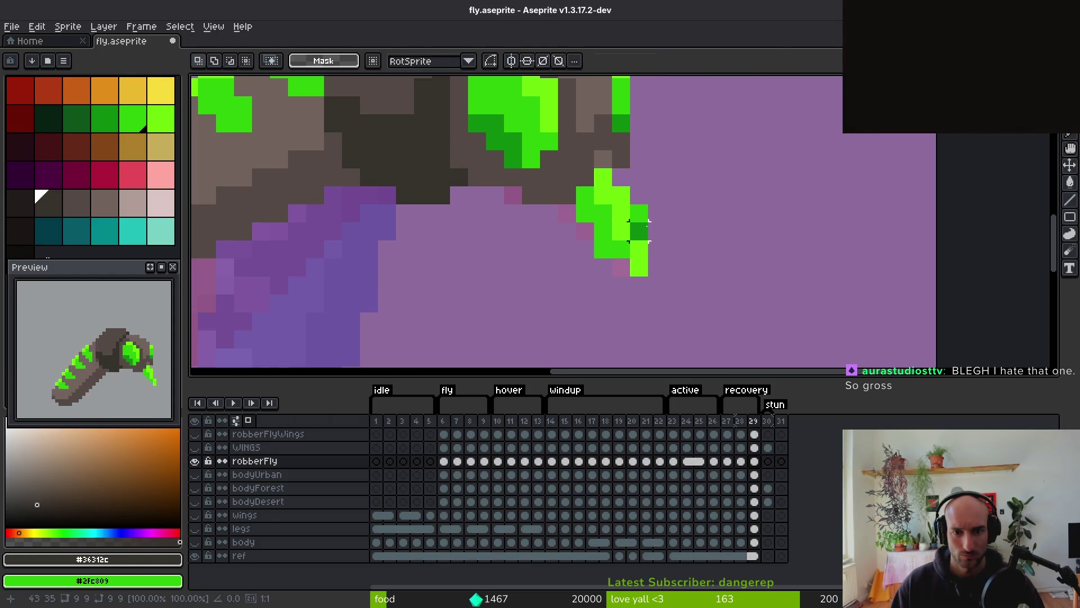
# Save fly.aseprite and play the animation to check the legs
pyautogui.hotkey('ctrl', 's')
pyautogui.scroll(-4, 683, 274)
pyautogui.press('i')
pyautogui.press('Return')
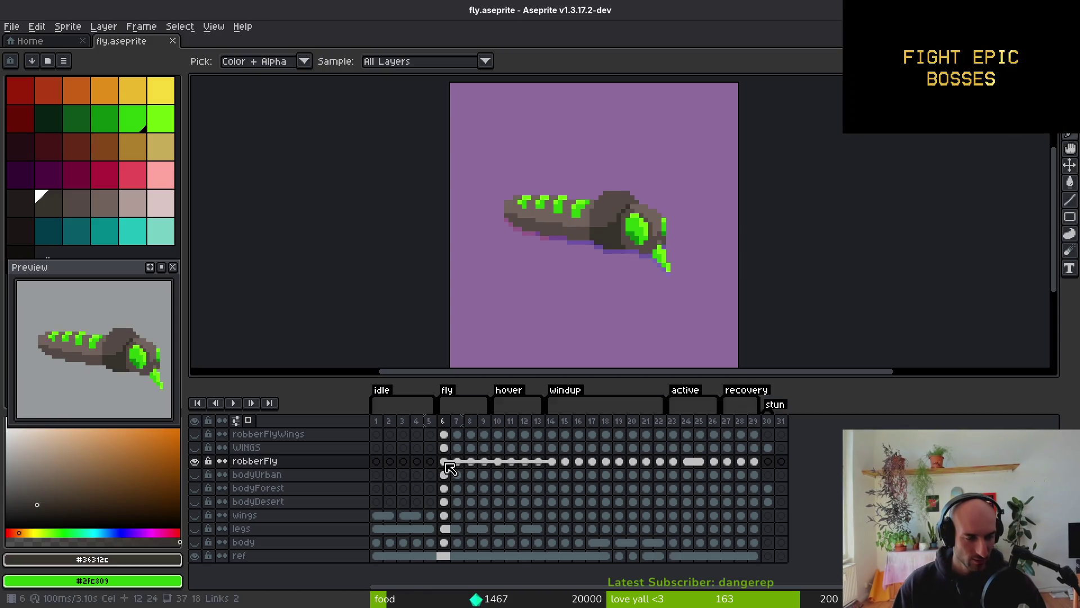
# Toggle the WINGS layer on and off, then show robberFlyWings and select its frames 6–23
pyautogui.press('b')
pyautogui.scroll(-4, 606, 271)
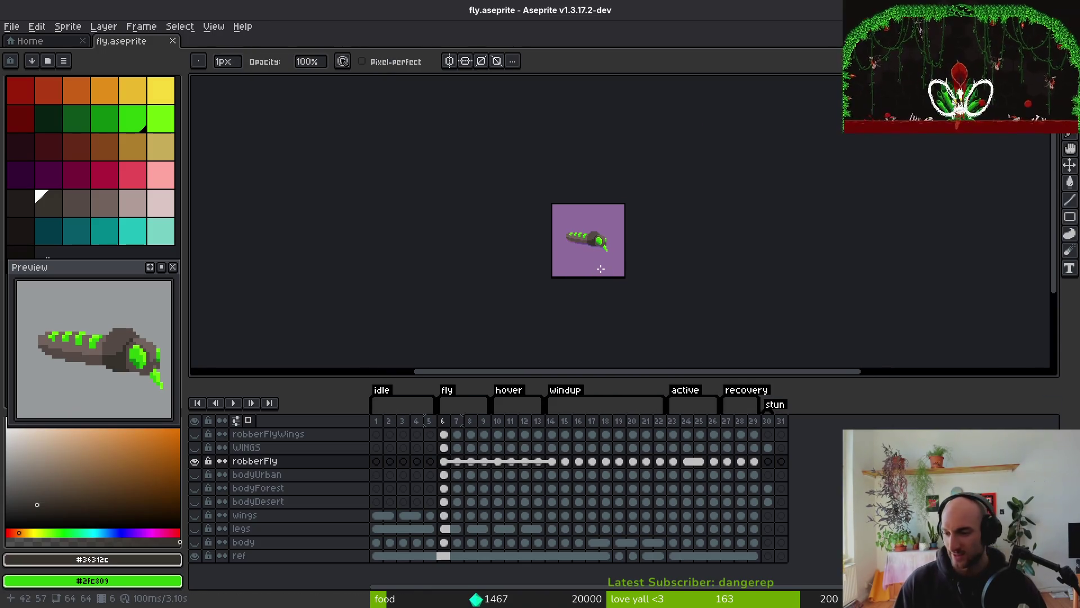
pyautogui.press('i')
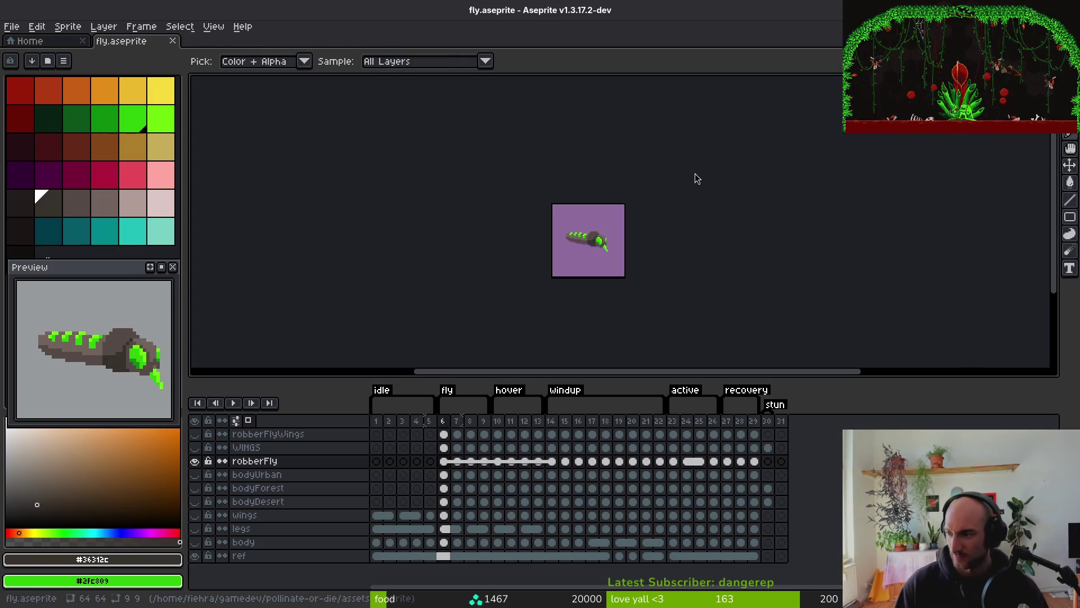
pyautogui.press('b')
pyautogui.click(201, 449)
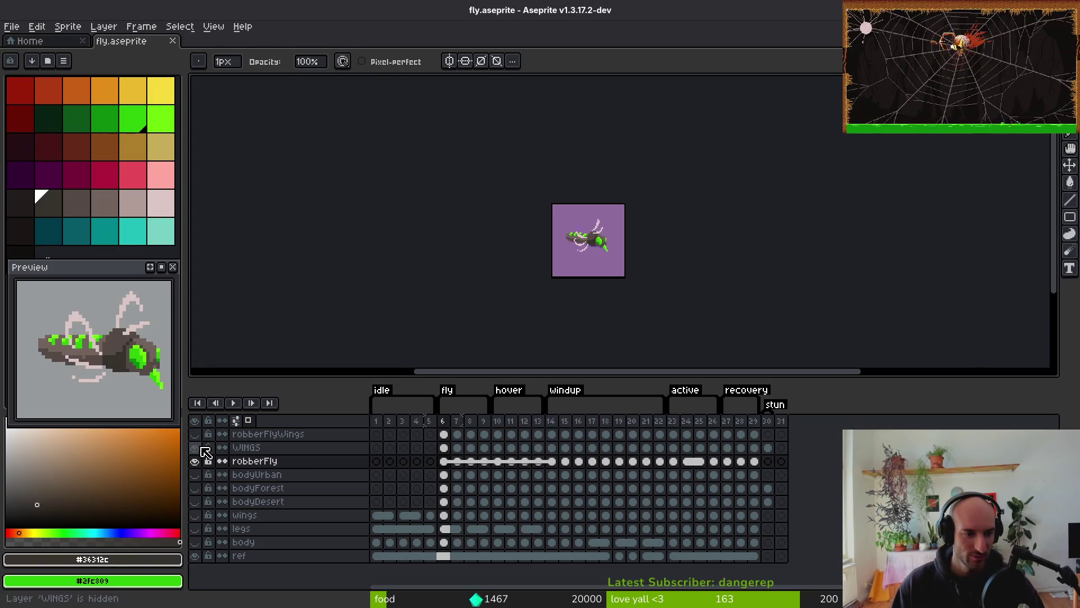
pyautogui.click(201, 448)
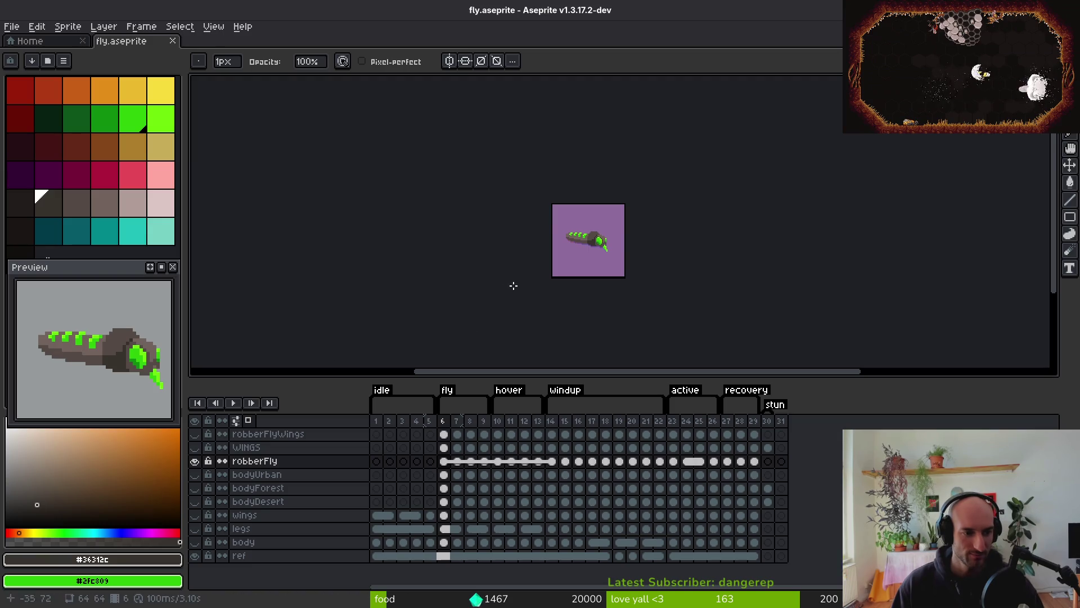
pyautogui.scroll(3, 602, 259)
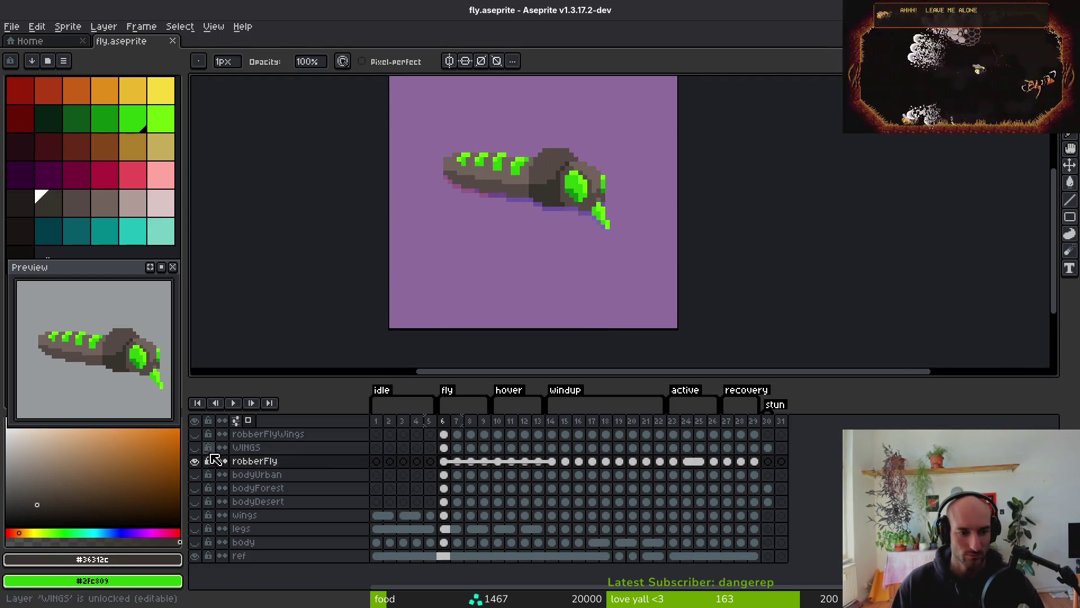
pyautogui.click(195, 433)
pyautogui.moveTo(444, 433)
pyautogui.mouseDown()
pyautogui.moveTo(767, 433)
pyautogui.moveTo(634, 446)
pyautogui.moveTo(673, 442)
pyautogui.mouseUp()
# On frame 23, fill the purple gaps in the wing with the light pink wing colour
pyautogui.click(674, 442)
pyautogui.scroll(2, 506, 175)
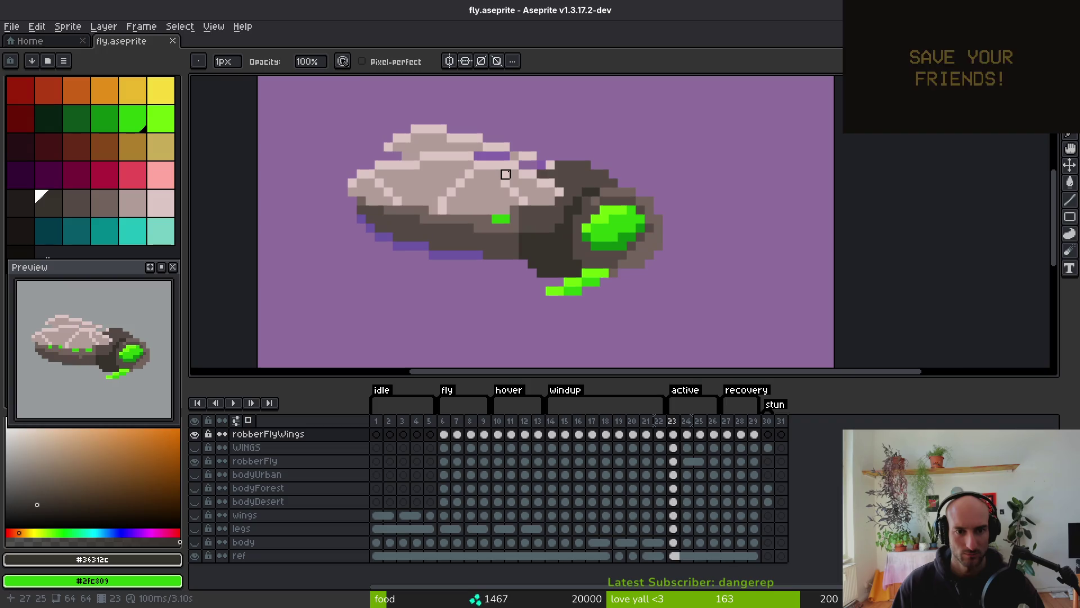
pyautogui.scroll(-2, 510, 176)
pyautogui.scroll(4, 497, 140)
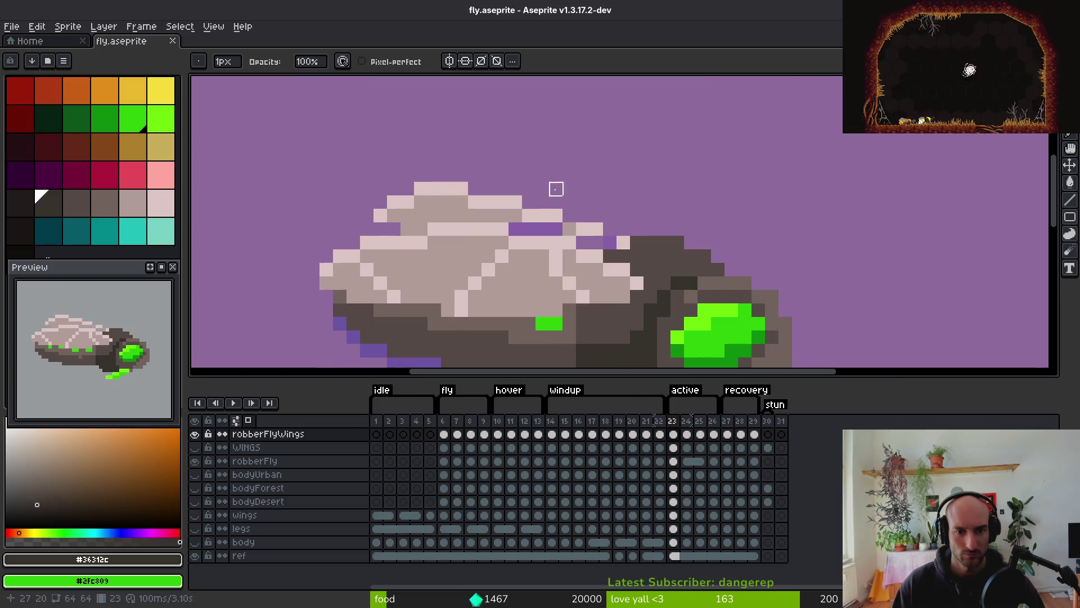
pyautogui.moveTo(340, 216); pyautogui.dragTo(475, 216)
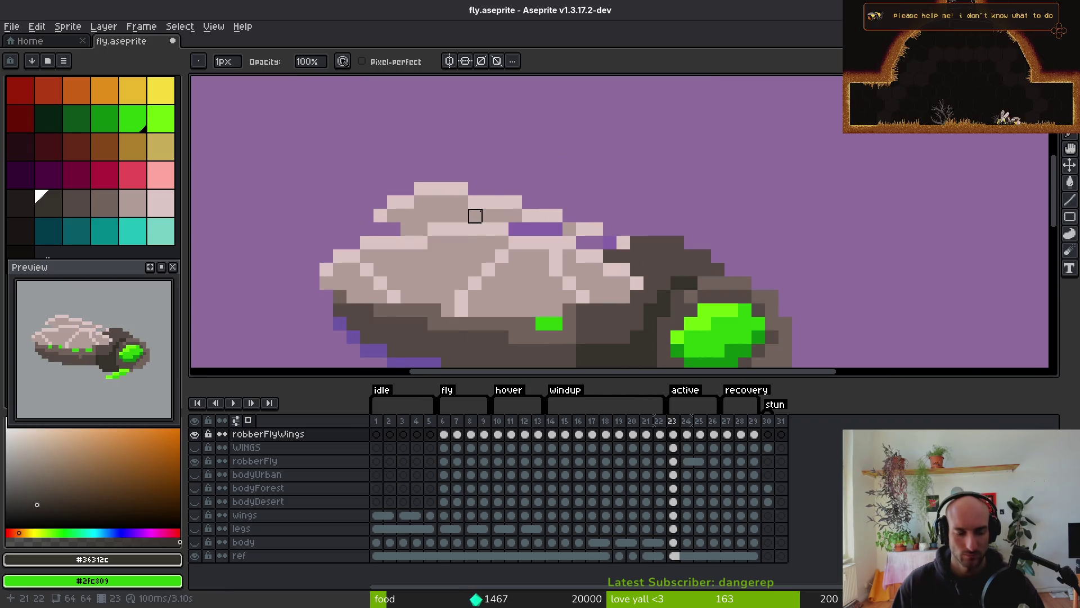
pyautogui.press('b')
pyautogui.keyDown('alt'); pyautogui.click(570, 228); pyautogui.keyUp('alt')
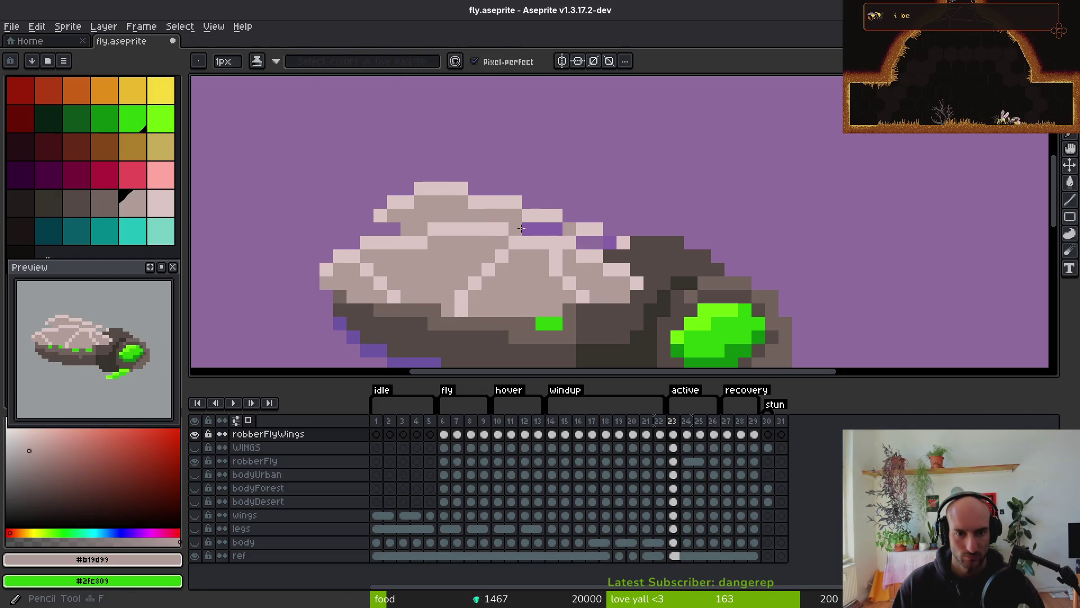
pyautogui.moveTo(583, 243)
pyautogui.mouseDown()
pyautogui.moveTo(610, 243)
pyautogui.moveTo(610, 256)
pyautogui.mouseUp()
pyautogui.scroll(-4, 610, 256)
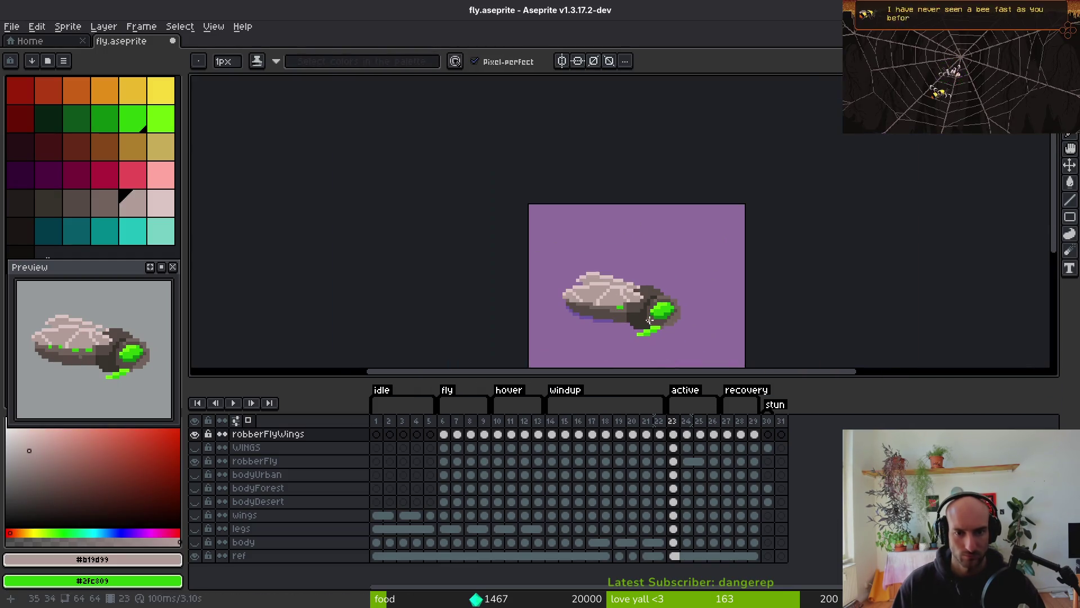
pyautogui.moveTo(728, 309); pyautogui.dragTo(728, 294)
# On frame 27, paste the copied wing piece one pixel to the right
pyautogui.press('Right')
pyautogui.press('Right')
pyautogui.scroll(3, 662, 296)
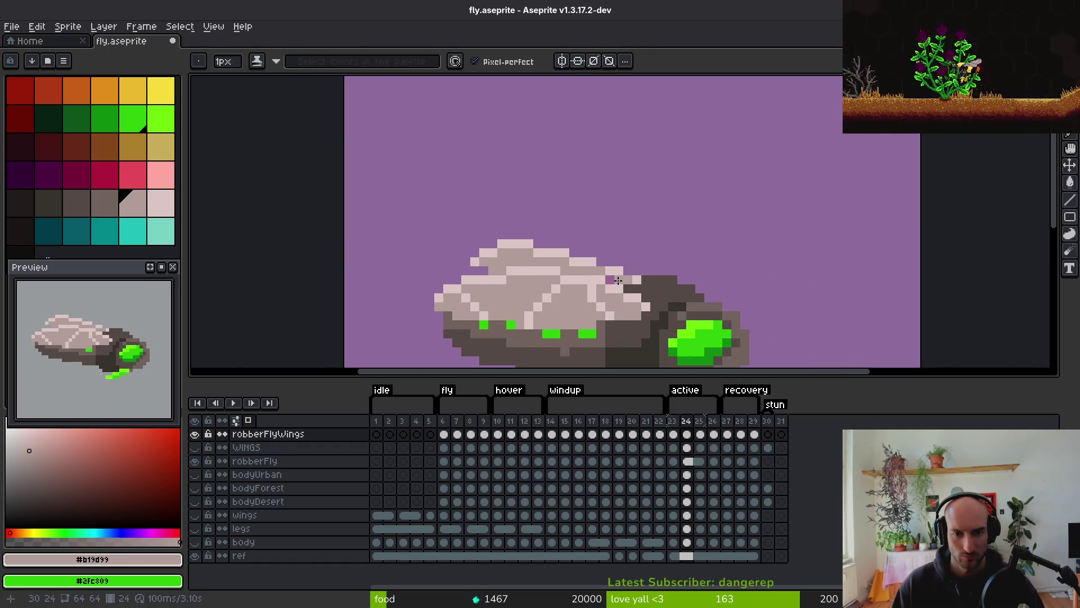
pyautogui.scroll(2, 613, 289)
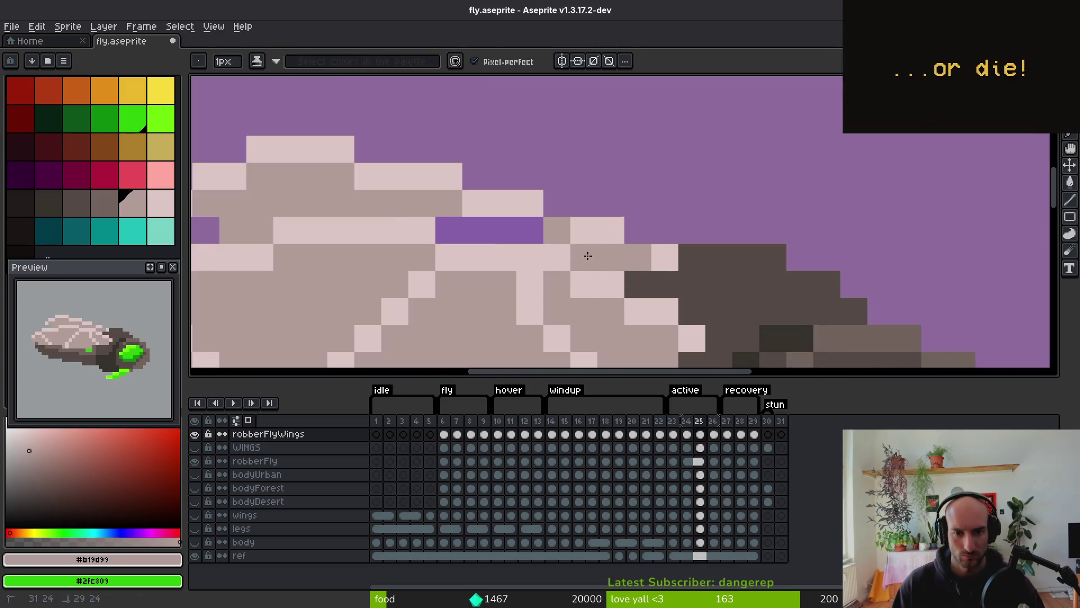
pyautogui.press('Right')
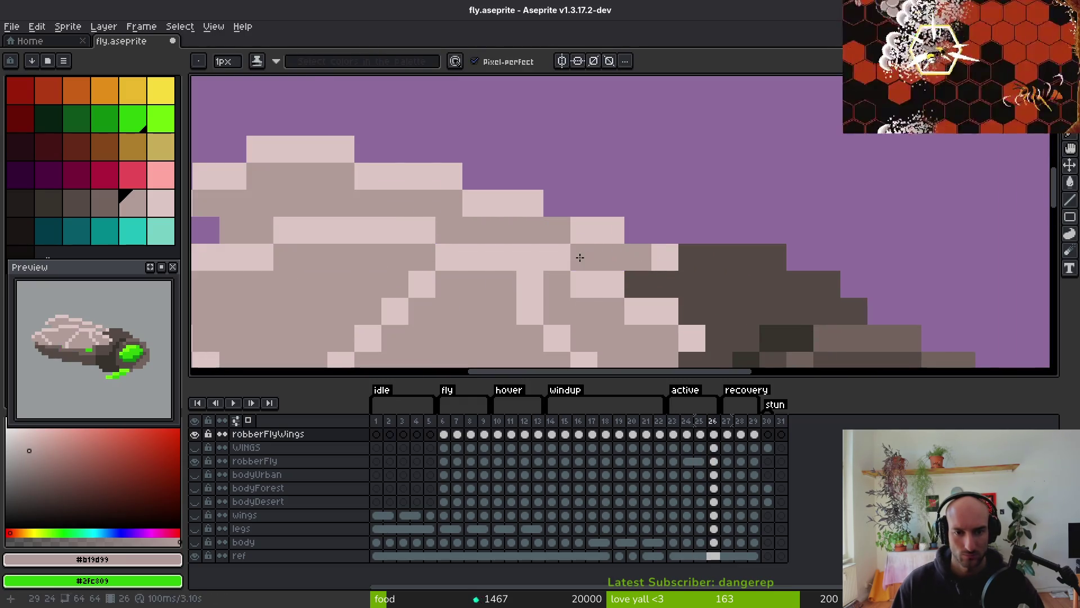
pyautogui.scroll(-3, 679, 296)
pyautogui.press('Right')
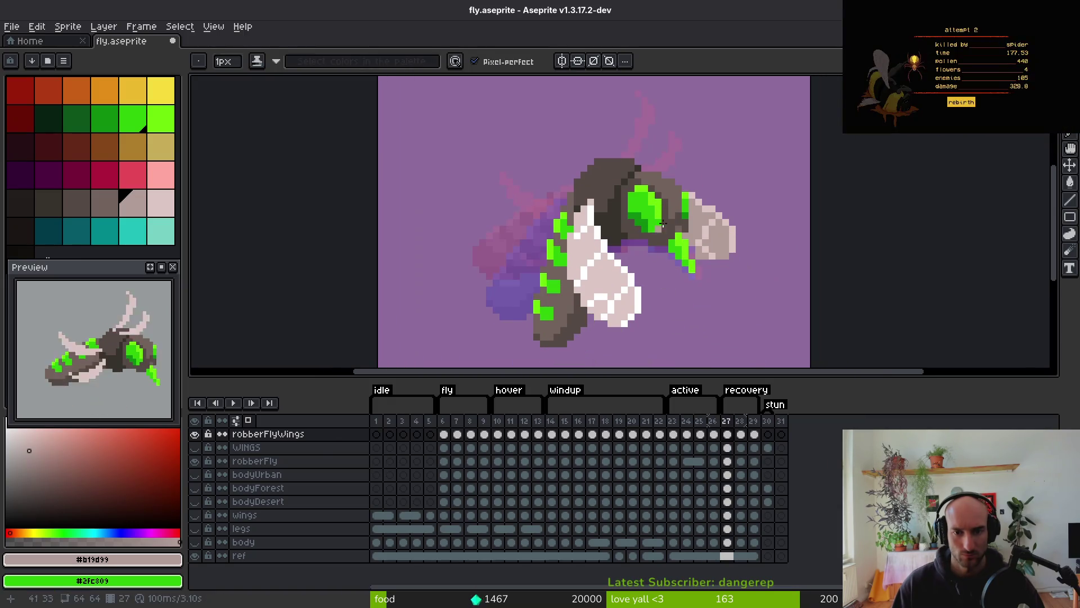
pyautogui.hotkey('ctrl', 'v')
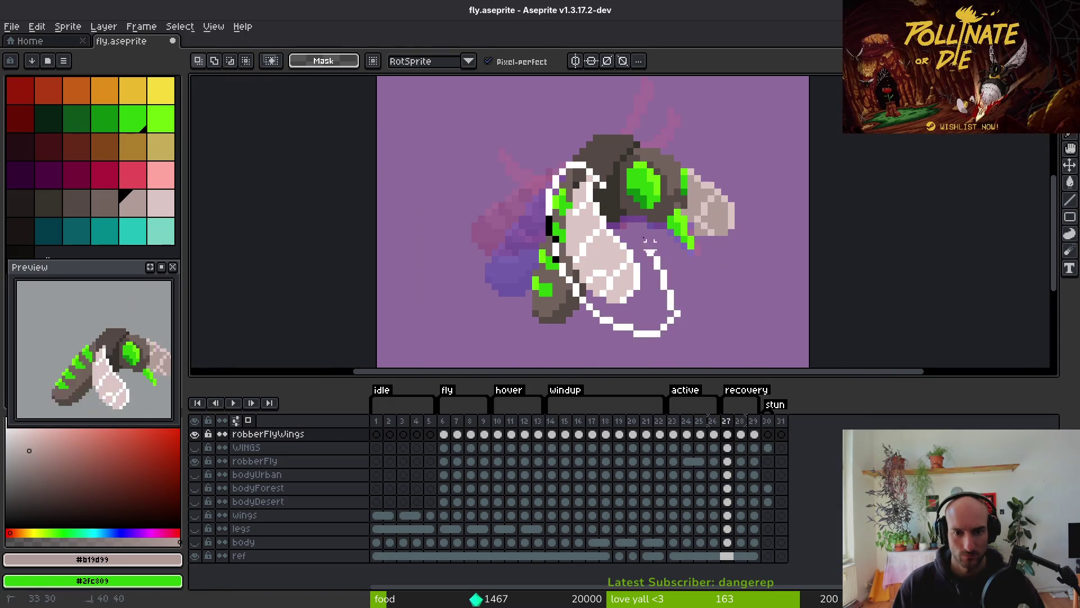
pyautogui.moveTo(615, 265); pyautogui.dragTo(619, 261)
pyautogui.press('Return')
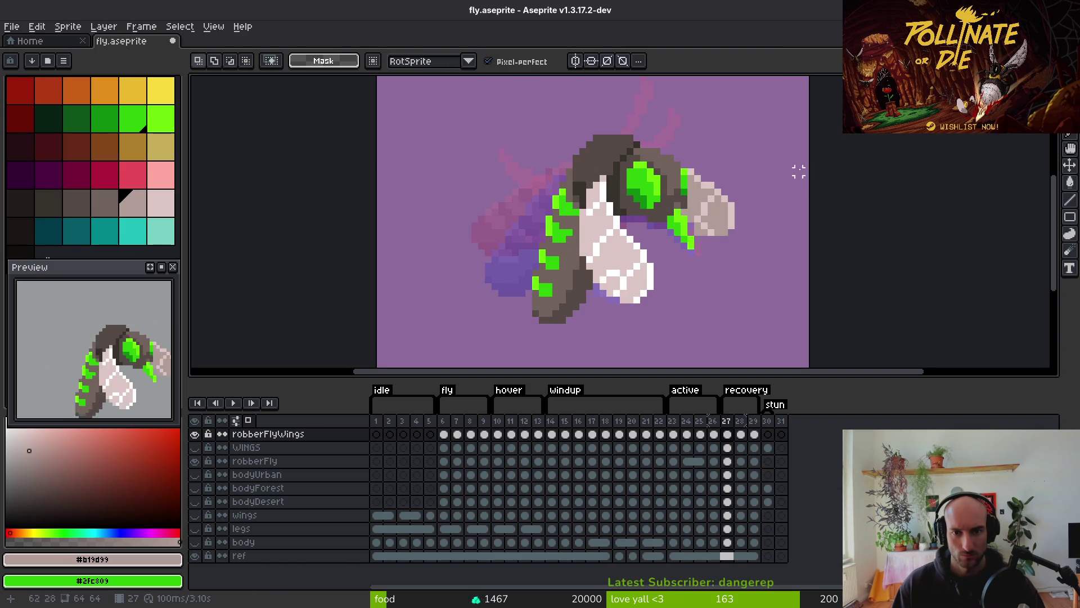
# On frame 28, paste the pixels and shift the grey head piece to the right
pyautogui.press('i')
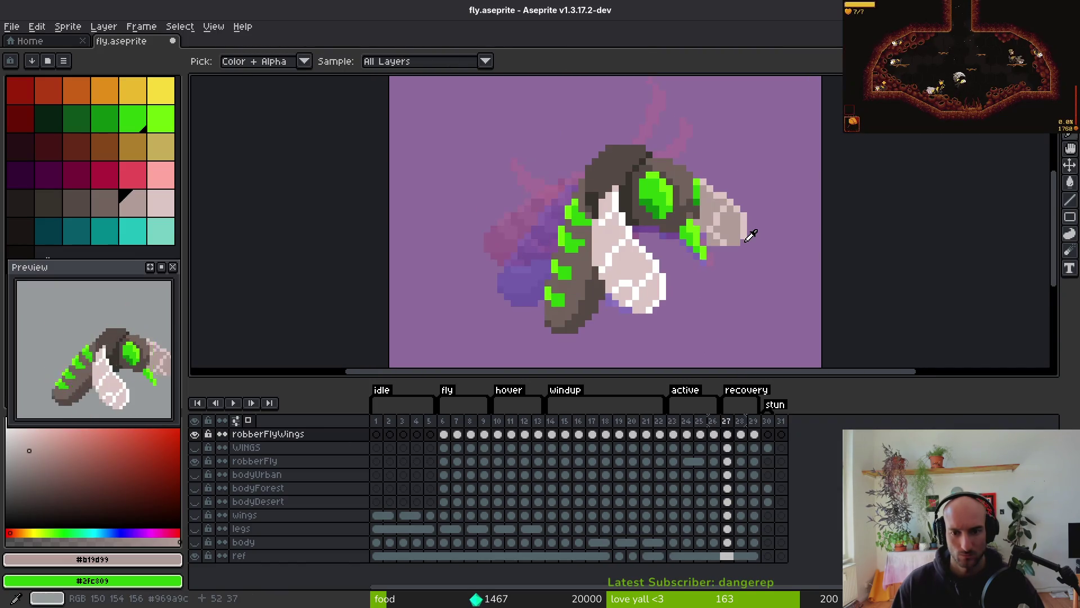
pyautogui.press('Right')
pyautogui.press('Left')
pyautogui.press('Right')
pyautogui.hotkey('ctrl', 'v')
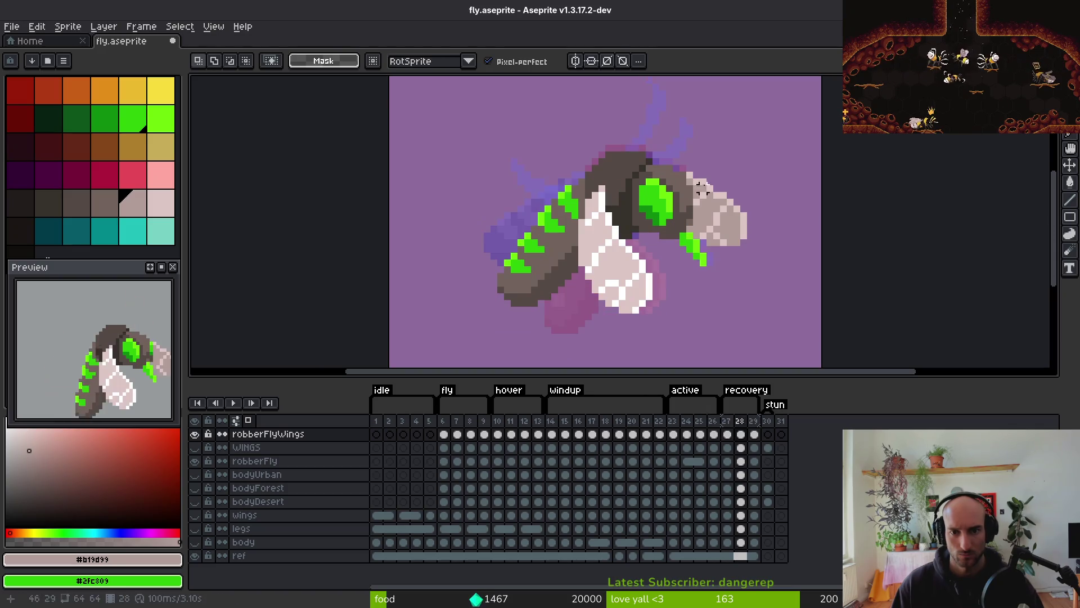
pyautogui.moveTo(732, 216)
pyautogui.mouseDown()
pyautogui.moveTo(762, 222)
pyautogui.moveTo(751, 215)
pyautogui.mouseUp()
pyautogui.press('Return')
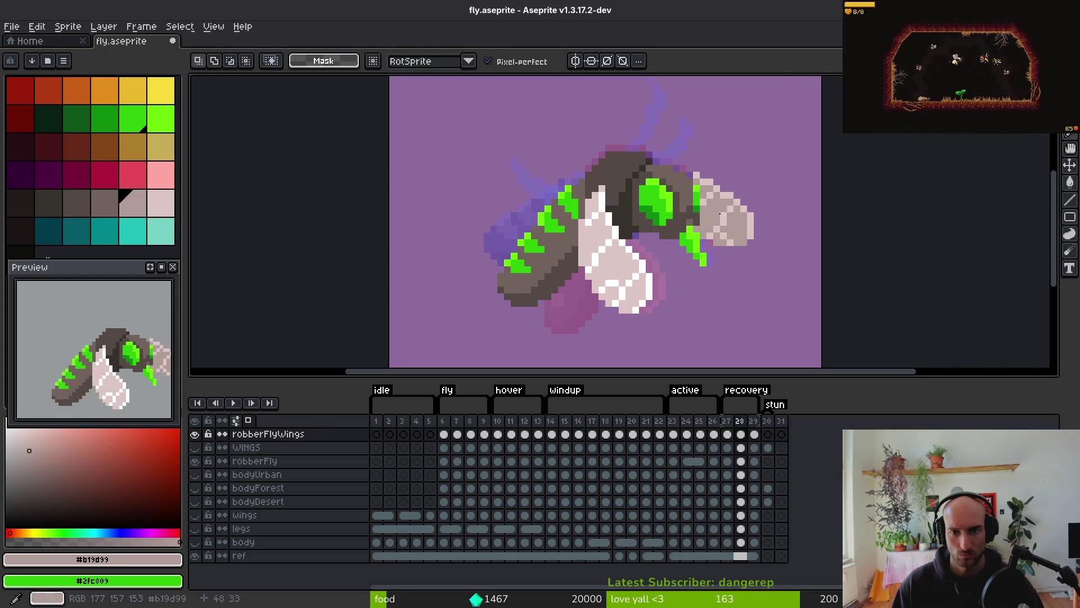
# Compare frames 27 and 28 and lasso the wing area on the fly
pyautogui.scroll(2, 700, 177)
pyautogui.press('Left')
pyautogui.keyDown('alt'); pyautogui.click(698, 180); pyautogui.keyUp('alt')
pyautogui.scroll(-2, 742, 225)
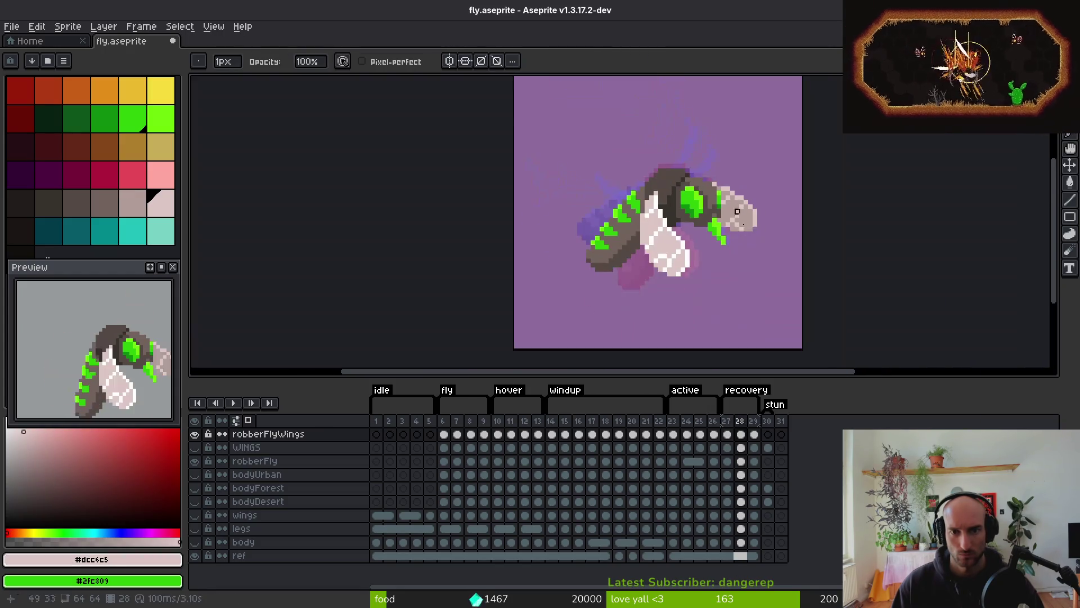
pyautogui.press('Right')
pyautogui.press('Left')
pyautogui.press('Right')
pyautogui.hotkey('shift', 'w')
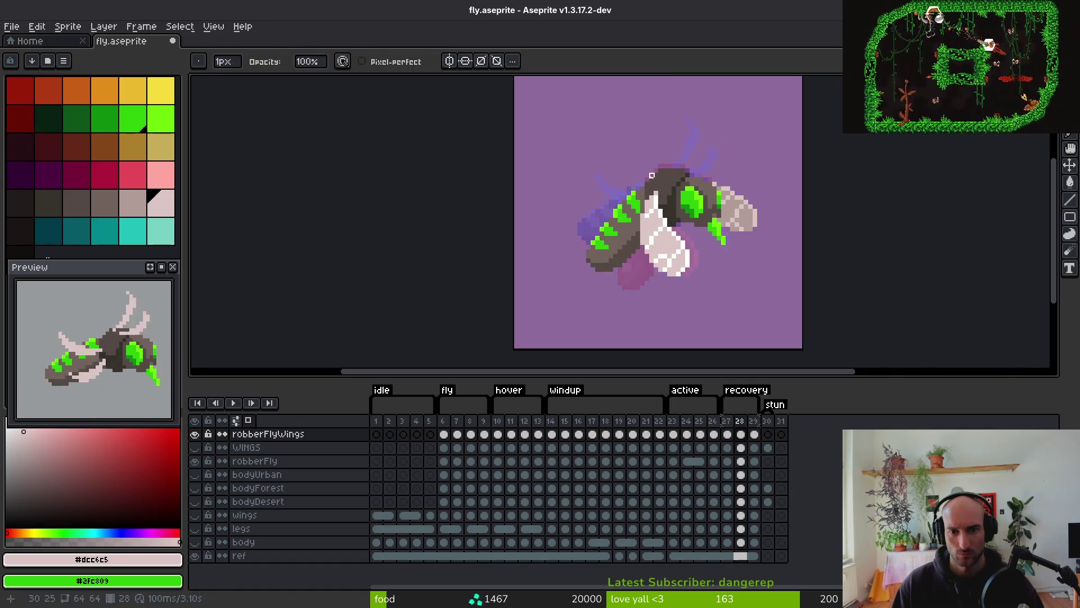
pyautogui.moveTo(659, 179); pyautogui.dragTo(619, 288)
pyautogui.moveTo(682, 216); pyautogui.dragTo(682, 216)
pyautogui.scroll(2, 683, 216)
# Copy the wing from frame 27 and paste it into frame 28
pyautogui.press('Left')
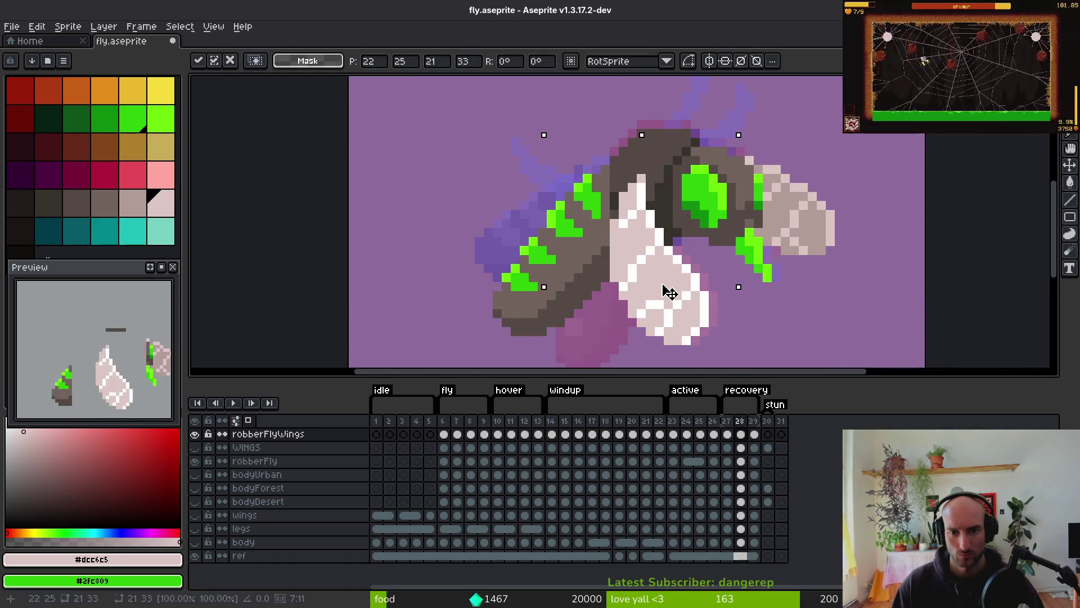
pyautogui.hotkey('ctrl', 'c')
pyautogui.press('Right')
pyautogui.hotkey('ctrl', 'v')
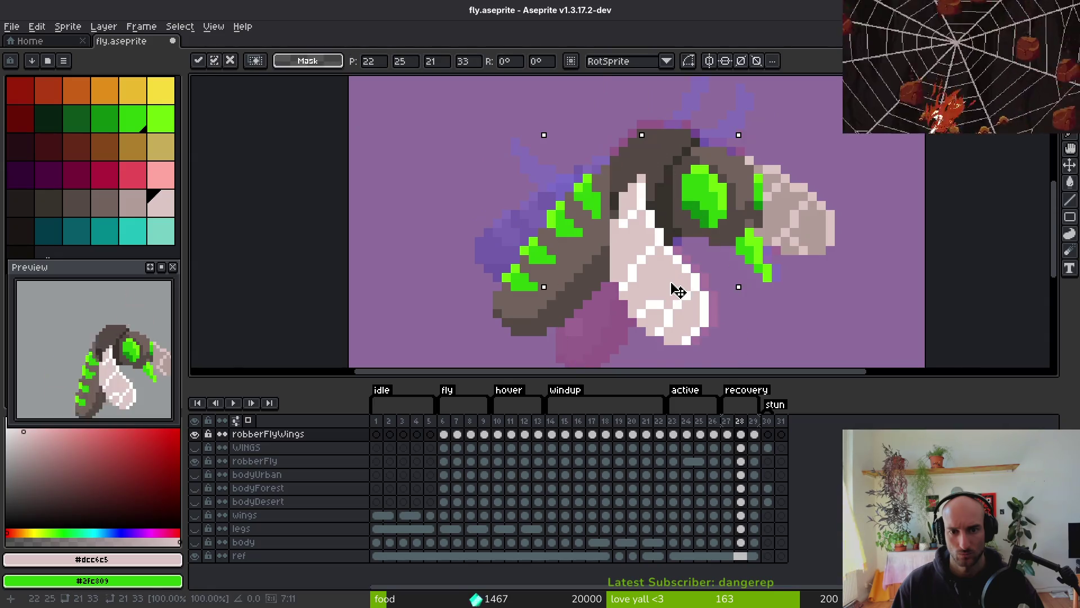
pyautogui.press('Return')
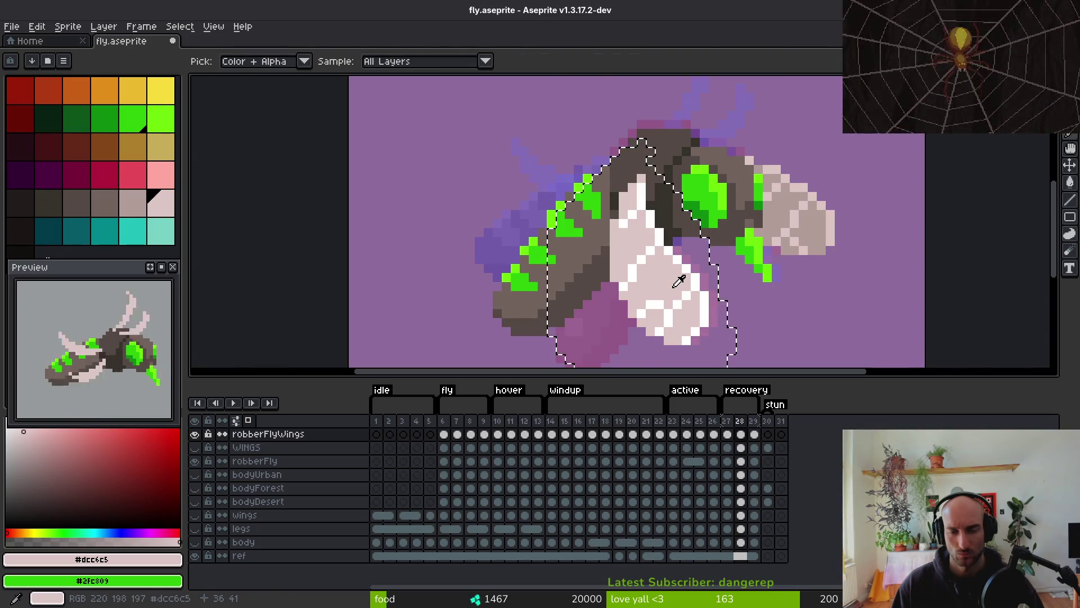
# Paste the wing into frame 28 again and nudge it up one pixel
pyautogui.press('Left')
pyautogui.press('Right')
pyautogui.press('Left')
pyautogui.press('Right')
pyautogui.press('Left')
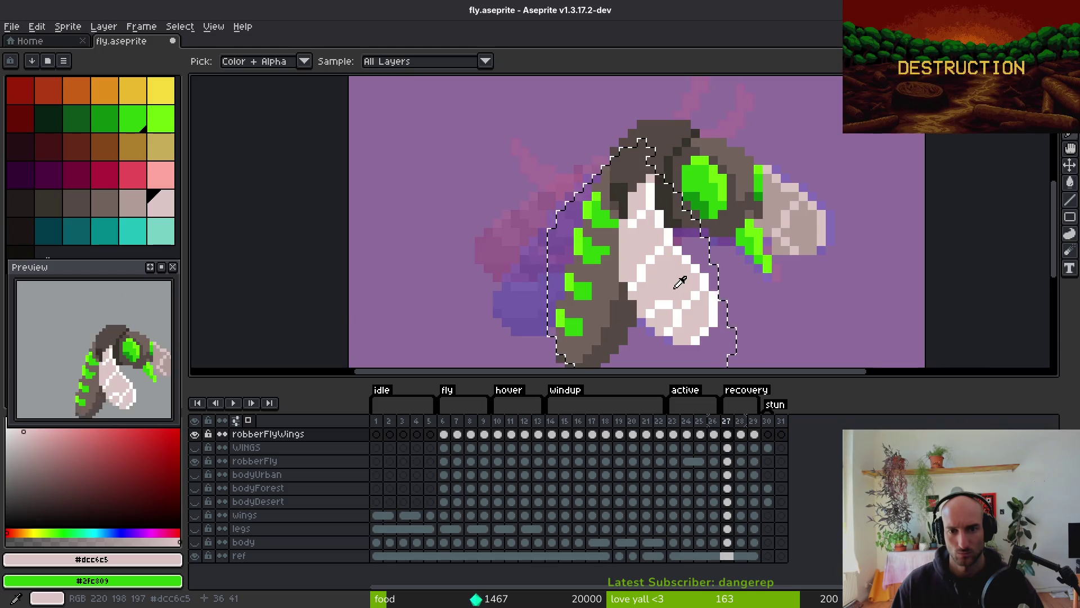
pyautogui.press('Right')
pyautogui.hotkey('ctrl', 'v')
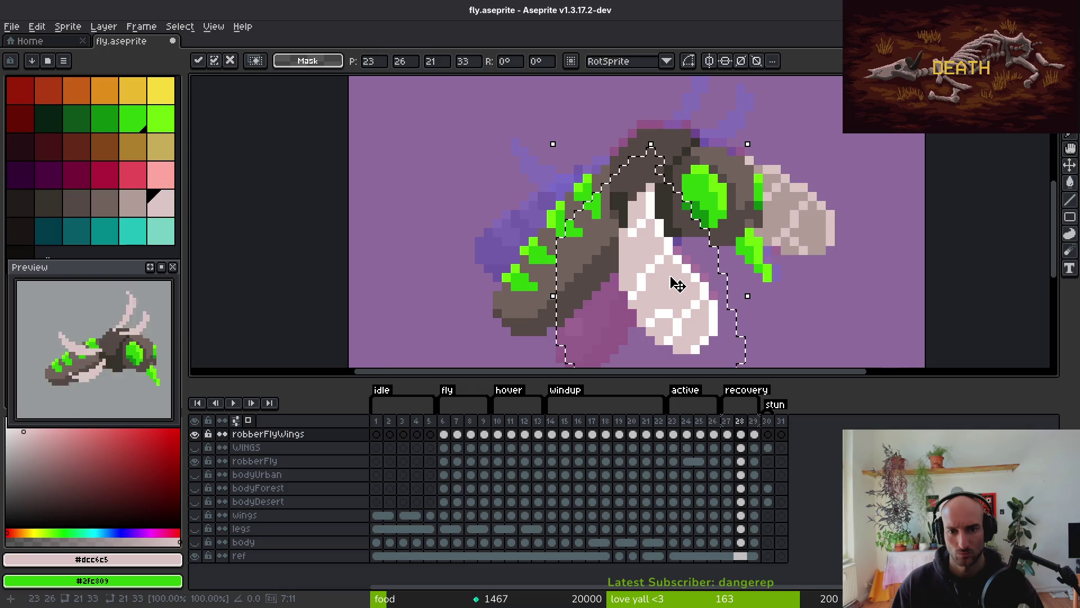
pyautogui.press('Return')
pyautogui.scroll(-2, 675, 281)
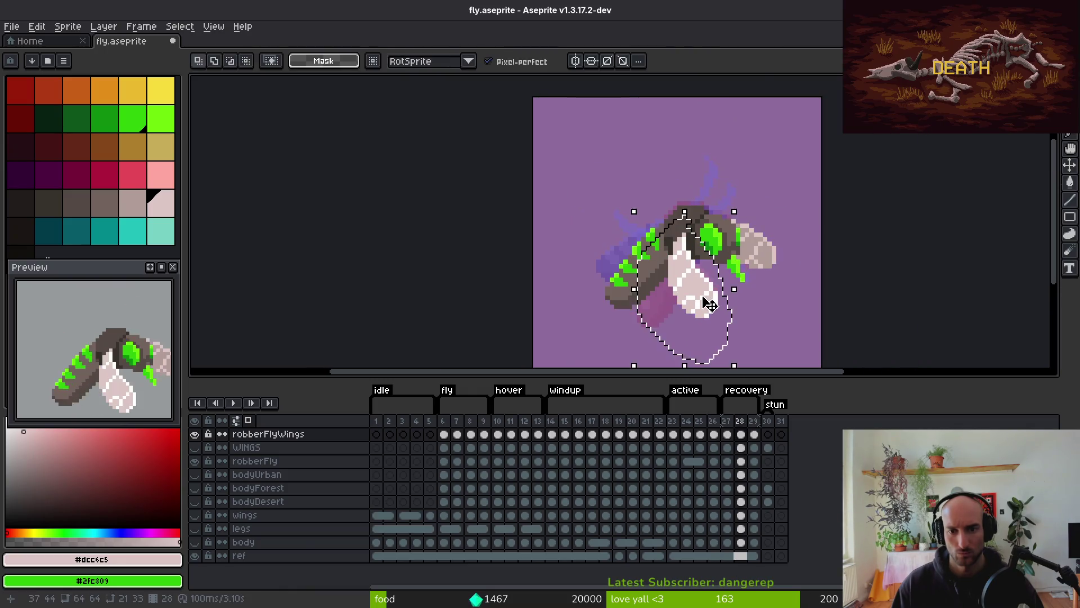
pyautogui.press('Up')
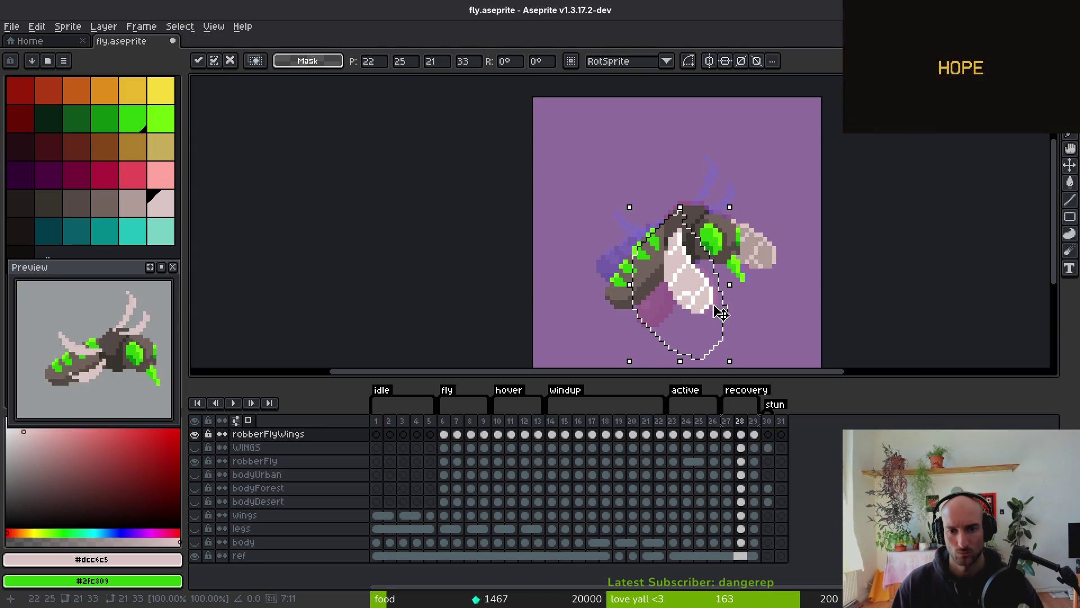
pyautogui.press('Return')
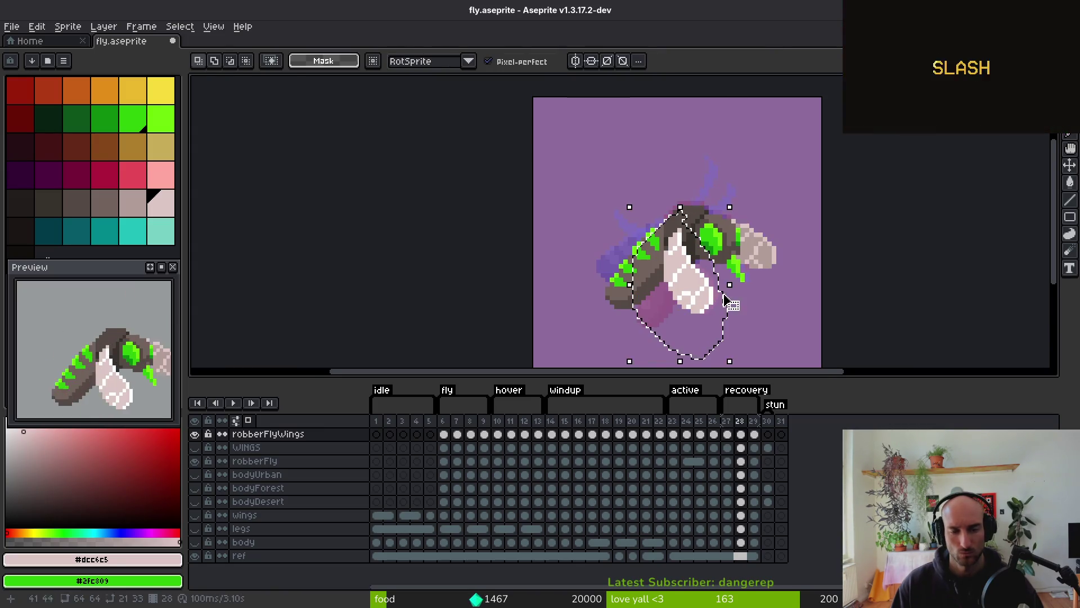
pyautogui.press('i')
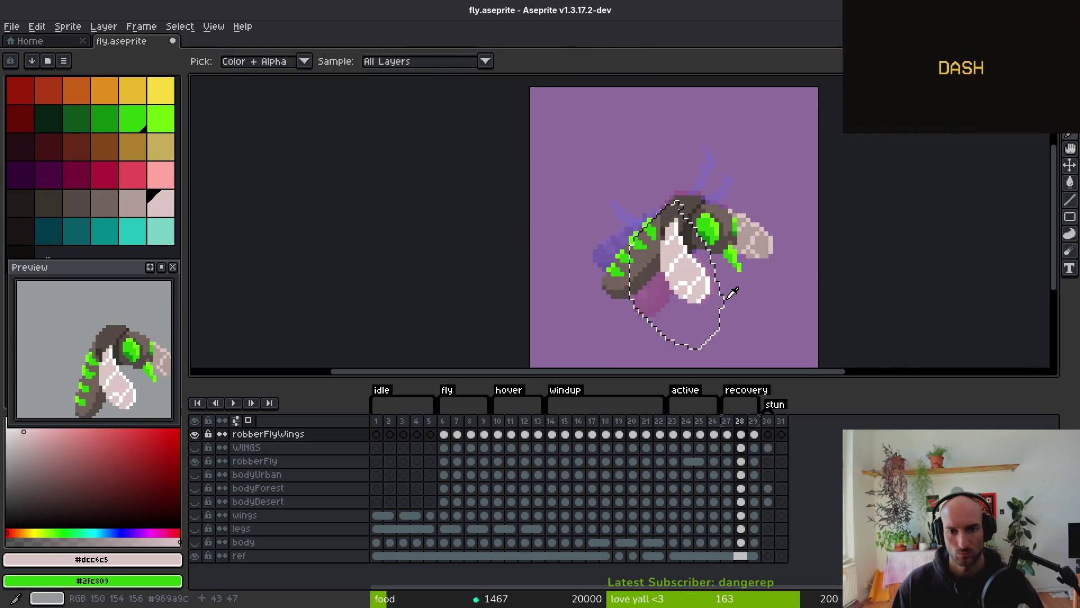
# On frame 29, move the upper wing right and up, then reposition the fly's front half
pyautogui.press('.')
pyautogui.hotkey('ctrl', 'd')
pyautogui.scroll(1, 737, 214)
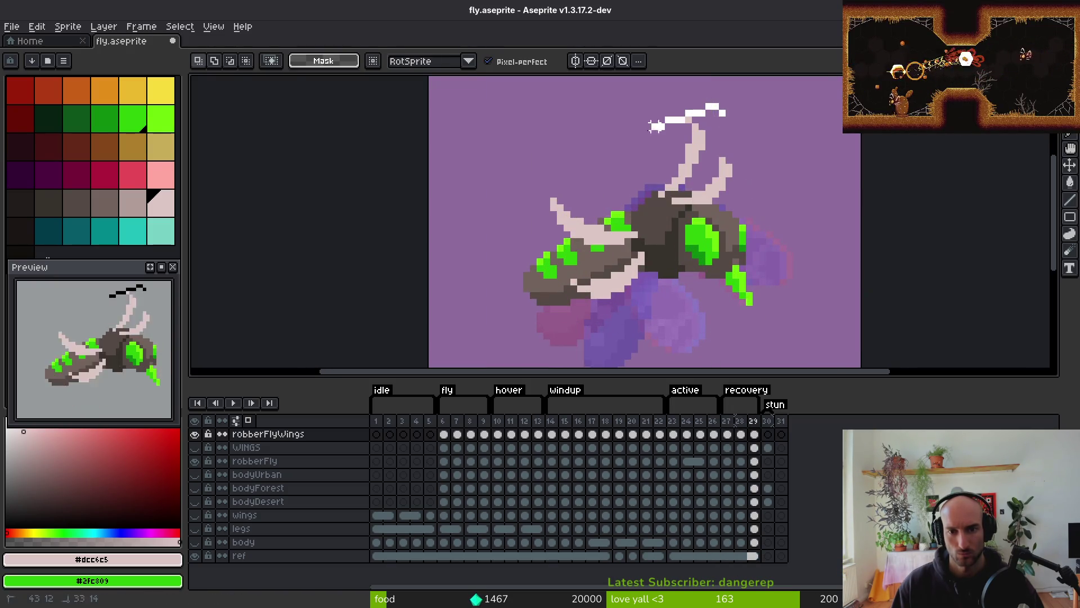
pyautogui.moveTo(681, 207); pyautogui.dragTo(683, 203)
pyautogui.moveTo(710, 169); pyautogui.dragTo(742, 174)
pyautogui.click(629, 235)
pyautogui.moveTo(557, 349); pyautogui.dragTo(560, 349)
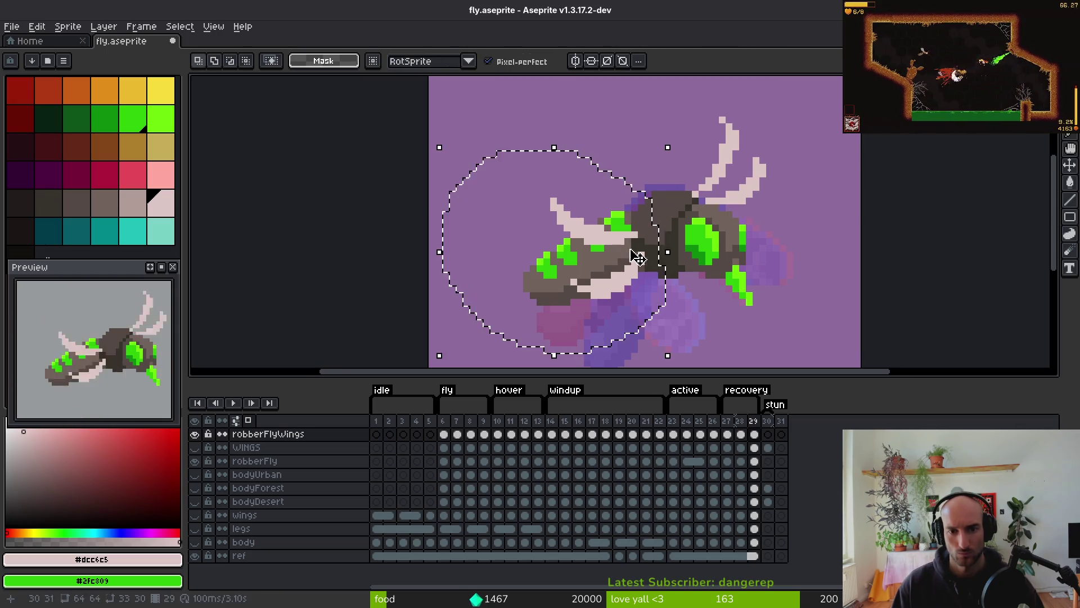
pyautogui.click(642, 261)
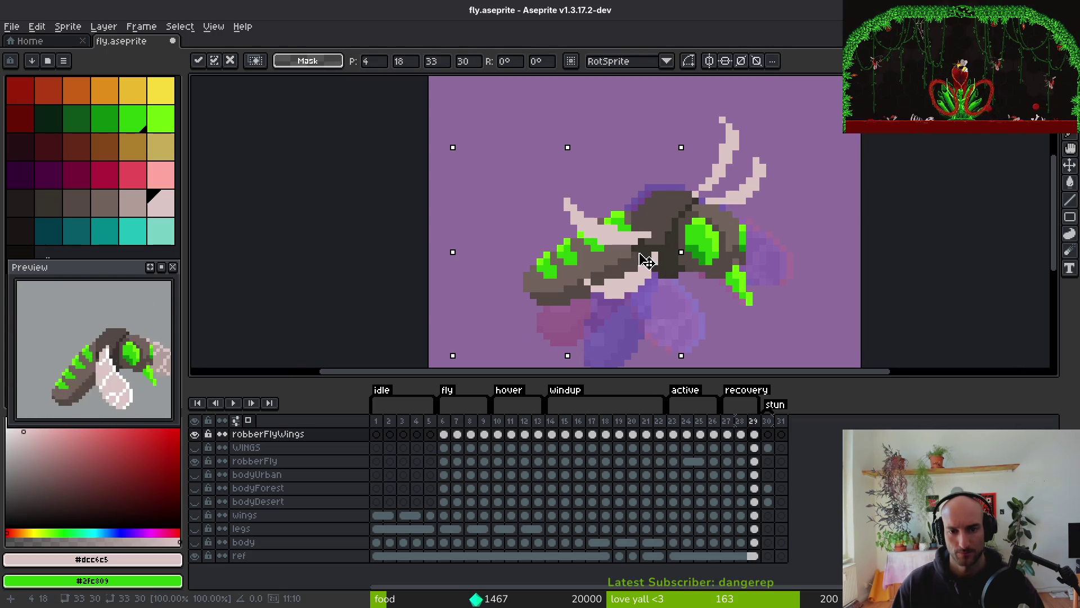
pyautogui.press('Return')
pyautogui.scroll(-6, 685, 299)
pyautogui.press('i')
pyautogui.press('Left')
pyautogui.press('Left')
pyautogui.press('Left')
pyautogui.press('Left')
pyautogui.press('Left')
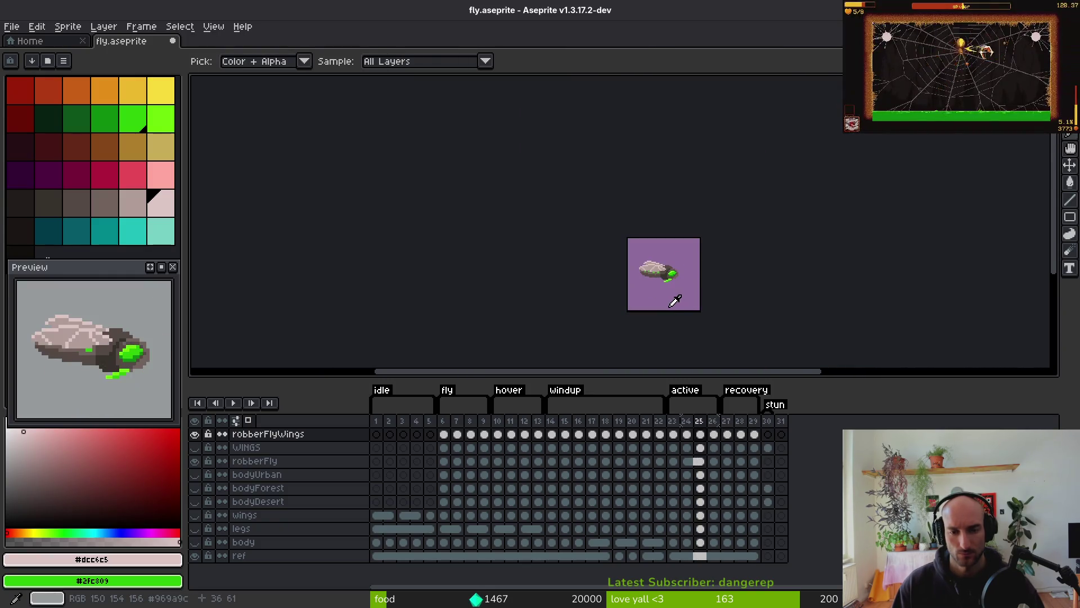
# Select the upper wing across robberFlyWings frames 6–22 and shift it to the right
pyautogui.click(444, 434)
pyautogui.press('m')
pyautogui.scroll(4, 632, 277)
pyautogui.scroll(2, 670, 197)
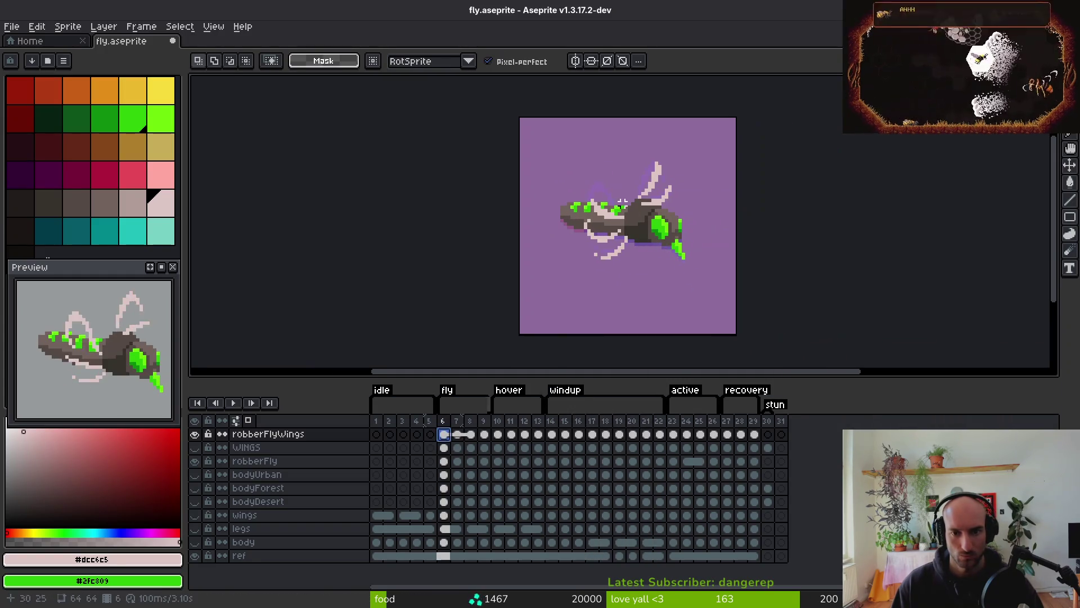
pyautogui.moveTo(601, 183); pyautogui.dragTo(711, 108)
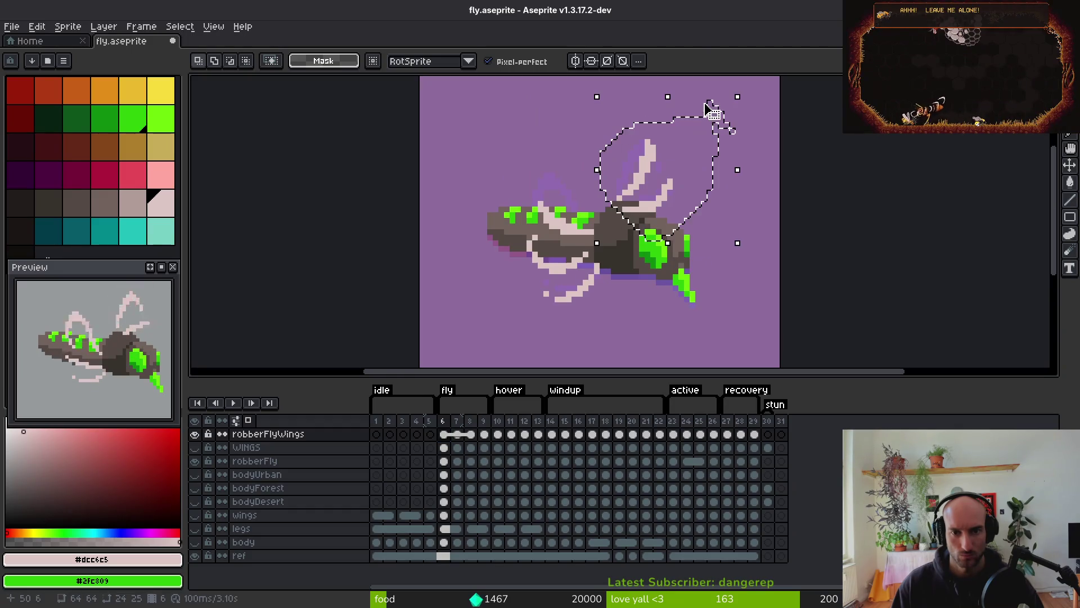
pyautogui.click(714, 434)
pyautogui.click(700, 433)
pyautogui.moveTo(659, 434); pyautogui.dragTo(531, 443)
pyautogui.moveTo(501, 447); pyautogui.dragTo(447, 434)
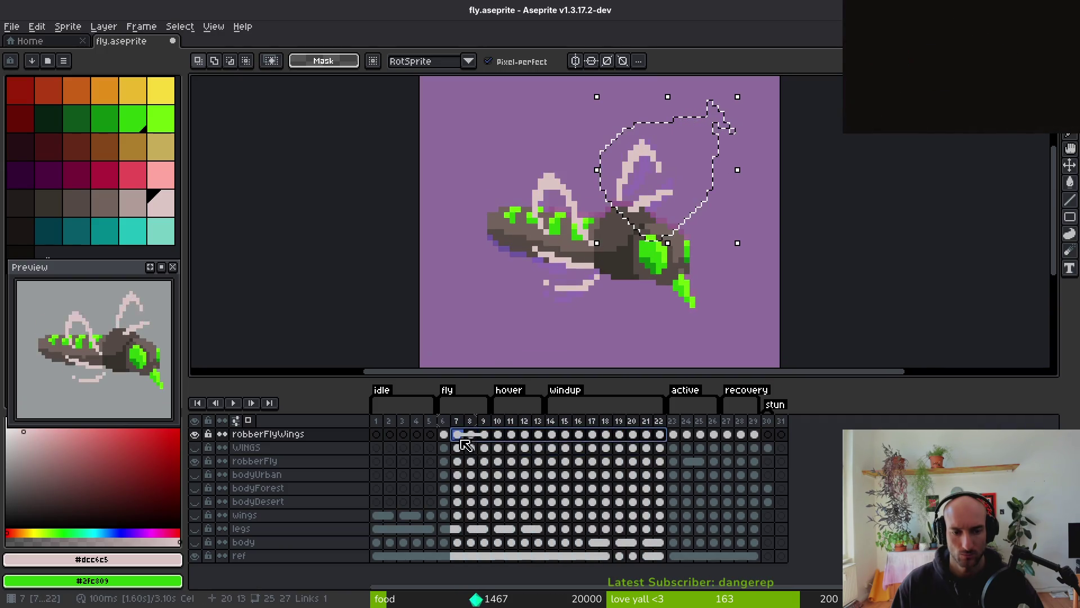
pyautogui.moveTo(673, 203)
pyautogui.mouseDown()
pyautogui.moveTo(718, 197)
pyautogui.moveTo(707, 205)
pyautogui.mouseUp()
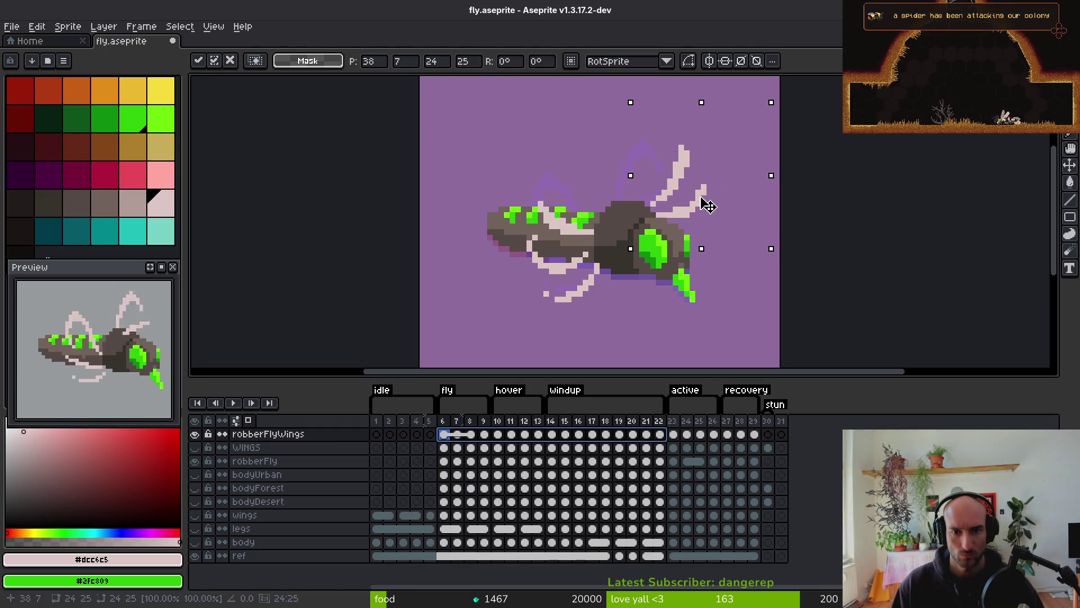
pyautogui.press('Return')
# Play the fly animation to check the shifted wings
pyautogui.scroll(-2, 652, 279)
pyautogui.press('i')
pyautogui.press('Return')
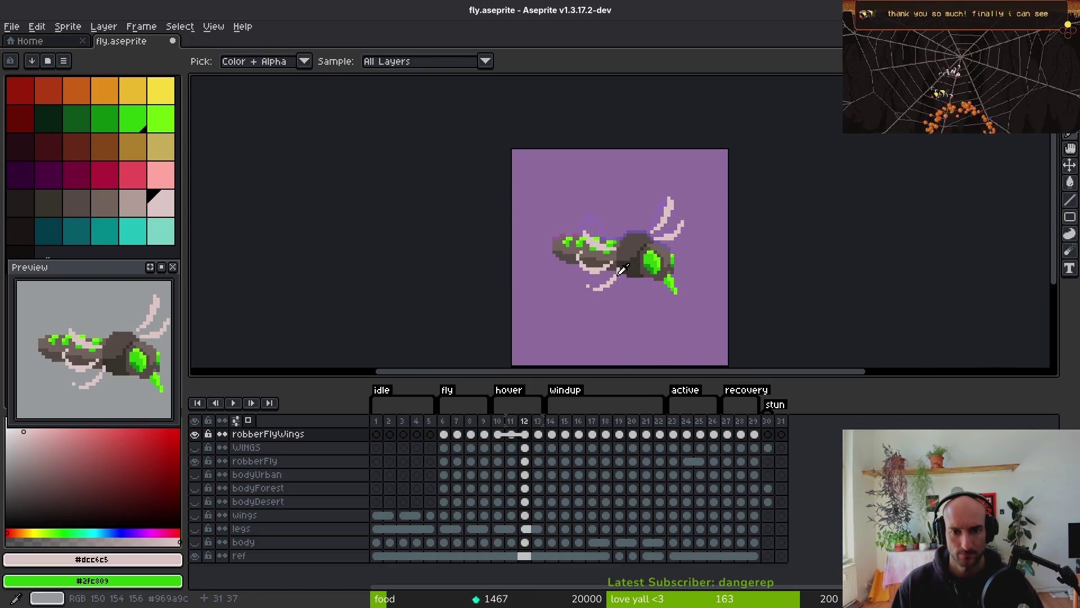
pyautogui.press('Return')
# Lasso the wing again on frame 6 and move it further right
pyautogui.press('q')
pyautogui.moveTo(603, 181)
pyautogui.mouseDown()
pyautogui.moveTo(542, 248)
pyautogui.moveTo(635, 279)
pyautogui.moveTo(596, 179)
pyautogui.mouseUp()
pyautogui.moveTo(660, 434); pyautogui.dragTo(566, 450)
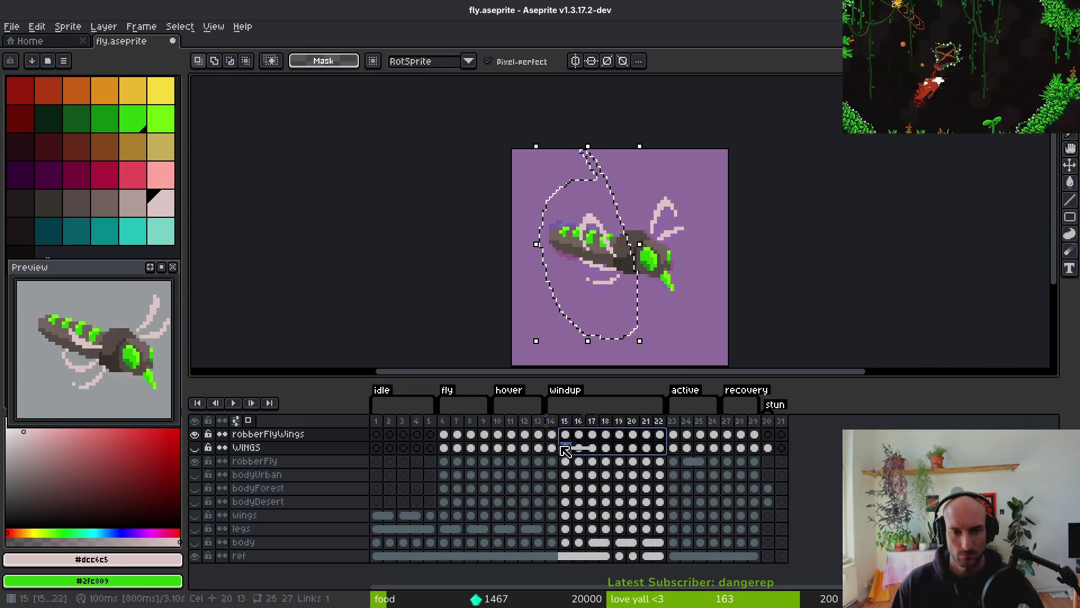
pyautogui.click(443, 434)
pyautogui.scroll(2, 585, 298)
pyautogui.moveTo(585, 298); pyautogui.dragTo(614, 295)
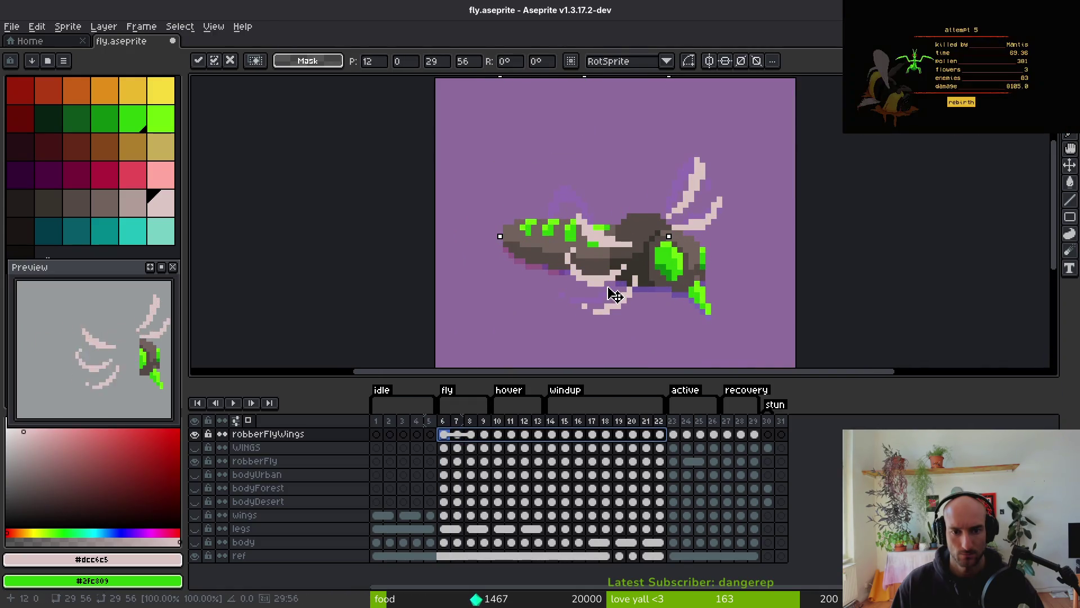
pyautogui.scroll(-6, 615, 296)
pyautogui.press('Return')
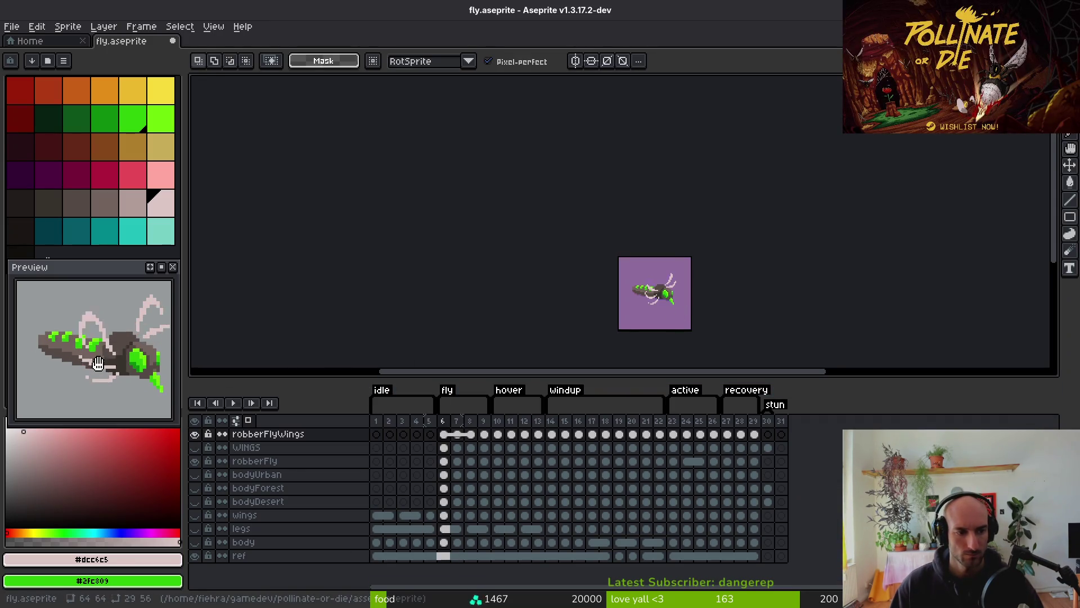
pyautogui.scroll(-3, 96, 361)
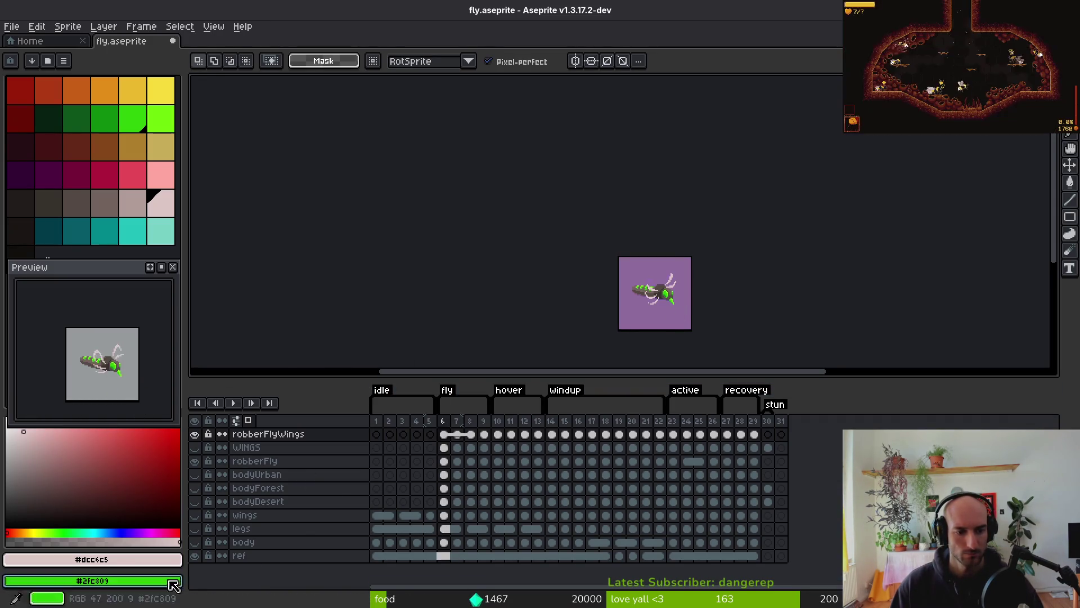
# Hide the ref layer's purple background and show bodyDesert instead of bodyForest on frame 30
pyautogui.click(195, 555)
pyautogui.scroll(5, 652, 277)
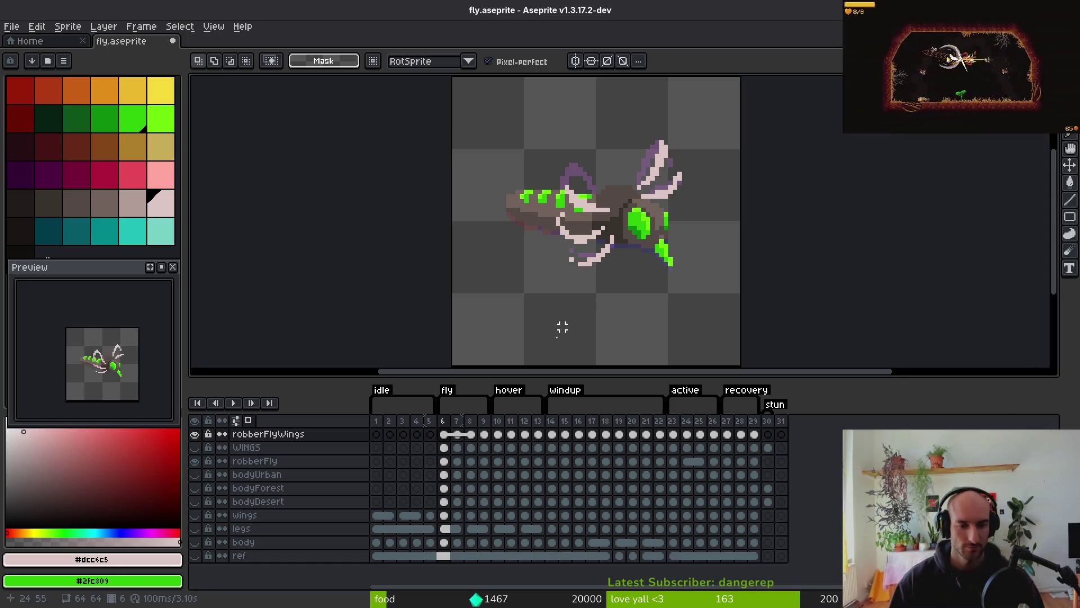
pyautogui.moveTo(443, 421)
pyautogui.mouseDown()
pyautogui.moveTo(766, 433)
pyautogui.moveTo(755, 434)
pyautogui.mouseUp()
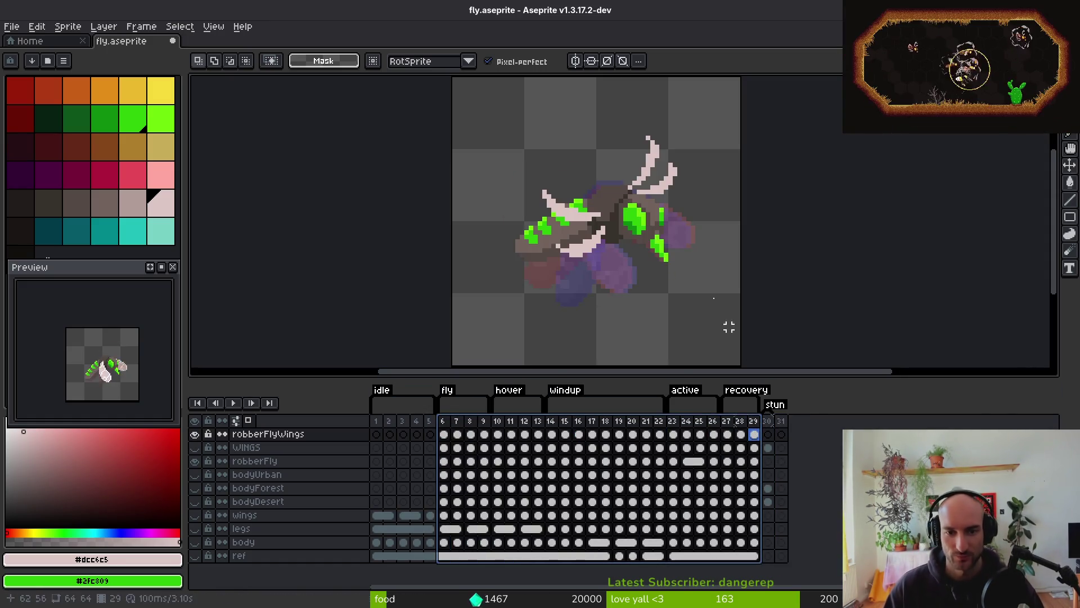
pyautogui.click(768, 447)
pyautogui.click(755, 447)
pyautogui.click(755, 434)
pyautogui.click(769, 448)
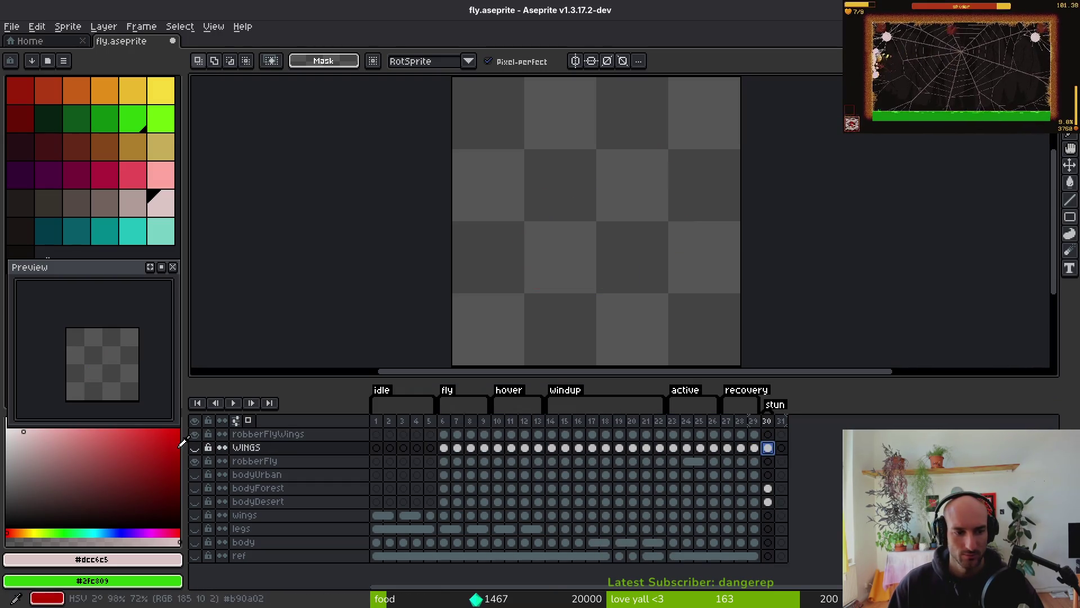
pyautogui.click(771, 492)
pyautogui.click(196, 489)
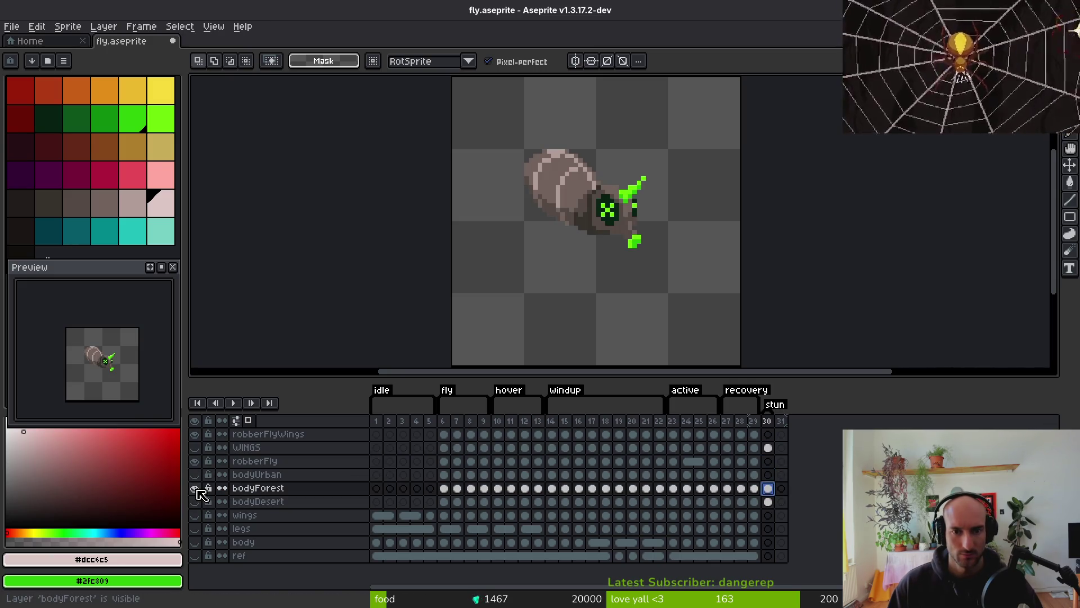
pyautogui.click(772, 504)
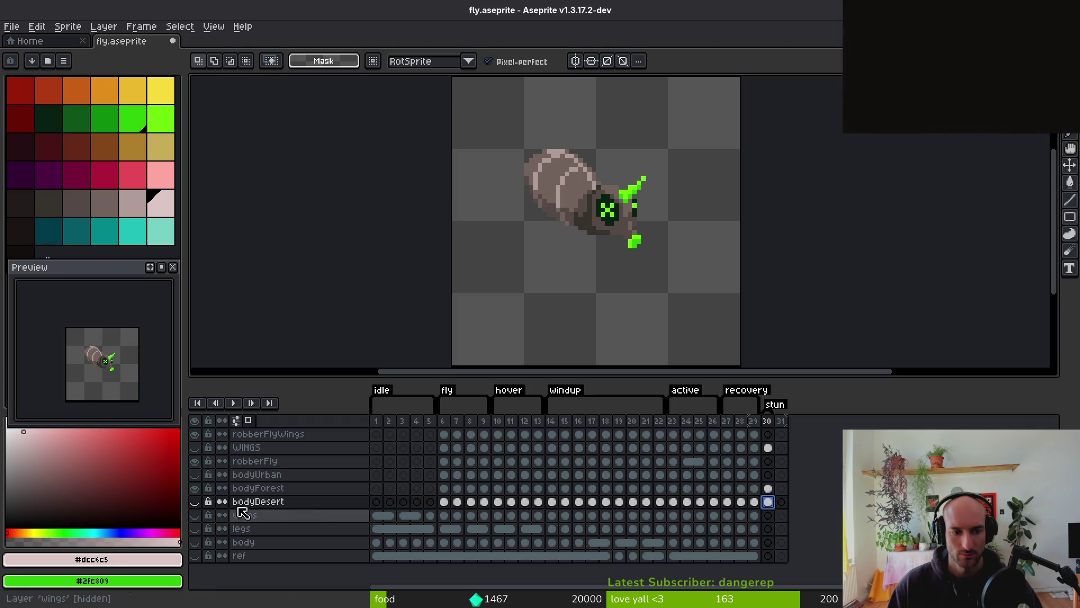
pyautogui.moveTo(196, 498); pyautogui.dragTo(195, 510)
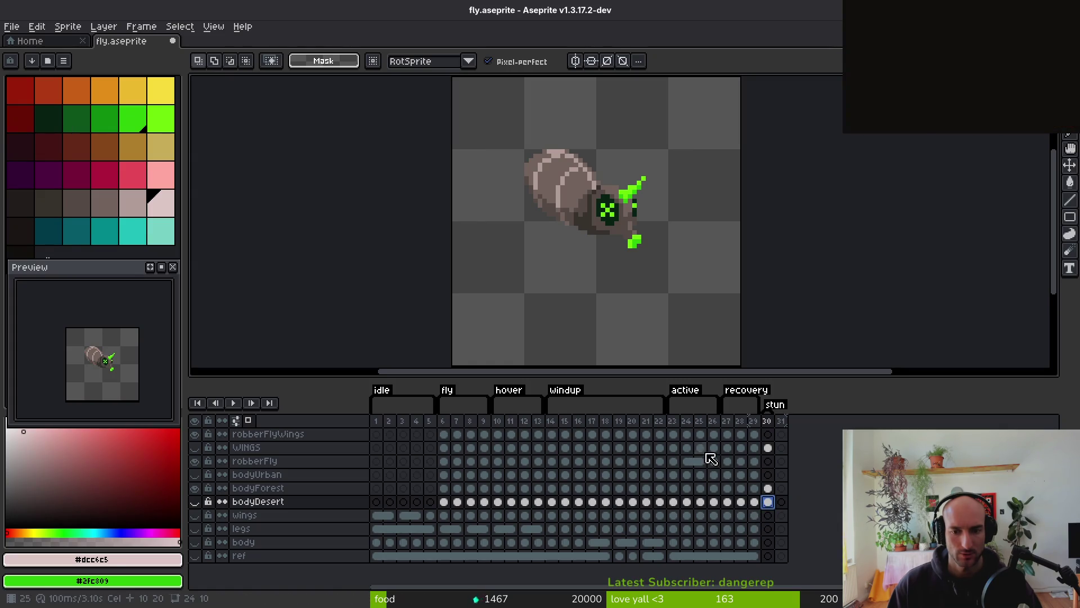
# Step back from frame 24 through frames 21 and 17, then play the animation
pyautogui.click(687, 434)
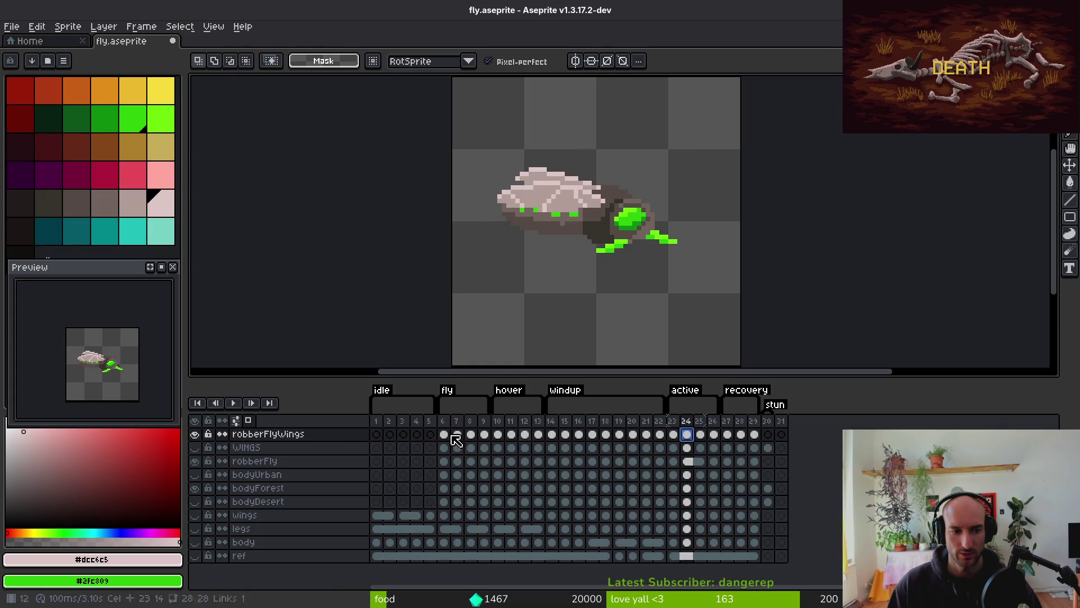
pyautogui.press('Left')
pyautogui.press('Left')
pyautogui.press('Left')
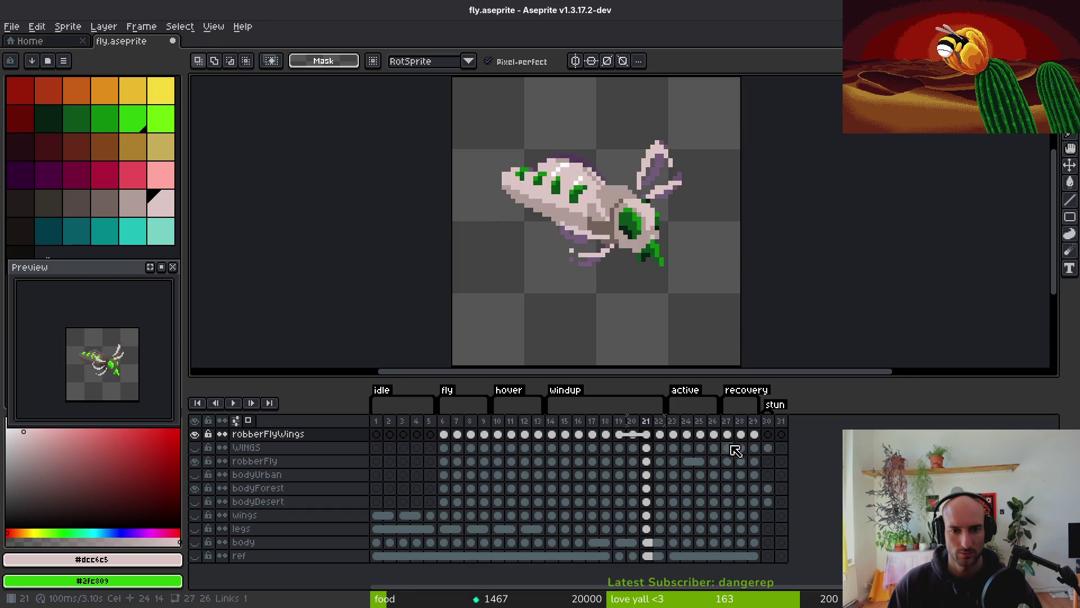
pyautogui.press('i')
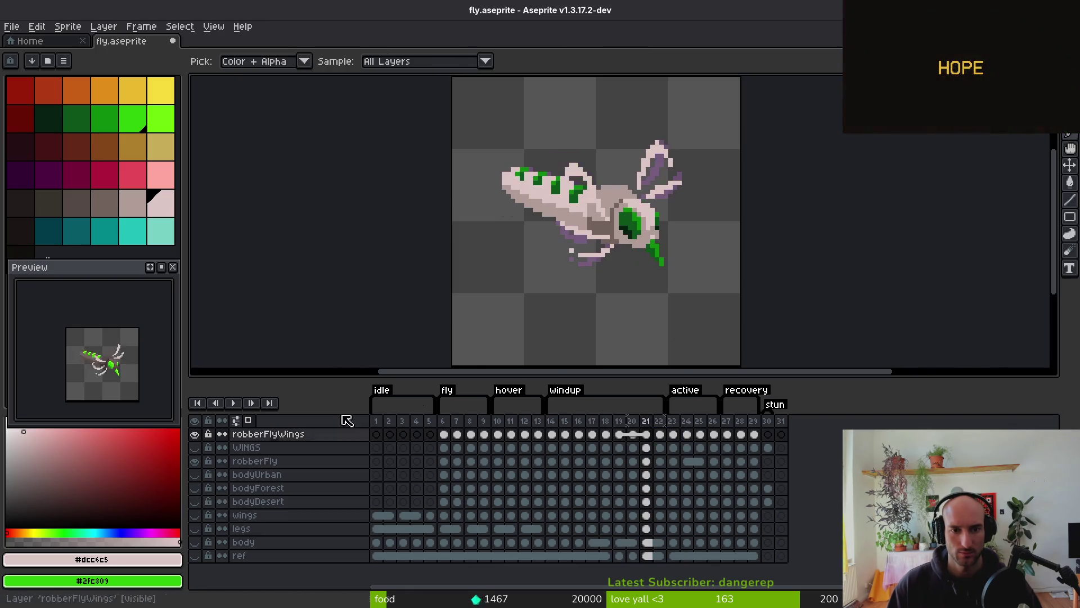
pyautogui.press('Left')
pyautogui.press('Left')
pyautogui.press('Left')
pyautogui.press('Return')
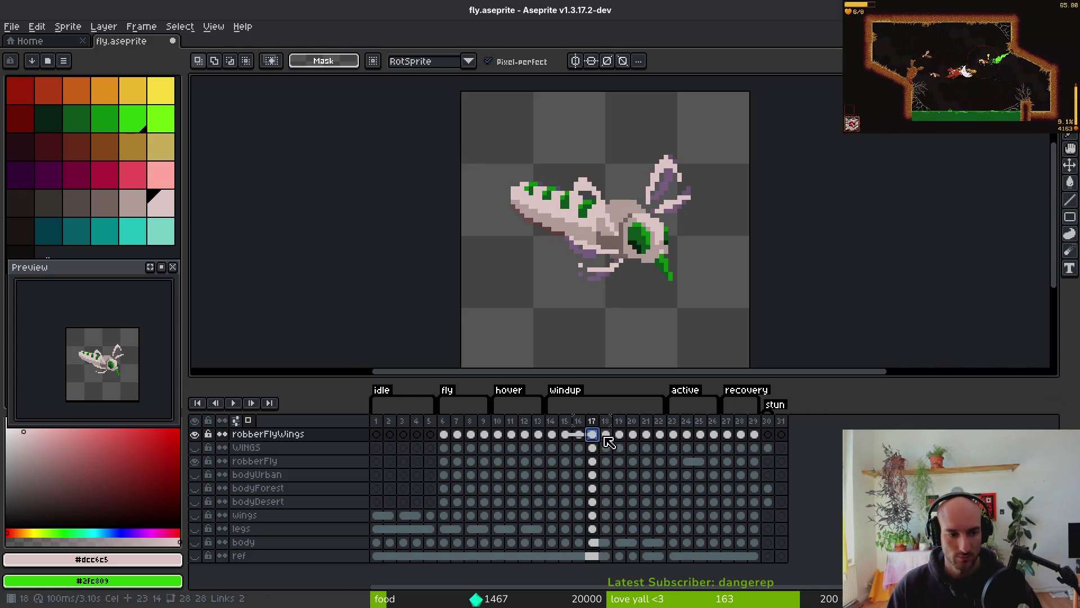
# Clear the wings cel on robberFlyWings frame 30, then inspect robberFly frames 19, 20 and 30
pyautogui.click(768, 434)
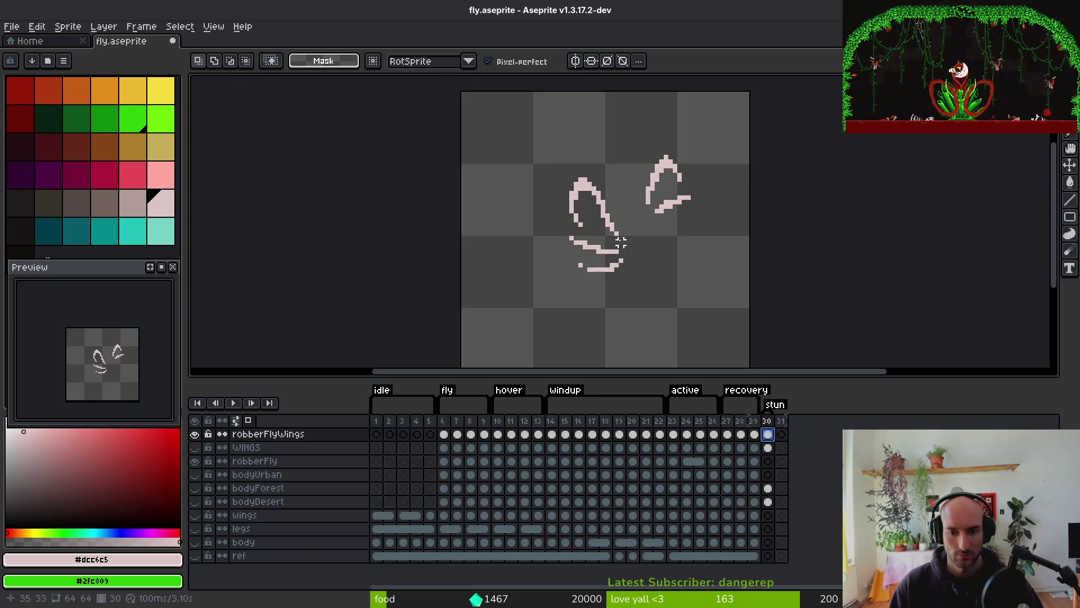
pyautogui.press('Delete')
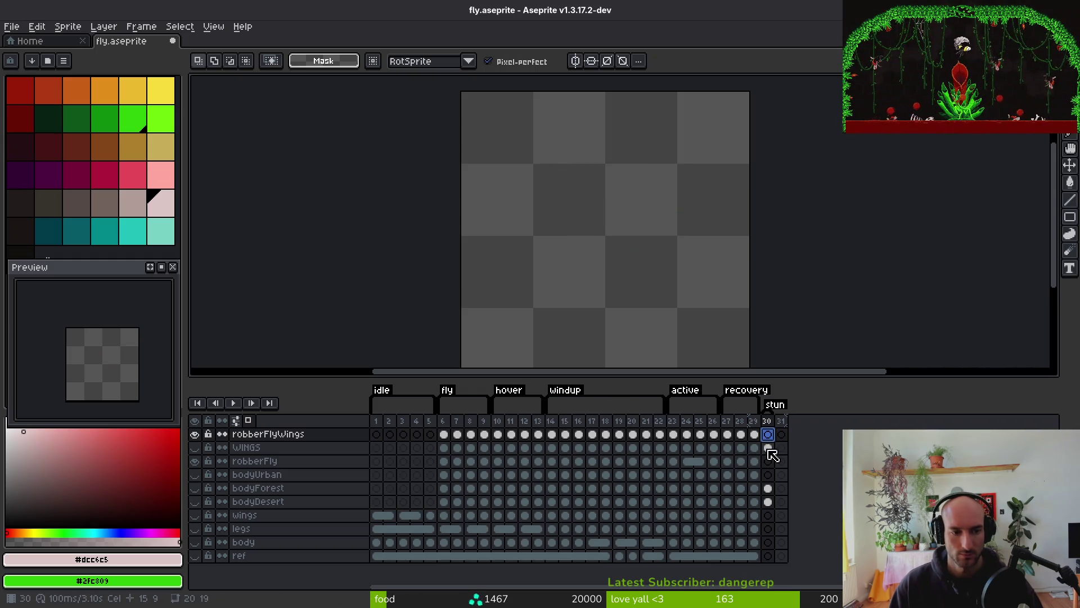
pyautogui.click(581, 465)
pyautogui.press('i')
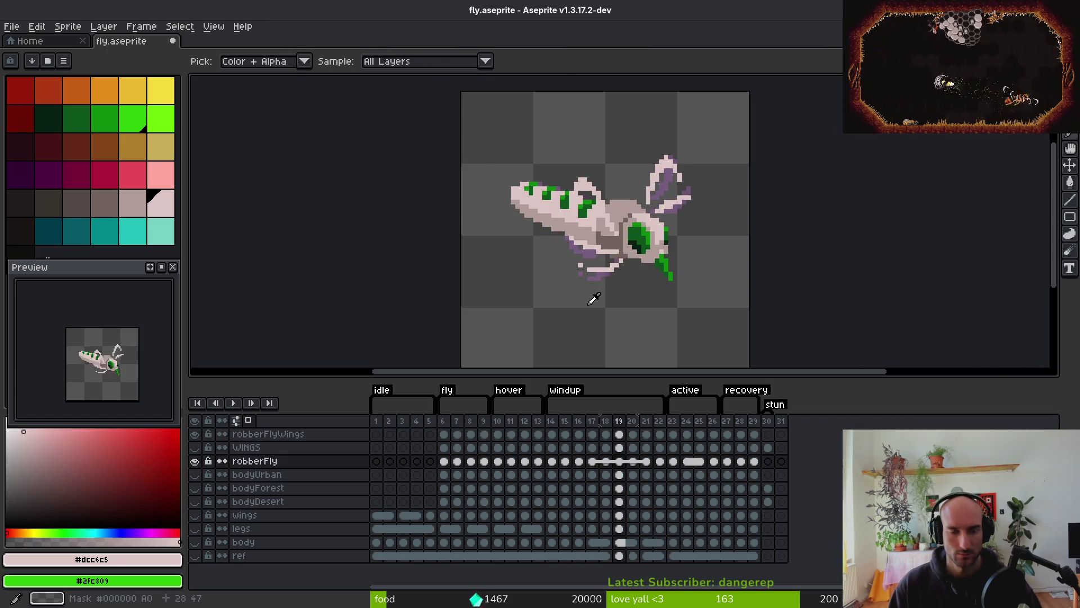
pyautogui.click(639, 465)
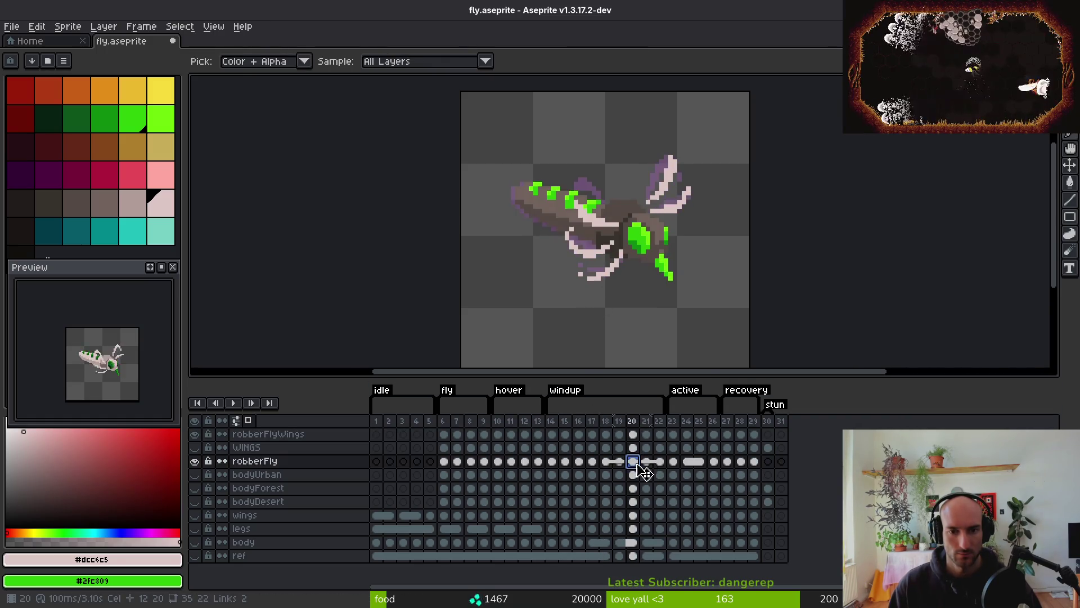
pyautogui.click(768, 462)
pyautogui.press('m')
pyautogui.scroll(5, 656, 261)
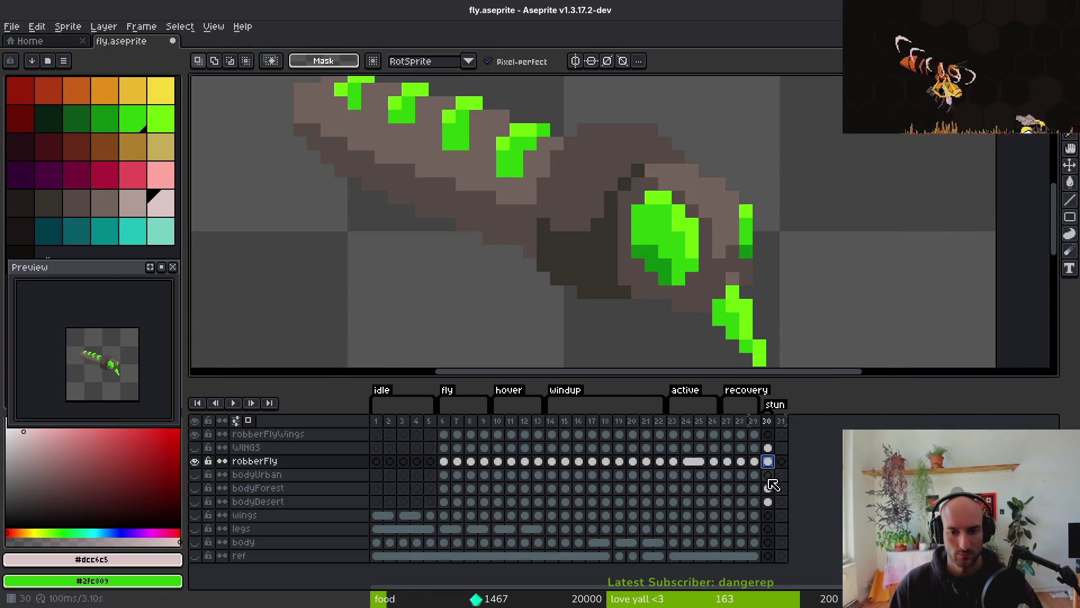
# Bucket-fill the stunned fly's eye and neighbouring green pixels dark green on frame 30
pyautogui.click(770, 489)
pyautogui.click(768, 462)
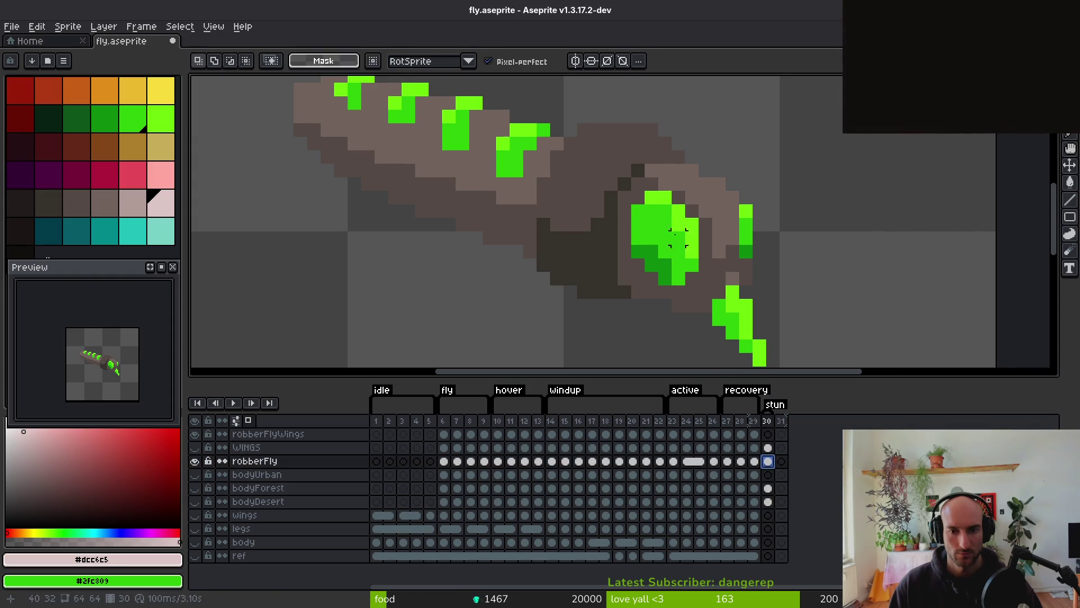
pyautogui.press('i')
pyautogui.click(60, 128)
pyautogui.press('g')
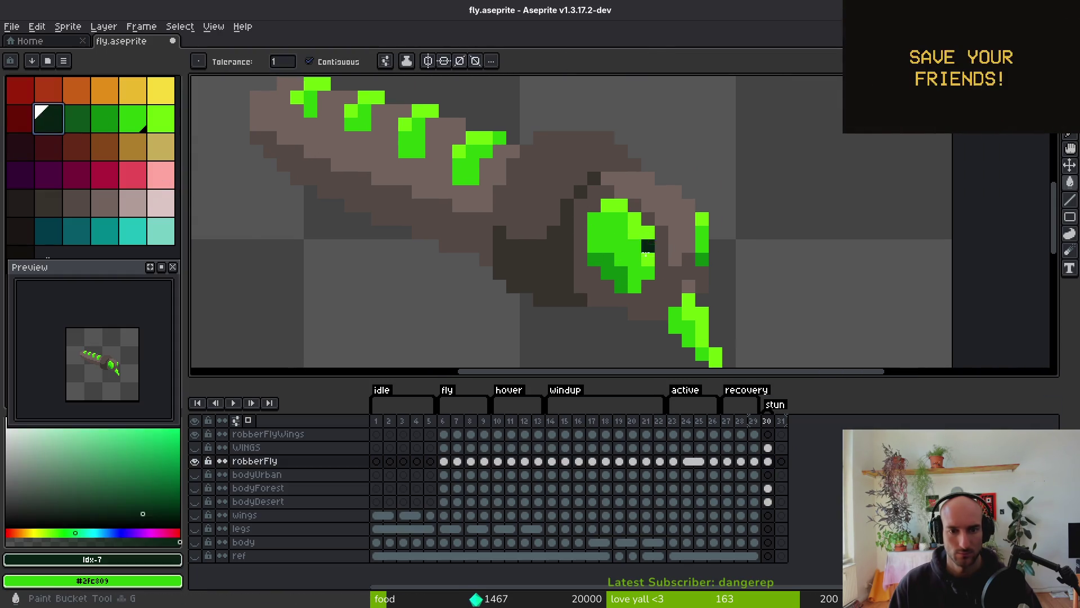
pyautogui.click(614, 242)
pyautogui.click(616, 267)
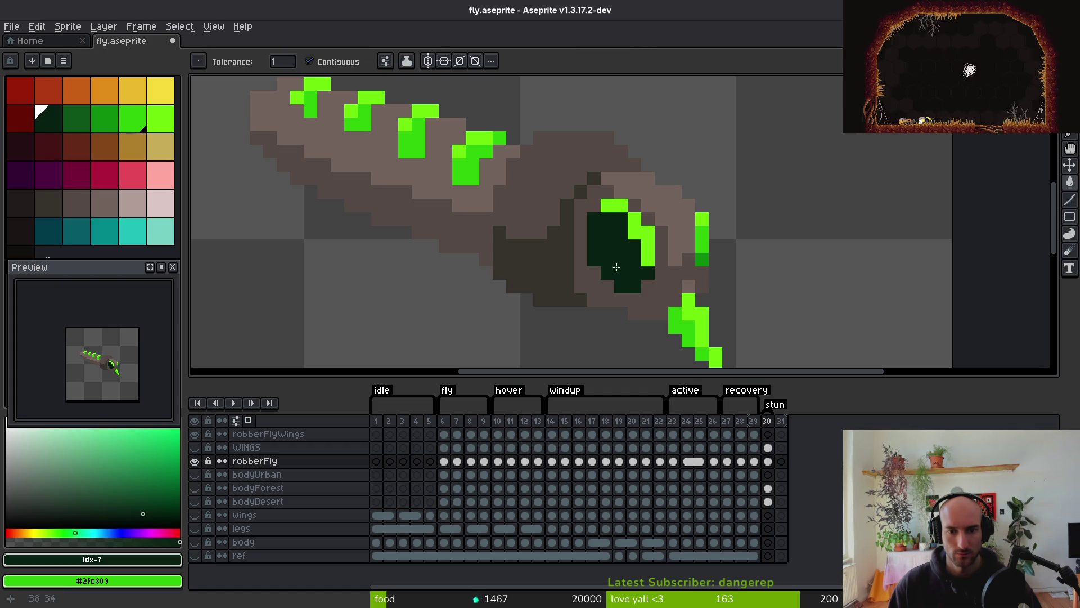
pyautogui.click(703, 247)
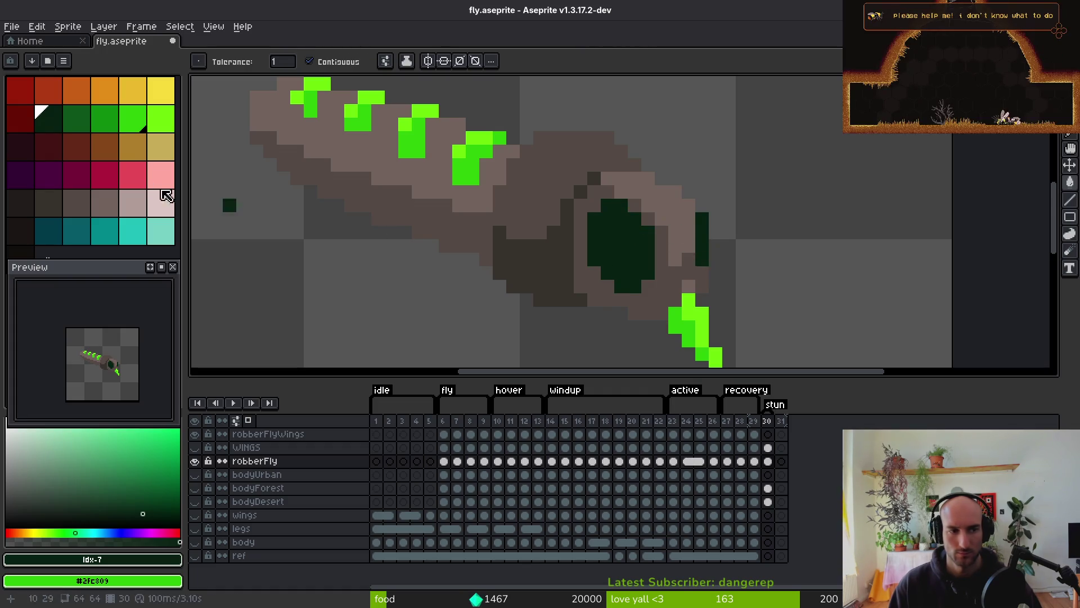
pyautogui.click(152, 124)
pyautogui.click(652, 301)
pyautogui.click(635, 231)
pyautogui.hotkey('ctrl', 'z')
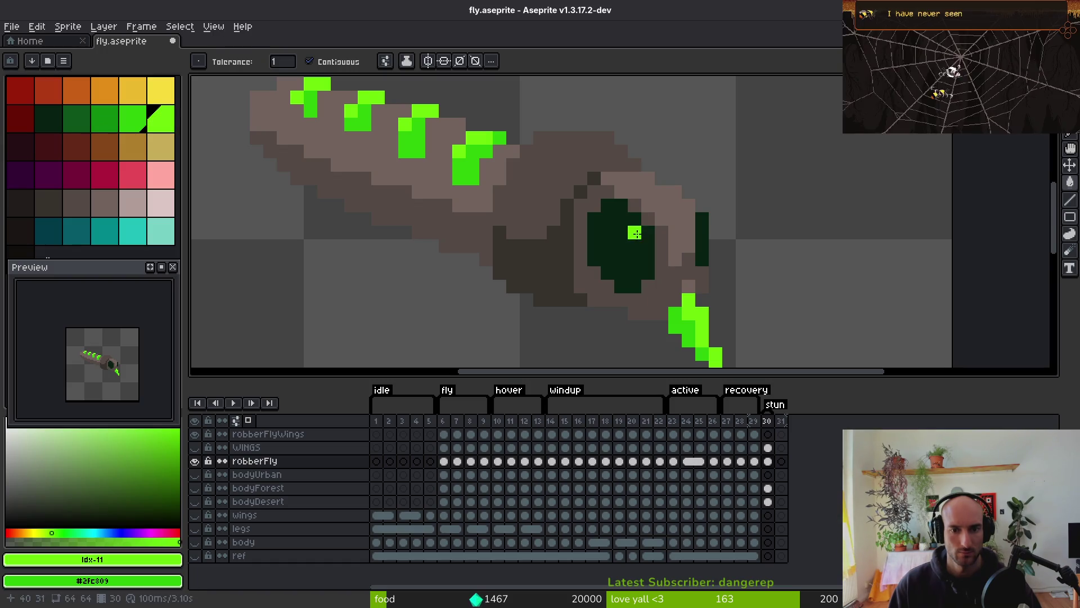
# Draw a small lime block in the eye with the Pencil
pyautogui.press('b')
pyautogui.scroll(-4, 619, 235)
pyautogui.scroll(2, 655, 266)
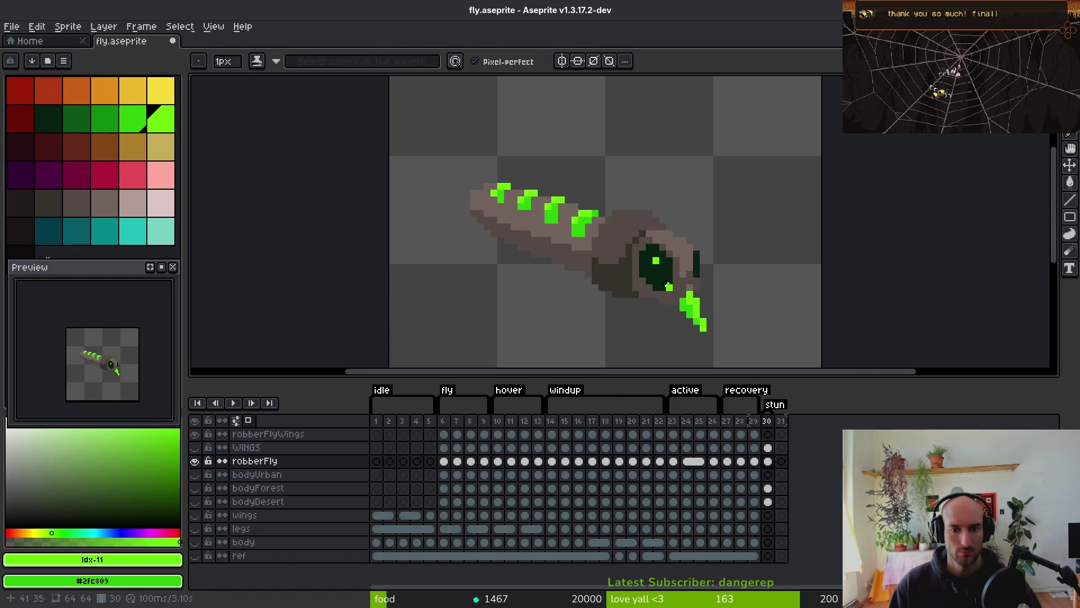
pyautogui.moveTo(656, 272); pyautogui.dragTo(662, 280)
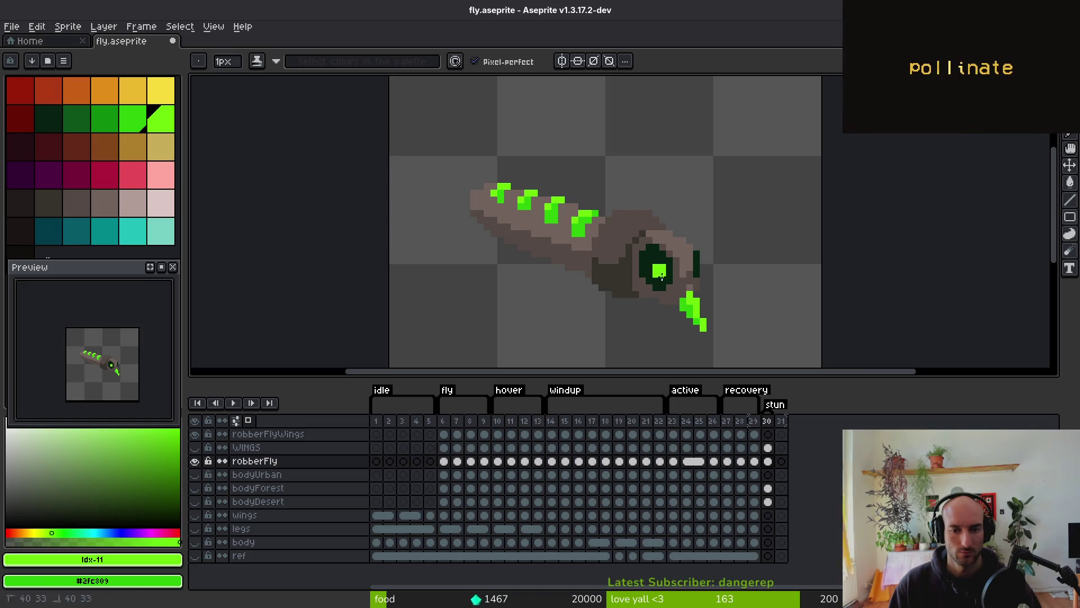
pyautogui.scroll(-5, 757, 293)
pyautogui.scroll(3, 764, 306)
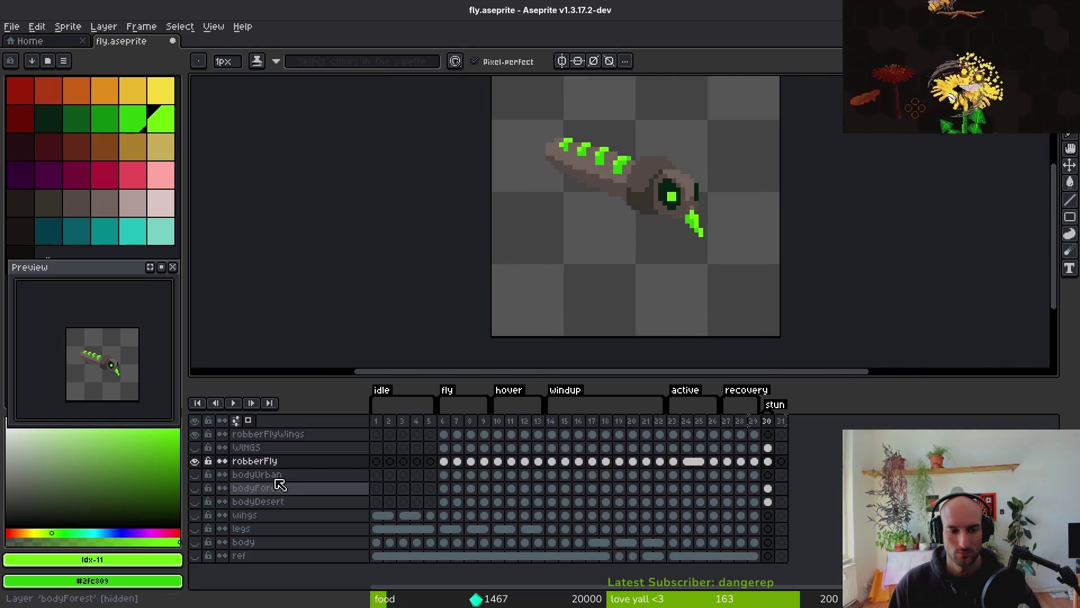
# Show the bodyDesert shell layer and toggle robberFly off and on to compare
pyautogui.click(195, 501)
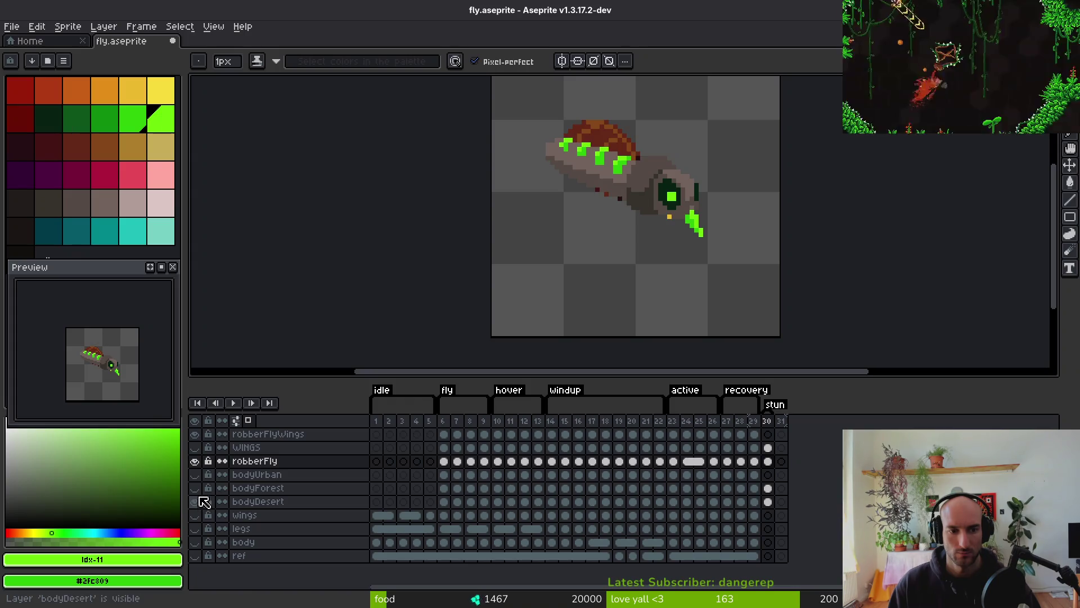
pyautogui.click(195, 461)
pyautogui.click(195, 461)
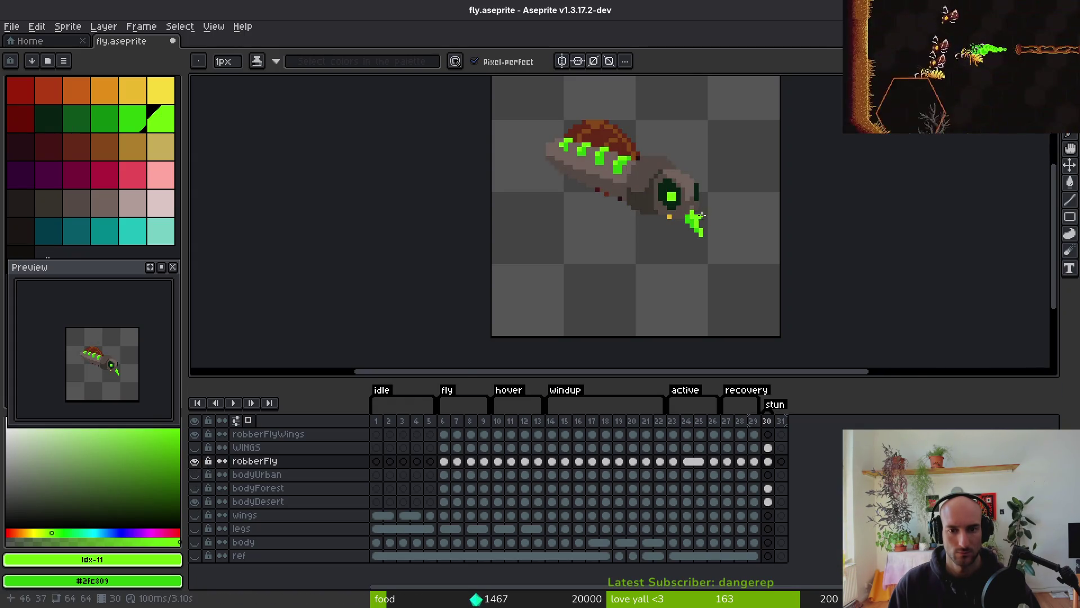
pyautogui.scroll(3, 668, 229)
pyautogui.scroll(-4, 597, 180)
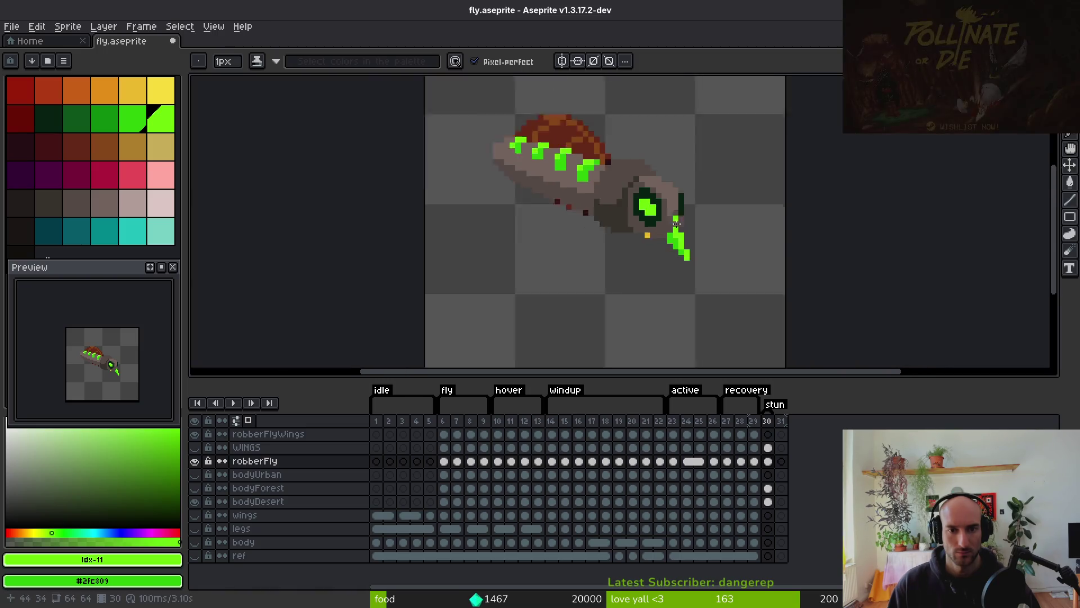
pyautogui.scroll(5, 646, 184)
# Repaint eye pixels dark green and draw a lime diagonal X across the eye
pyautogui.keyDown('alt'); pyautogui.click(638, 186); pyautogui.keyUp('alt')
pyautogui.moveTo(630, 180); pyautogui.dragTo(586, 214)
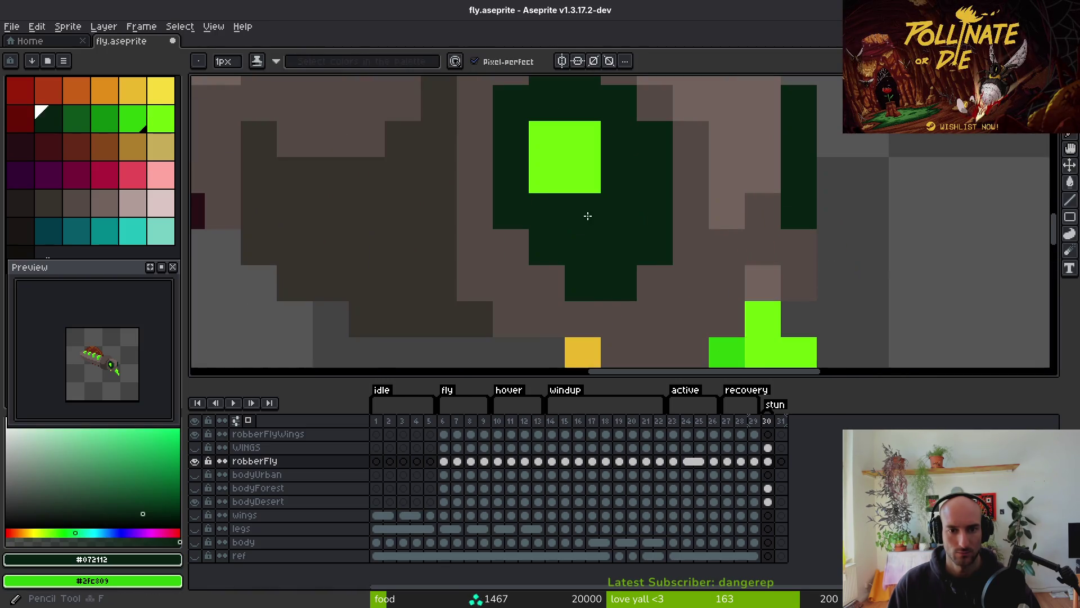
pyautogui.scroll(-8, 588, 216)
pyautogui.scroll(6, 642, 231)
pyautogui.scroll(2, 641, 231)
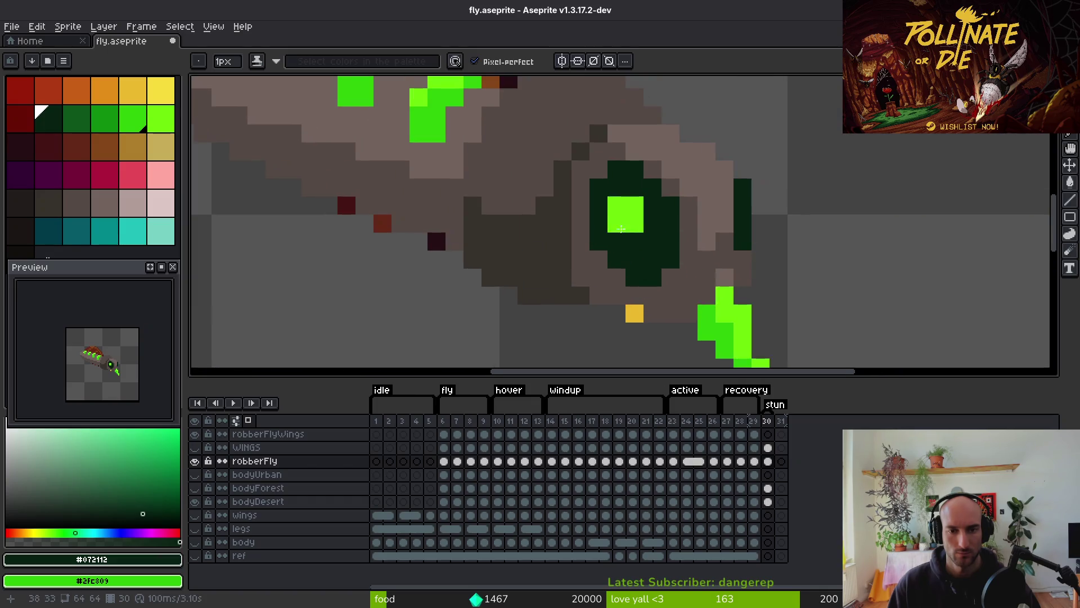
pyautogui.click(641, 196)
pyautogui.keyDown('alt'); pyautogui.click(617, 206); pyautogui.keyUp('alt')
pyautogui.click(653, 241)
pyautogui.click(679, 291)
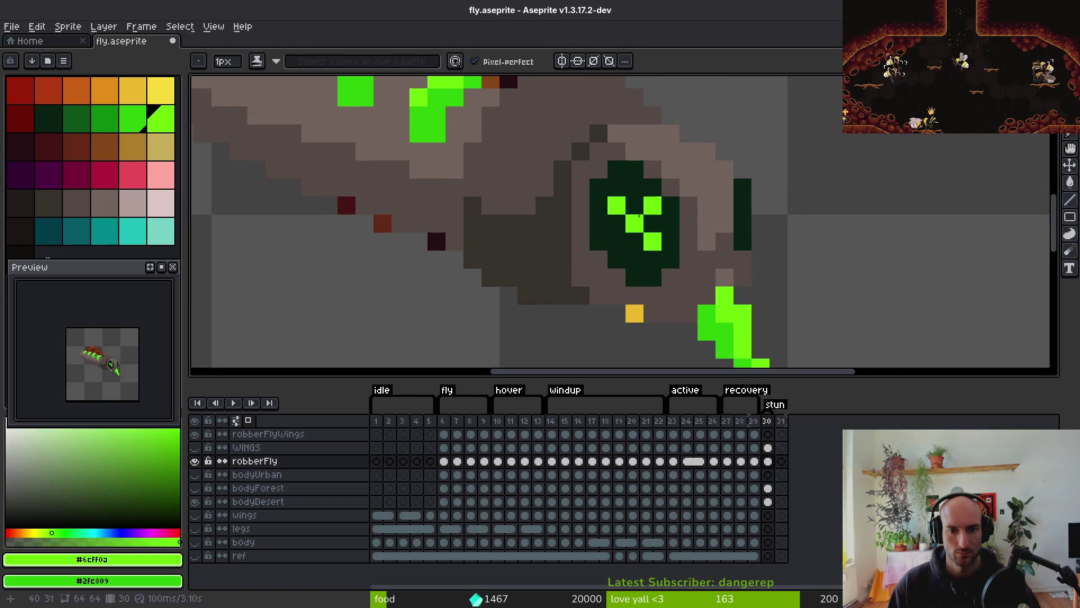
pyautogui.scroll(-5, 708, 270)
pyautogui.scroll(4, 728, 291)
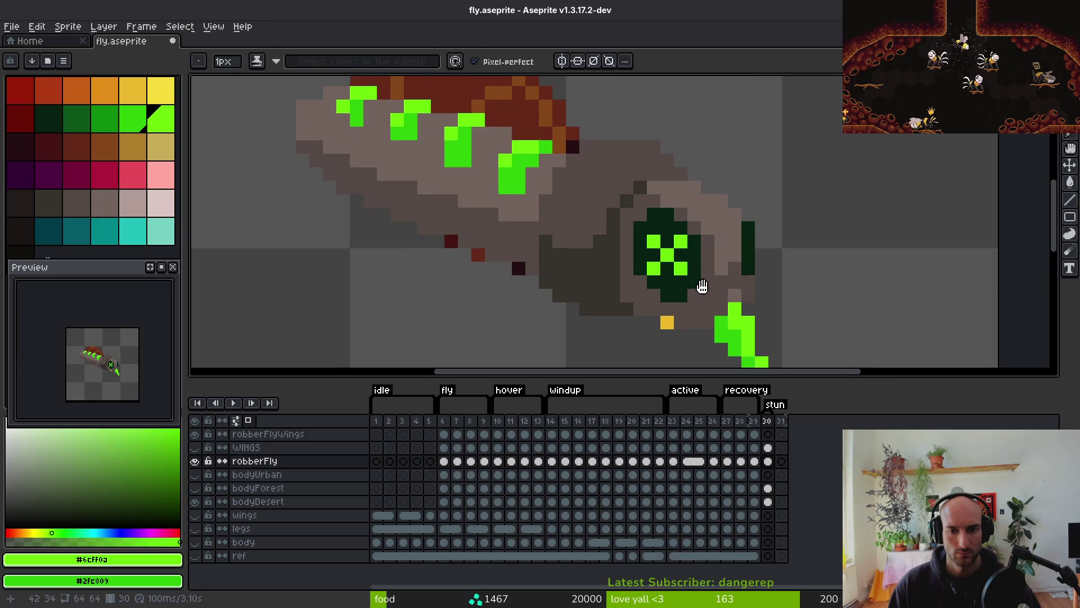
# Refill the dark eye areas with palette dark green and save fly.aseprite
pyautogui.keyDown('alt'); pyautogui.click(686, 273); pyautogui.keyUp('alt')
pyautogui.click(85, 128)
pyautogui.press('g')
pyautogui.click(686, 274)
pyautogui.click(653, 241)
pyautogui.click(743, 264)
pyautogui.scroll(-4, 747, 312)
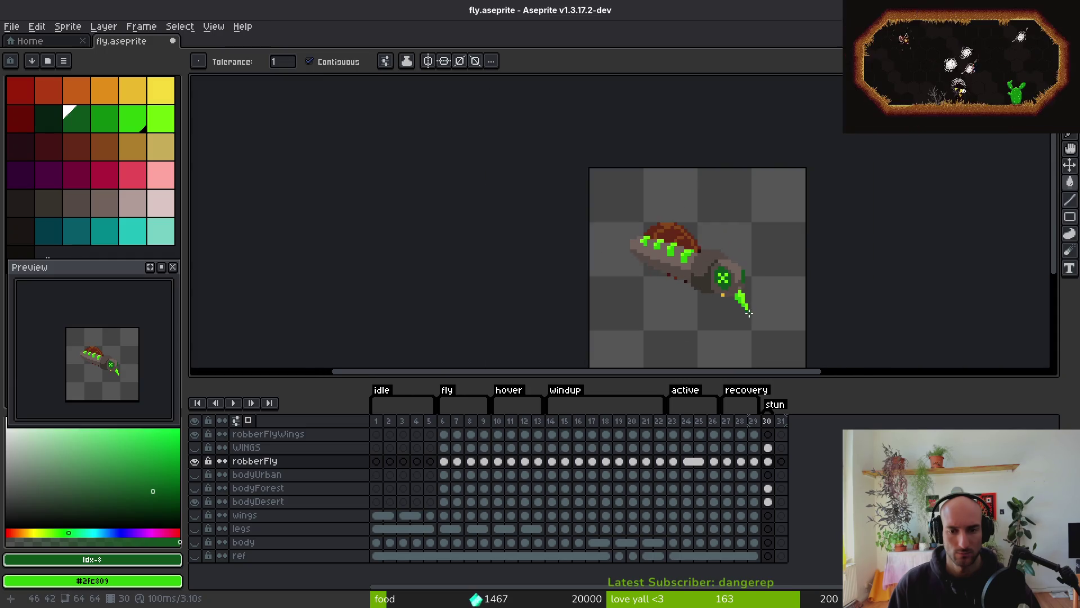
pyautogui.hotkey('ctrl', 's')
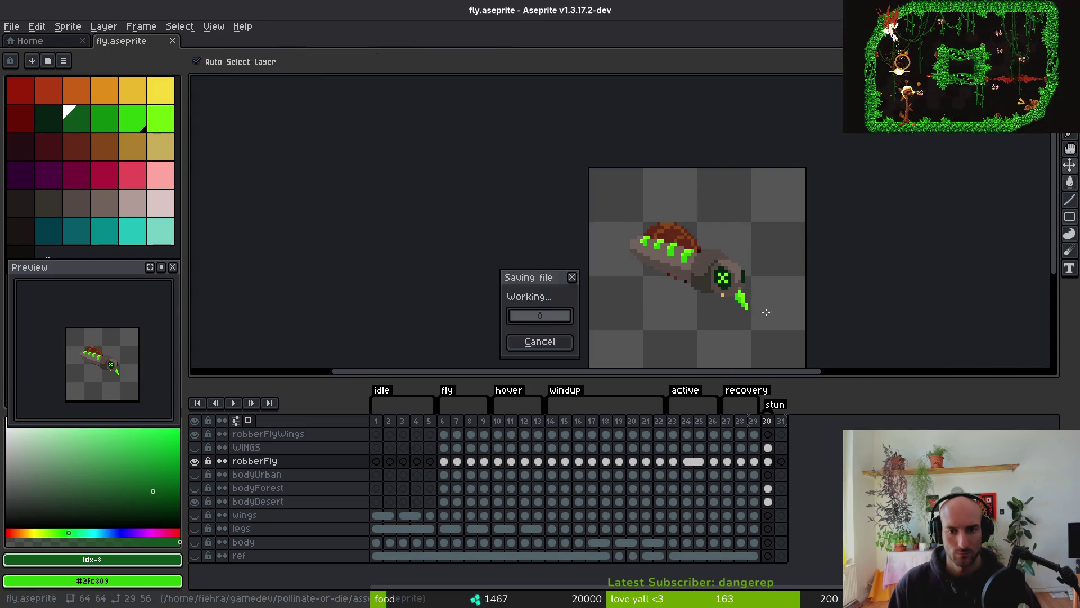
# Hide the bodyDesert shell layer to check the stun frame
pyautogui.scroll(3, 766, 309)
pyautogui.press('i')
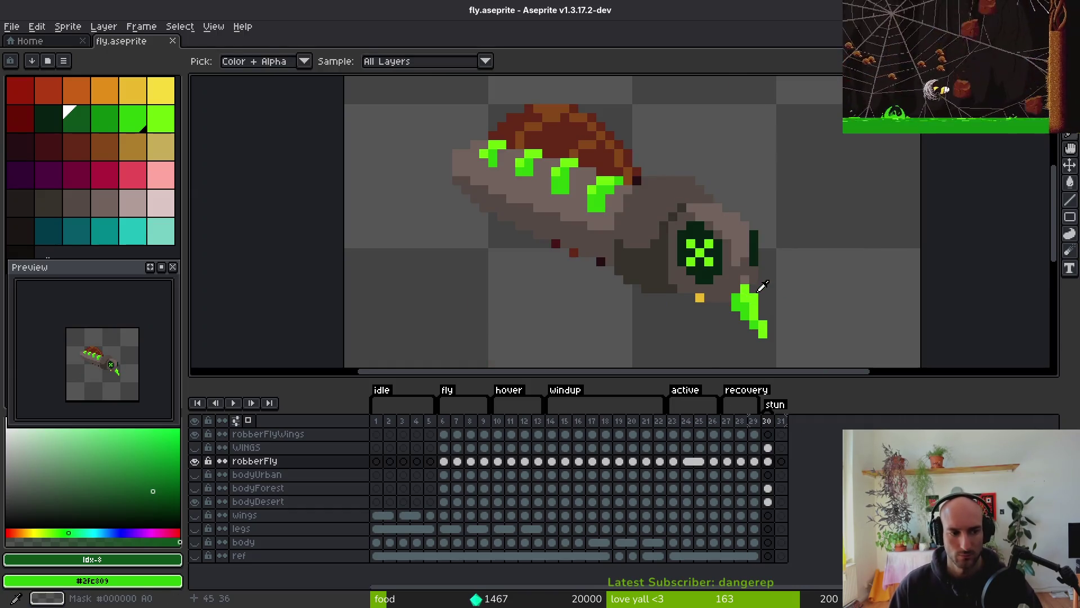
pyautogui.press('g')
pyautogui.moveTo(707, 283); pyautogui.dragTo(723, 273)
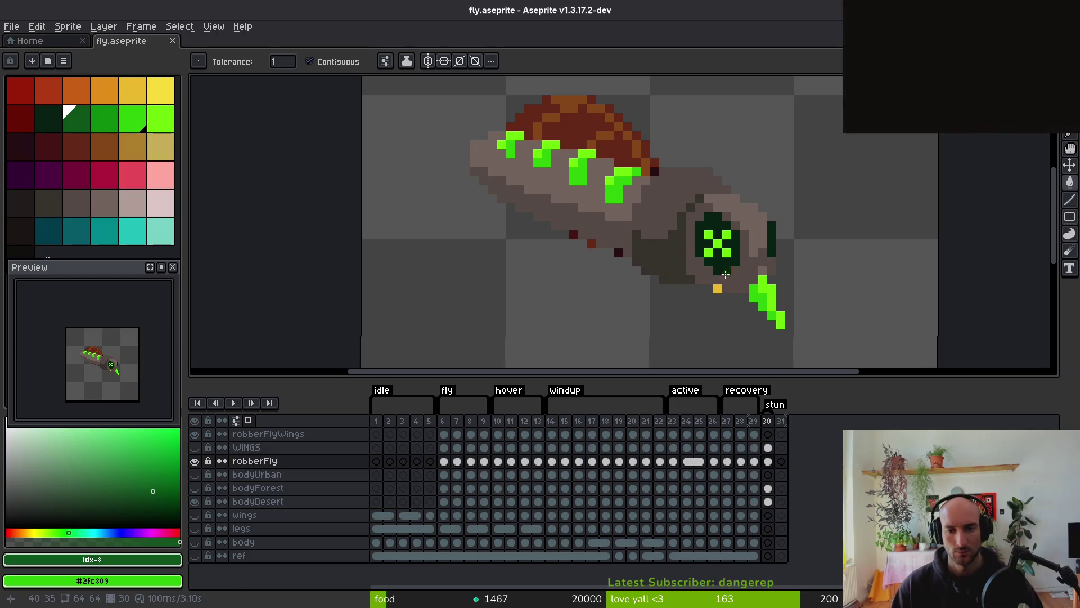
pyautogui.click(194, 501)
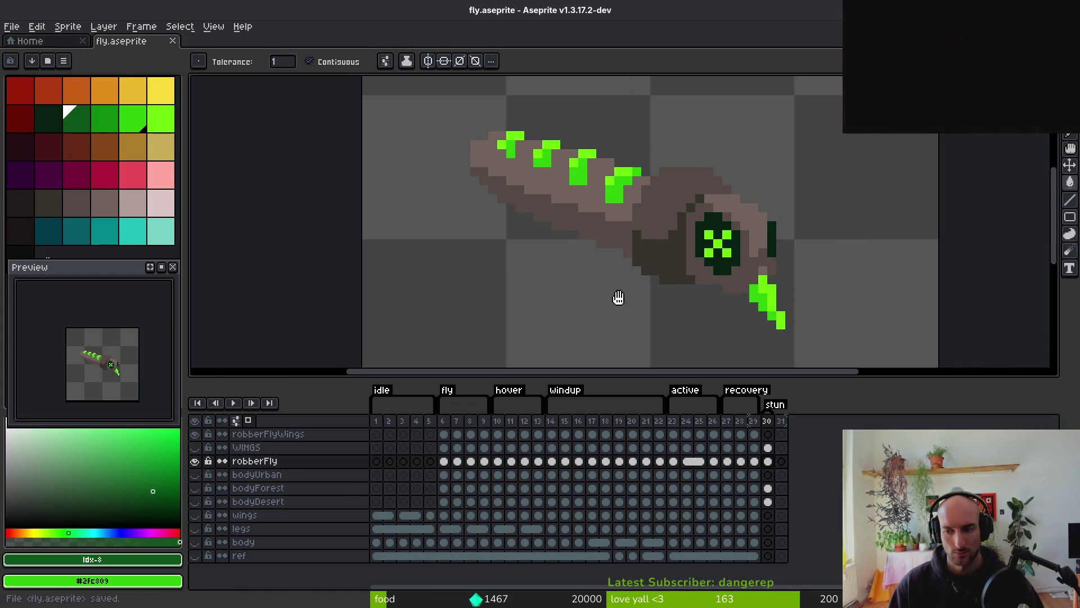
pyautogui.scroll(-2, 709, 281)
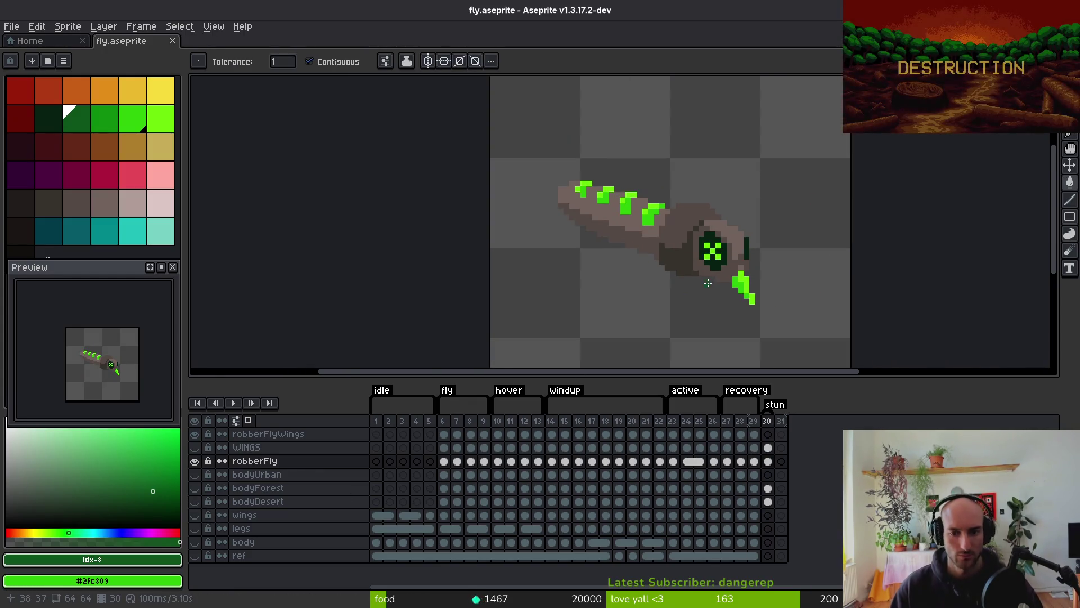
pyautogui.press('i')
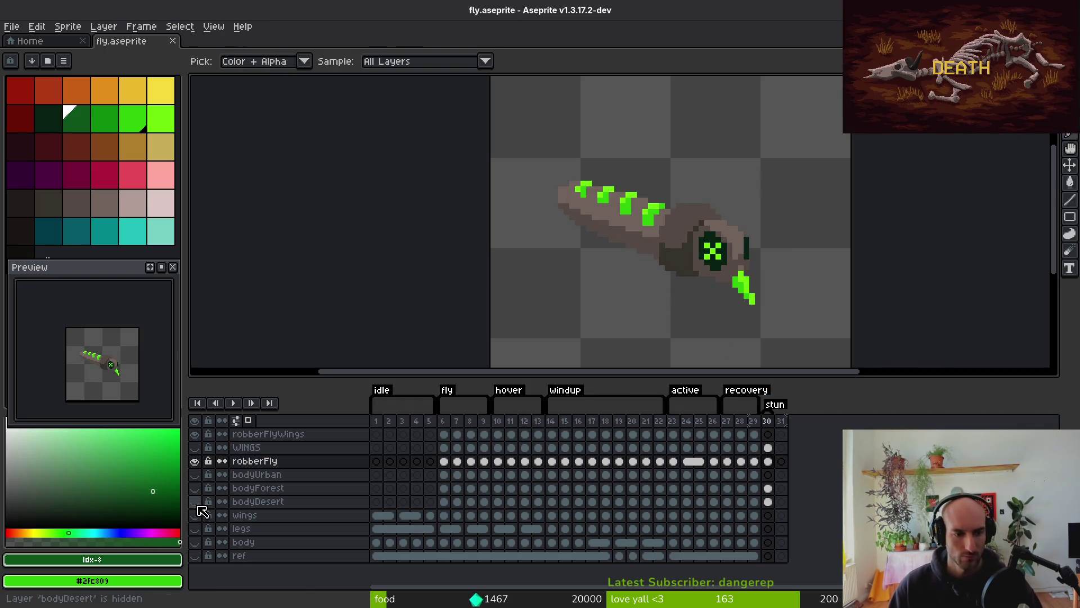
pyautogui.click(195, 448)
pyautogui.press('q')
pyautogui.moveTo(735, 100)
pyautogui.mouseDown()
pyautogui.moveTo(711, 278)
pyautogui.moveTo(757, 80)
pyautogui.mouseUp()
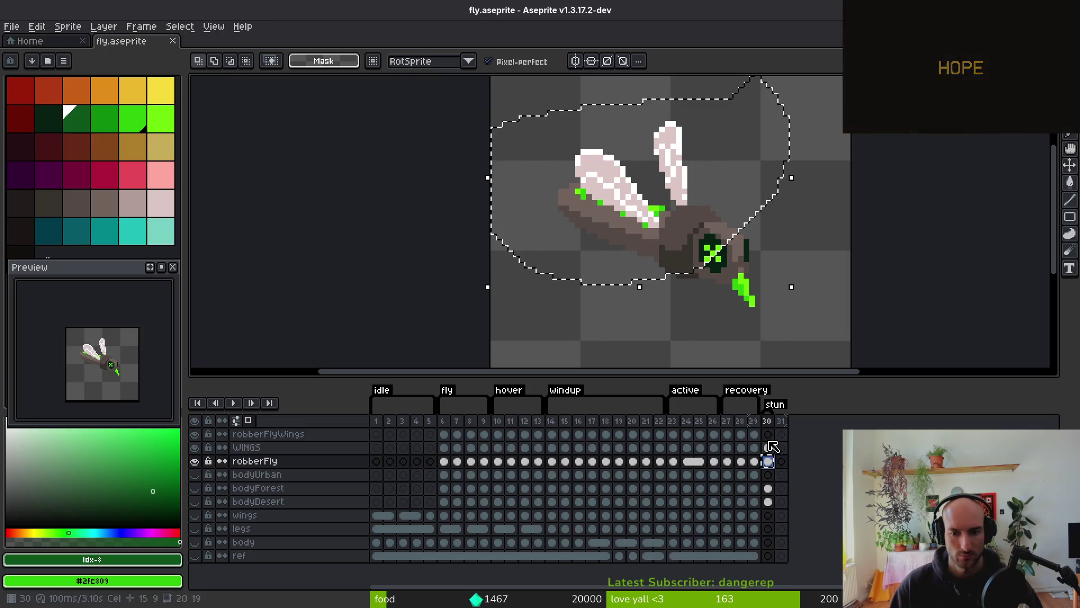
pyautogui.click(772, 449)
pyautogui.click(768, 435)
pyautogui.moveTo(697, 186); pyautogui.dragTo(701, 188)
pyautogui.hotkey('ctrl', 'd')
pyautogui.click(674, 239)
pyautogui.hotkey('ctrl', 'd')
pyautogui.scroll(2, 759, 227)
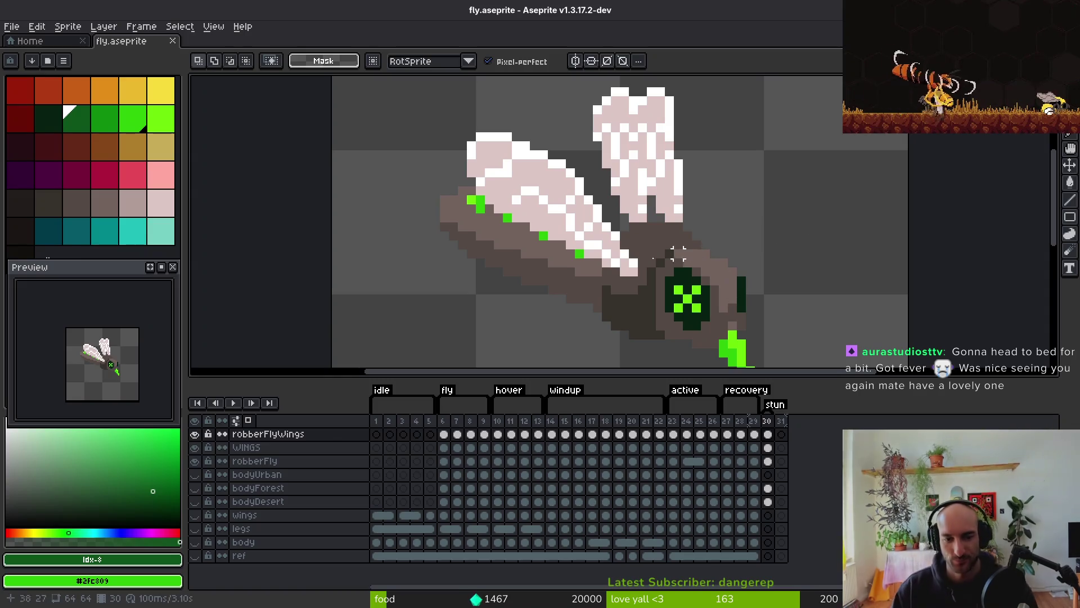
pyautogui.click(218, 487)
pyautogui.press('Escape')
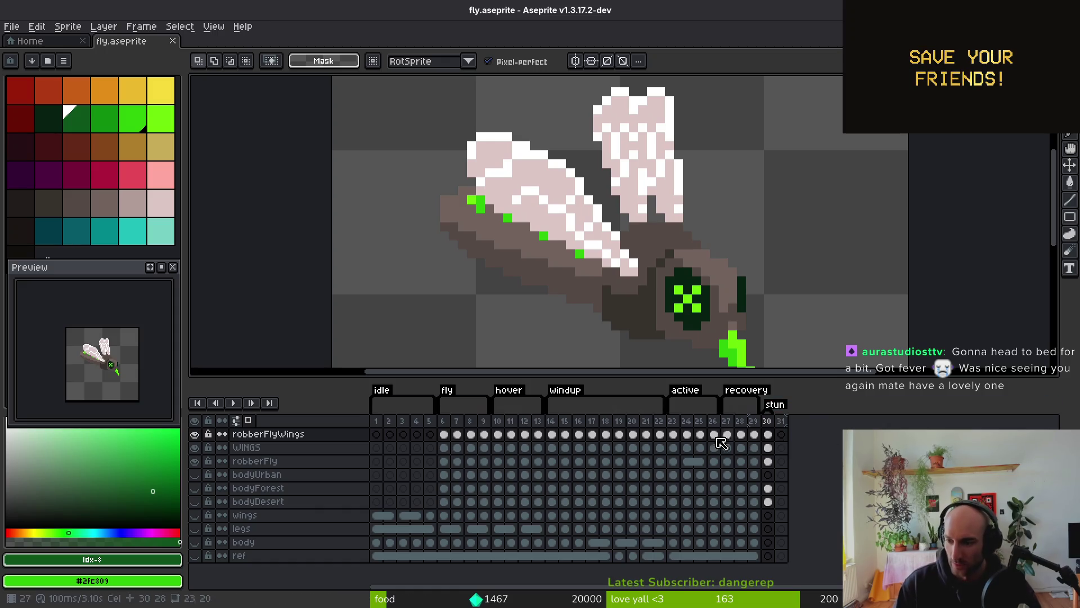
pyautogui.click(194, 448)
pyautogui.scroll(-5, 697, 276)
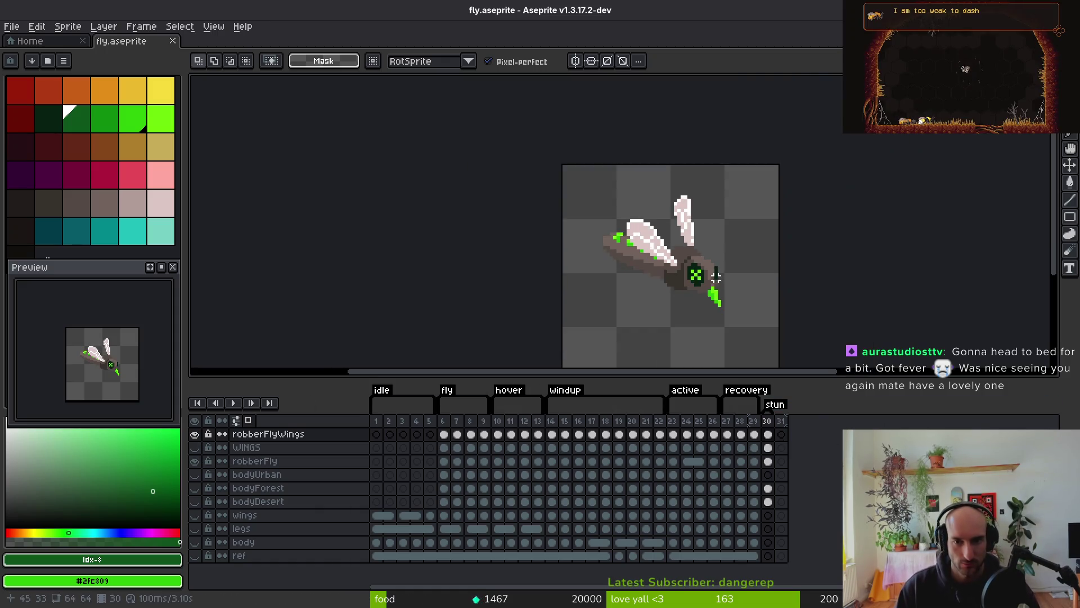
pyautogui.scroll(8, 644, 228)
pyautogui.press('b')
pyautogui.scroll(-4, 653, 258)
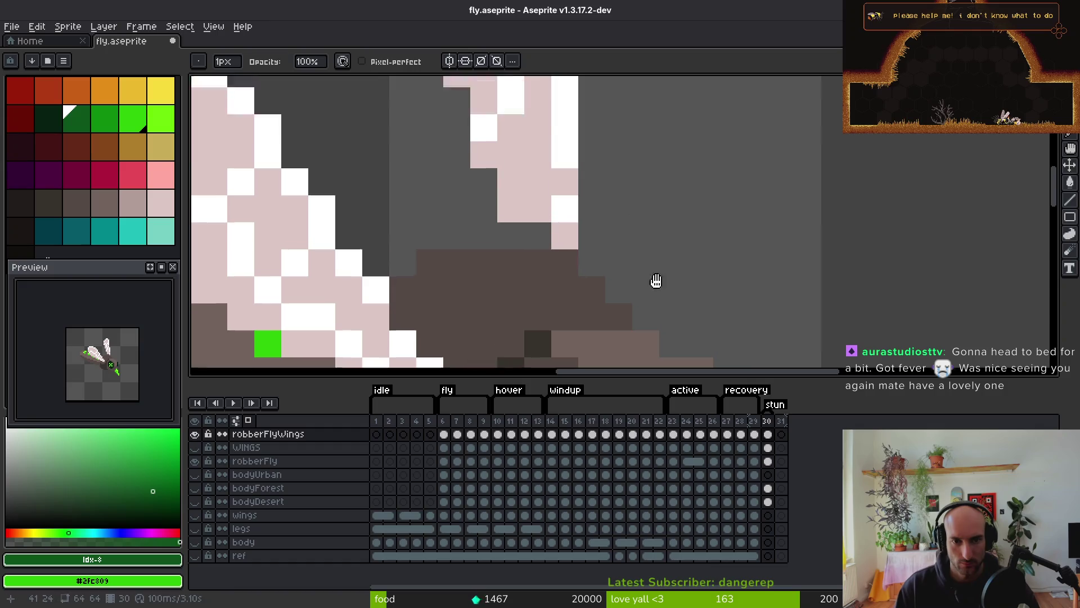
pyautogui.press('q')
pyautogui.moveTo(622, 115)
pyautogui.mouseDown()
pyautogui.moveTo(546, 169)
pyautogui.moveTo(647, 315)
pyautogui.mouseUp()
pyautogui.moveTo(681, 143)
pyautogui.mouseDown()
pyautogui.moveTo(598, 119)
pyautogui.moveTo(641, 314)
pyautogui.moveTo(636, 298)
pyautogui.mouseUp()
pyautogui.scroll(2, 632, 257)
pyautogui.scroll(-5, 689, 261)
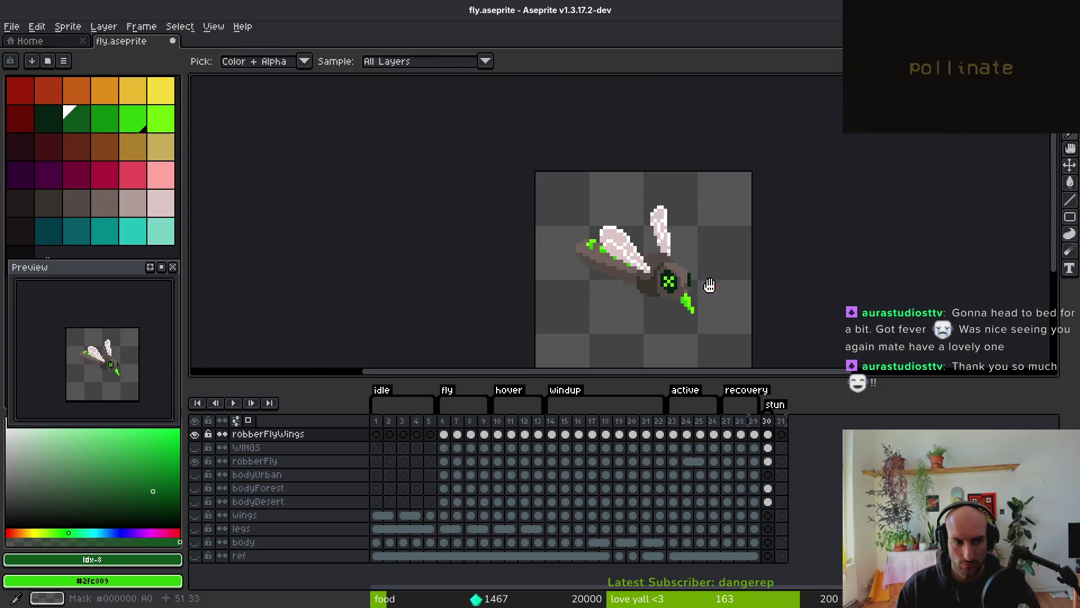
pyautogui.scroll(2, 709, 285)
pyautogui.moveTo(633, 194)
pyautogui.mouseDown()
pyautogui.moveTo(639, 338)
pyautogui.moveTo(636, 226)
pyautogui.mouseUp()
# Nudge the selected wing two pixels right and one pixel up, then deselect
pyautogui.press('Right')
pyautogui.press('Up')
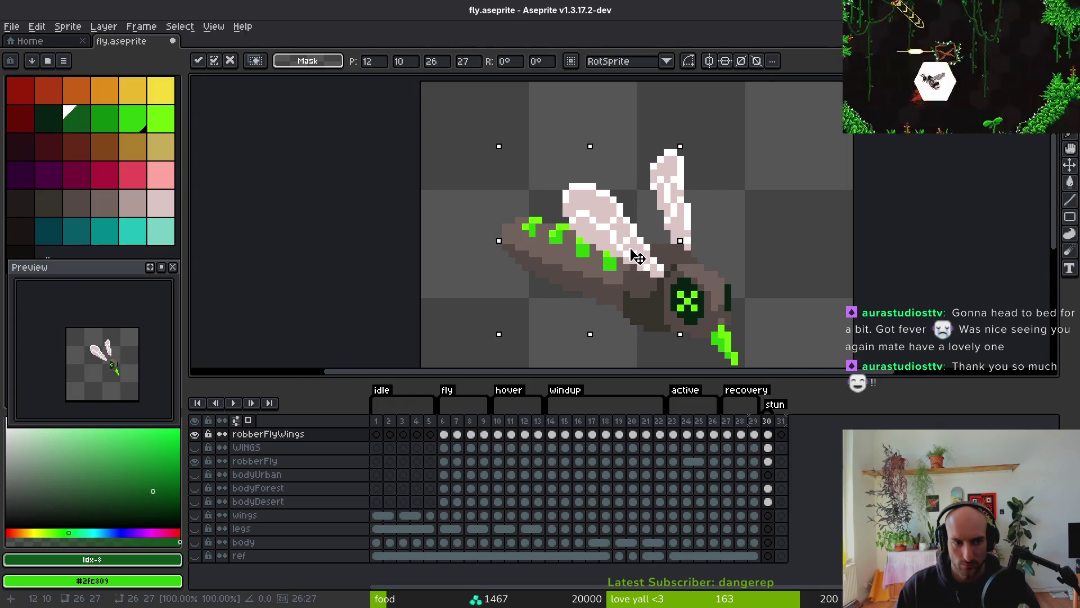
pyautogui.press('Right')
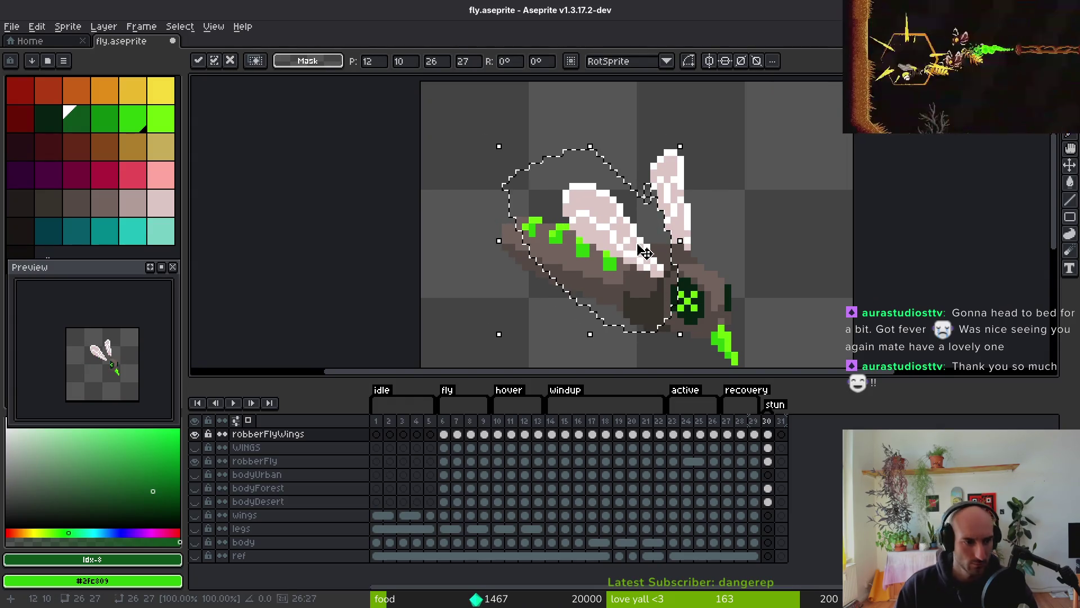
pyautogui.scroll(3, 115, 380)
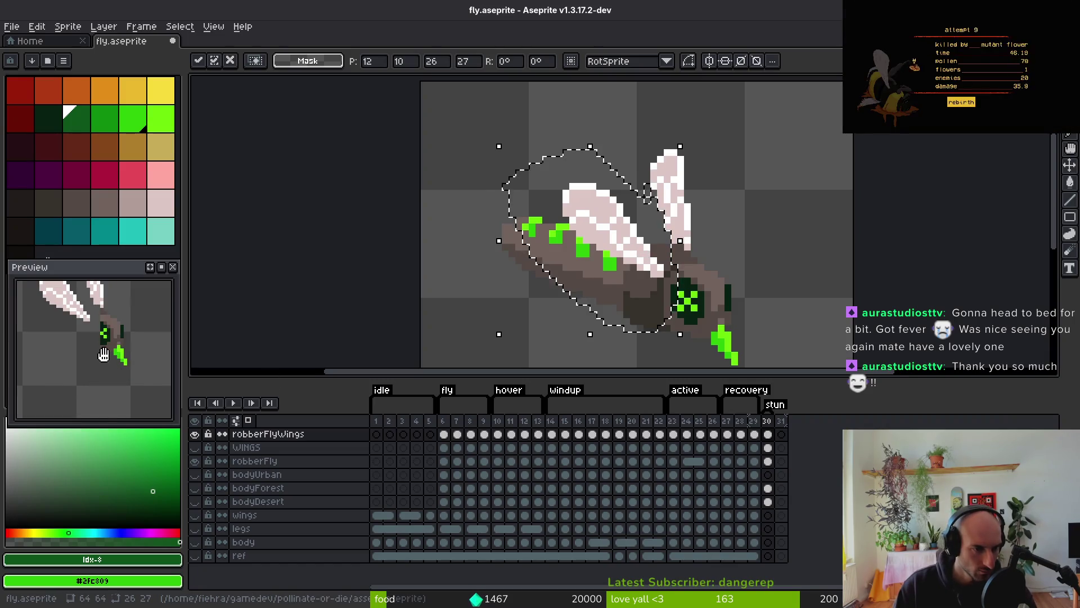
pyautogui.scroll(-3, 105, 357)
pyautogui.hotkey('ctrl', 'd')
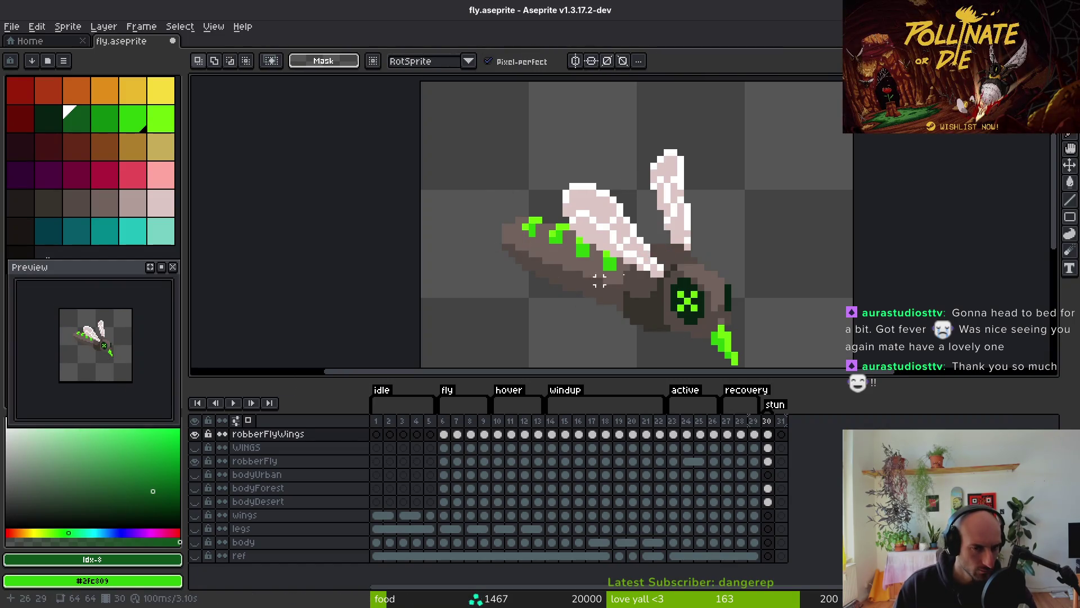
# Lasso the front wing, rotate it back and forth, apply the transform and save
pyautogui.hotkey('shift', 'w')
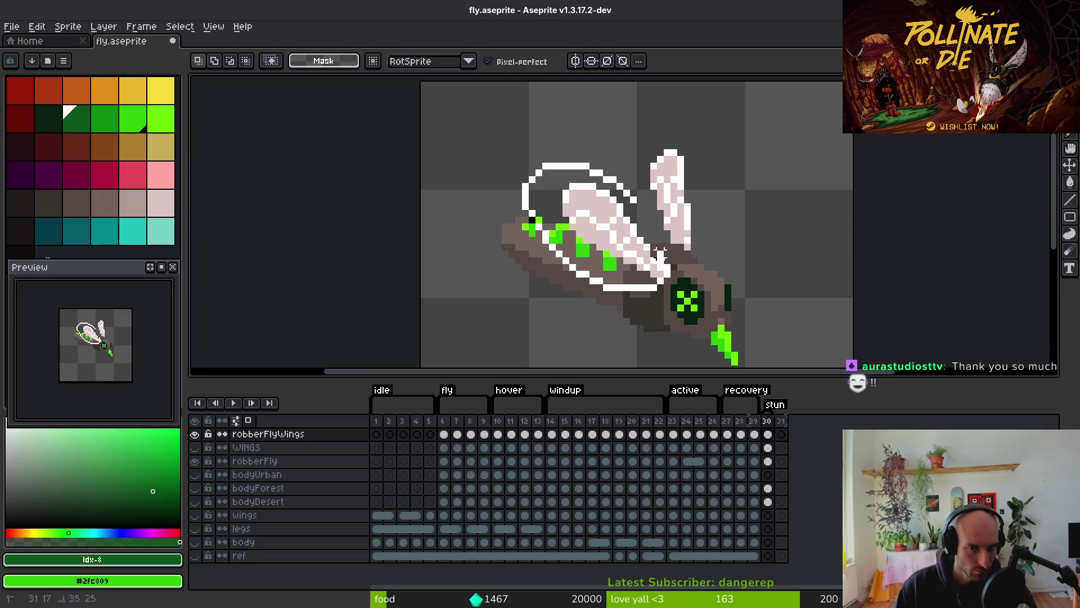
pyautogui.moveTo(620, 191); pyautogui.dragTo(622, 194)
pyautogui.scroll(1, 617, 248)
pyautogui.click(624, 253)
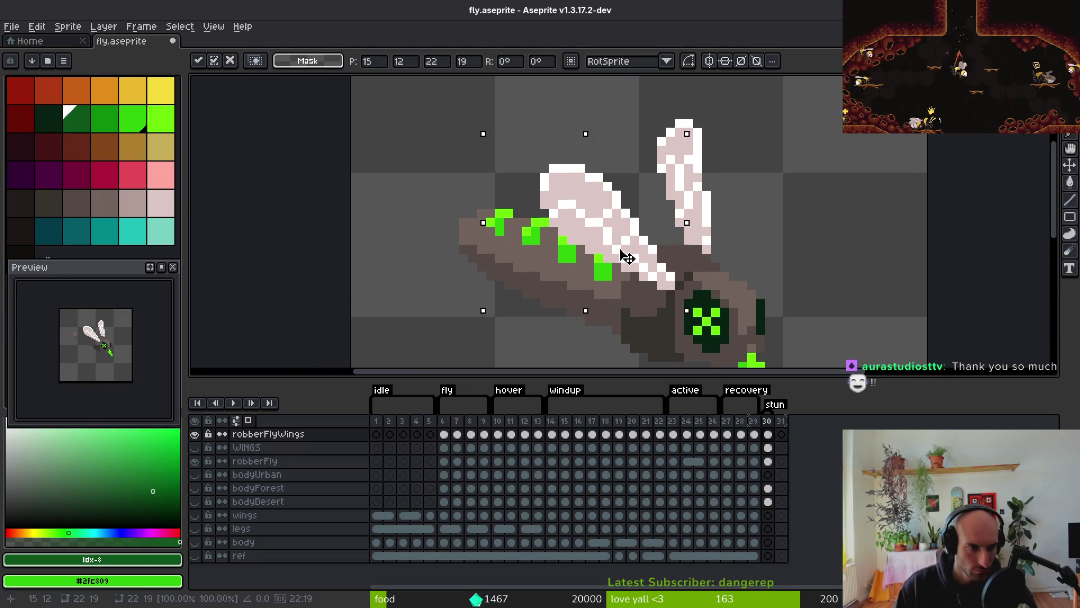
pyautogui.hotkey('ctrl', 'r')
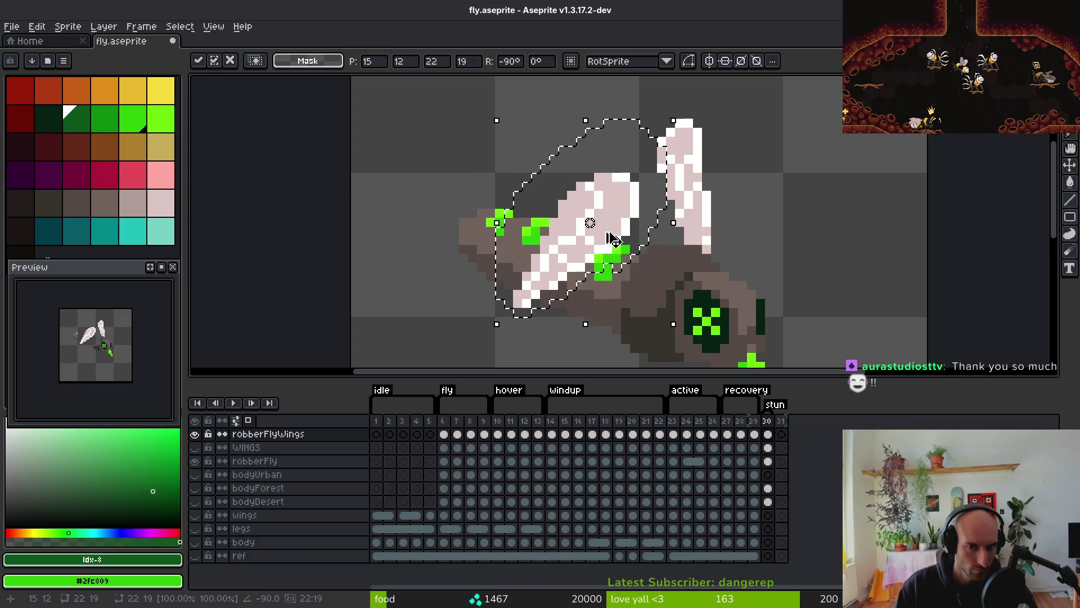
pyautogui.hotkey('ctrl', 'r')
pyautogui.hotkey('ctrl', 'r')
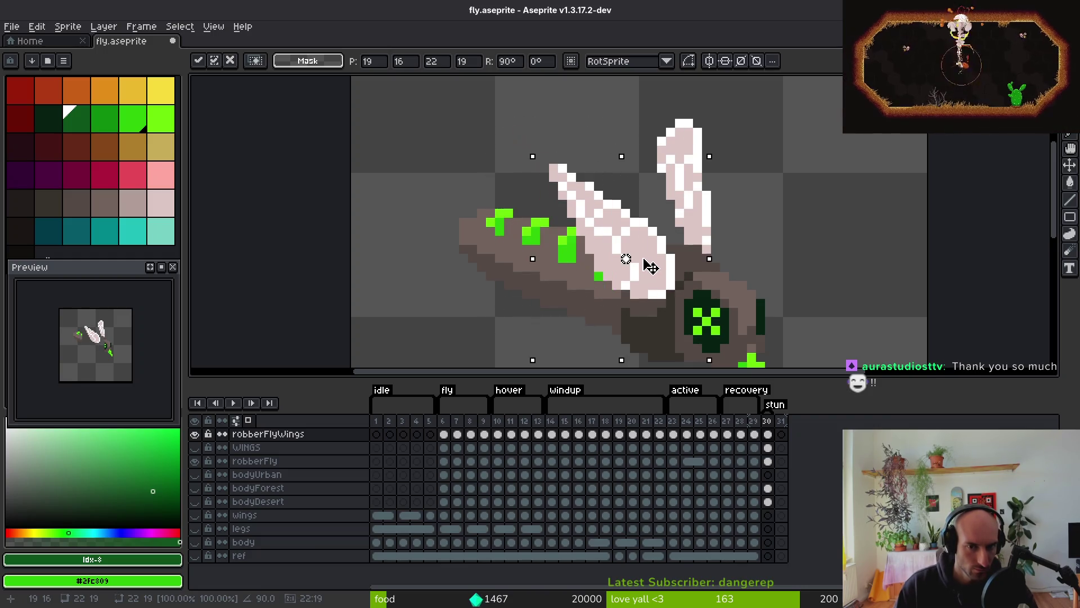
pyautogui.hotkey('ctrl', 'r')
pyautogui.hotkey('ctrl', 'r')
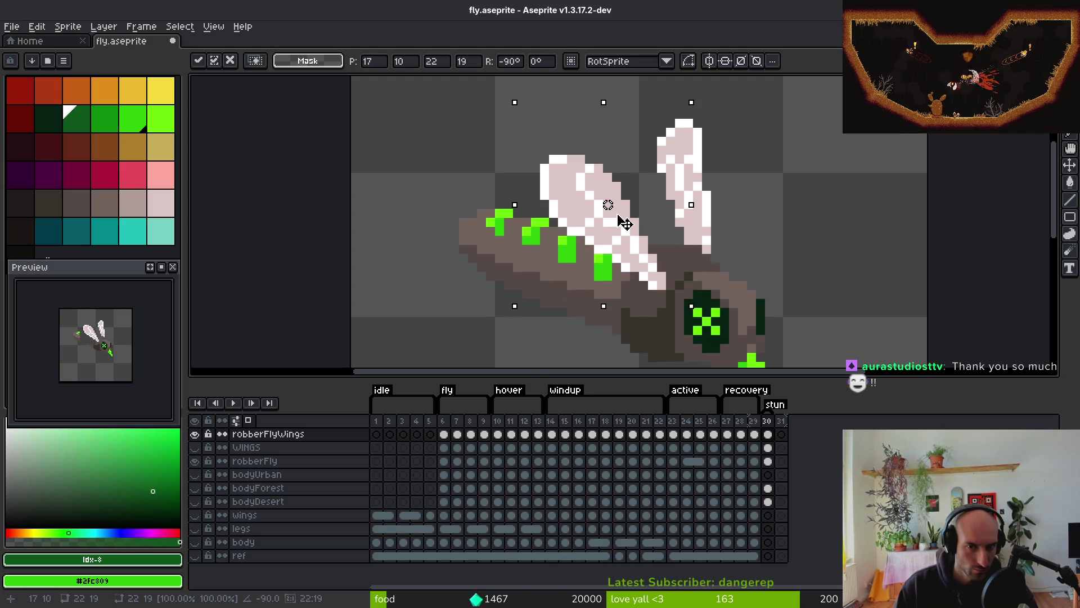
pyautogui.press('Return')
pyautogui.hotkey('ctrl', 's')
# Save the sprite again, then select frames 6–30 across all layers for sprite-sheet export
pyautogui.scroll(-2, 680, 242)
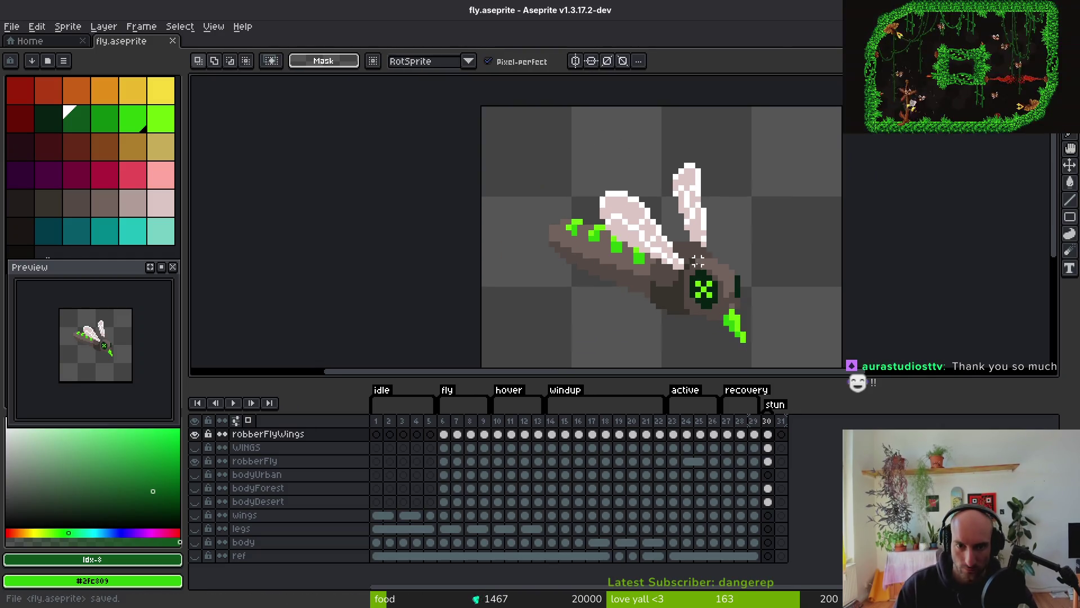
pyautogui.scroll(-3, 722, 289)
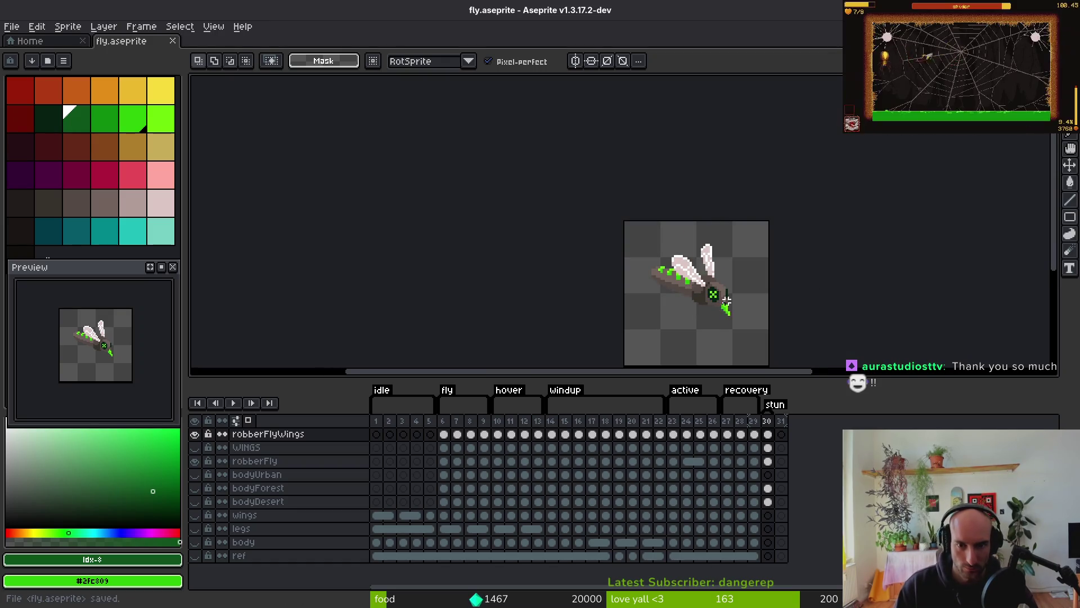
pyautogui.scroll(6, 726, 307)
pyautogui.press('b')
pyautogui.scroll(-3, 713, 307)
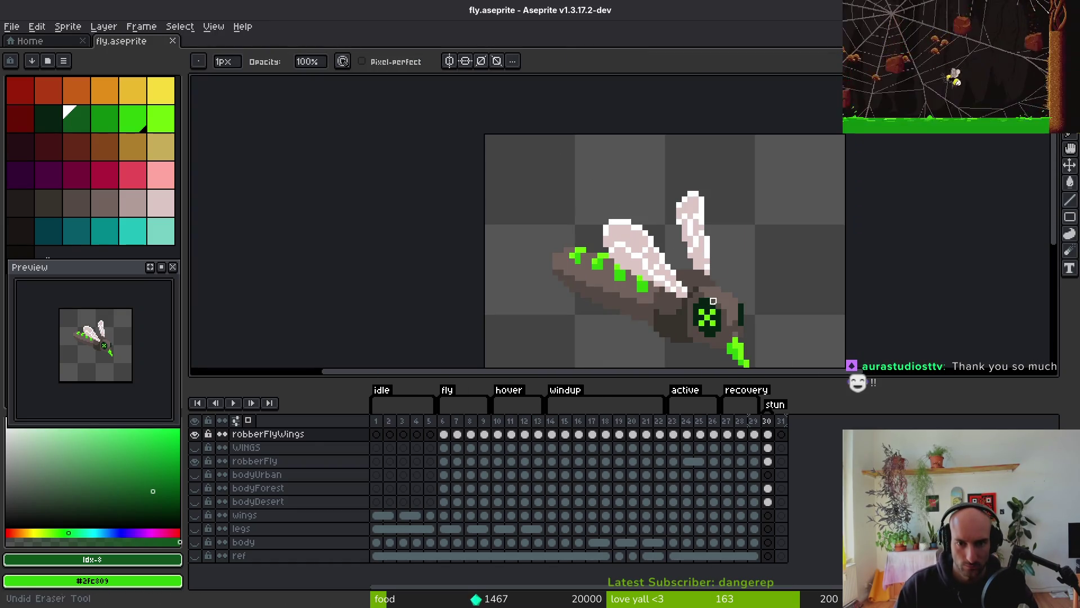
pyautogui.scroll(2, 713, 301)
pyautogui.scroll(-3, 712, 272)
pyautogui.scroll(-2, 717, 290)
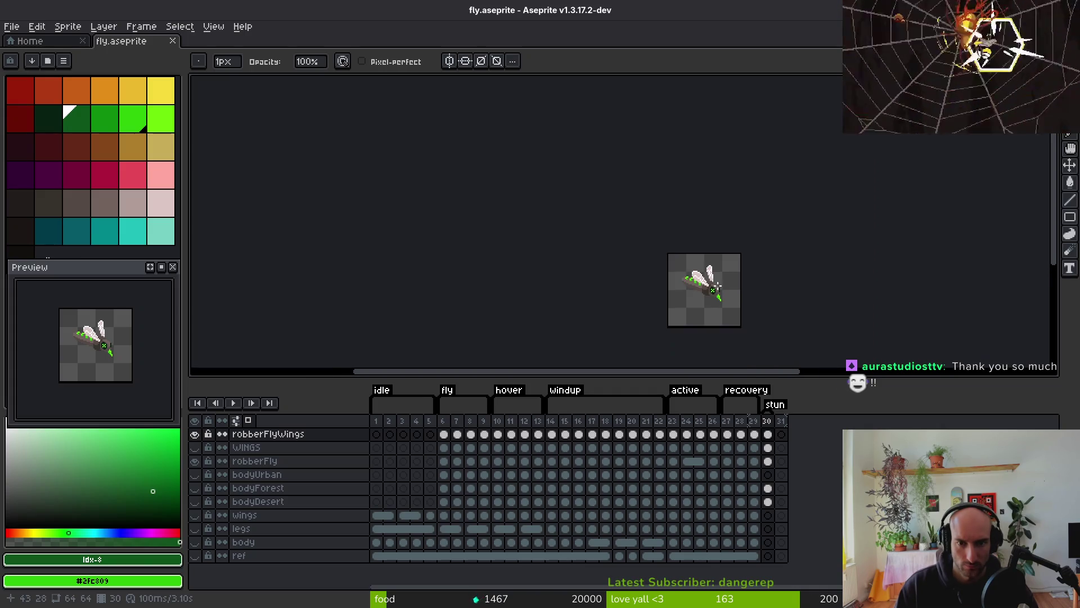
pyautogui.hotkey('ctrl', 's')
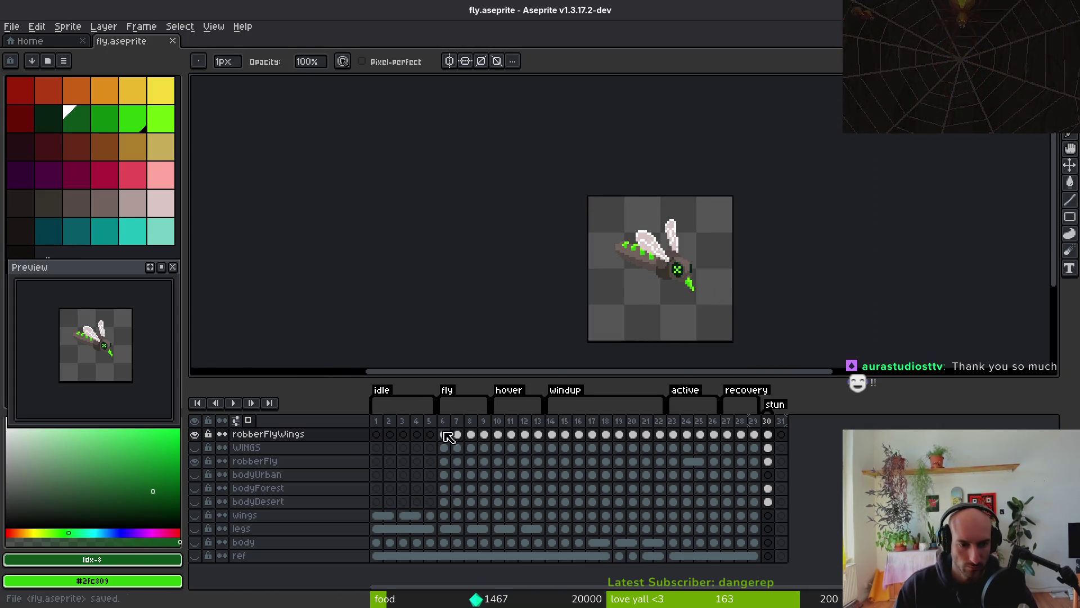
pyautogui.moveTo(443, 422); pyautogui.dragTo(770, 436)
pyautogui.hotkey('ctrl', 'e')
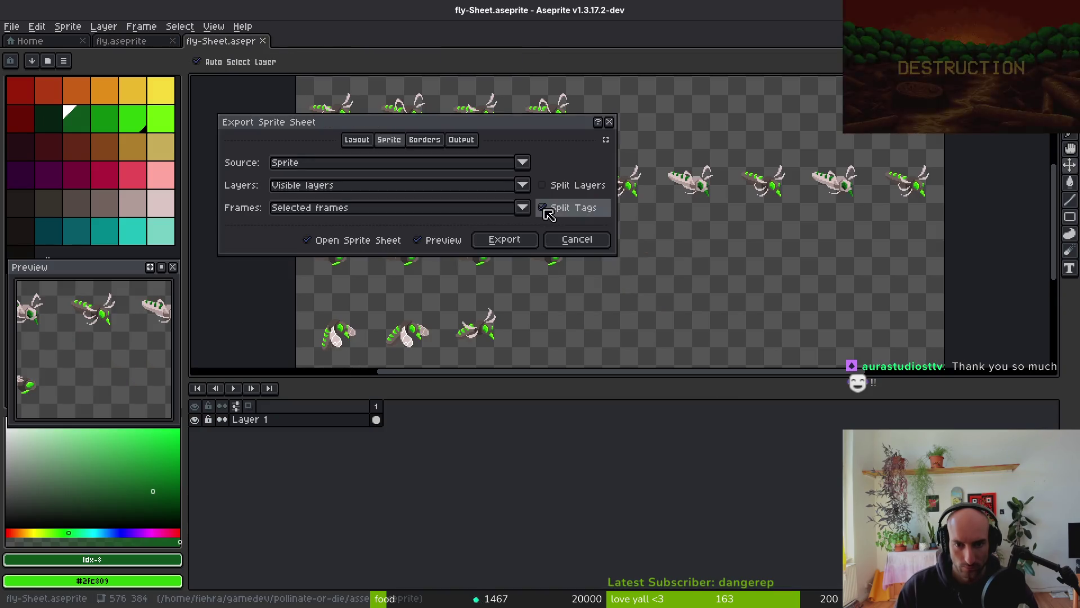
# Generate the fly sprite sheet from the Export Sprite Sheet dialog
pyautogui.click(506, 242)
pyautogui.scroll(6, 549, 262)
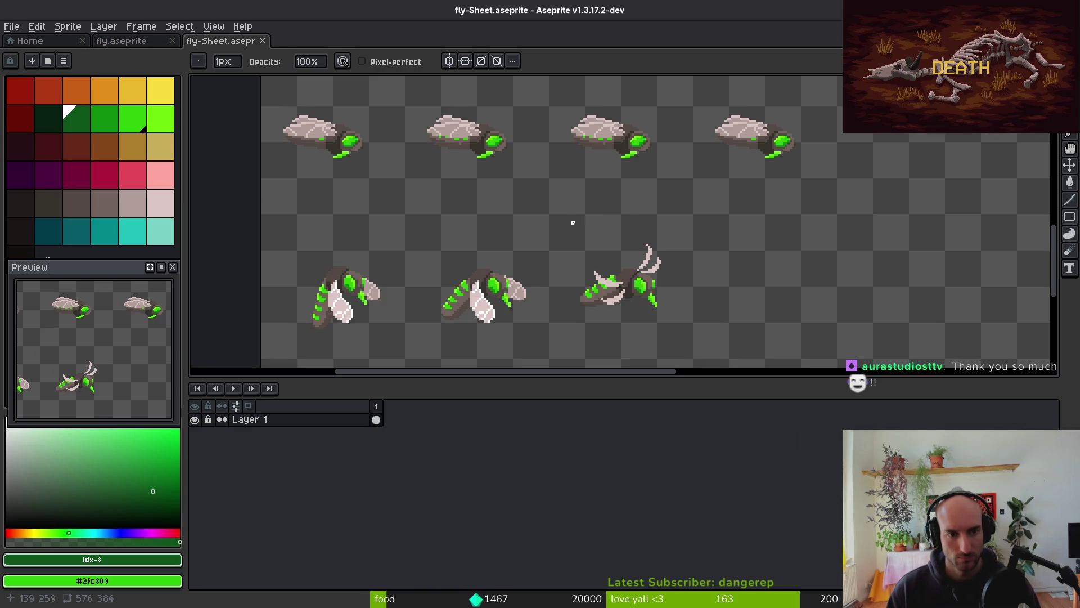
pyautogui.scroll(-2, 579, 218)
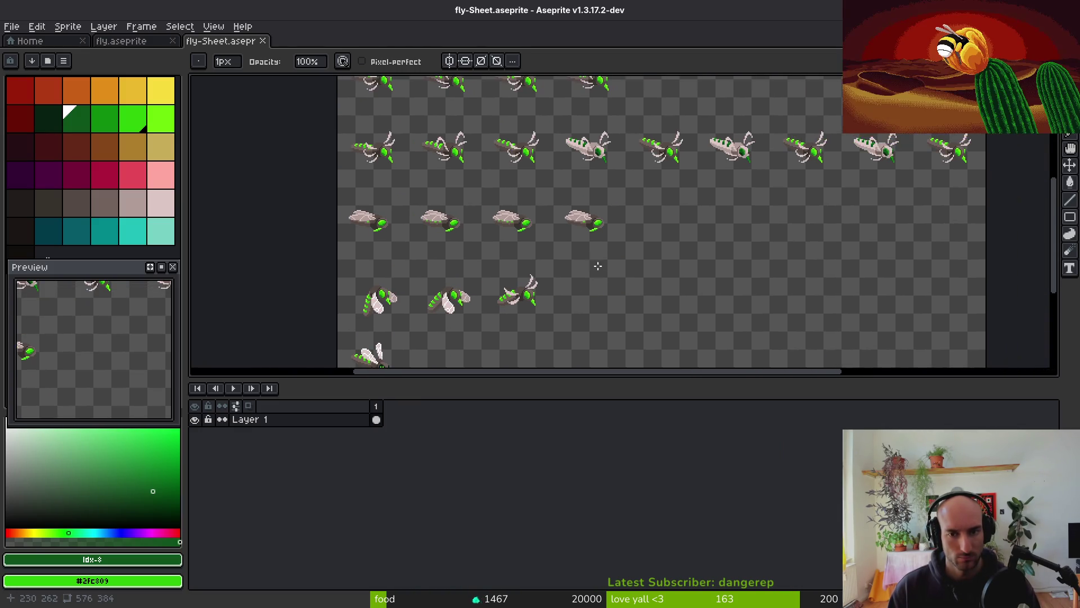
# Export the sheet as robberFly.png into art/enemies and close the generated sheet document
pyautogui.hotkey('ctrl', 'shift', 'e')
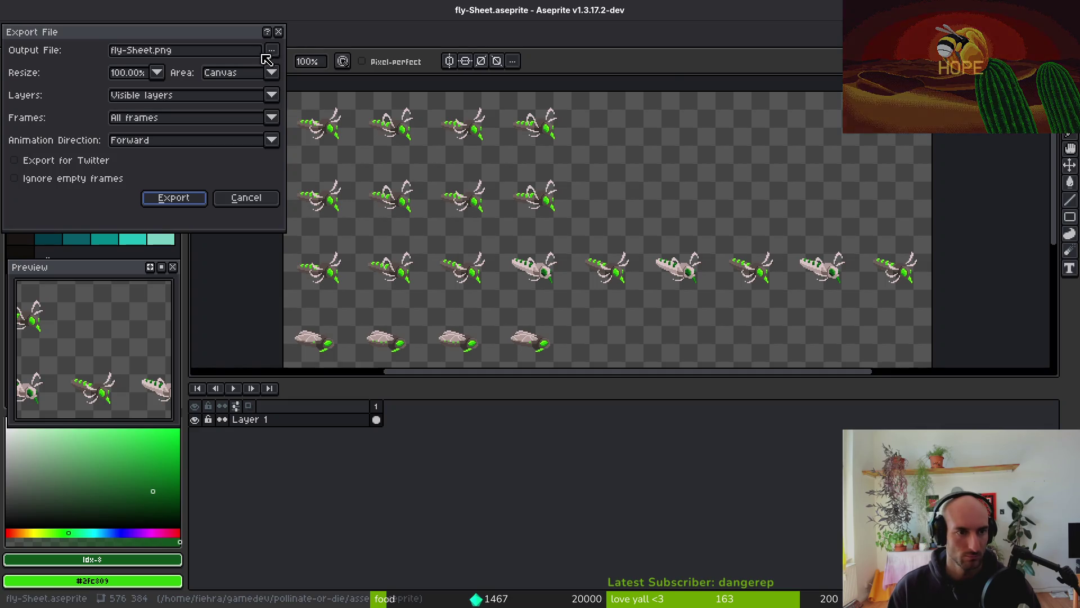
pyautogui.click(271, 50)
pyautogui.click(298, 67)
pyautogui.click(164, 126)
pyautogui.doubleClick(160, 174)
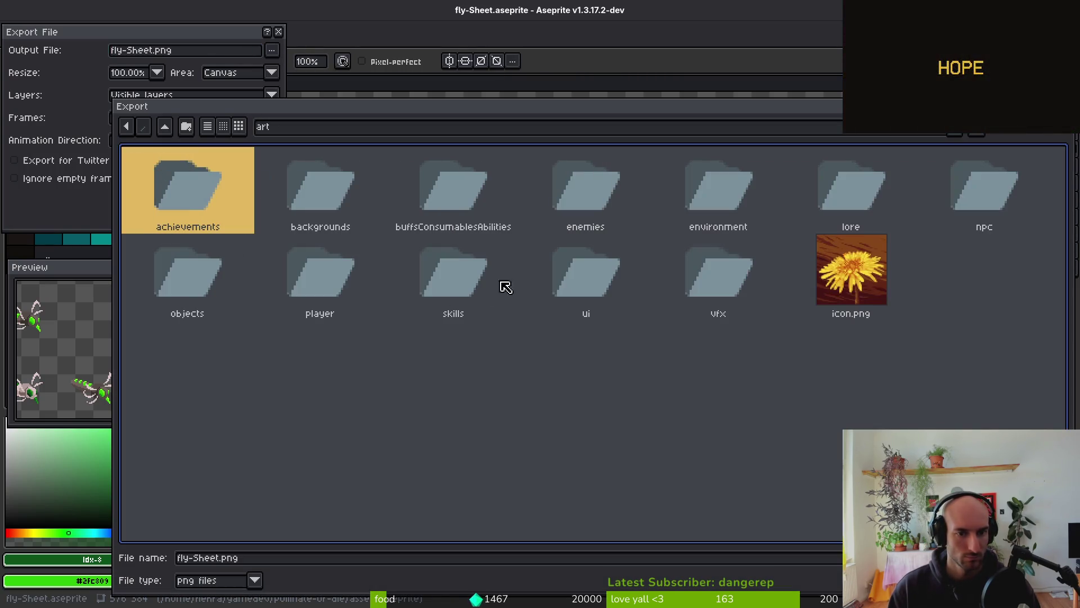
pyautogui.click(541, 180)
pyautogui.doubleClick(544, 179)
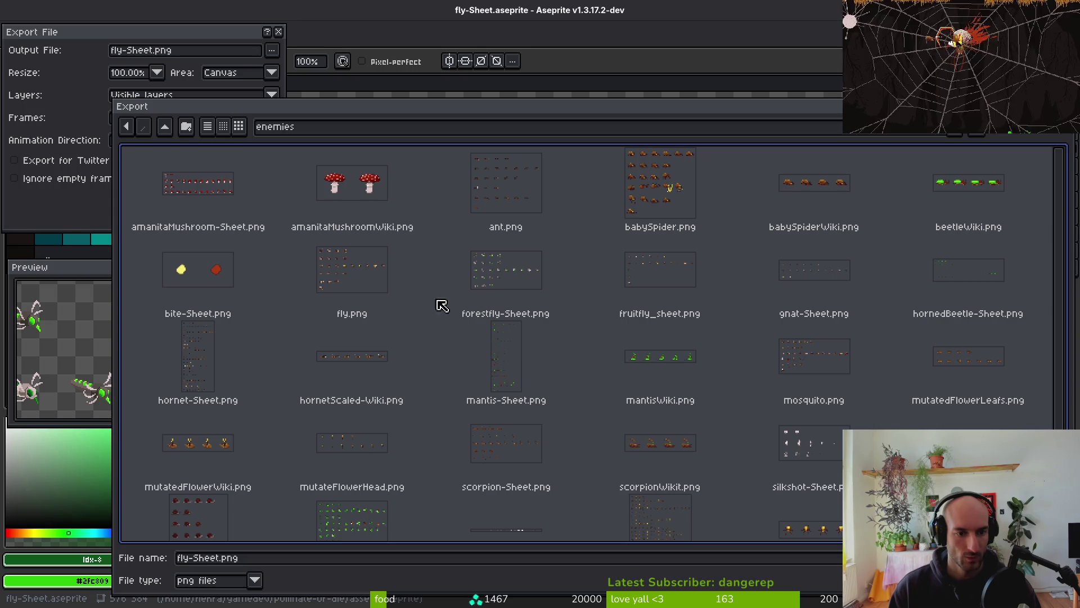
pyautogui.click(197, 560)
pyautogui.write('robberFly')
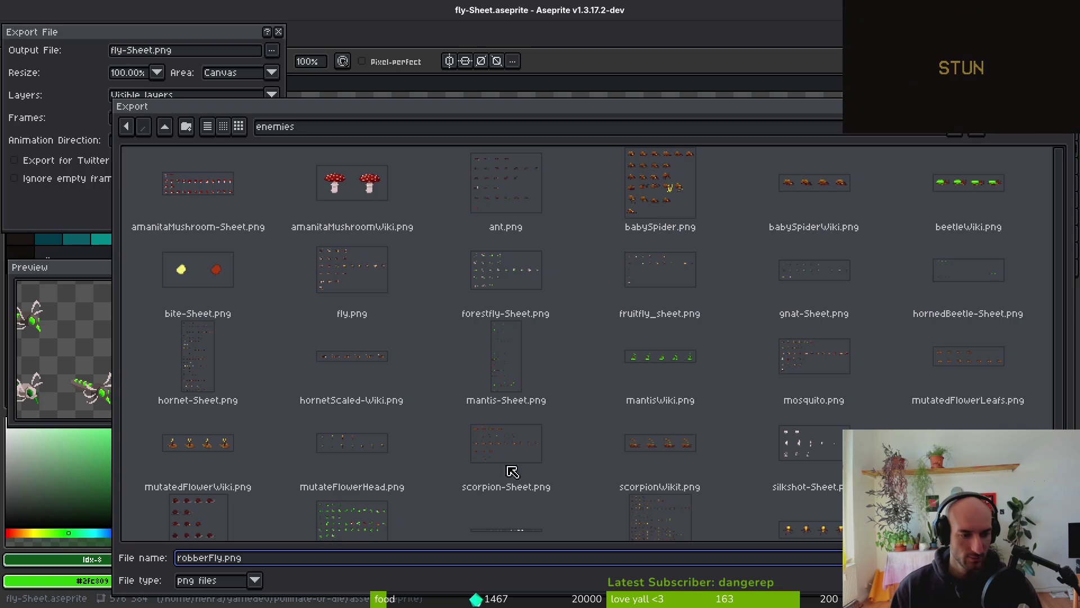
pyautogui.press('Return')
pyautogui.click(169, 198)
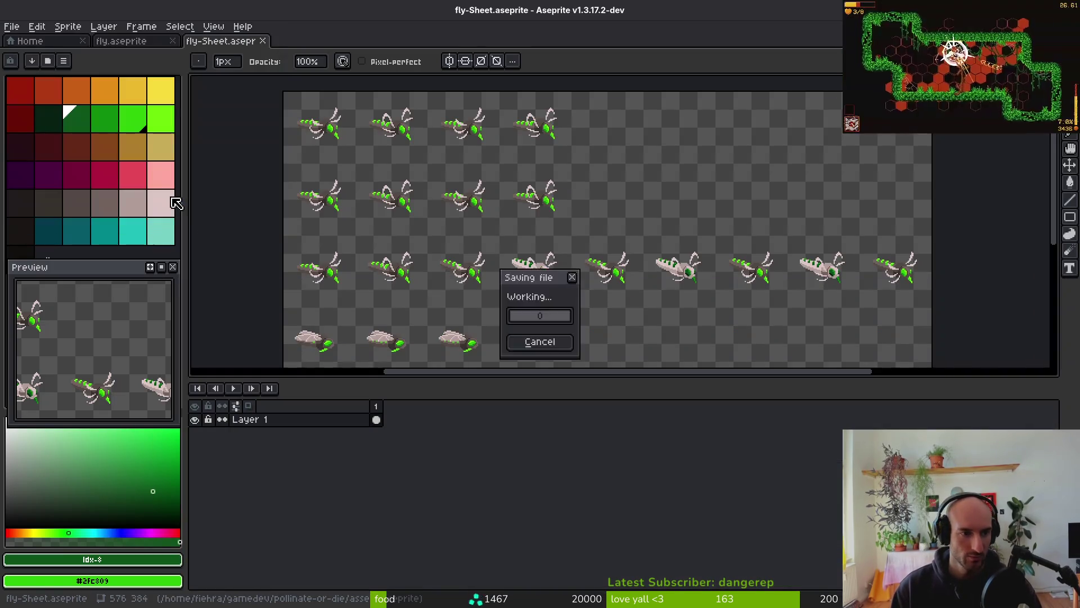
pyautogui.middleClick(239, 42)
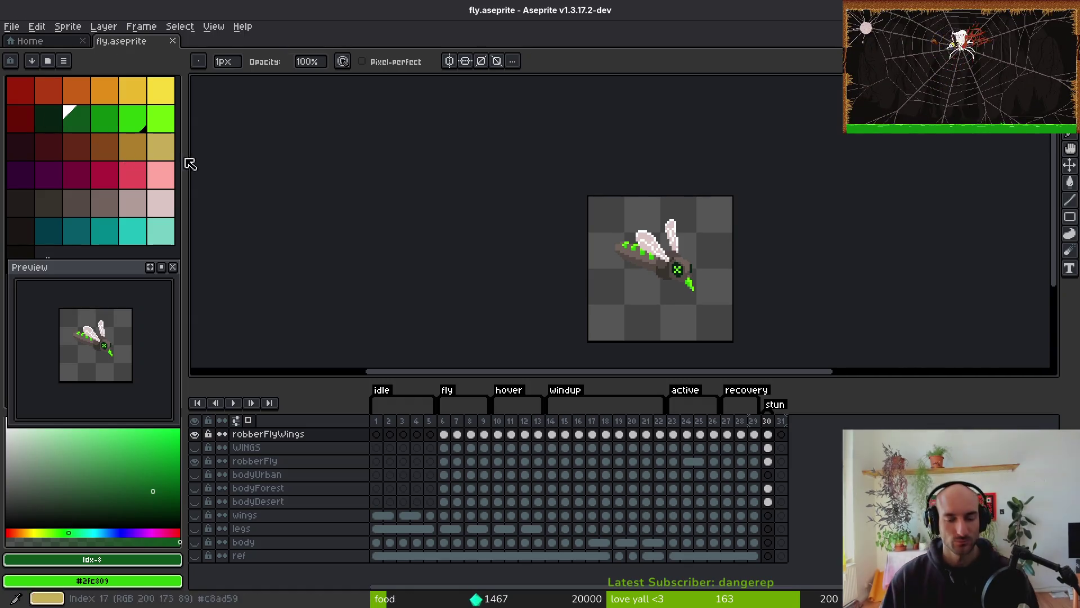
# Save the fly sprite in Aseprite, re-centre it and review the frame 27 pose
pyautogui.scroll(-2, 559, 244)
pyautogui.hotkey('ctrl', 's')
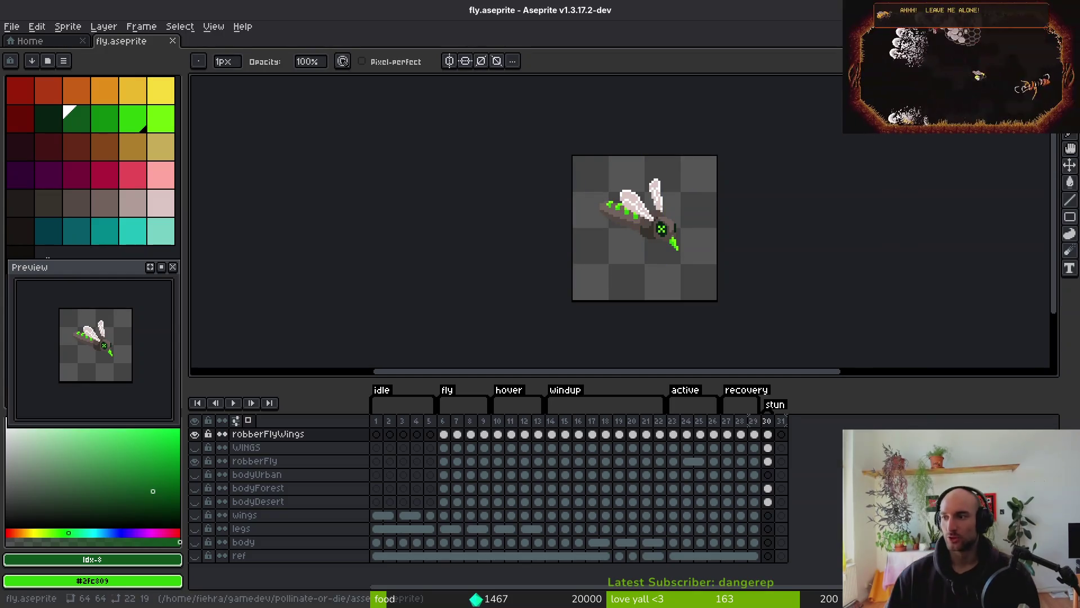
pyautogui.moveTo(443, 194); pyautogui.dragTo(412, 194)
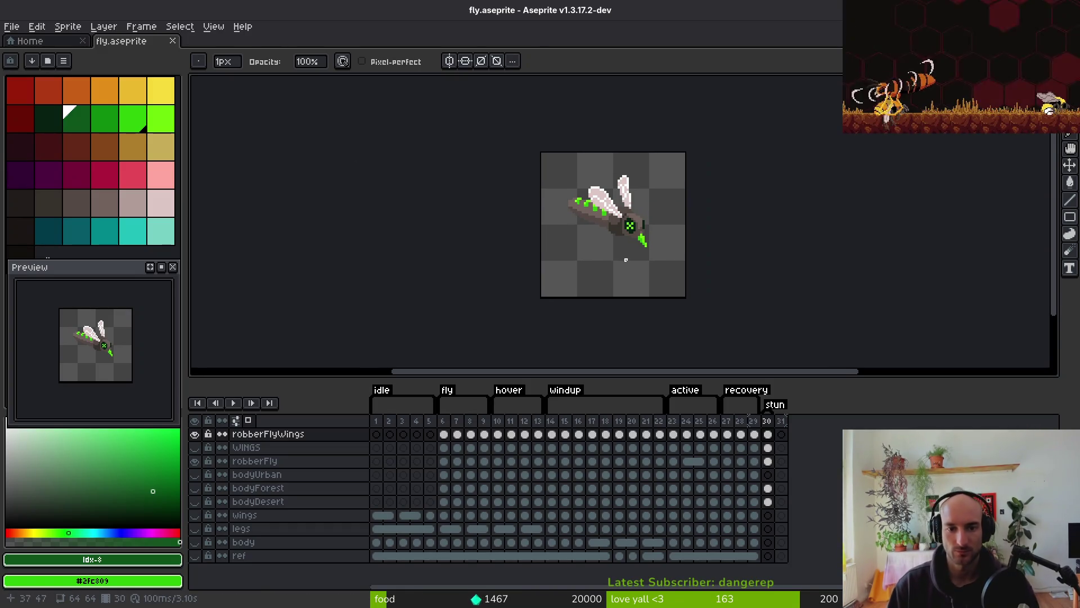
pyautogui.click(727, 421)
pyautogui.click(615, 434)
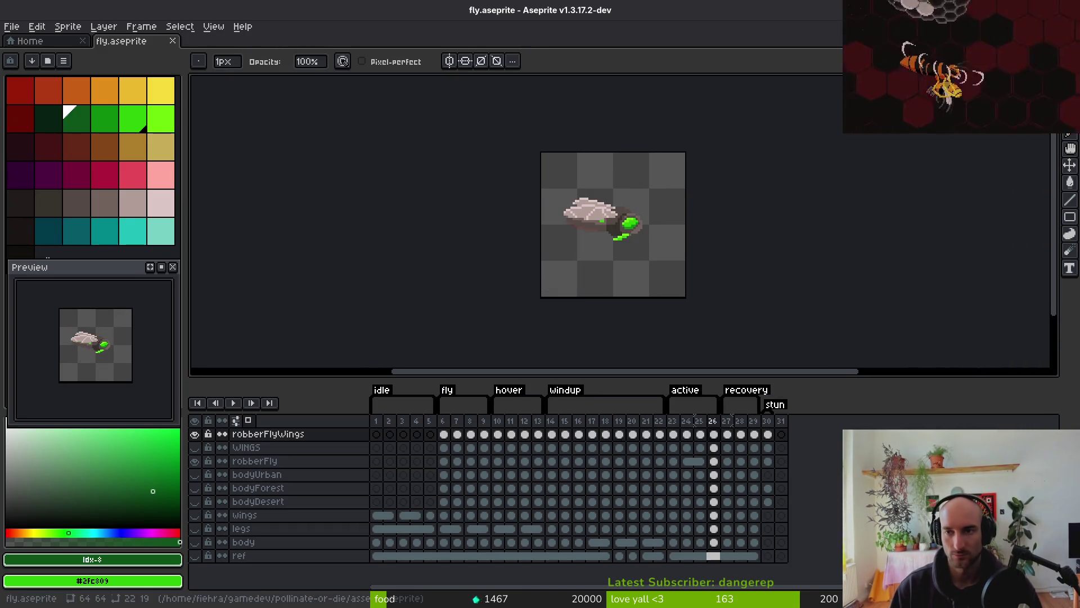
# In Godot, expand the sprite node and switch its Sprite2D child to visible
pyautogui.hotkey('alt', 'Tab')
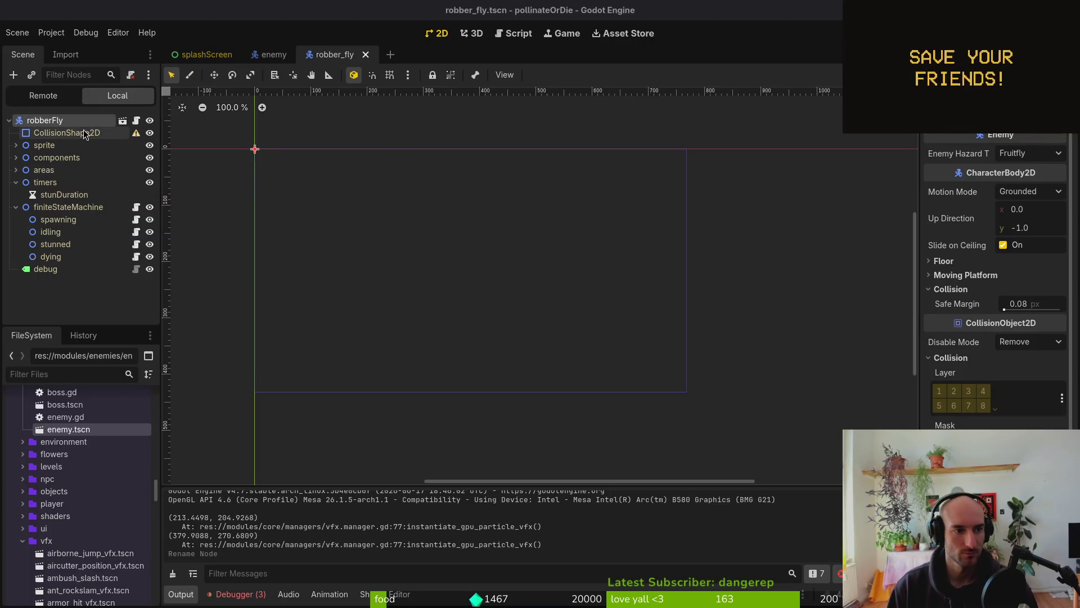
pyautogui.click(15, 145)
pyautogui.click(56, 157)
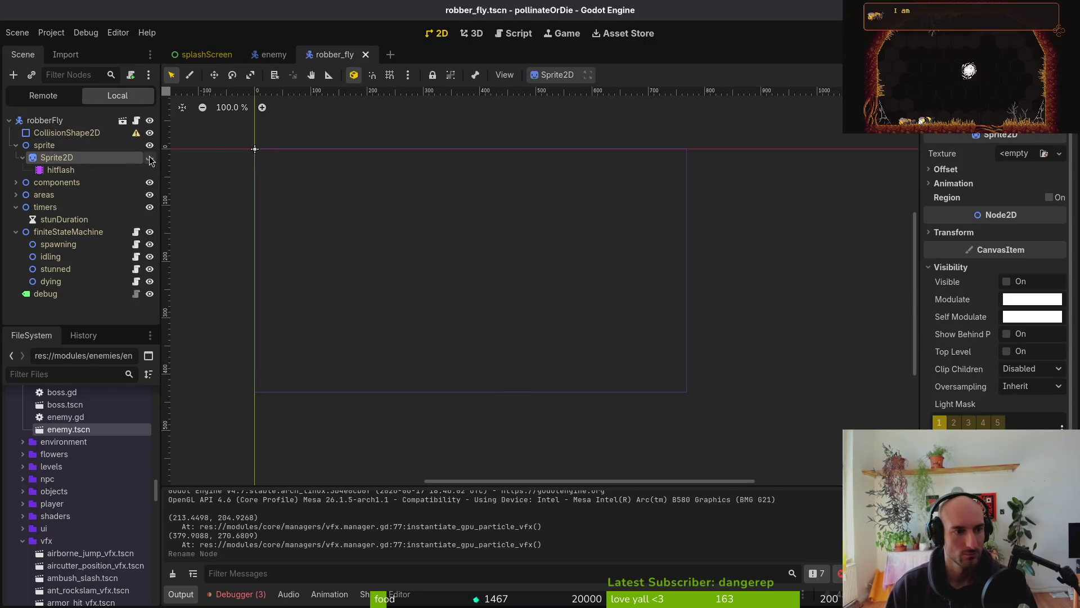
pyautogui.click(150, 158)
pyautogui.scroll(7, 634, 408)
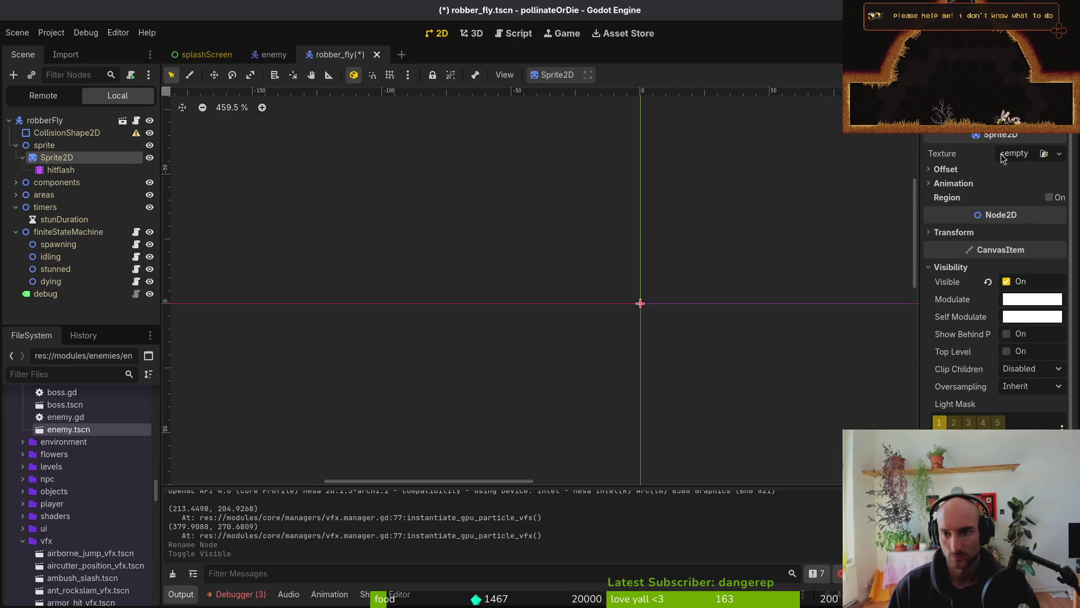
# Quick-load robberFly.png as the Sprite2D texture by searching 'robb'
pyautogui.click(1003, 158)
pyautogui.click(967, 175)
pyautogui.write('robb')
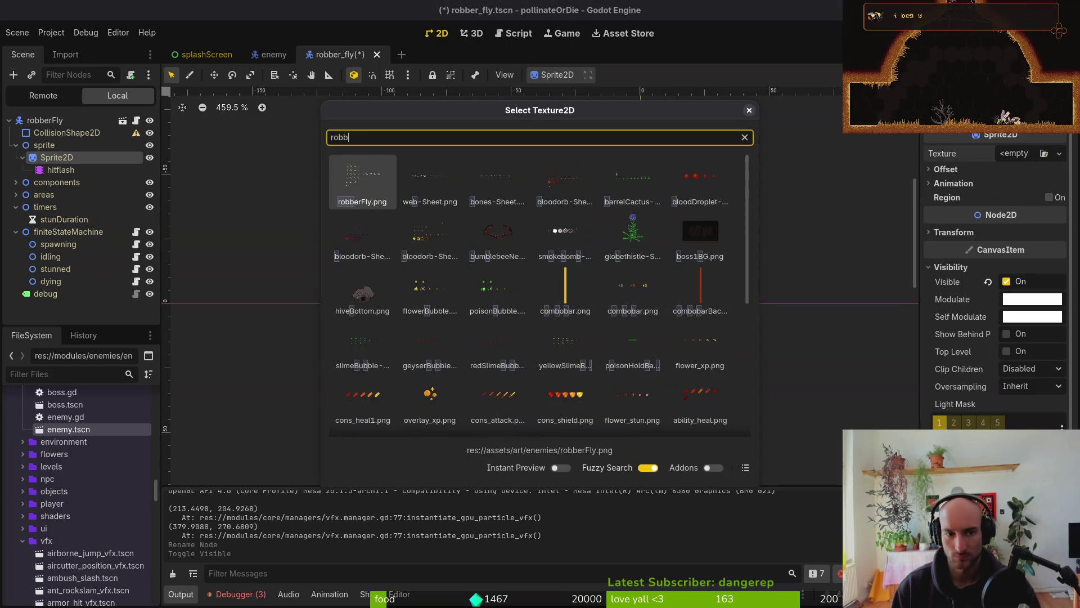
pyautogui.press('Return')
pyautogui.scroll(-8, 491, 316)
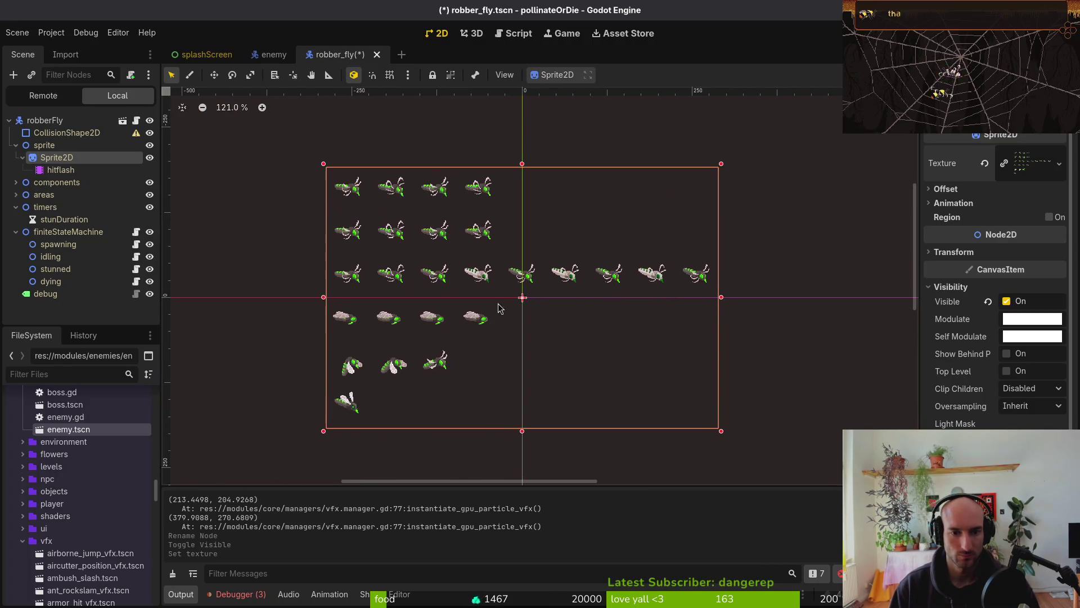
# Set Hframes to 9 and Vframes to 6, save, and reselect the sprite parent node
pyautogui.click(945, 189)
pyautogui.click(946, 188)
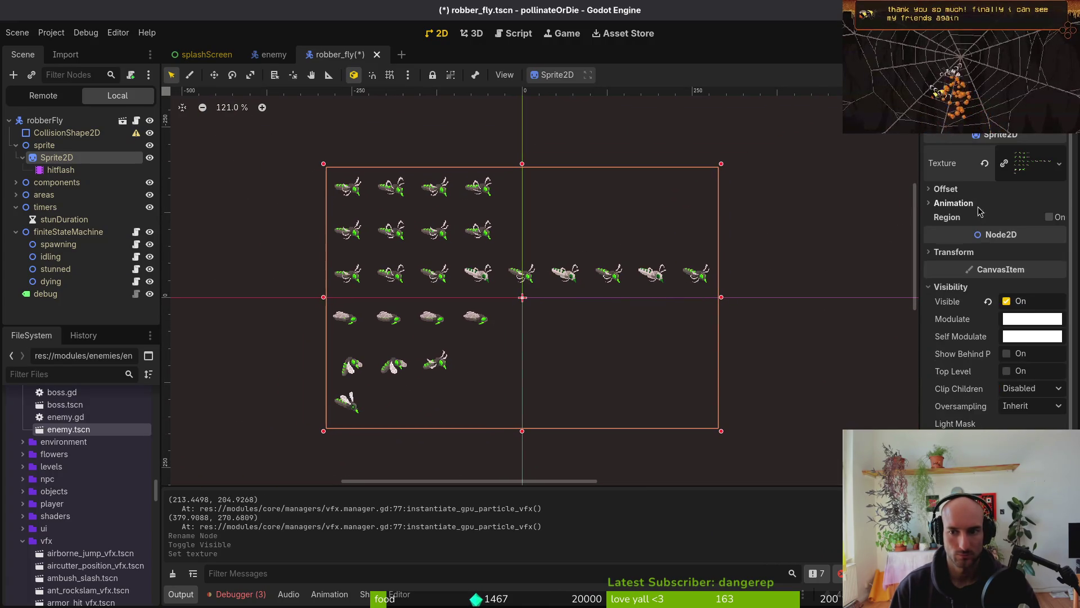
pyautogui.click(954, 202)
pyautogui.click(1019, 218)
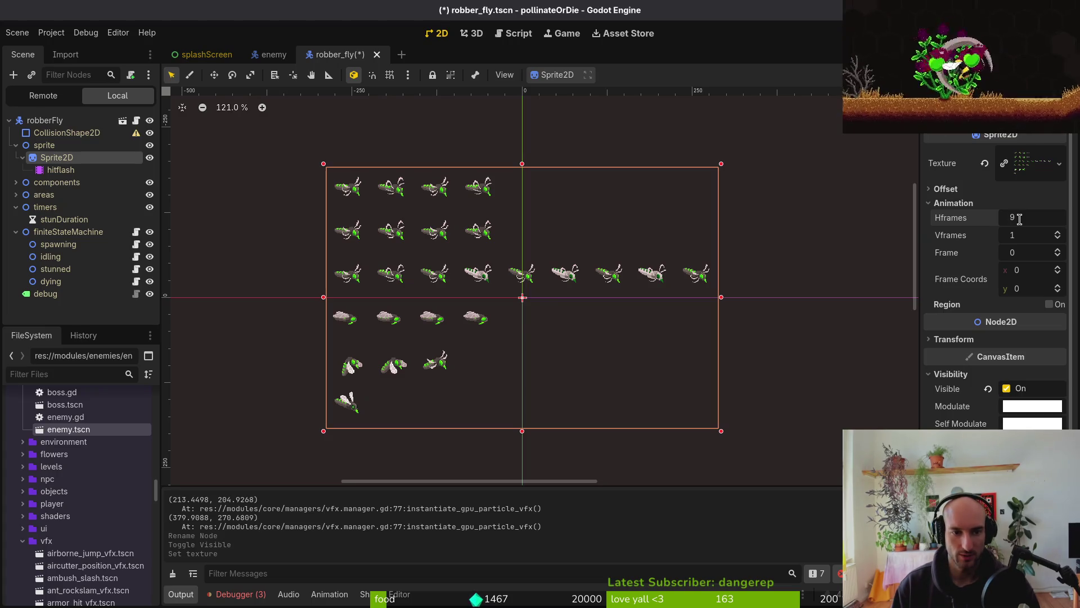
pyautogui.press('Tab')
pyautogui.write('6')
pyautogui.press('Return')
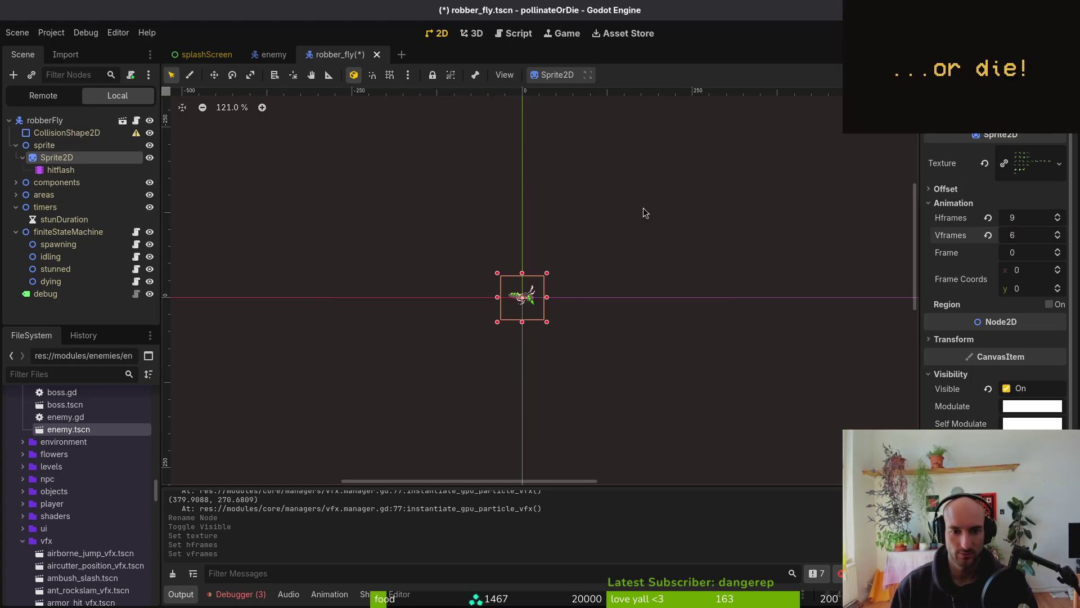
pyautogui.scroll(8, 523, 296)
pyautogui.hotkey('ctrl', 's')
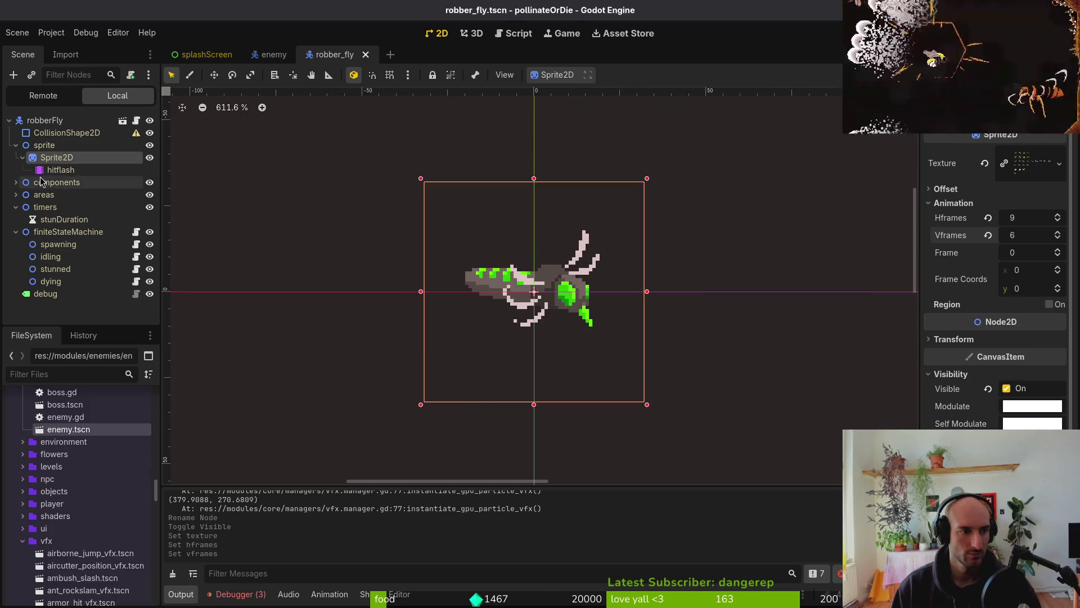
pyautogui.click(23, 157)
pyautogui.click(43, 146)
# Add an AnimationPlayer child under the sprite node and save the scene
pyautogui.hotkey('ctrl', 'a')
pyautogui.write('animat')
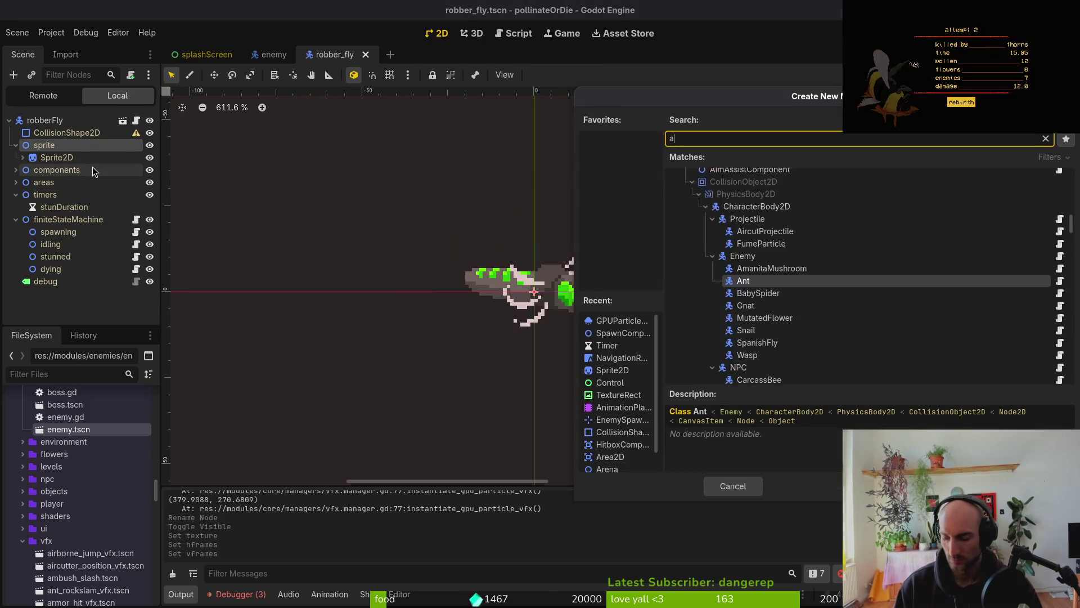
pyautogui.press('Escape')
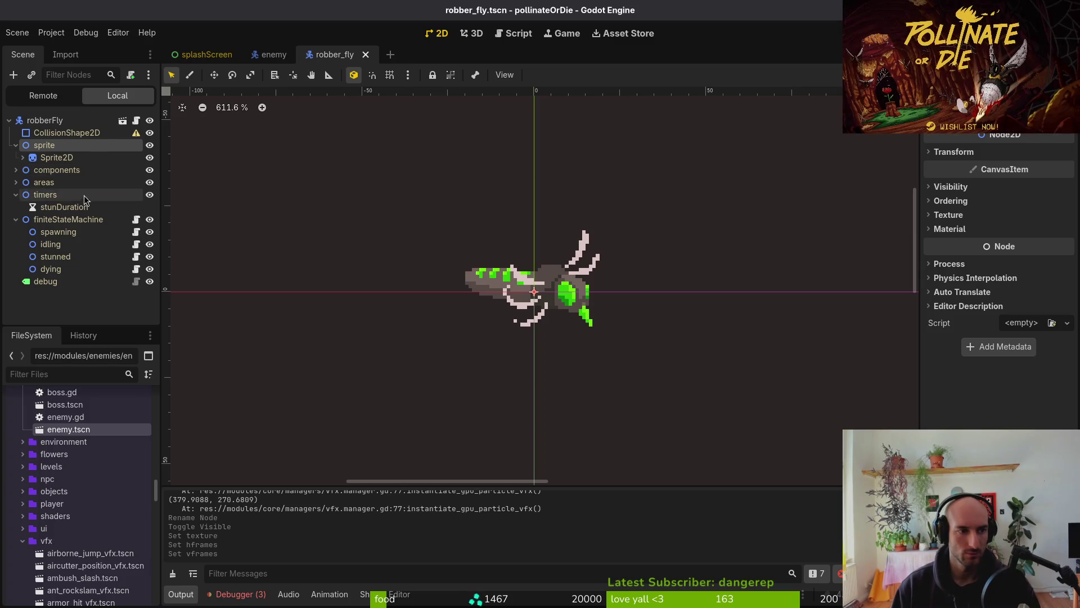
pyautogui.hotkey('ctrl', 'a')
pyautogui.write('animpl')
pyautogui.press('Return')
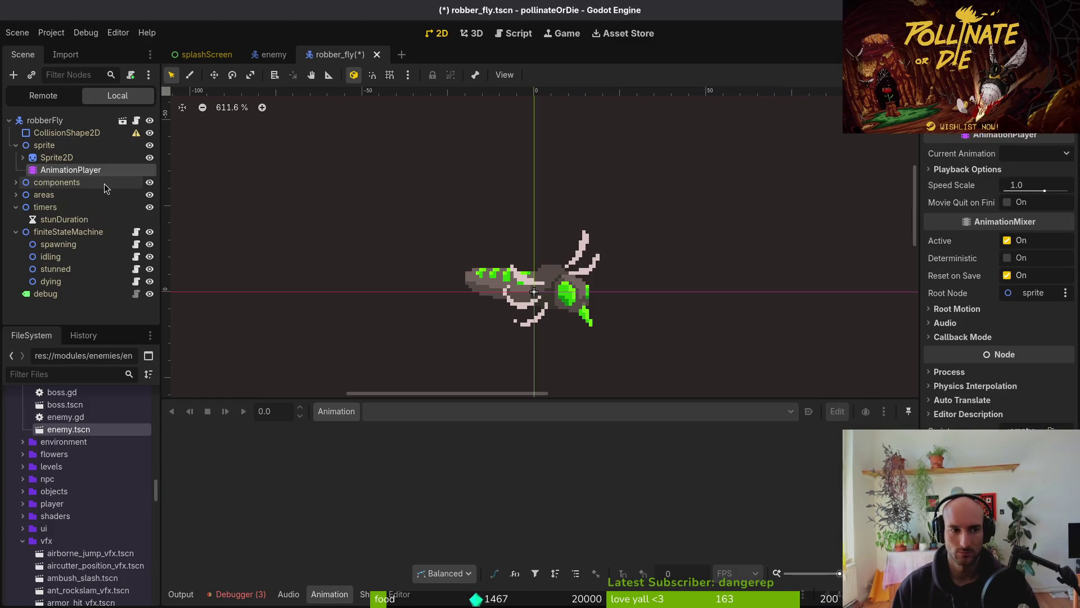
pyautogui.hotkey('ctrl', 's')
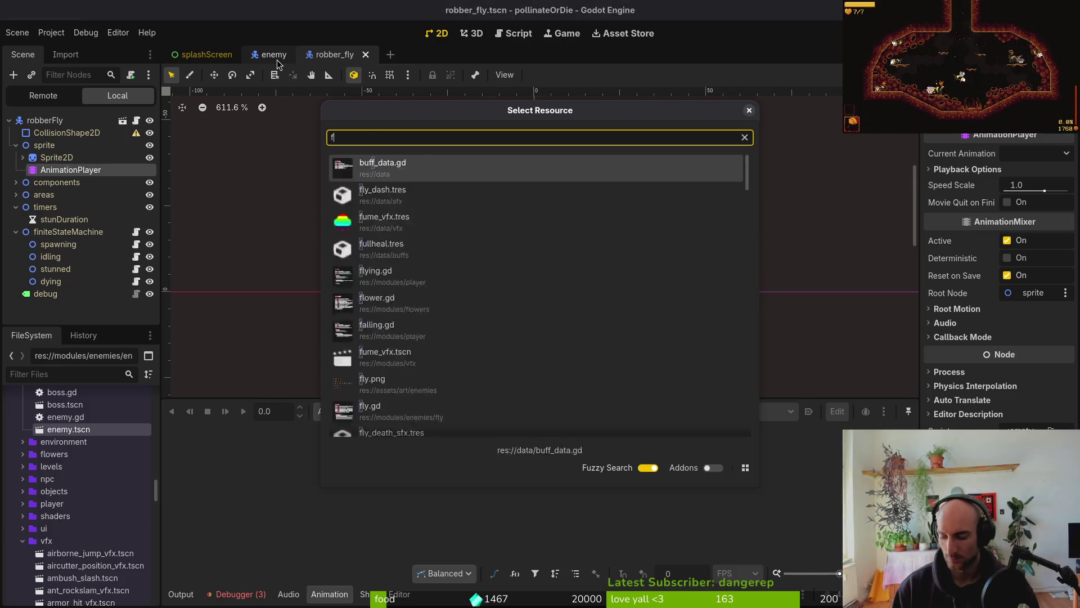
# Open fly.tscn for reference, collapse its node groups, and return to robber_fly
pyautogui.hotkey('alt', 'shift', 'o')
pyautogui.write('flyts')
pyautogui.press('Up')
pyautogui.press('Return')
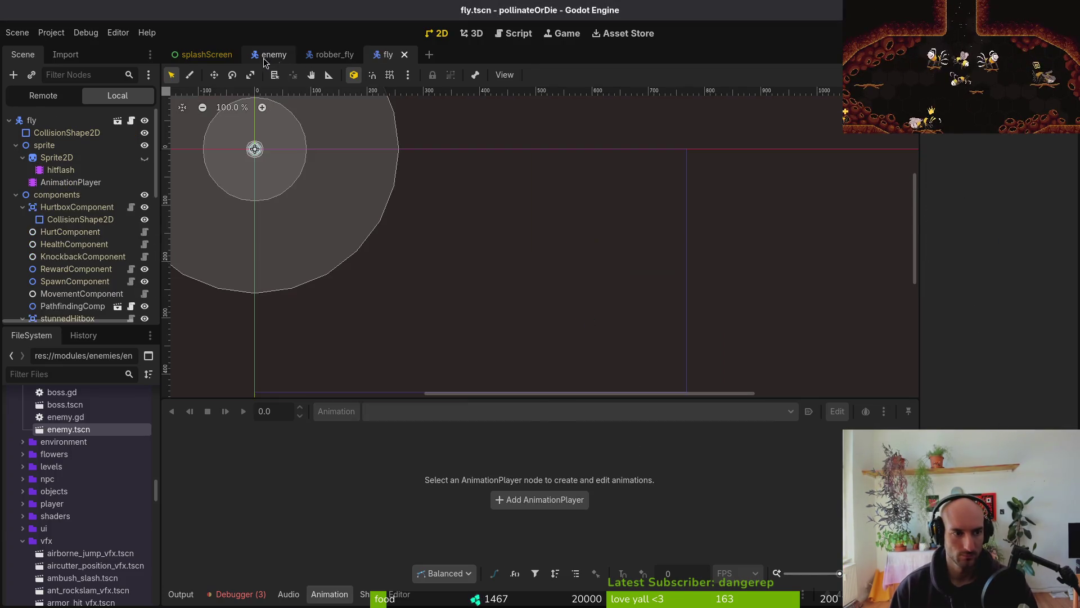
pyautogui.click(23, 158)
pyautogui.click(16, 182)
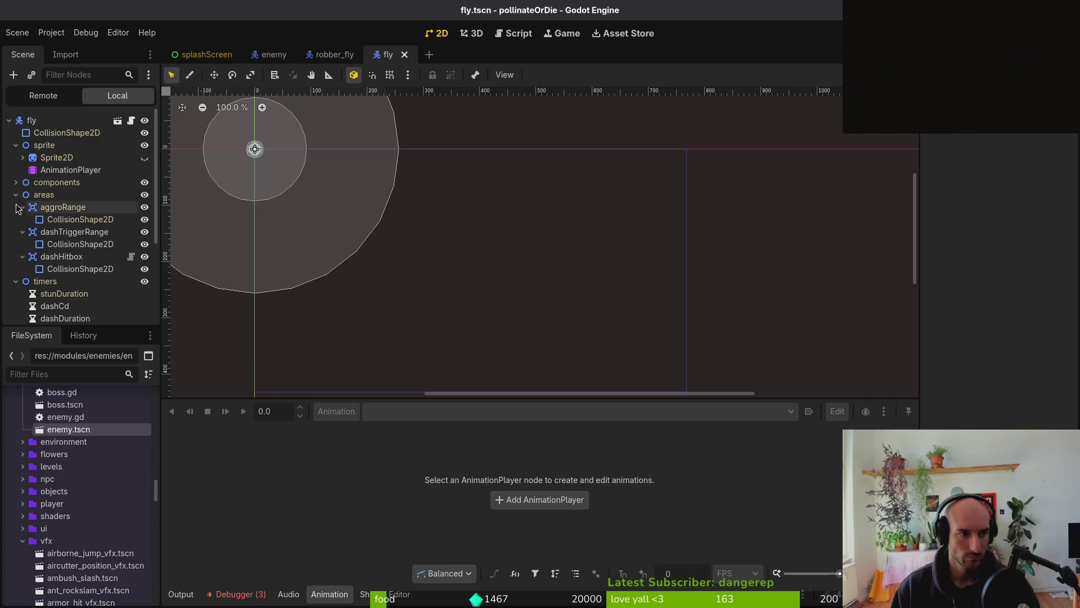
pyautogui.click(16, 195)
pyautogui.click(15, 207)
pyautogui.click(15, 220)
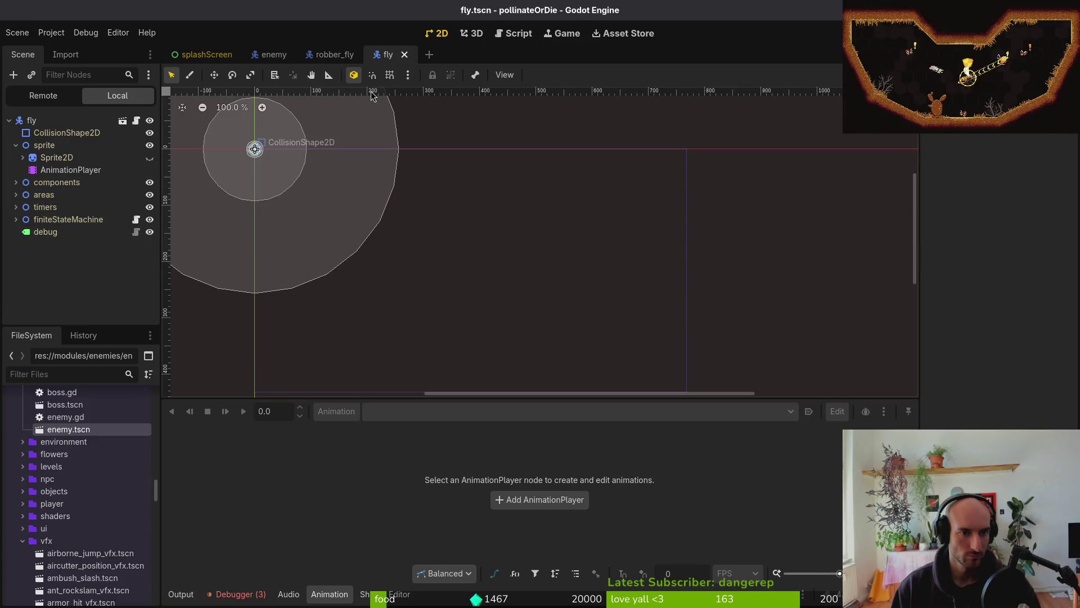
pyautogui.click(341, 57)
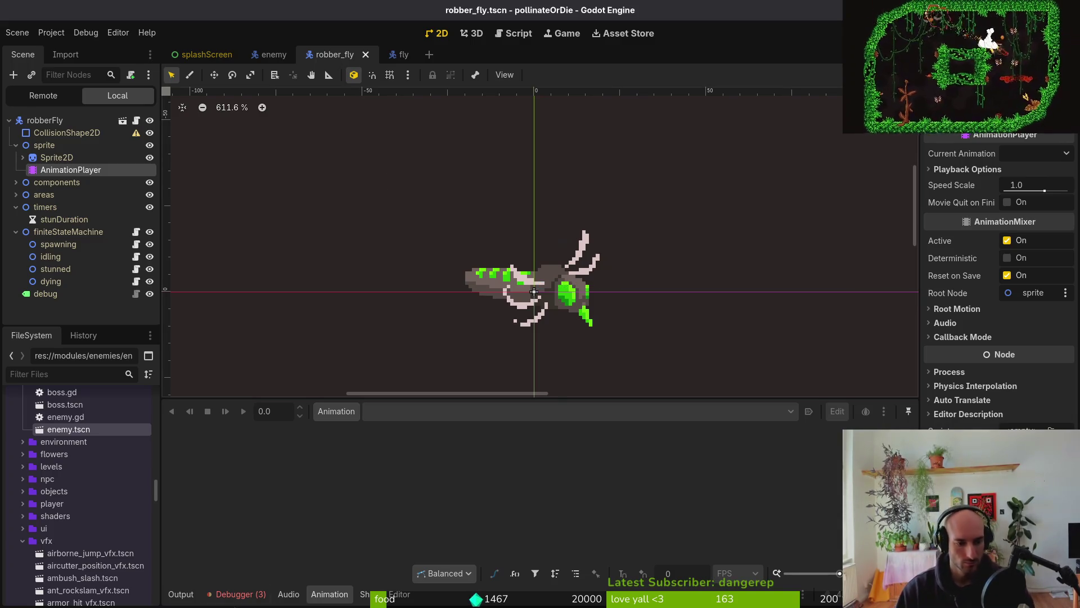
# Check the errors and output panels, then select the new AnimationPlayer
pyautogui.click(264, 594)
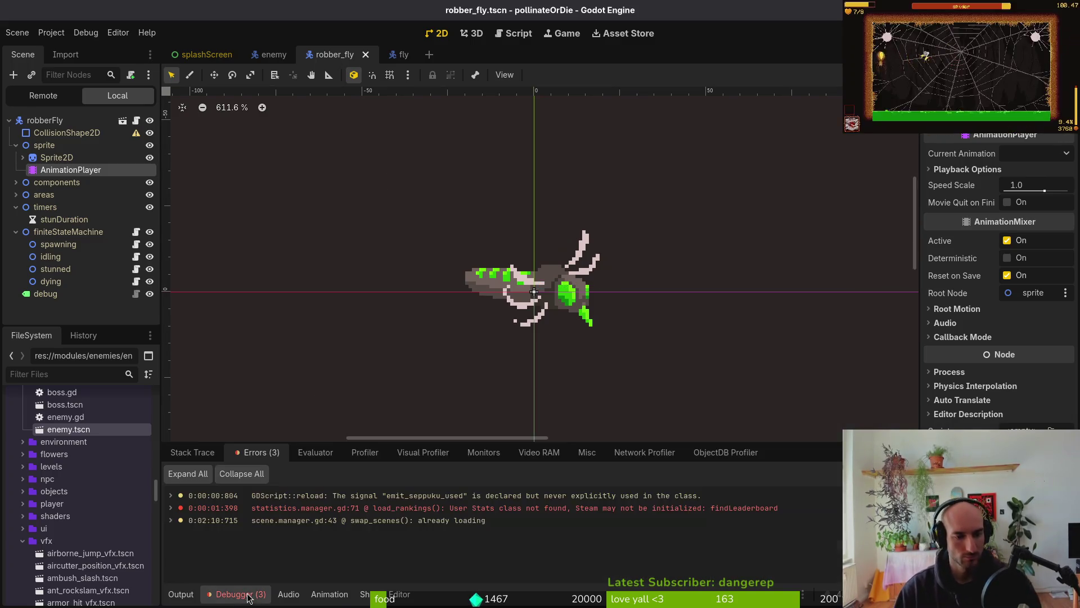
pyautogui.click(191, 596)
pyautogui.scroll(3, 562, 299)
pyautogui.click(62, 158)
pyautogui.click(68, 170)
# Create a 'flying' animation and compare against the fly scene's animation list
pyautogui.click(336, 411)
pyautogui.click(418, 433)
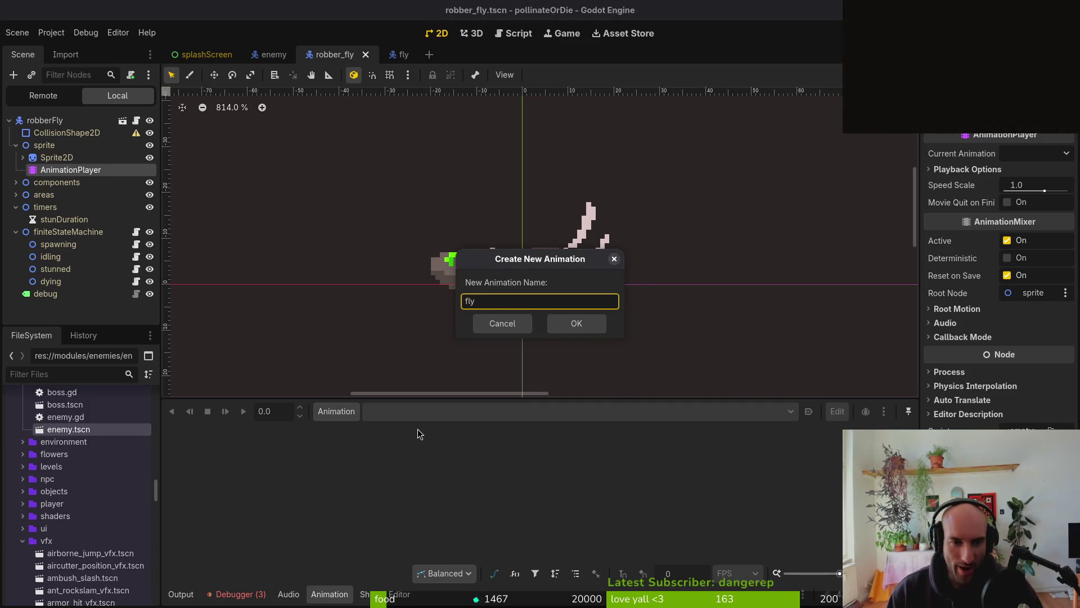
pyautogui.write('ing')
pyautogui.press('Return')
pyautogui.click(402, 54)
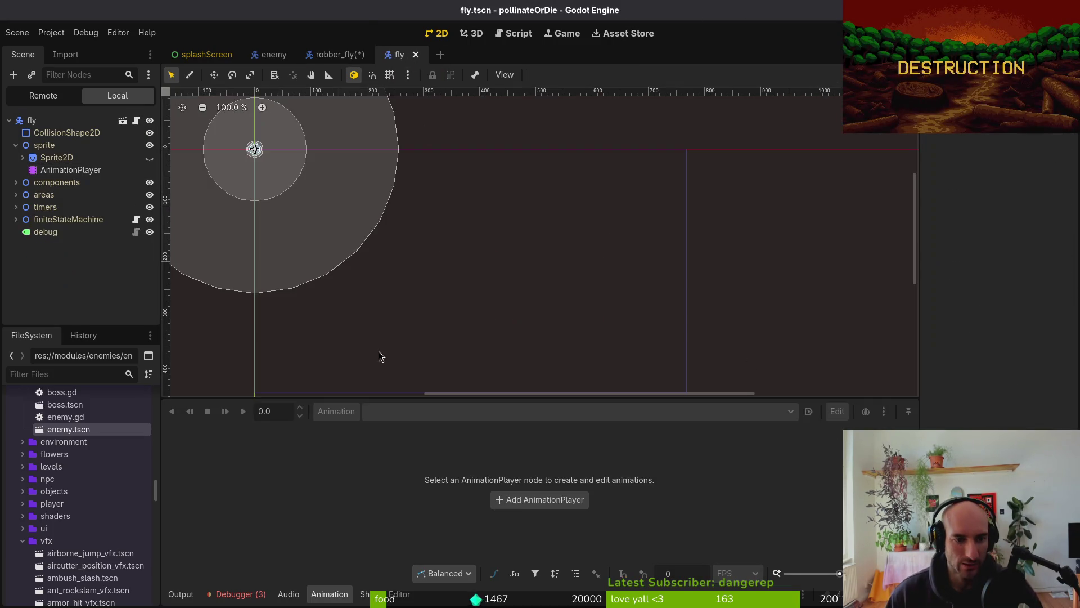
pyautogui.click(54, 169)
pyautogui.click(428, 413)
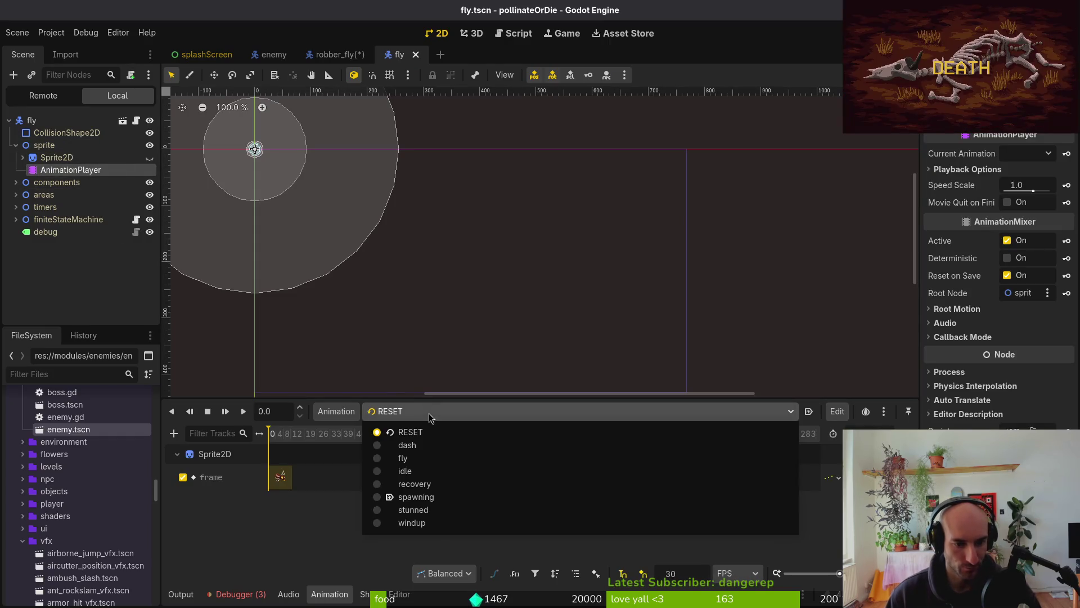
pyautogui.press('Escape')
pyautogui.click(328, 56)
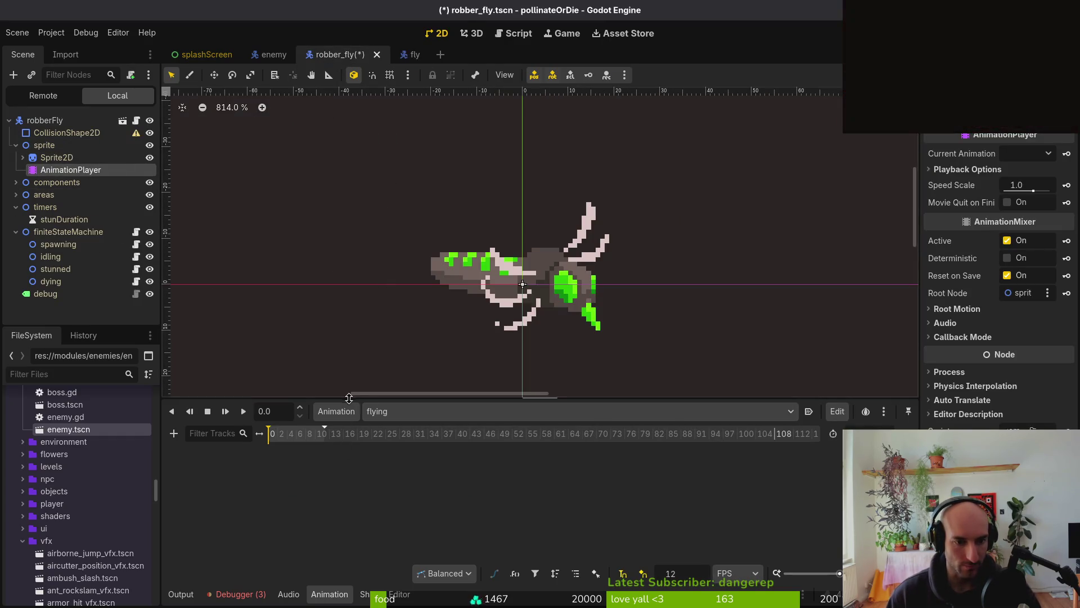
# Rename the 'flying' animation to 'fly' in the animation library manager
pyautogui.click(338, 411)
pyautogui.click(374, 450)
pyautogui.doubleClick(359, 216)
pyautogui.press('Return')
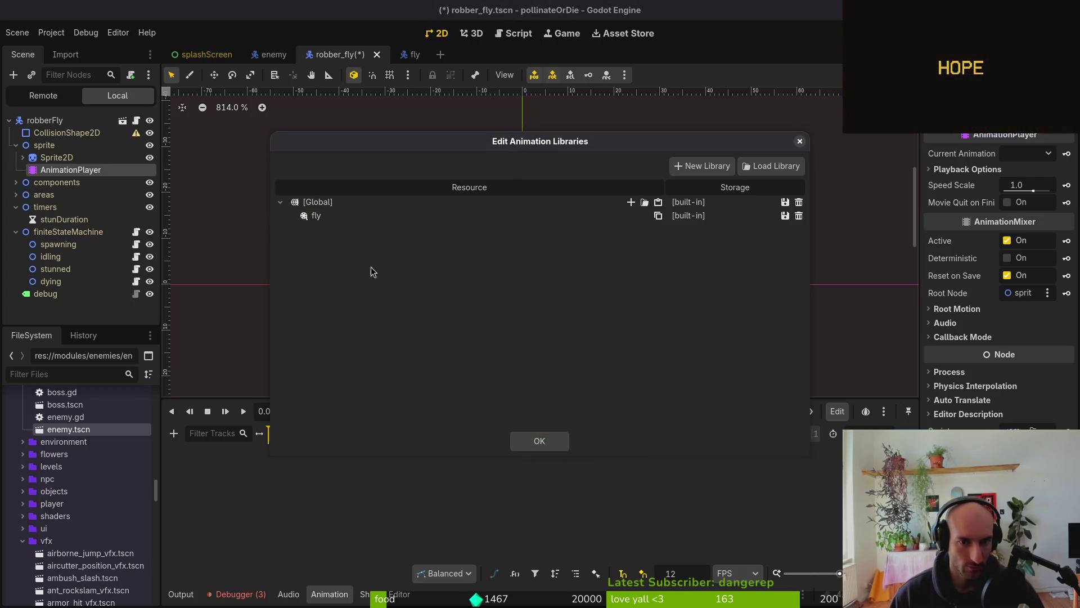
pyautogui.click(557, 440)
# Create new animations named idle, windup and dash
pyautogui.click(336, 412)
pyautogui.click(345, 424)
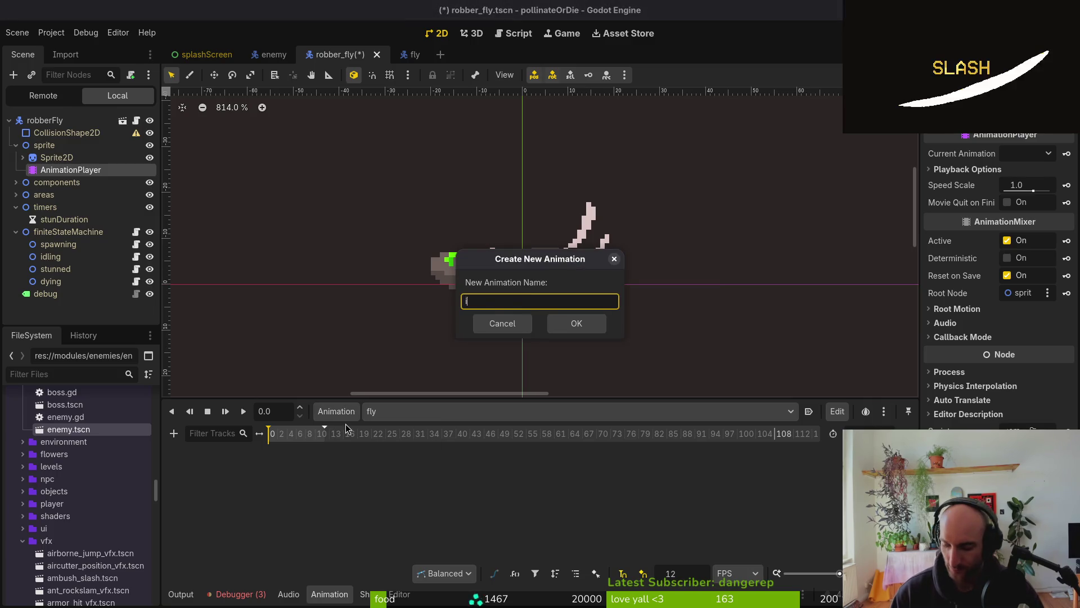
pyautogui.write('idle')
pyautogui.press('Return')
pyautogui.click(337, 411)
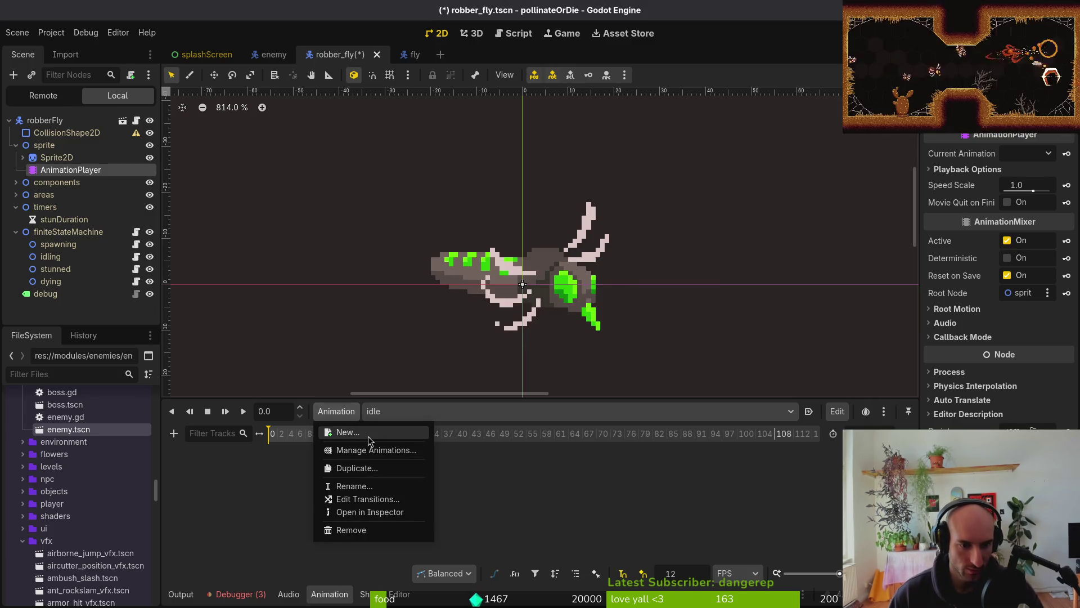
pyautogui.click(348, 432)
pyautogui.write('up')
pyautogui.press('Return')
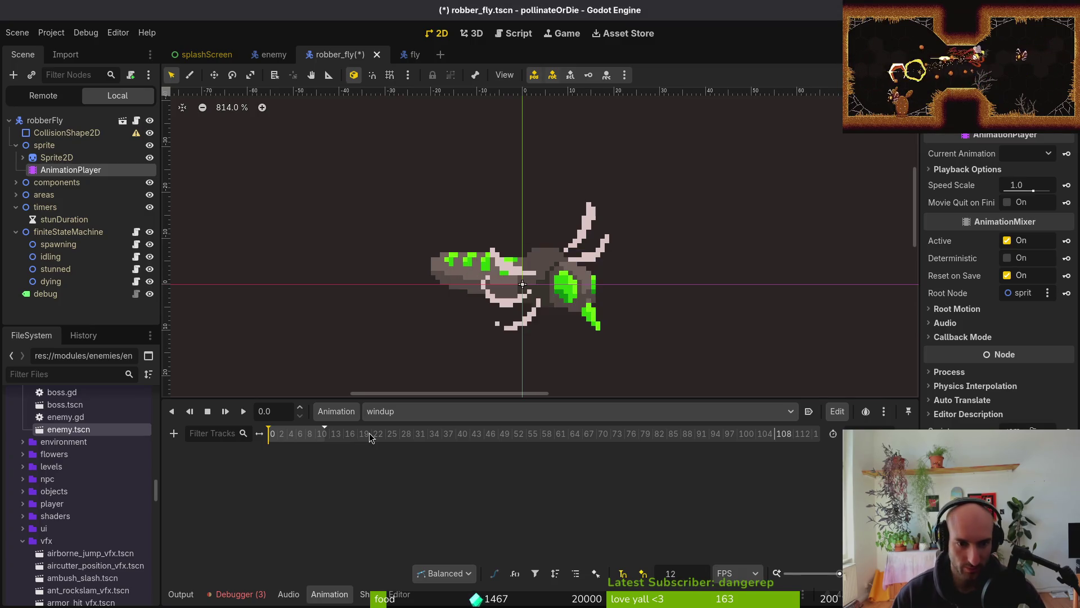
pyautogui.click(337, 411)
pyautogui.click(357, 437)
pyautogui.write('dash')
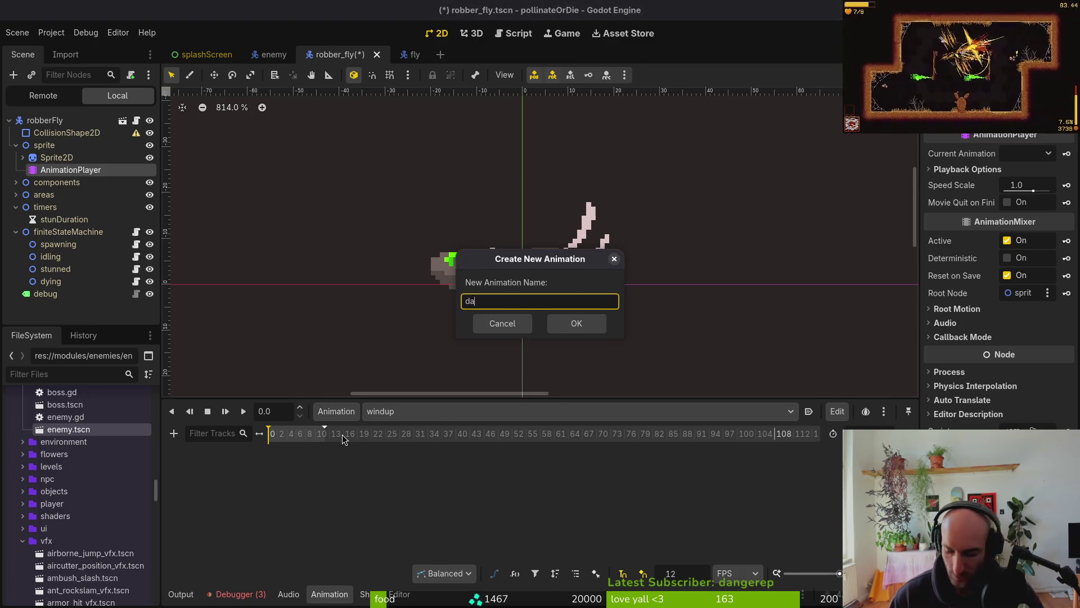
pyautogui.press('Return')
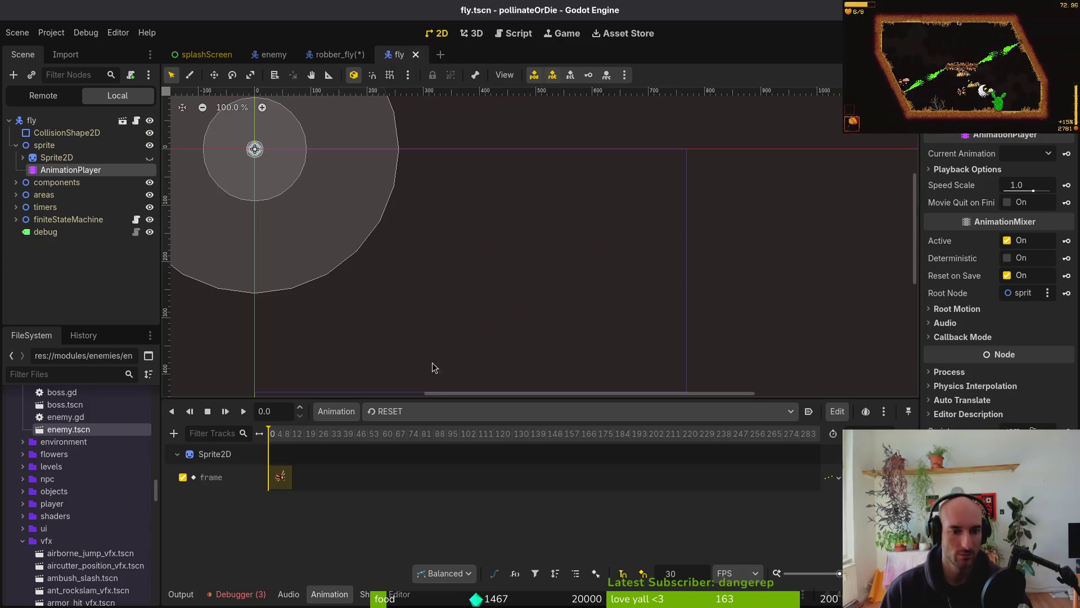
# Review the fly scene's animation list for the remaining names
pyautogui.click(411, 54)
pyautogui.click(429, 412)
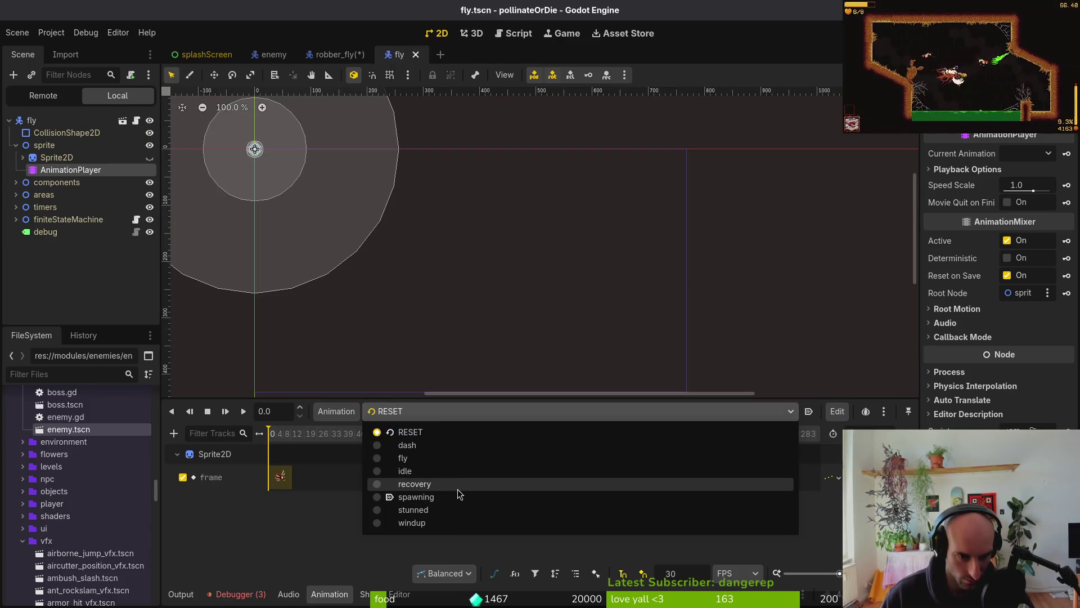
pyautogui.click(361, 554)
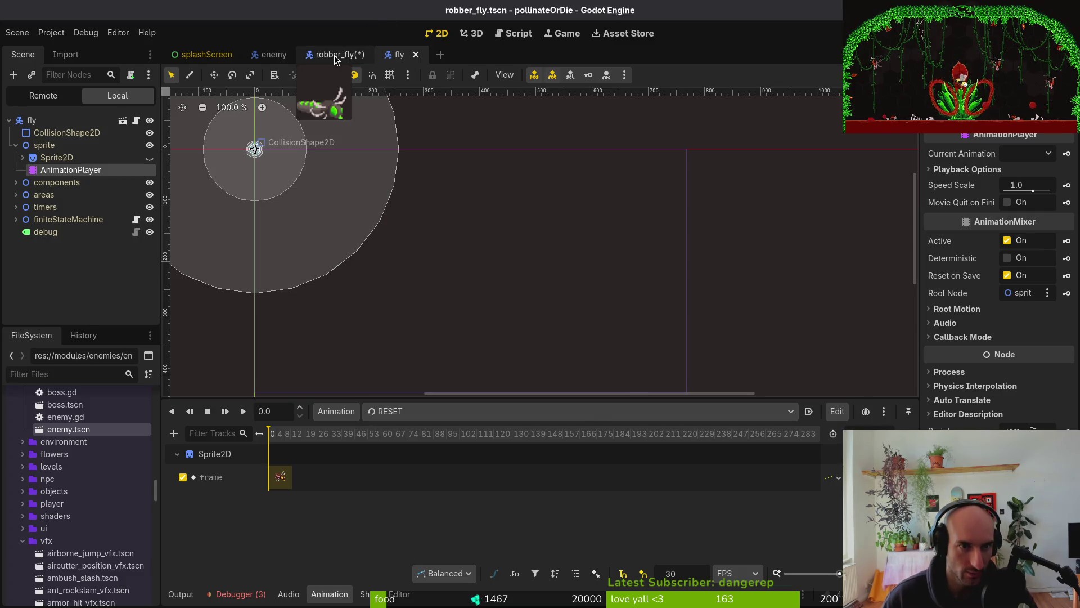
pyautogui.click(337, 55)
# Create new animations named stunned, recovery and spawning
pyautogui.click(341, 412)
pyautogui.click(348, 432)
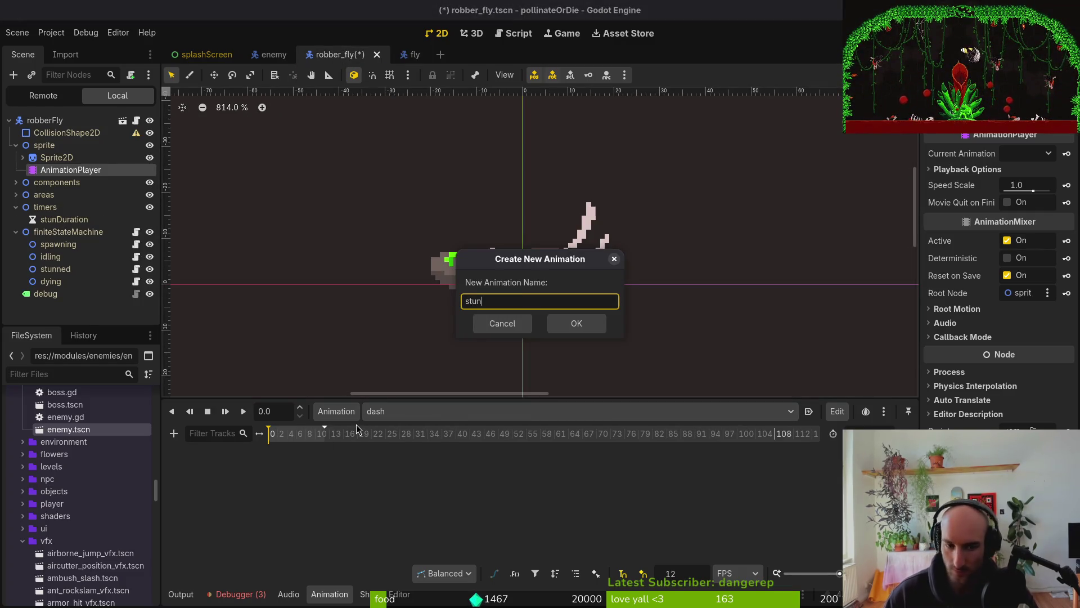
pyautogui.write('ned')
pyautogui.press('Return')
pyautogui.click(337, 412)
pyautogui.click(340, 432)
pyautogui.write('recovery')
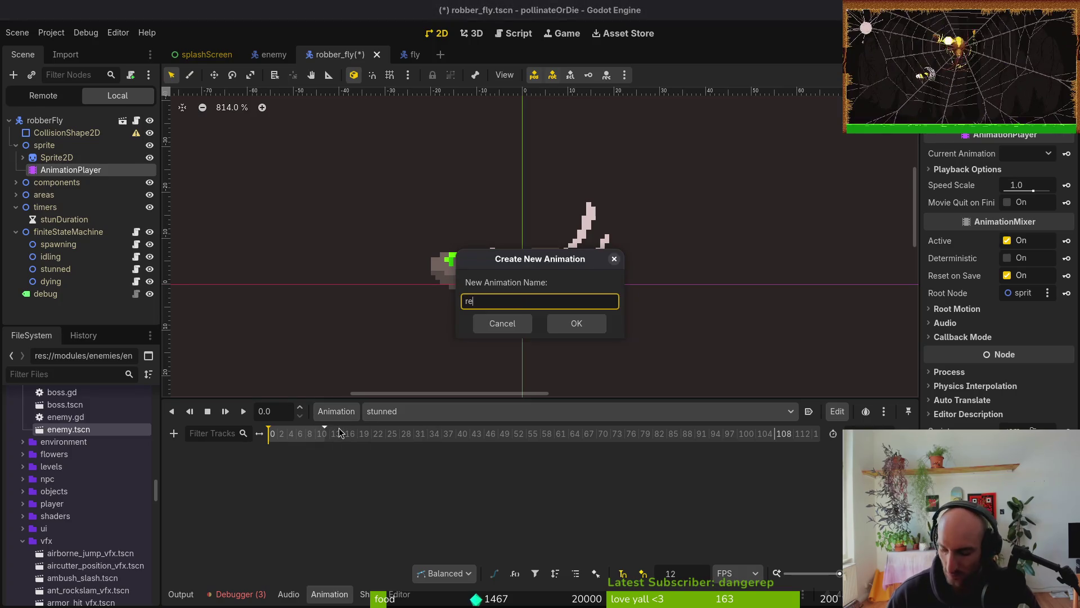
pyautogui.press('Return')
pyautogui.click(337, 411)
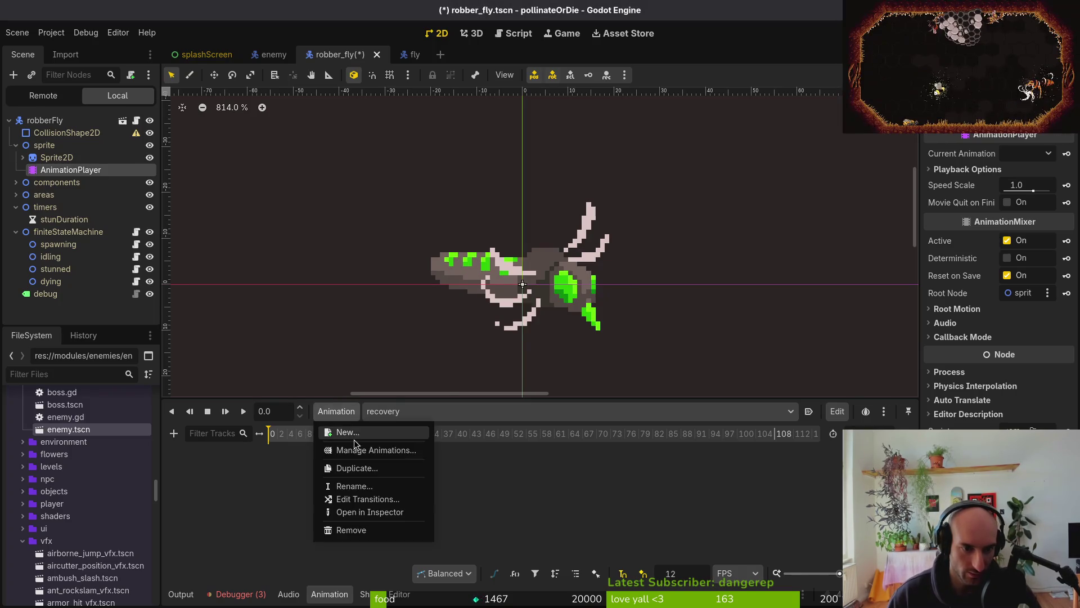
pyautogui.click(354, 438)
pyautogui.write('spawning')
pyautogui.press('Return')
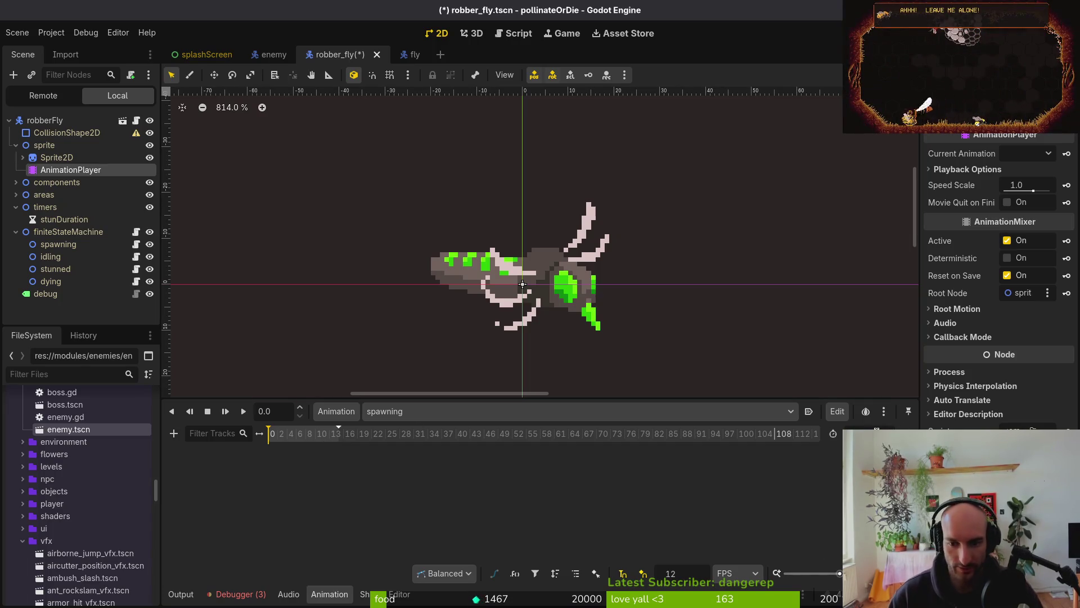
# Set spawning to autoplay on load, save, and switch to editing idle
pyautogui.hotkey('ctrl', 's')
pyautogui.click(406, 411)
pyautogui.click(403, 484)
pyautogui.click(809, 411)
pyautogui.hotkey('ctrl', 's')
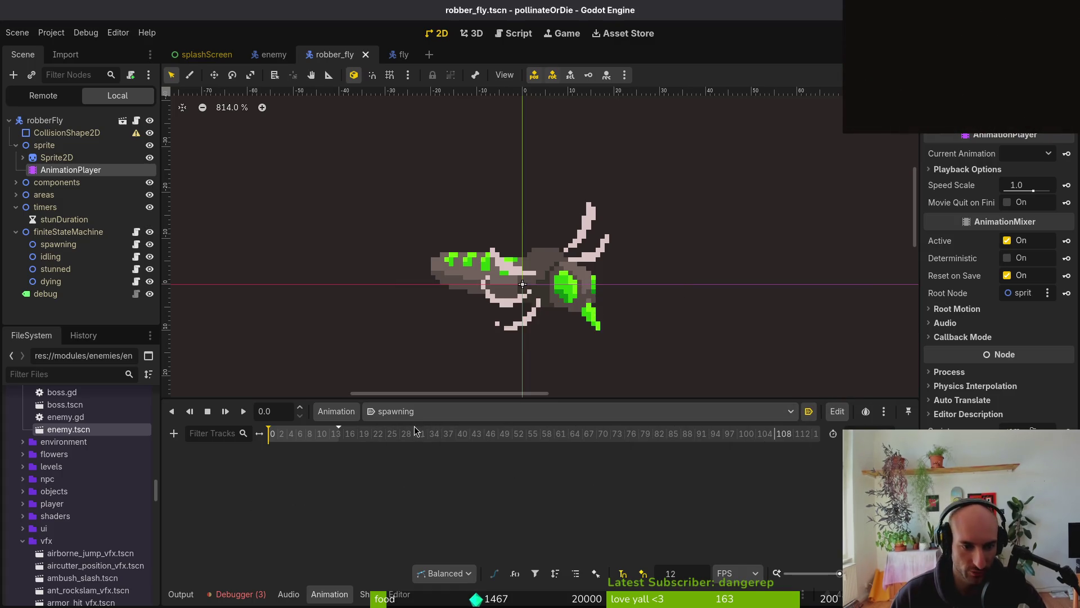
pyautogui.click(415, 411)
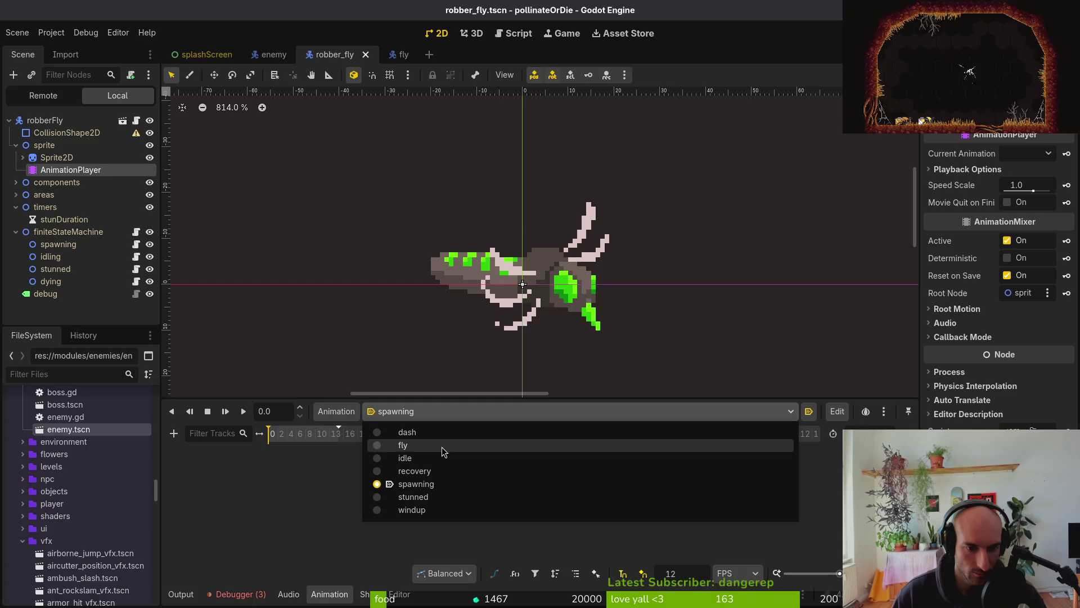
pyautogui.click(369, 459)
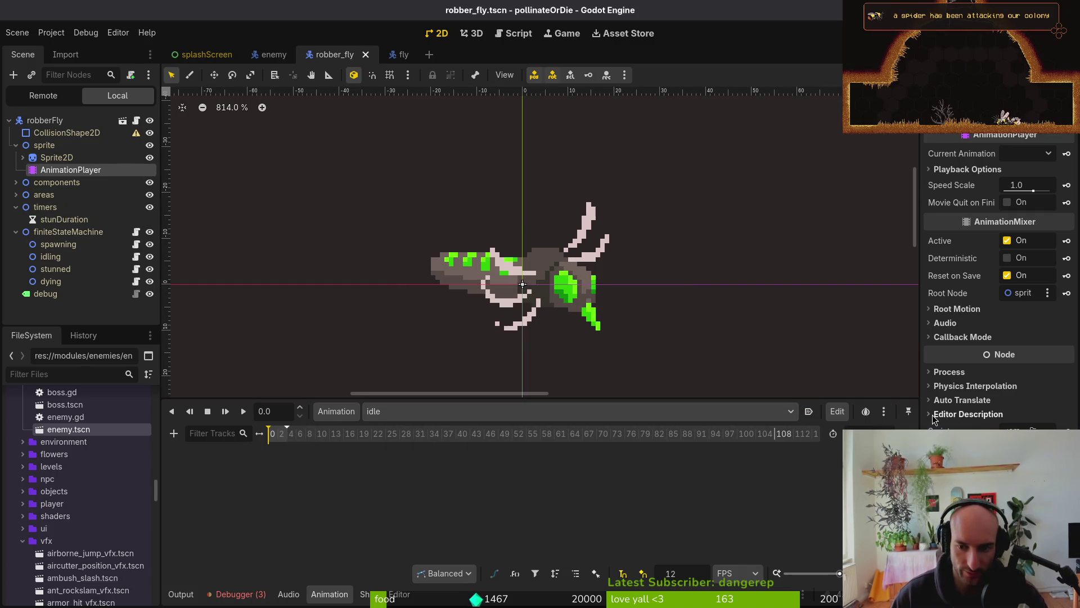
# Select Sprite2D and check the fly frames in fly.aseprite in Aseprite
pyautogui.keyDown('ctrl'); pyautogui.scroll(5, 329, 473); pyautogui.keyUp('ctrl')
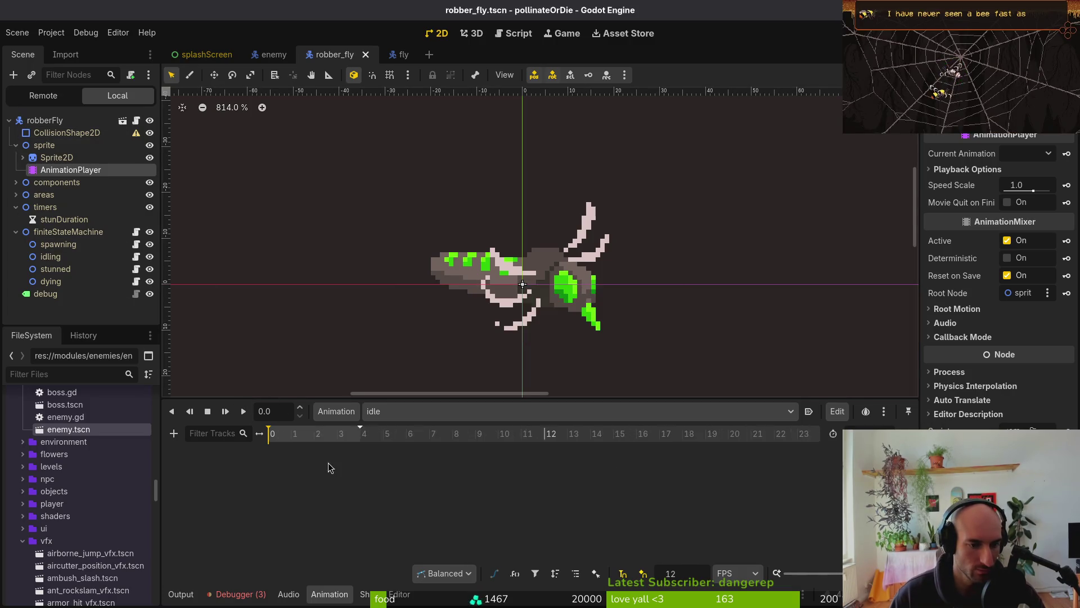
pyautogui.click(82, 158)
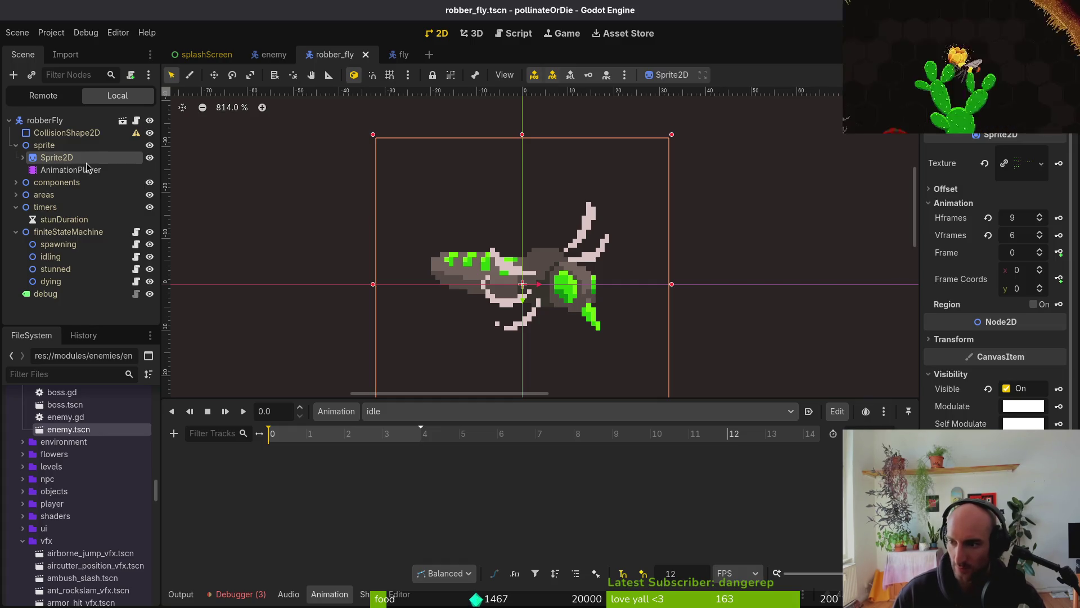
pyautogui.hotkey('alt', 'Tab')
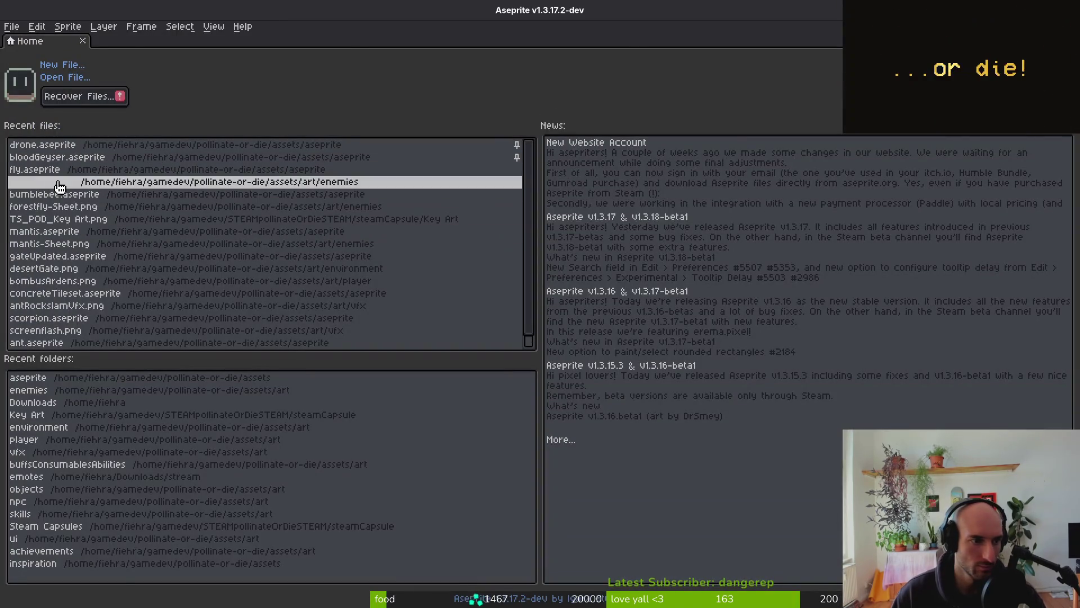
pyautogui.click(60, 182)
pyautogui.hotkey('ctrl', 'w')
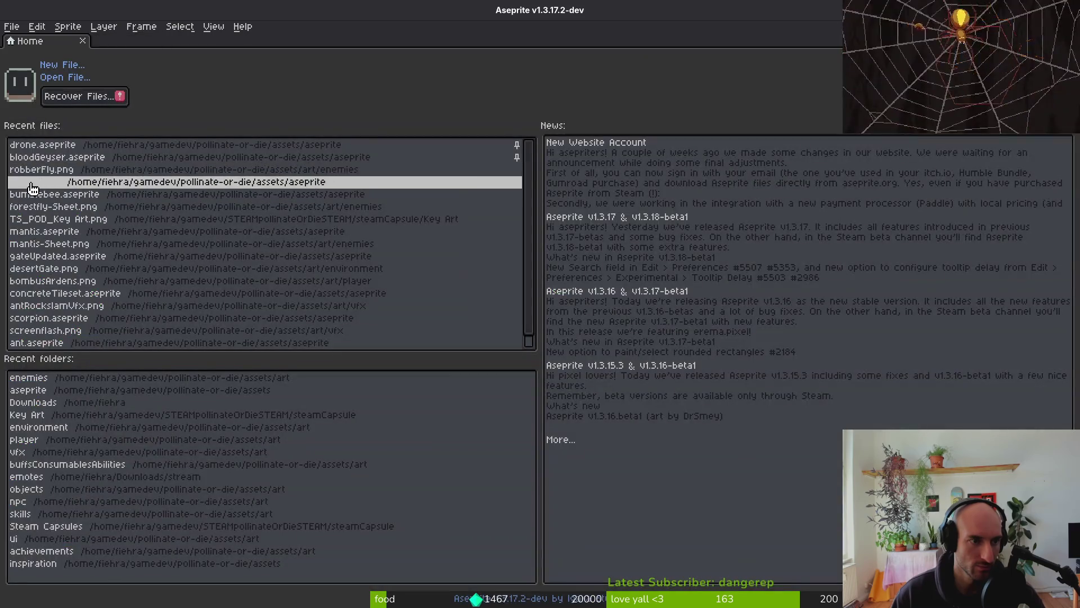
pyautogui.click(32, 183)
pyautogui.moveTo(458, 426); pyautogui.dragTo(500, 431)
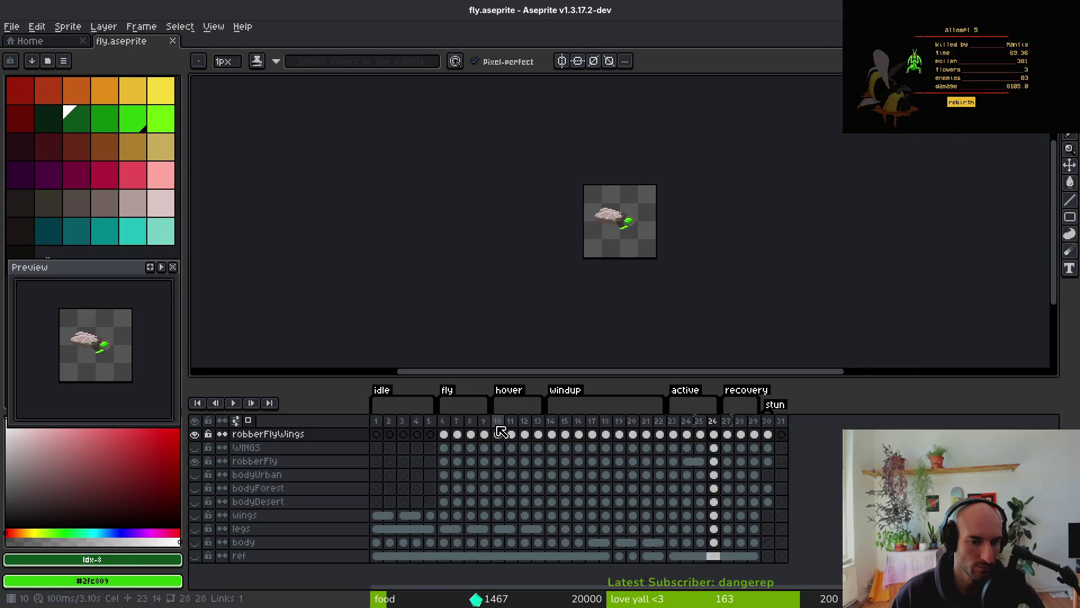
pyautogui.click(453, 447)
pyautogui.hotkey('alt', 'Tab')
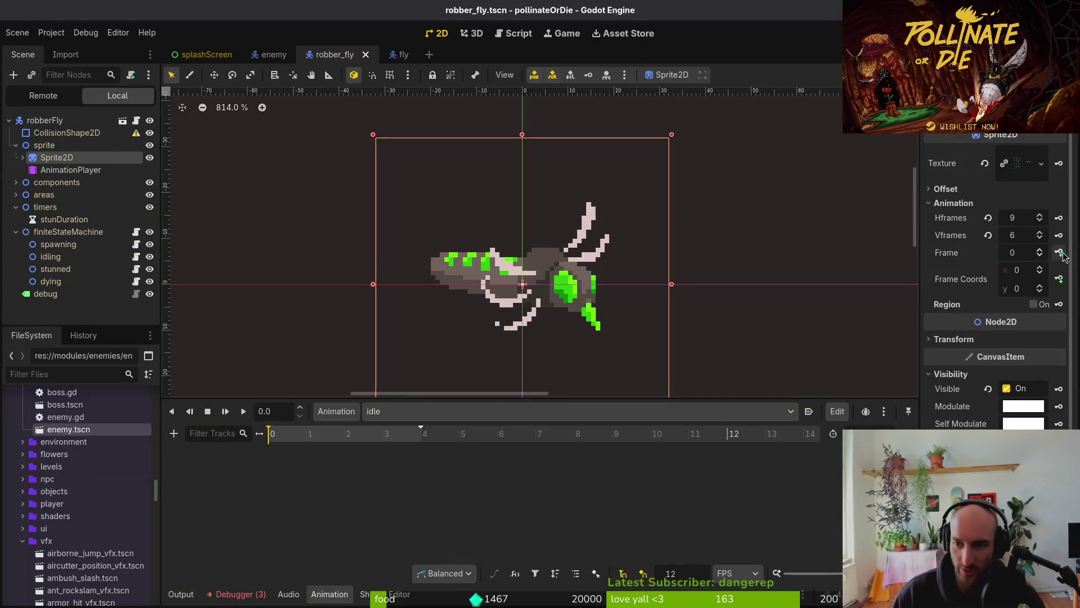
# Create an idle Sprite2D frame track keyed from sheet frame 9 onward, then save
pyautogui.click(1040, 286)
pyautogui.click(1059, 253)
pyautogui.click(600, 338)
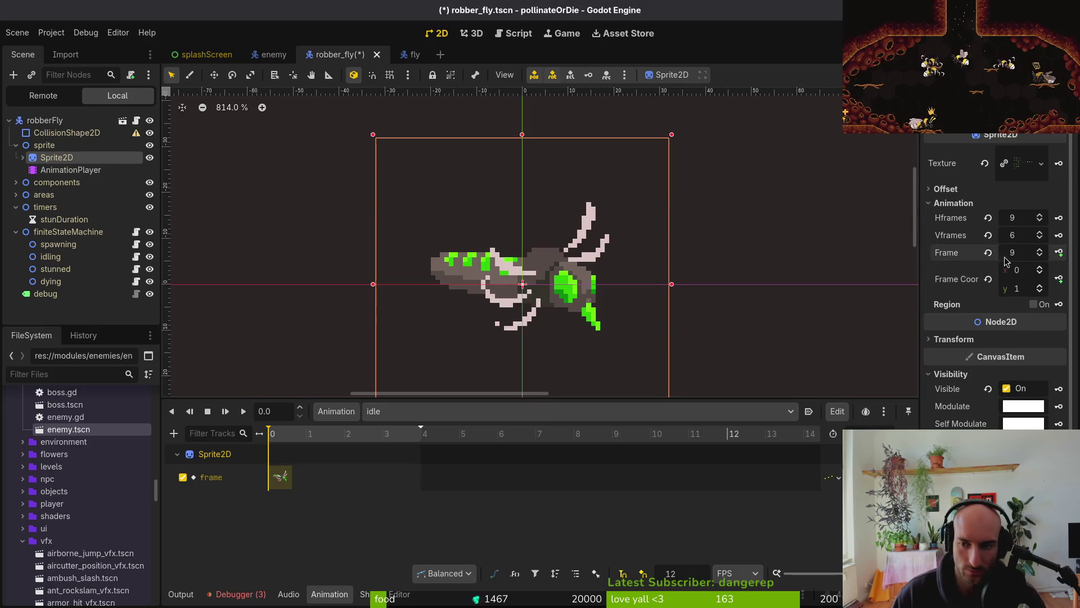
pyautogui.click(1061, 254)
pyautogui.click(1062, 254)
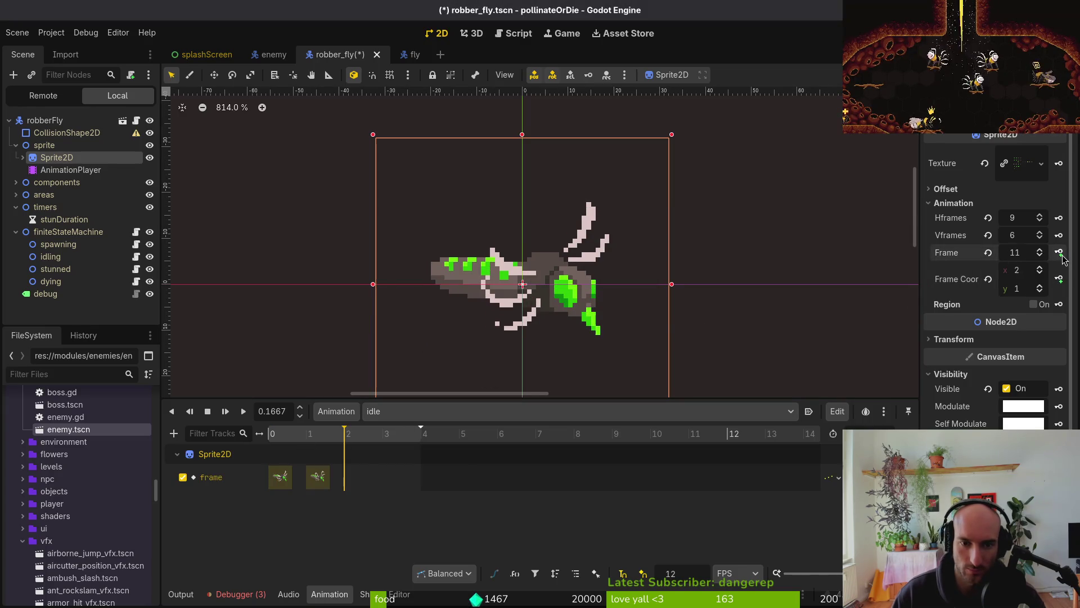
pyautogui.click(1061, 254)
pyautogui.click(1061, 255)
pyautogui.hotkey('ctrl', 's')
pyautogui.click(388, 411)
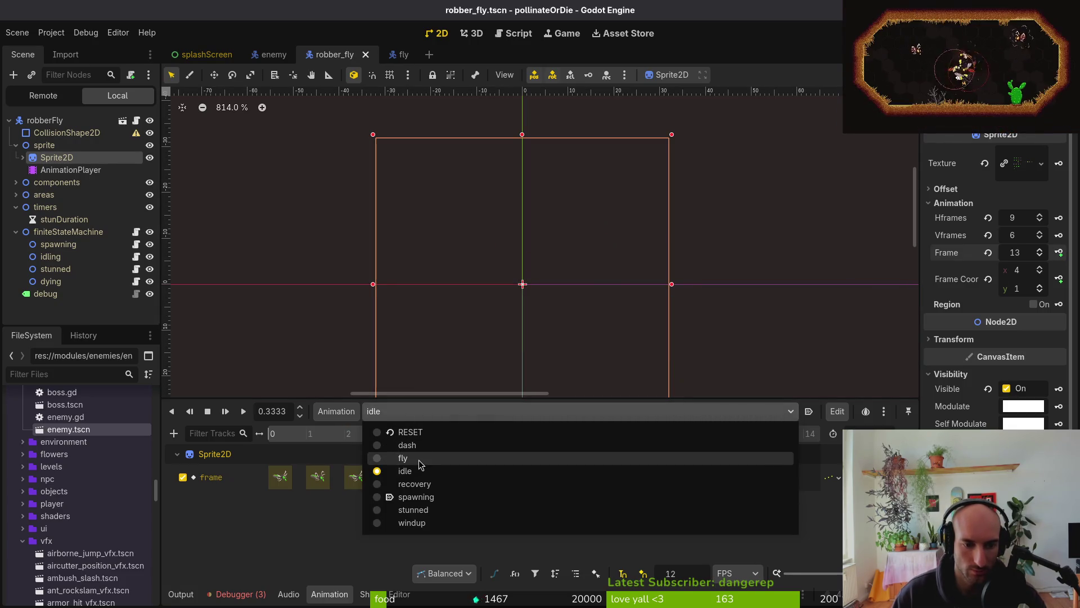
# Key sheet frames starting at 1 into a new fly frame track and save
pyautogui.click(421, 460)
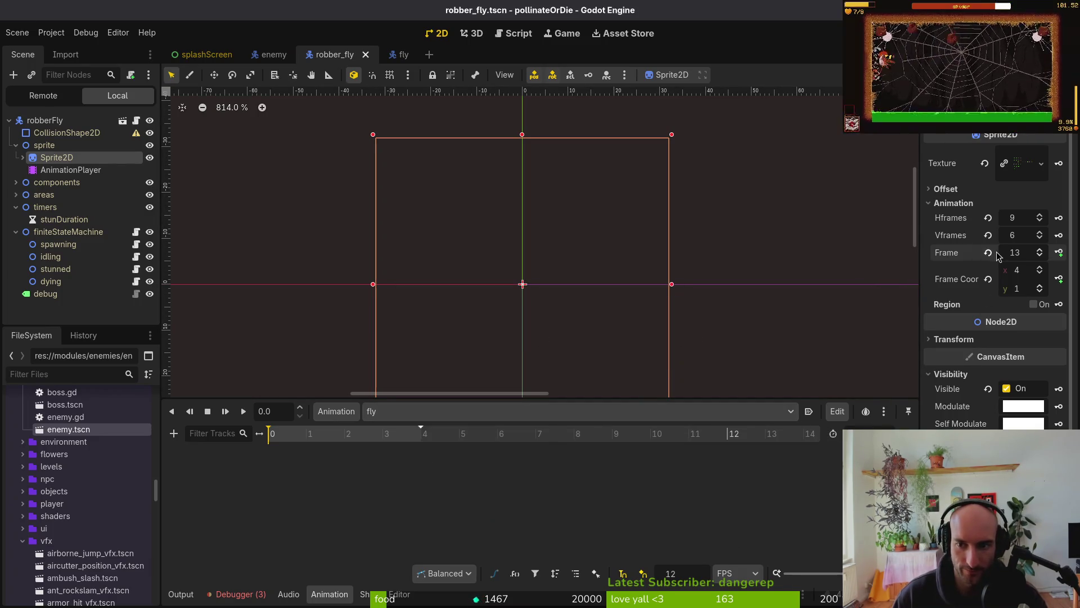
pyautogui.moveTo(1015, 252); pyautogui.dragTo(990, 252)
pyautogui.click(1059, 253)
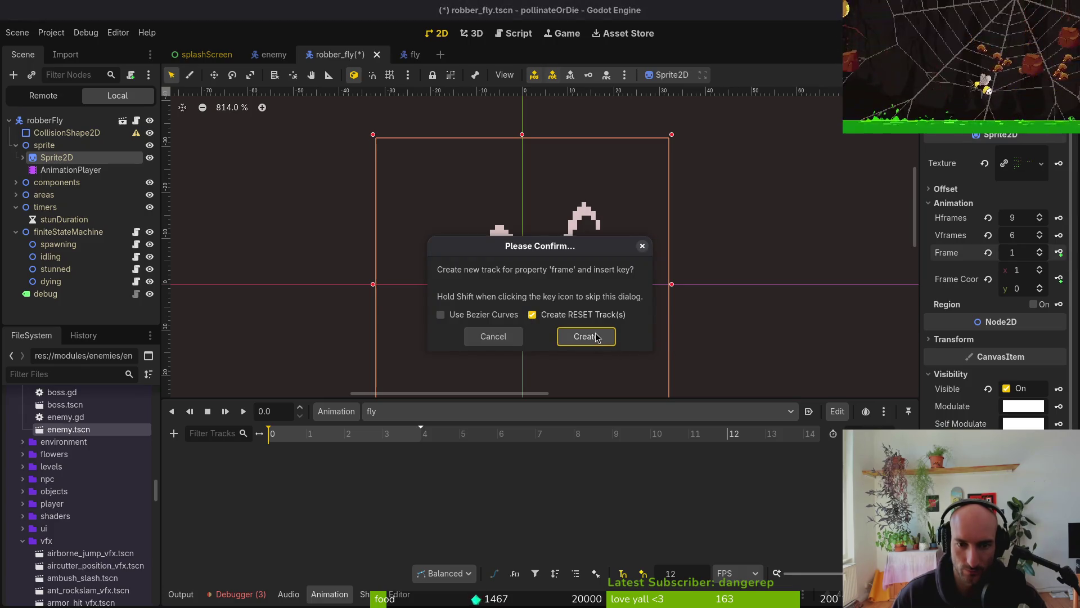
pyautogui.click(597, 337)
pyautogui.click(1059, 252)
pyautogui.click(1059, 252)
pyautogui.click(1059, 252)
pyautogui.hotkey('ctrl', 's')
# Switch to the dash animation and glance at the frames in Aseprite
pyautogui.click(426, 411)
pyautogui.click(408, 445)
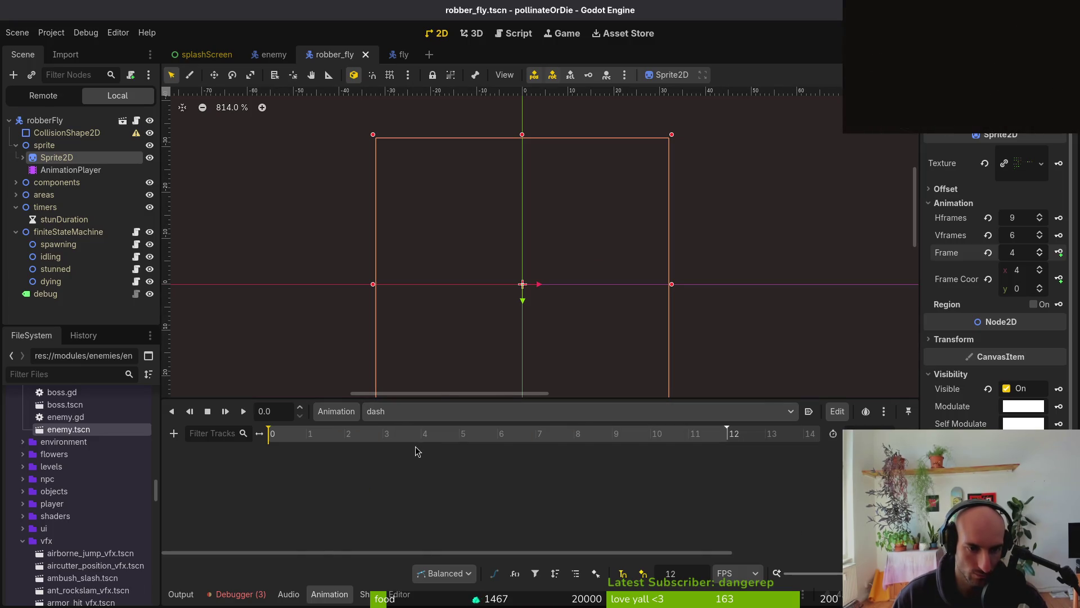
pyautogui.hotkey('alt', 'Tab')
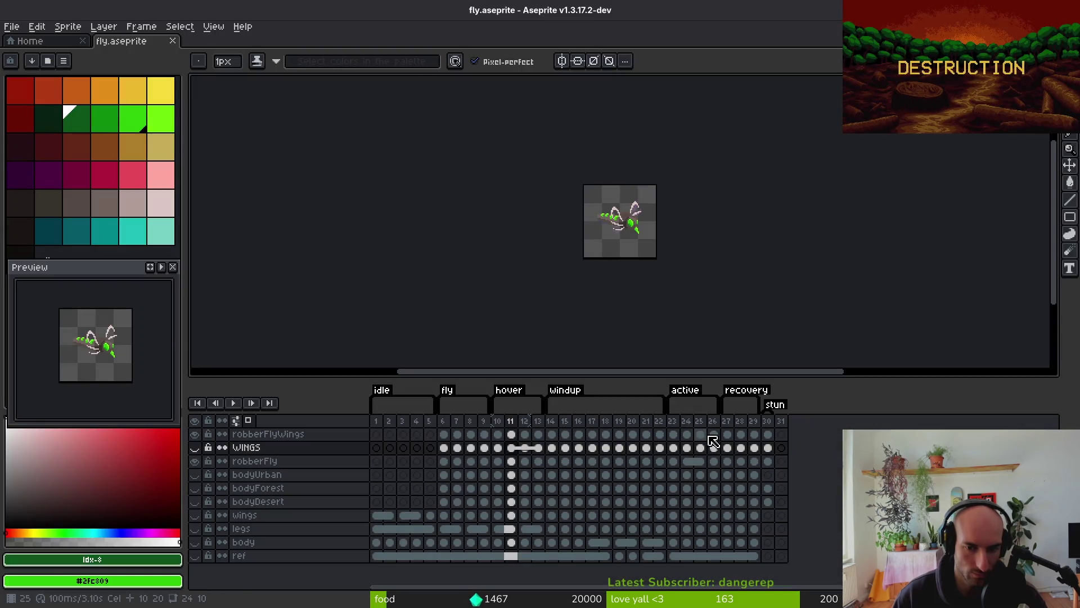
pyautogui.hotkey('alt', 'Tab')
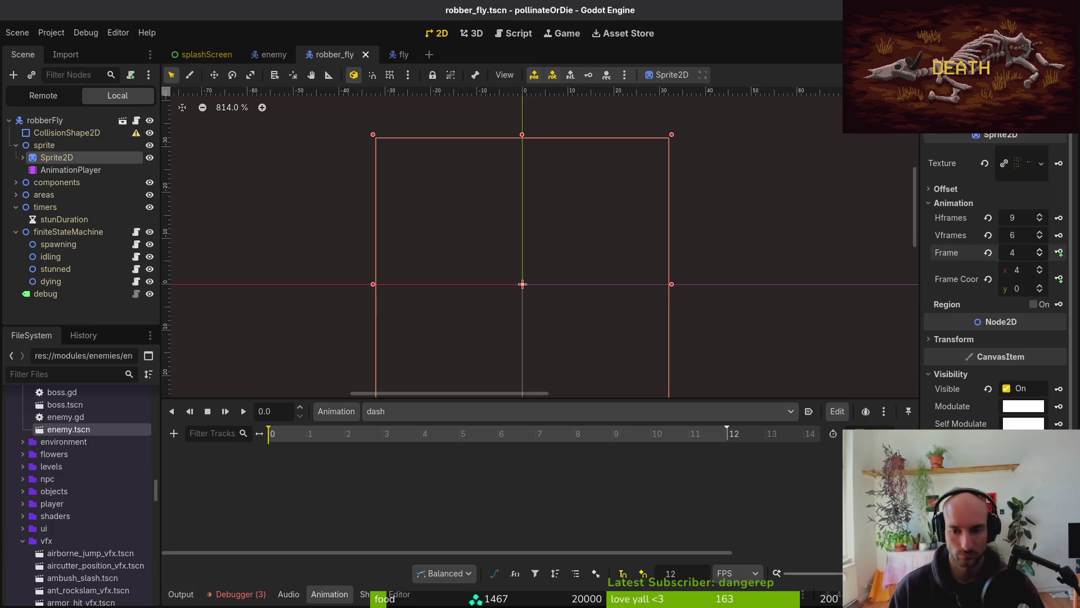
# Step the Sprite2D frame coords down to the grey-winged row of the sheet
pyautogui.hotkey('alt', 'Tab')
pyautogui.hotkey('alt', 'Tab')
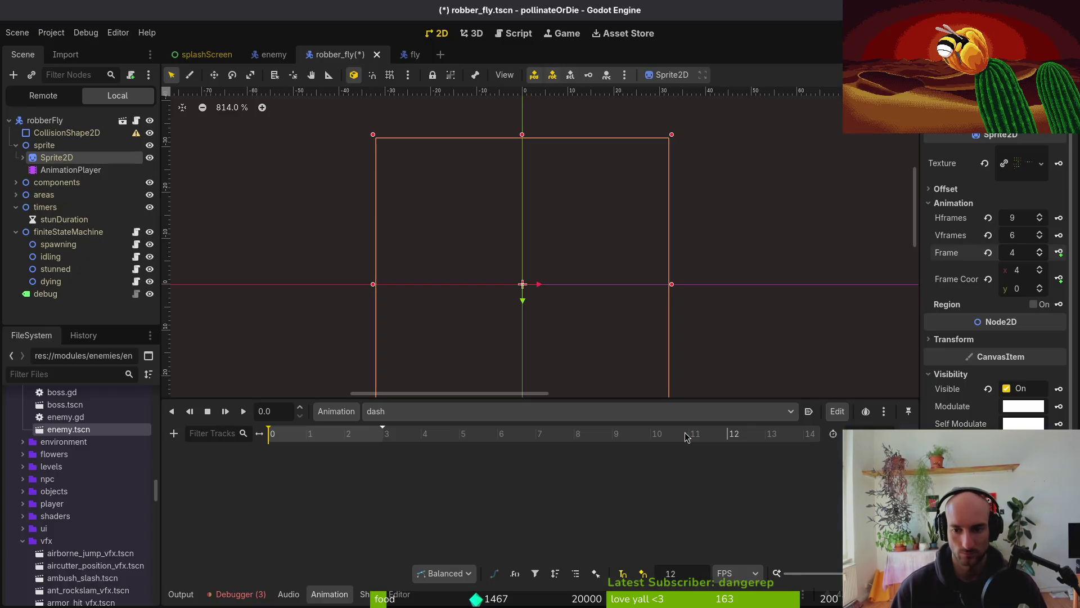
pyautogui.hotkey('ctrl', 's')
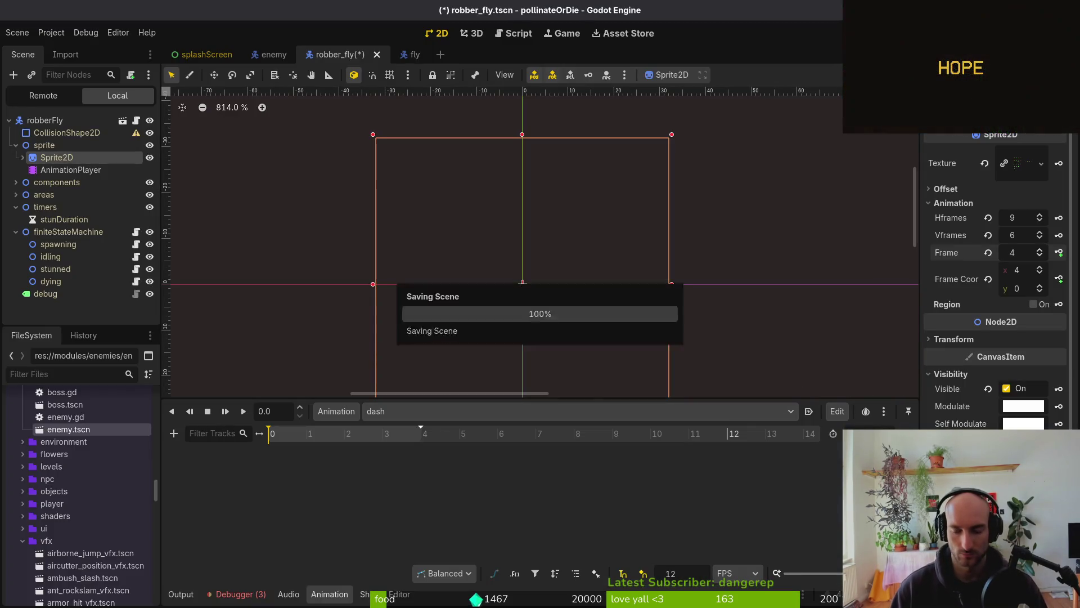
pyautogui.hotkey('ctrl', 's')
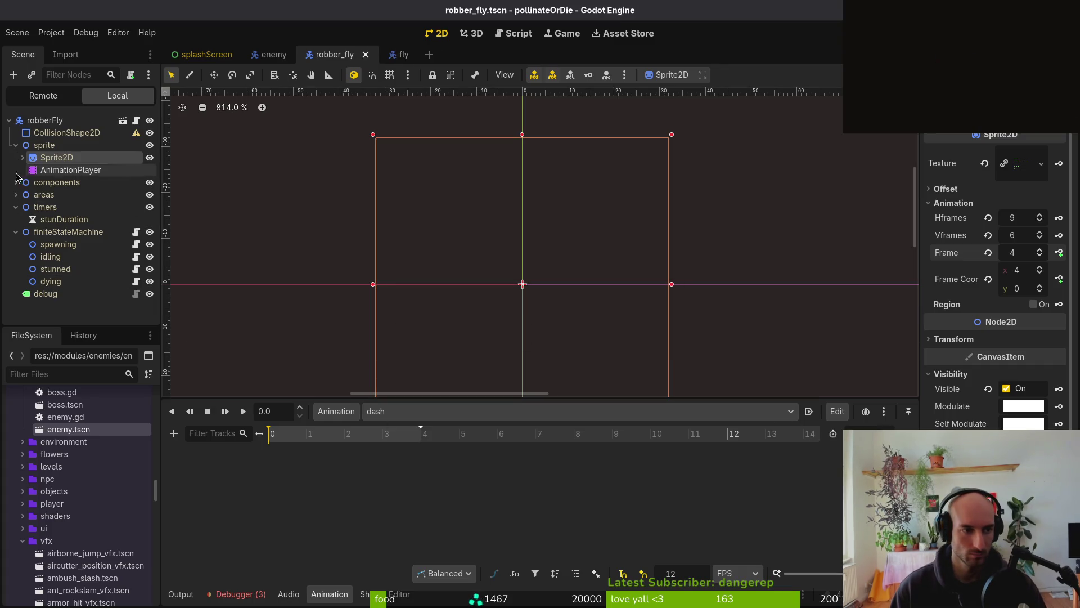
pyautogui.click(1040, 288)
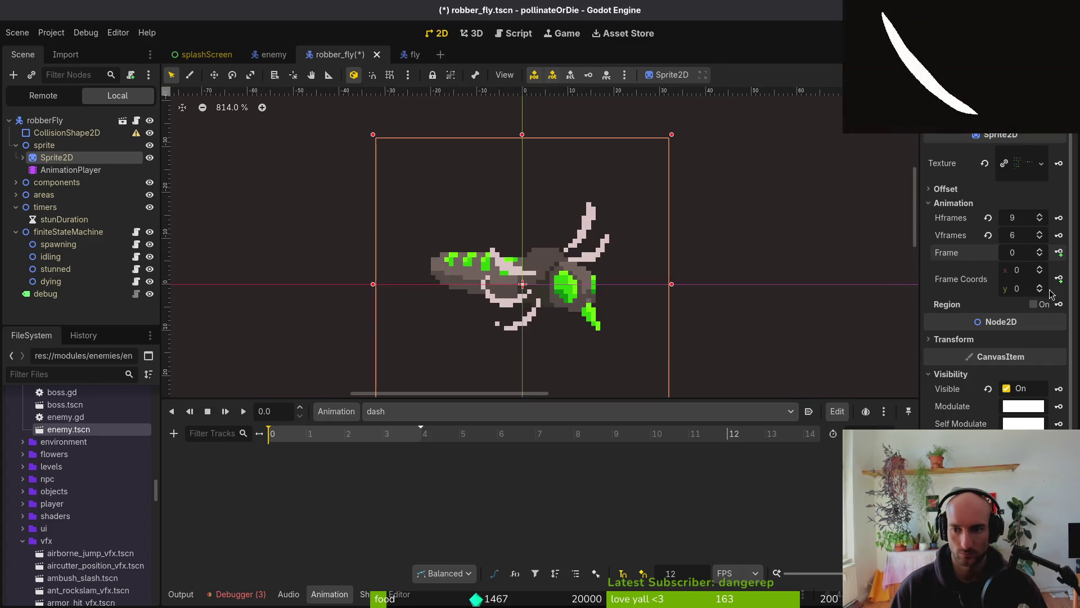
pyautogui.click(1040, 290)
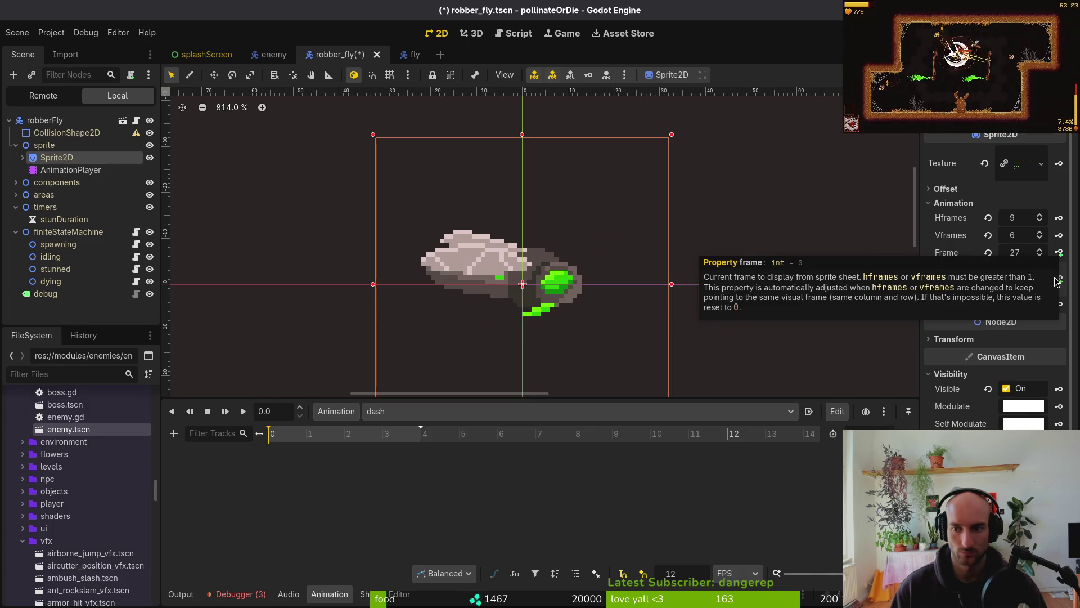
pyautogui.click(1041, 292)
pyautogui.click(1040, 287)
# Create a dash frame track keyed from sheet frame 28 onward and save
pyautogui.click(1060, 278)
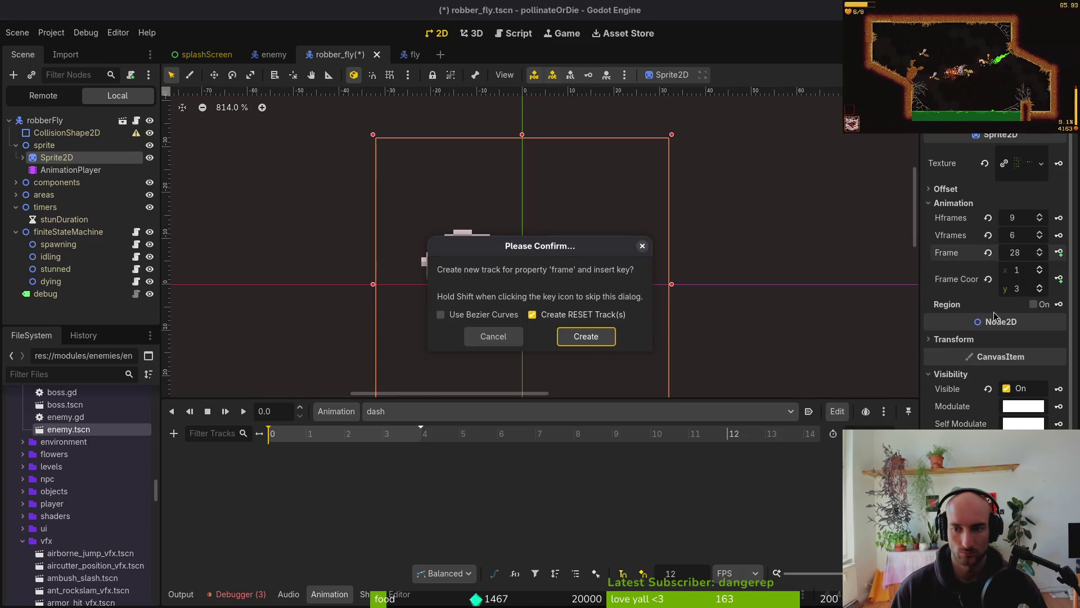
pyautogui.click(585, 336)
pyautogui.click(1059, 252)
pyautogui.click(1059, 253)
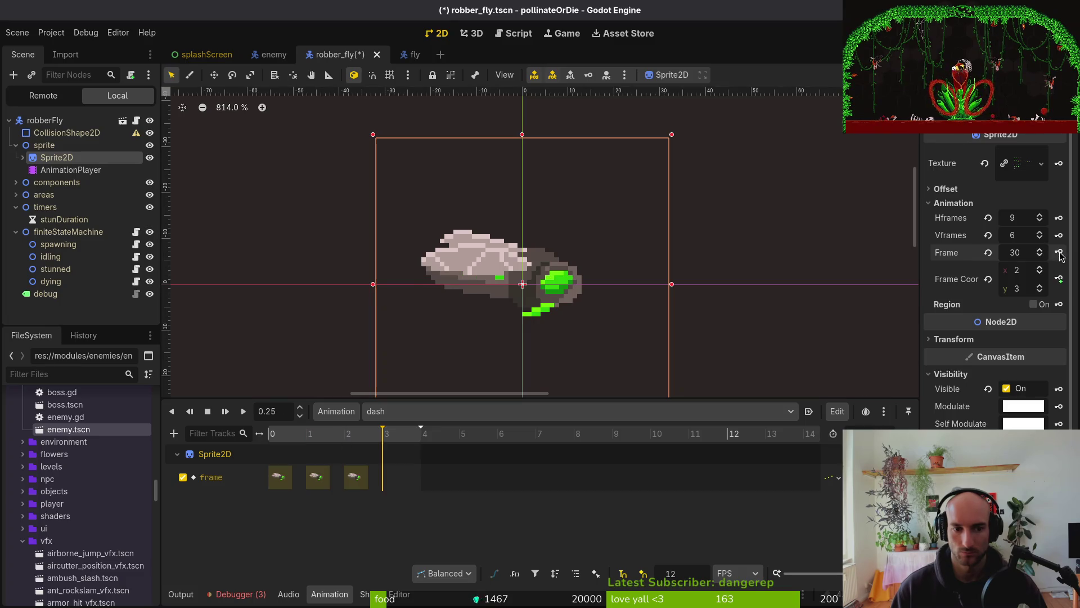
pyautogui.click(1059, 252)
pyautogui.hotkey('ctrl', 's')
pyautogui.click(439, 412)
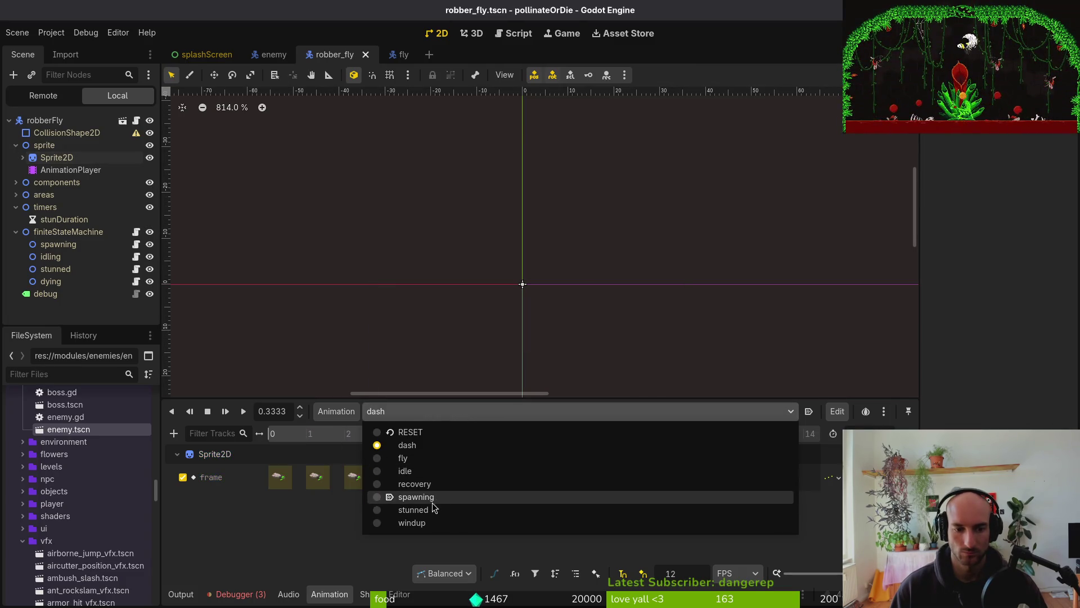
# Key successive sprite frames into the recovery animation on a new Sprite2D frame track, then save
pyautogui.click(435, 485)
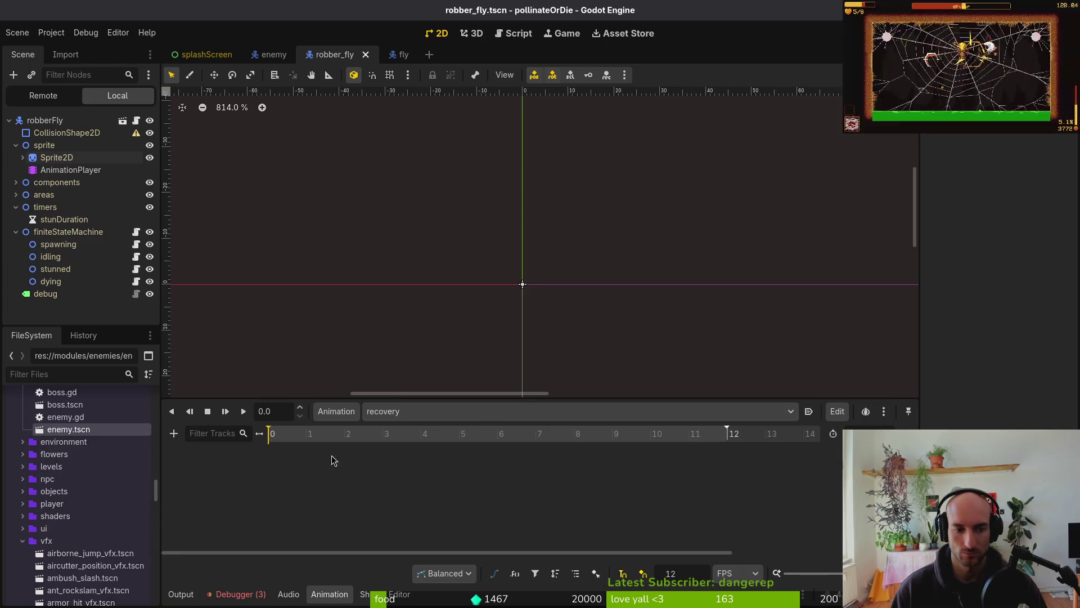
pyautogui.hotkey('ctrl', 's')
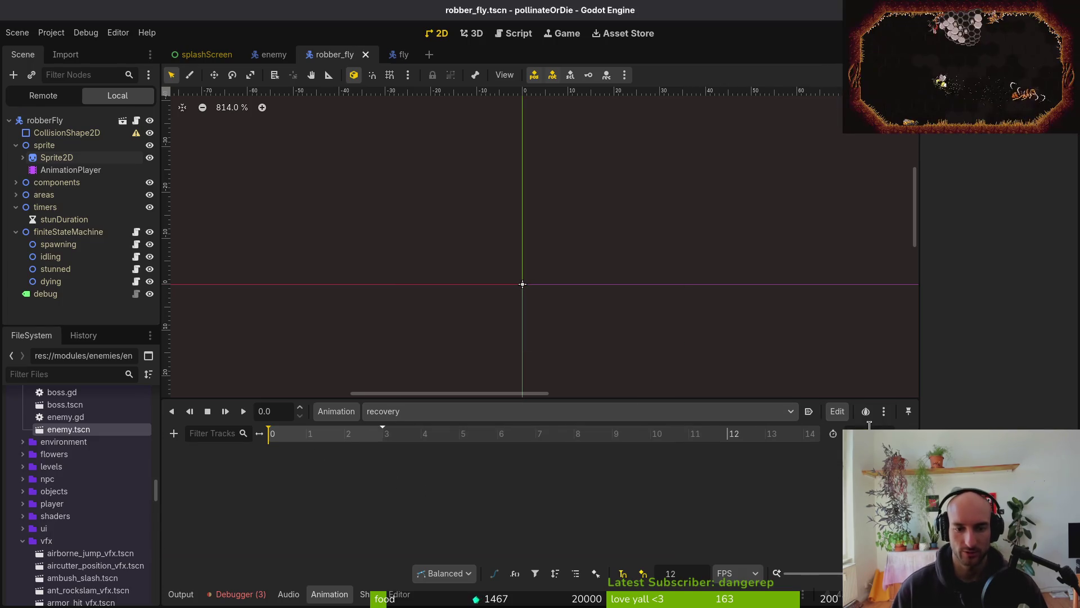
pyautogui.click(56, 158)
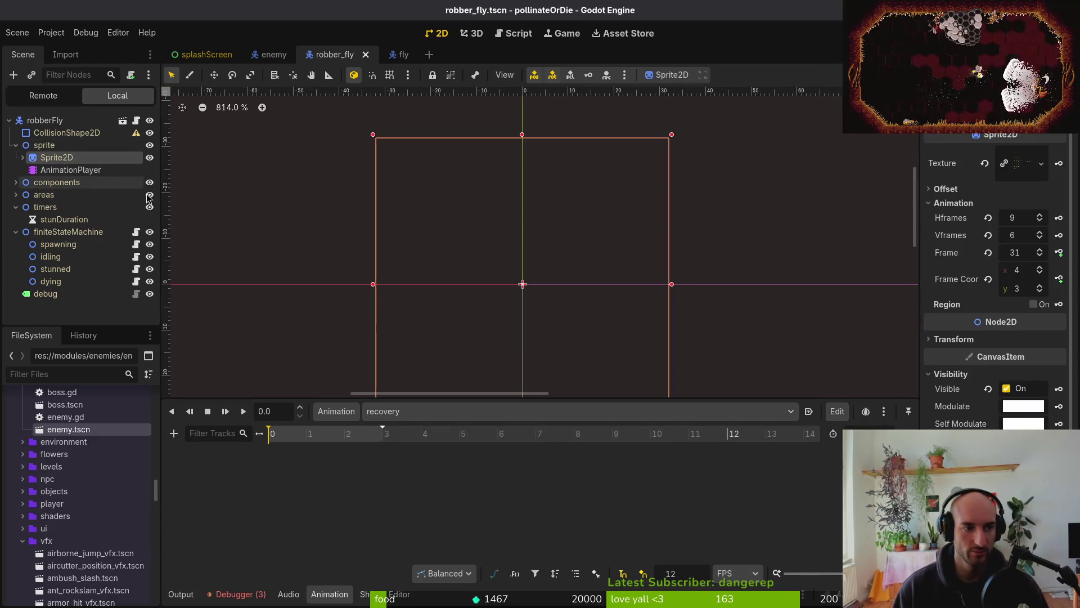
pyautogui.click(989, 253)
pyautogui.click(1041, 286)
pyautogui.click(1041, 286)
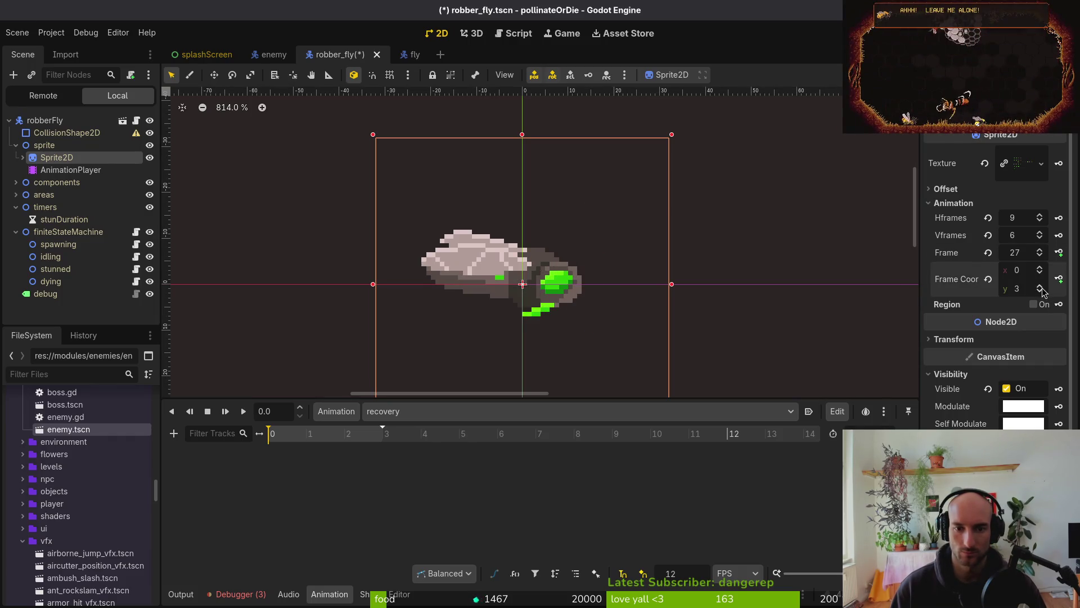
pyautogui.click(1040, 268)
pyautogui.click(1059, 279)
pyautogui.click(585, 337)
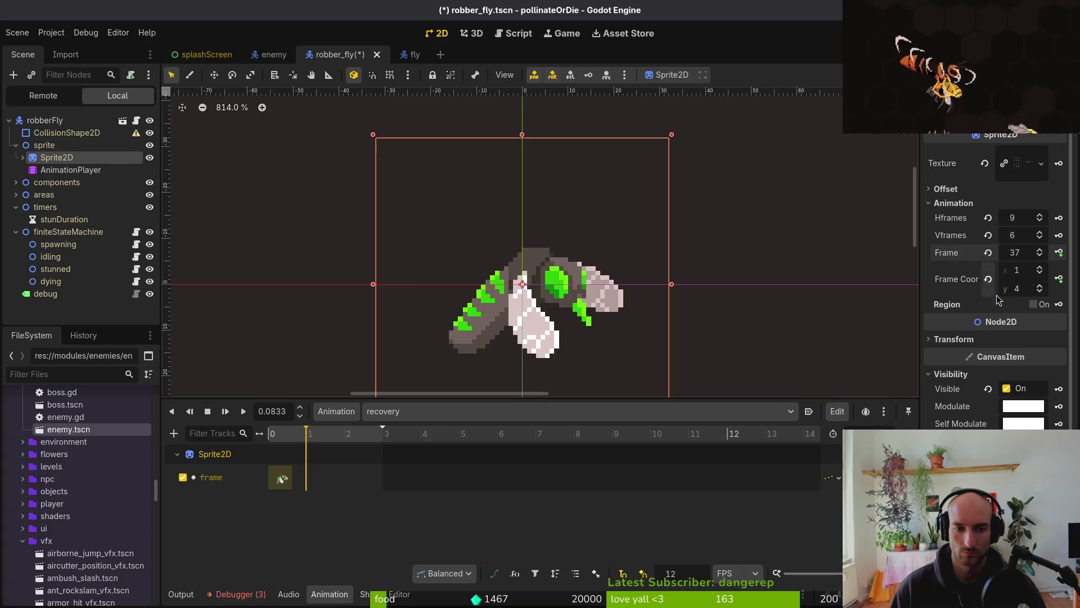
pyautogui.click(1059, 253)
pyautogui.click(1059, 253)
pyautogui.hotkey('ctrl', 's')
# In the stunned animation, set Frame Coords to (1,5) and key frame 46 on a new track
pyautogui.click(408, 411)
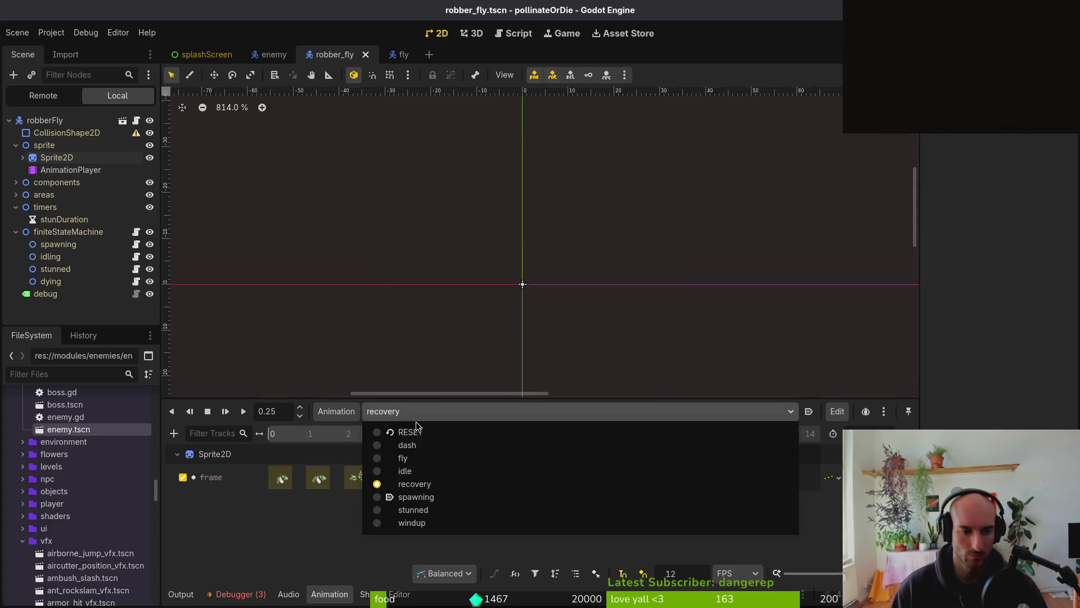
pyautogui.click(408, 491)
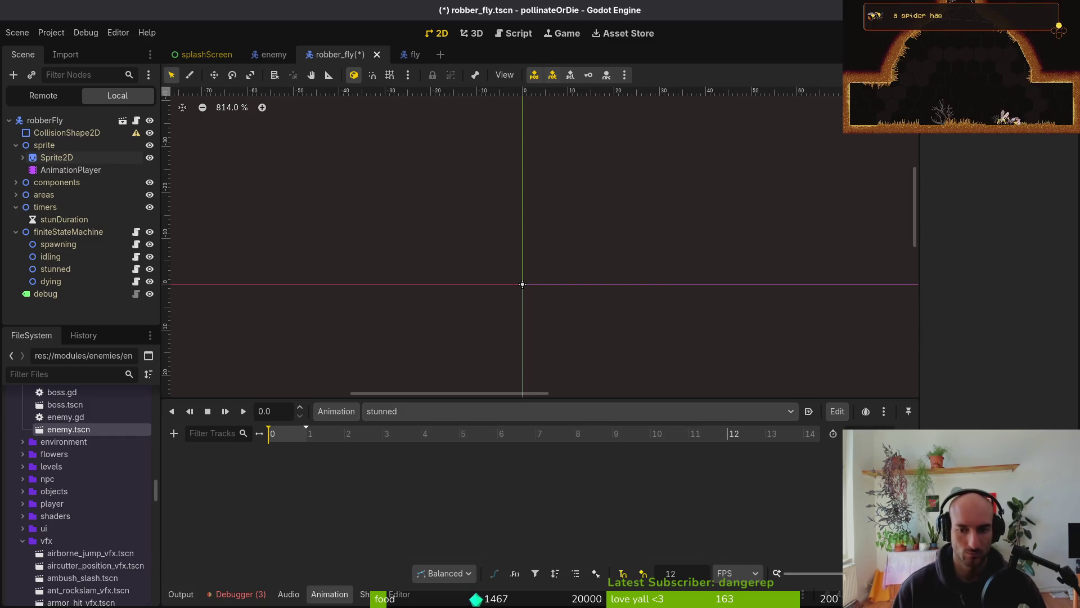
pyautogui.hotkey('ctrl', 's')
pyautogui.click(56, 157)
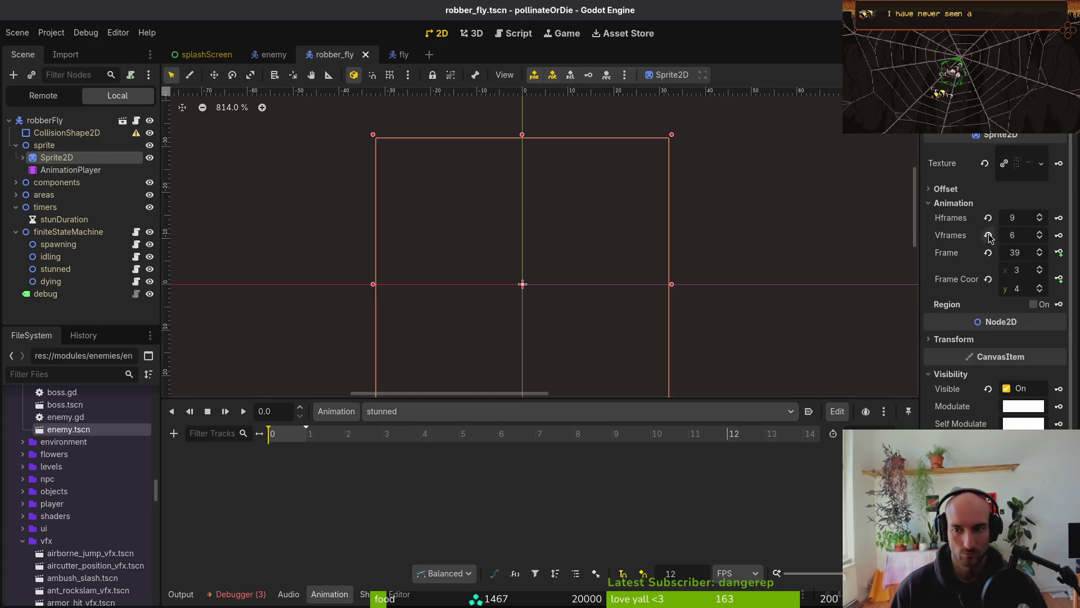
pyautogui.click(1041, 287)
pyautogui.click(1041, 286)
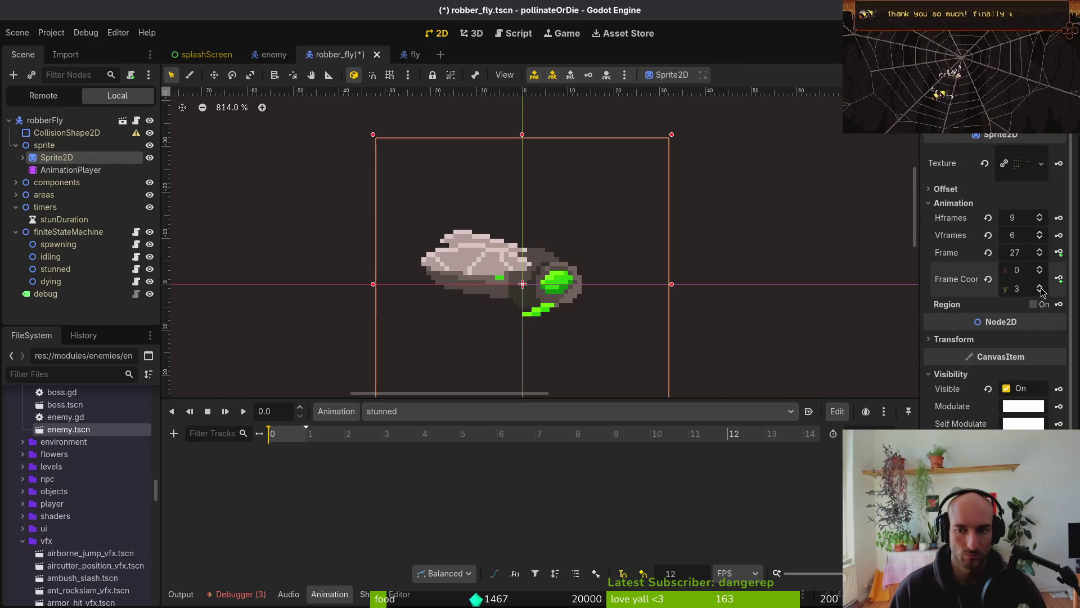
pyautogui.click(1041, 287)
pyautogui.click(1040, 287)
pyautogui.click(1041, 286)
pyautogui.click(1041, 269)
pyautogui.click(1059, 252)
pyautogui.click(587, 336)
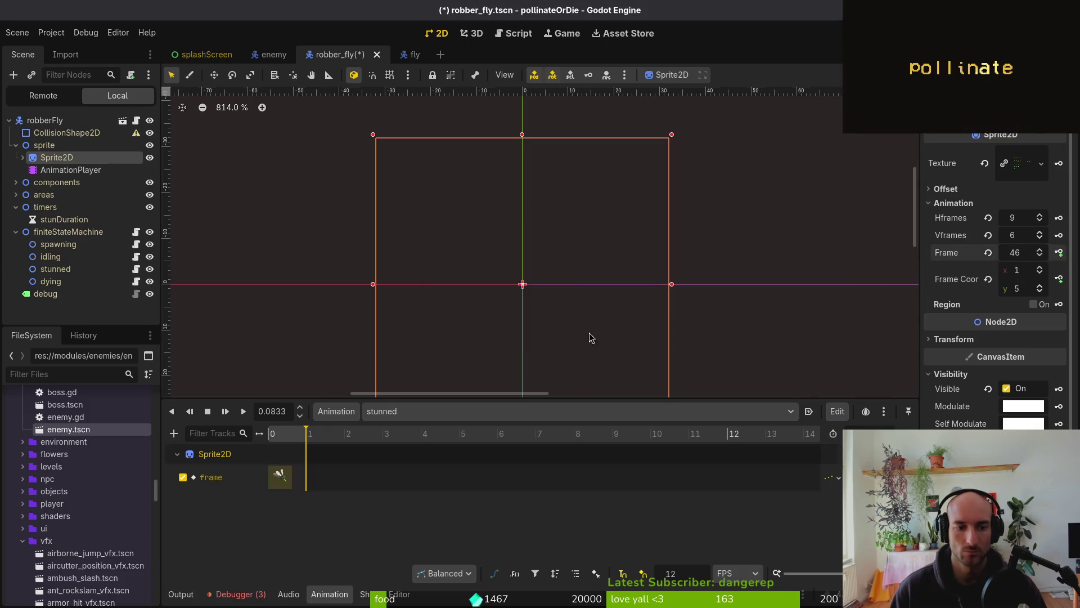
pyautogui.click(495, 411)
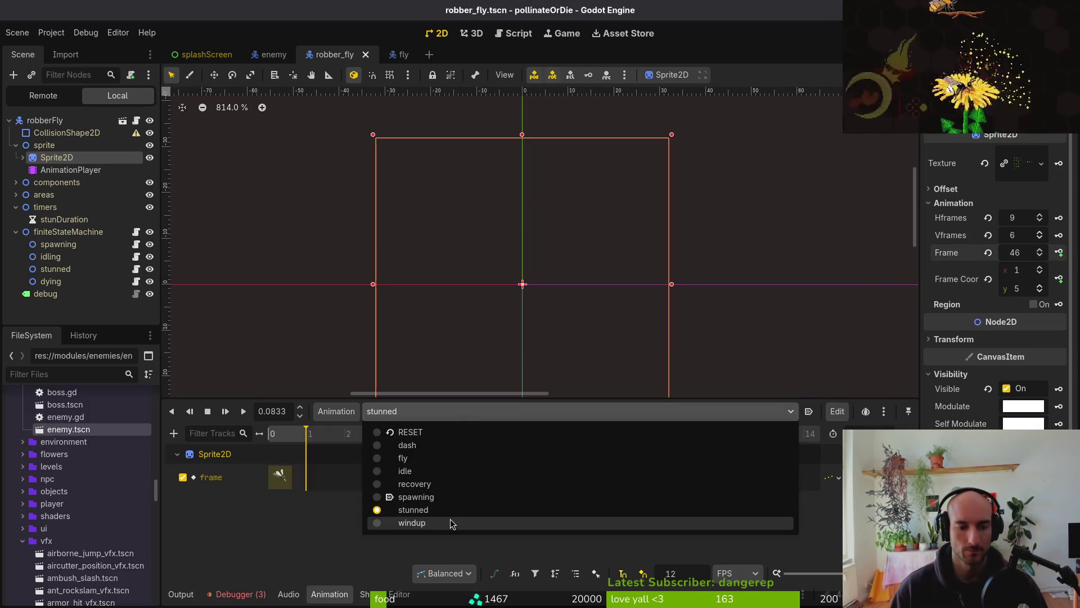
# Key nine successive sprite frames into windup, starting from sheet frame 18
pyautogui.click(451, 524)
pyautogui.press('F5')
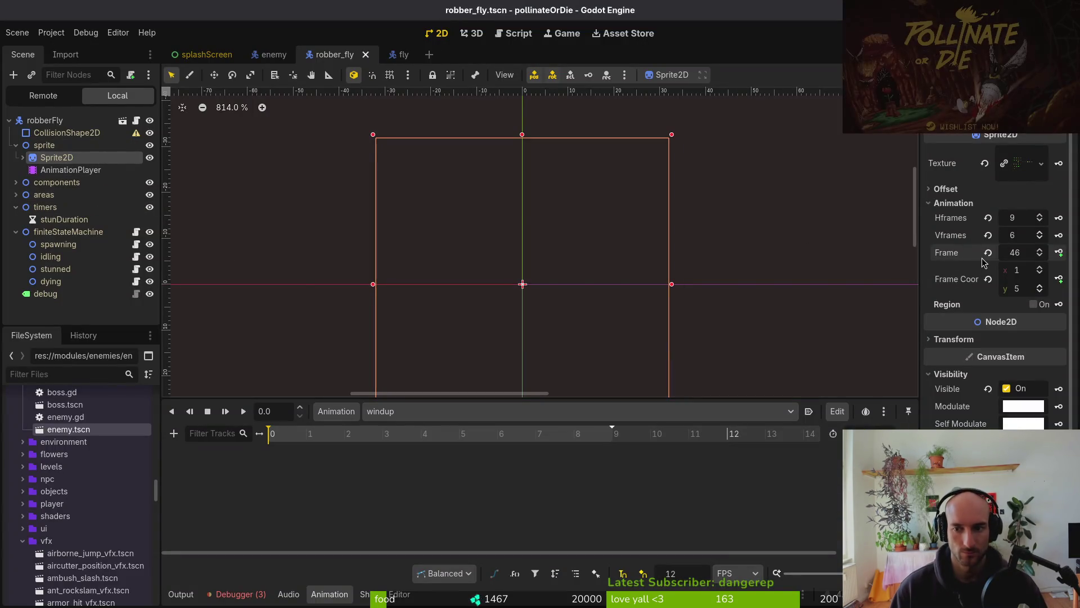
pyautogui.click(988, 279)
pyautogui.click(1040, 287)
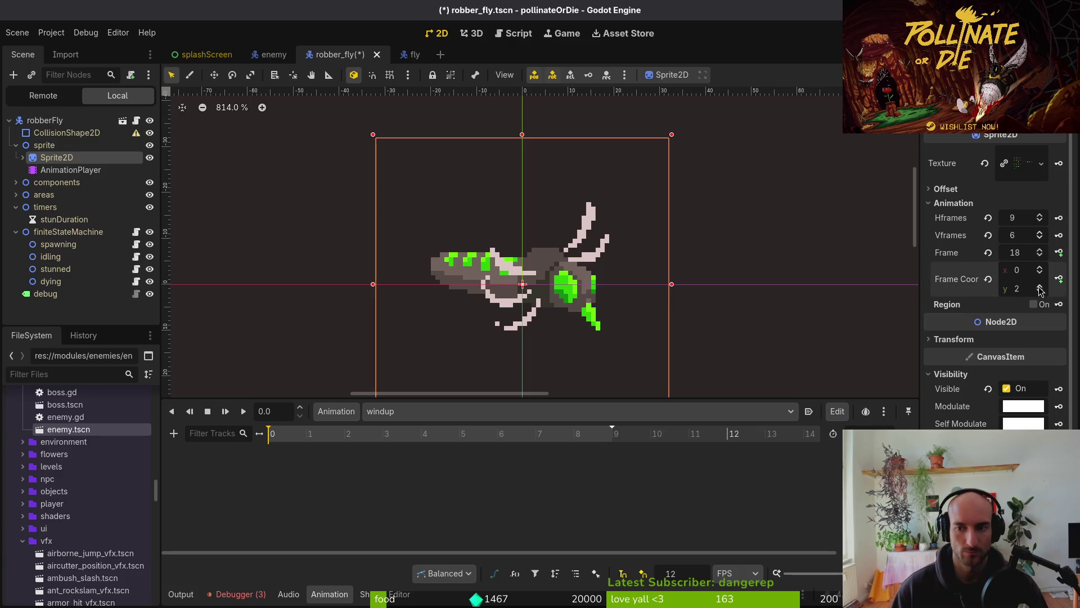
pyautogui.click(1060, 252)
pyautogui.click(585, 336)
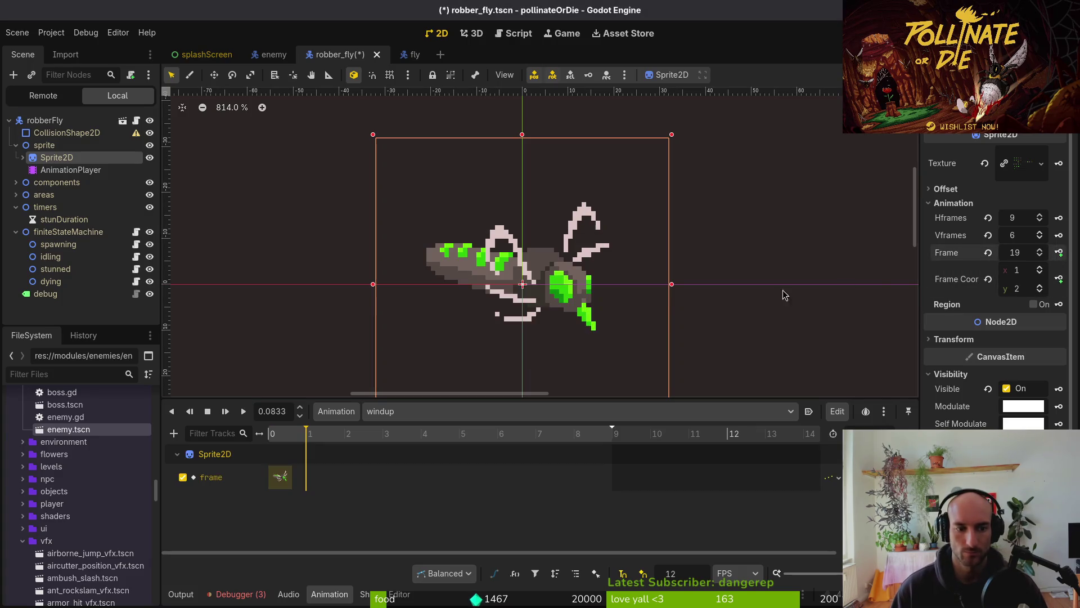
pyautogui.click(1061, 253)
pyautogui.click(1060, 252)
pyautogui.click(1060, 253)
pyautogui.click(1060, 253)
pyautogui.click(1060, 253)
pyautogui.click(1060, 252)
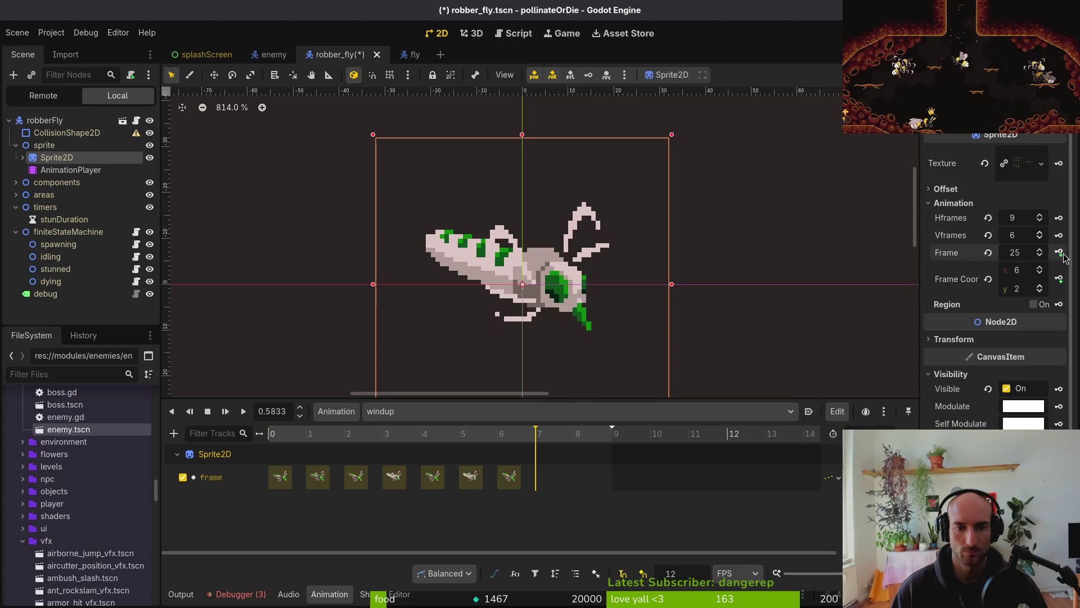
pyautogui.click(1060, 252)
pyautogui.click(1060, 253)
# Save the scene and view the fly scene's state nodes for reference
pyautogui.hotkey('ctrl', 's')
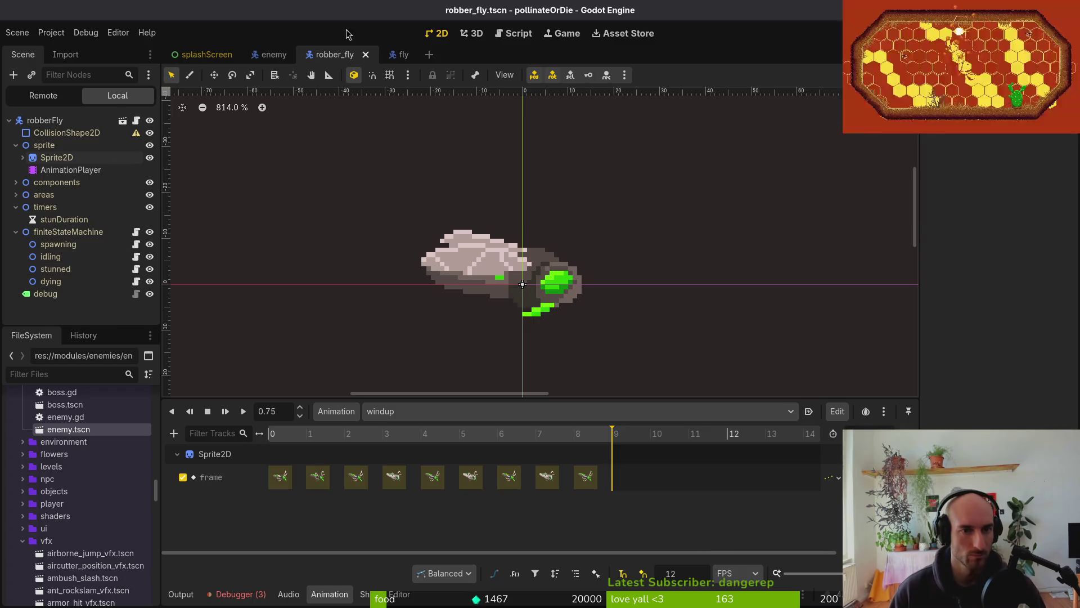
pyautogui.click(417, 54)
pyautogui.click(16, 220)
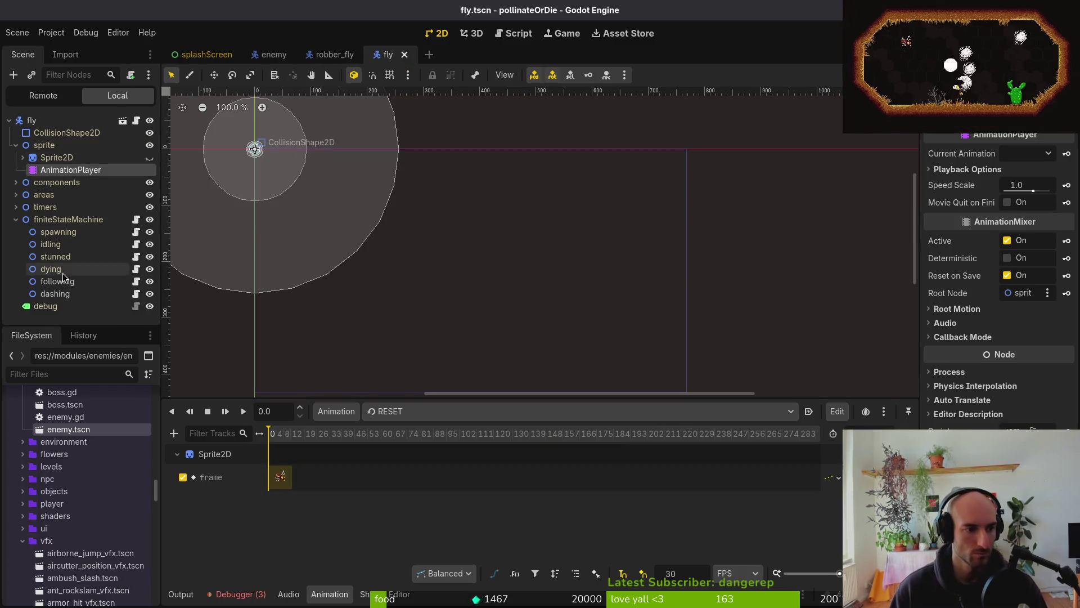
# Add a child node named following under robber_fly's finiteStateMachine
pyautogui.click(332, 54)
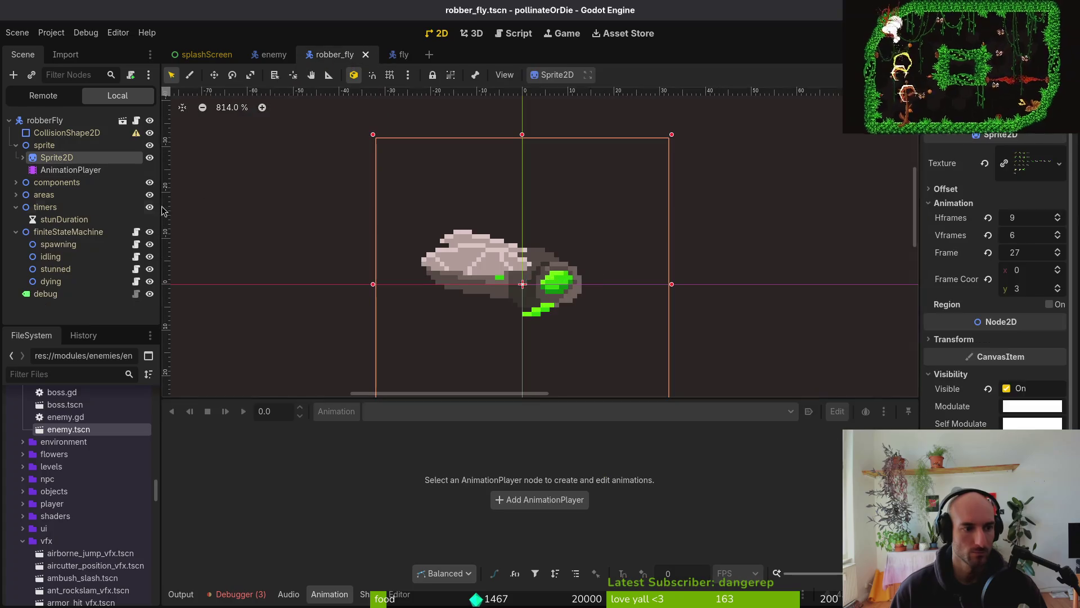
pyautogui.click(62, 232)
pyautogui.hotkey('ctrl', 'a')
pyautogui.write('node')
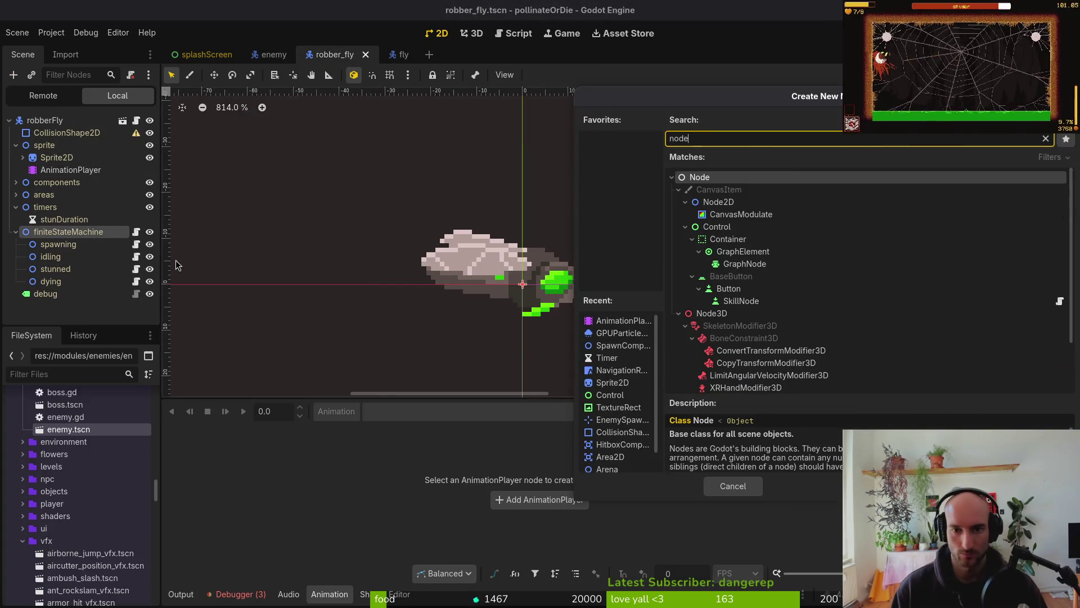
pyautogui.press('Escape')
pyautogui.write('follo')
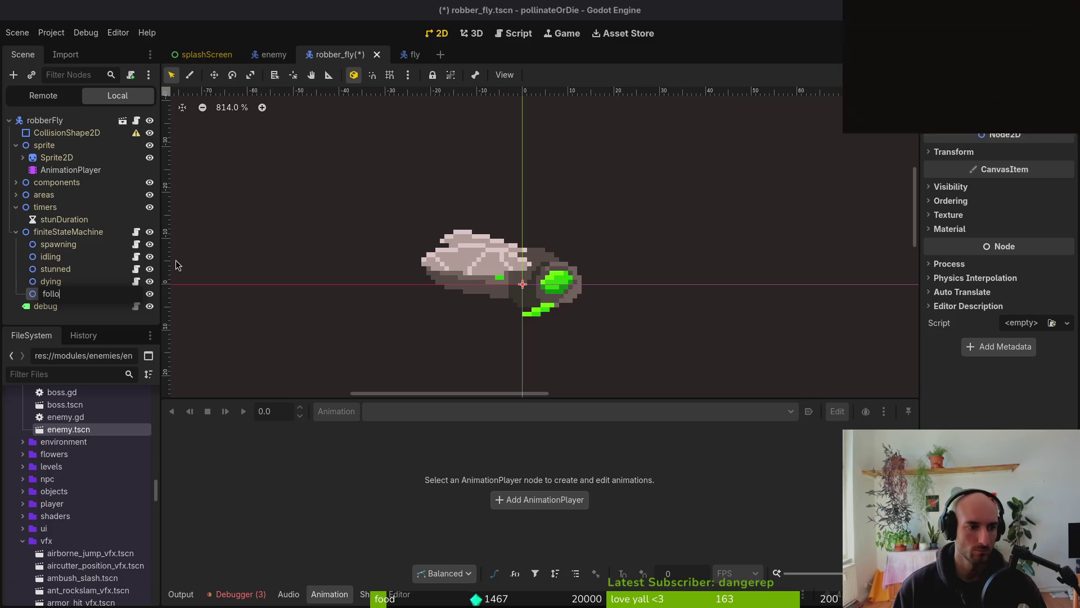
pyautogui.write('wing')
pyautogui.press('Return')
# Add a second child node named dashing under finiteStateMachine
pyautogui.press('Left')
pyautogui.hotkey('ctrl', 'a')
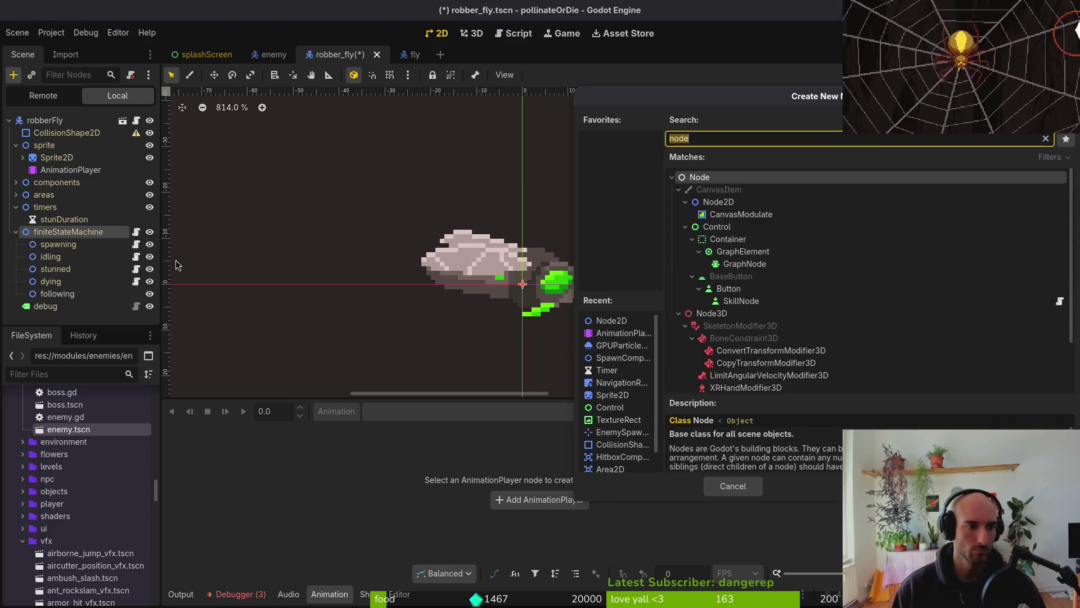
pyautogui.press('Down')
pyautogui.press('Return')
pyautogui.write('dashing')
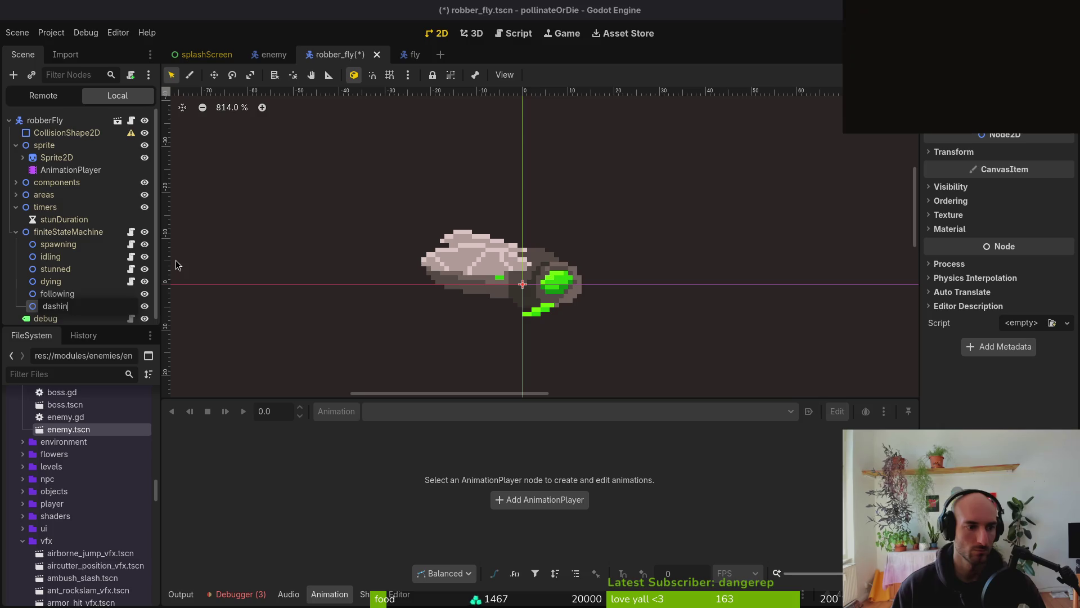
pyautogui.press('Return')
pyautogui.rightClick(70, 293)
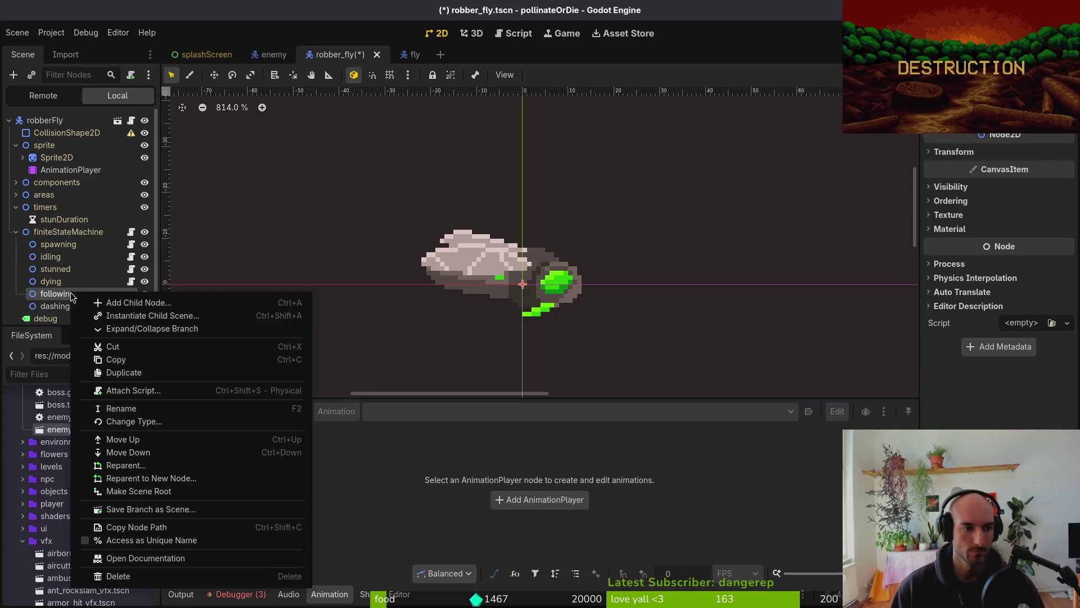
# Attach the existing core/state/state.gd script to the following node
pyautogui.click(176, 390)
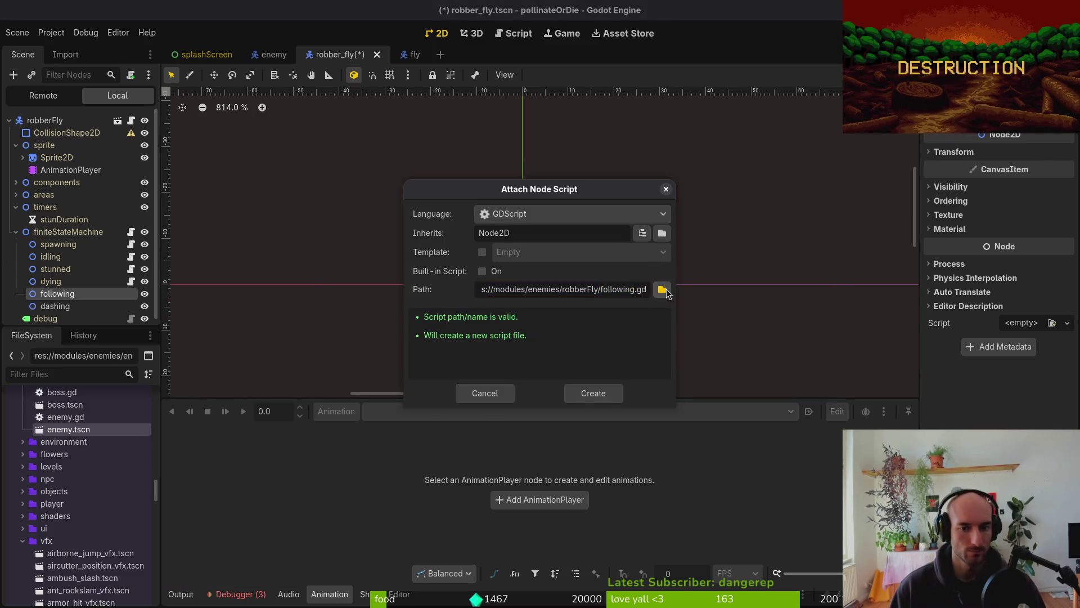
pyautogui.click(663, 289)
pyautogui.click(286, 120)
pyautogui.click(285, 119)
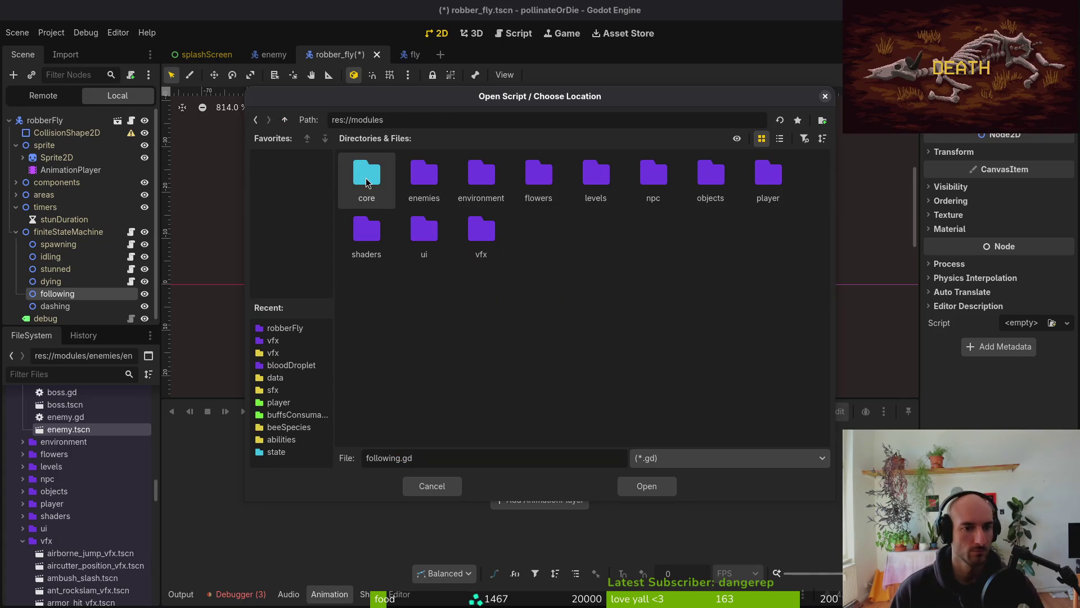
pyautogui.doubleClick(367, 174)
pyautogui.doubleClick(609, 178)
pyautogui.click(652, 175)
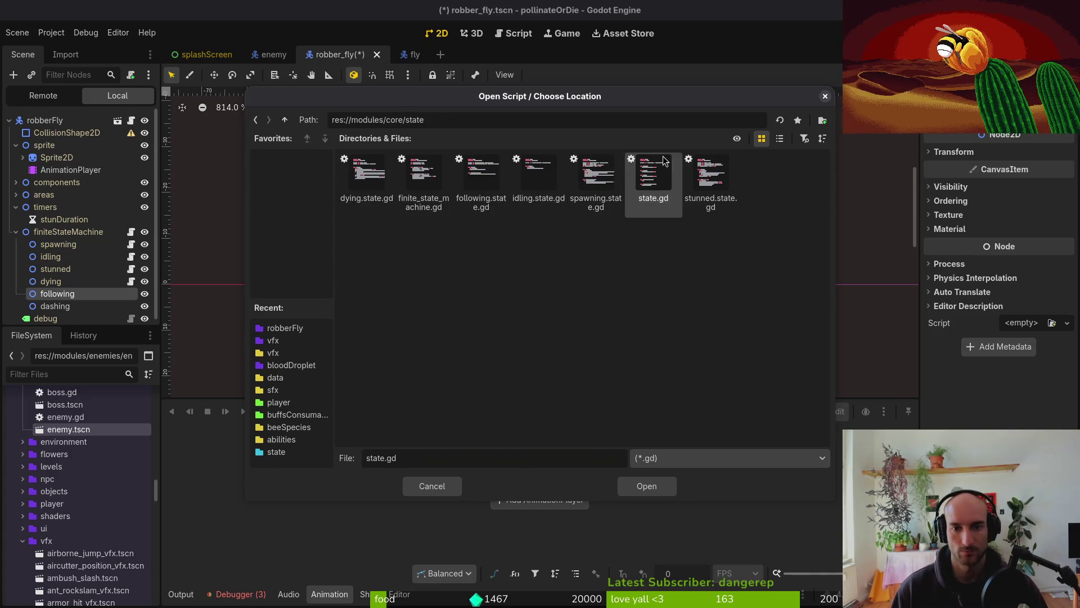
pyautogui.click(646, 486)
pyautogui.click(596, 391)
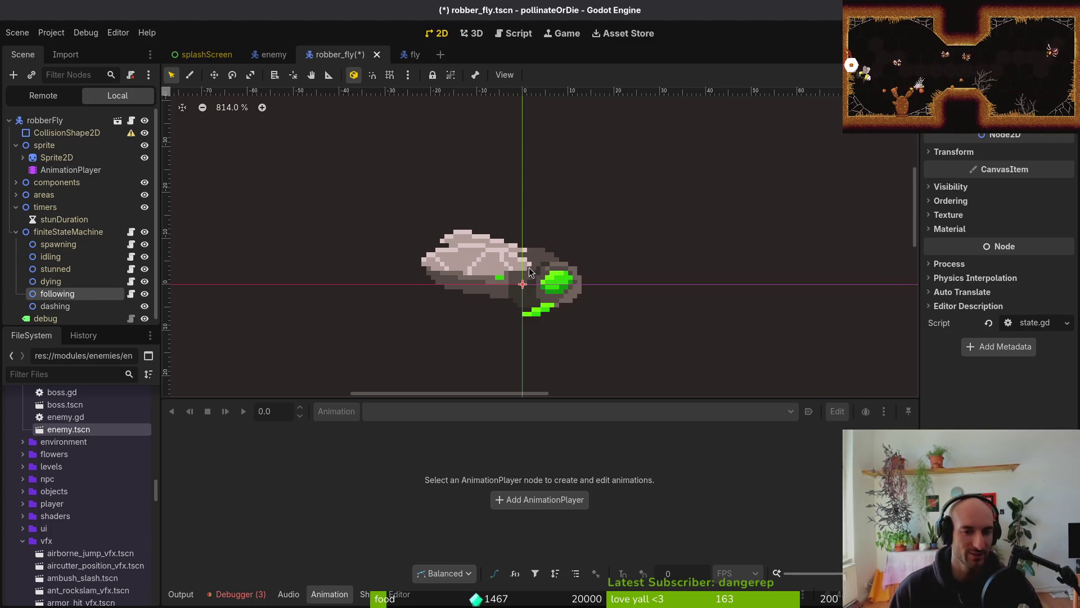
# Attach core/state/state.gd to the dashing node as well
pyautogui.scroll(3, 537, 255)
pyautogui.scroll(-1, 535, 264)
pyautogui.click(51, 305)
pyautogui.rightClick(50, 307)
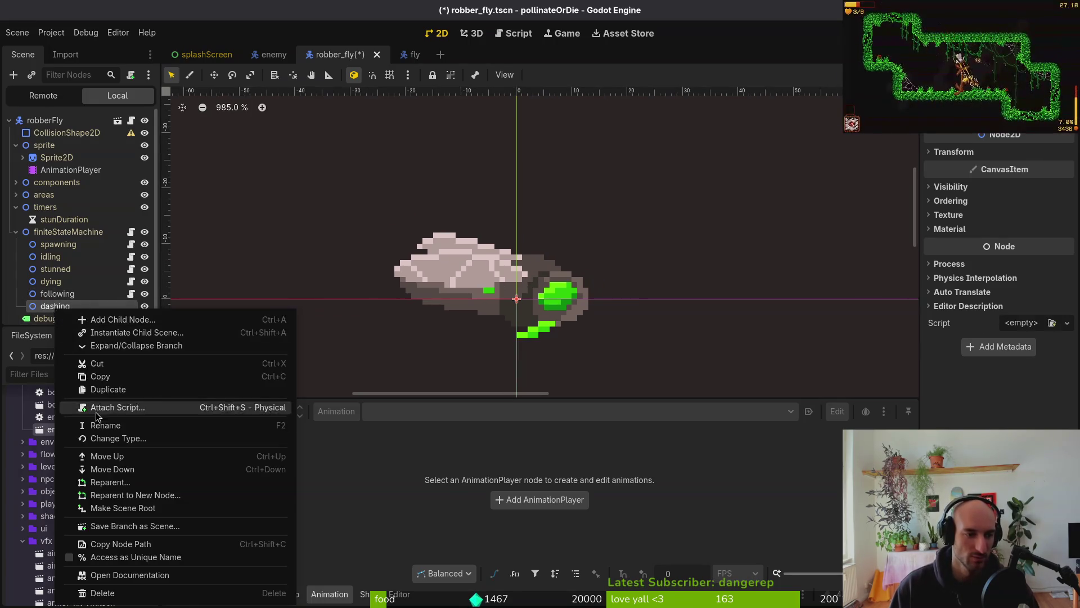
pyautogui.click(84, 405)
pyautogui.click(658, 290)
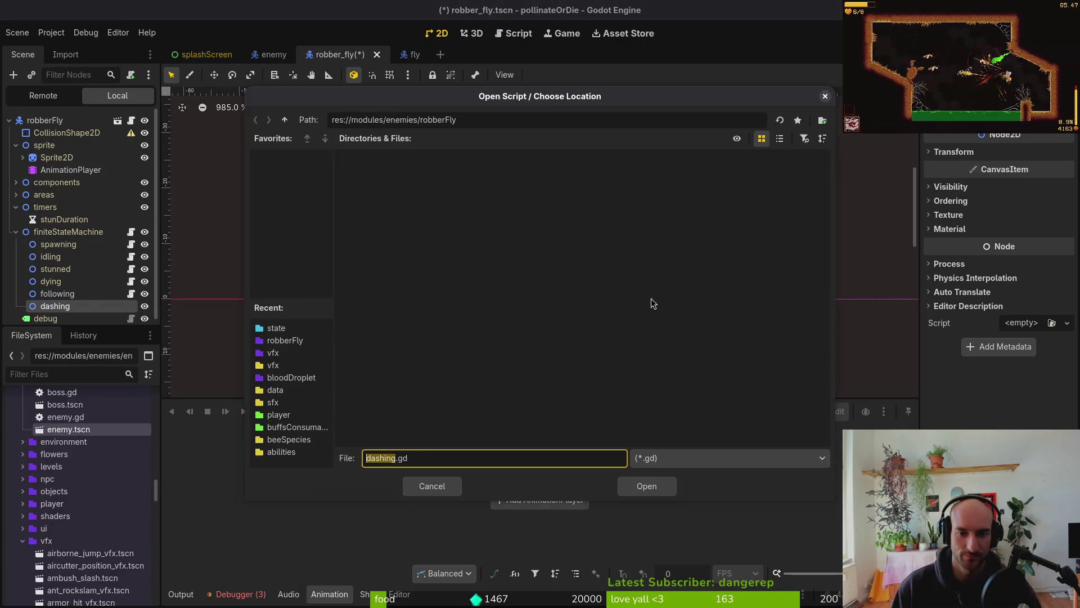
pyautogui.click(286, 119)
pyautogui.click(285, 119)
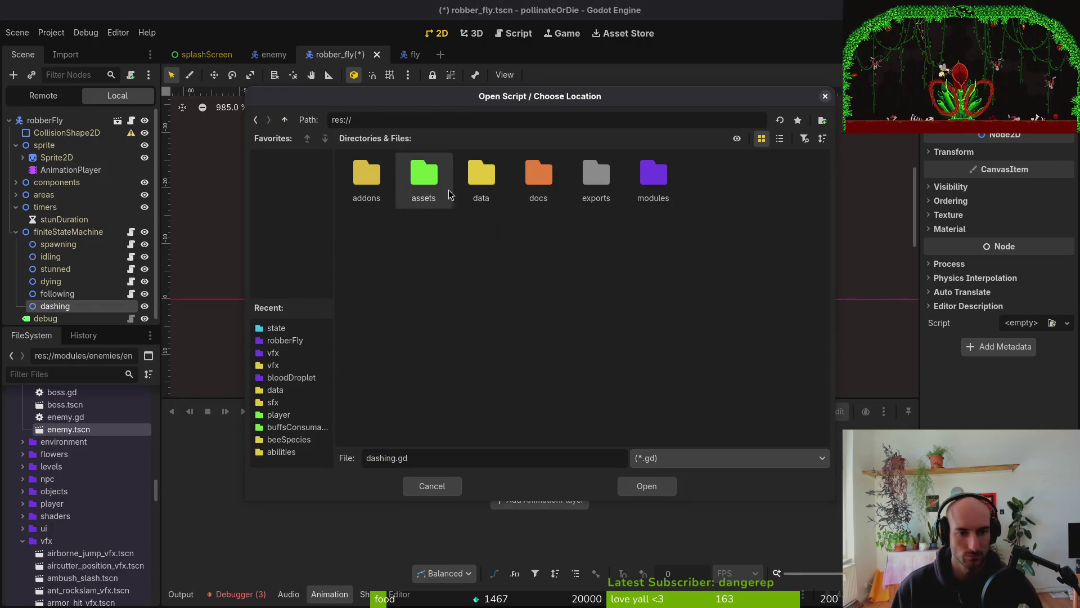
pyautogui.doubleClick(366, 176)
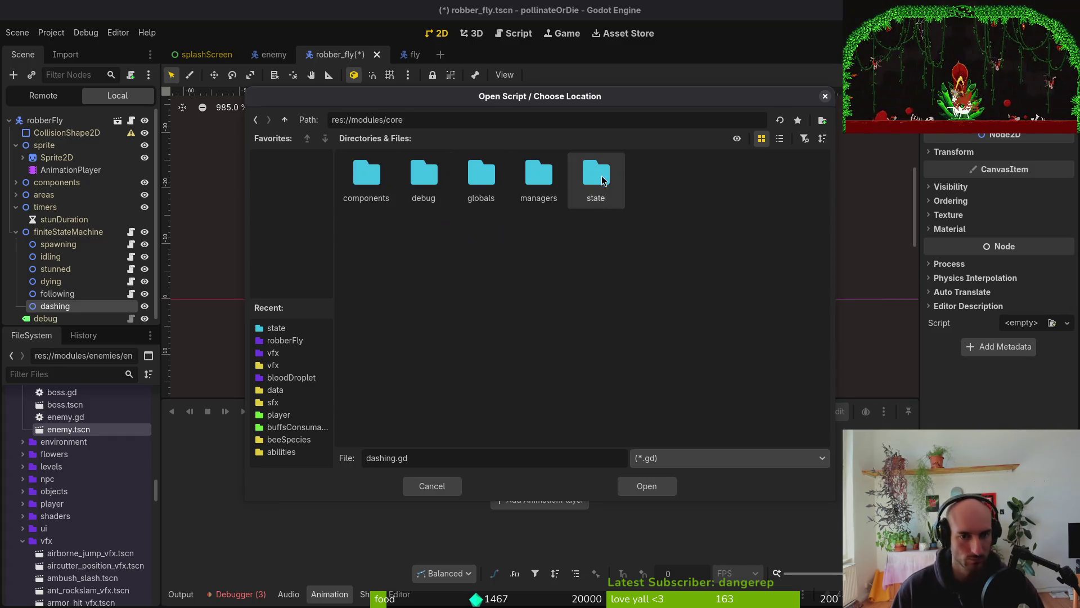
pyautogui.doubleClick(596, 176)
pyautogui.click(711, 180)
pyautogui.click(653, 176)
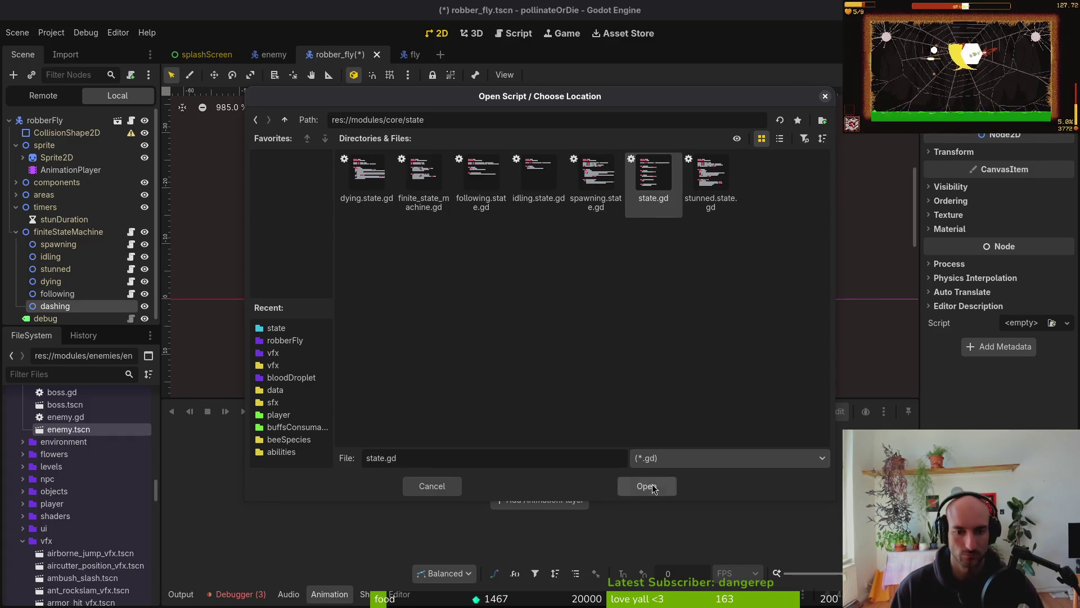
pyautogui.click(646, 485)
pyautogui.click(585, 393)
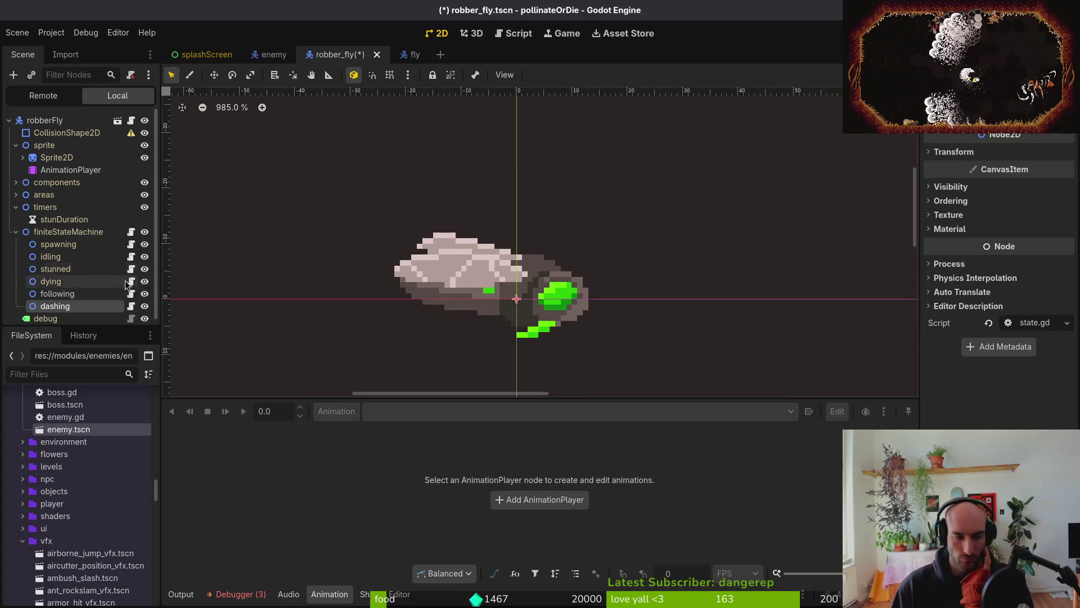
# Check the state nodes' scripts and run the game with F5
pyautogui.rightClick(83, 305)
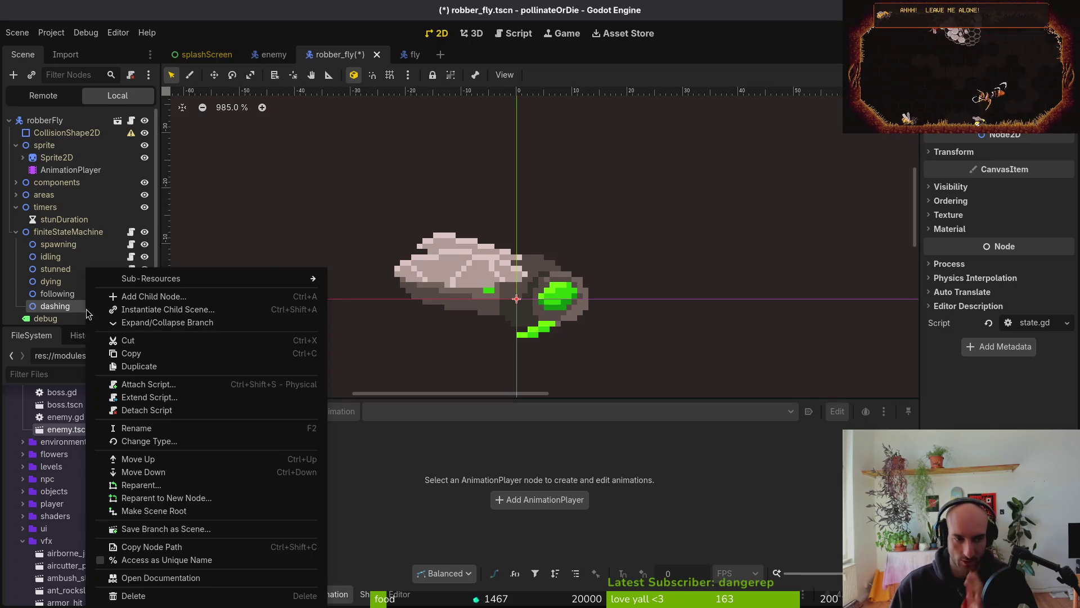
pyautogui.press('Escape')
pyautogui.press('Escape')
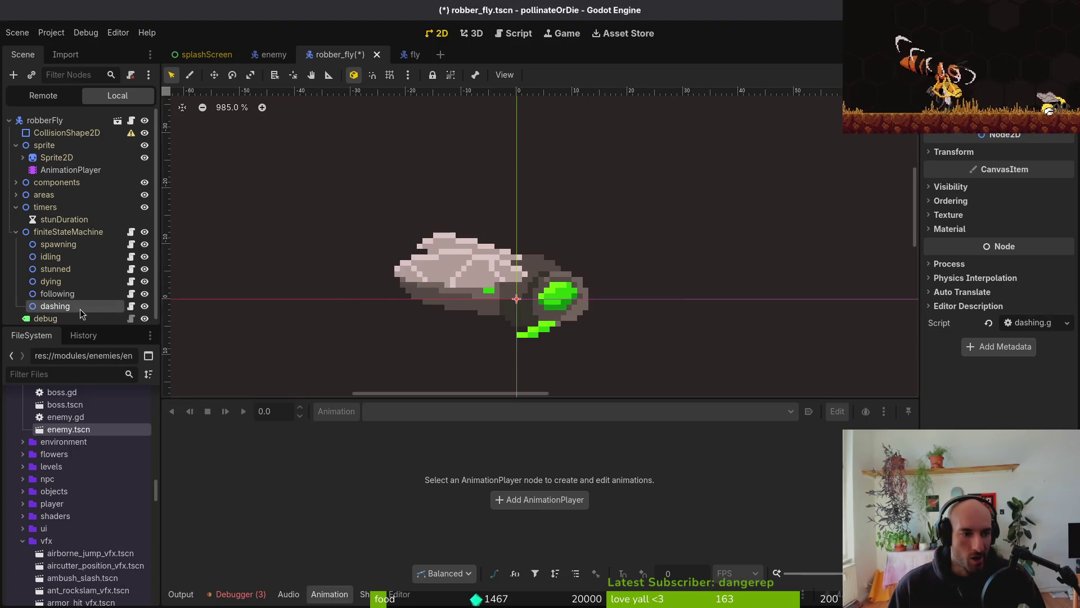
pyautogui.rightClick(67, 287)
pyautogui.click(59, 293)
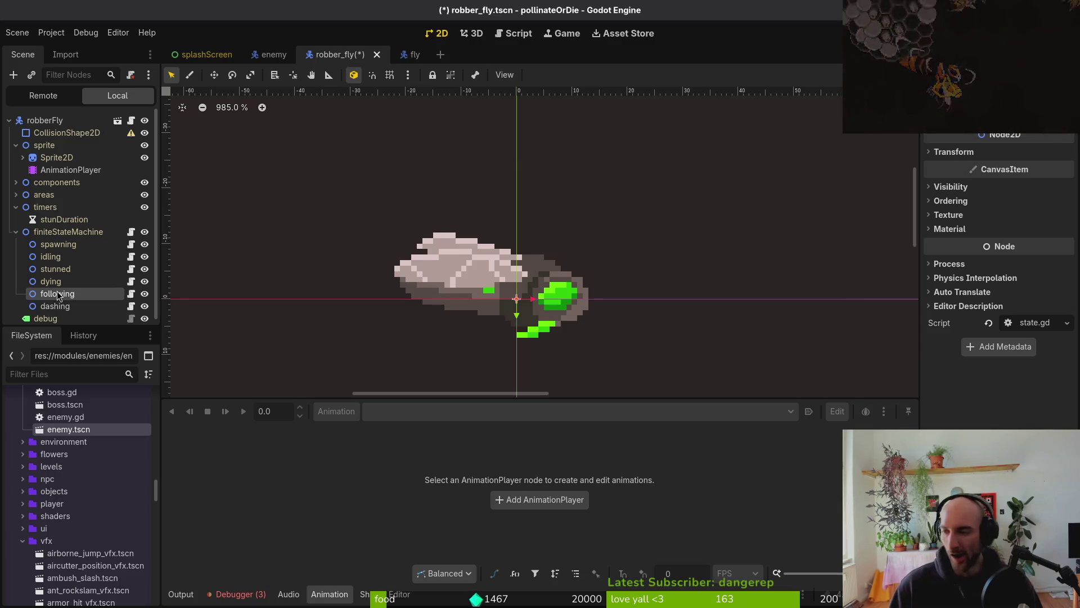
pyautogui.press('F5')
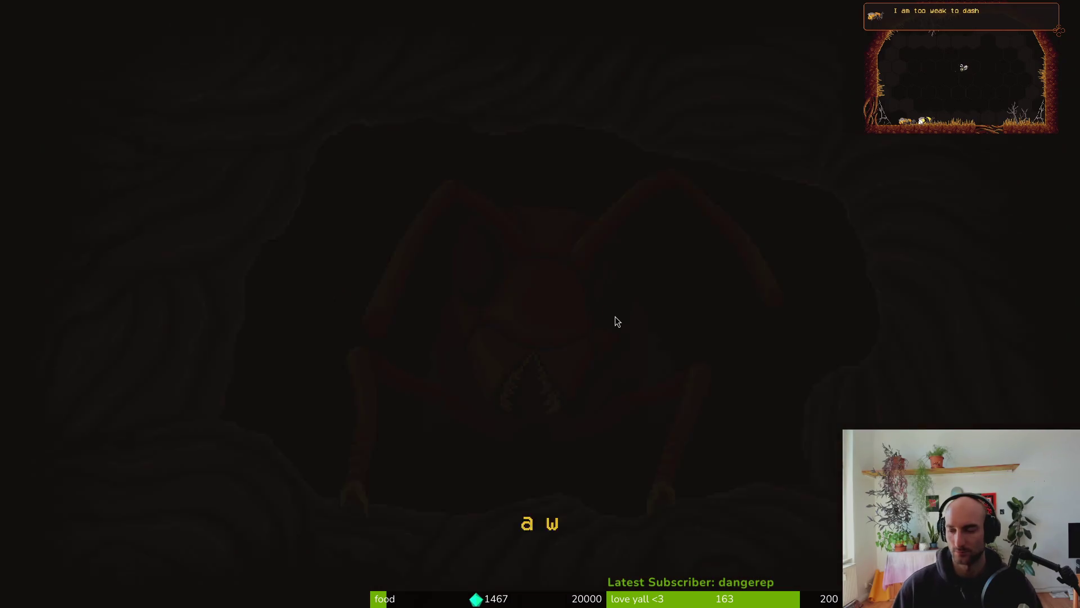
# Stop the running game and switch to the mantis dash_center.gd in Vim
pyautogui.press('F8')
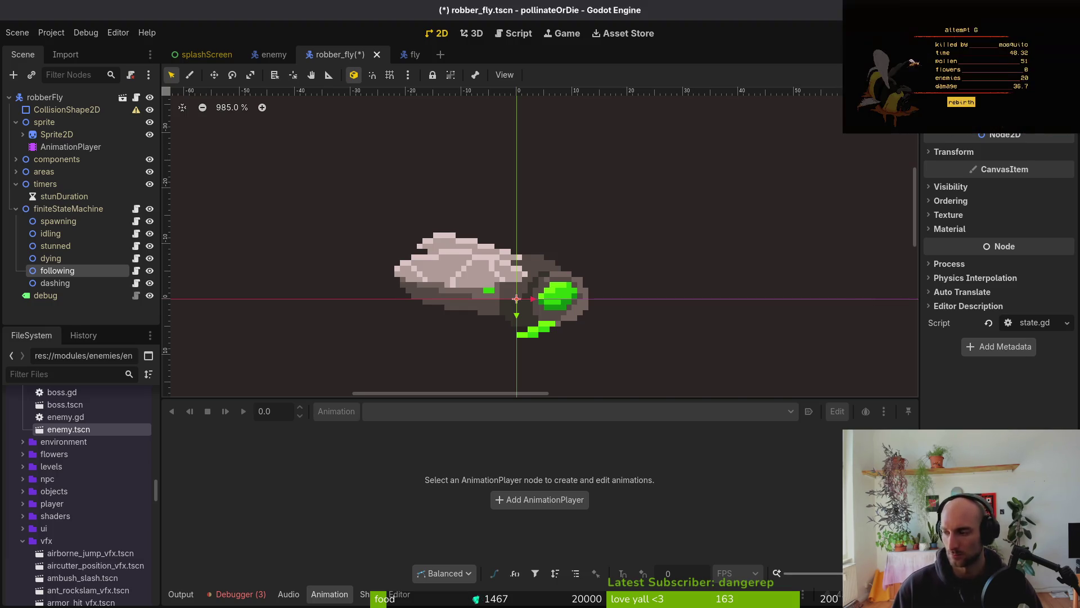
pyautogui.hotkey('alt', 'Tab')
# Move the cursor up to the start_moving check in dash_center.gd
pyautogui.press('1')
pyautogui.press('3')
pyautogui.press('k')
pyautogui.press('f')
pyautogui.press('o')
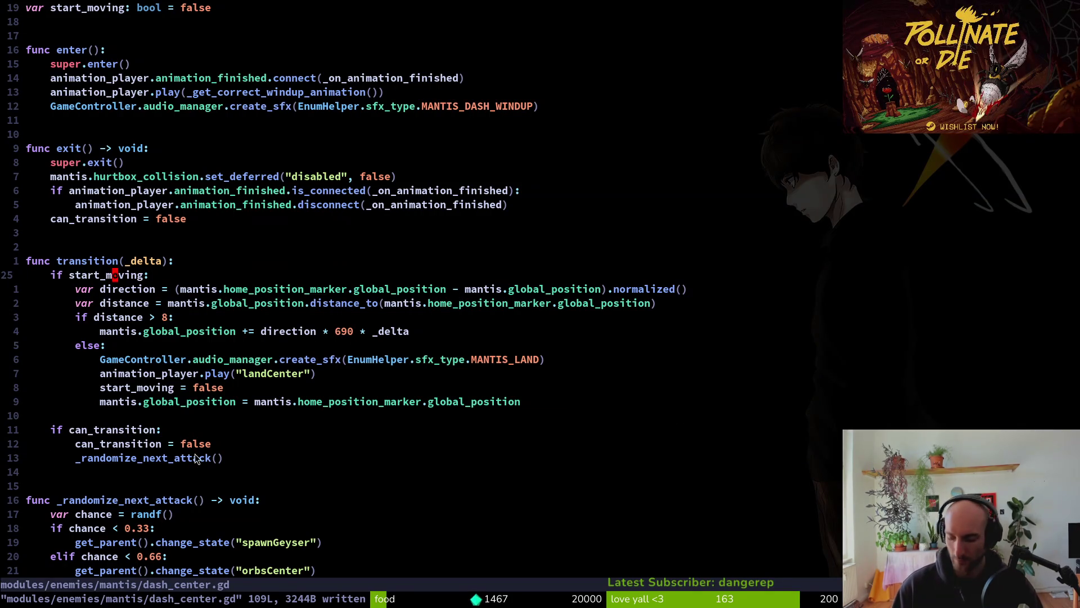
# Open modules/enemies/fly/dashing.gd via the file finder and read through its functions
pyautogui.press('space')
pyautogui.press('f')
pyautogui.press('f')
pyautogui.write('dashing')
pyautogui.press('Up')
pyautogui.press('Up')
pyautogui.press('Return')
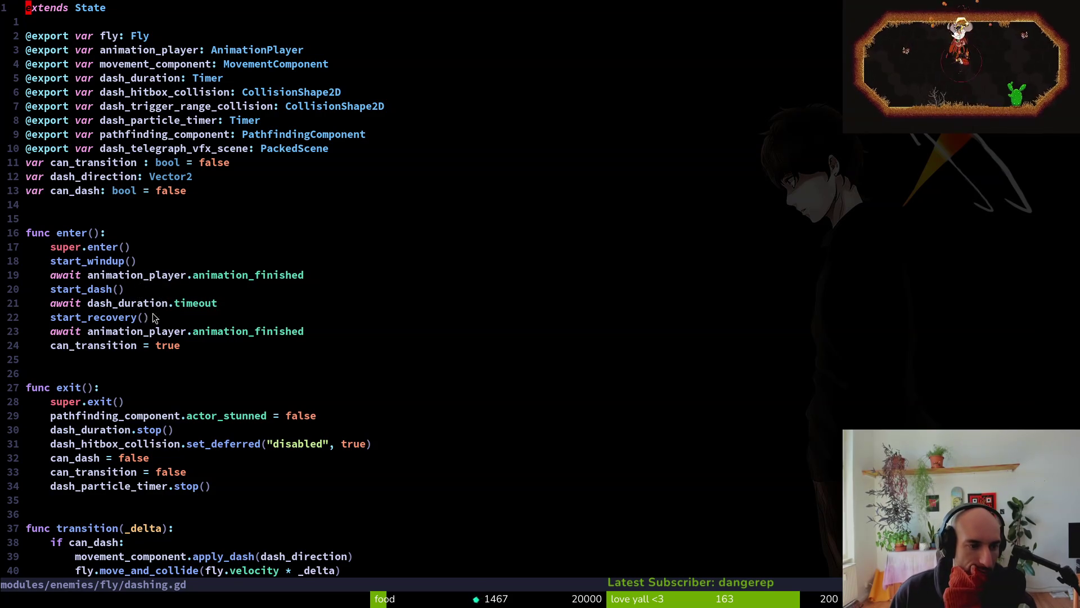
pyautogui.scroll(-4, 152, 319)
pyautogui.scroll(-4, 118, 385)
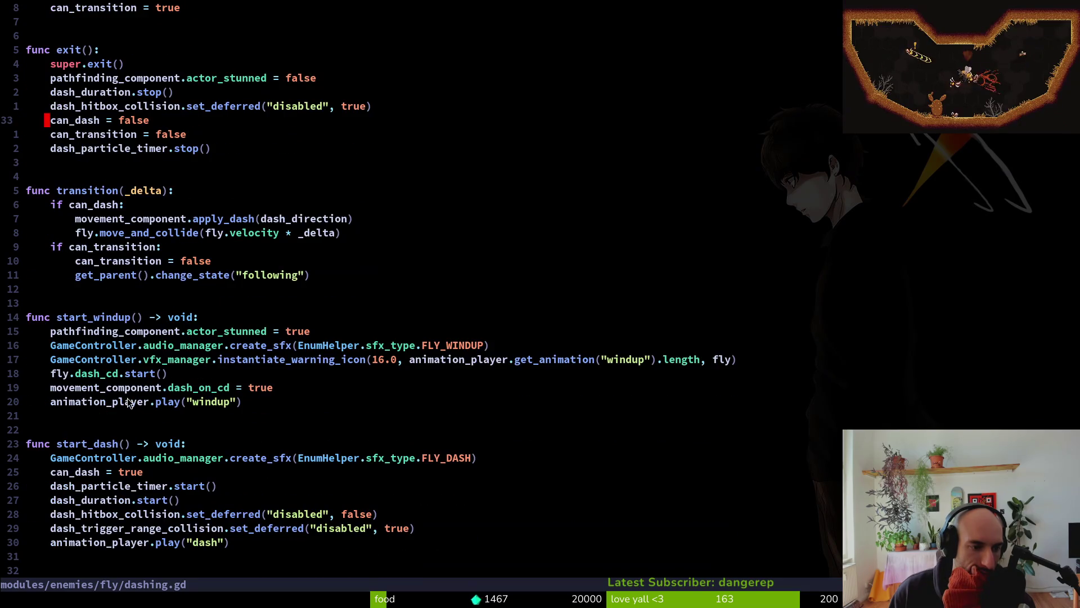
pyautogui.scroll(7, 147, 179)
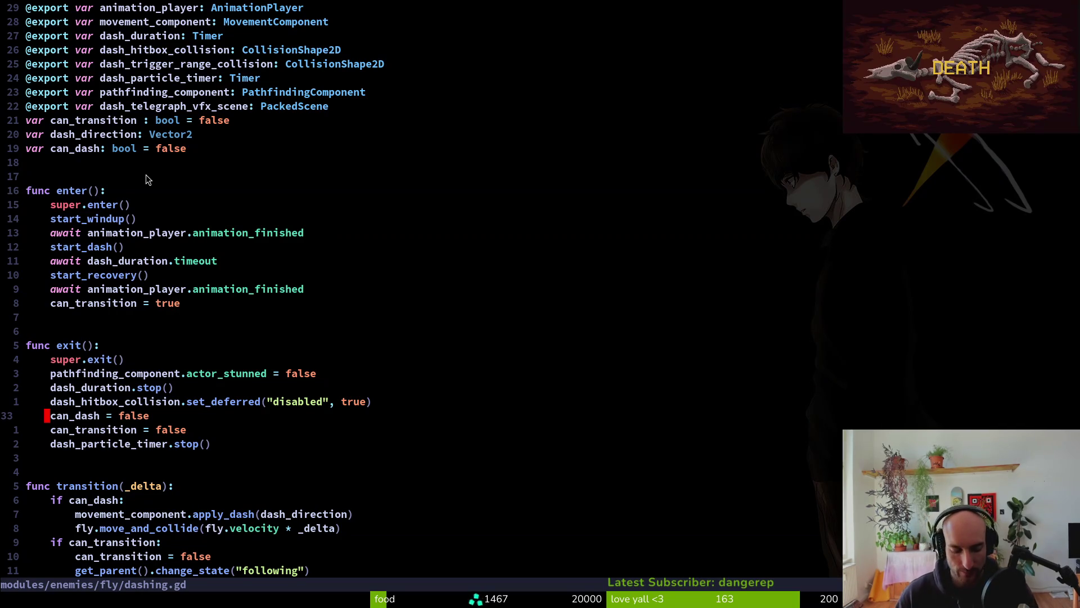
pyautogui.hotkey('alt', 'Tab')
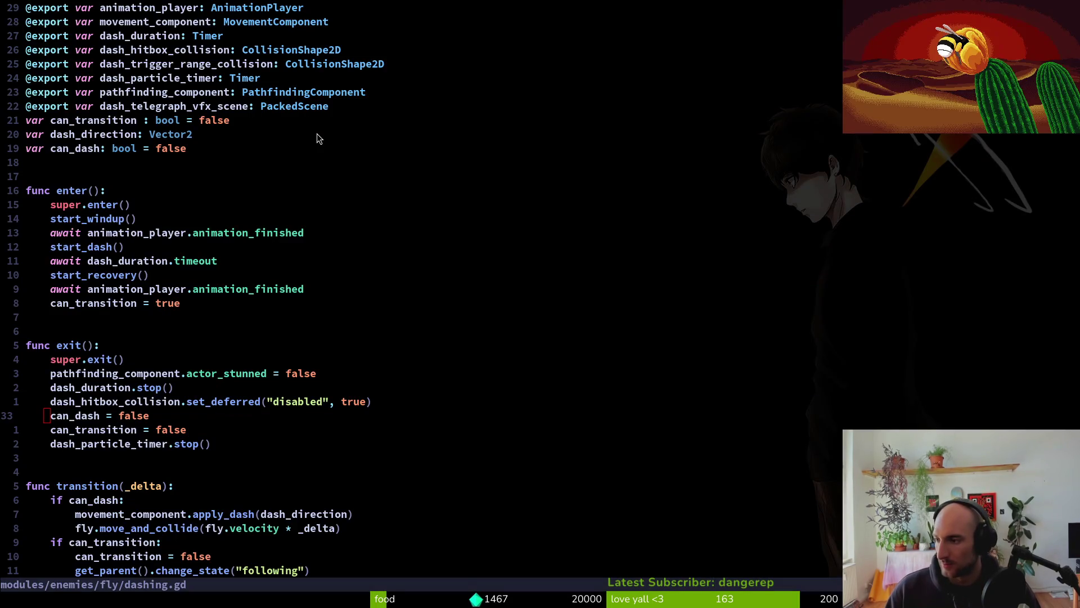
pyautogui.click(225, 196)
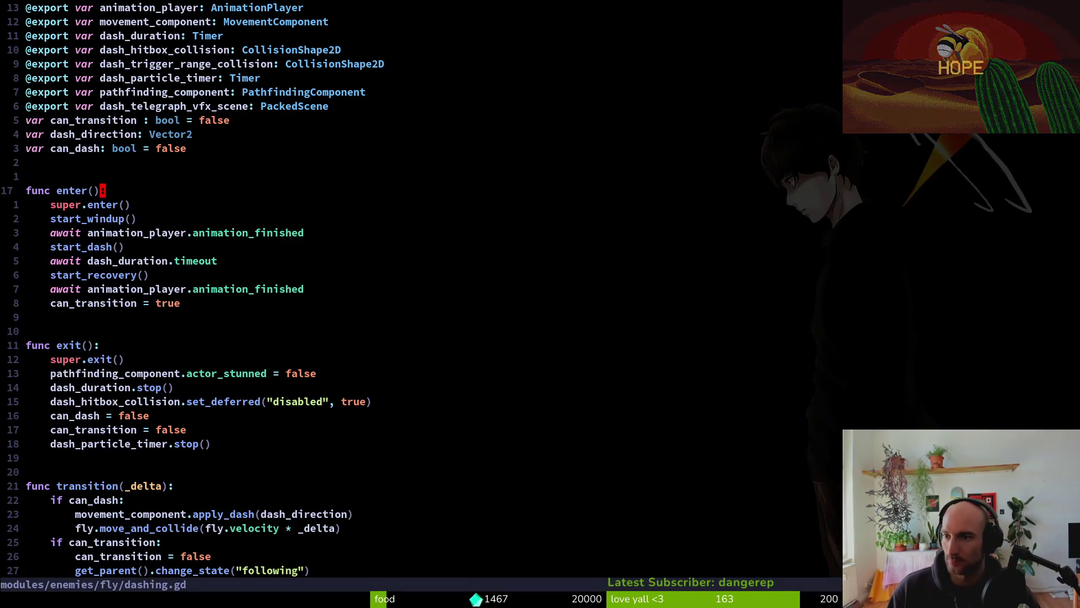
# Write the fly's dashing.gd (76 lines, 2280 bytes) and move through its start_dash and exit functions
pyautogui.write(':w')
pyautogui.press('Return')
pyautogui.click(507, 250)
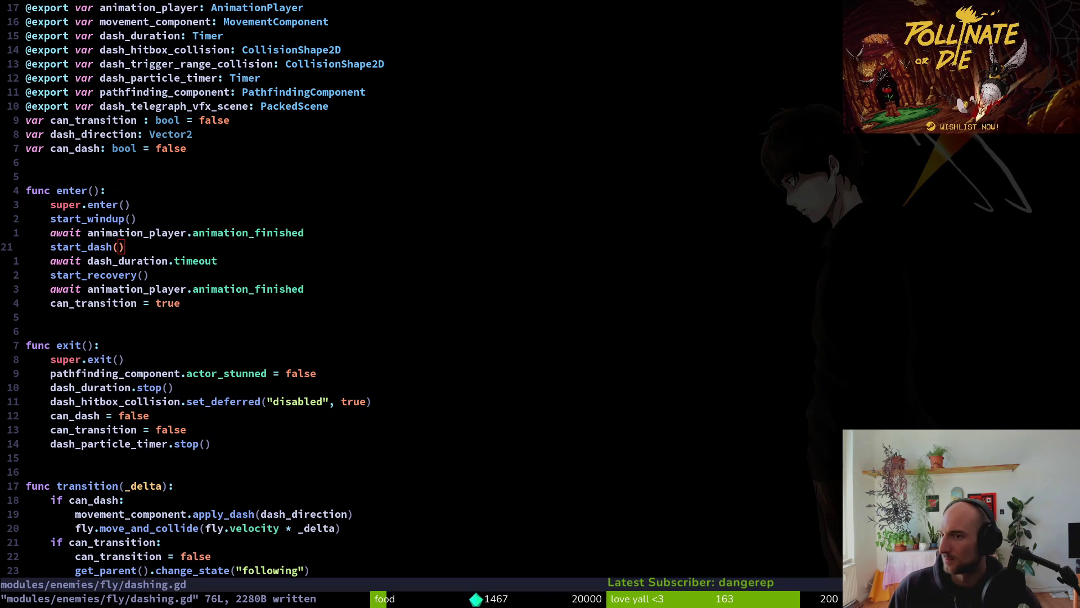
pyautogui.click(616, 336)
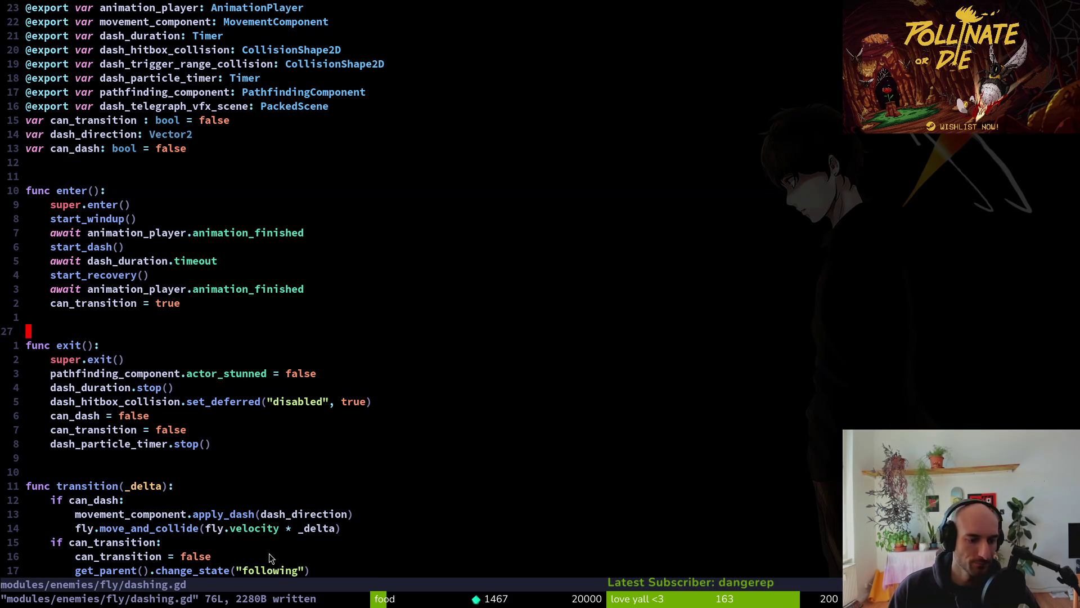
# Paste the copied fly dashing code into robberFly's dashing.gd
pyautogui.press('g')
pyautogui.press('g')
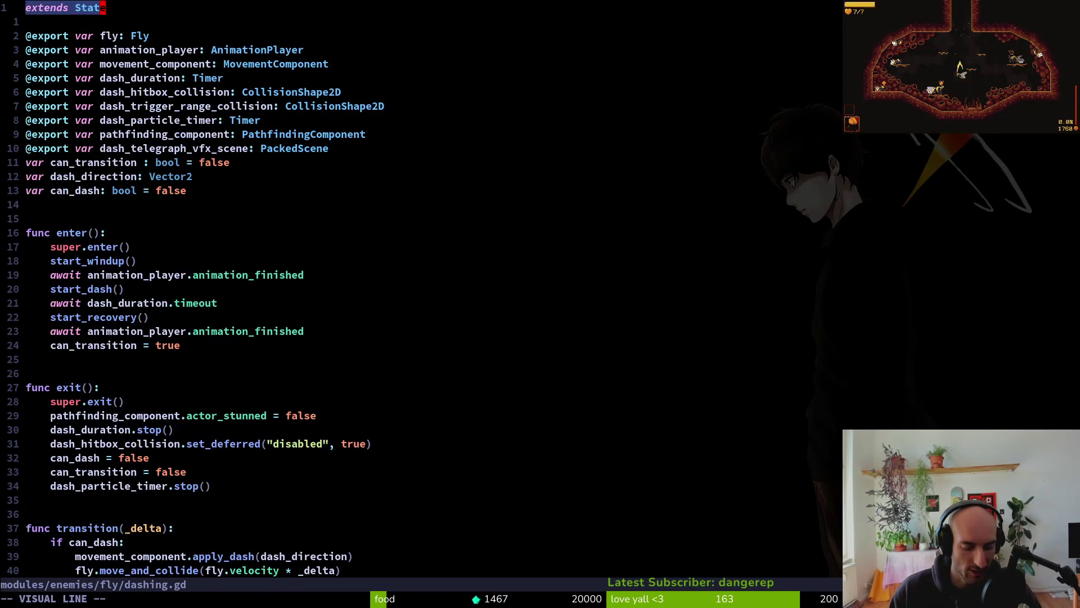
pyautogui.press('space')
pyautogui.press('f')
pyautogui.press('f')
pyautogui.write('robber')
pyautogui.press('Return')
pyautogui.press('p')
# Change the fly export to robber_fly typed RobberFly
pyautogui.write('ciwrob')
pyautogui.write('fly')
pyautogui.press('Escape')
pyautogui.write('w')
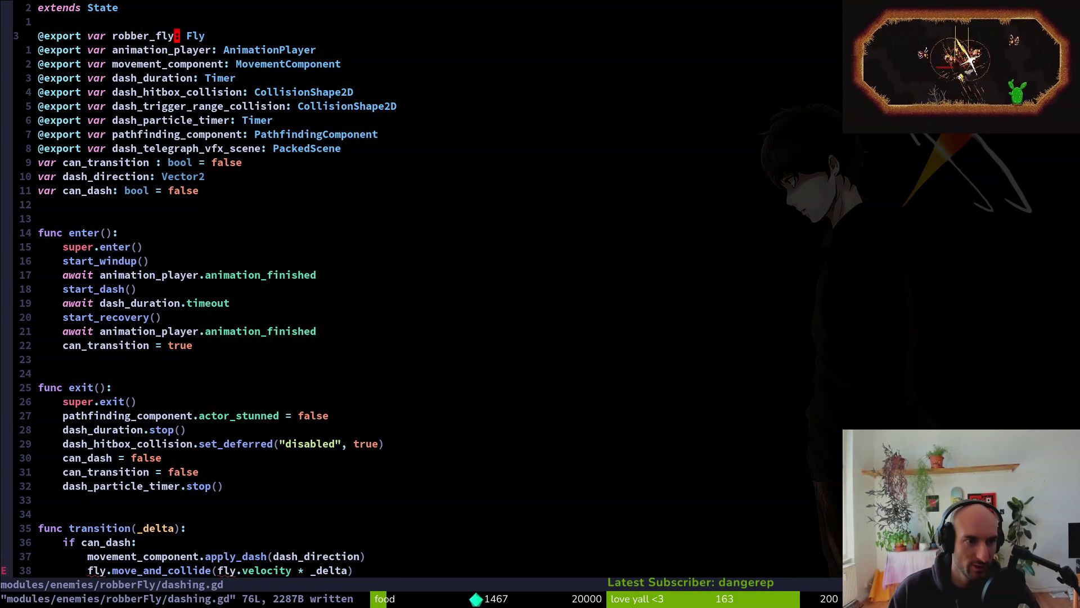
pyautogui.write('ciwRobberFly')
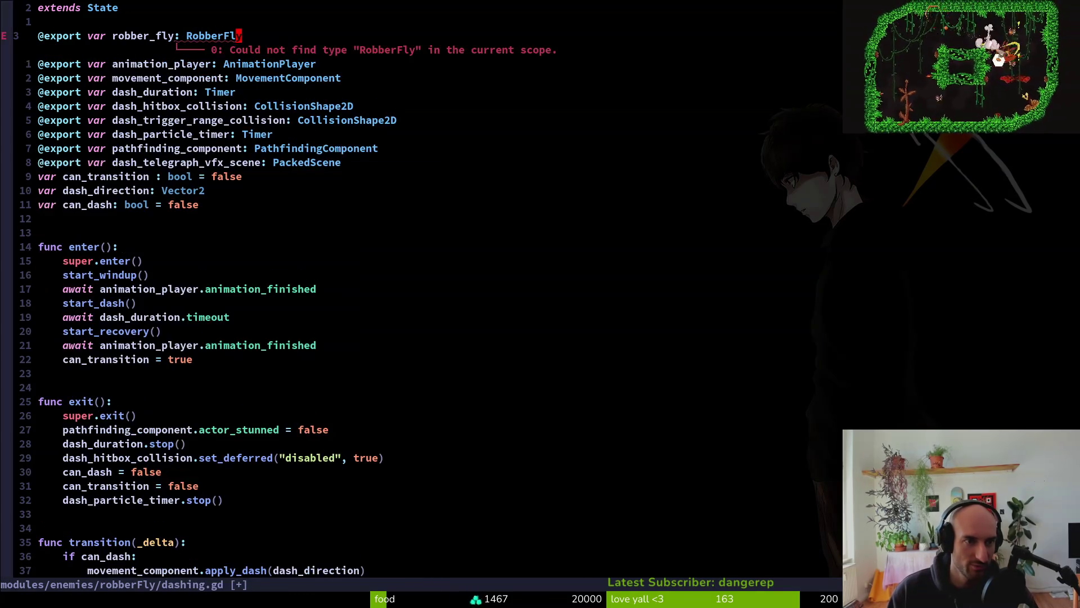
pyautogui.press('Escape')
pyautogui.press('space')
pyautogui.press('f')
pyautogui.press('f')
pyautogui.press('Escape')
# In Godot, attach a new robber_fly.gd script to the robberFly root node
pyautogui.hotkey('alt', 'Tab')
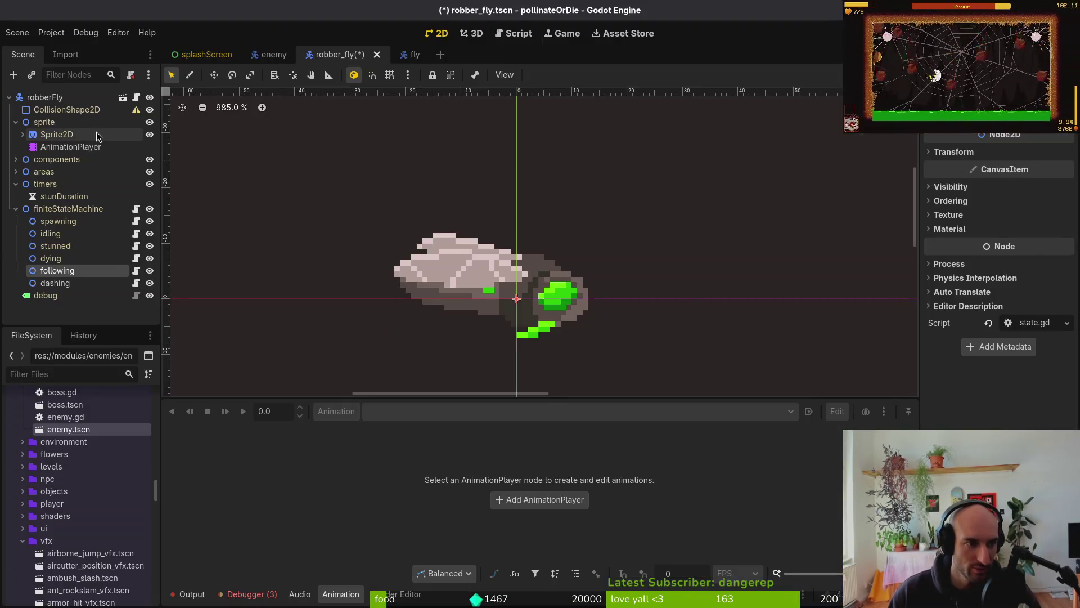
pyautogui.click(45, 97)
pyautogui.rightClick(99, 99)
pyautogui.click(135, 199)
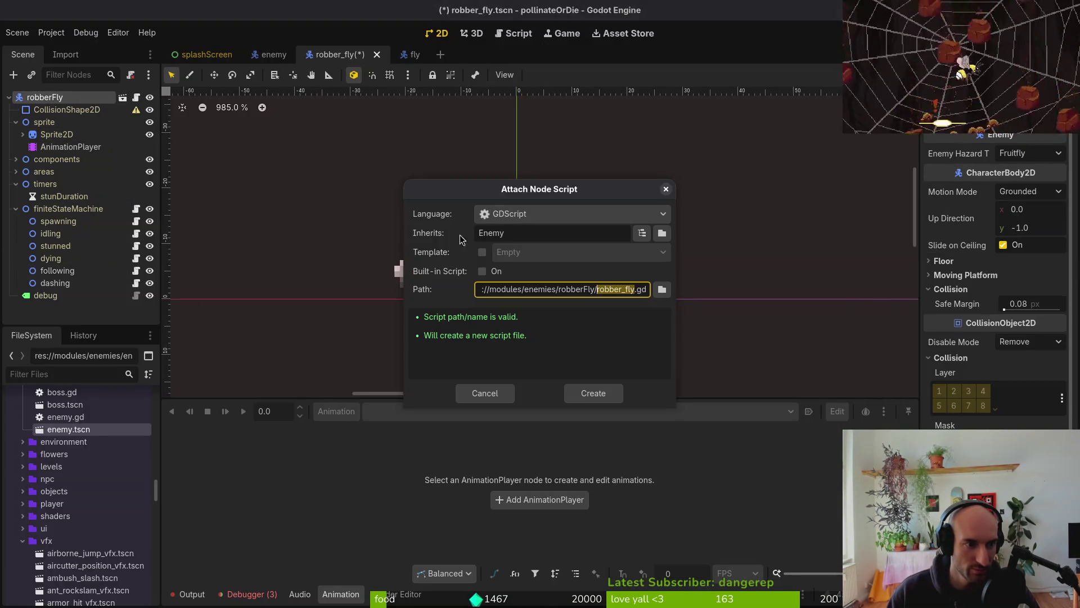
pyautogui.click(596, 390)
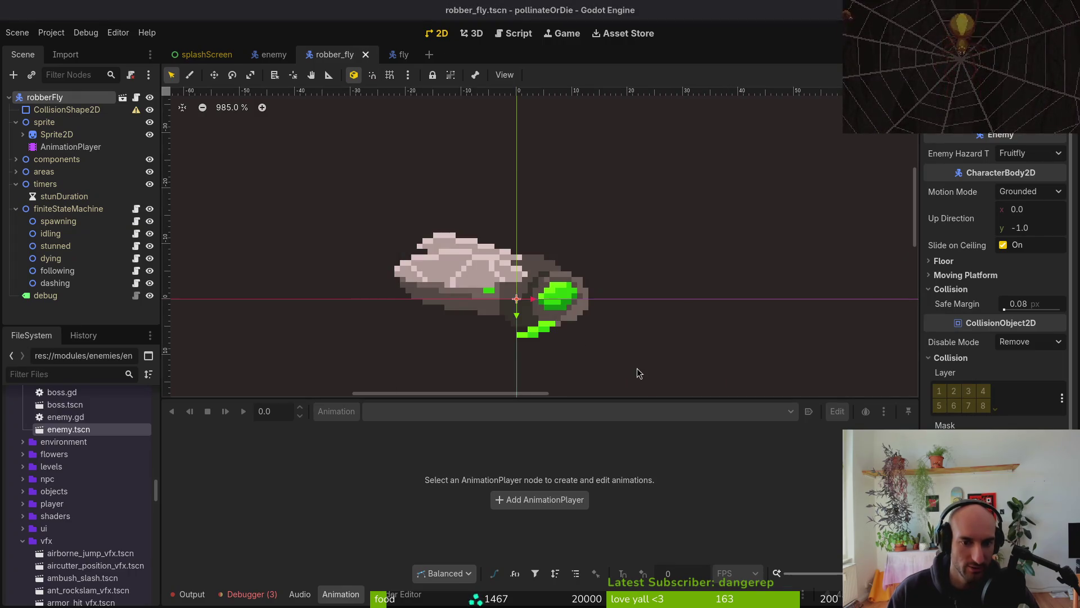
pyautogui.hotkey('alt', 'Tab')
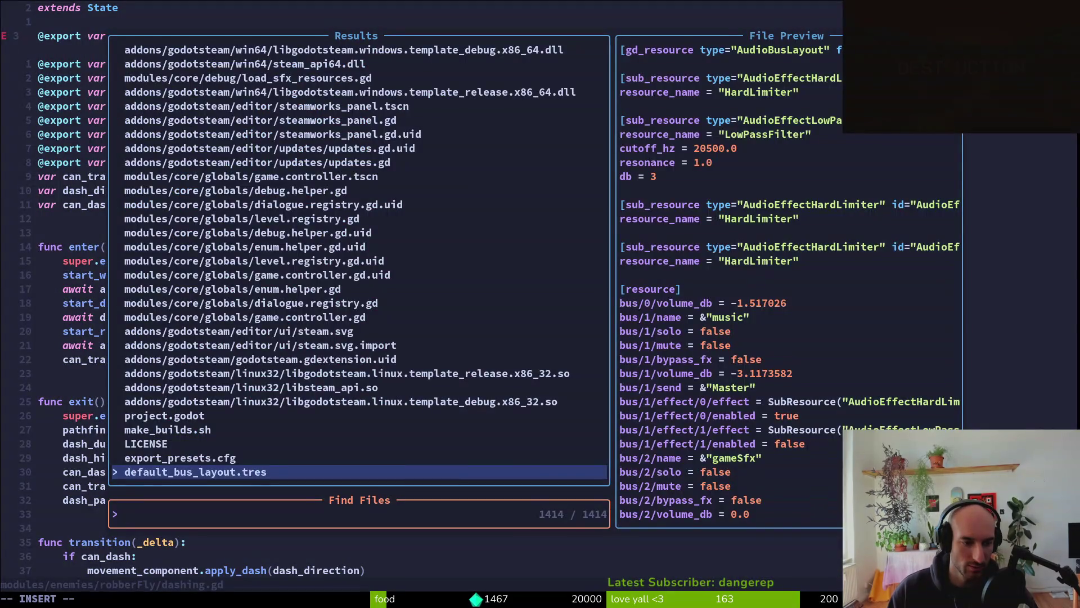
# Open robber_fly.gd in Vim through the project file finder
pyautogui.write('robbe')
pyautogui.press('Return')
pyautogui.press('space')
pyautogui.press('f')
pyautogui.press('f')
pyautogui.write('robbe')
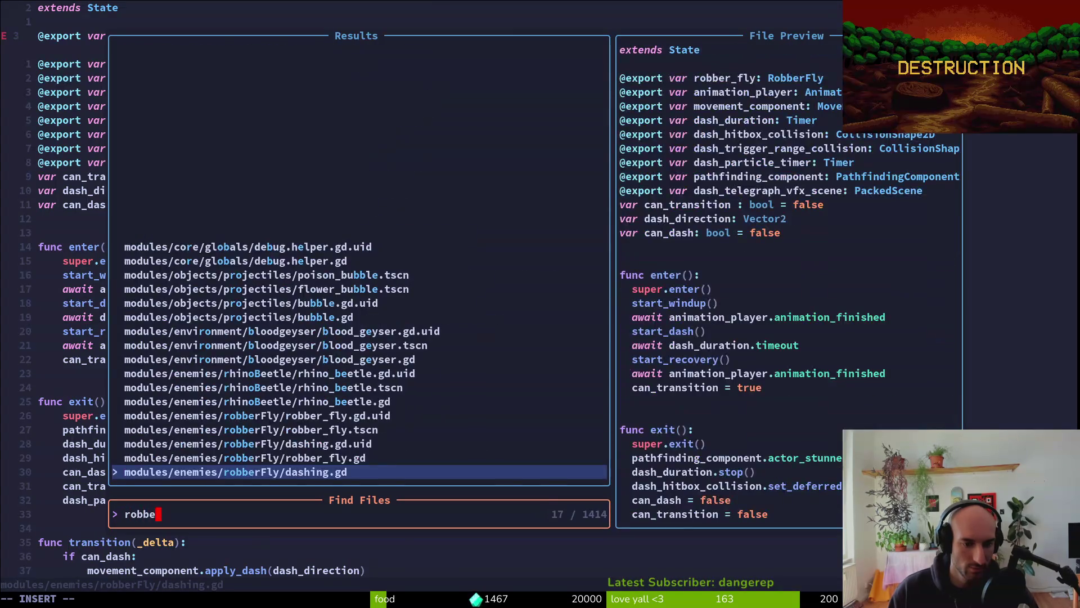
pyautogui.press('Up')
pyautogui.press('Return')
# Add a 'class_name RobberFly' declaration to robber_fly.gd and save it
pyautogui.write('clas')
pyautogui.press('Tab')
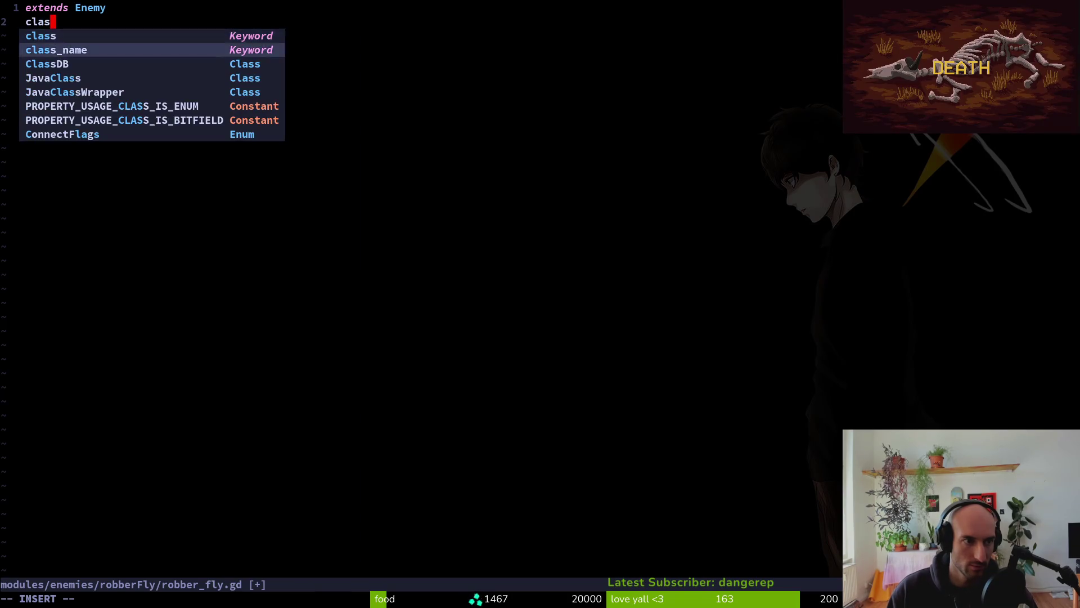
pyautogui.write('RobberFly')
pyautogui.press('Escape')
pyautogui.write(':w')
pyautogui.press('Return')
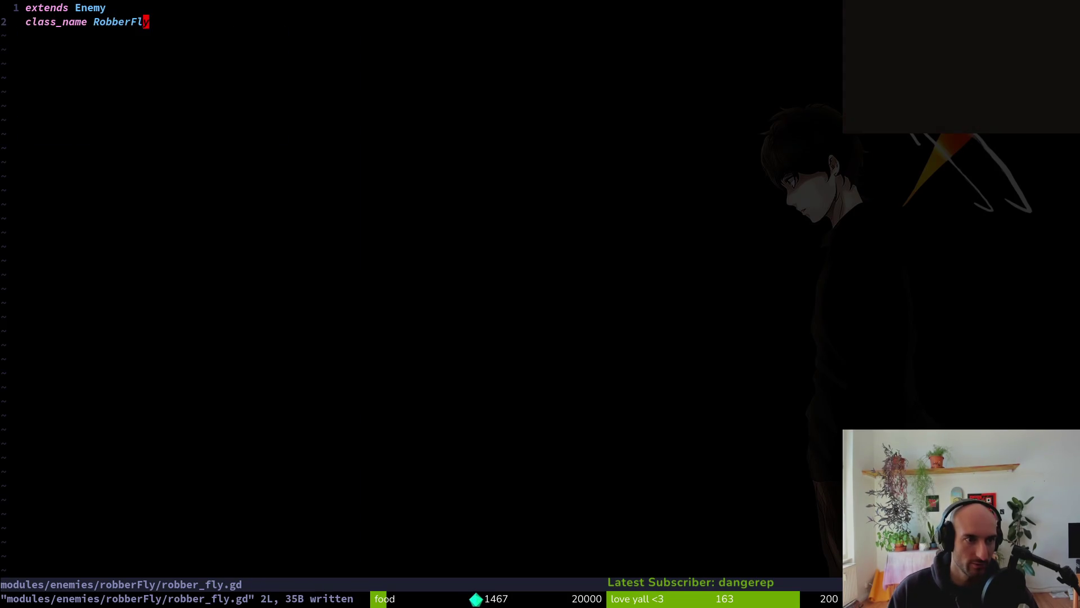
pyautogui.press('c')
pyautogui.press('i')
pyautogui.press('w')
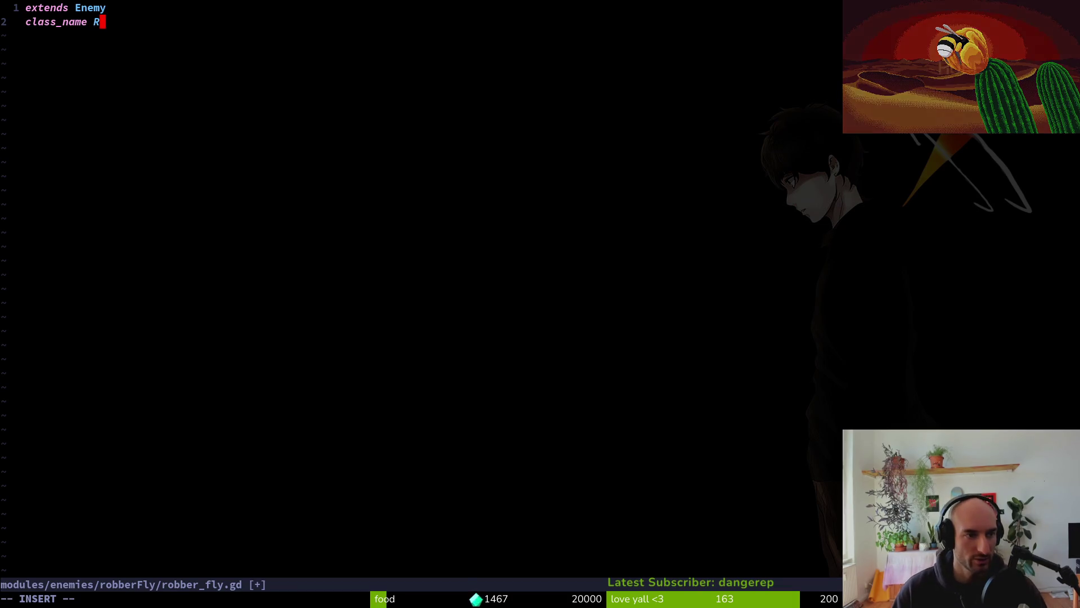
pyautogui.write(':w')
pyautogui.press('Return')
# In dashing.gd, change the robber_fly export type to Robberfly and save
pyautogui.hotkey('ctrl', 'o')
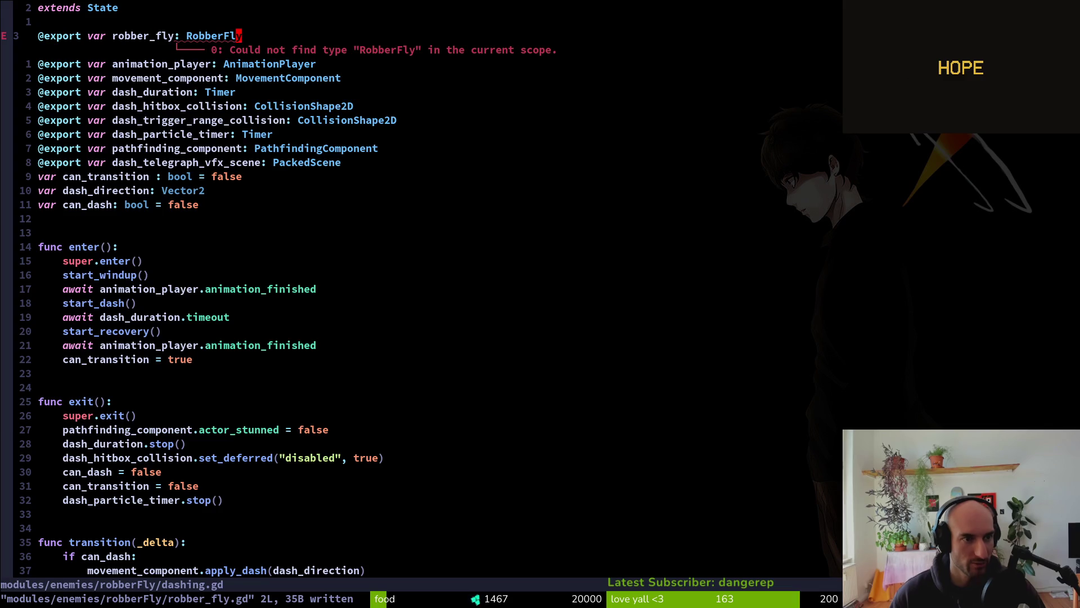
pyautogui.write('ciwRobberfl')
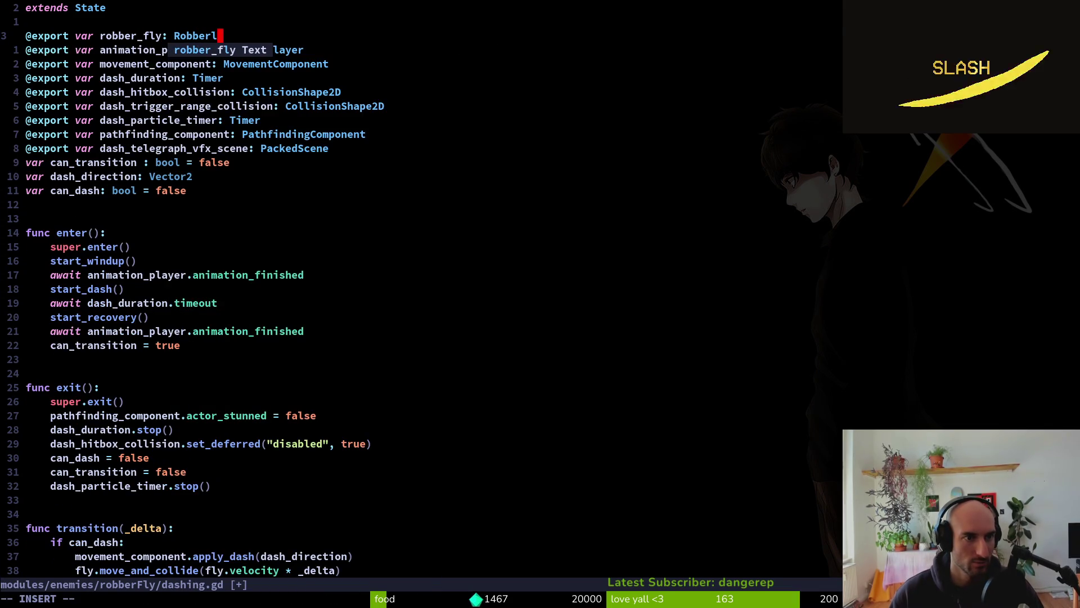
pyautogui.write('y')
pyautogui.press('Escape')
pyautogui.write(':w')
pyautogui.press('Return')
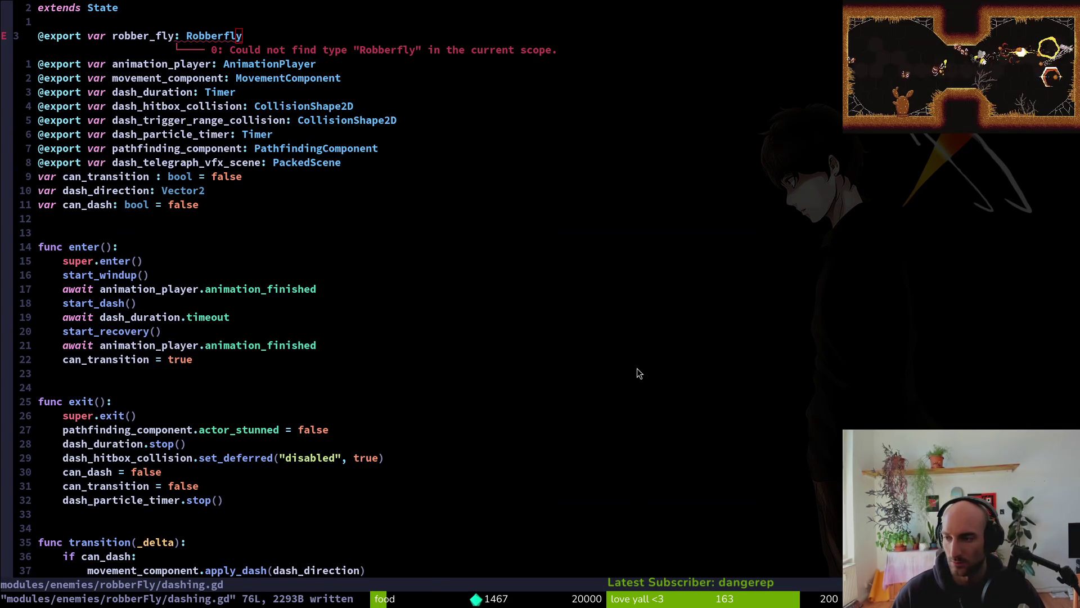
# Let Godot refresh, then restart Vim and reopen the robberFly dashing.gd
pyautogui.hotkey('alt', 'Tab')
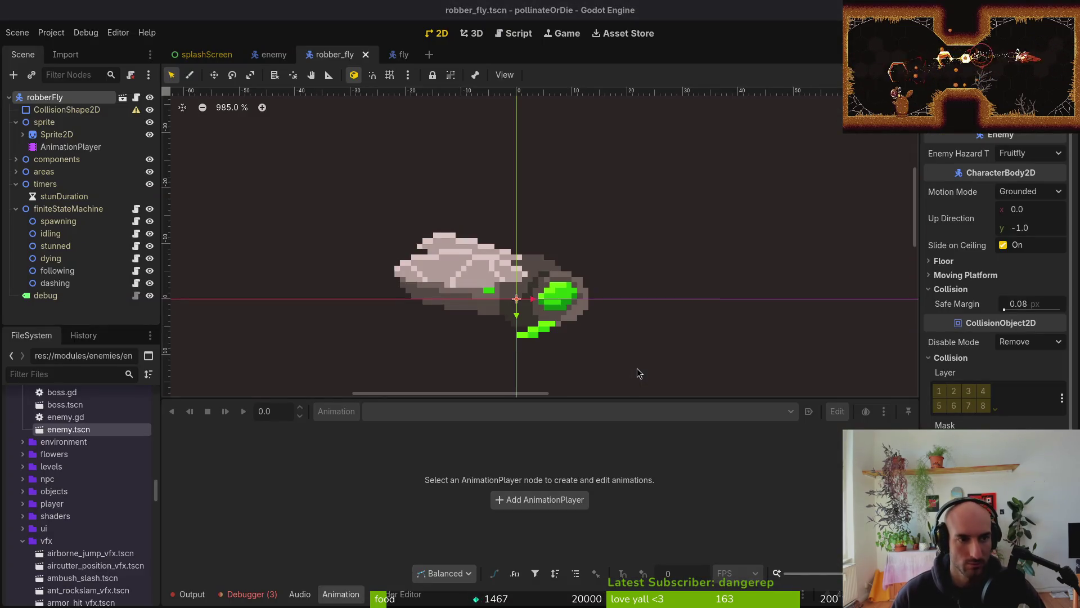
pyautogui.hotkey('alt', 'Tab')
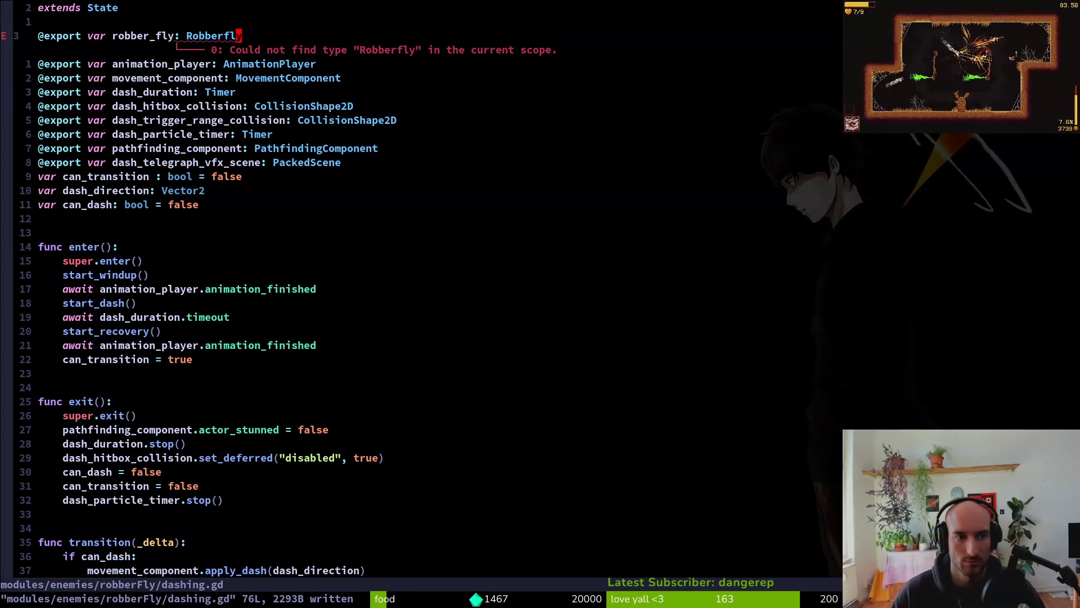
pyautogui.write(':q')
pyautogui.press('Return')
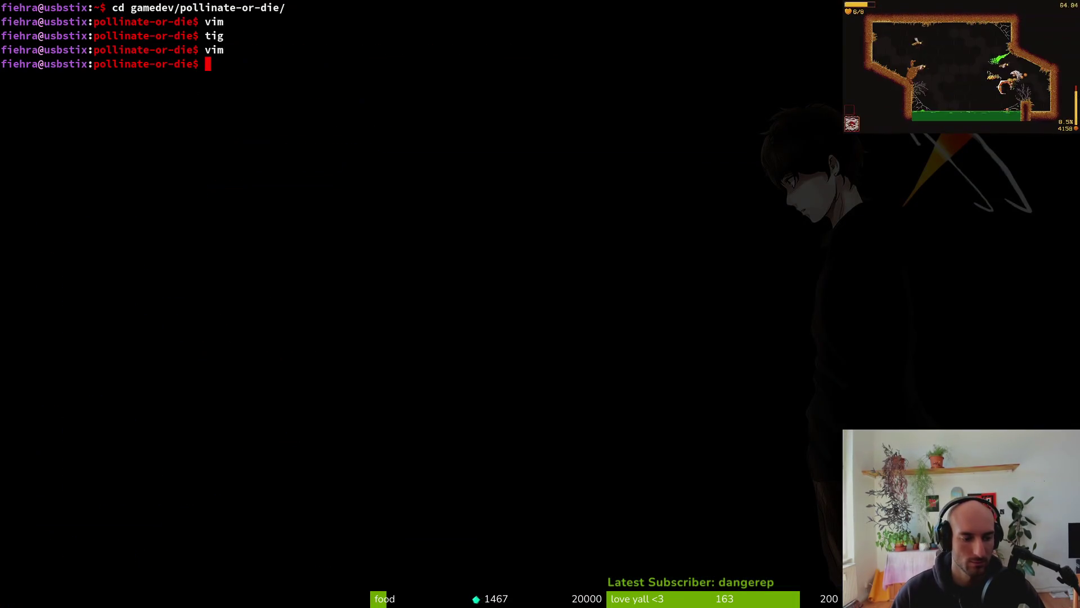
pyautogui.write('vim')
pyautogui.press('Return')
pyautogui.write('robe')
pyautogui.press('Return')
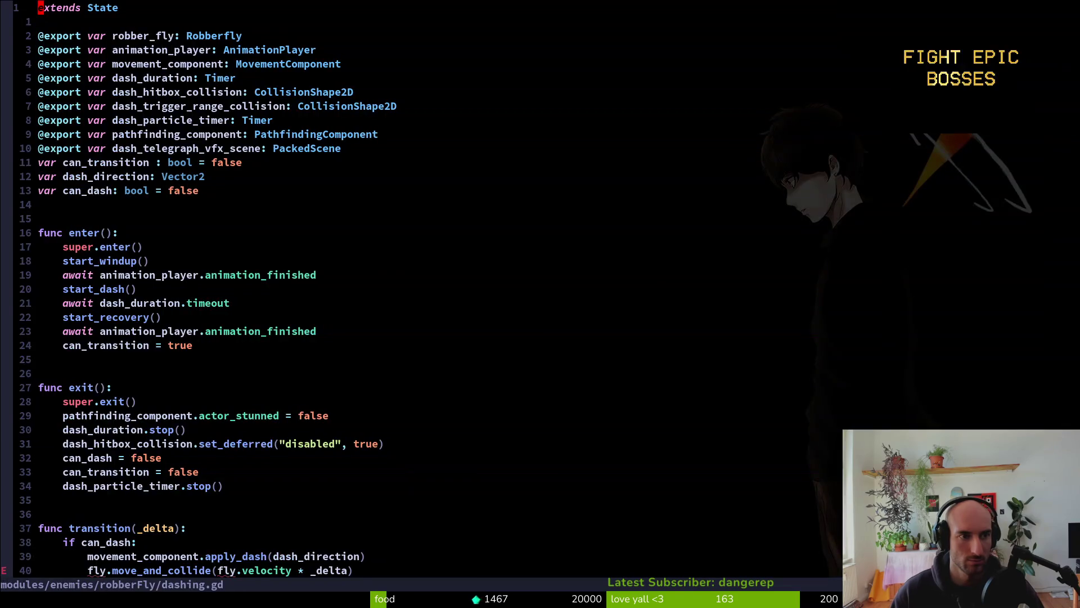
# Insert a blank line after super.enter() in the enter() function
pyautogui.press('j')
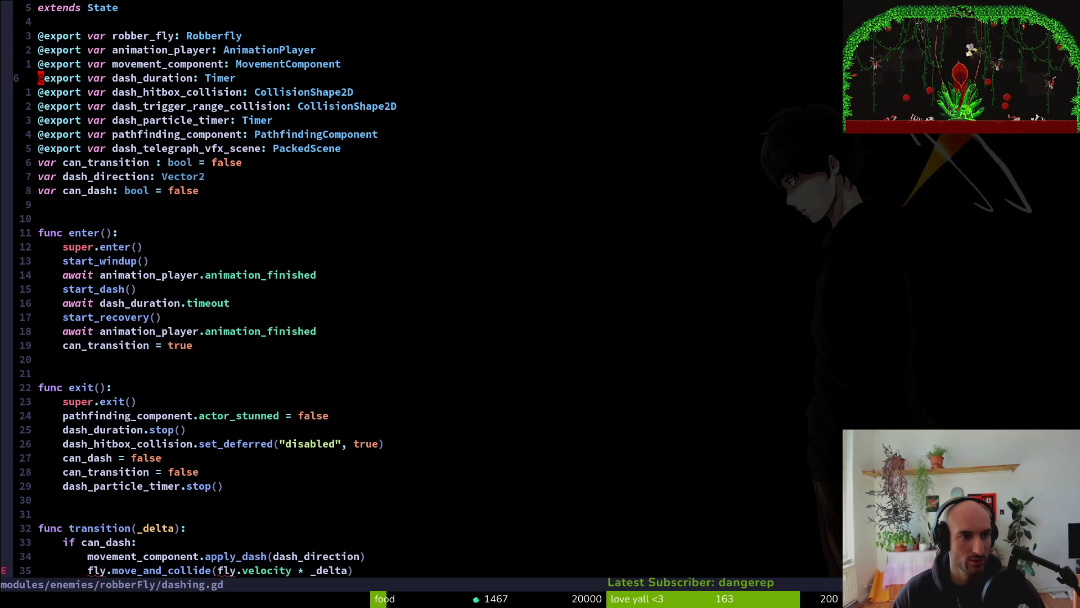
pyautogui.press('j')
pyautogui.press('j')
pyautogui.press('j')
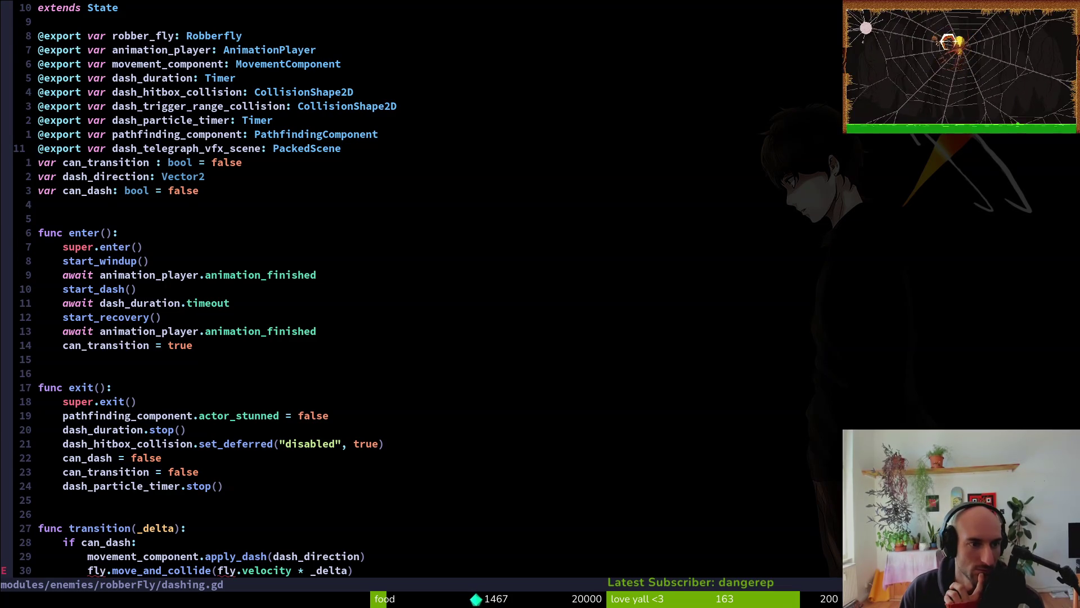
pyautogui.press('k')
pyautogui.press('k')
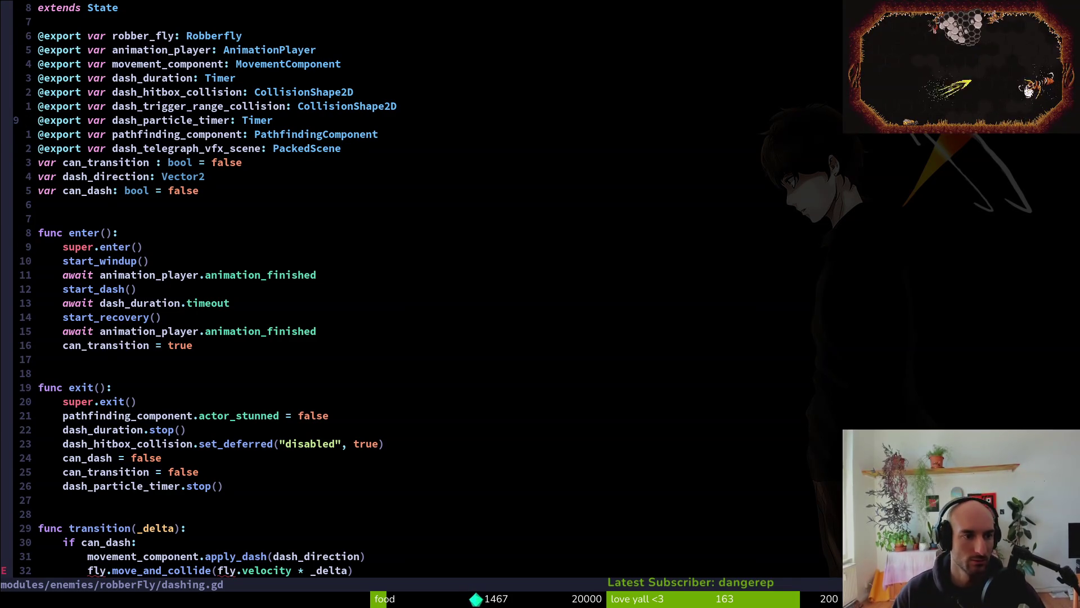
pyautogui.press('j')
pyautogui.press('j')
pyautogui.press('j')
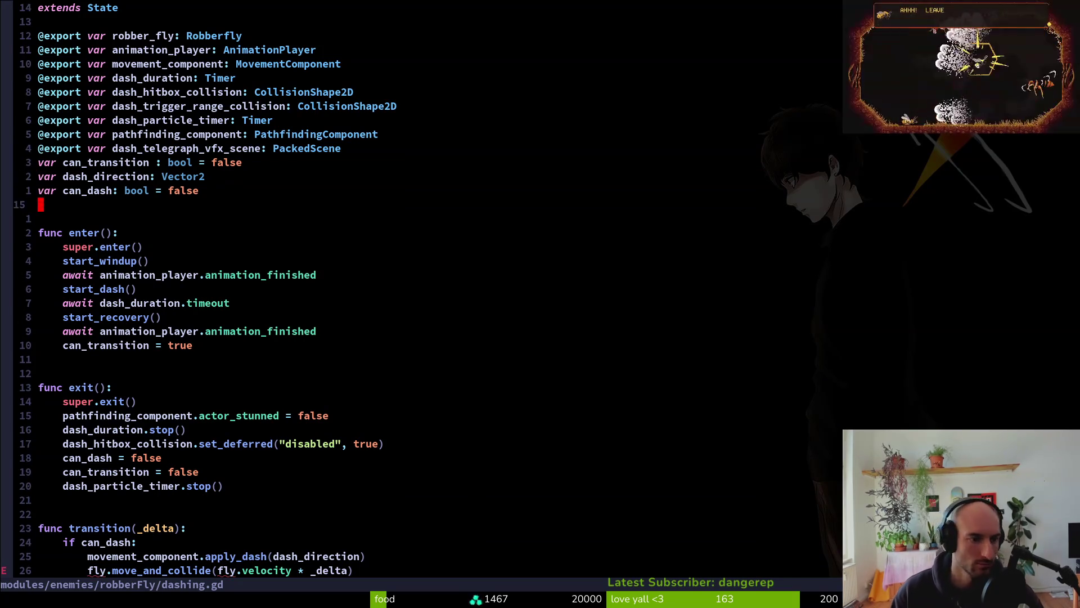
pyautogui.press('O')
pyautogui.press('Escape')
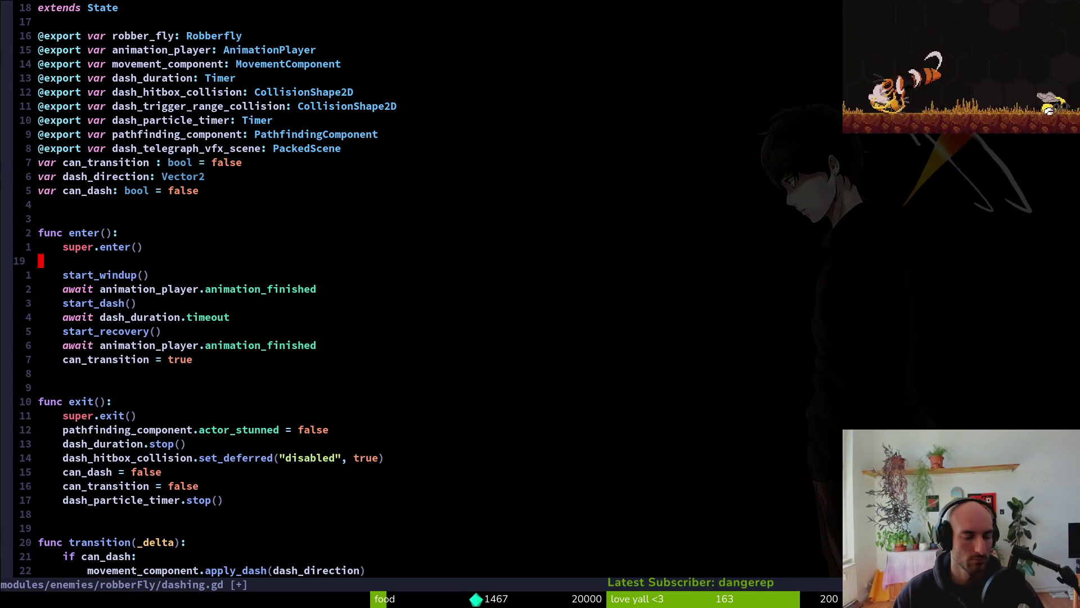